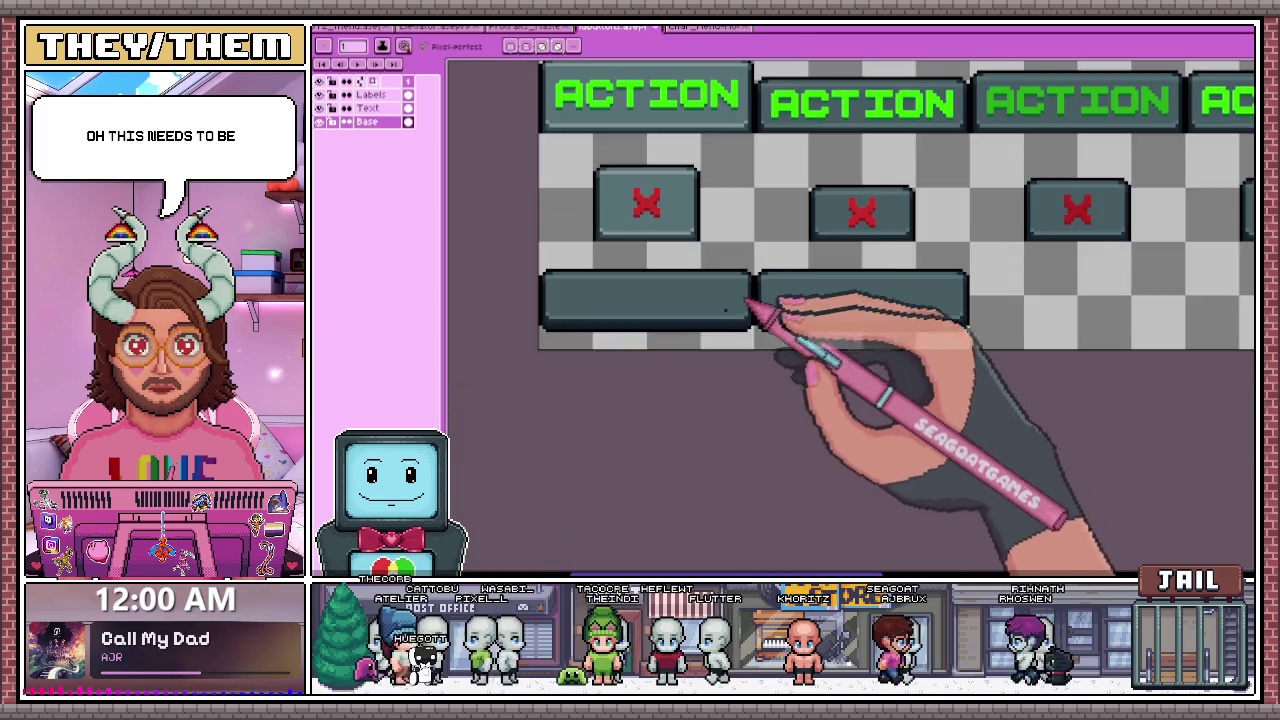
# - Zoom in and marquee-select the second blank wide button in the bottom row
pyautogui.scroll(-2, 530, 325)
pyautogui.scroll(2, 814, 337)
pyautogui.scroll(2, 657, 271)
pyautogui.scroll(-1, 651, 349)
pyautogui.scroll(-1, 636, 305)
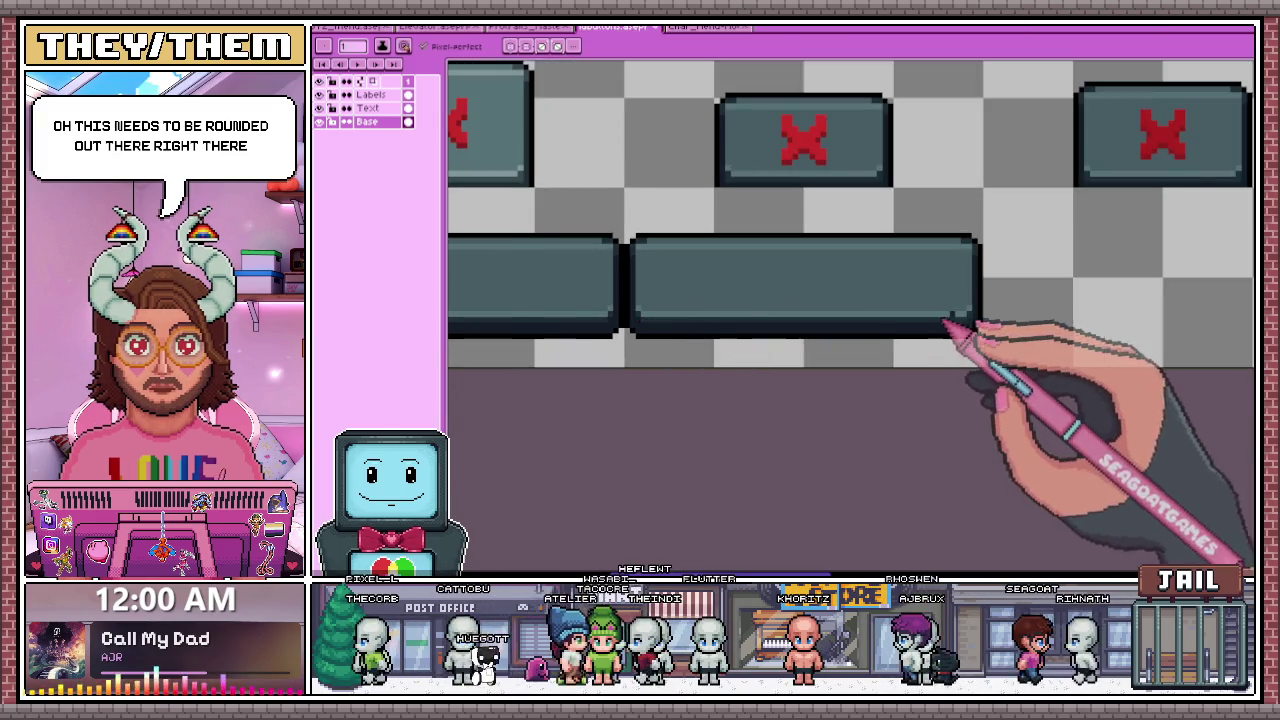
pyautogui.scroll(1, 914, 329)
pyautogui.scroll(-2, 975, 330)
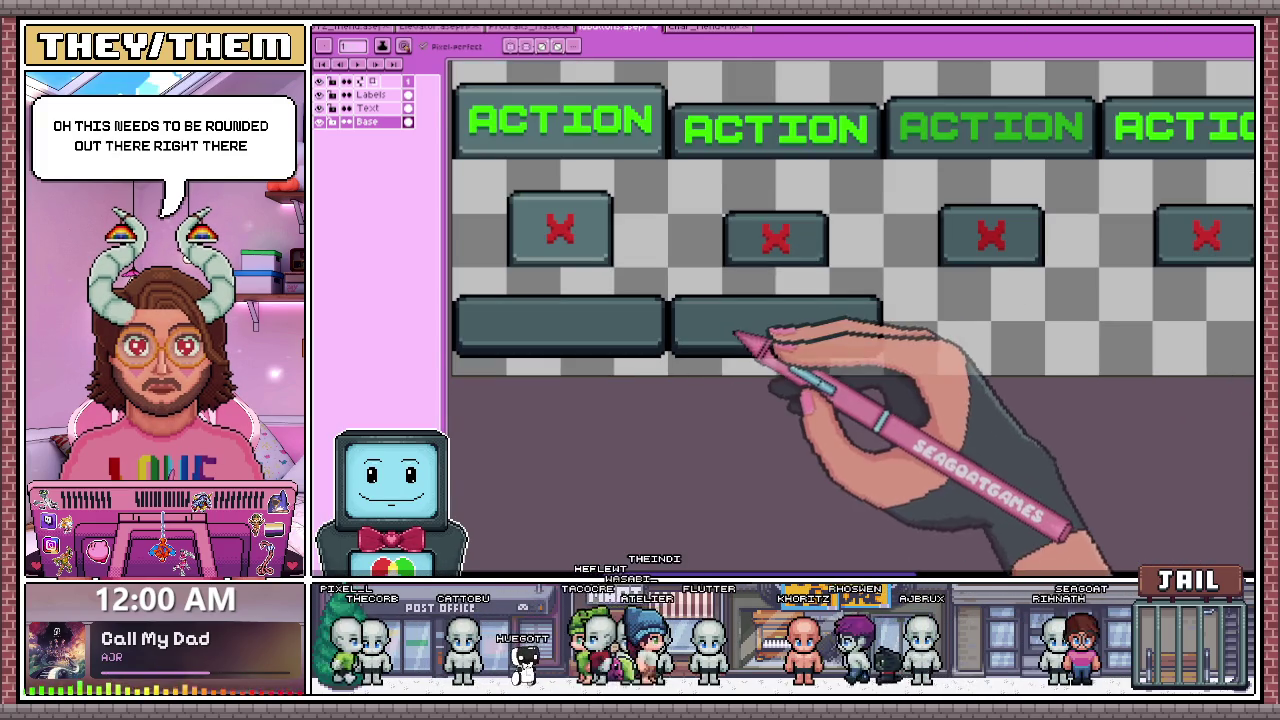
pyautogui.scroll(3, 682, 333)
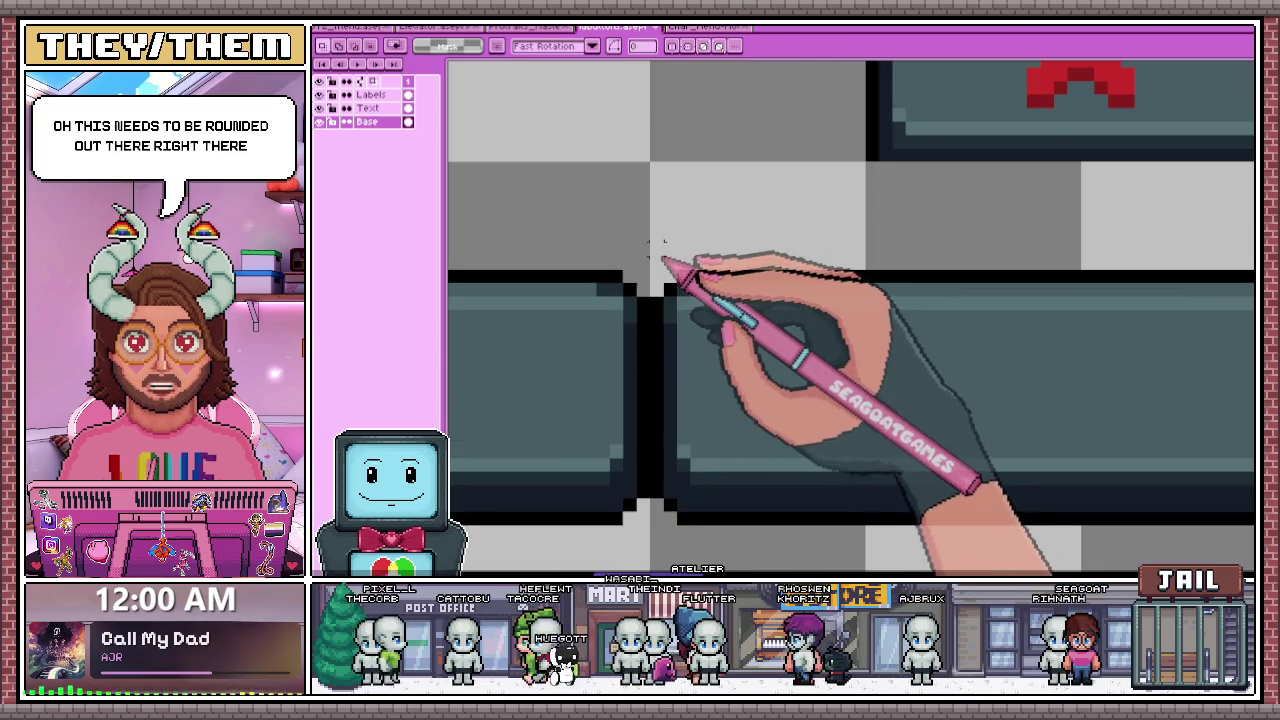
pyautogui.scroll(-2, 663, 265)
pyautogui.moveTo(663, 263); pyautogui.dragTo(929, 349)
pyautogui.scroll(2, 1095, 368)
pyautogui.moveTo(1094, 367); pyautogui.dragTo(1100, 383)
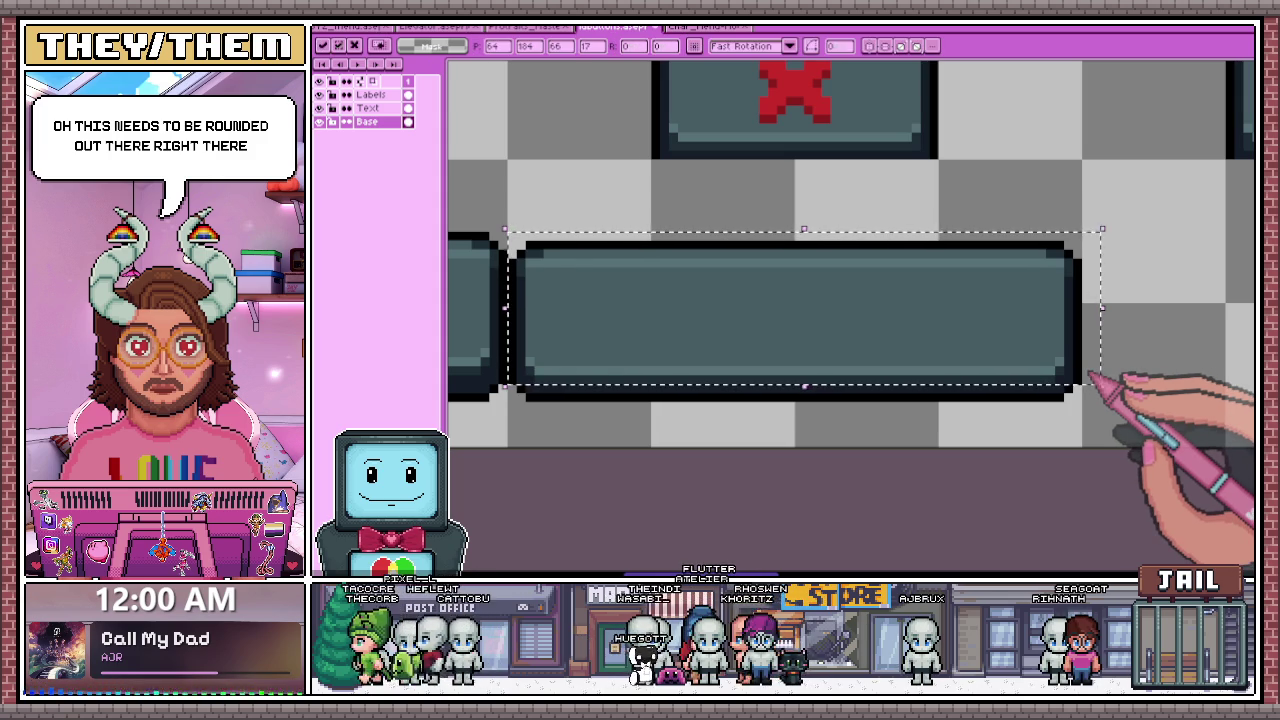
# - Nudge the selected button down one pixel and check its alignment with its neighbour
pyautogui.press('Down')
pyautogui.scroll(-1, 1093, 380)
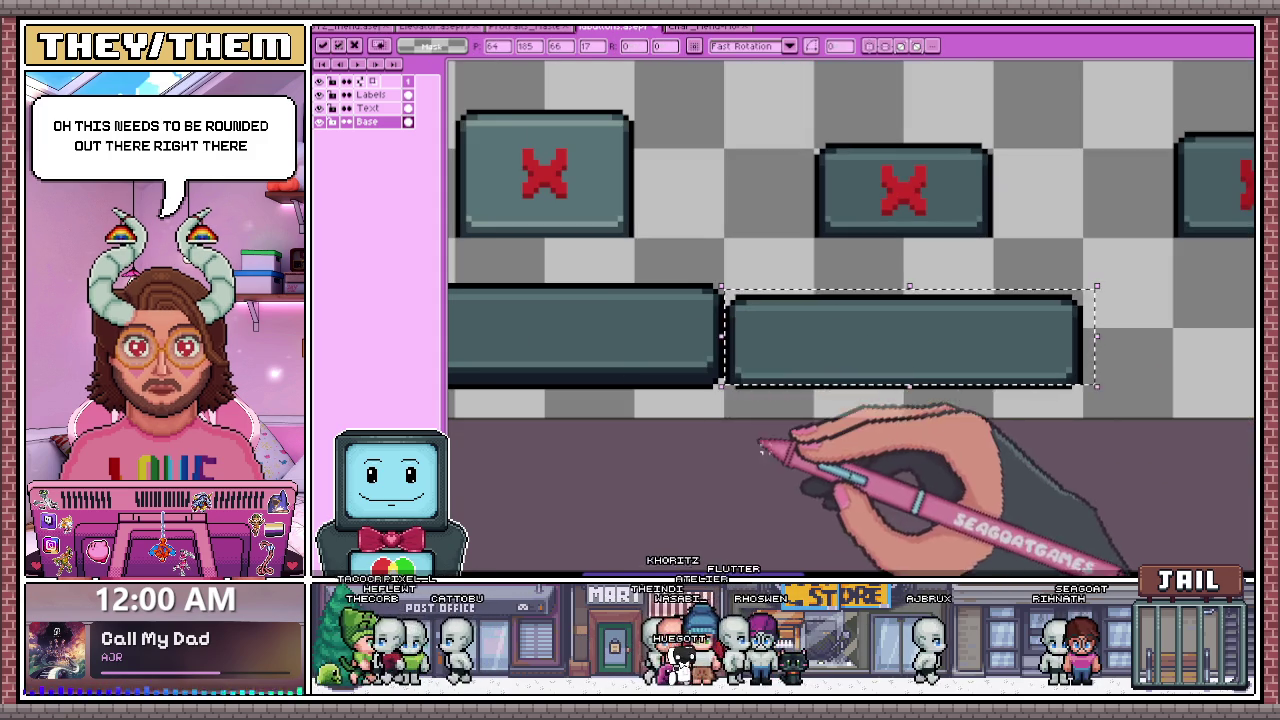
pyautogui.scroll(3, 770, 383)
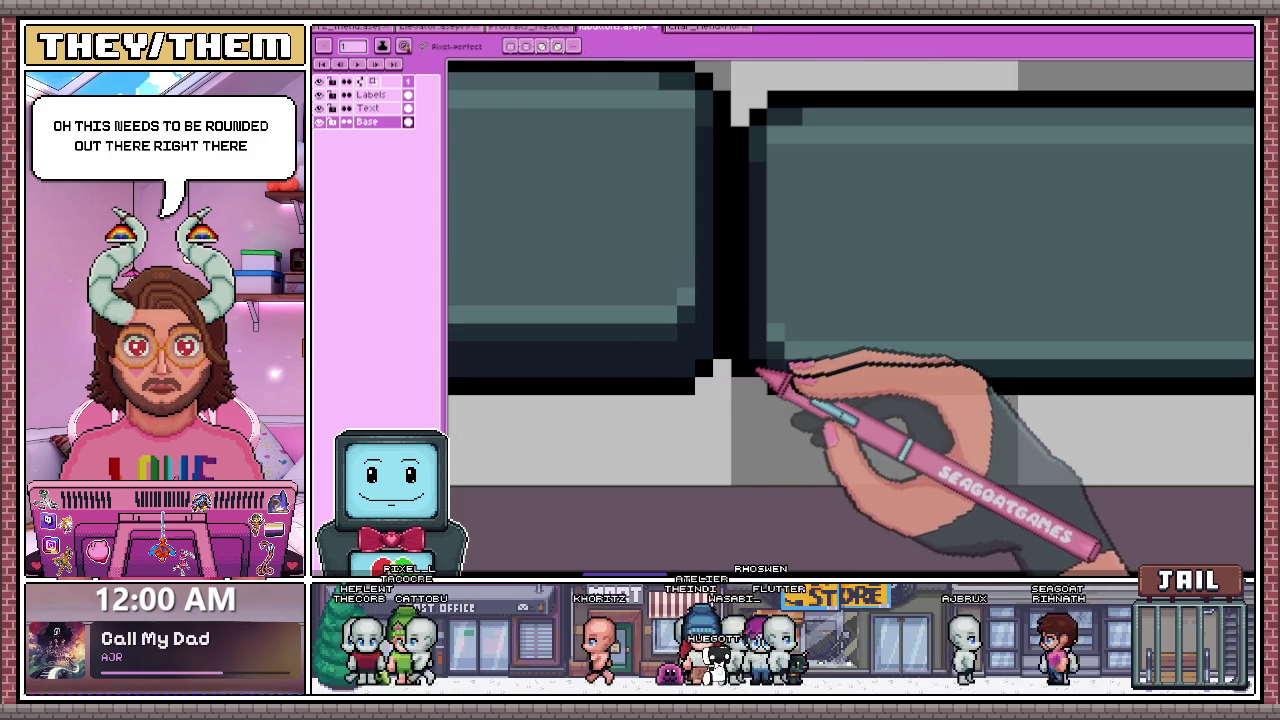
pyautogui.scroll(-2, 750, 372)
pyautogui.scroll(-1, 671, 386)
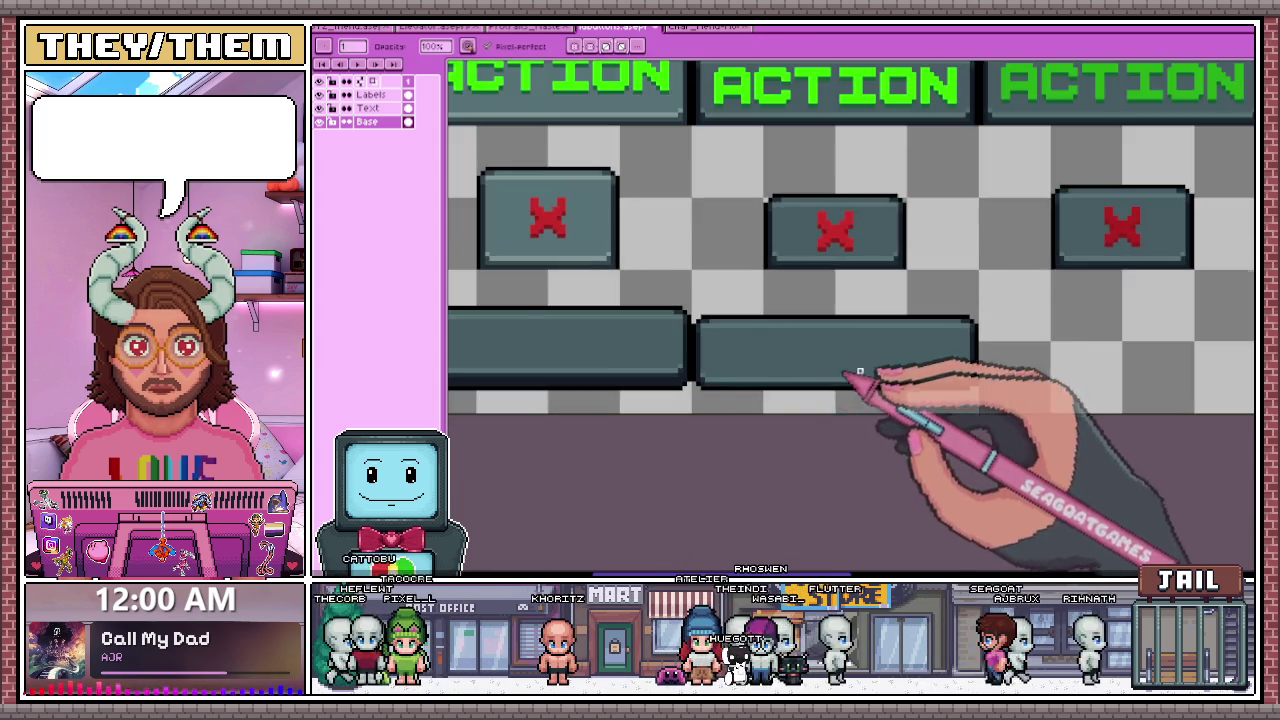
pyautogui.scroll(2, 857, 371)
pyautogui.scroll(1, 1014, 400)
pyautogui.scroll(-1, 814, 400)
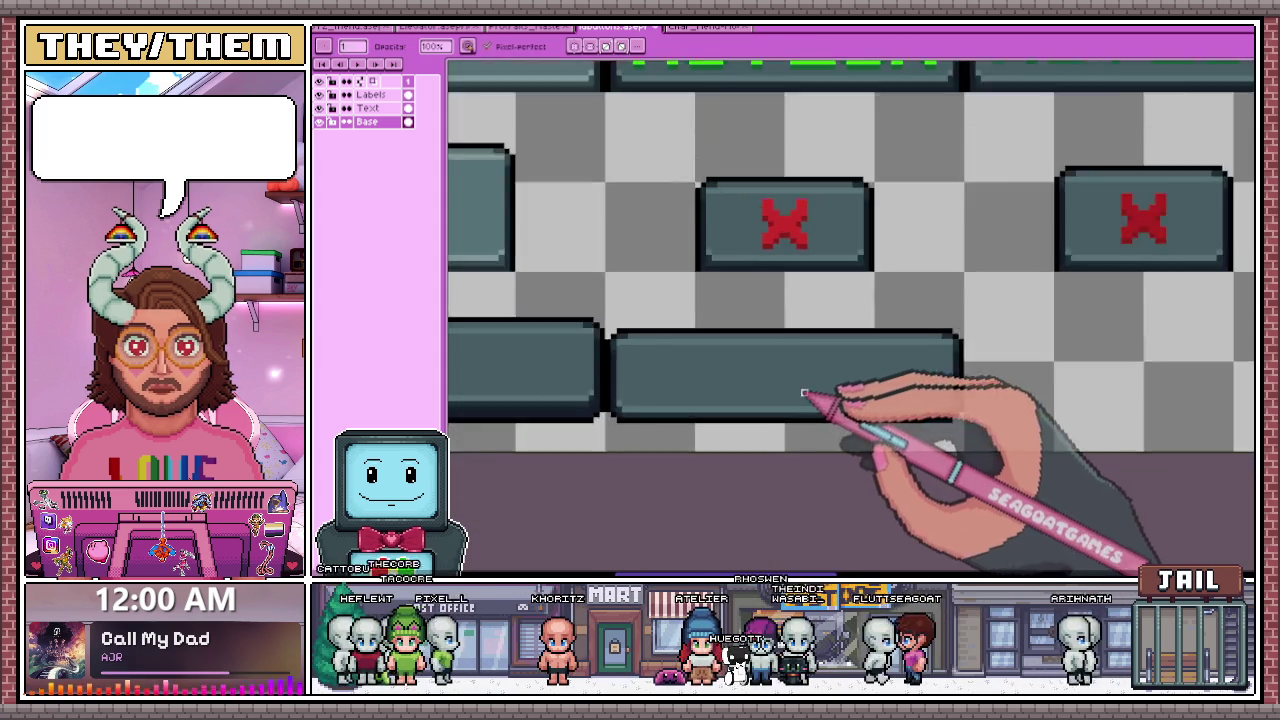
pyautogui.scroll(-2, 828, 400)
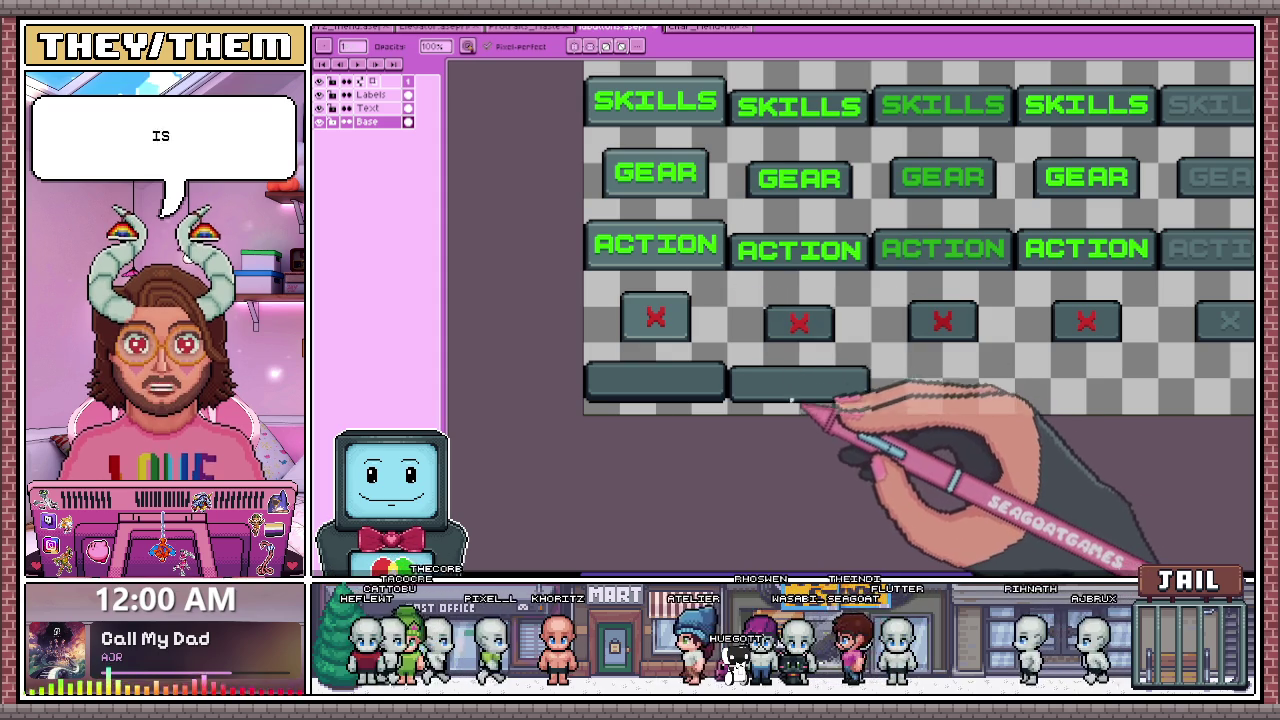
pyautogui.scroll(-1, 722, 393)
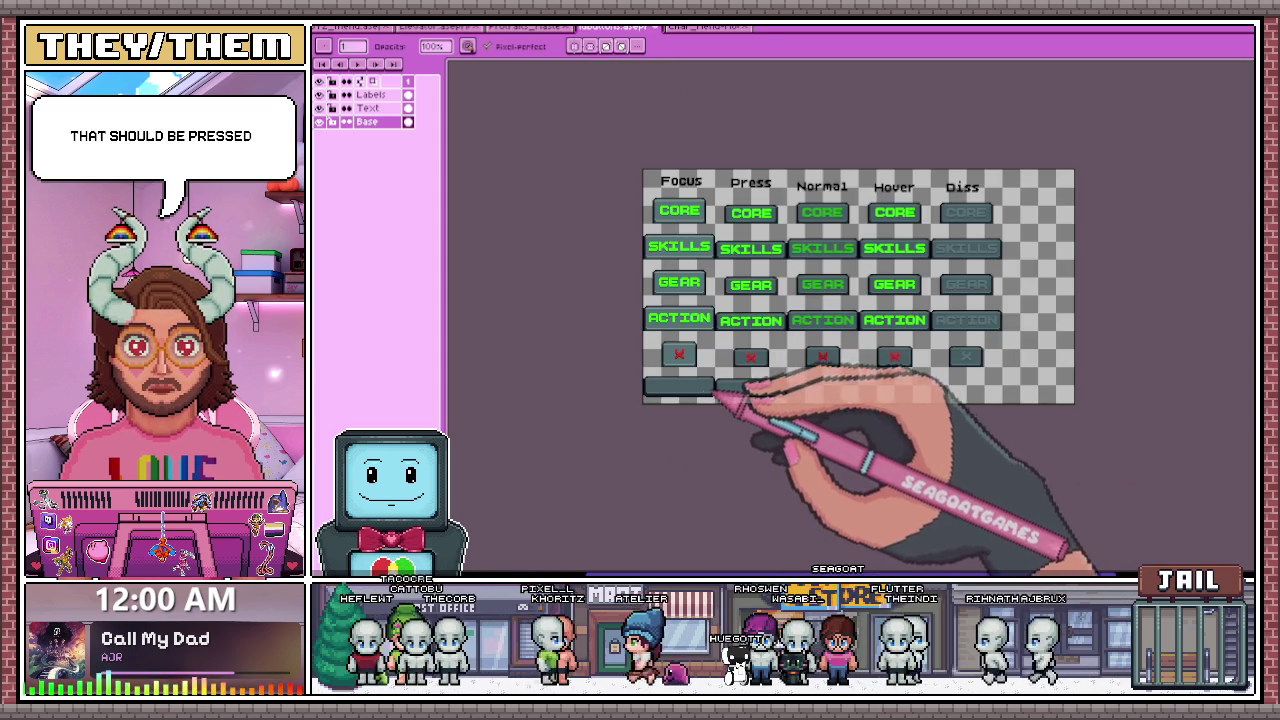
pyautogui.scroll(1, 723, 406)
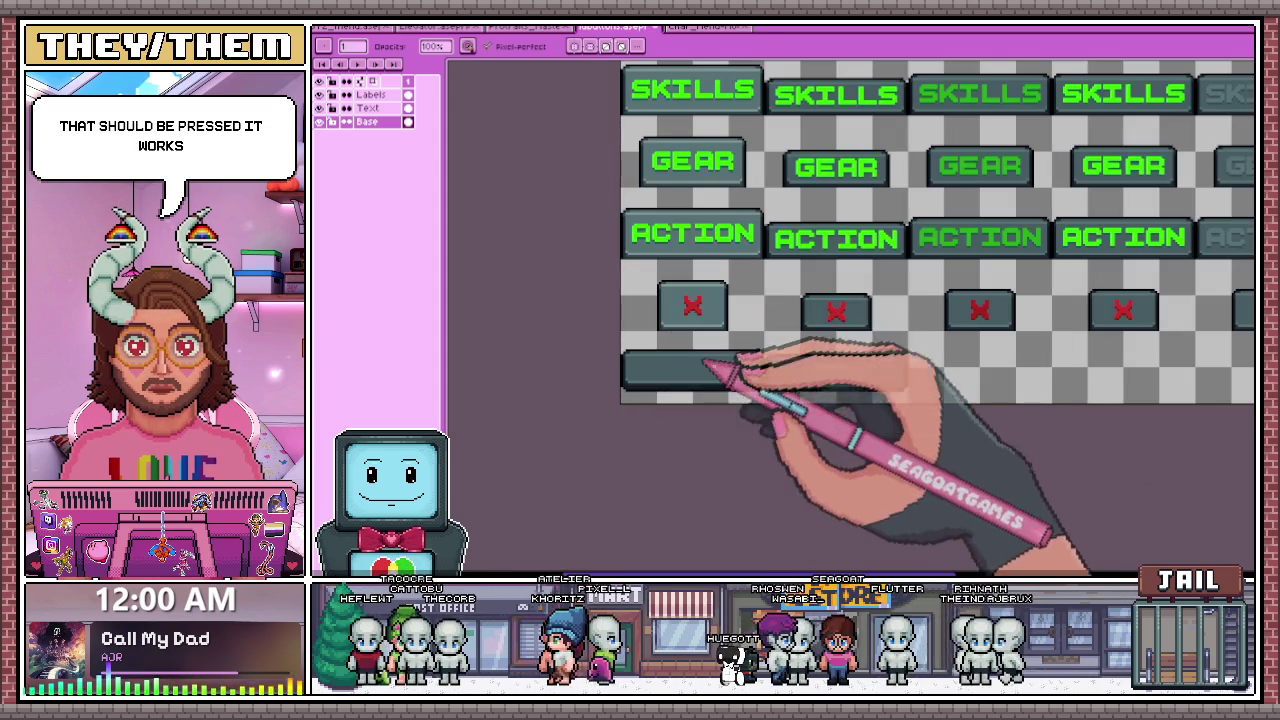
pyautogui.scroll(-2, 760, 368)
pyautogui.scroll(1, 840, 370)
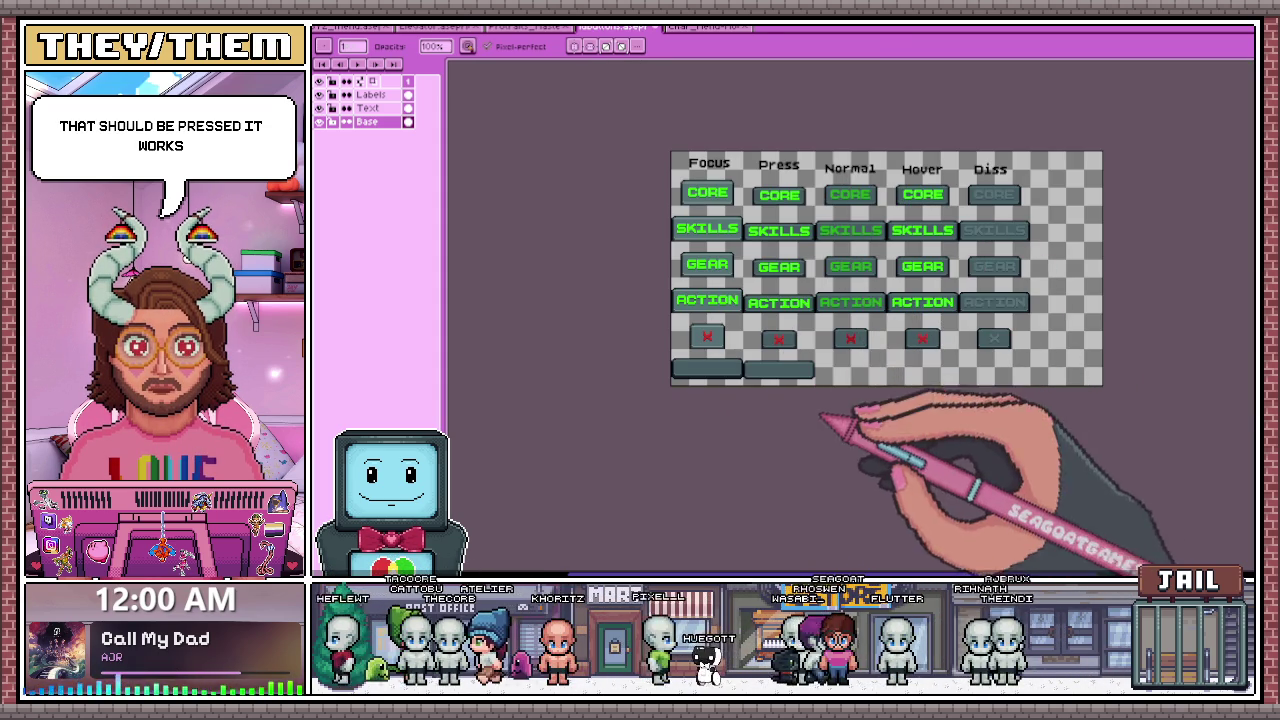
pyautogui.scroll(1, 698, 384)
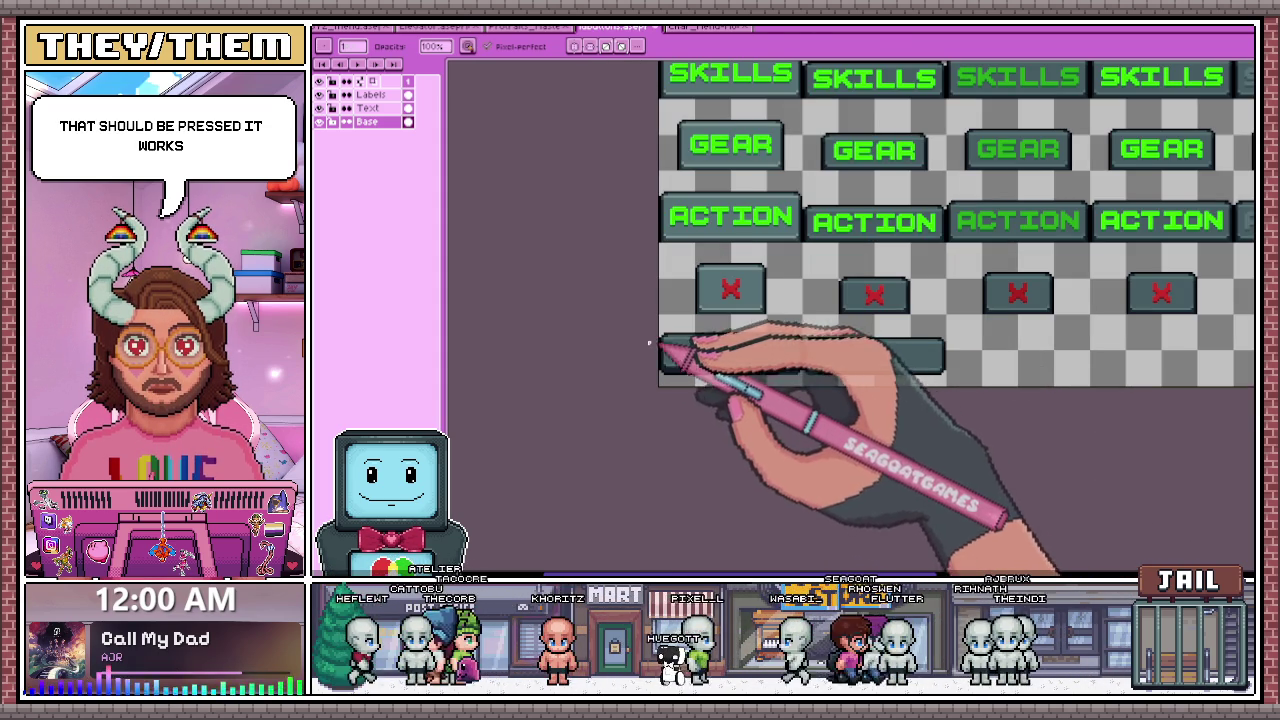
# - Select the leftmost blank bottom-row button with the Rectangular Marquee (M)
pyautogui.press('m')
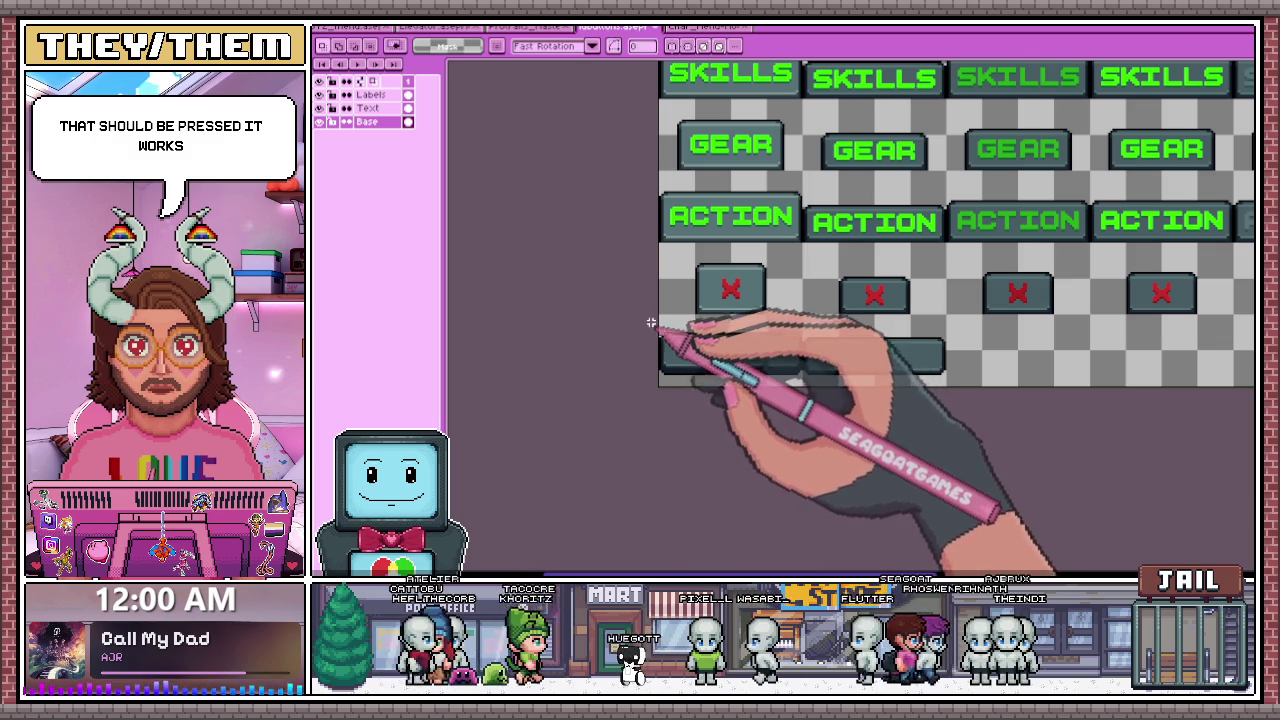
pyautogui.moveTo(779, 397); pyautogui.dragTo(806, 368)
pyautogui.scroll(1, 792, 389)
pyautogui.scroll(-2, 683, 343)
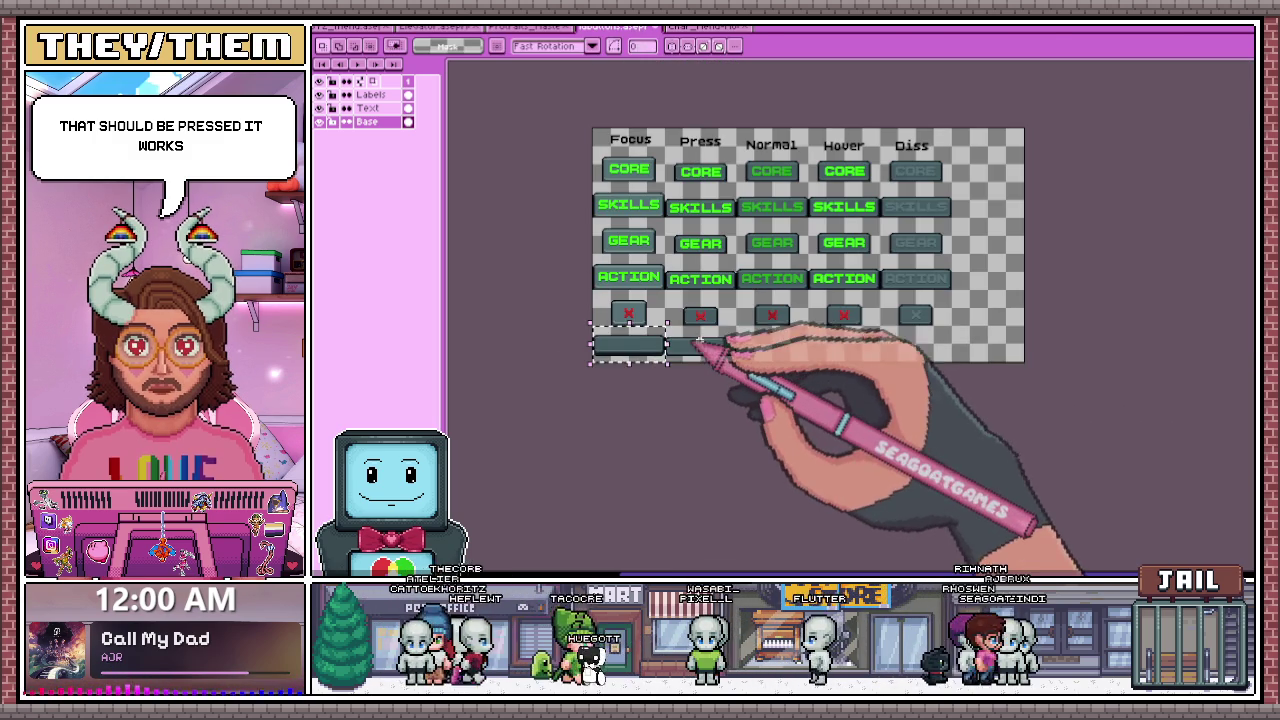
pyautogui.scroll(1, 648, 360)
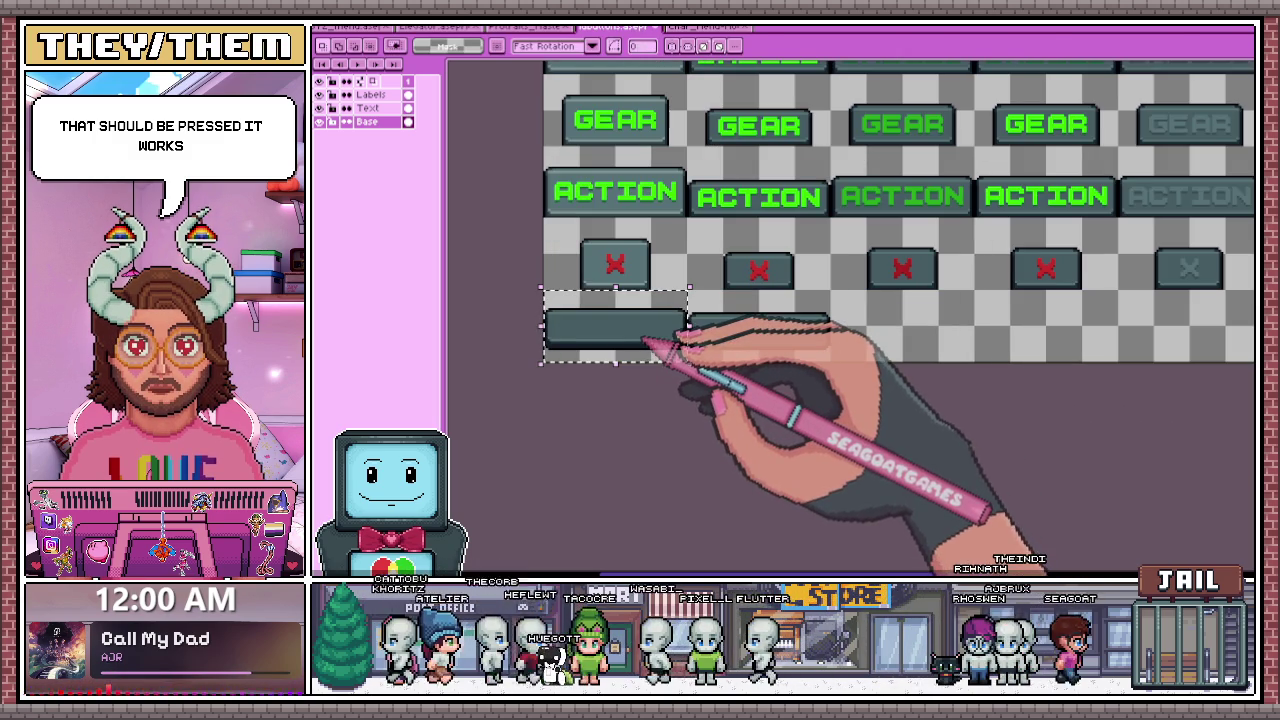
# - Place a copy of the blank button in the third column of the bottom row
pyautogui.moveTo(648, 343); pyautogui.dragTo(905, 345)
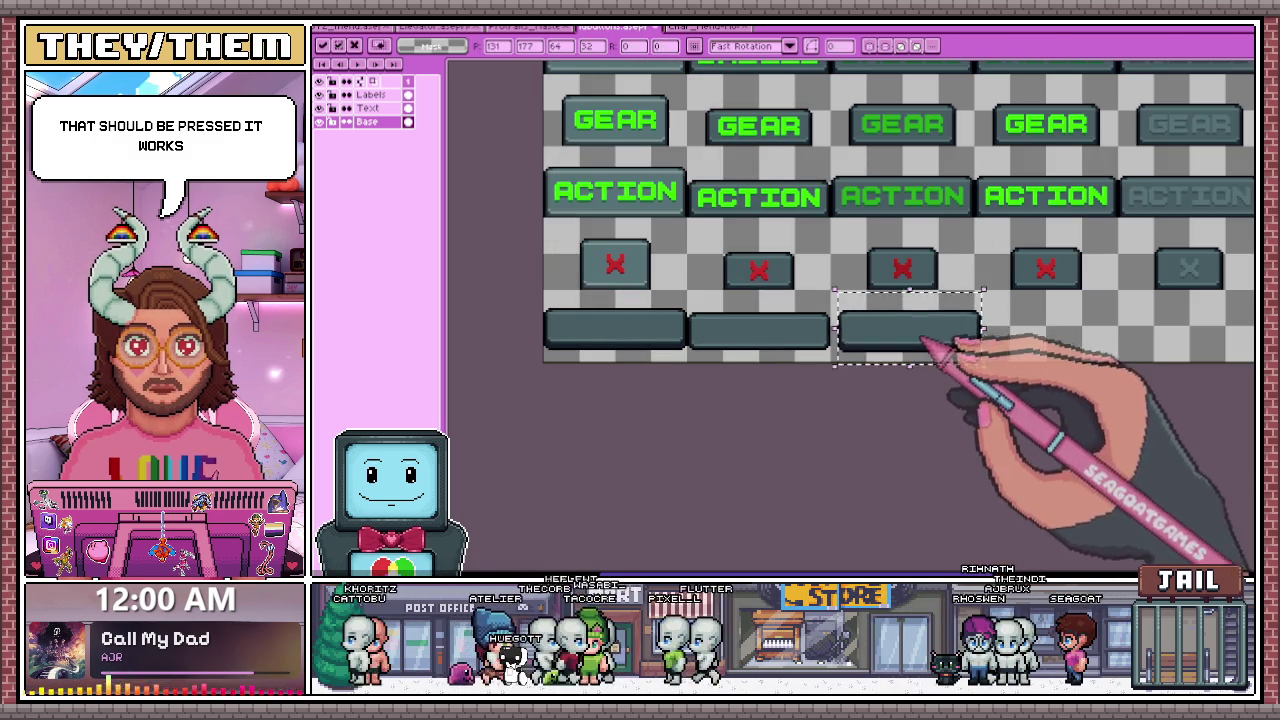
pyautogui.scroll(-2, 780, 340)
pyautogui.scroll(1, 788, 330)
pyautogui.scroll(1, 760, 328)
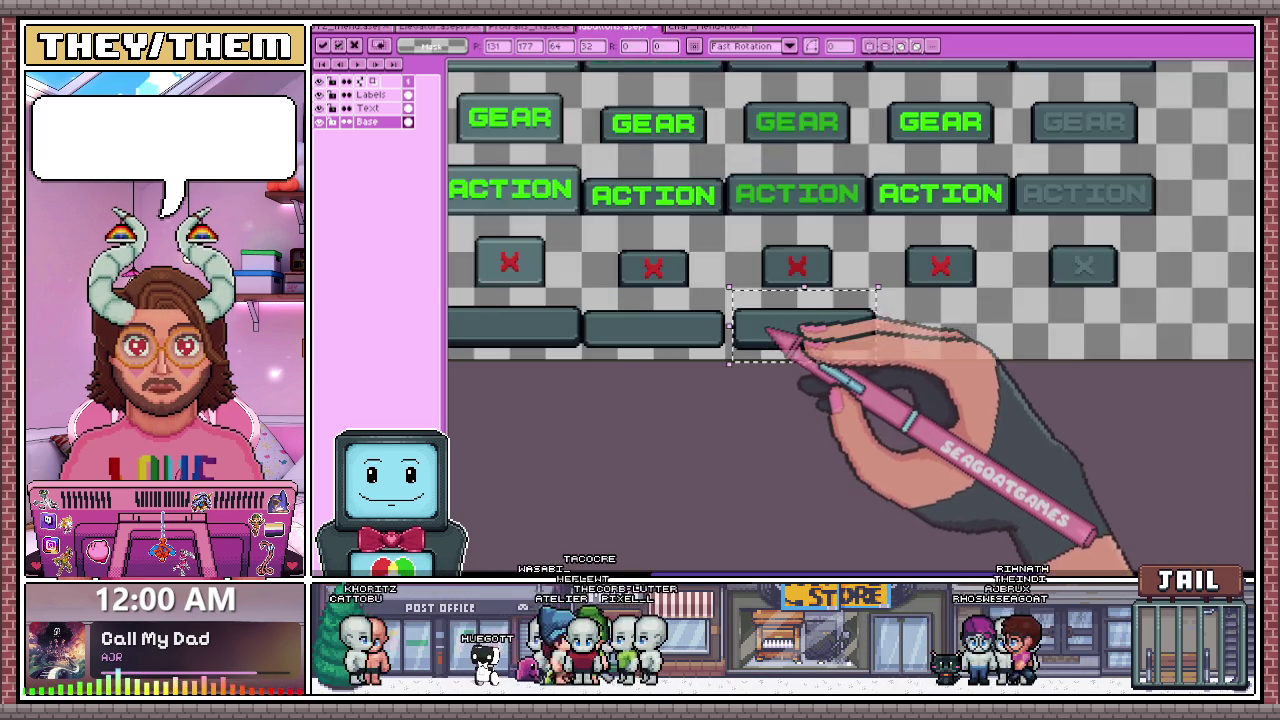
pyautogui.scroll(1, 755, 330)
pyautogui.scroll(1, 750, 332)
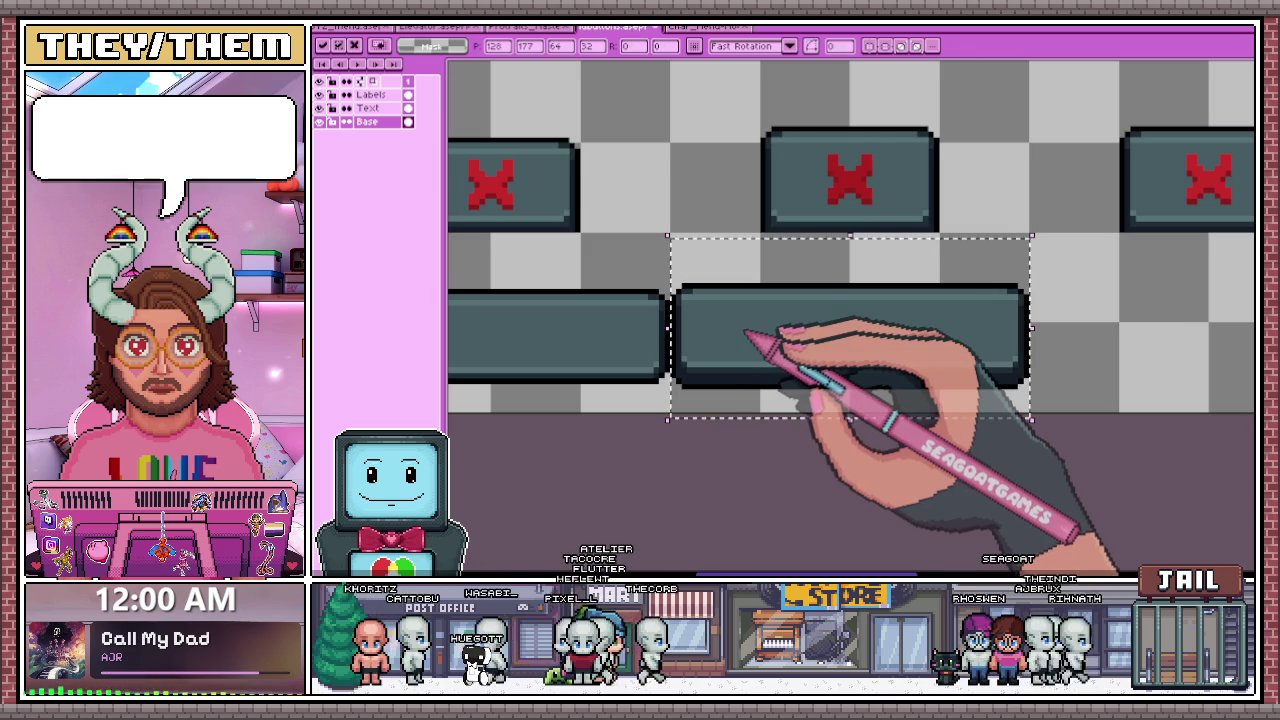
pyautogui.scroll(-2, 770, 380)
pyautogui.scroll(-2, 777, 331)
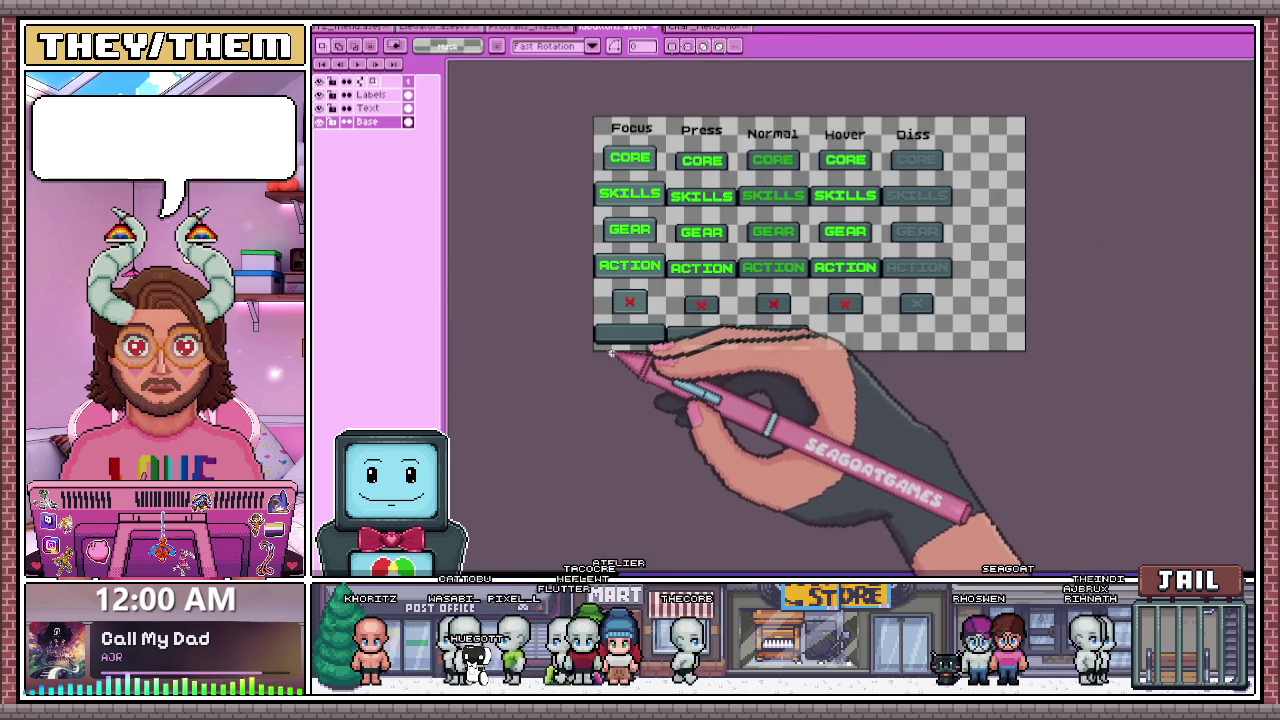
pyautogui.scroll(1, 612, 332)
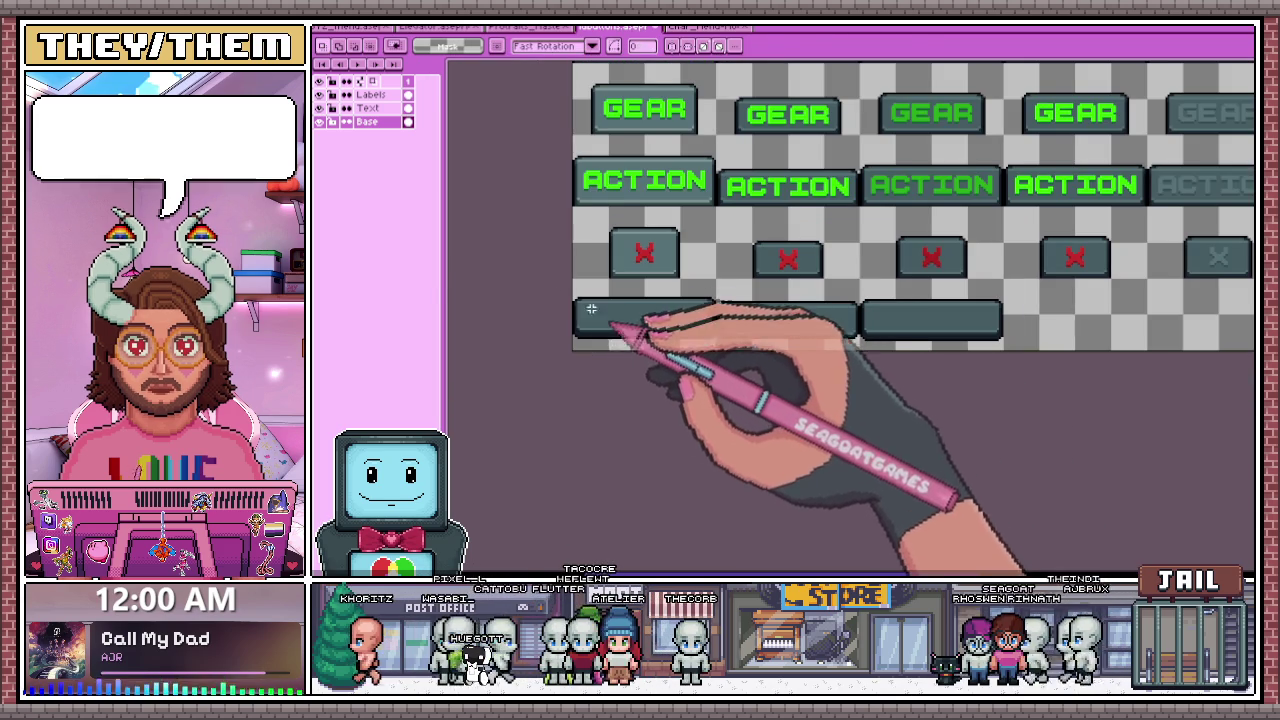
pyautogui.click(368, 108)
# - Create FOLLOW text coloured with the ACTION lettering's green sampled from the canvas
pyautogui.click(688, 312)
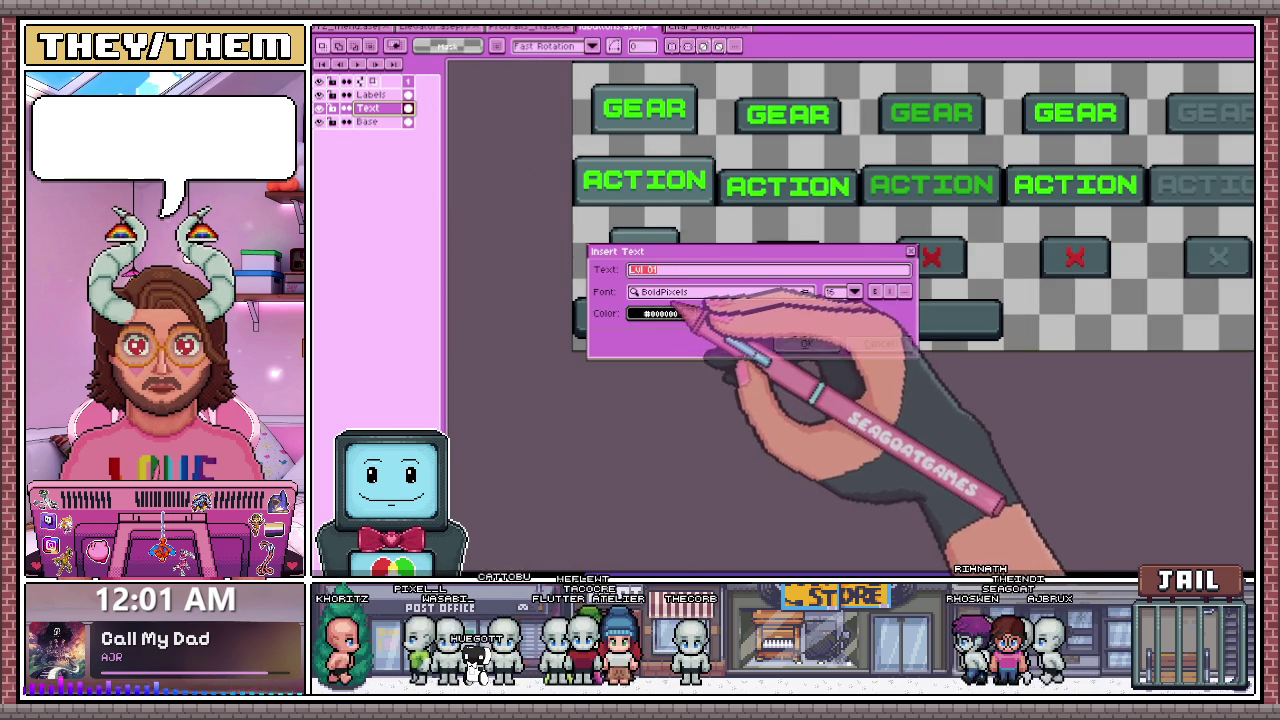
pyautogui.click(808, 343)
pyautogui.click(642, 186)
pyautogui.click(690, 330)
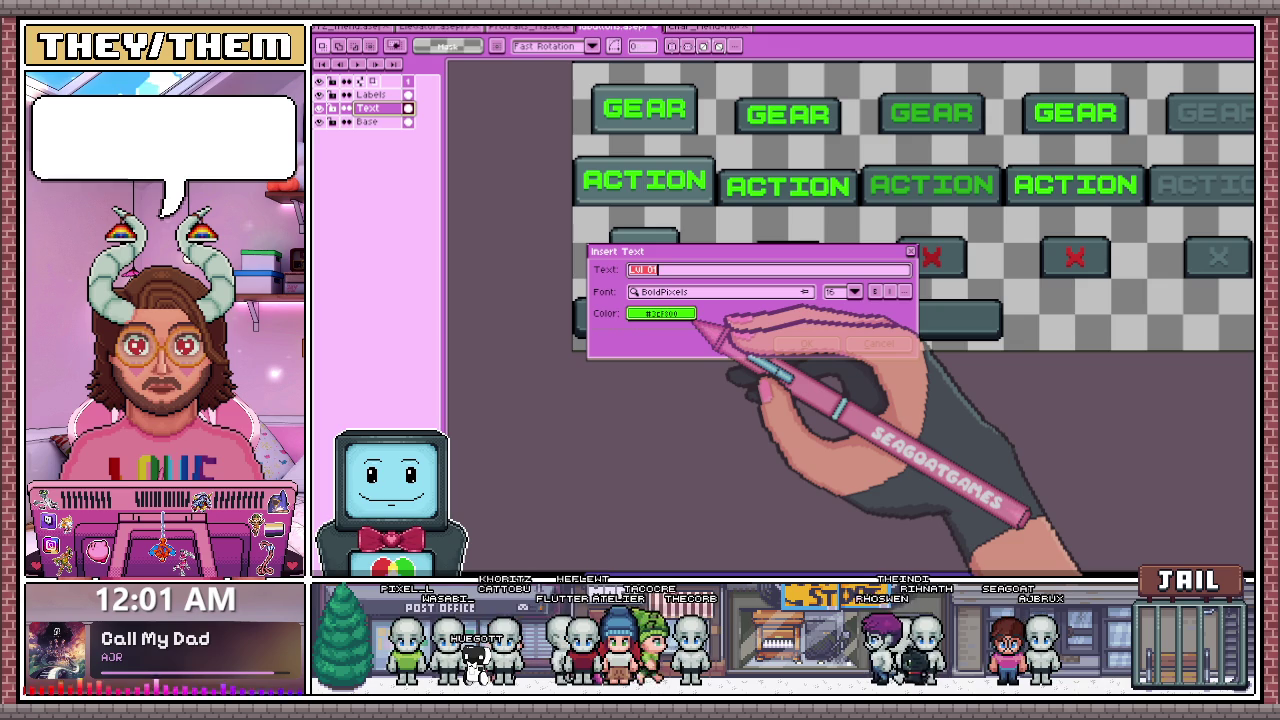
pyautogui.write('FOLLOW')
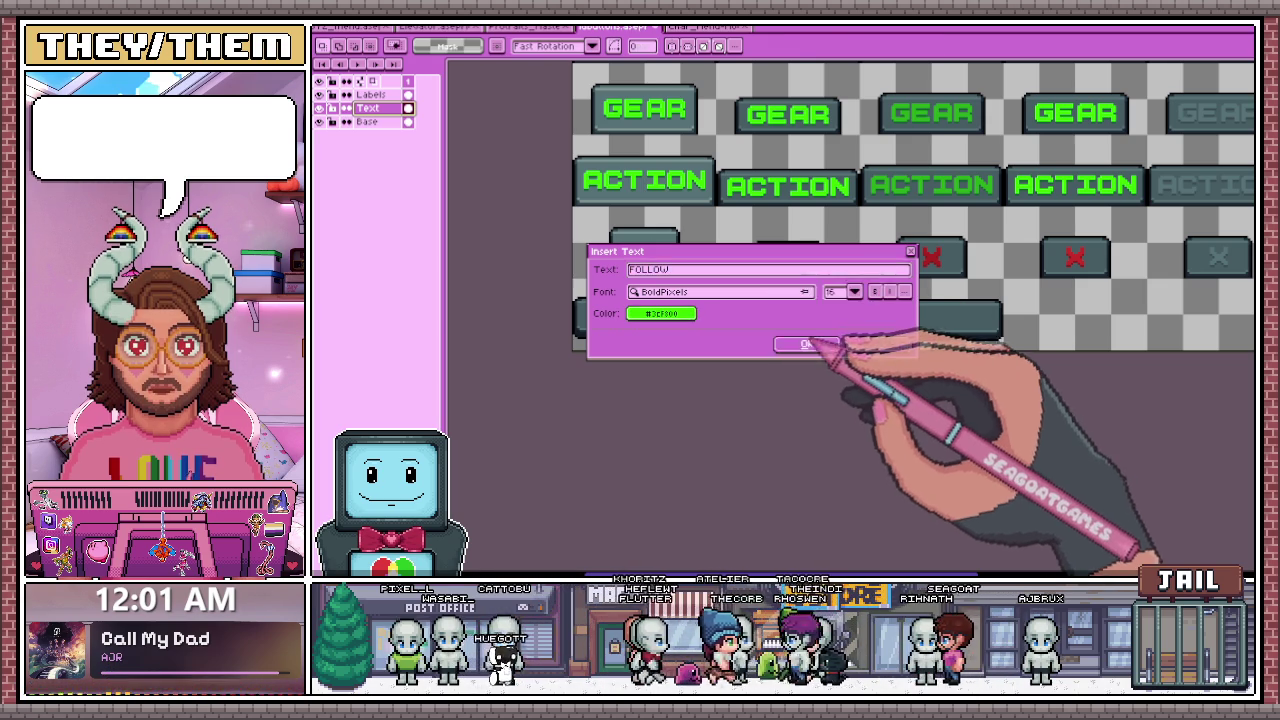
pyautogui.click(808, 343)
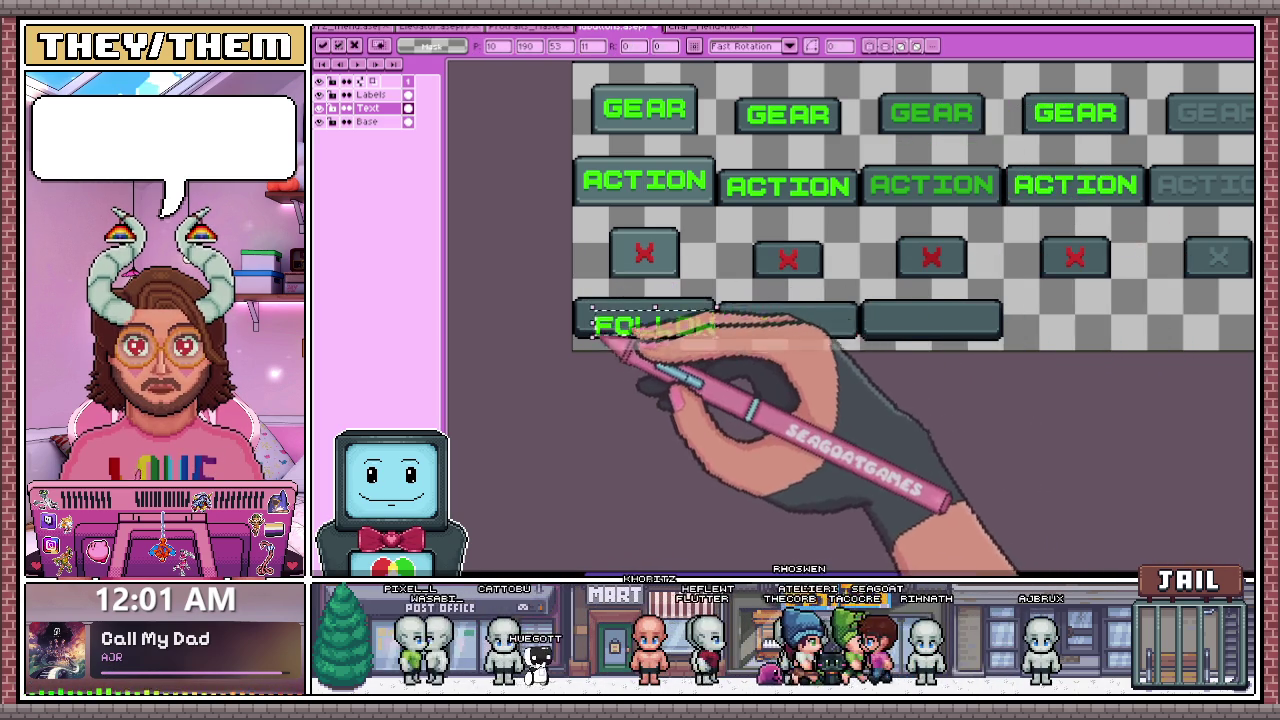
# - Drop the FOLLOW text onto the first blank bottom-row button and marquee-select it
pyautogui.scroll(3, 615, 330)
pyautogui.click(681, 302)
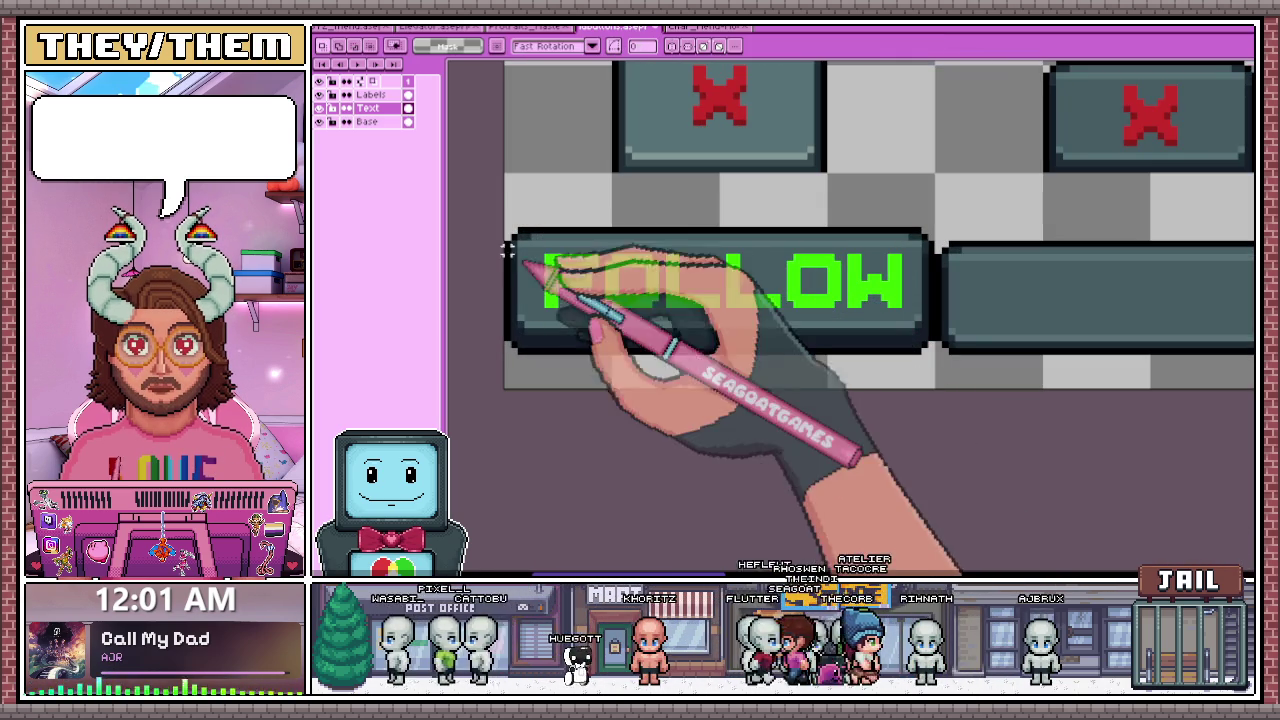
pyautogui.moveTo(508, 228); pyautogui.dragTo(718, 312)
pyautogui.click(885, 314)
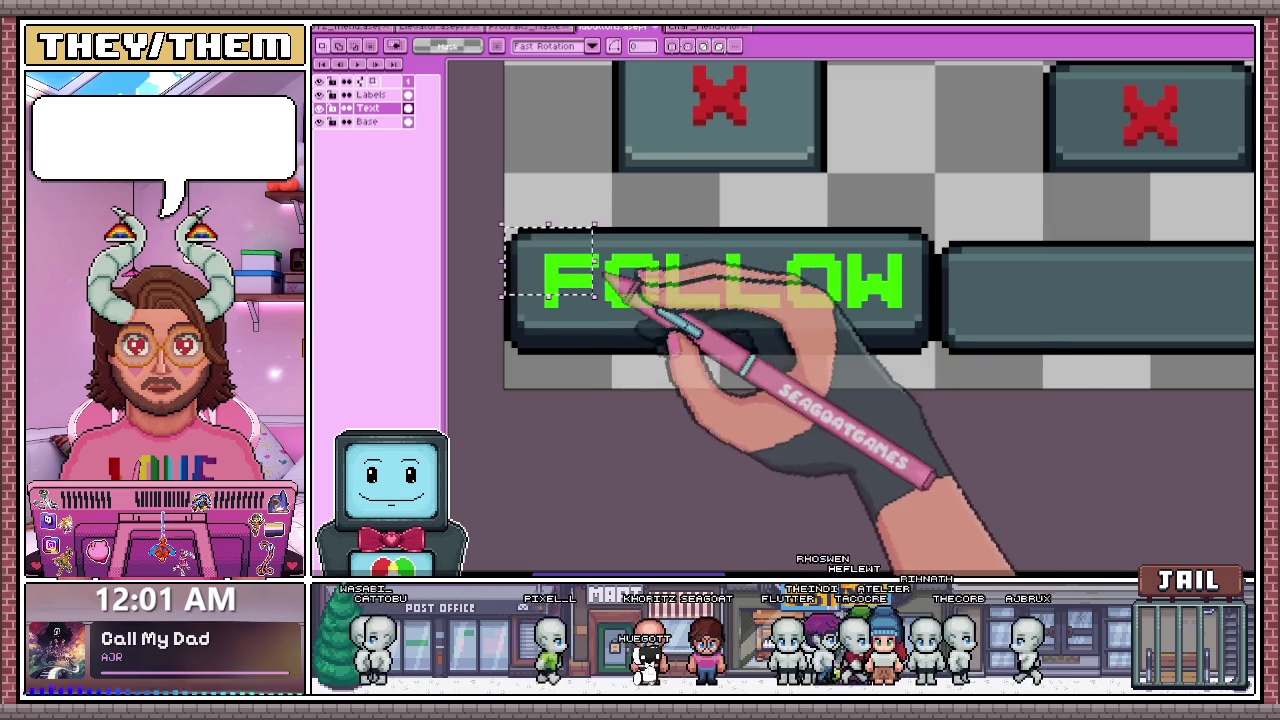
pyautogui.moveTo(519, 243); pyautogui.dragTo(921, 326)
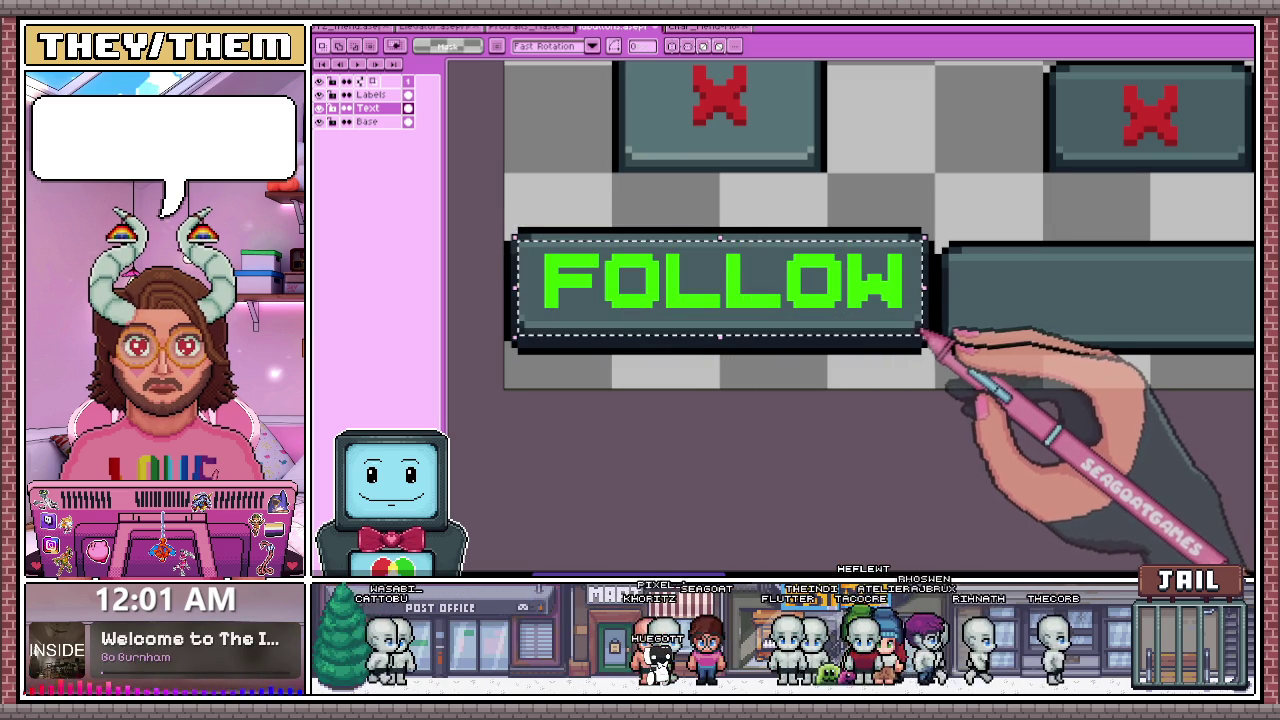
pyautogui.moveTo(921, 337); pyautogui.dragTo(922, 341)
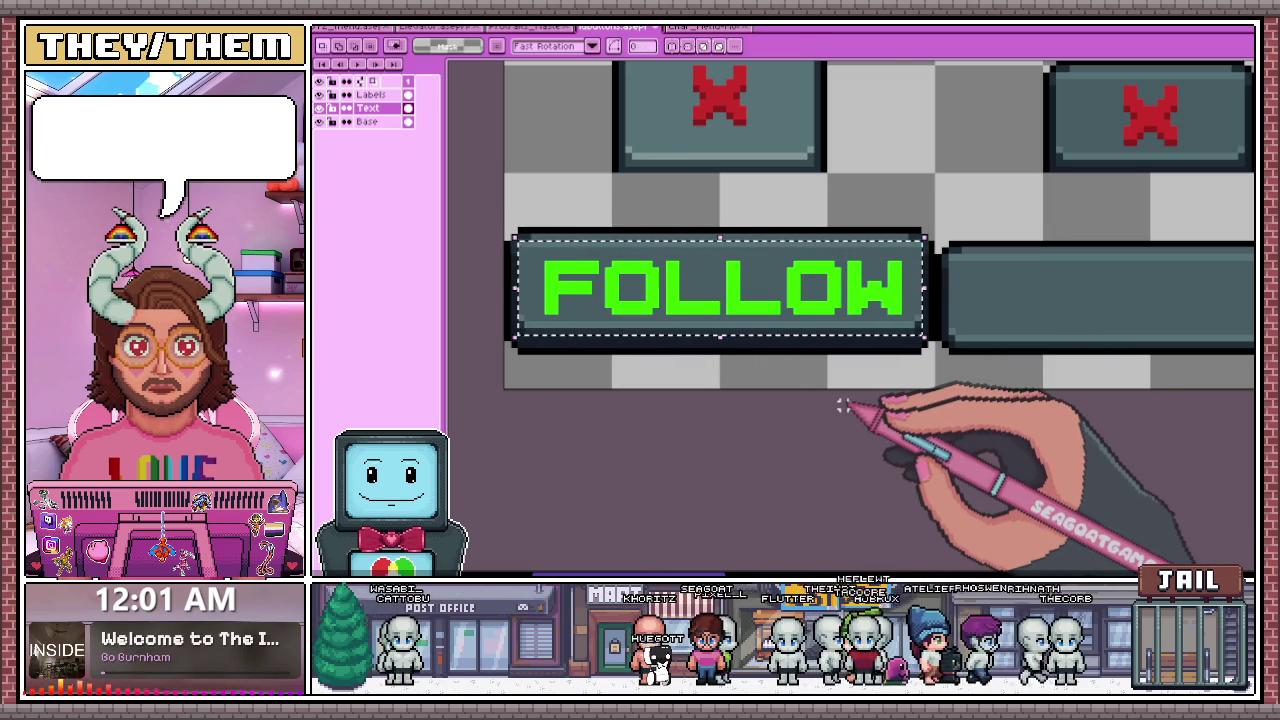
pyautogui.scroll(-2, 668, 420)
pyautogui.scroll(1, 655, 300)
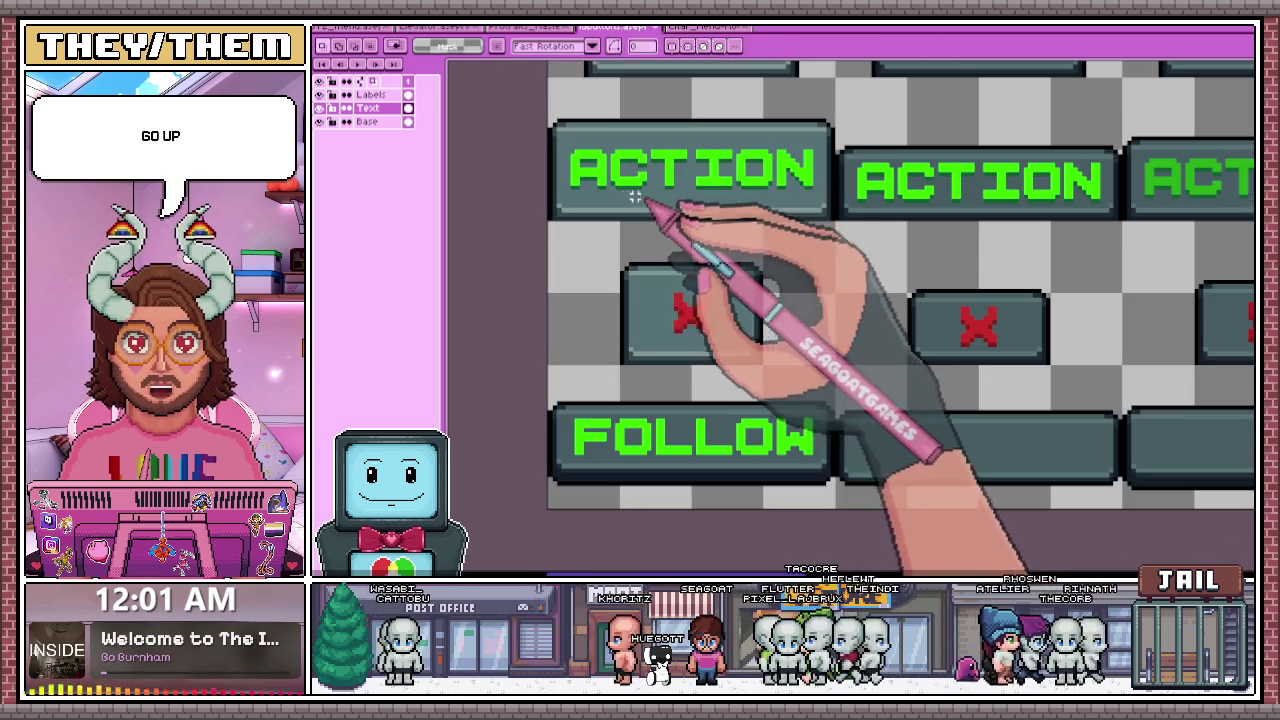
pyautogui.press('m')
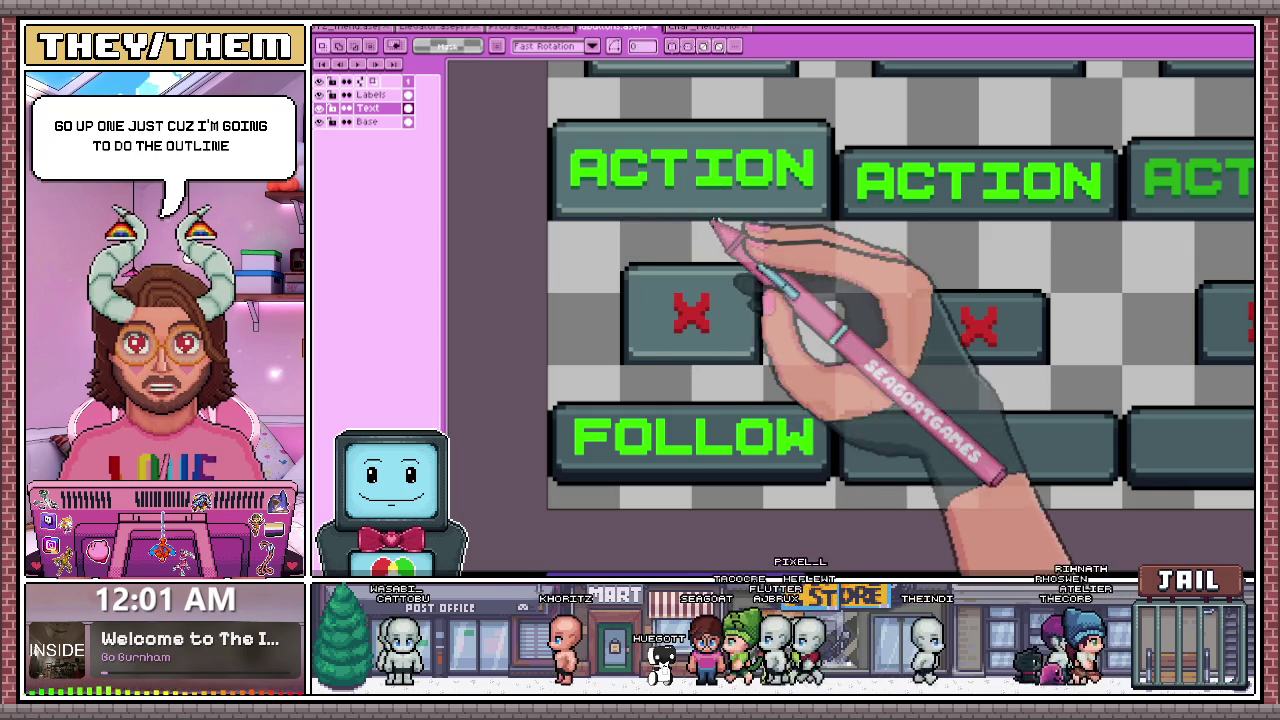
pyautogui.press('b')
pyautogui.scroll(3, 620, 420)
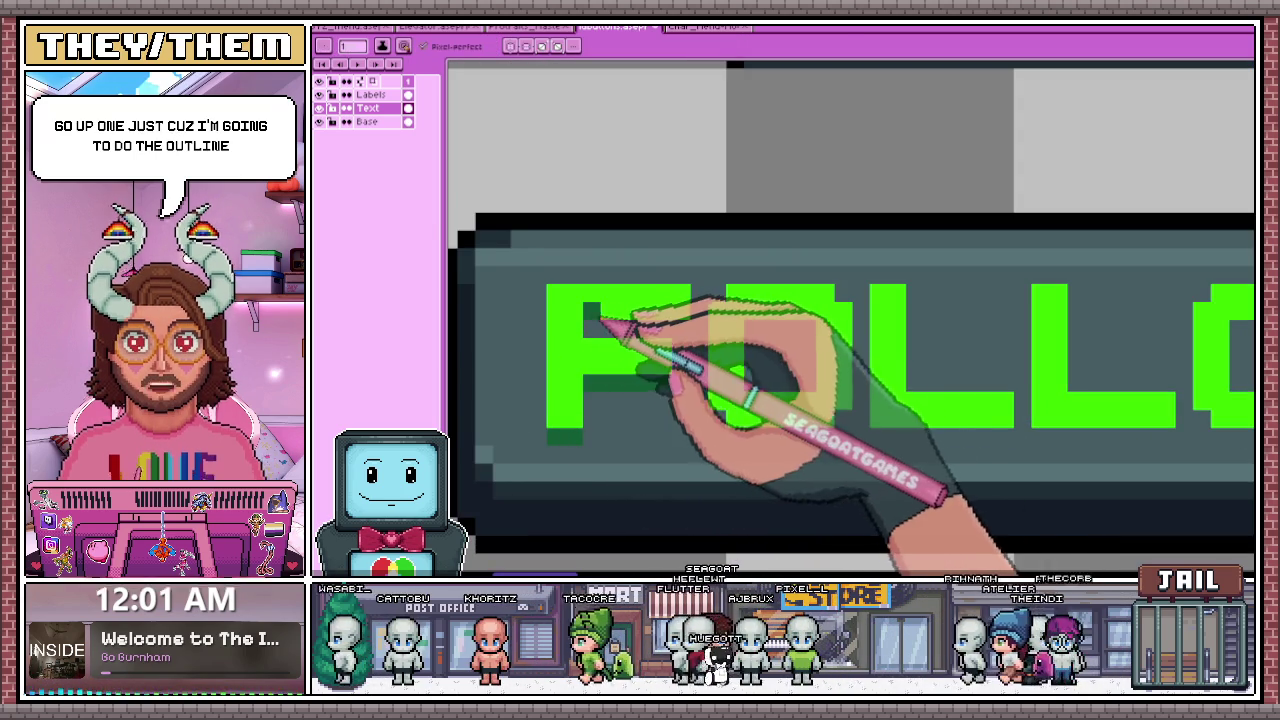
pyautogui.scroll(-2, 685, 335)
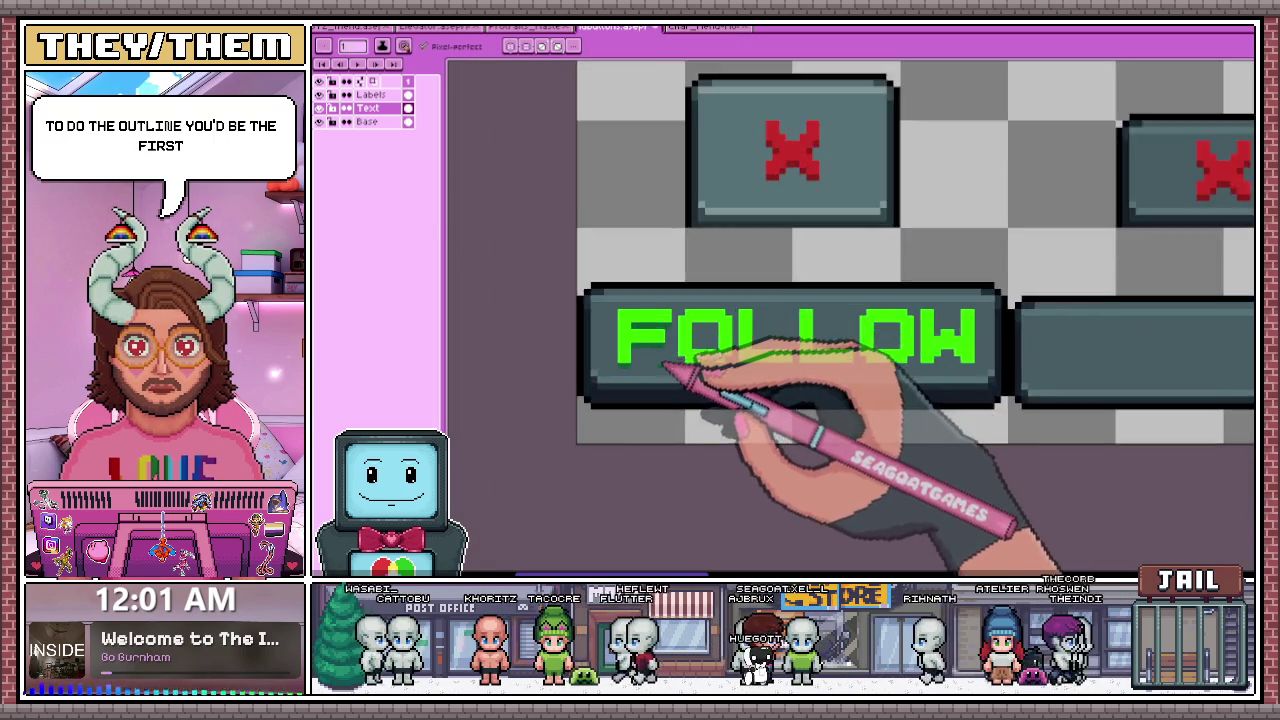
pyautogui.scroll(3, 670, 365)
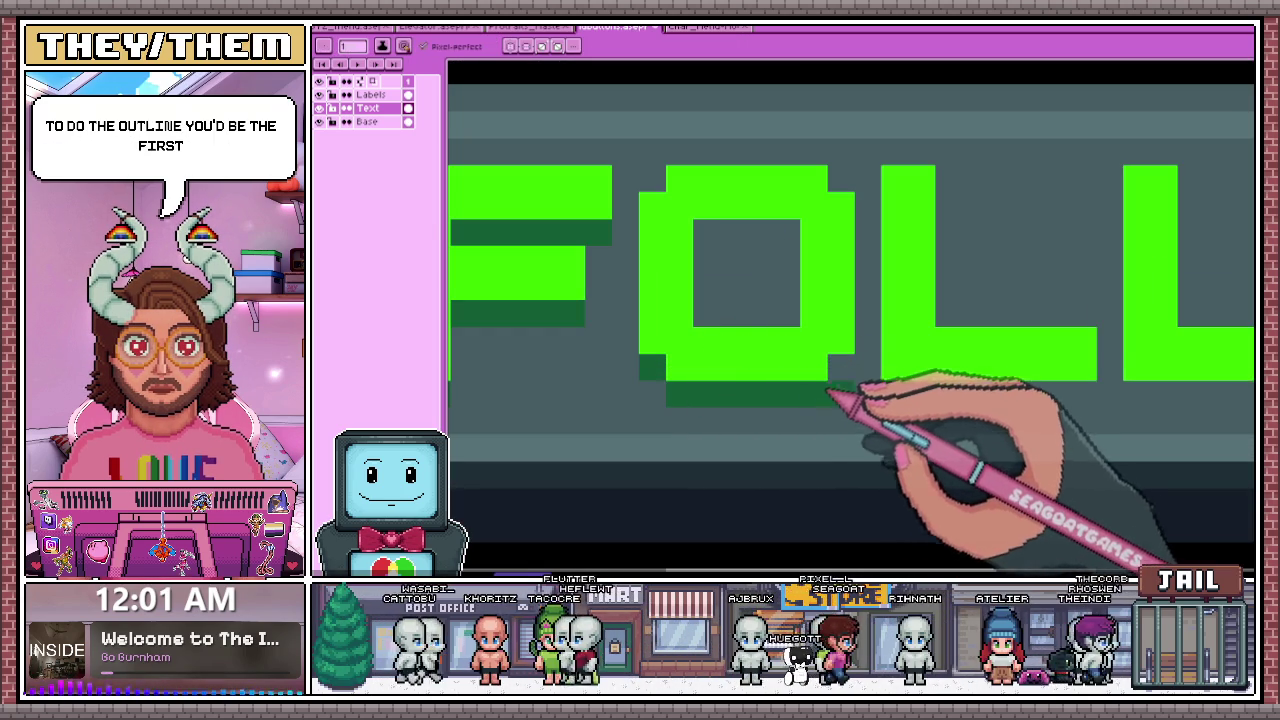
pyautogui.scroll(-3, 650, 275)
pyautogui.scroll(1, 630, 280)
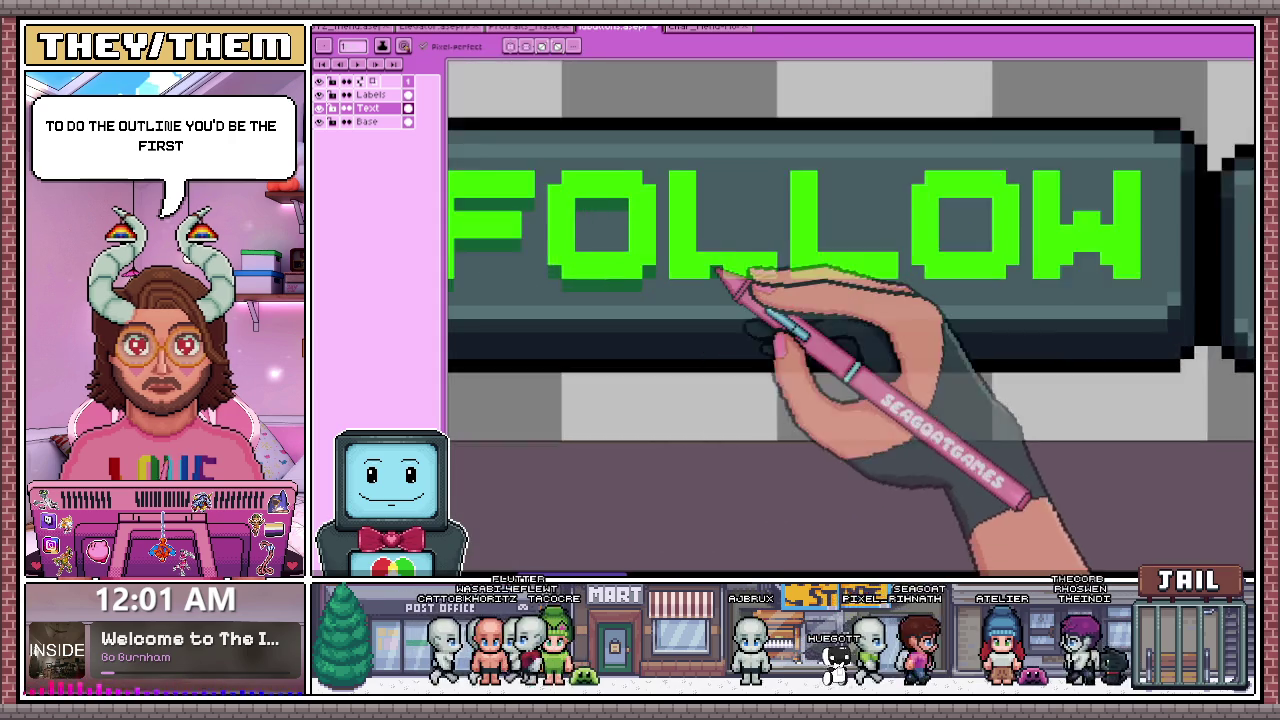
pyautogui.scroll(2, 700, 280)
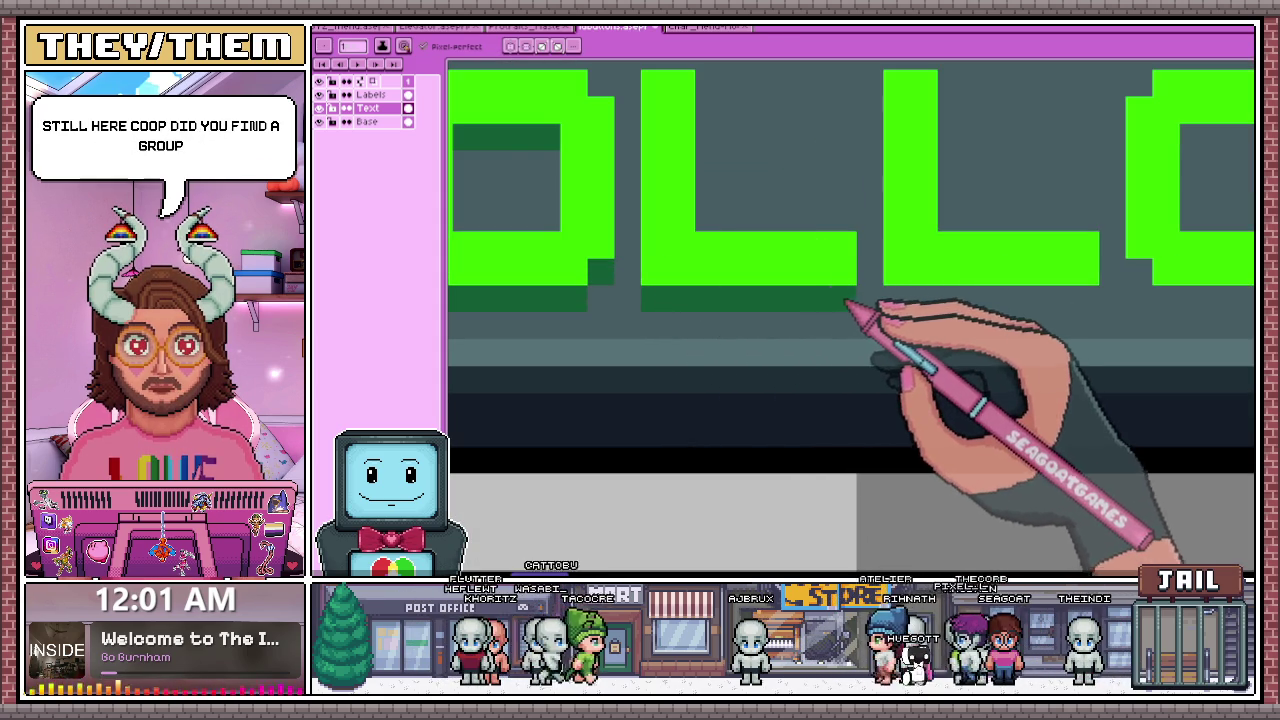
pyautogui.scroll(-2, 700, 290)
pyautogui.scroll(1, 640, 240)
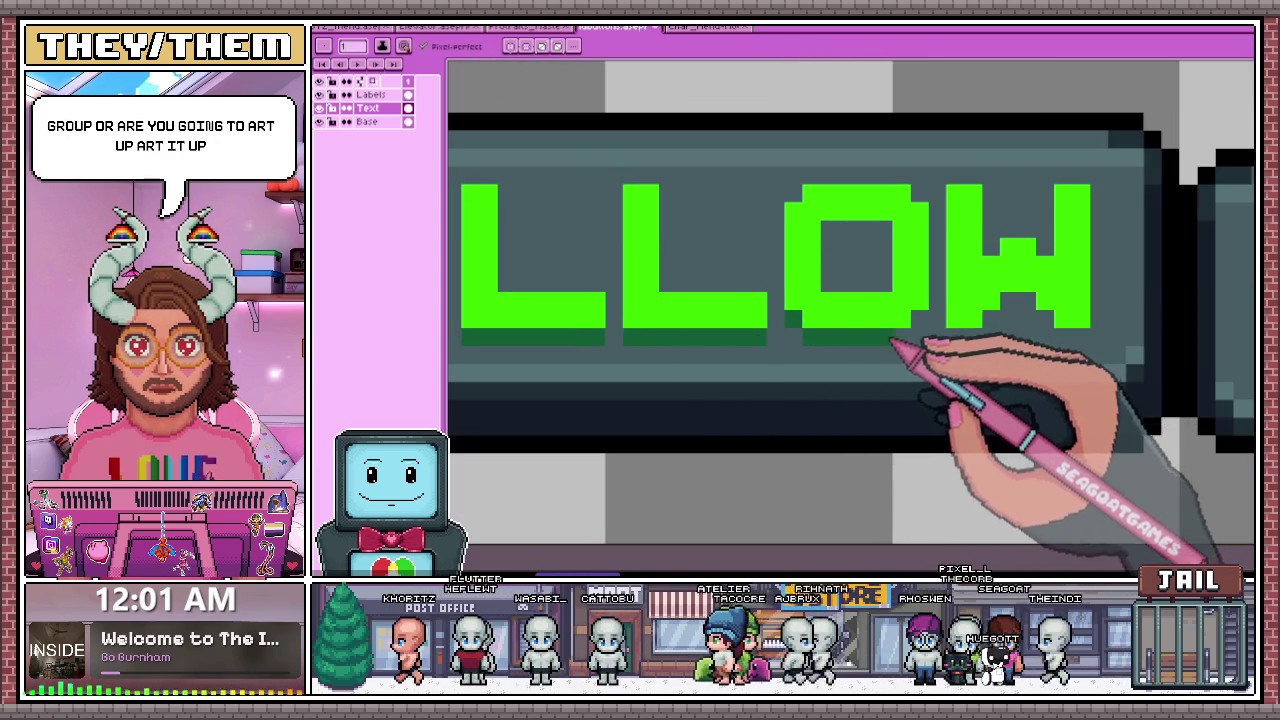
pyautogui.scroll(-3, 908, 255)
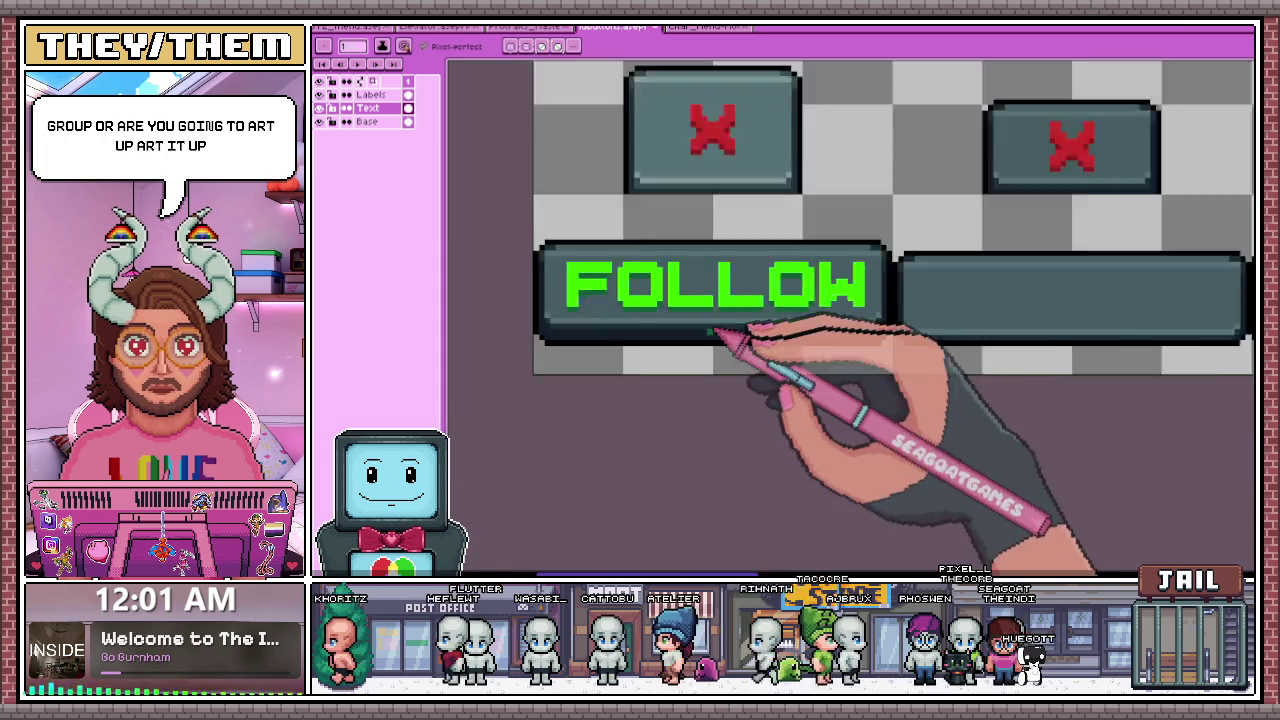
pyautogui.scroll(1, 790, 320)
pyautogui.scroll(2, 808, 312)
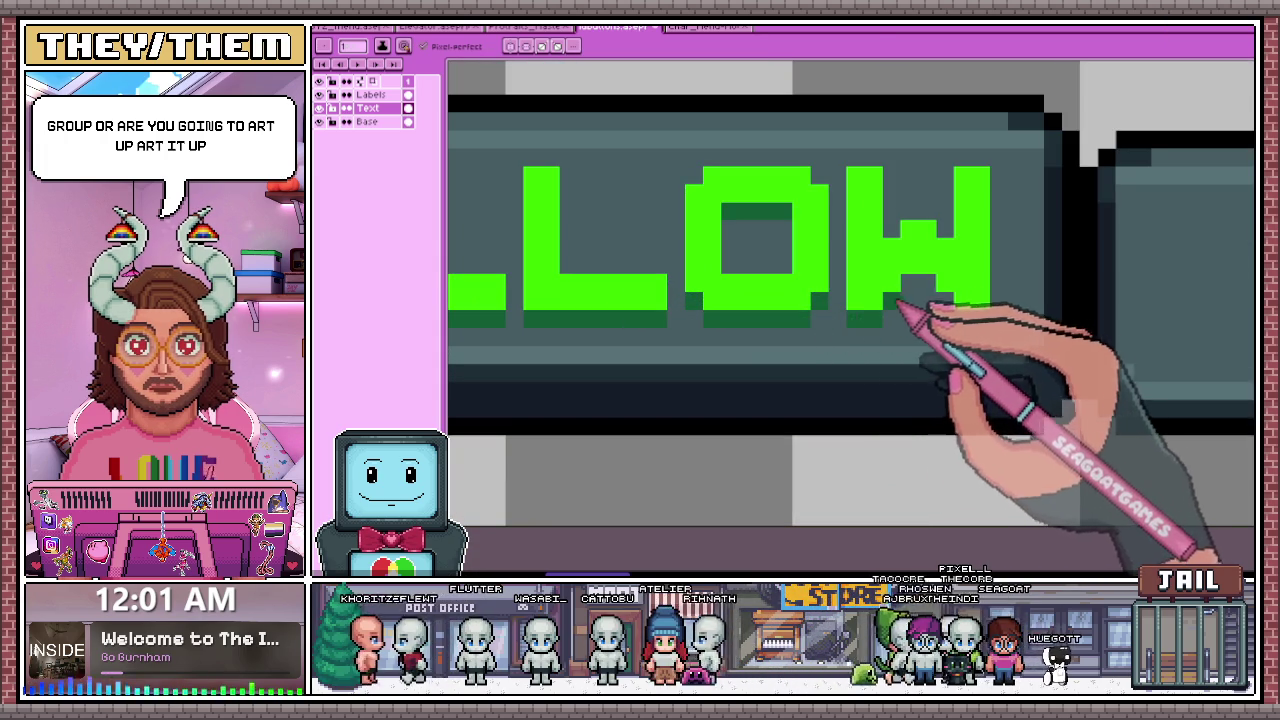
pyautogui.scroll(-2, 848, 316)
pyautogui.scroll(-2, 848, 316)
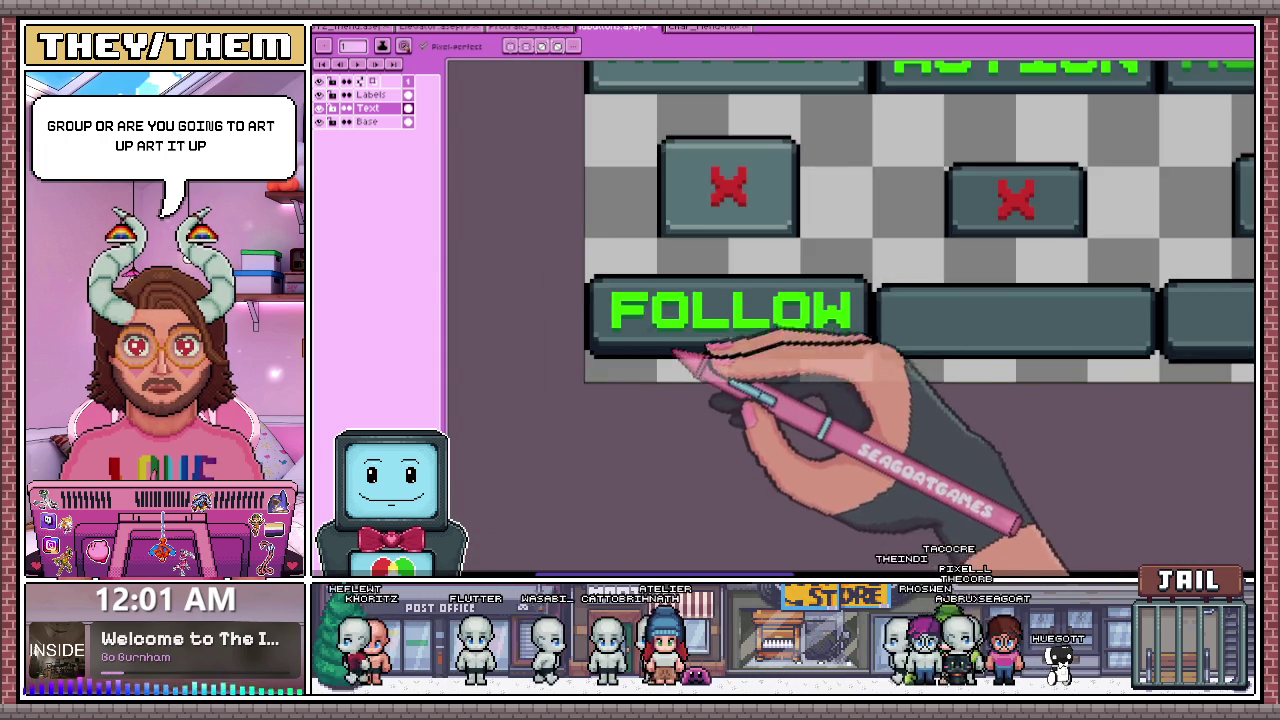
pyautogui.scroll(1, 618, 347)
pyautogui.scroll(1, 676, 322)
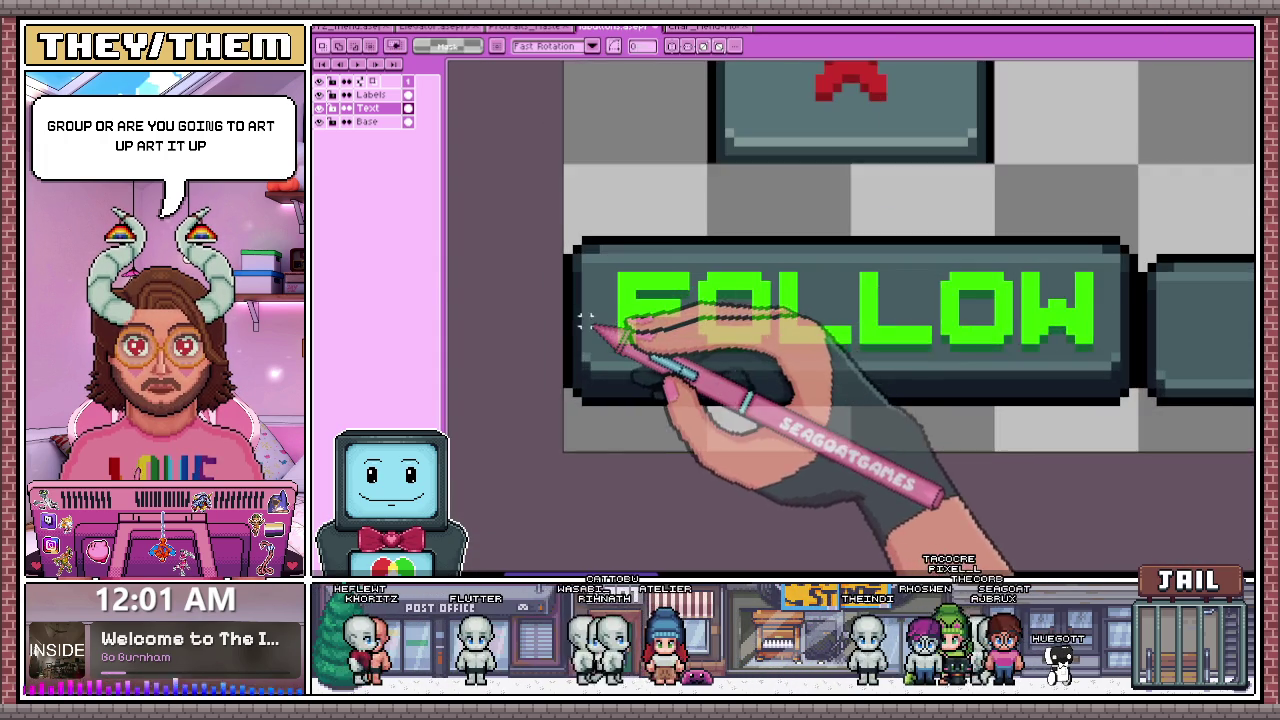
pyautogui.scroll(1, 595, 325)
pyautogui.scroll(-2, 600, 316)
pyautogui.scroll(-1, 600, 316)
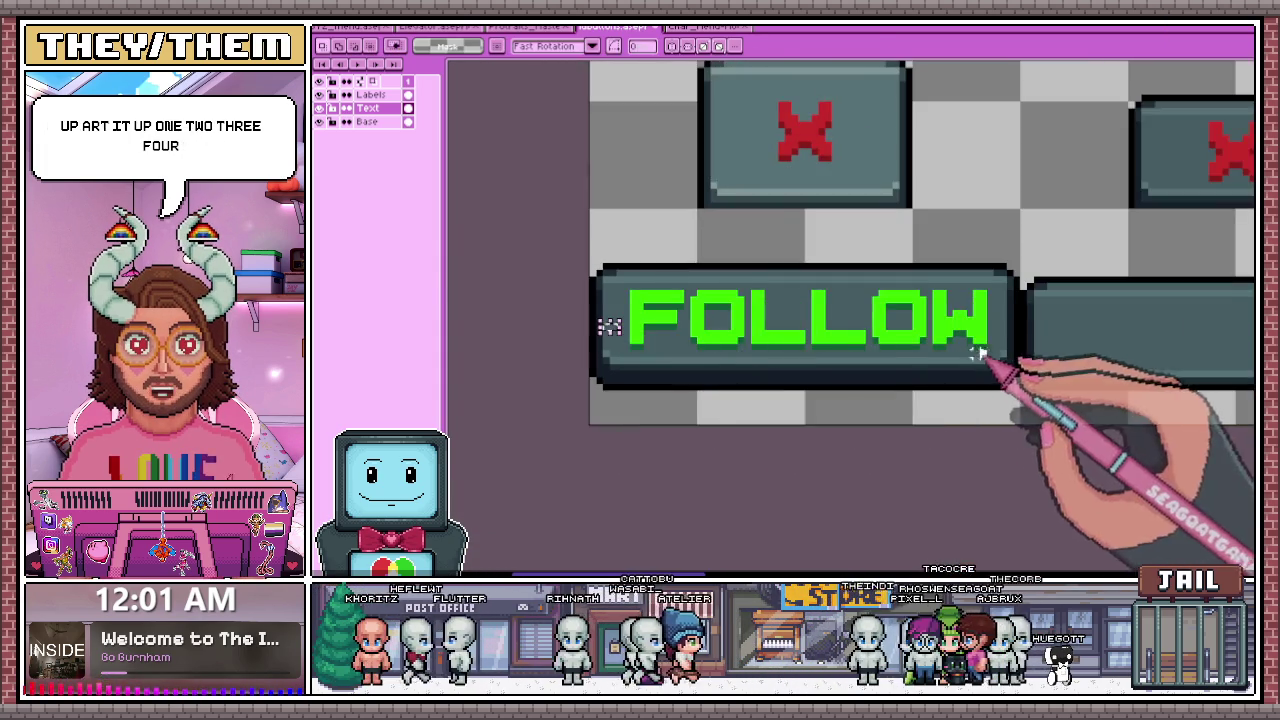
pyautogui.scroll(3, 1023, 286)
pyautogui.scroll(1, 1022, 300)
pyautogui.scroll(-2, 1040, 305)
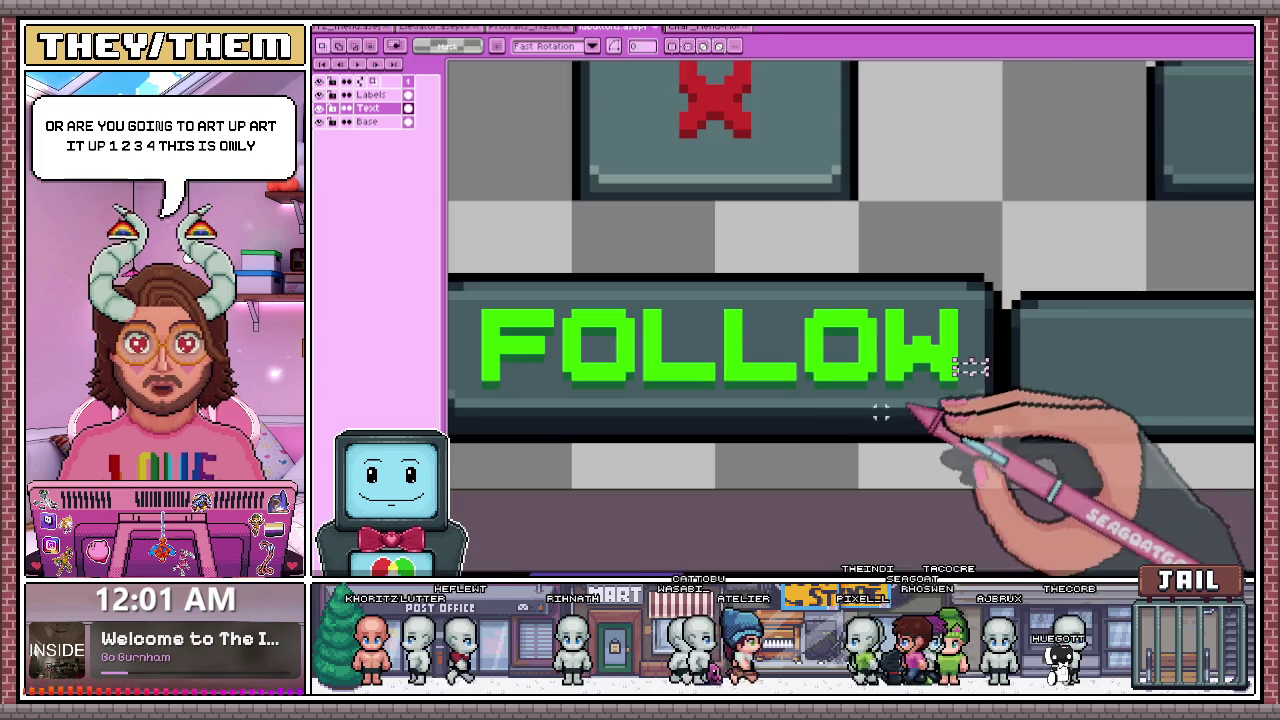
pyautogui.scroll(-1, 640, 466)
pyautogui.moveTo(545, 352)
pyautogui.mouseDown()
pyautogui.moveTo(643, 414)
pyautogui.moveTo(724, 421)
pyautogui.mouseUp()
# - Zoom around the sheet to review the FOLLOW label and the Press-column button
pyautogui.scroll(1, 643, 414)
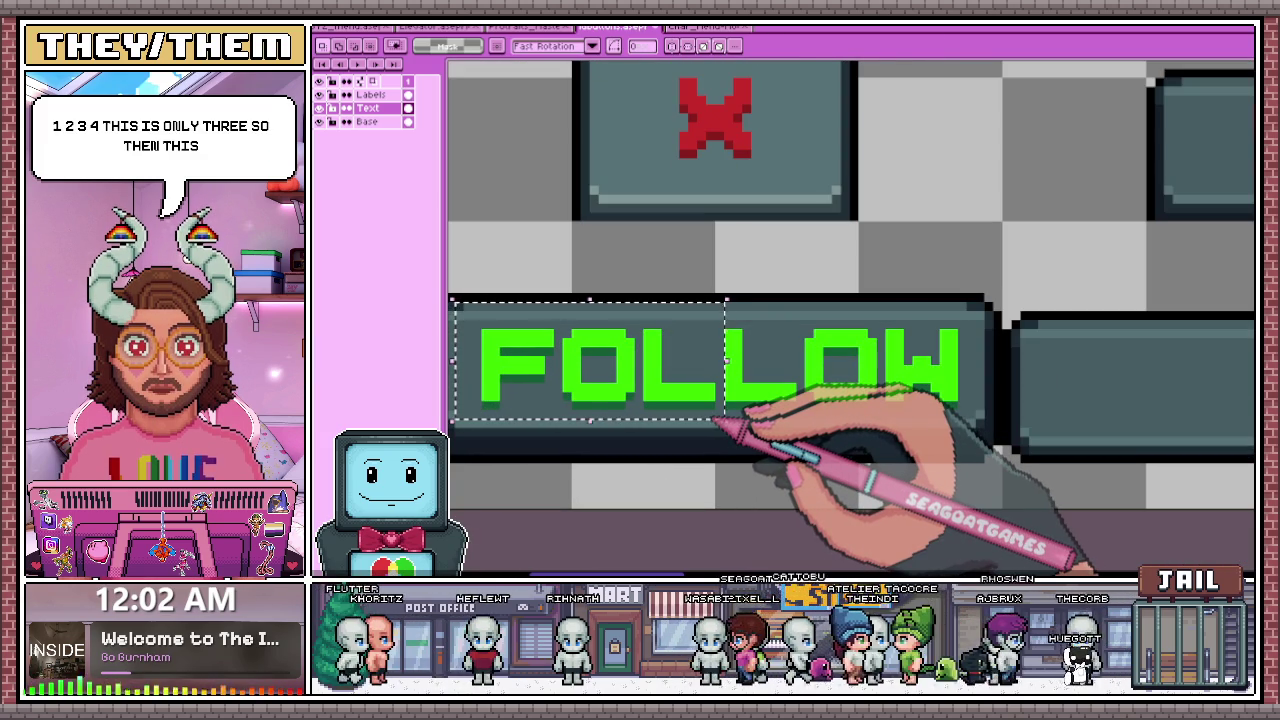
pyautogui.scroll(-1, 716, 421)
pyautogui.scroll(-1, 714, 440)
pyautogui.scroll(-1, 690, 420)
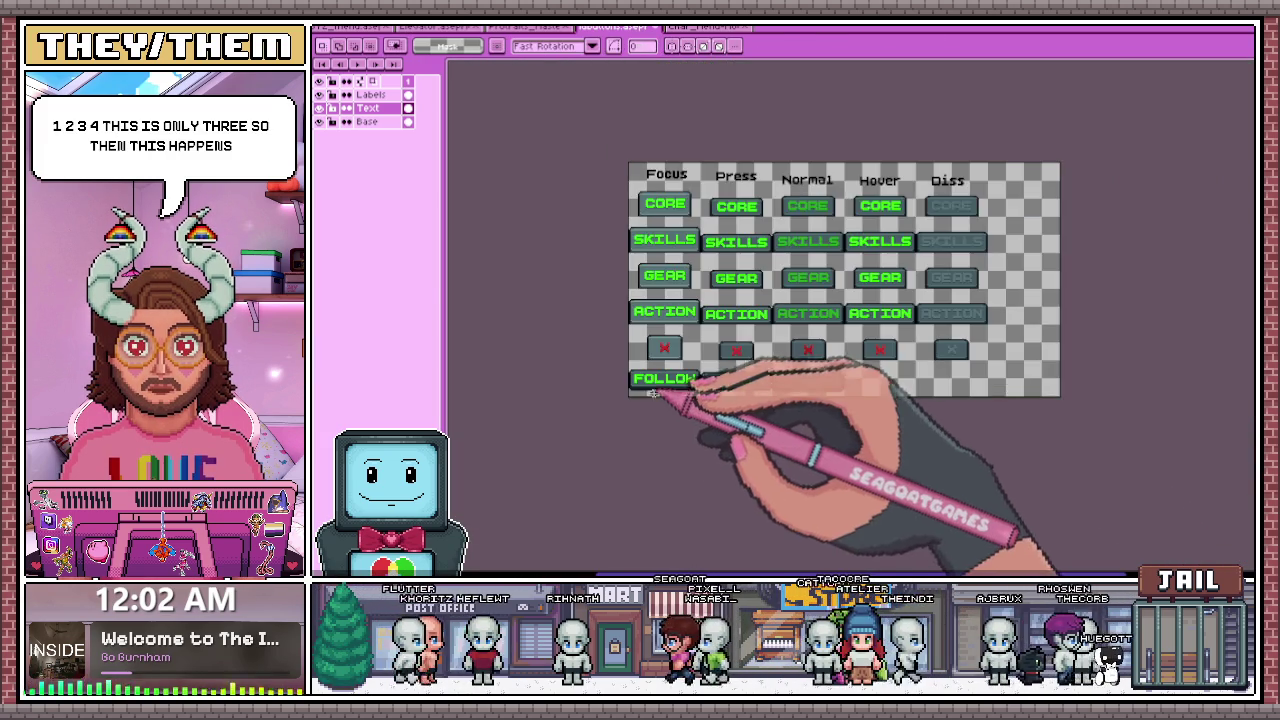
pyautogui.scroll(1, 655, 401)
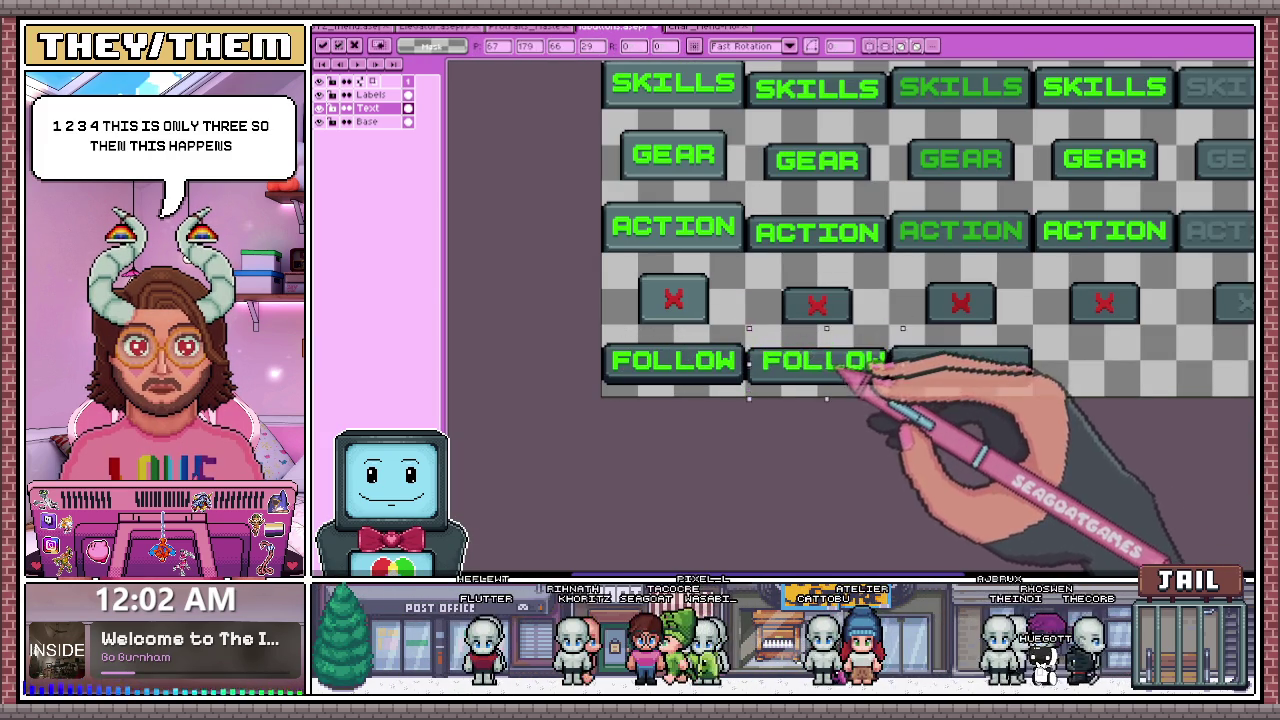
pyautogui.scroll(1, 848, 366)
pyautogui.scroll(1, 706, 286)
pyautogui.scroll(1, 851, 337)
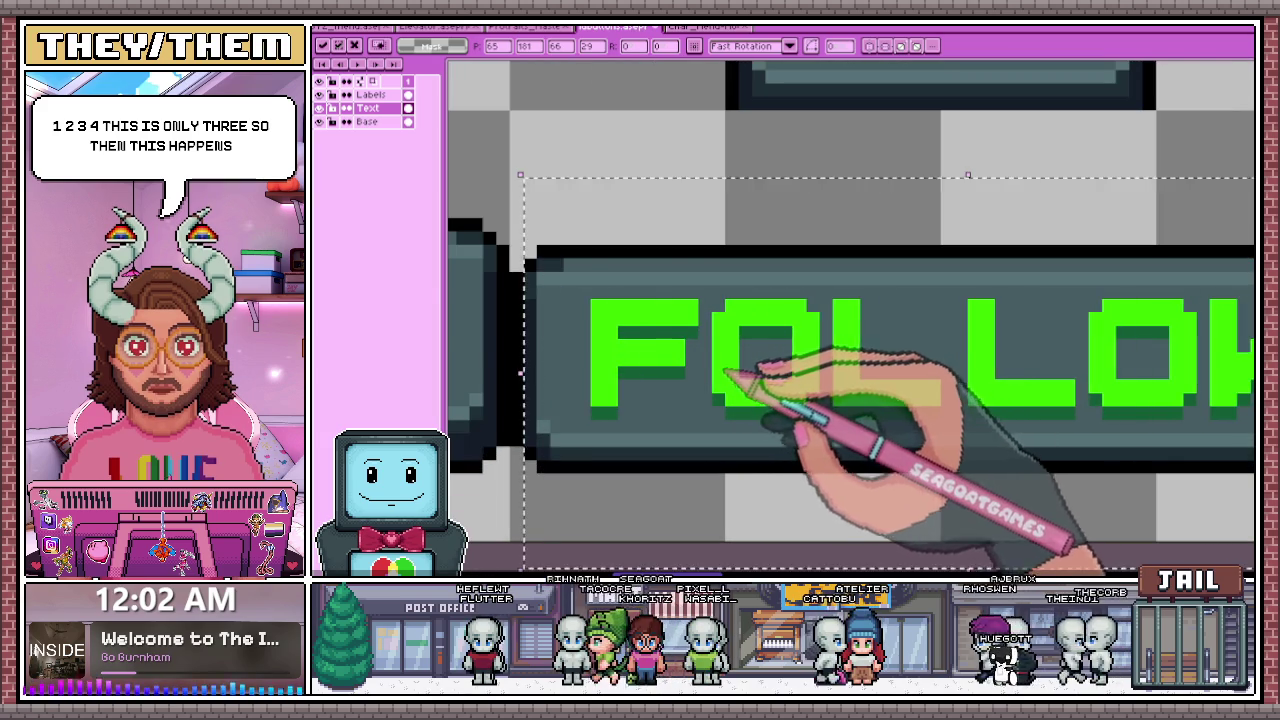
pyautogui.scroll(-1, 726, 378)
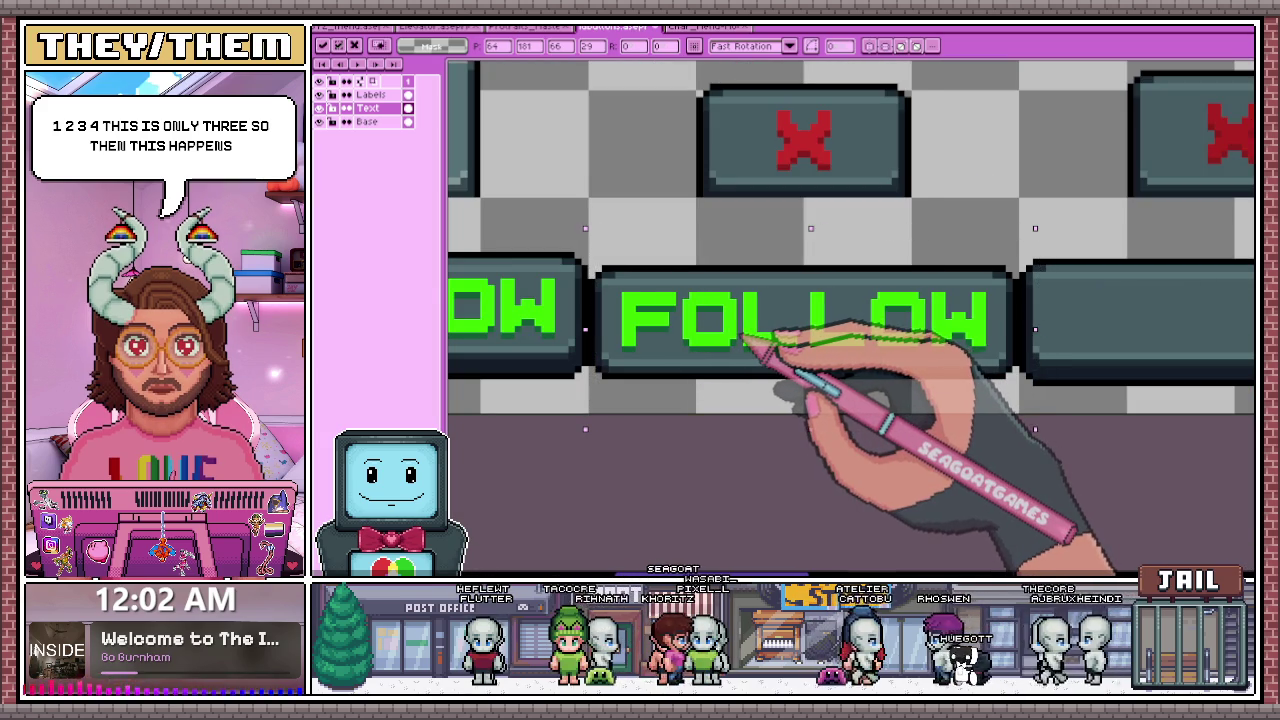
pyautogui.scroll(1, 600, 329)
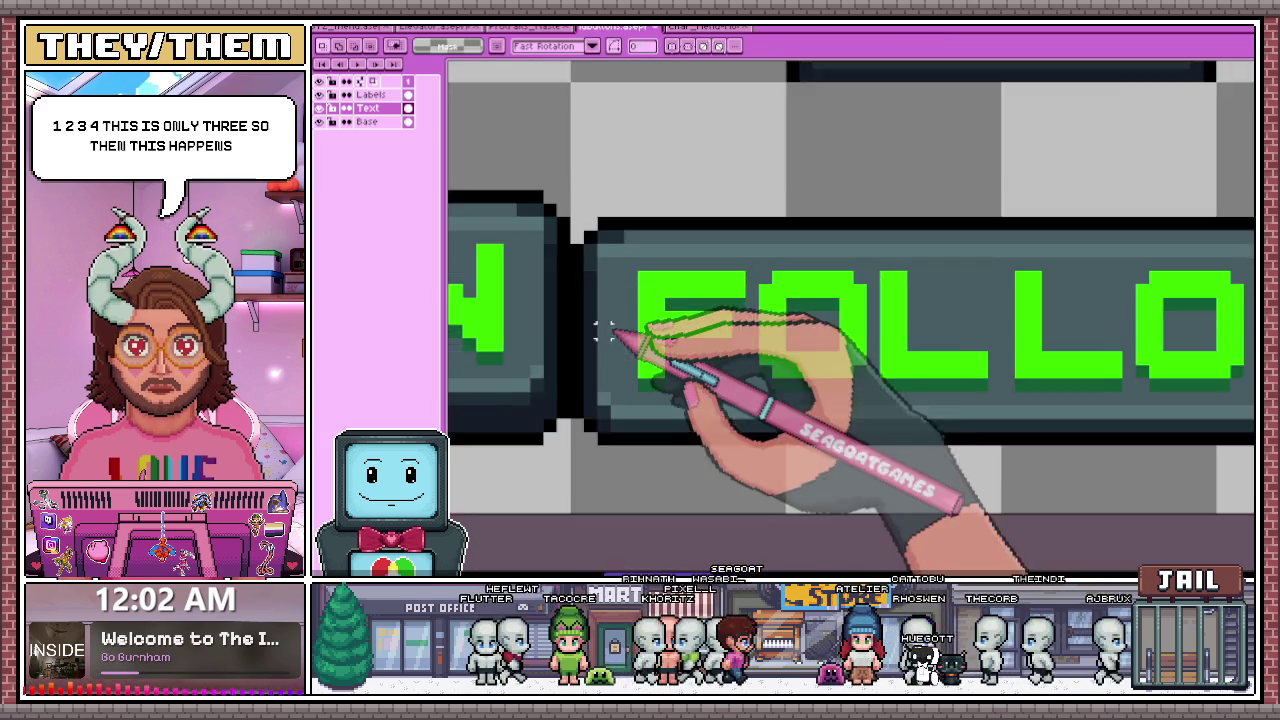
pyautogui.scroll(1, 627, 340)
pyautogui.scroll(-2, 617, 345)
pyautogui.scroll(2, 891, 373)
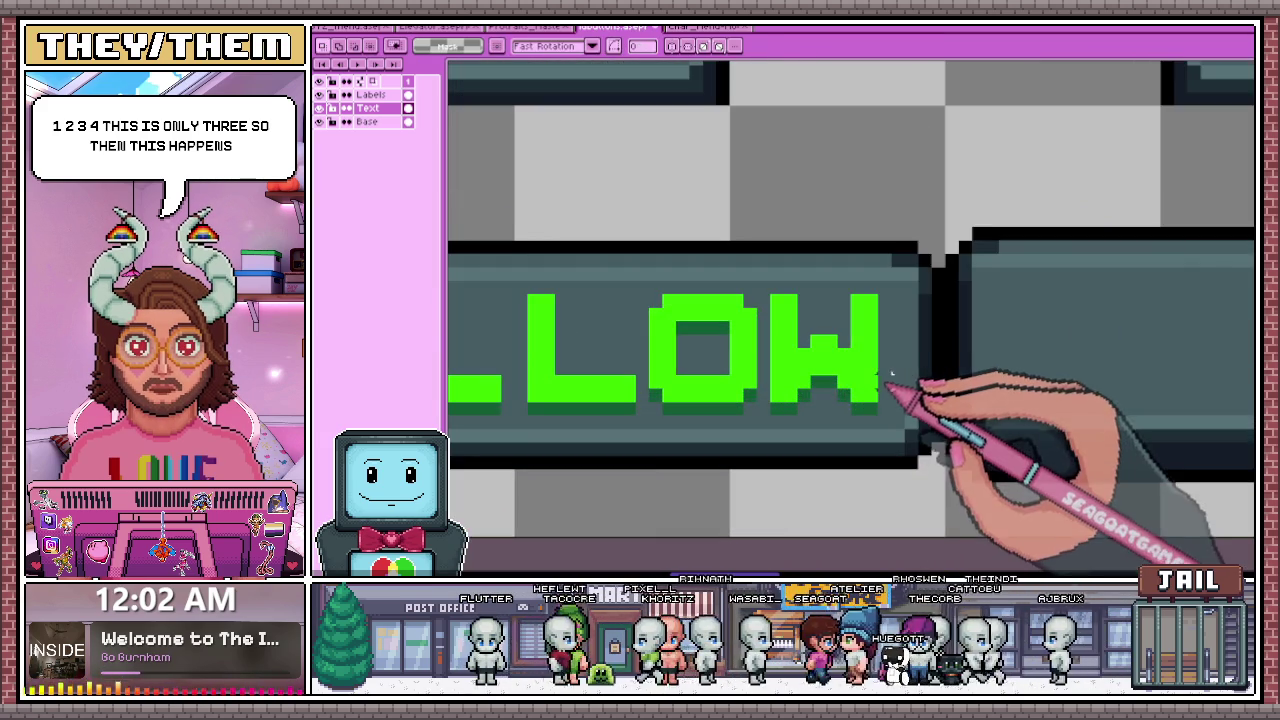
pyautogui.scroll(-2, 893, 383)
pyautogui.scroll(-1, 771, 409)
pyautogui.scroll(-1, 729, 443)
pyautogui.scroll(-1, 737, 440)
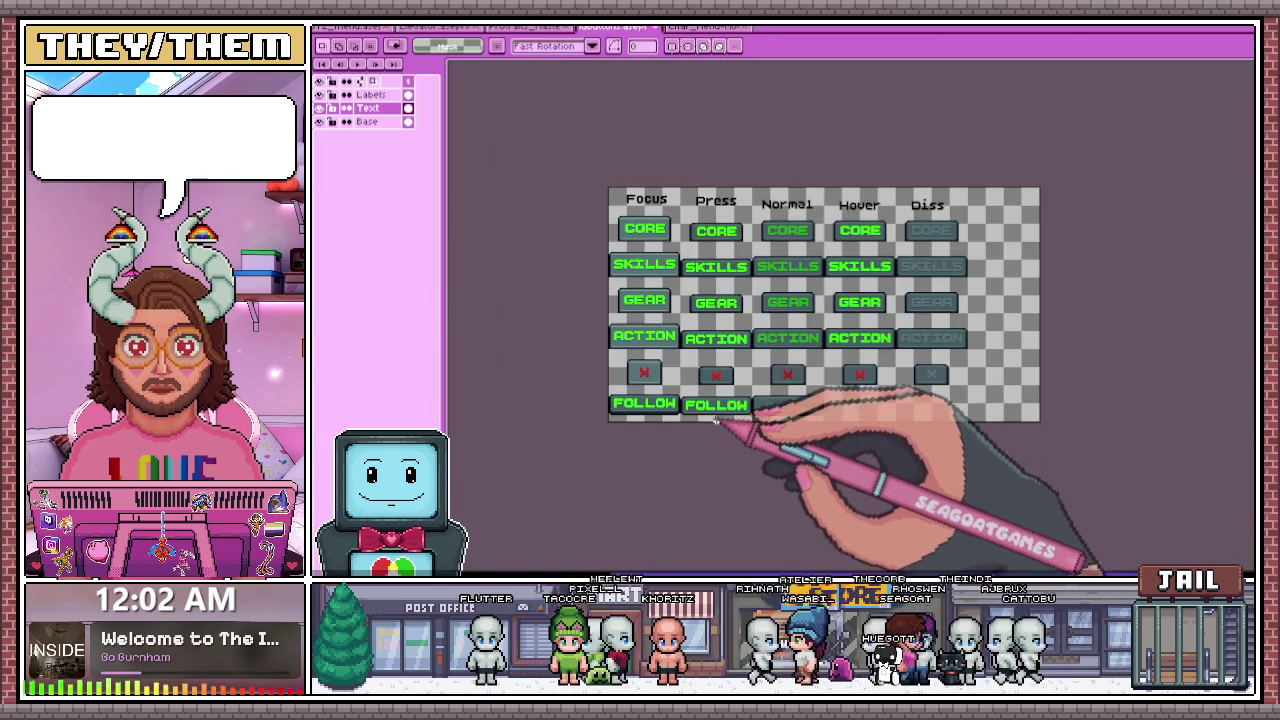
pyautogui.scroll(1, 790, 400)
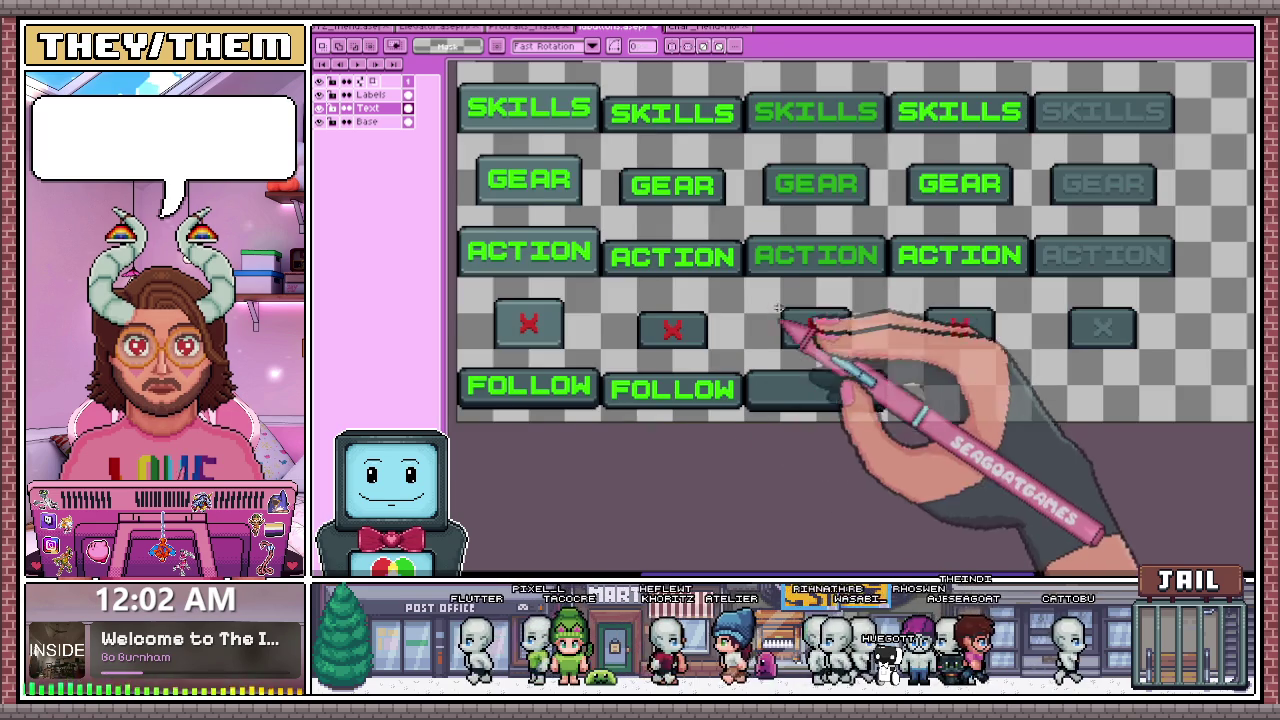
pyautogui.scroll(1, 800, 270)
# - Switch to the Eyedropper (I) and zoom across the FOLLOW row of the sheet
pyautogui.press('i')
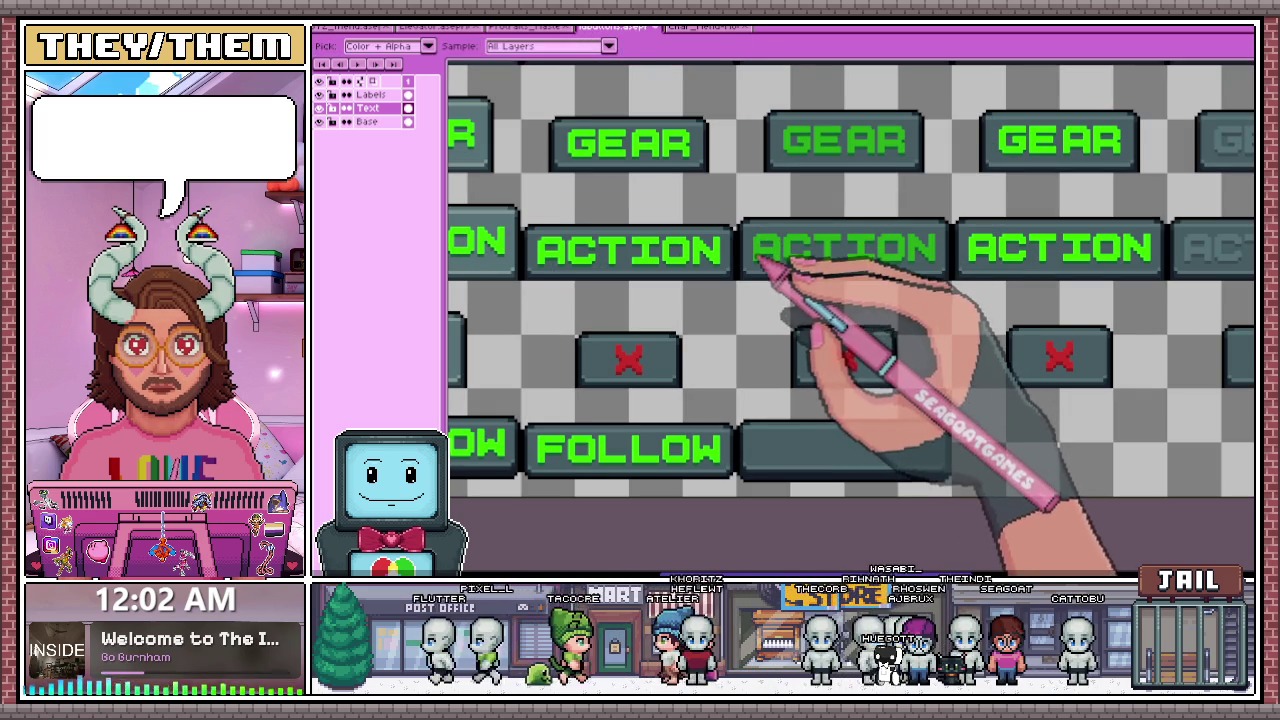
pyautogui.scroll(-2, 748, 251)
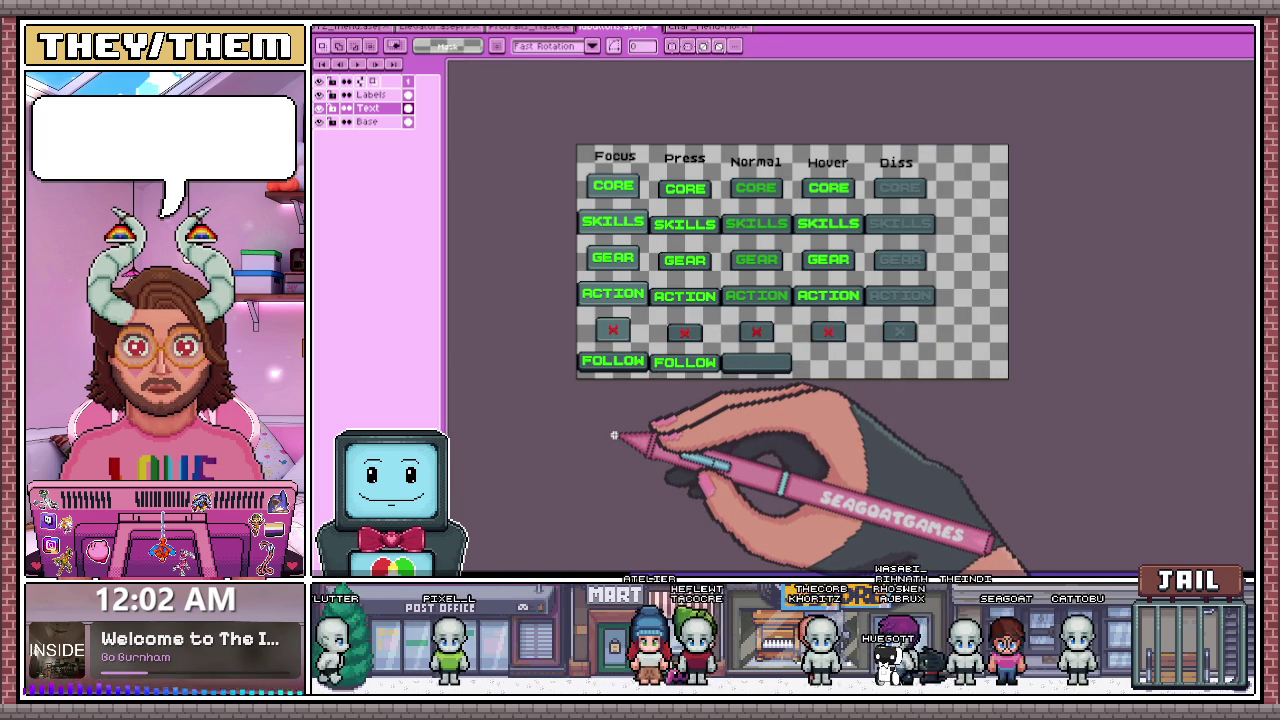
pyautogui.scroll(1, 623, 384)
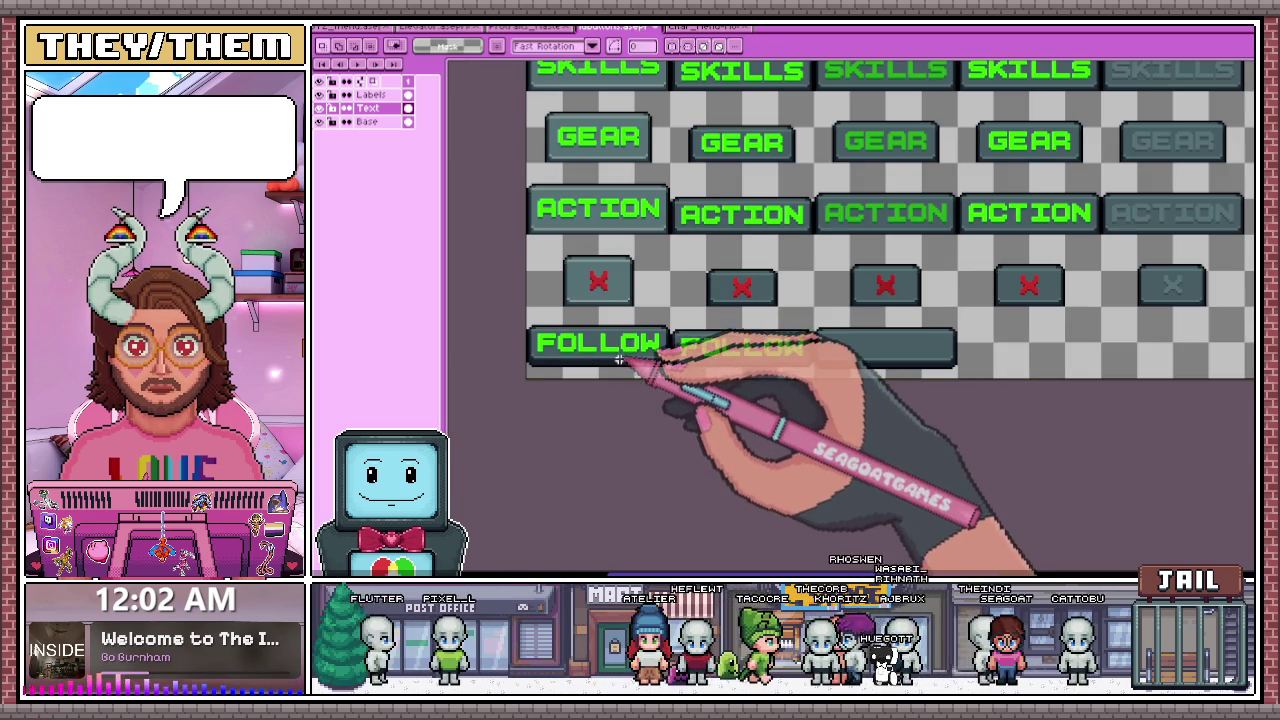
pyautogui.scroll(1, 590, 342)
pyautogui.scroll(1, 557, 365)
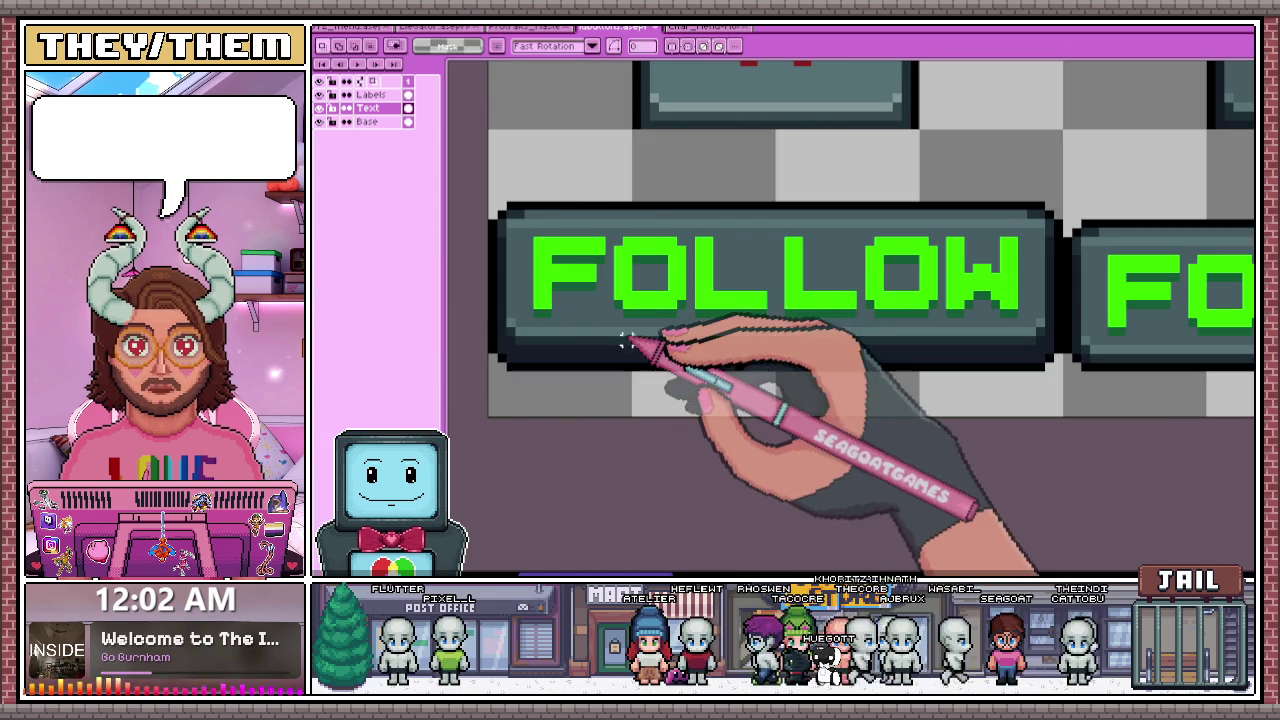
pyautogui.scroll(2, 580, 365)
pyautogui.scroll(-1, 540, 330)
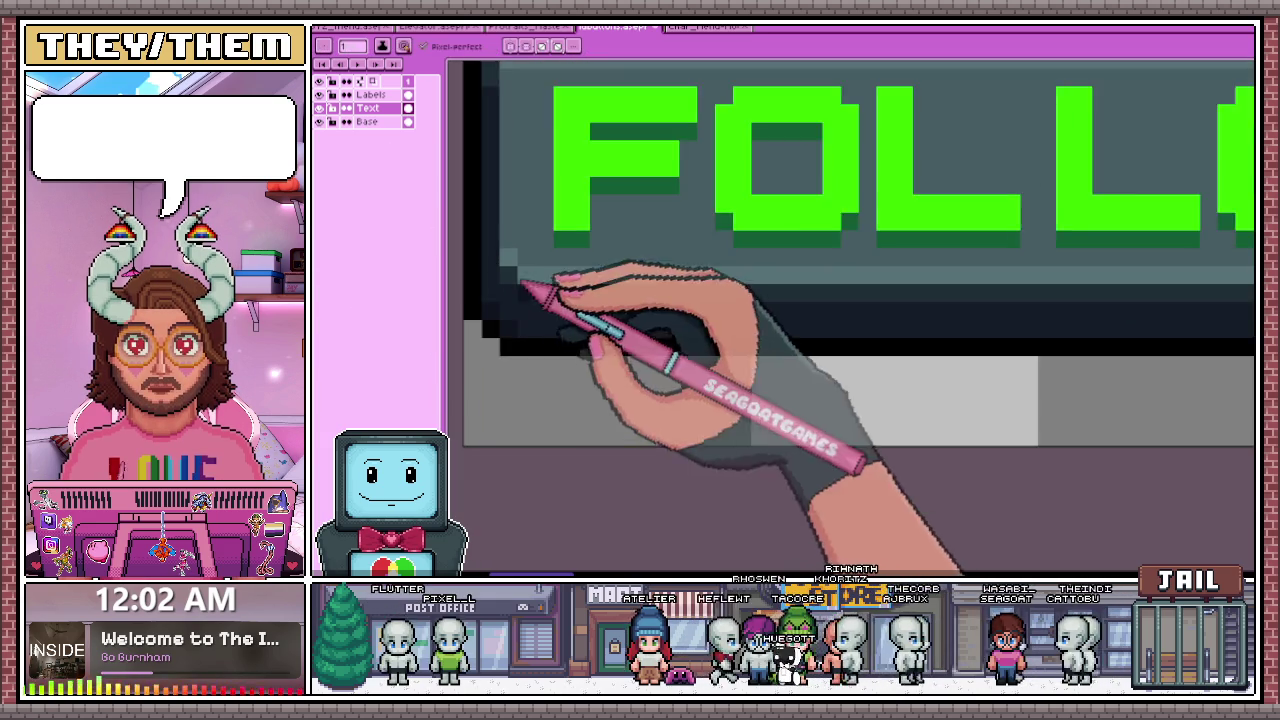
pyautogui.scroll(-1, 700, 310)
pyautogui.scroll(1, 905, 325)
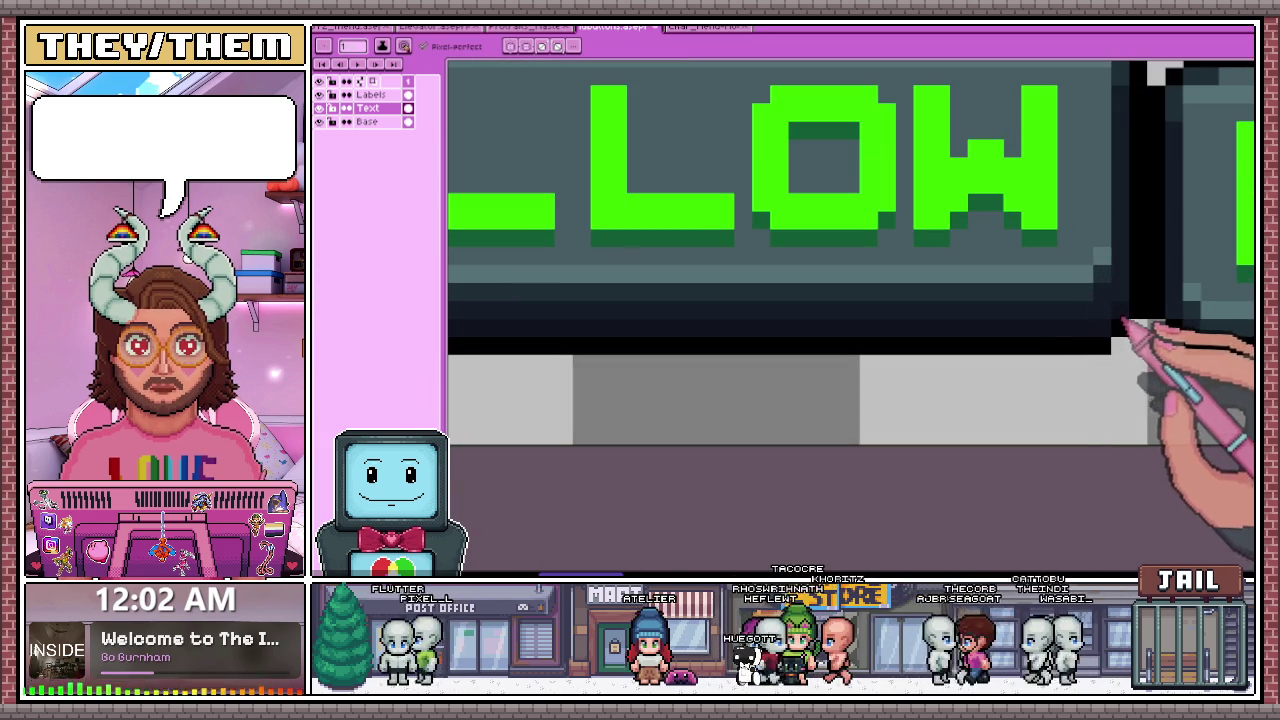
pyautogui.scroll(-1, 708, 341)
pyautogui.scroll(-2, 706, 341)
pyautogui.scroll(-1, 730, 372)
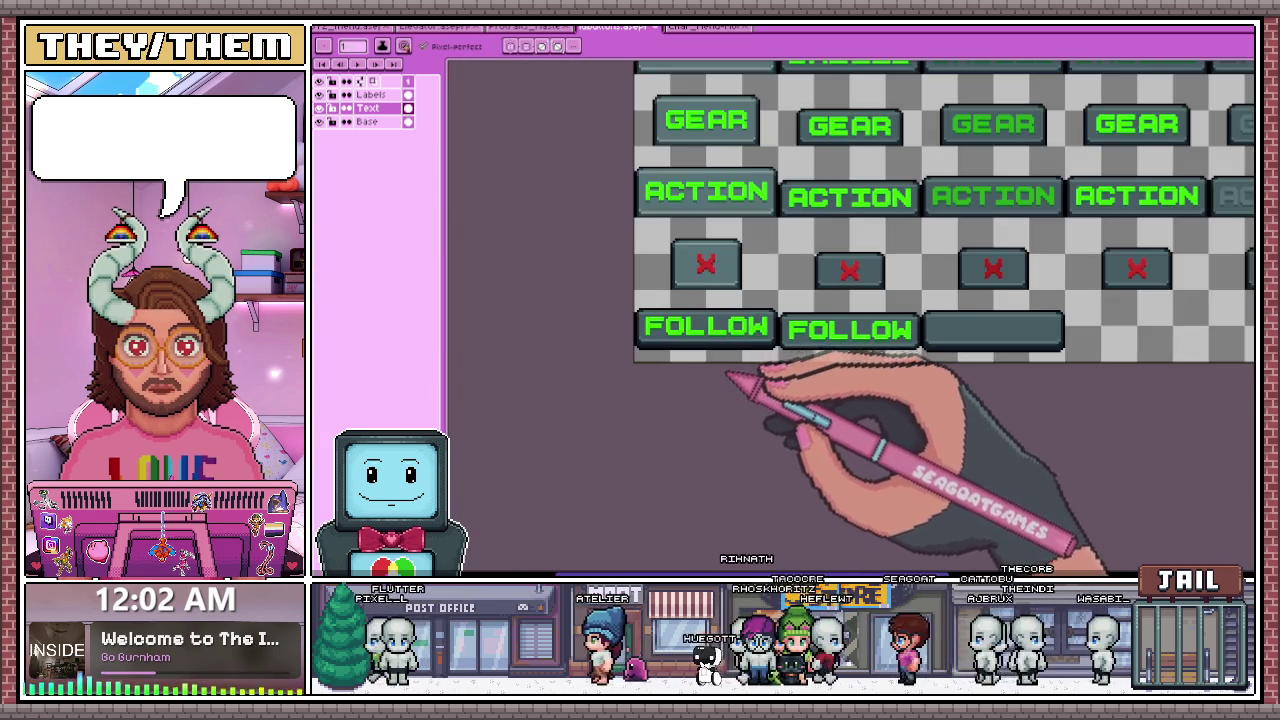
pyautogui.scroll(2, 775, 320)
pyautogui.scroll(1, 636, 398)
pyautogui.scroll(2, 636, 398)
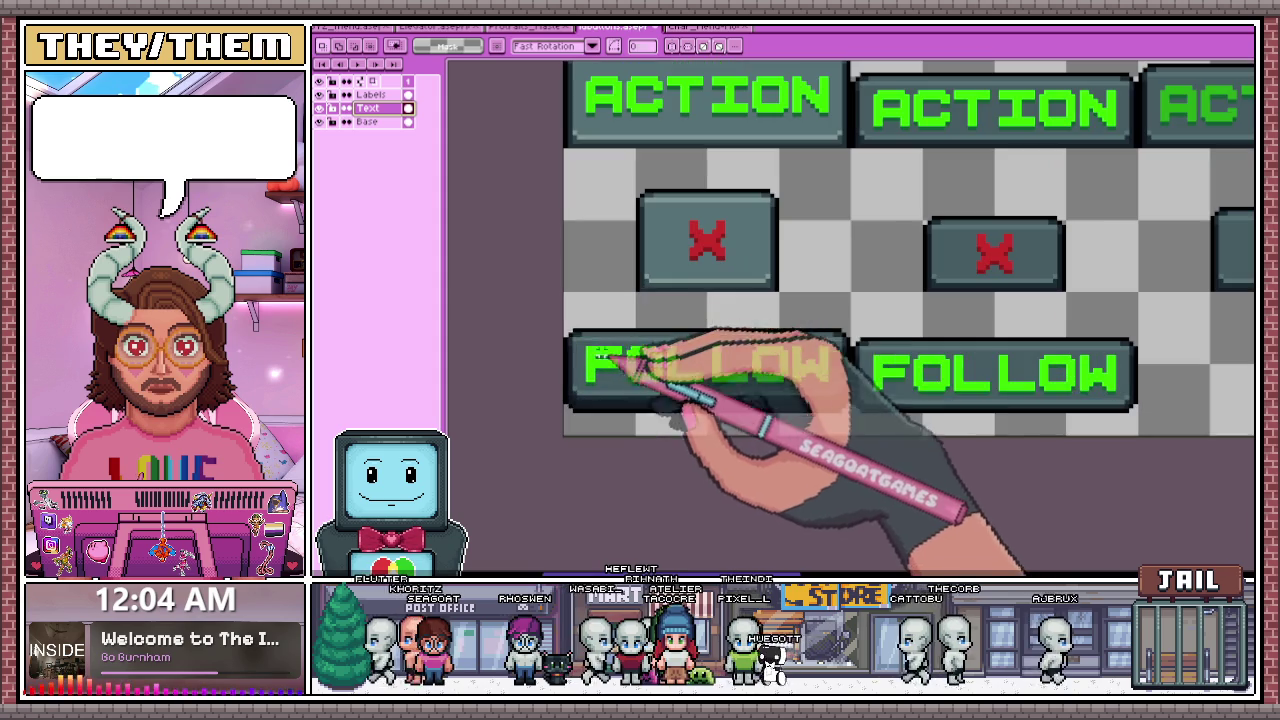
pyautogui.scroll(-2, 663, 354)
pyautogui.scroll(-1, 679, 354)
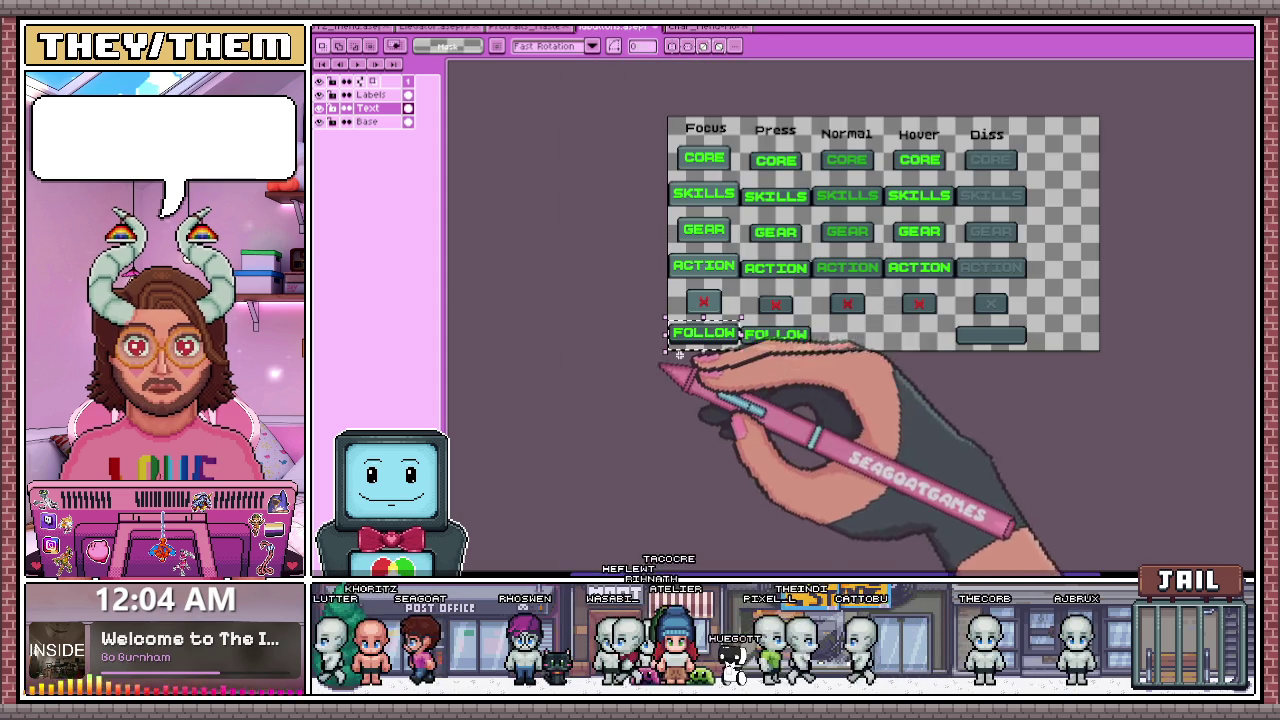
# - Shift the FOLLOW label left to centre it on the Diss button and commit it
pyautogui.scroll(2, 1086, 343)
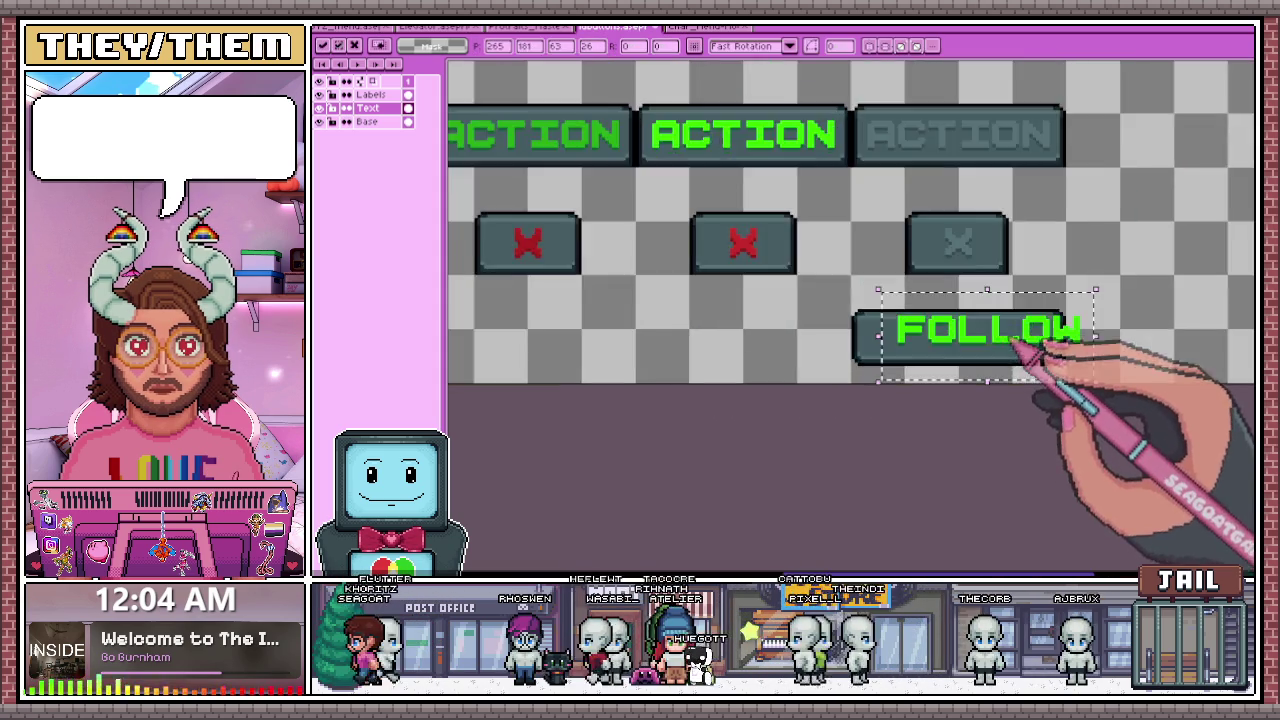
pyautogui.scroll(-1, 957, 314)
pyautogui.scroll(1, 690, 285)
pyautogui.scroll(-1, 690, 286)
pyautogui.scroll(-1, 851, 286)
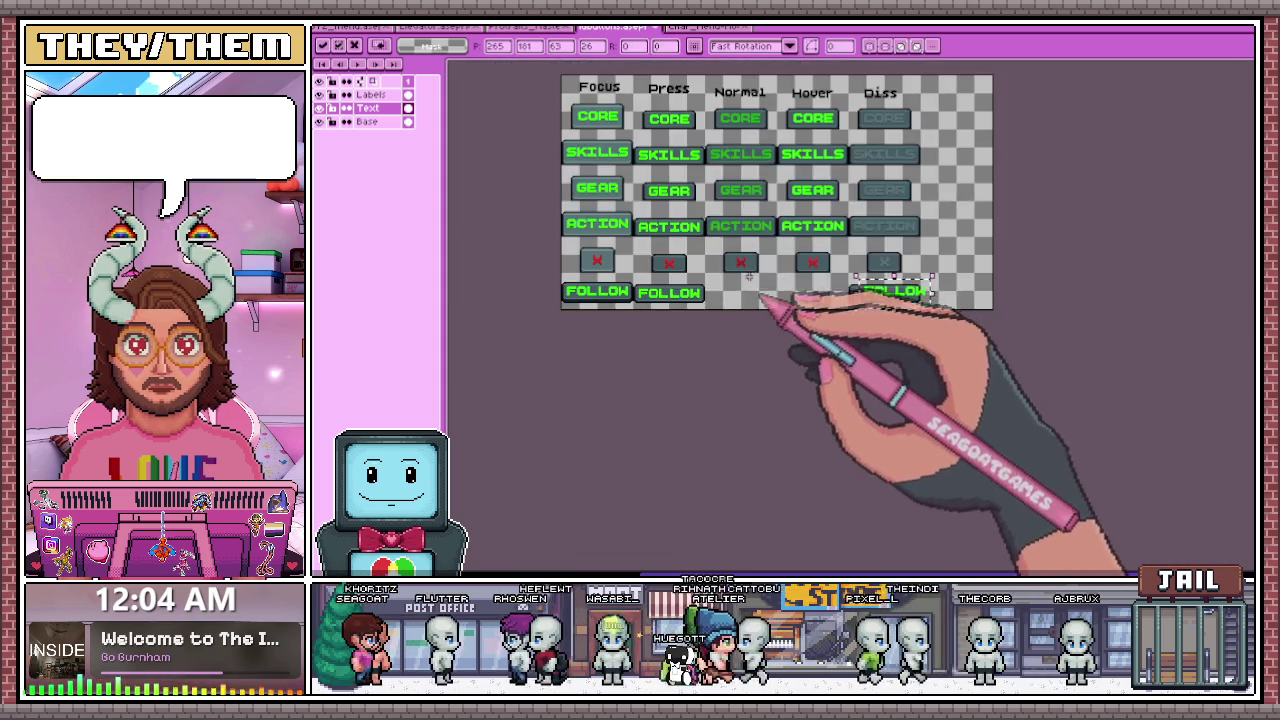
pyautogui.scroll(2, 937, 286)
pyautogui.scroll(1, 850, 302)
pyautogui.scroll(1, 850, 305)
pyautogui.moveTo(850, 305); pyautogui.dragTo(770, 300)
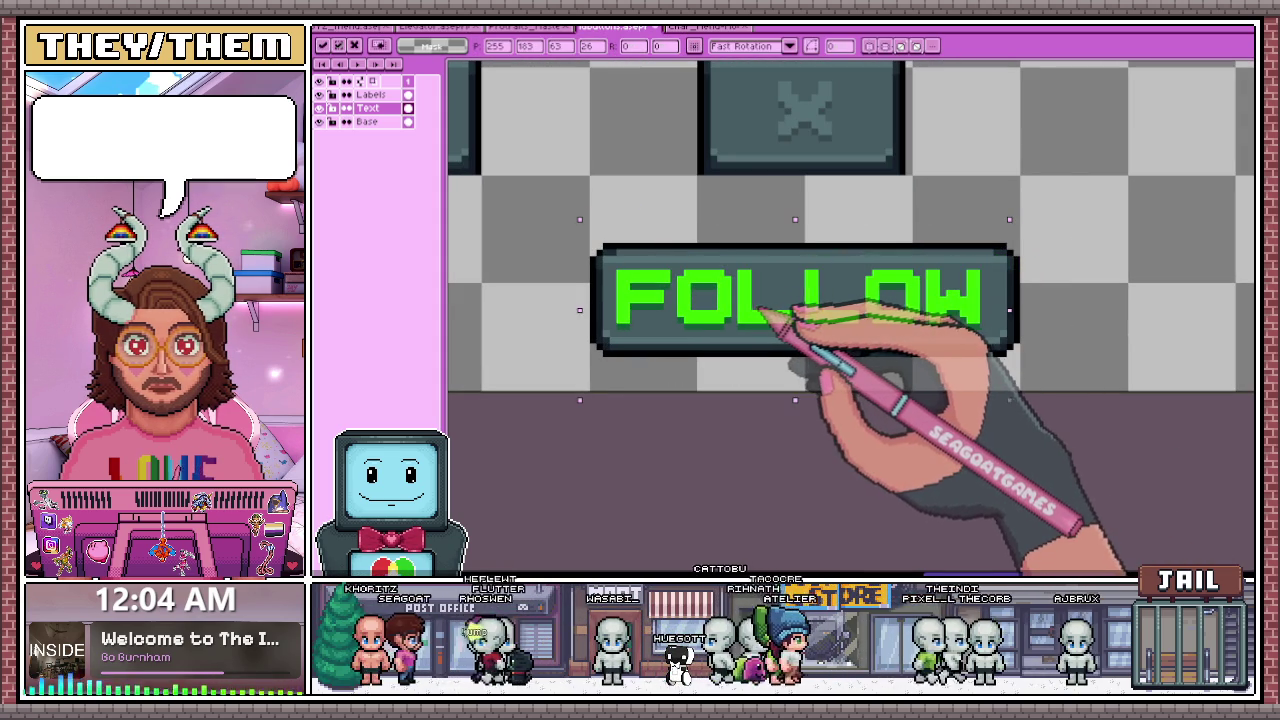
pyautogui.press('Return')
pyautogui.scroll(1, 615, 308)
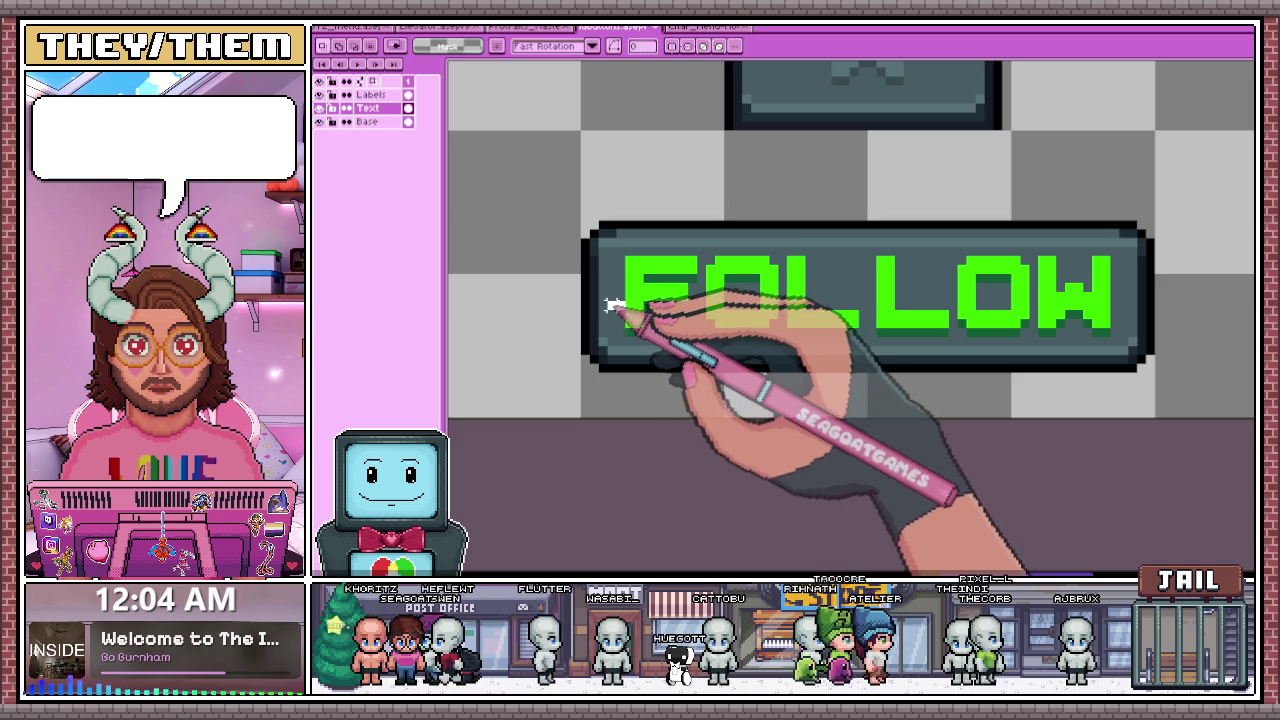
pyautogui.scroll(-2, 615, 300)
pyautogui.scroll(2, 937, 290)
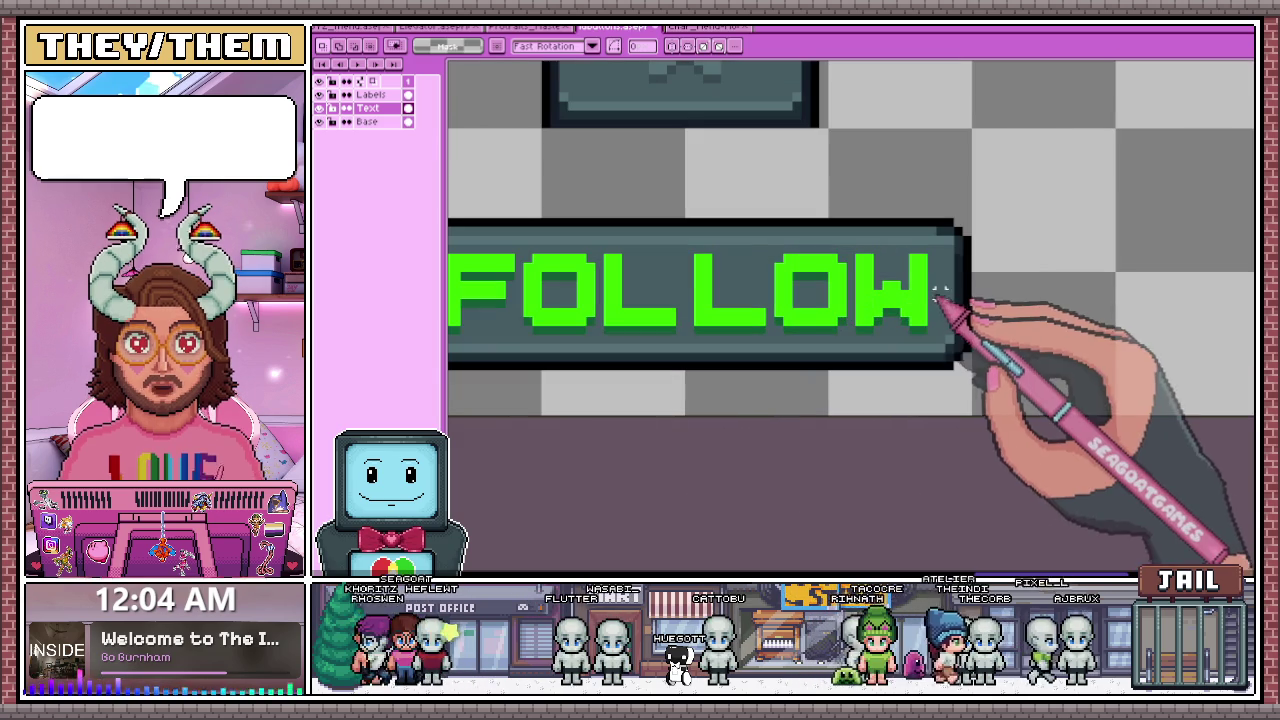
pyautogui.scroll(-1, 930, 292)
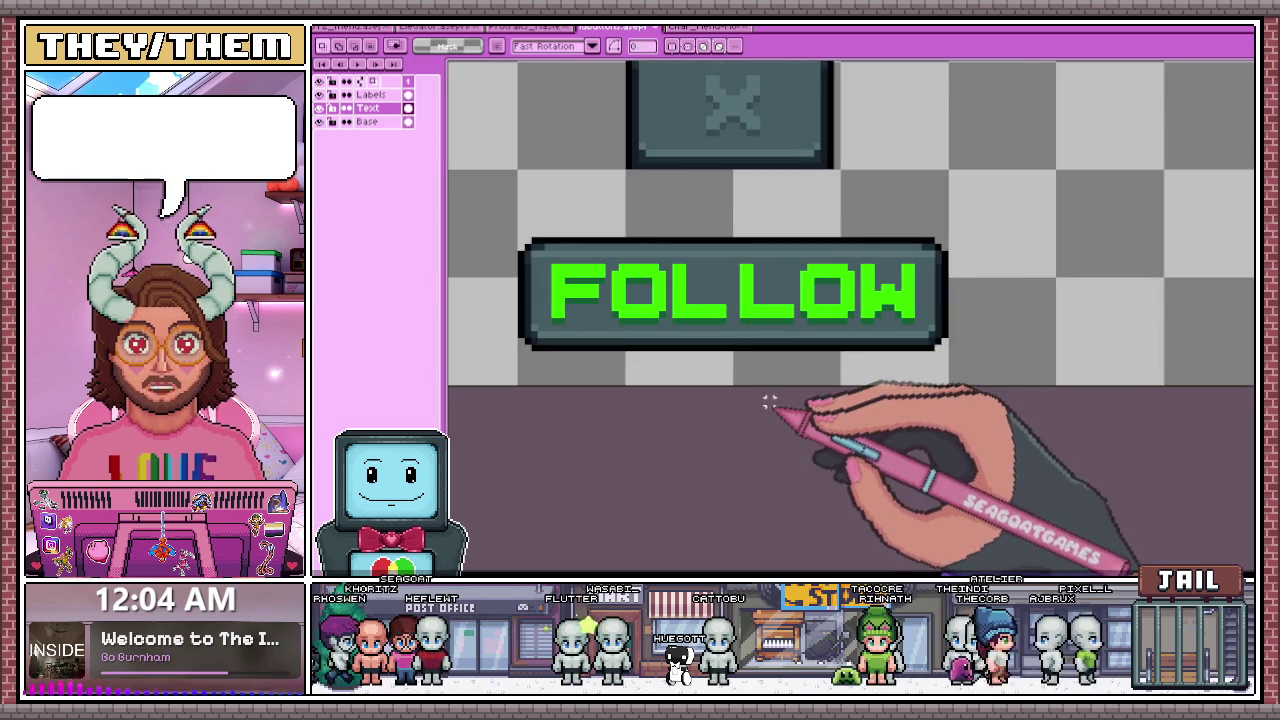
pyautogui.scroll(-1, 712, 248)
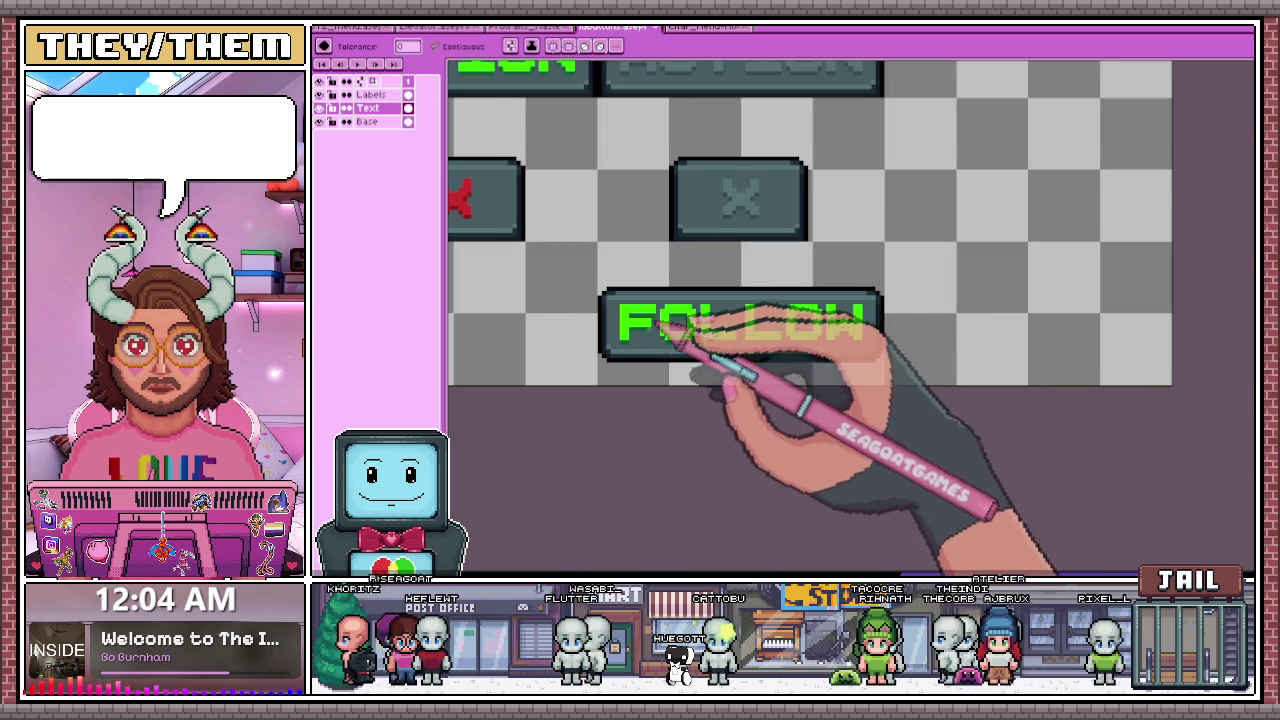
# - Zoom in on the Diss-column FOLLOW lettering to bring it to the disabled grey
pyautogui.scroll(1, 662, 308)
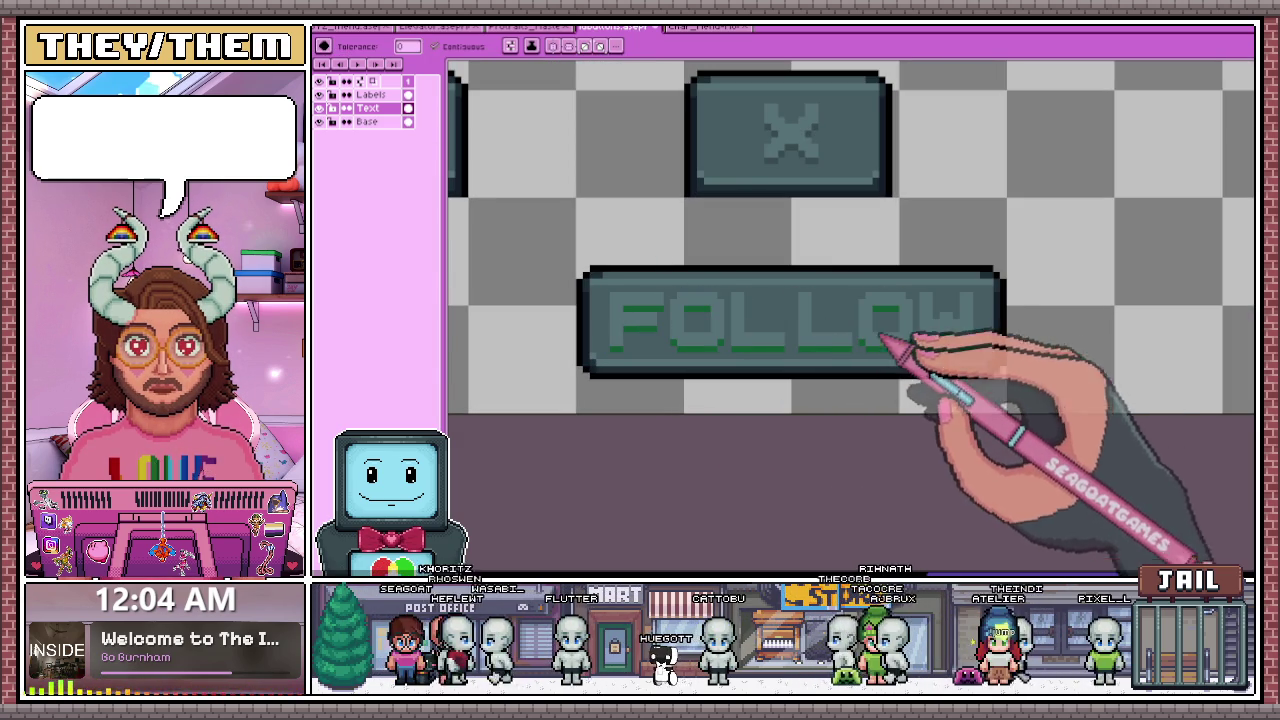
pyautogui.scroll(1, 635, 348)
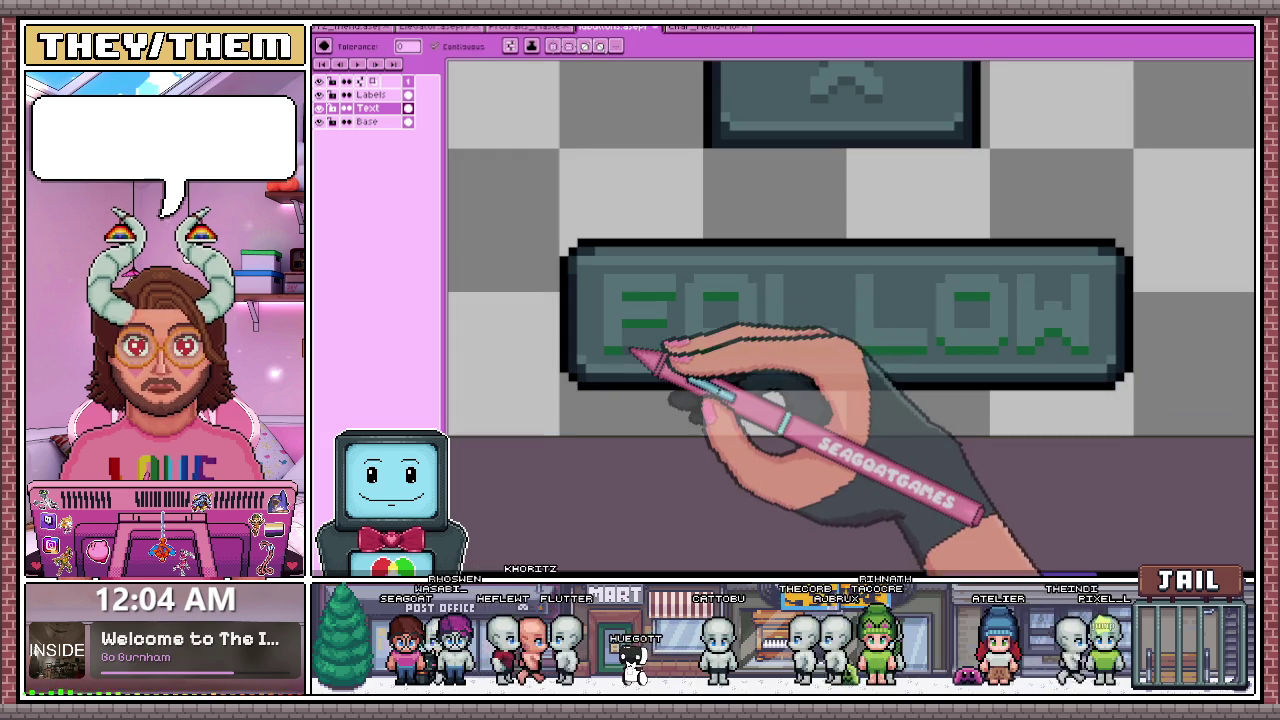
pyautogui.scroll(1, 647, 325)
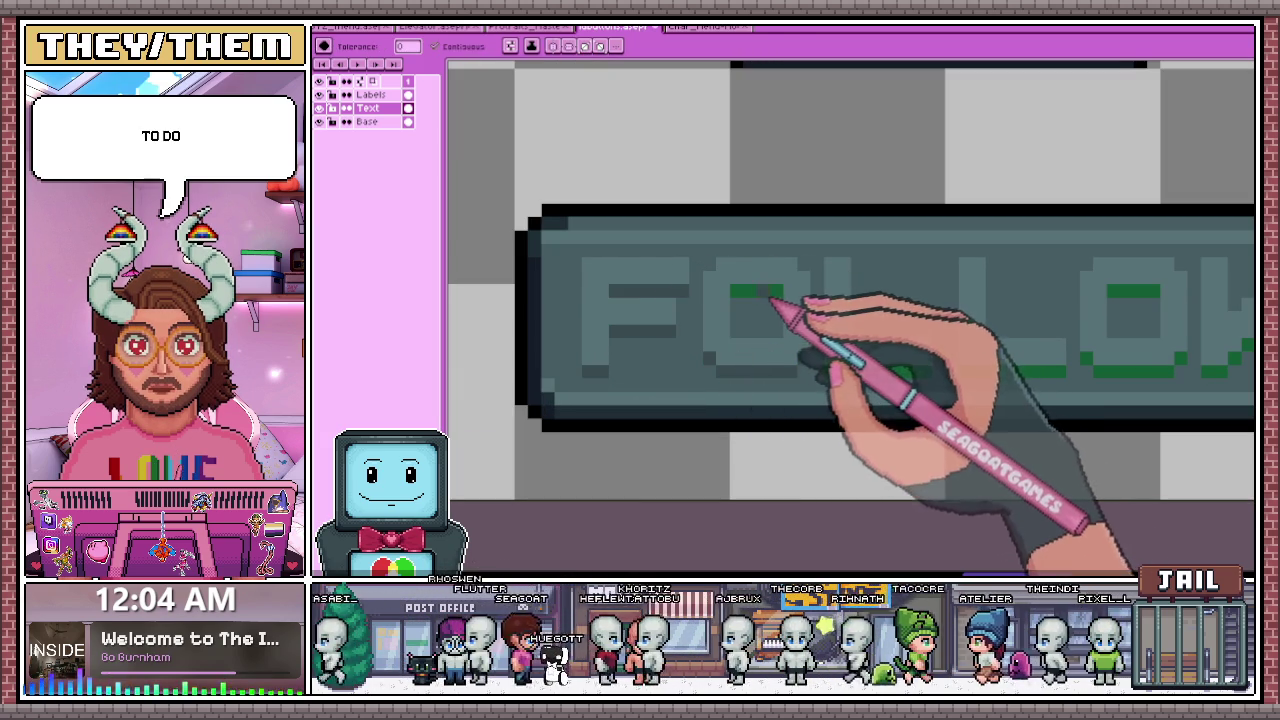
pyautogui.scroll(-2, 752, 318)
pyautogui.scroll(2, 760, 325)
pyautogui.scroll(-2, 818, 340)
pyautogui.scroll(2, 830, 342)
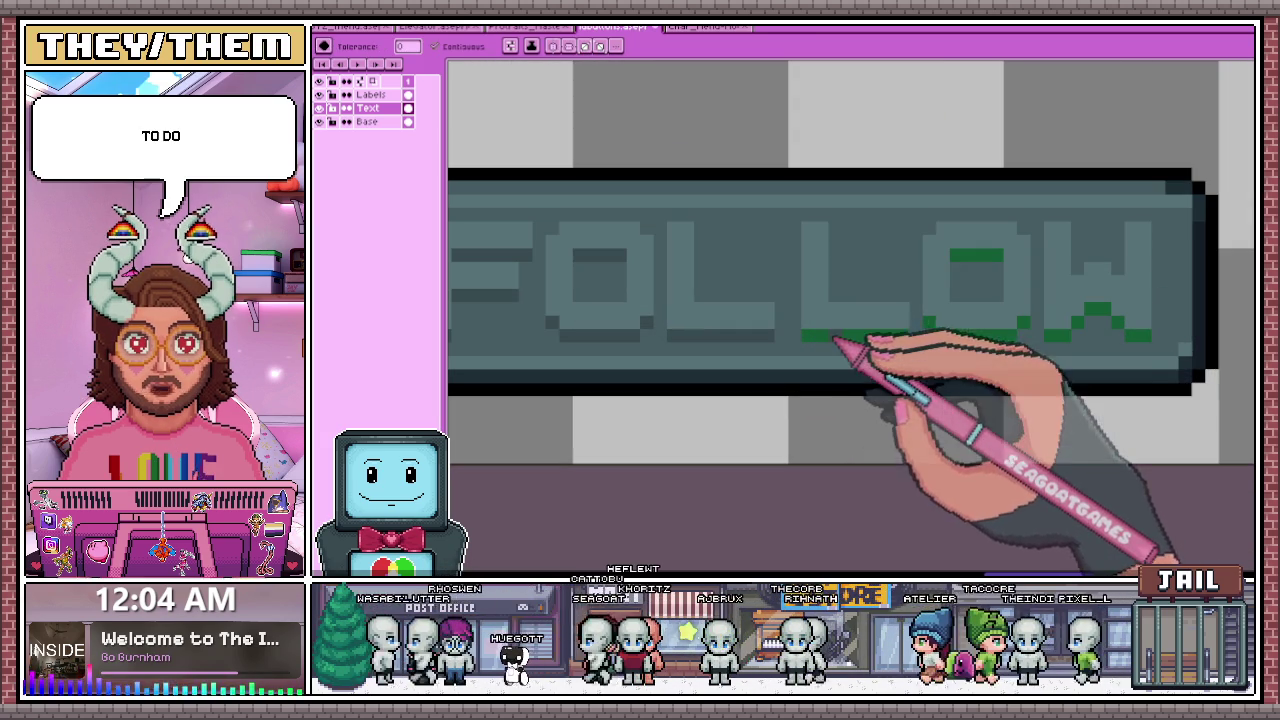
pyautogui.scroll(-2, 968, 258)
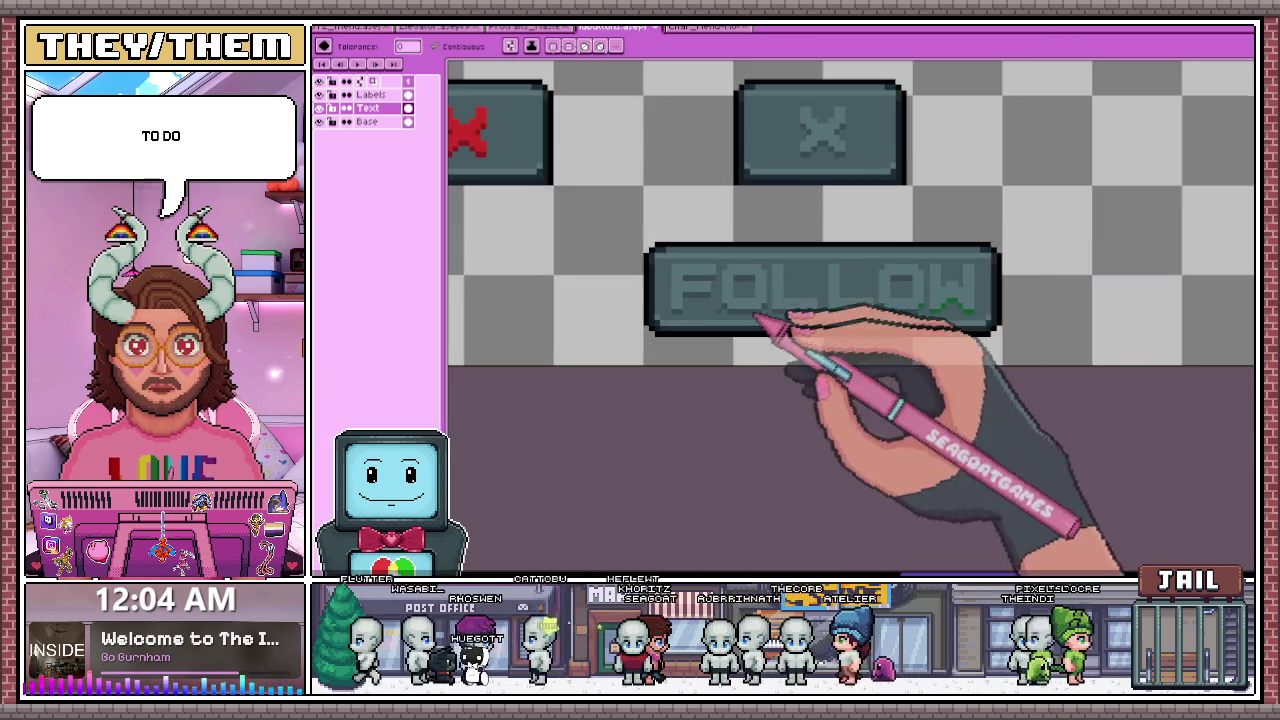
pyautogui.scroll(1, 814, 329)
pyautogui.scroll(1, 1014, 286)
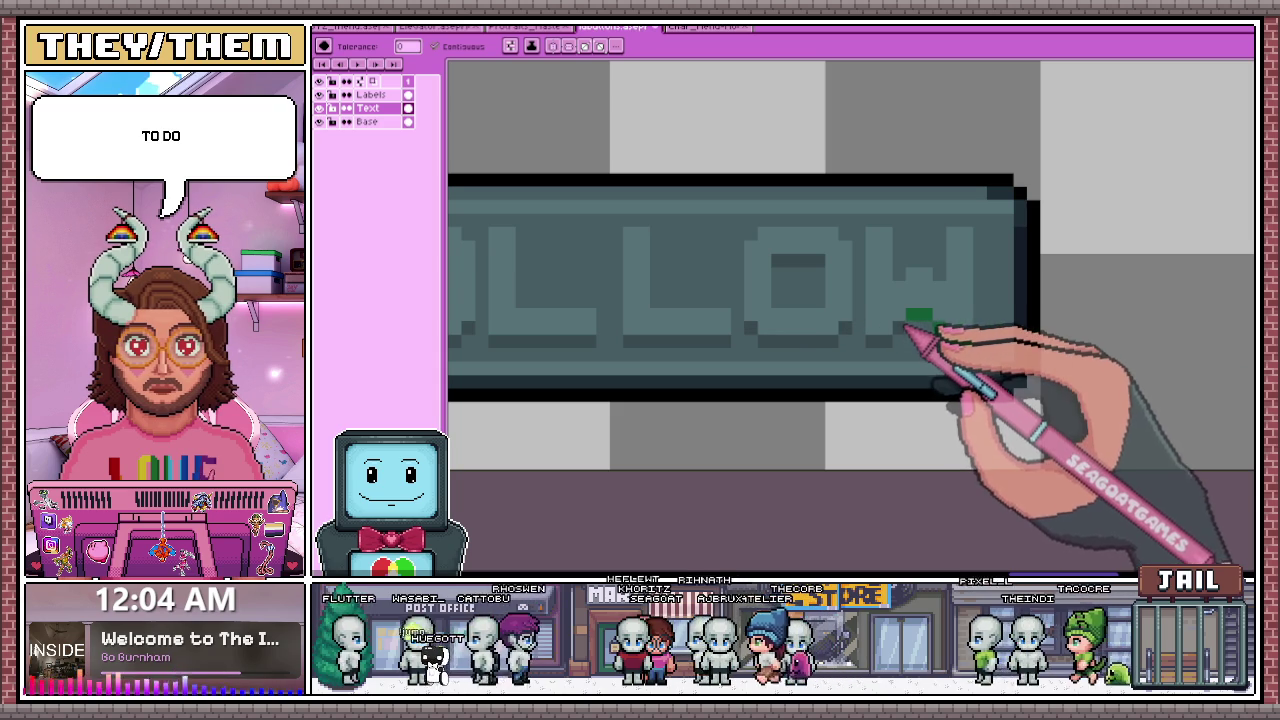
pyautogui.scroll(-2, 945, 337)
pyautogui.scroll(-4, 968, 336)
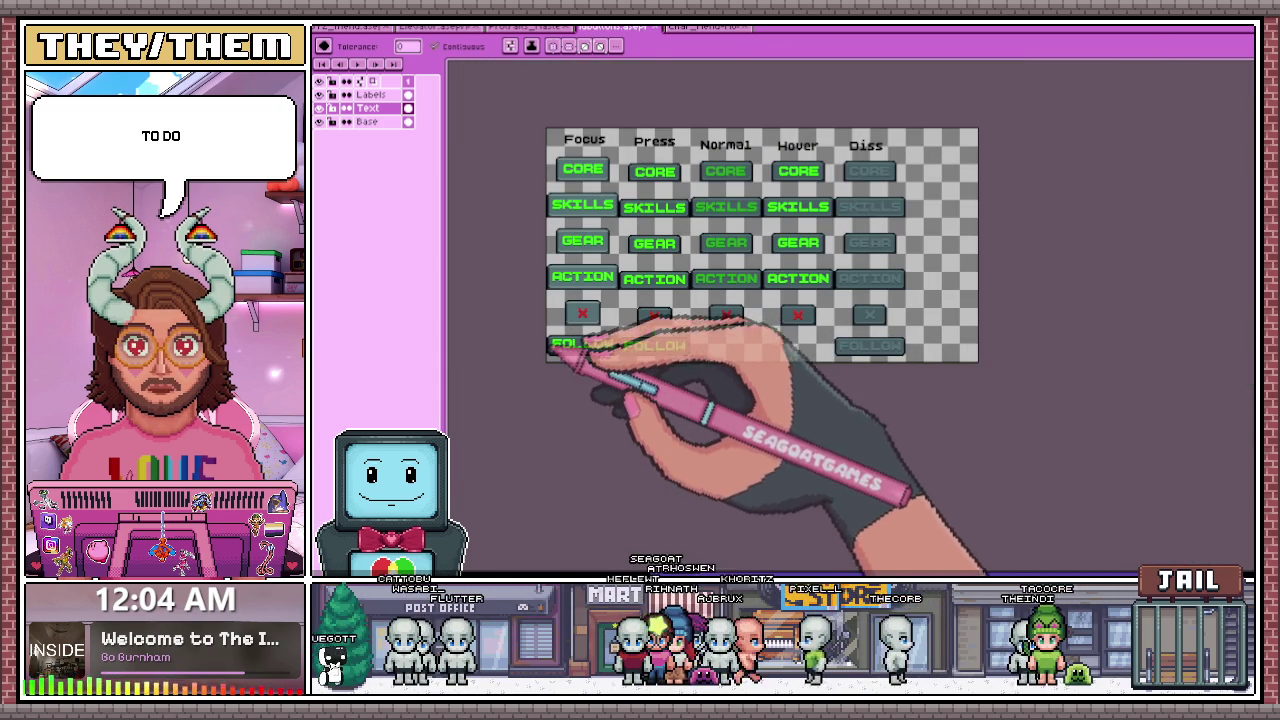
# - Marquee-select the Focus-column FOLLOW button and switch to the Base layer
pyautogui.press('m')
pyautogui.scroll(2, 605, 362)
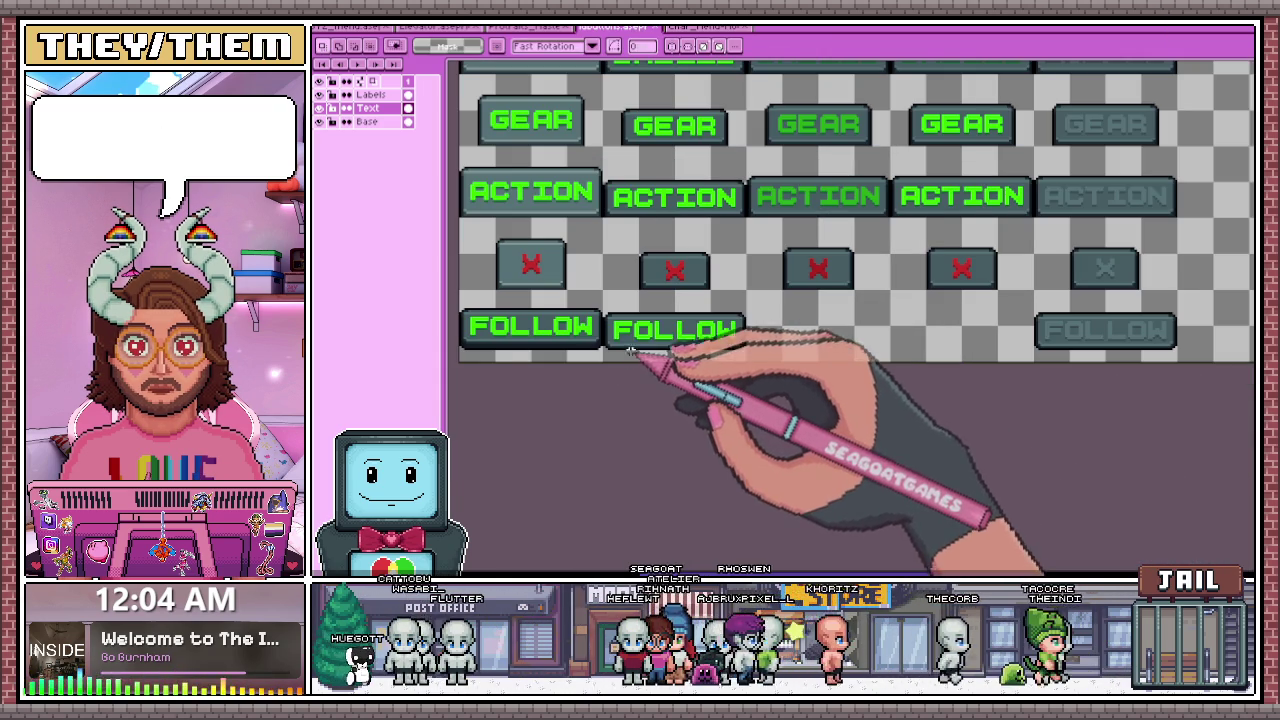
pyautogui.scroll(-2, 580, 345)
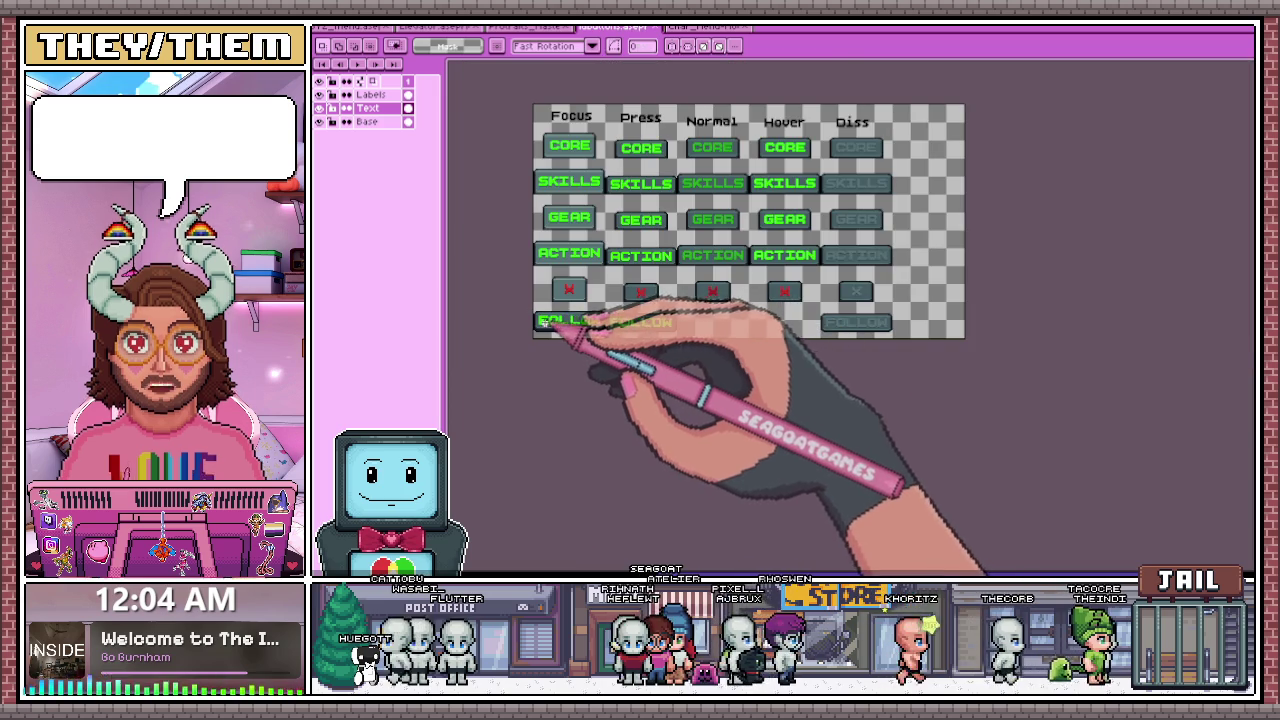
pyautogui.scroll(2, 540, 323)
pyautogui.scroll(1, 540, 323)
pyautogui.moveTo(517, 268); pyautogui.dragTo(725, 362)
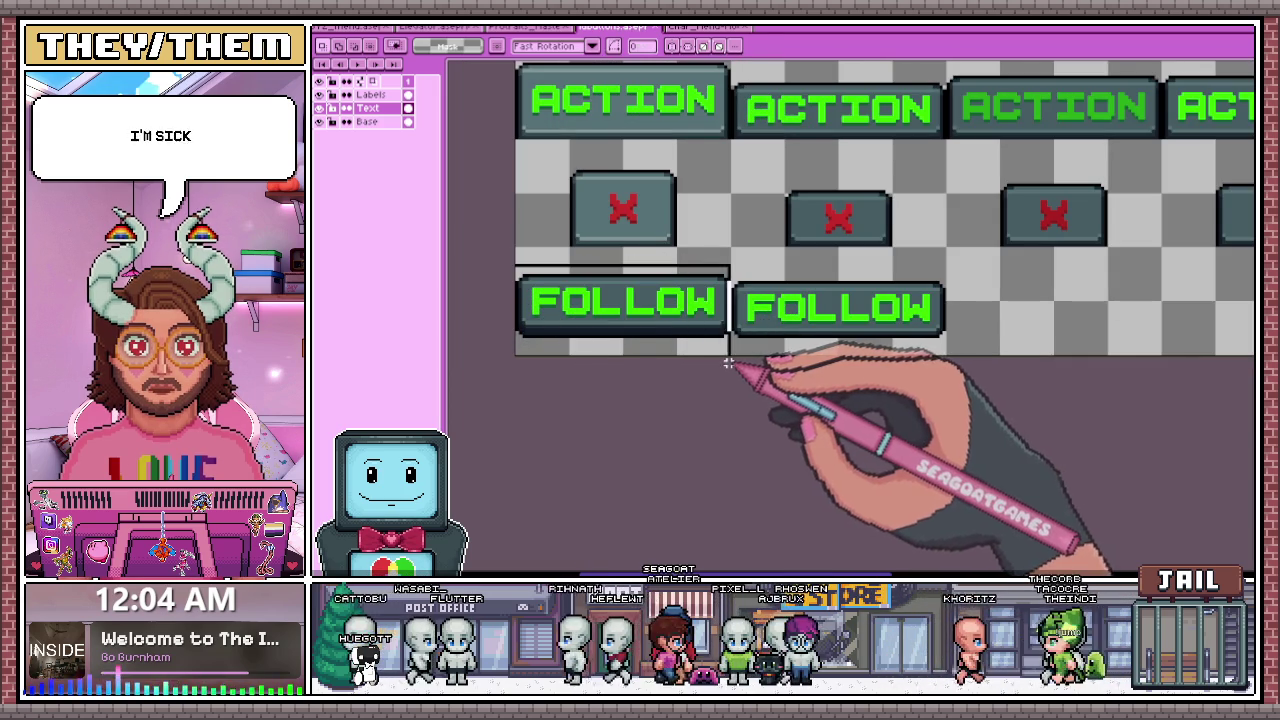
pyautogui.scroll(-3, 729, 364)
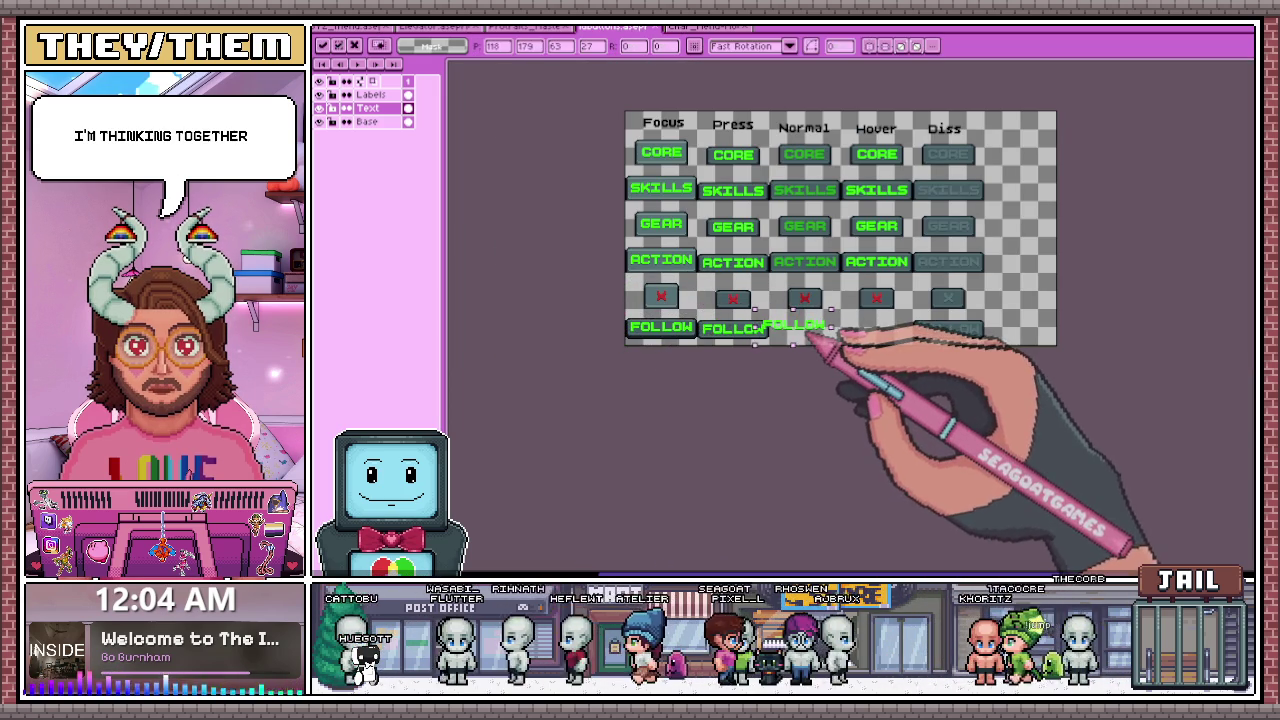
pyautogui.click(366, 121)
pyautogui.scroll(2, 648, 345)
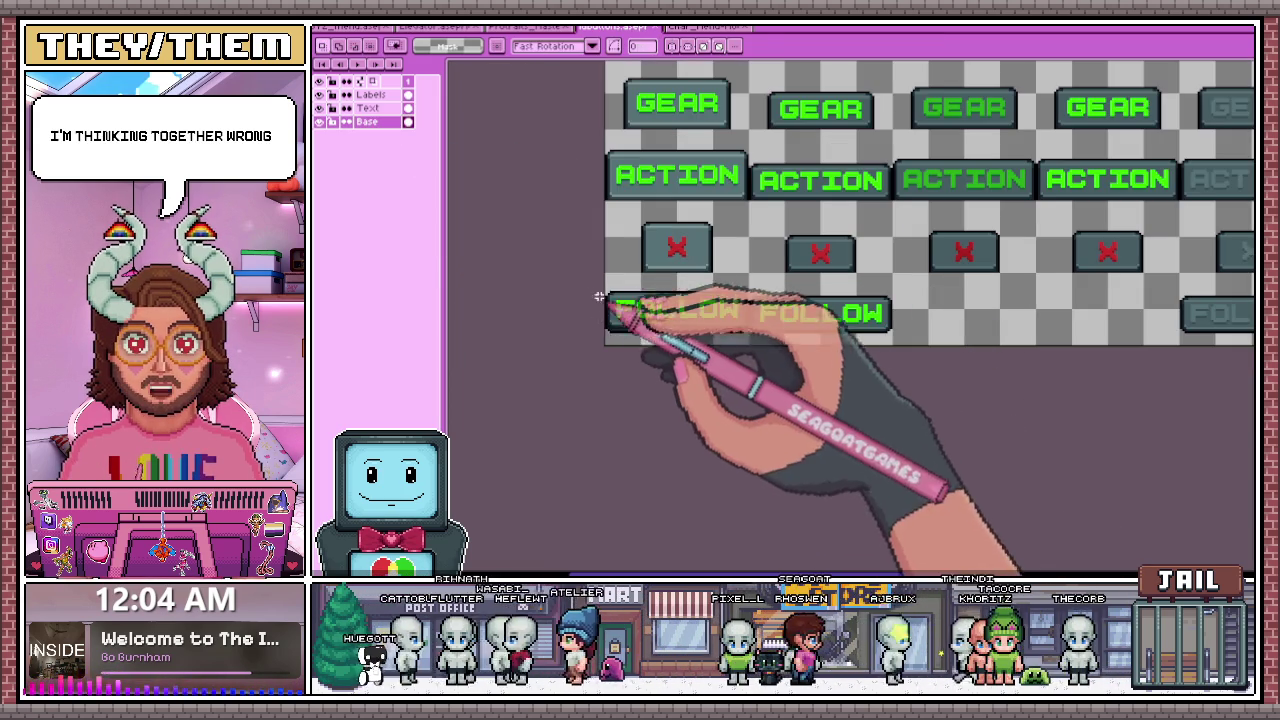
# - Move the blank button copy into the FOLLOW row and nudge it into alignment
pyautogui.scroll(2, 748, 360)
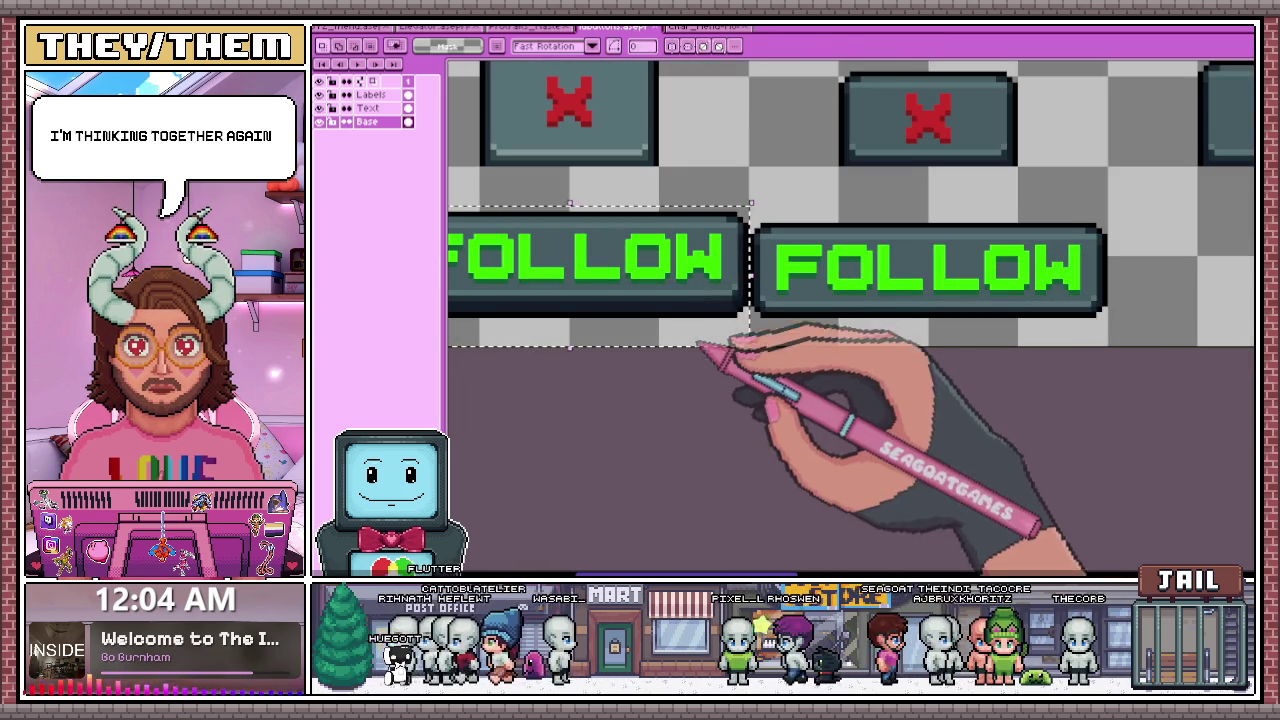
pyautogui.scroll(-2, 980, 330)
pyautogui.scroll(-2, 1030, 310)
pyautogui.scroll(4, 1032, 302)
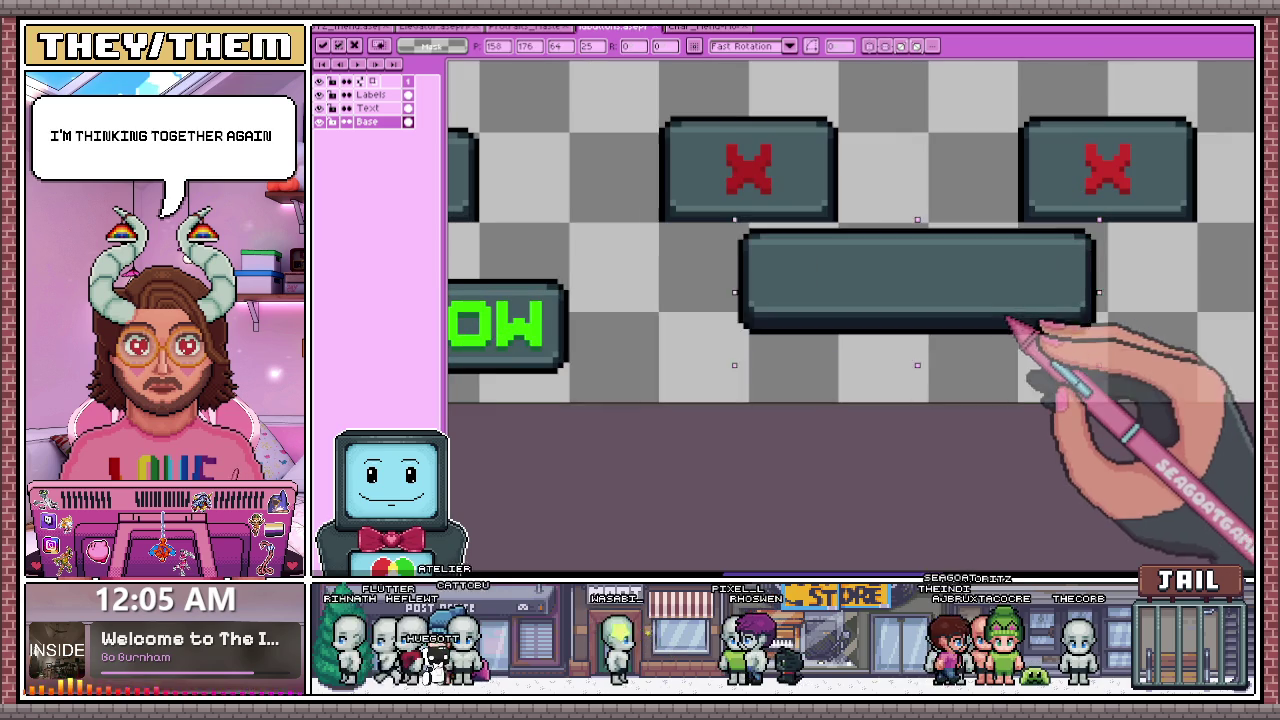
pyautogui.moveTo(1006, 323)
pyautogui.mouseDown()
pyautogui.moveTo(943, 360)
pyautogui.moveTo(740, 340)
pyautogui.mouseUp()
pyautogui.moveTo(676, 330); pyautogui.dragTo(662, 342)
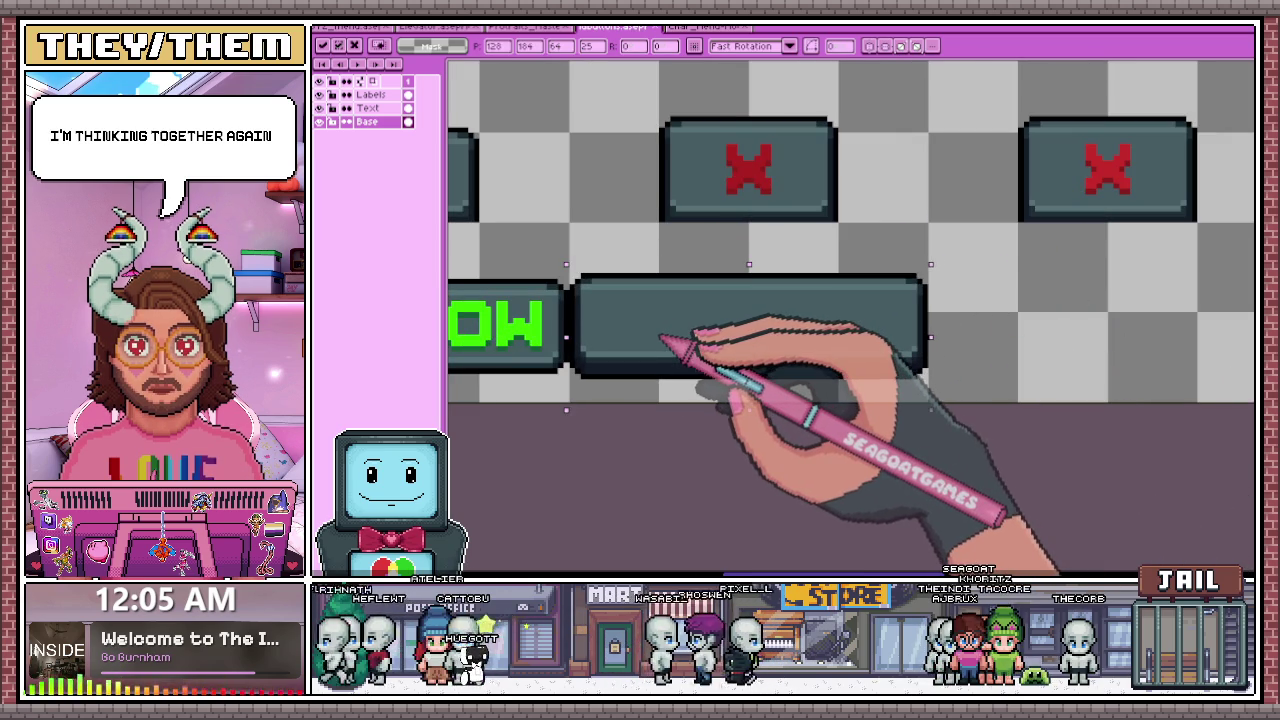
pyautogui.scroll(-2, 660, 335)
pyautogui.scroll(2, 614, 343)
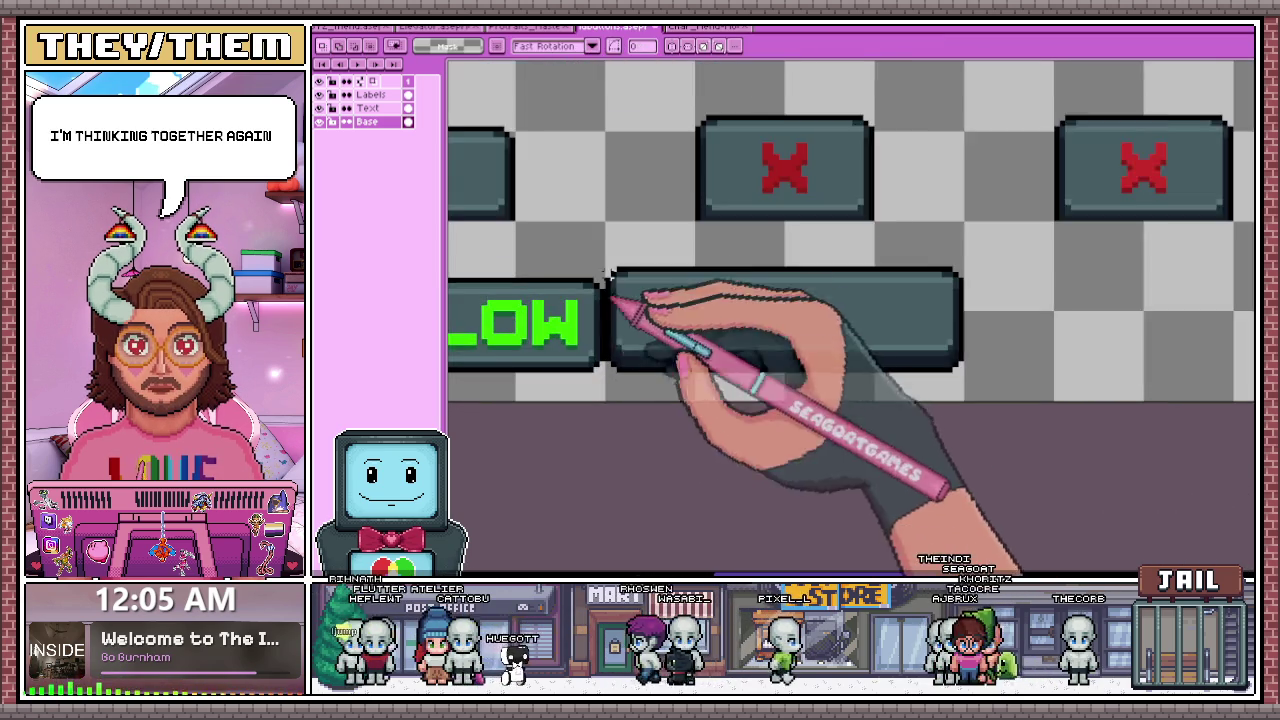
pyautogui.scroll(1, 625, 372)
pyautogui.scroll(-1, 620, 355)
pyautogui.scroll(-1, 634, 365)
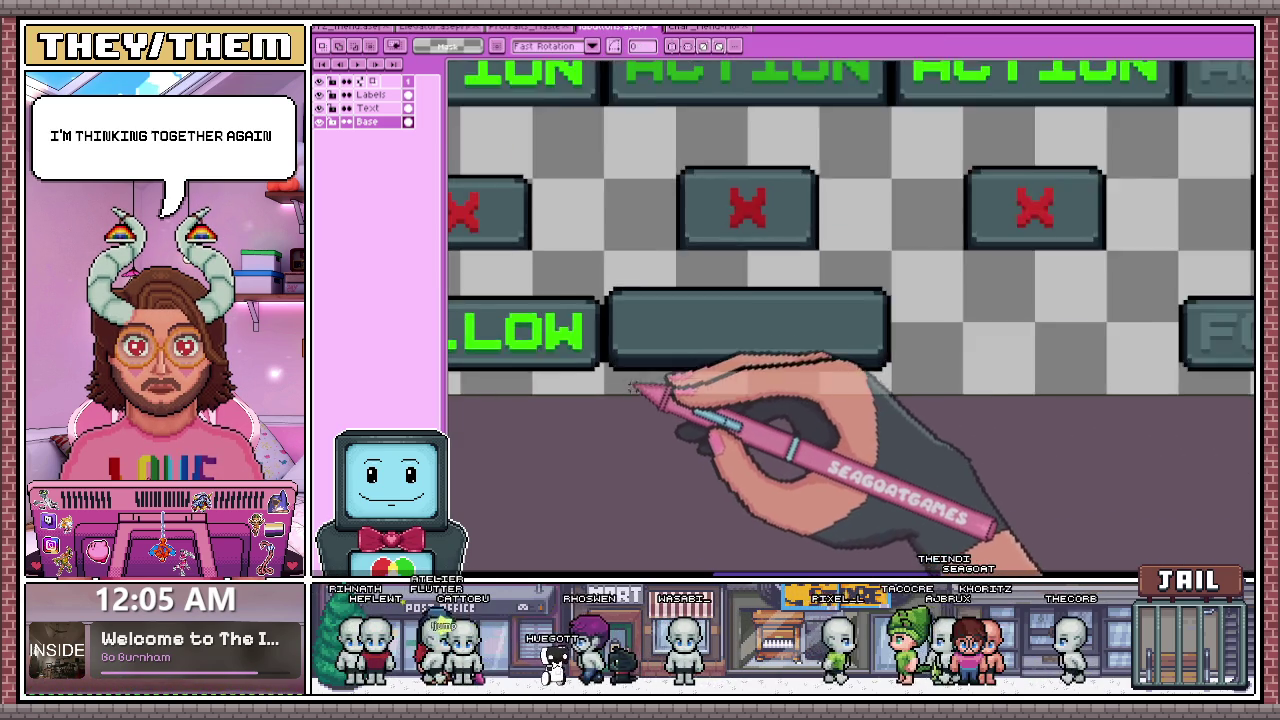
pyautogui.scroll(-2, 640, 385)
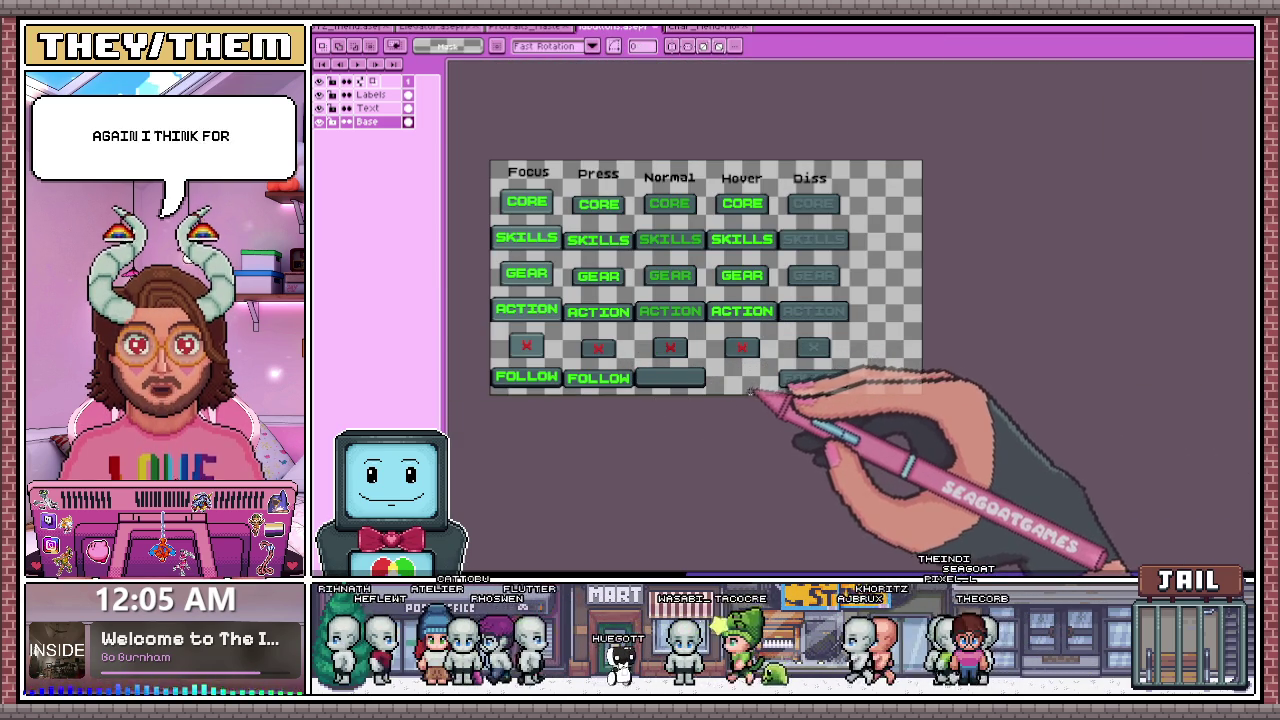
# - Marquee-select the blank button in the FOLLOW row on the Base layer
pyautogui.moveTo(488, 364)
pyautogui.mouseDown()
pyautogui.moveTo(566, 394)
pyautogui.moveTo(722, 388)
pyautogui.mouseUp()
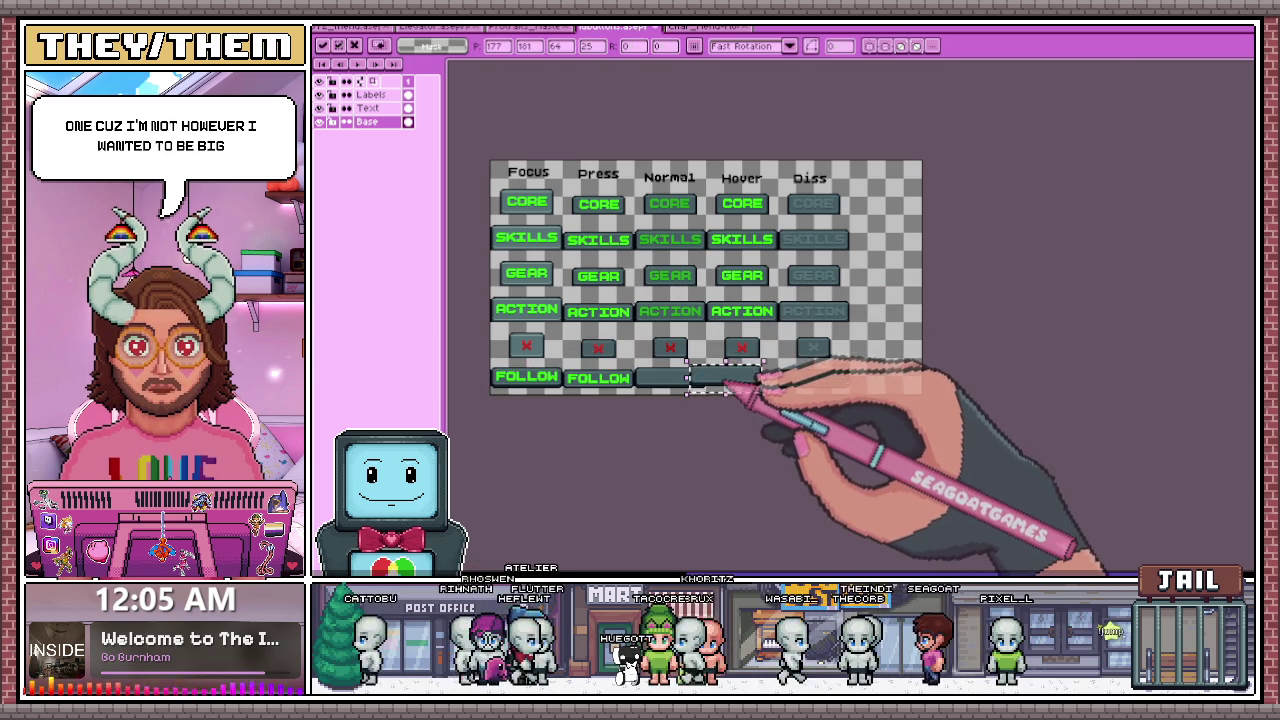
pyautogui.scroll(1, 738, 385)
pyautogui.scroll(-2, 738, 385)
pyautogui.scroll(1, 738, 380)
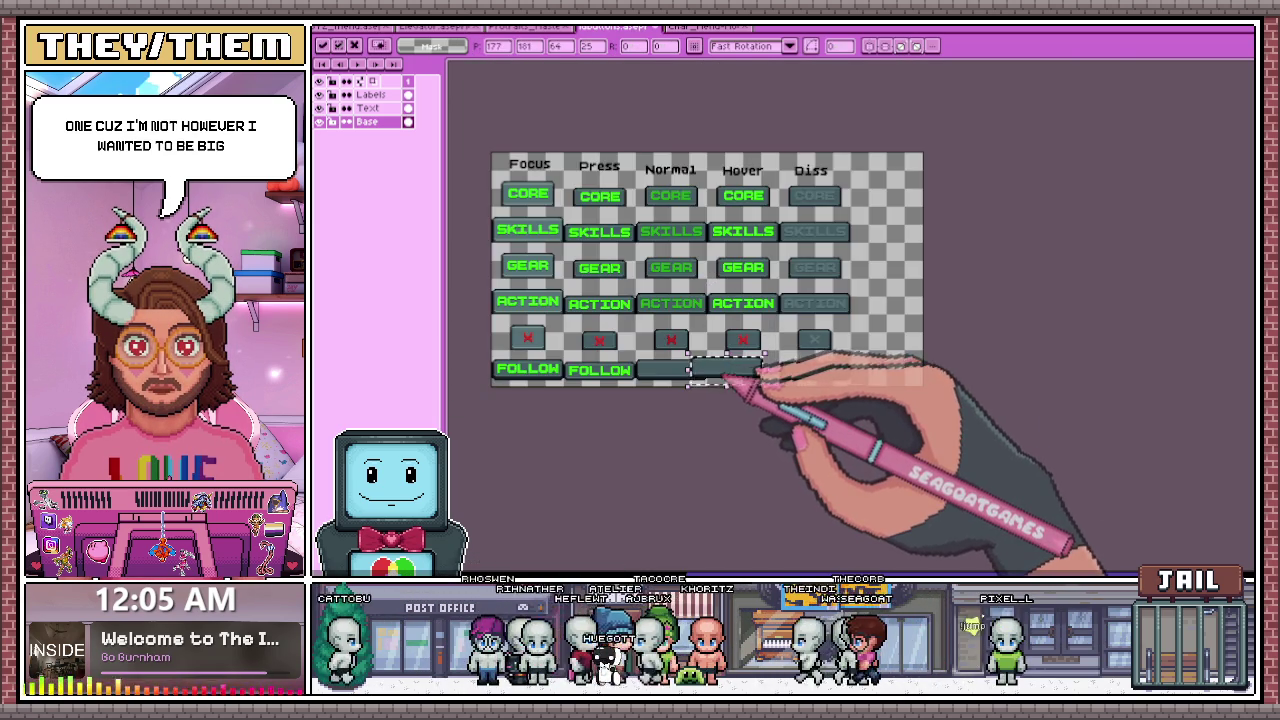
pyautogui.scroll(2, 735, 386)
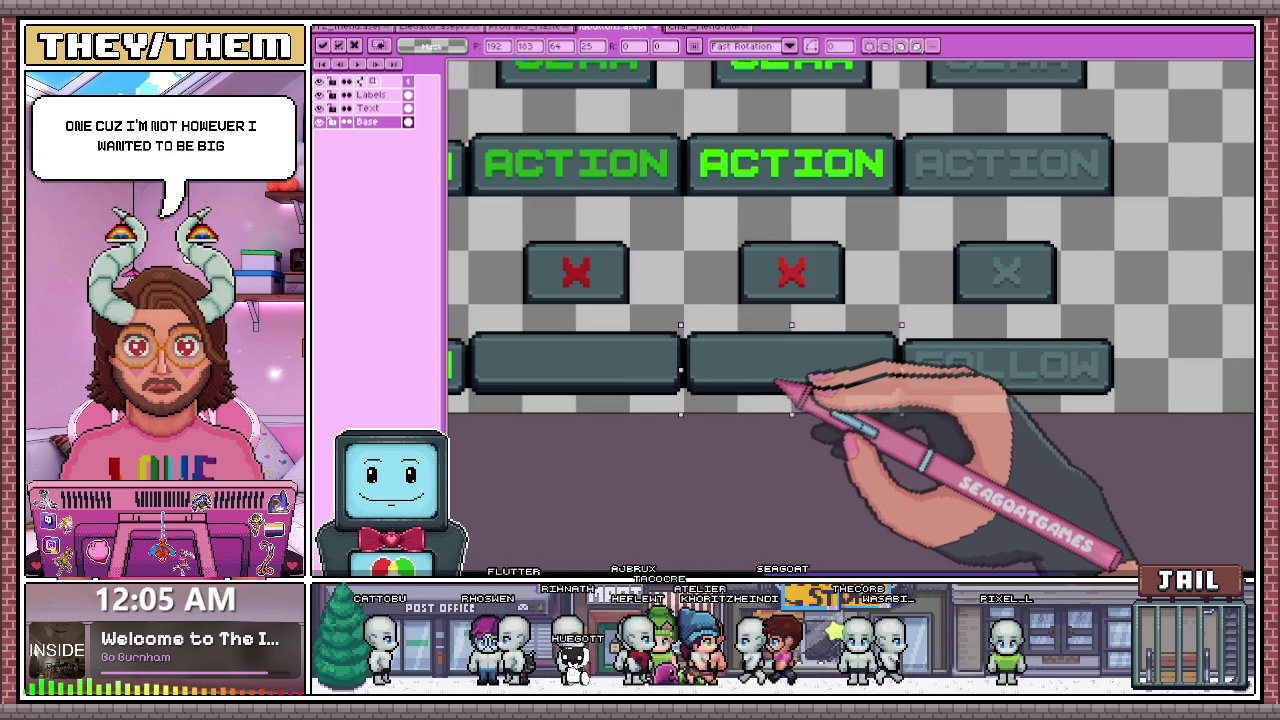
pyautogui.scroll(-2, 790, 385)
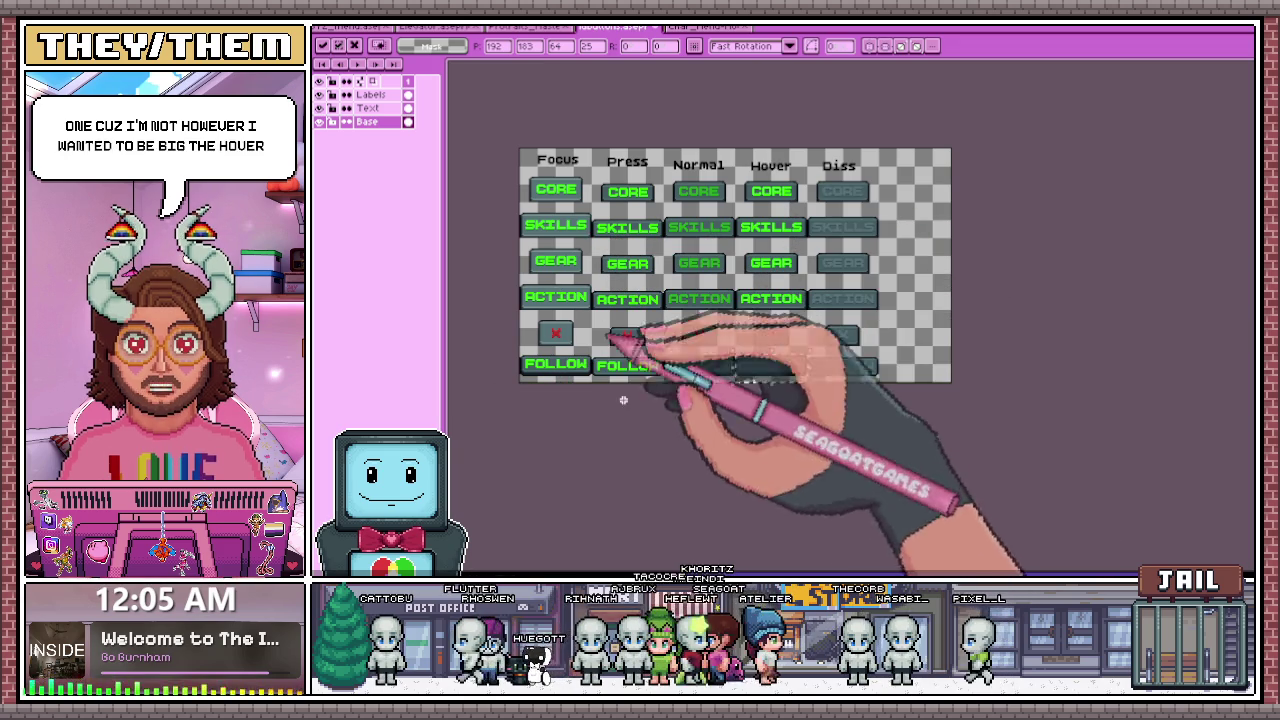
pyautogui.scroll(1, 678, 372)
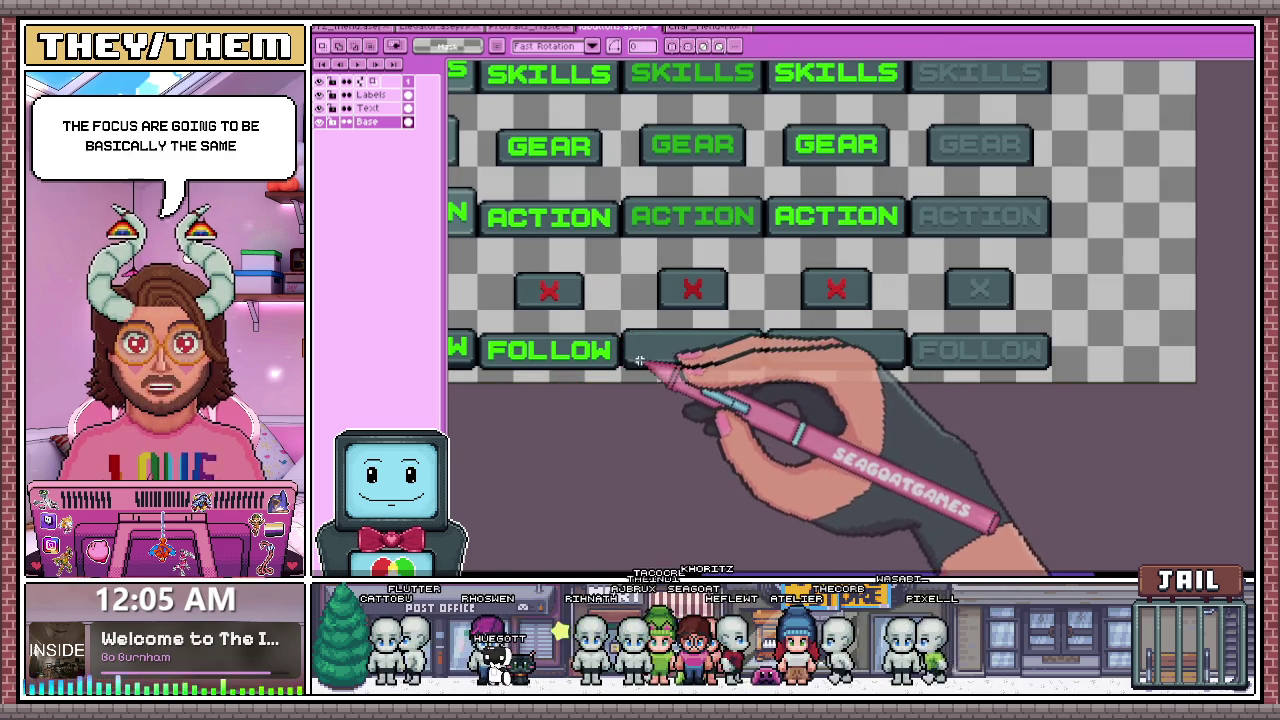
pyautogui.scroll(1, 590, 340)
pyautogui.scroll(-1, 590, 340)
pyautogui.scroll(2, 600, 300)
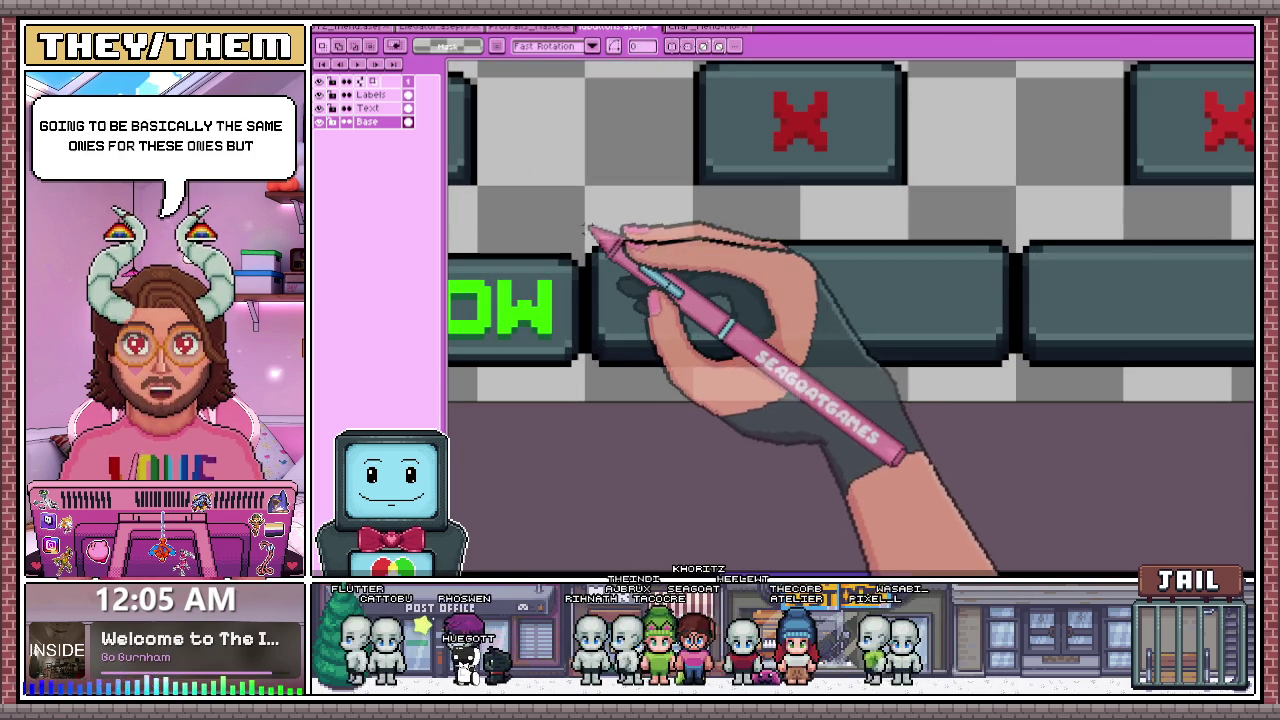
pyautogui.moveTo(590, 236); pyautogui.dragTo(1012, 352)
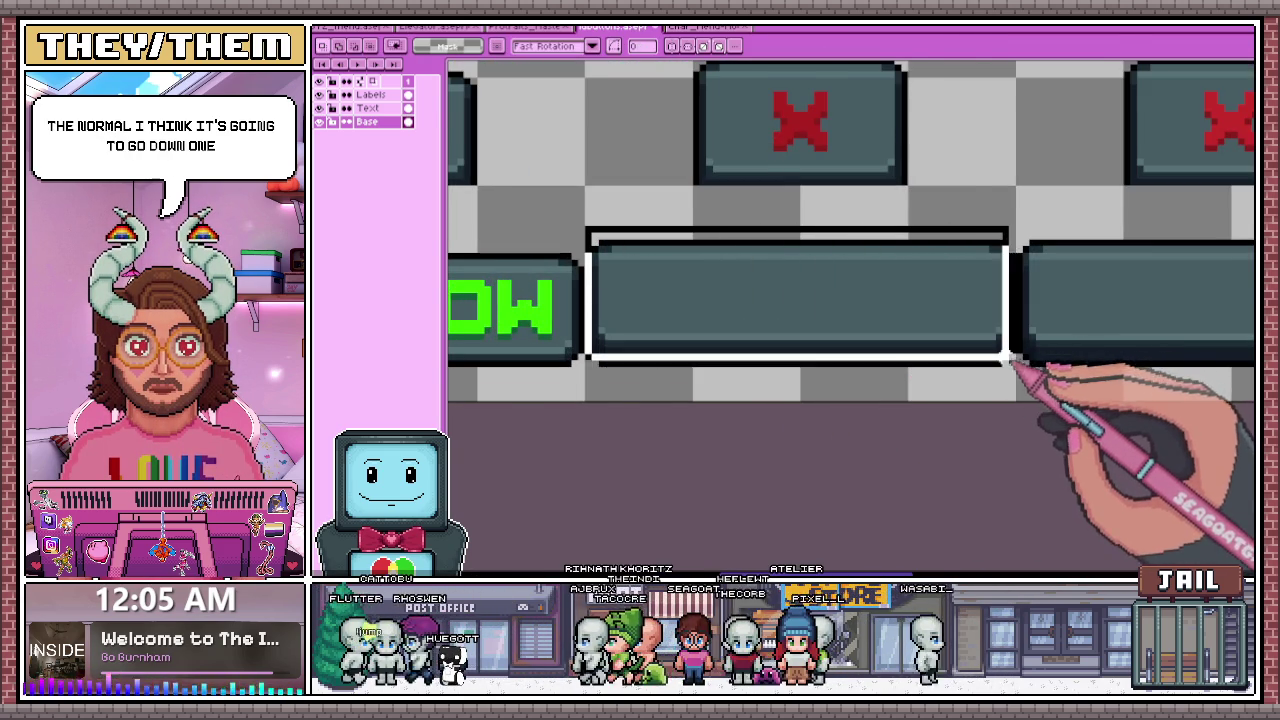
pyautogui.scroll(-1, 766, 437)
pyautogui.scroll(1, 737, 343)
pyautogui.scroll(2, 672, 378)
pyautogui.scroll(2, 673, 380)
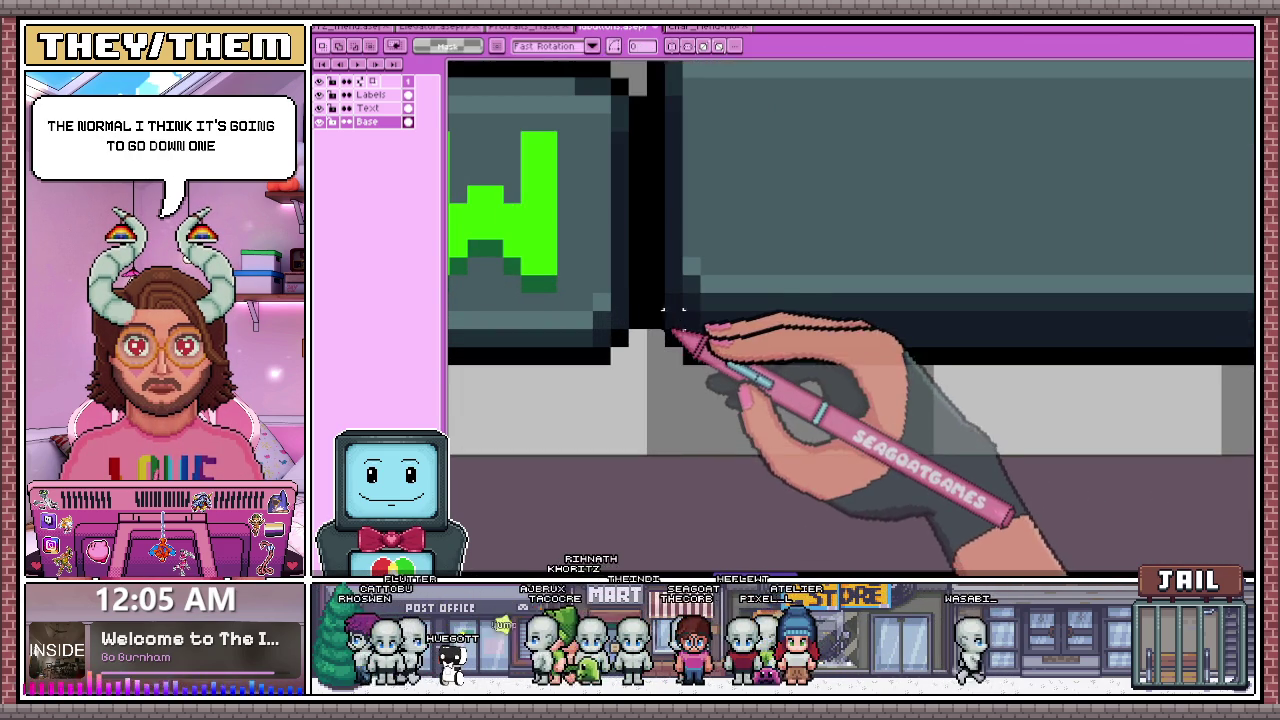
# - Draw a dark pixel line along the button's bottom edge with the Pencil
pyautogui.press('b')
pyautogui.scroll(-1, 686, 345)
pyautogui.scroll(-1, 851, 337)
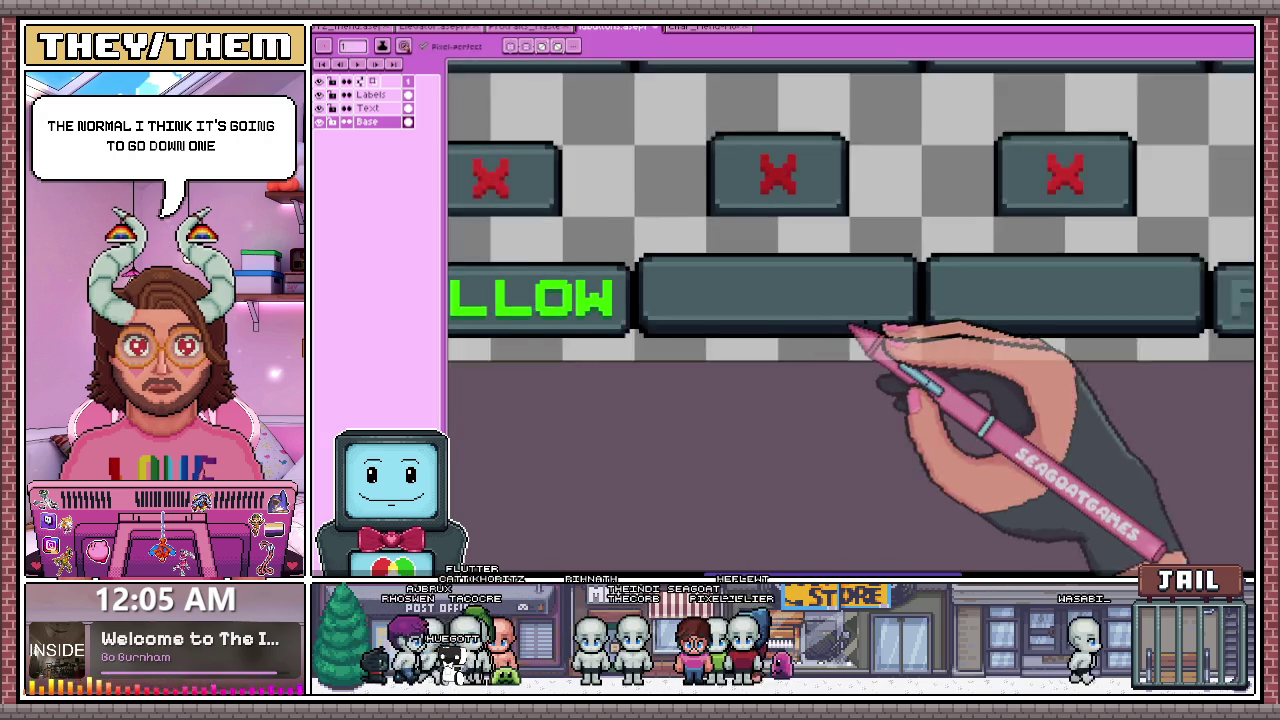
pyautogui.scroll(1, 934, 349)
pyautogui.scroll(1, 932, 340)
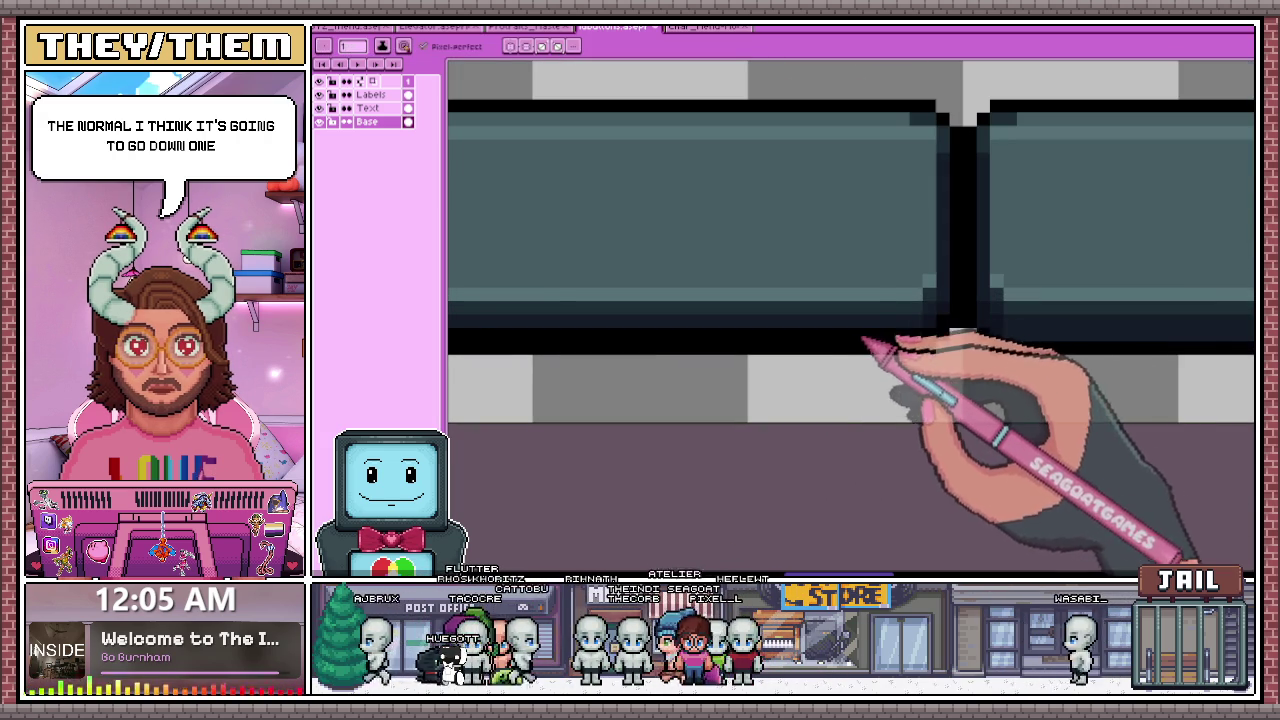
pyautogui.scroll(-1, 760, 340)
pyautogui.scroll(1, 580, 337)
pyautogui.scroll(1, 520, 340)
pyautogui.scroll(-1, 530, 345)
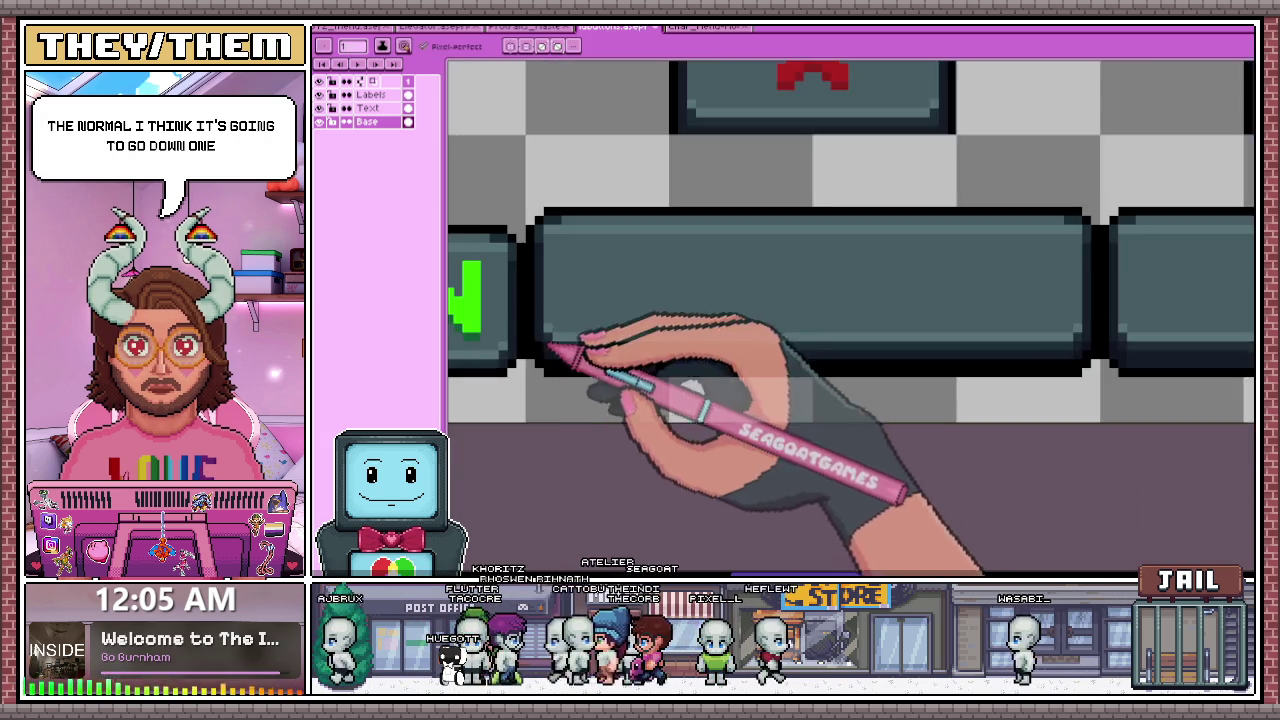
pyautogui.scroll(1, 540, 355)
pyautogui.scroll(-1, 760, 368)
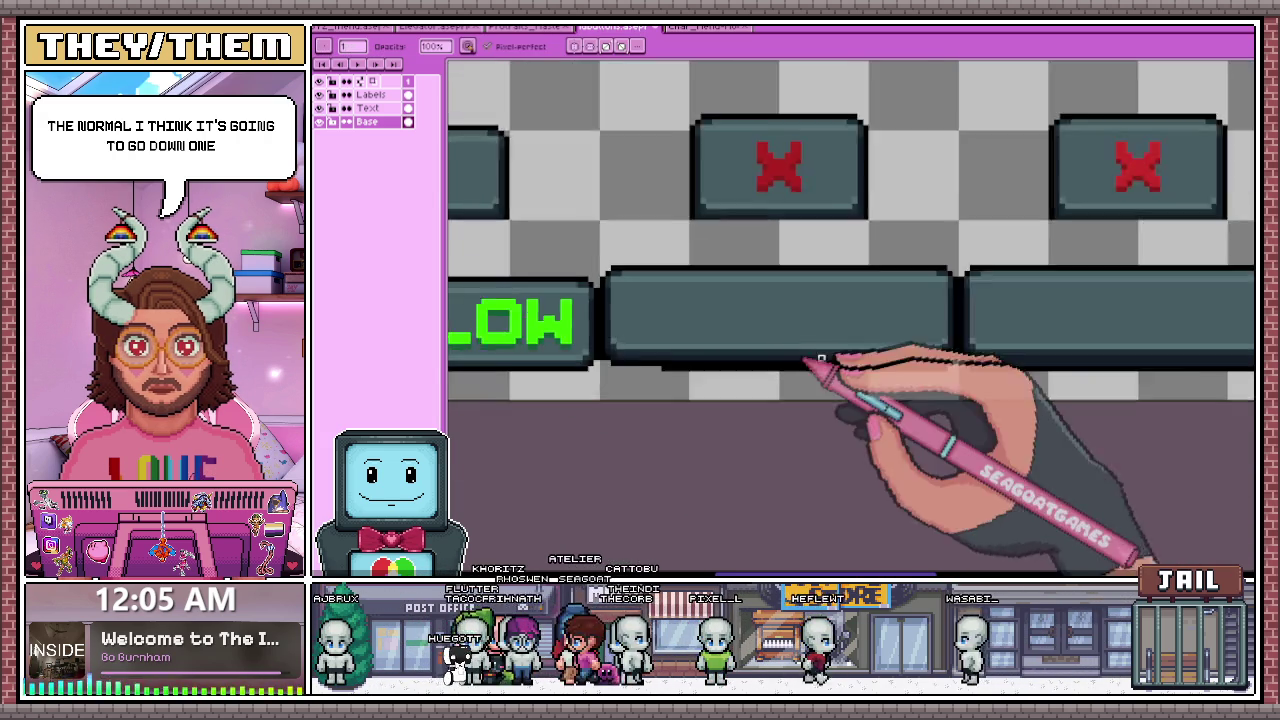
pyautogui.scroll(1, 700, 370)
pyautogui.moveTo(683, 371); pyautogui.dragTo(745, 371)
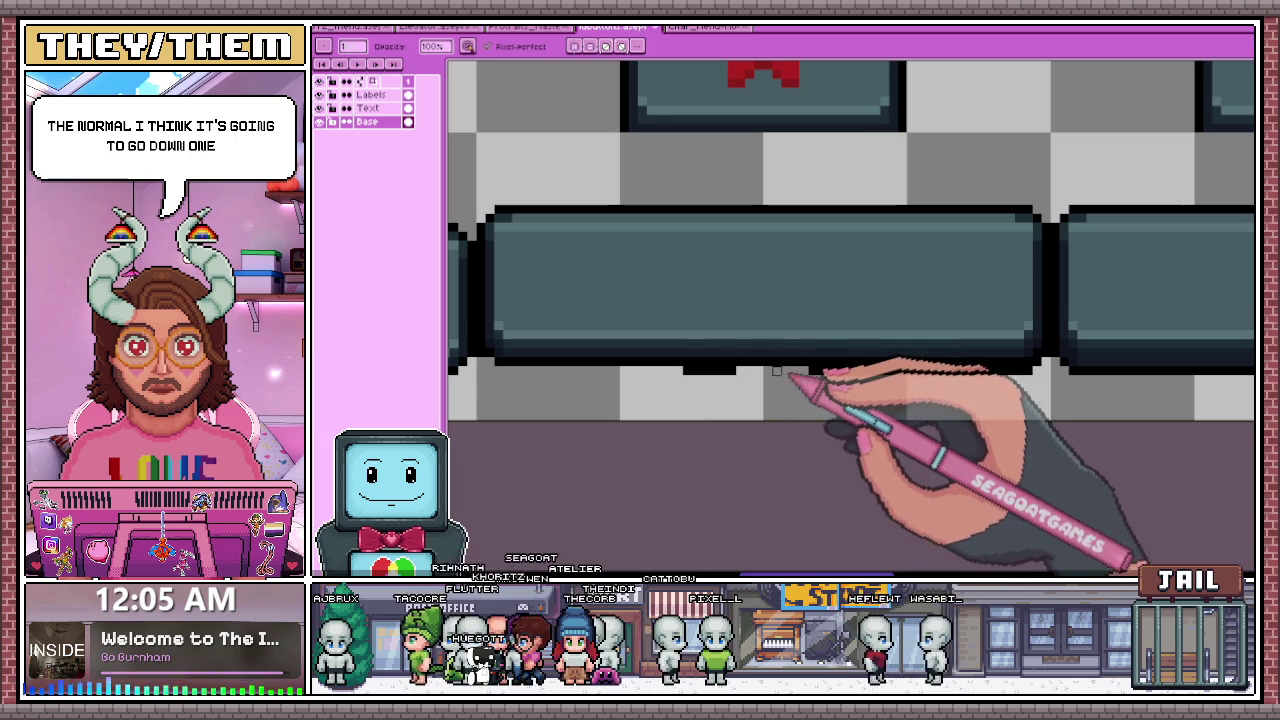
pyautogui.scroll(-1, 700, 390)
pyautogui.scroll(1, 720, 395)
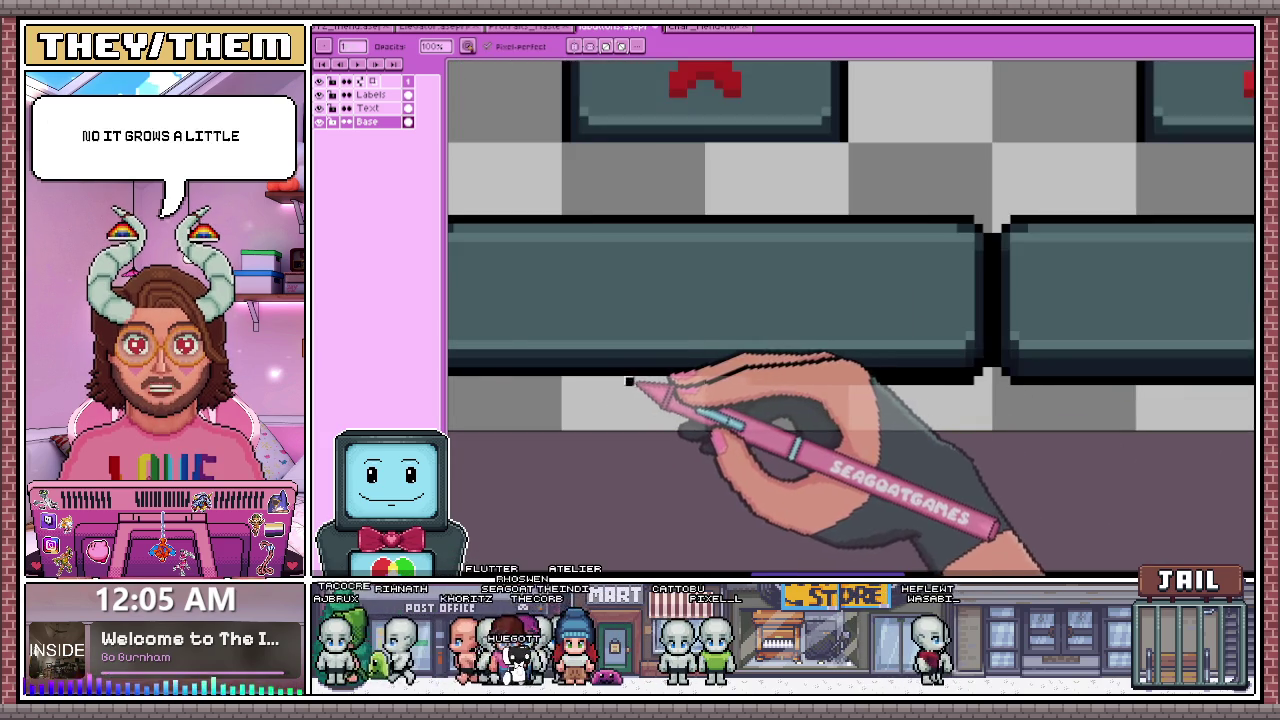
pyautogui.scroll(-1, 740, 395)
pyautogui.scroll(1, 651, 380)
pyautogui.scroll(2, 508, 371)
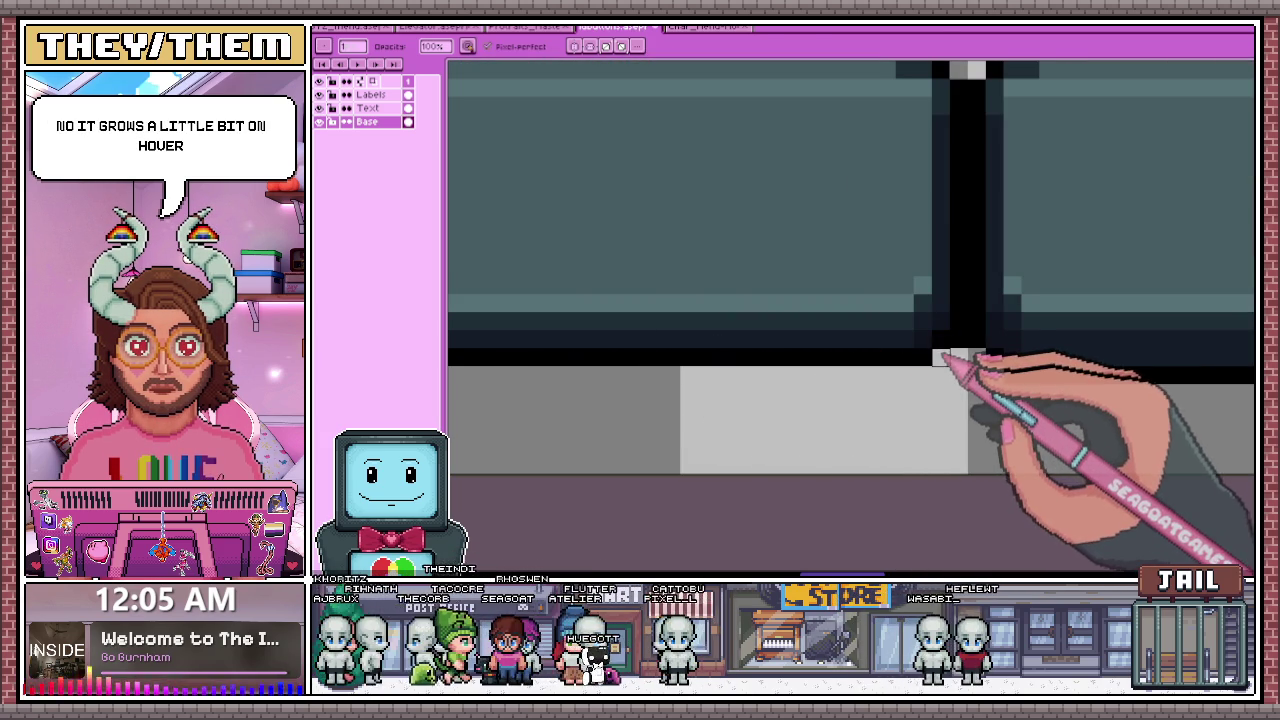
pyautogui.scroll(-2, 900, 365)
pyautogui.scroll(-1, 700, 365)
pyautogui.scroll(1, 640, 355)
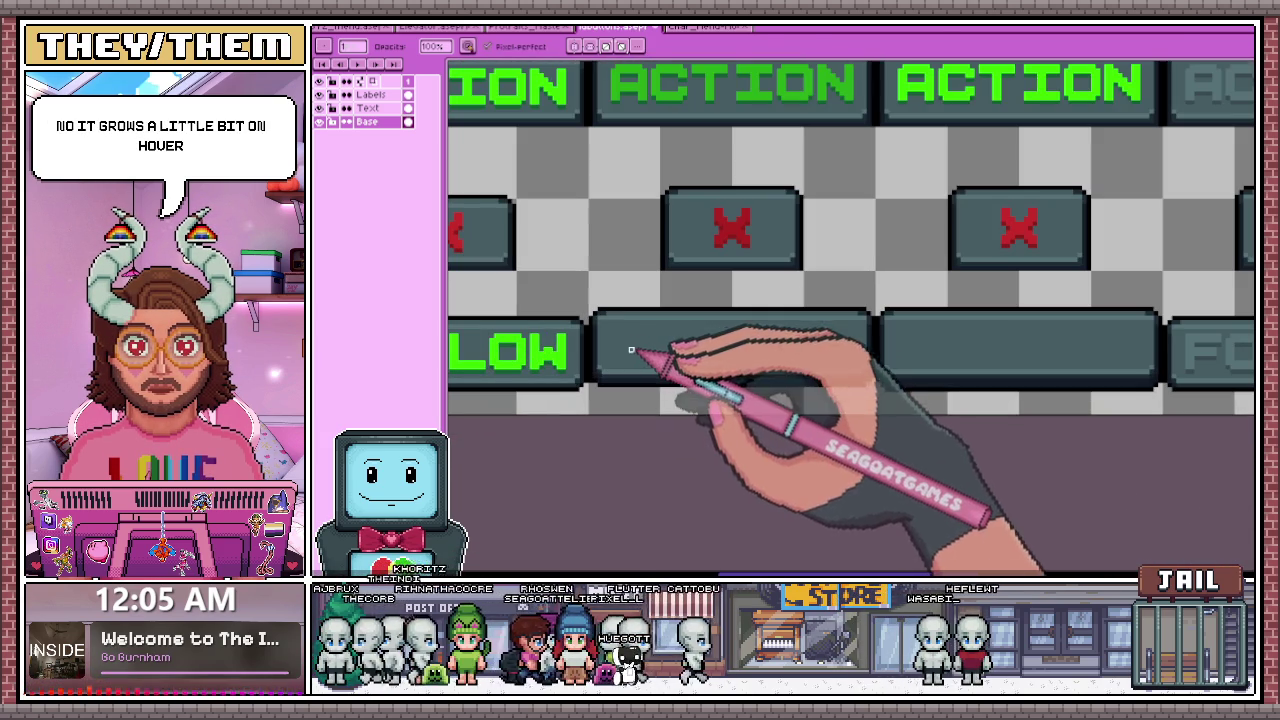
pyautogui.scroll(1, 608, 337)
# - Select the whole long blank button, clear the selection, and make the Text layer active
pyautogui.moveTo(591, 306); pyautogui.dragTo(1013, 432)
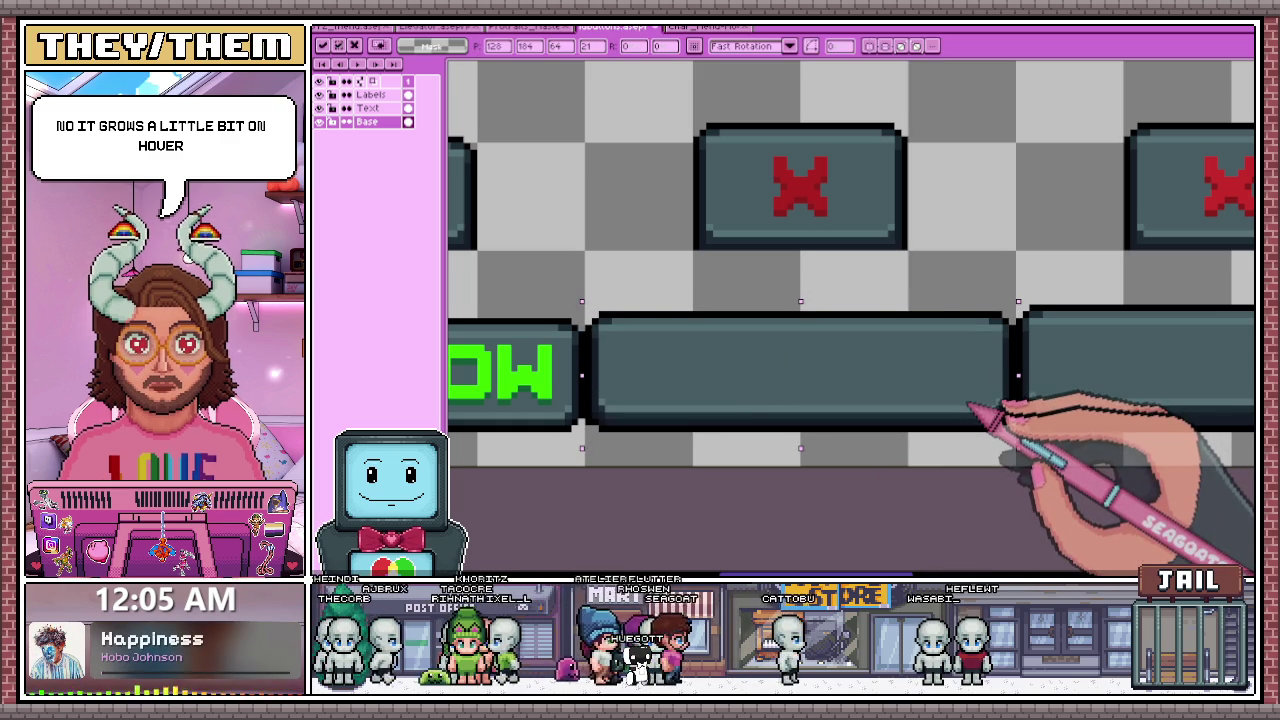
pyautogui.click(641, 489)
pyautogui.press('b')
pyautogui.scroll(3, 600, 435)
pyautogui.scroll(-3, 588, 398)
pyautogui.scroll(2, 686, 423)
pyautogui.scroll(-2, 843, 409)
pyautogui.scroll(-1, 843, 371)
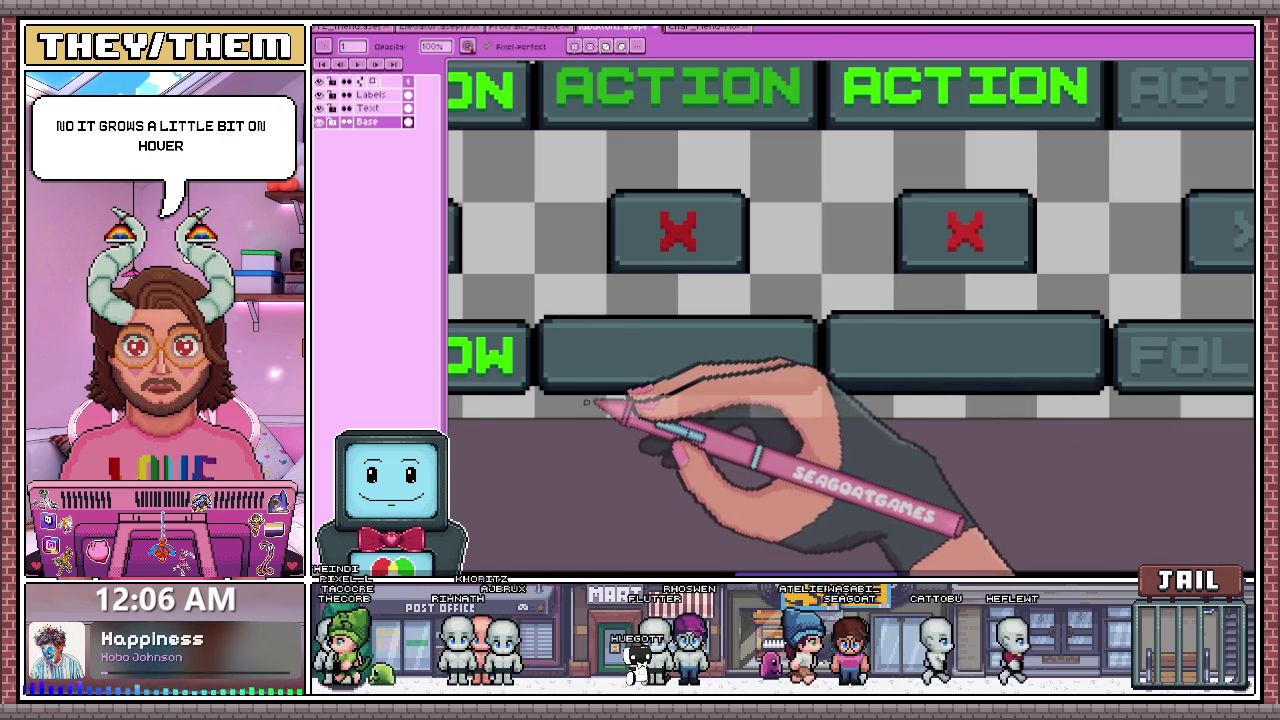
pyautogui.scroll(-1, 570, 403)
pyautogui.scroll(-1, 720, 373)
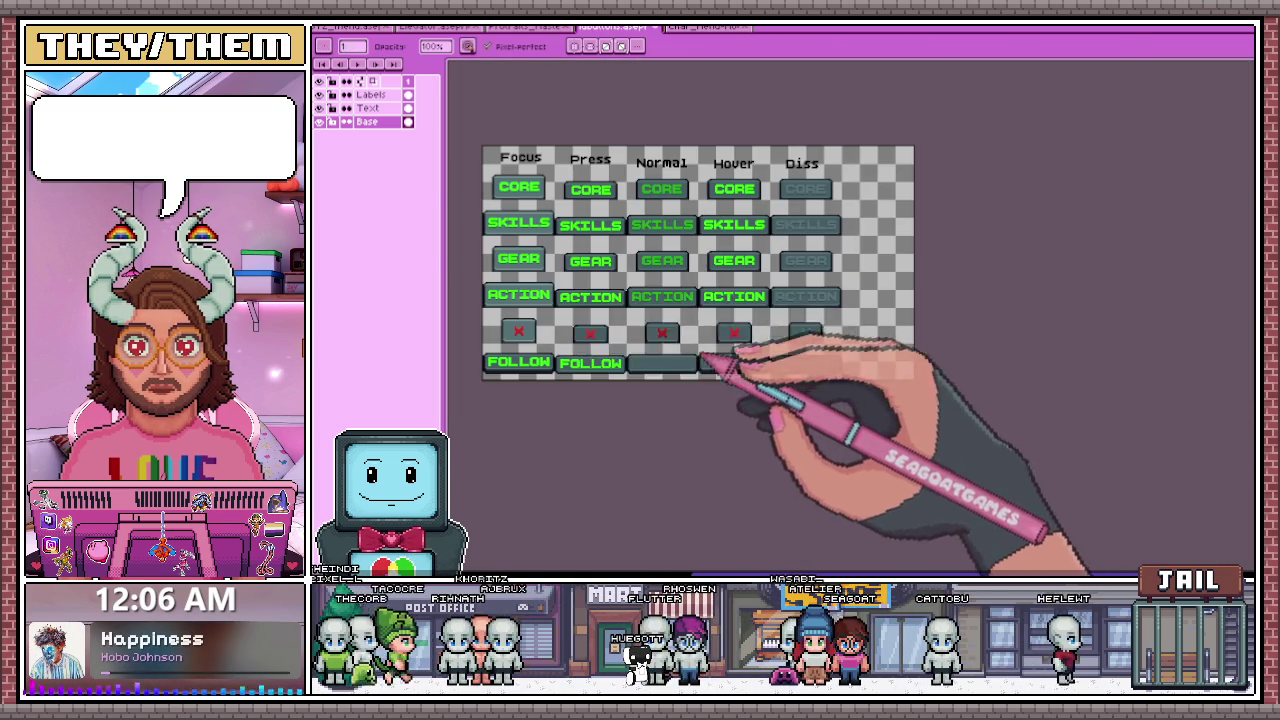
pyautogui.scroll(1, 681, 362)
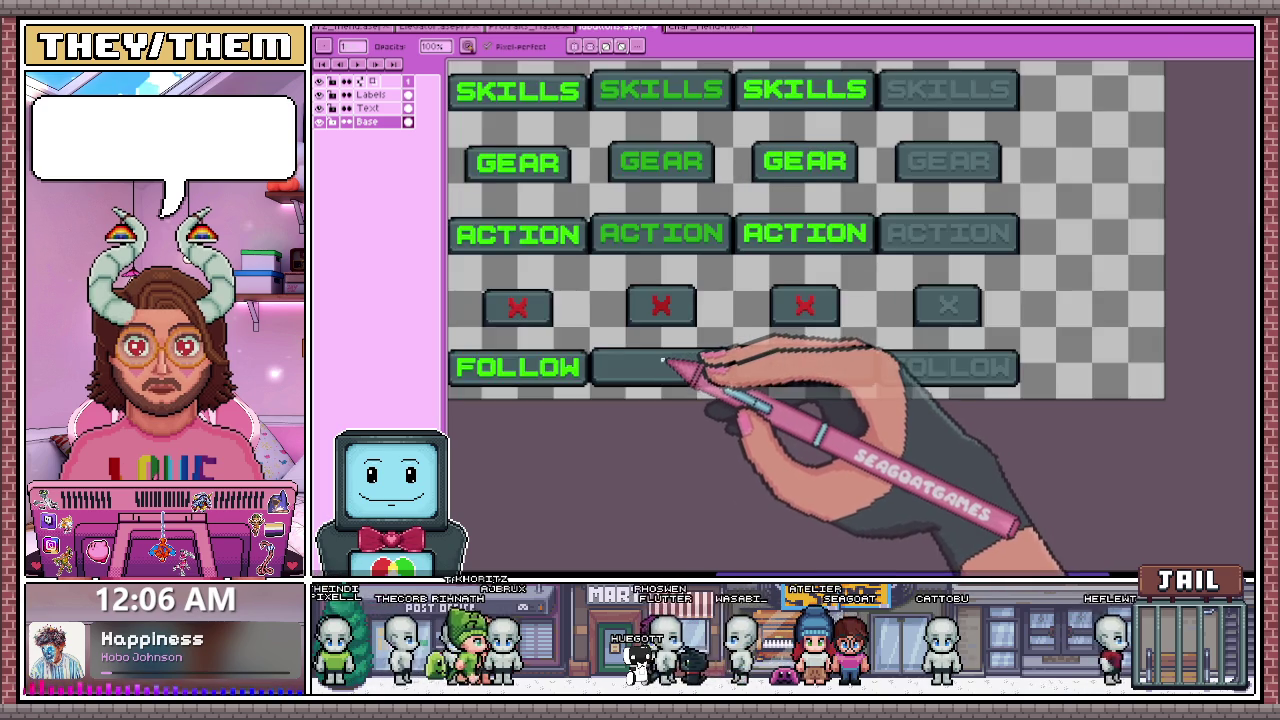
pyautogui.scroll(-1, 686, 371)
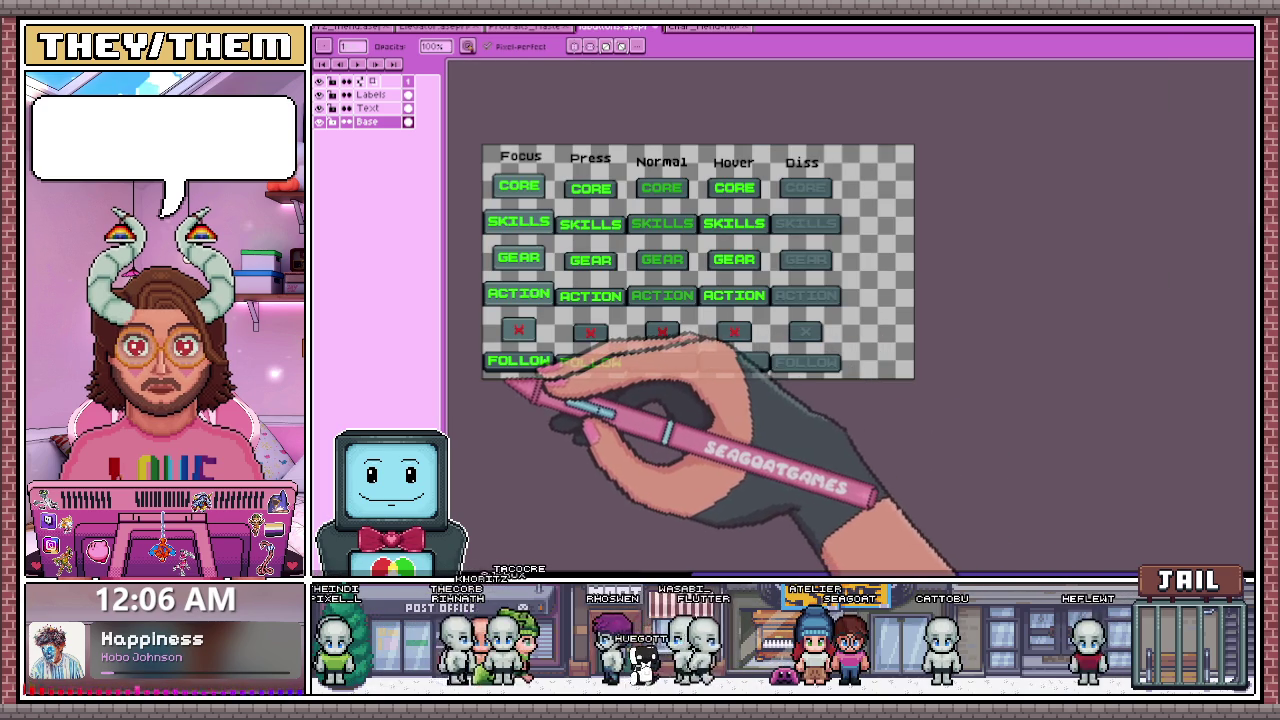
pyautogui.scroll(1, 572, 385)
pyautogui.scroll(-1, 572, 385)
pyautogui.scroll(2, 570, 388)
pyautogui.scroll(-2, 568, 390)
pyautogui.scroll(2, 550, 384)
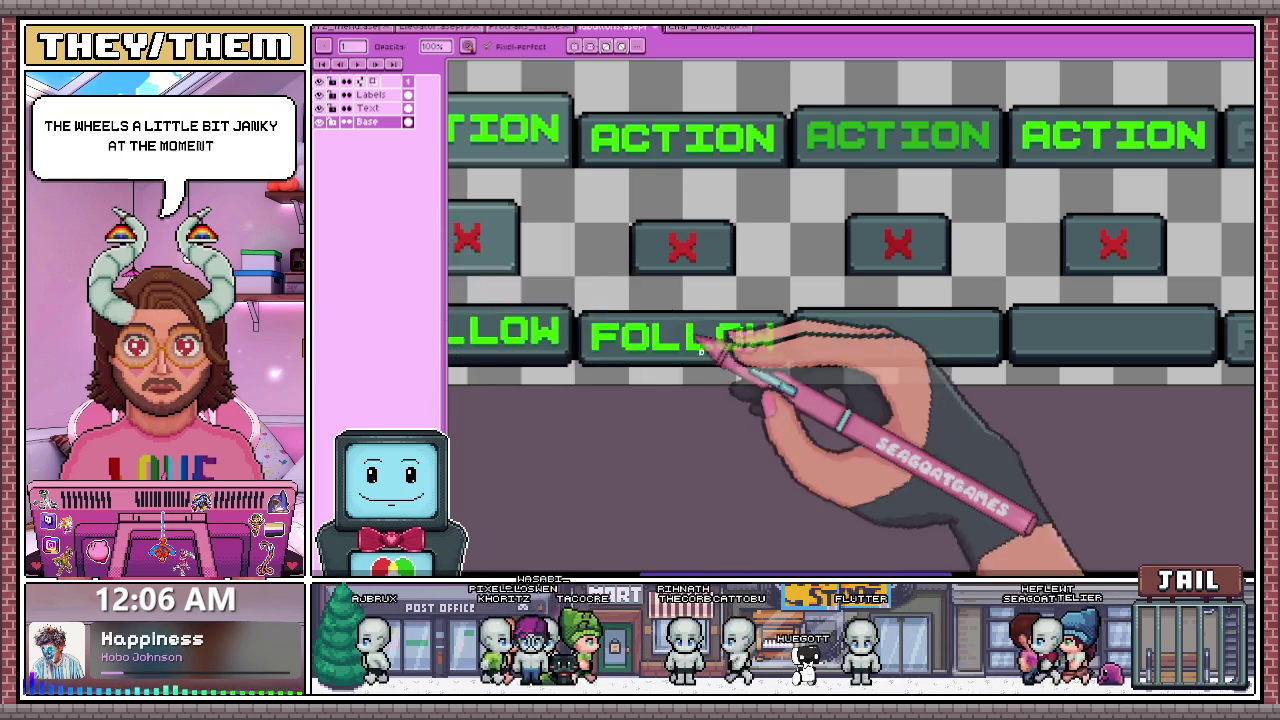
pyautogui.scroll(-3, 780, 370)
pyautogui.scroll(2, 700, 370)
pyautogui.scroll(-2, 615, 360)
pyautogui.scroll(2, 600, 350)
pyautogui.scroll(-2, 565, 356)
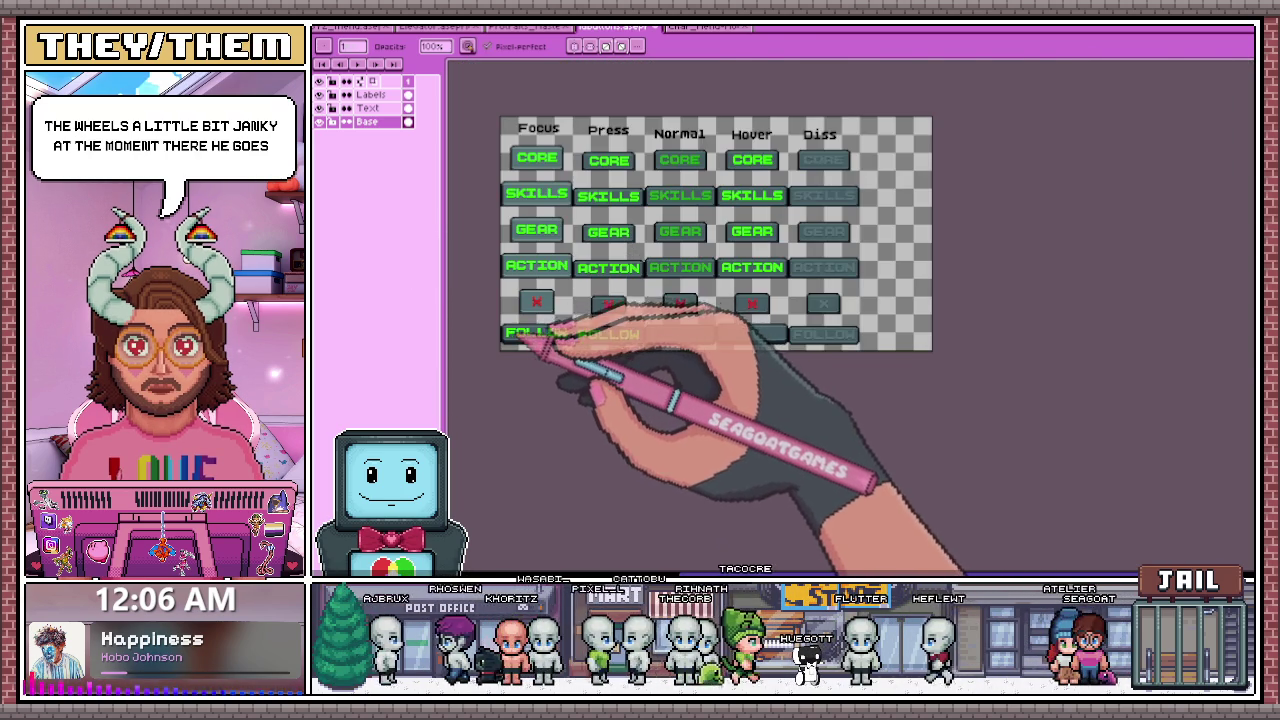
pyautogui.scroll(2, 530, 340)
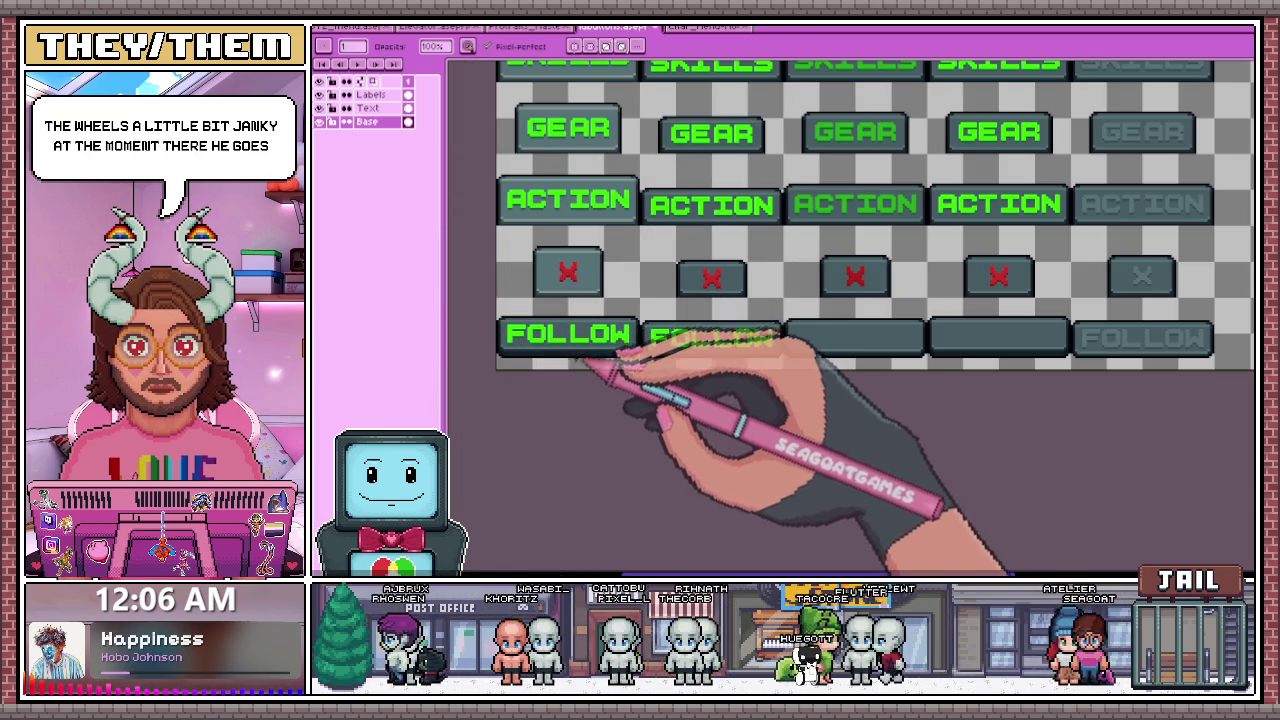
pyautogui.scroll(-2, 520, 338)
pyautogui.scroll(2, 540, 342)
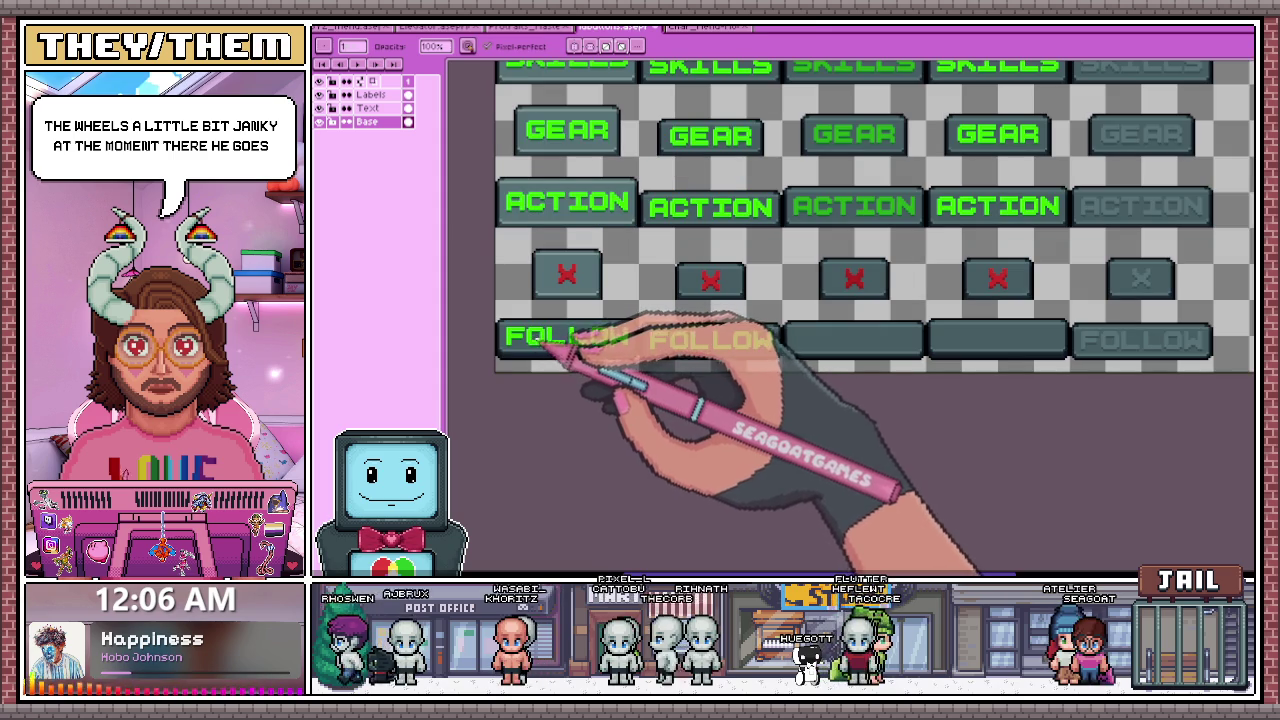
pyautogui.scroll(1, 491, 319)
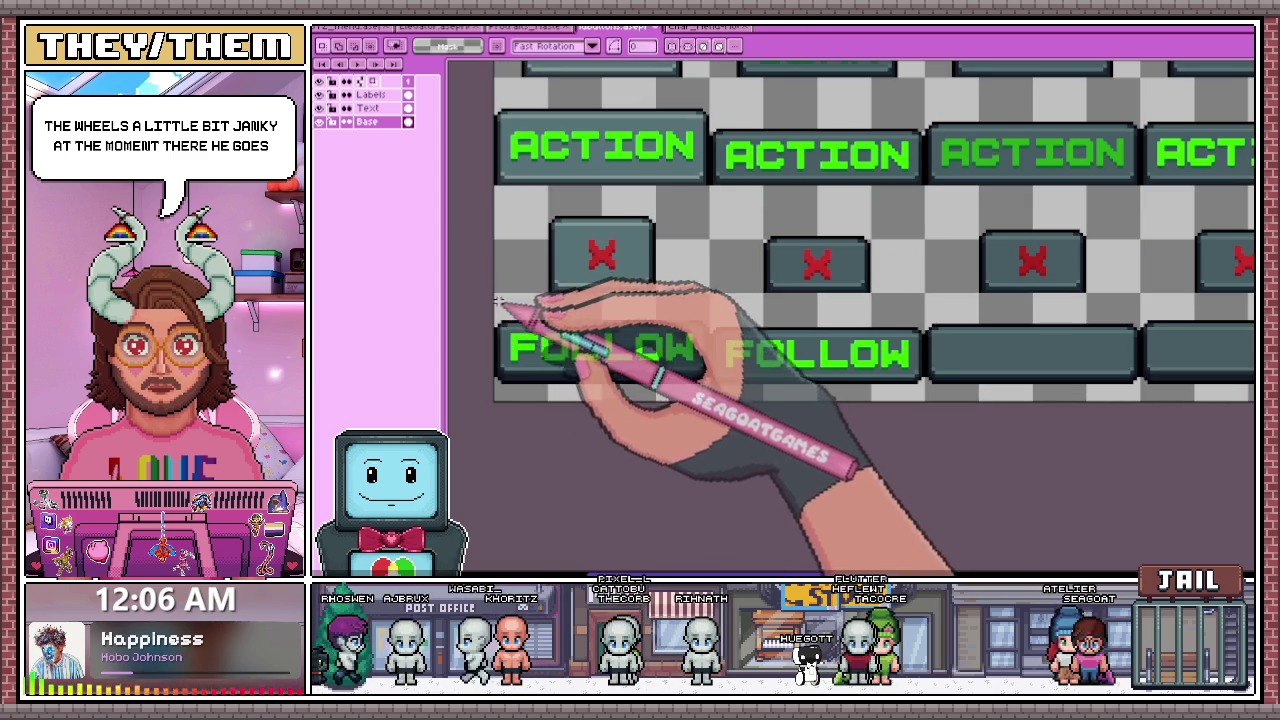
pyautogui.click(367, 108)
# - Copy the FOLLOW label from the Press column onto the two empty buttons
pyautogui.scroll(1, 718, 338)
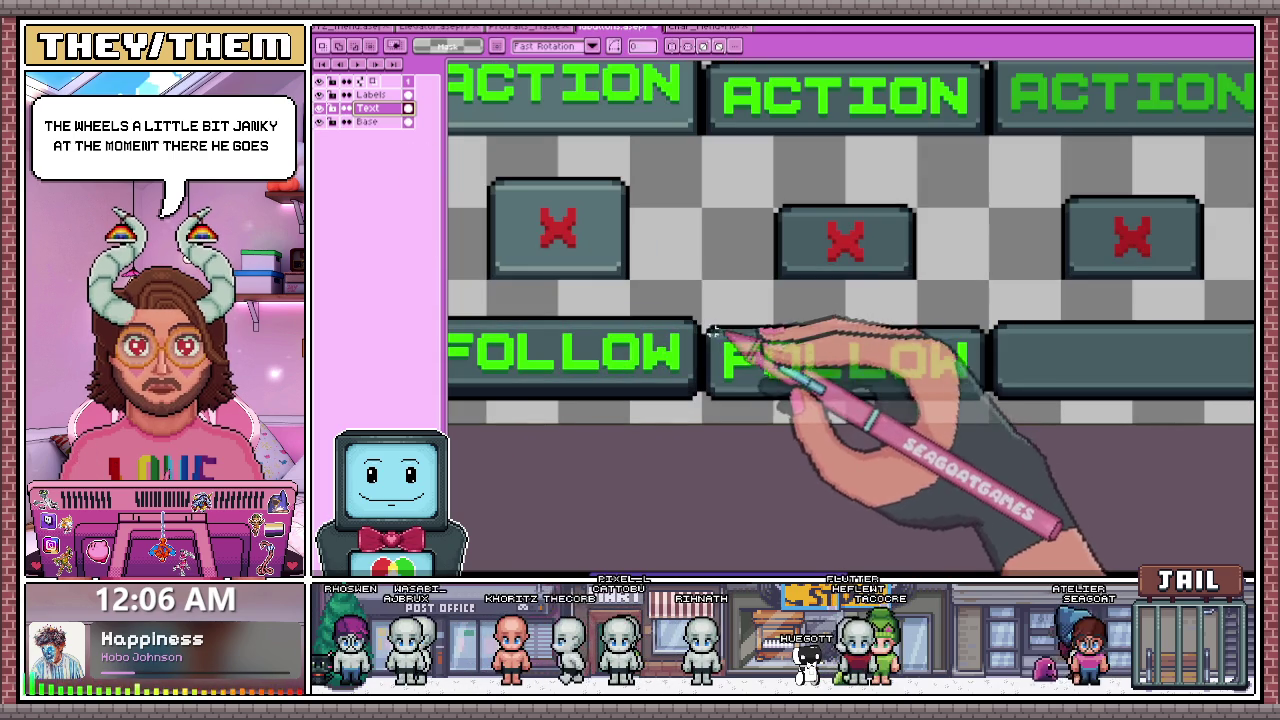
pyautogui.moveTo(706, 287); pyautogui.dragTo(985, 422)
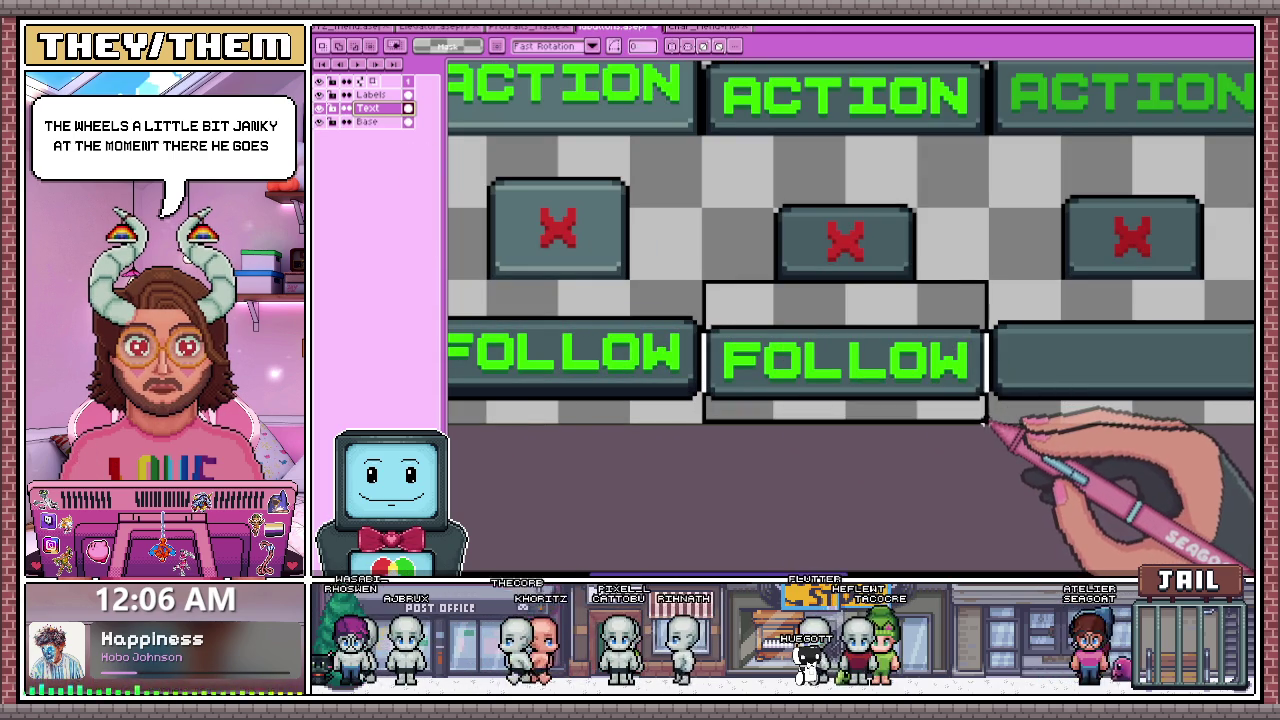
pyautogui.scroll(-2, 993, 425)
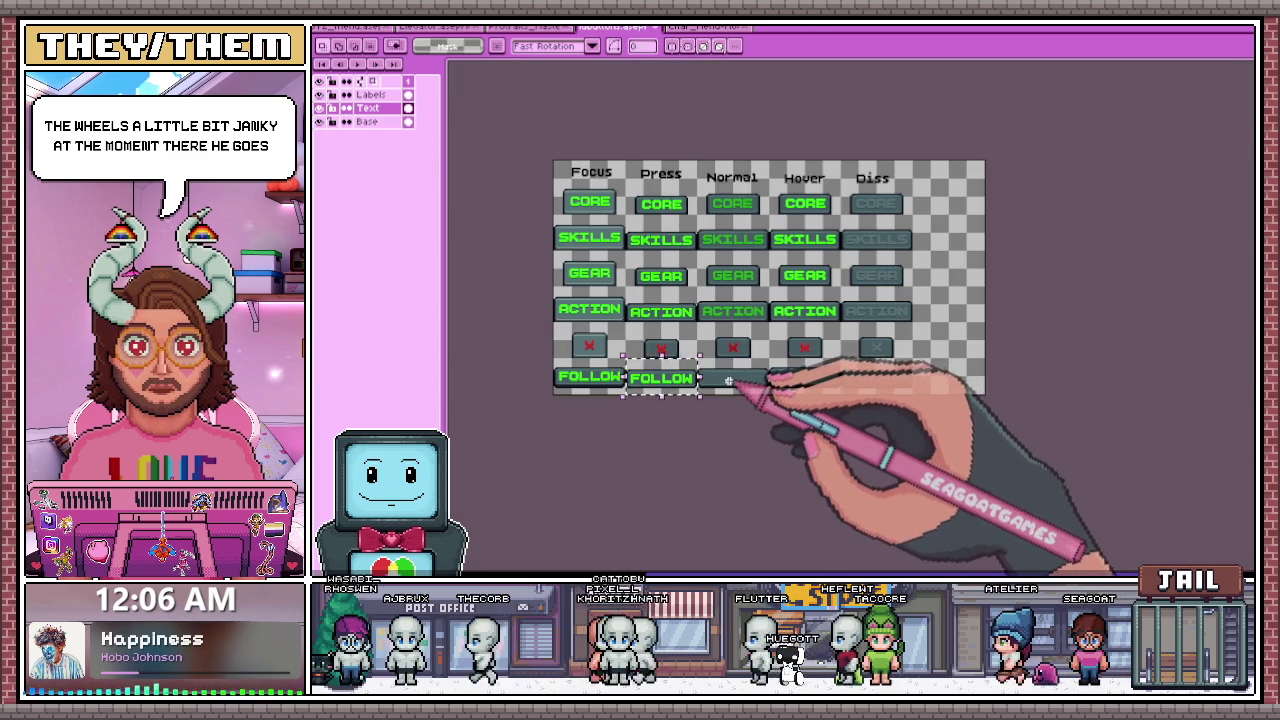
pyautogui.scroll(1, 729, 381)
pyautogui.moveTo(560, 372); pyautogui.dragTo(703, 372)
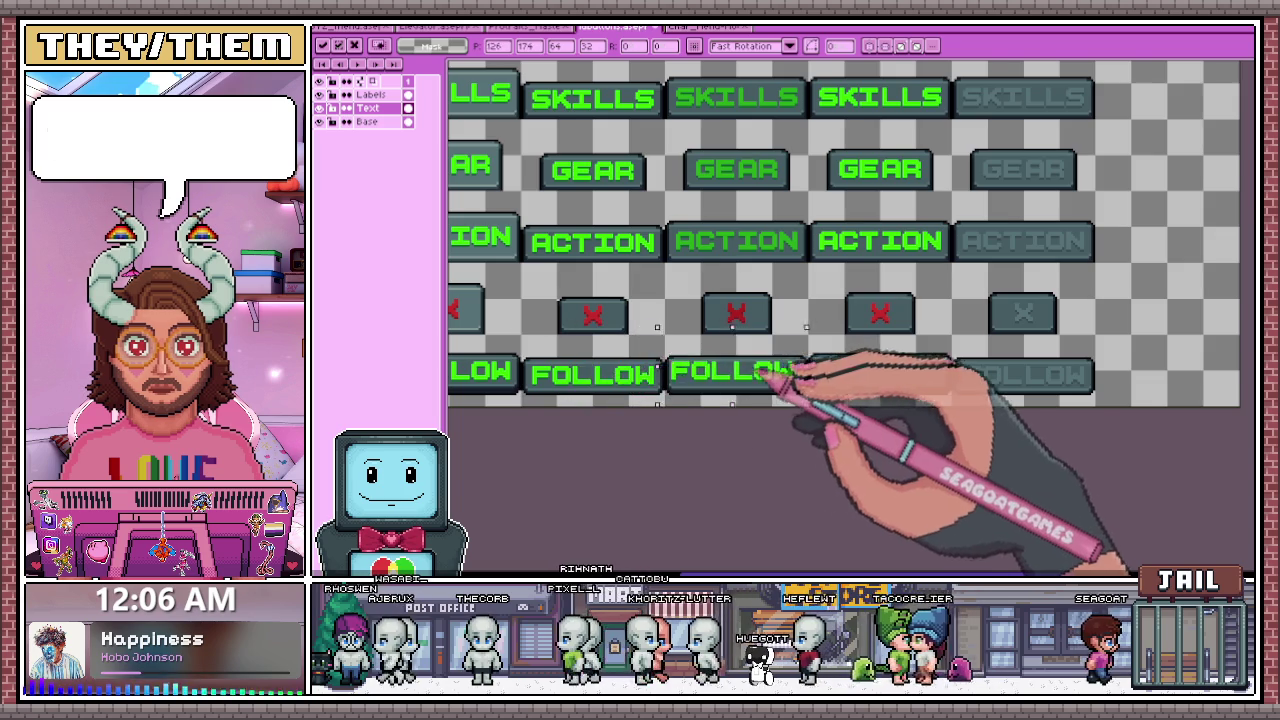
pyautogui.scroll(1, 700, 368)
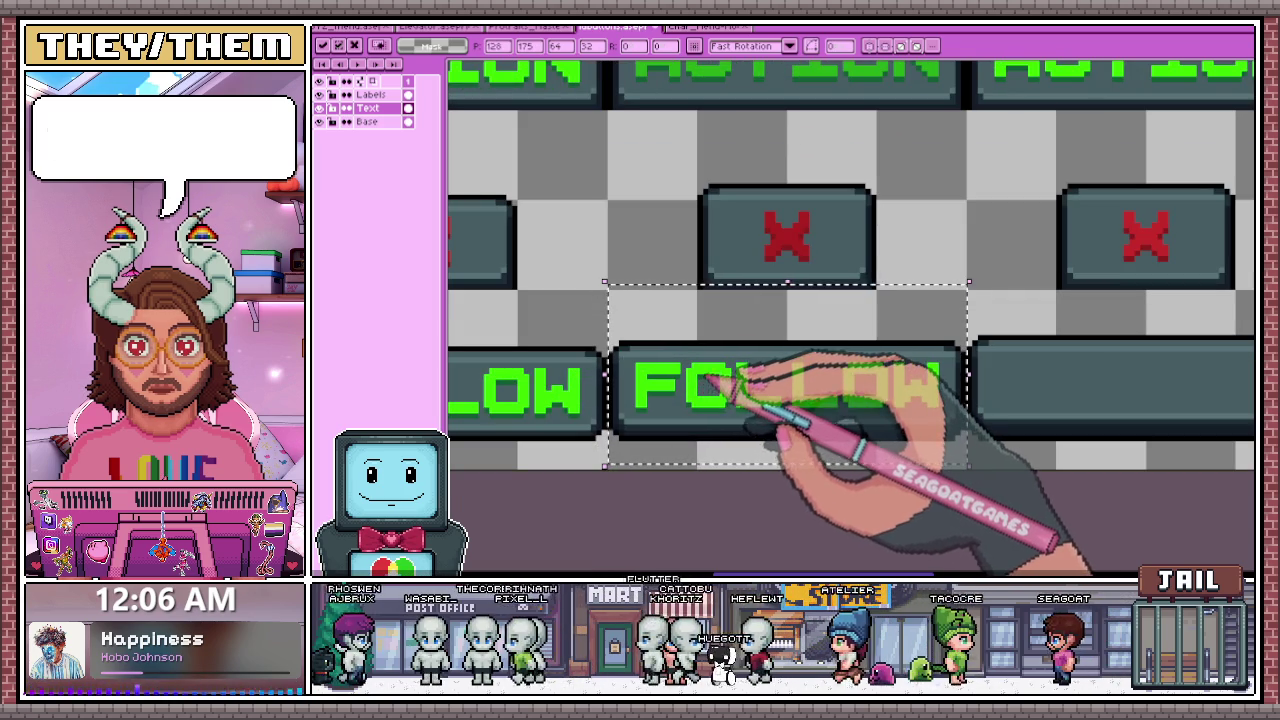
pyautogui.scroll(-1, 708, 392)
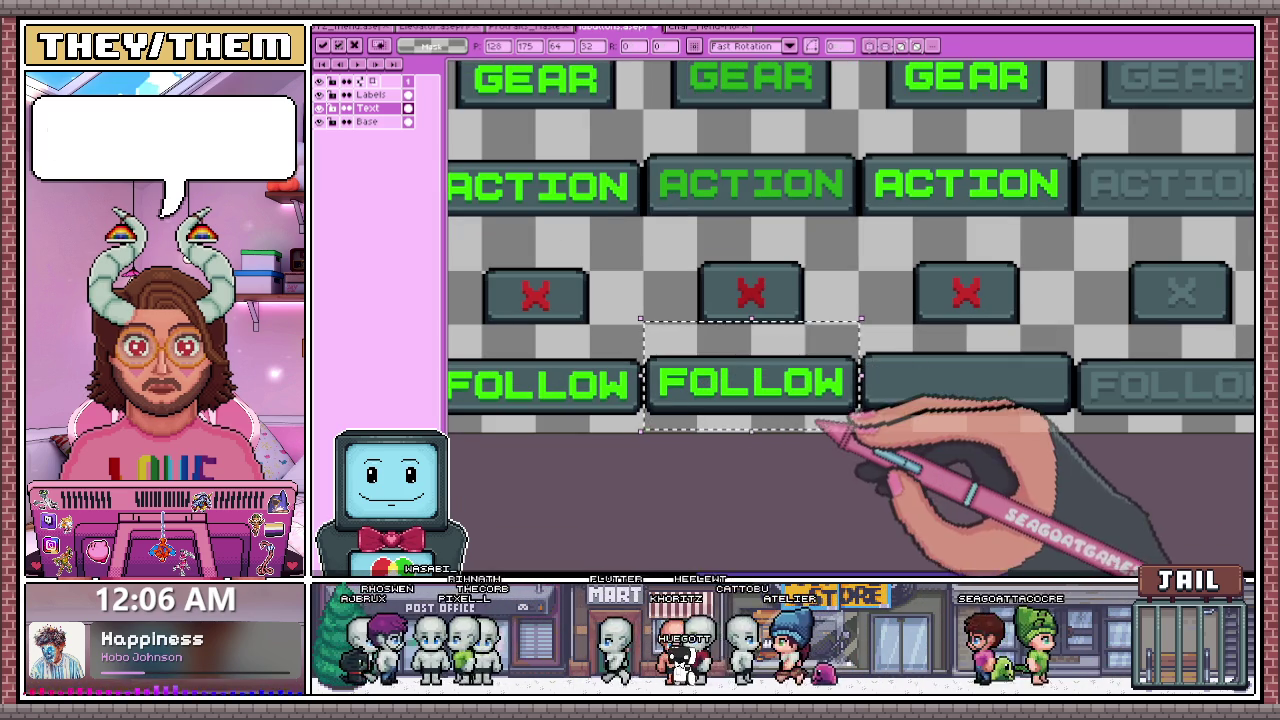
pyautogui.scroll(-2, 760, 392)
pyautogui.scroll(1, 749, 423)
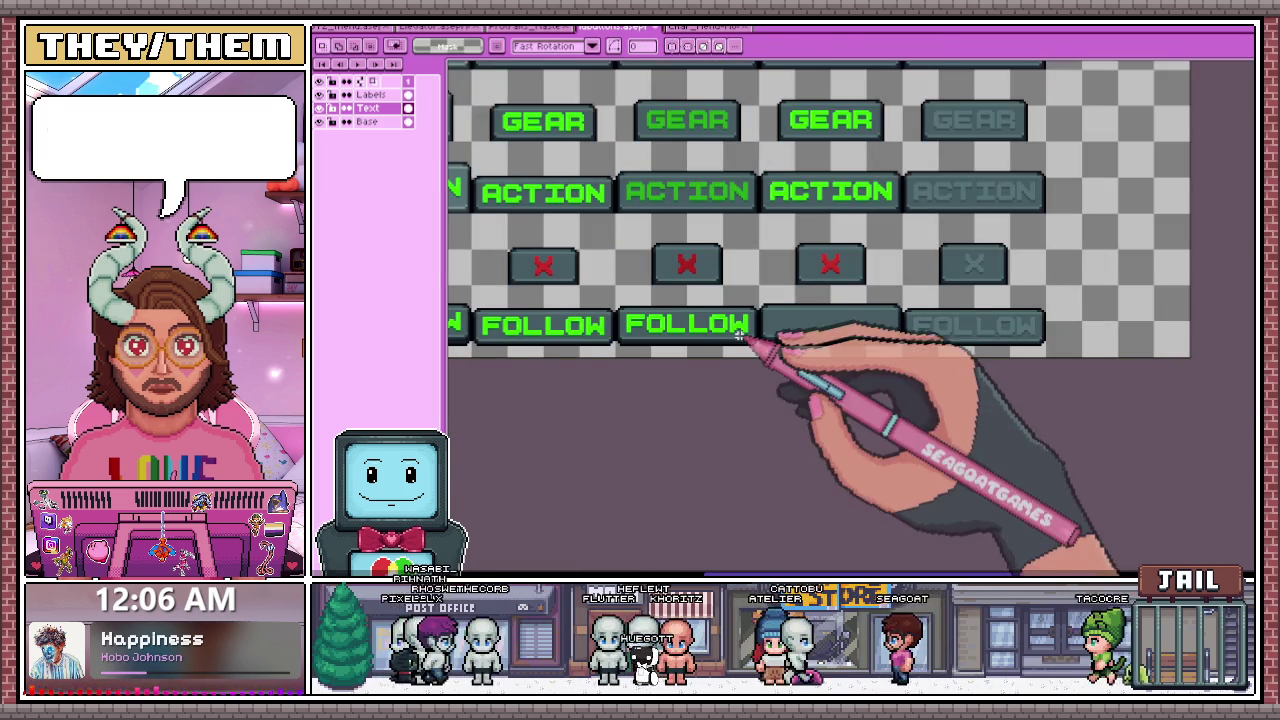
pyautogui.moveTo(654, 338); pyautogui.dragTo(797, 334)
pyautogui.scroll(1, 797, 334)
pyautogui.scroll(1, 797, 334)
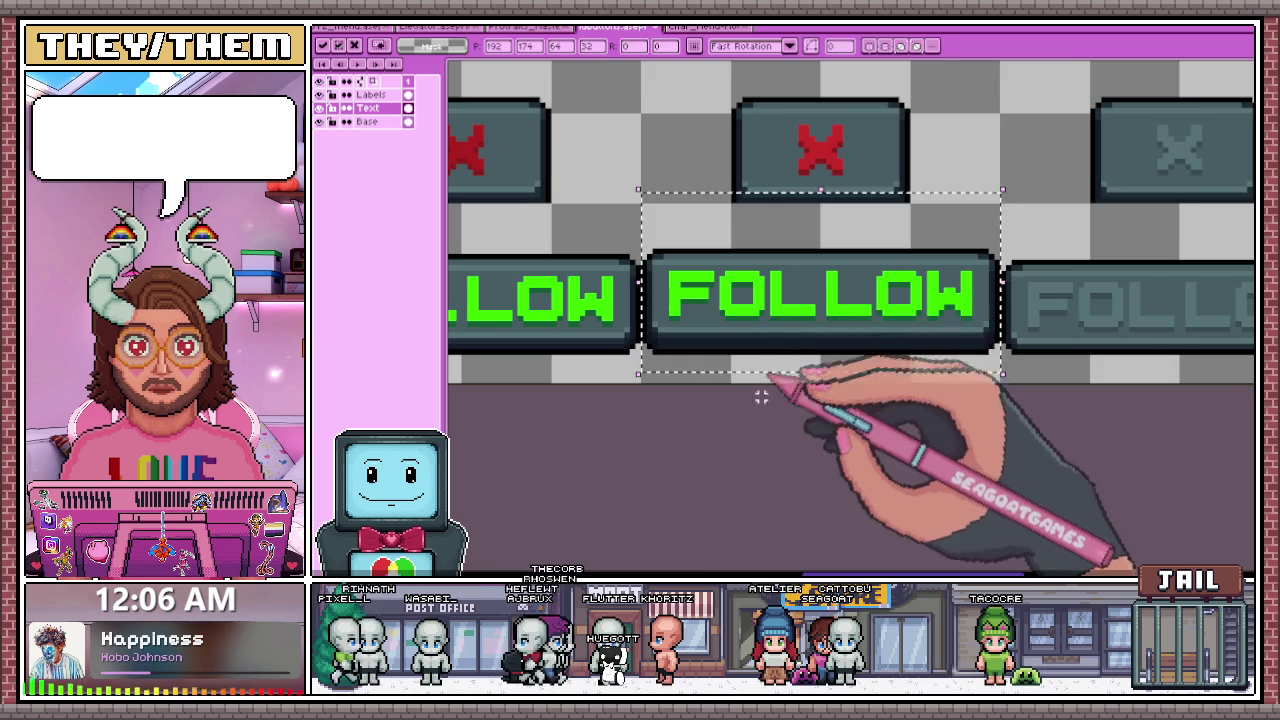
# - Commit the placed FOLLOW labels by deselecting
pyautogui.hotkey('ctrl', 'd')
pyautogui.scroll(1, 645, 283)
pyautogui.scroll(-1, 655, 298)
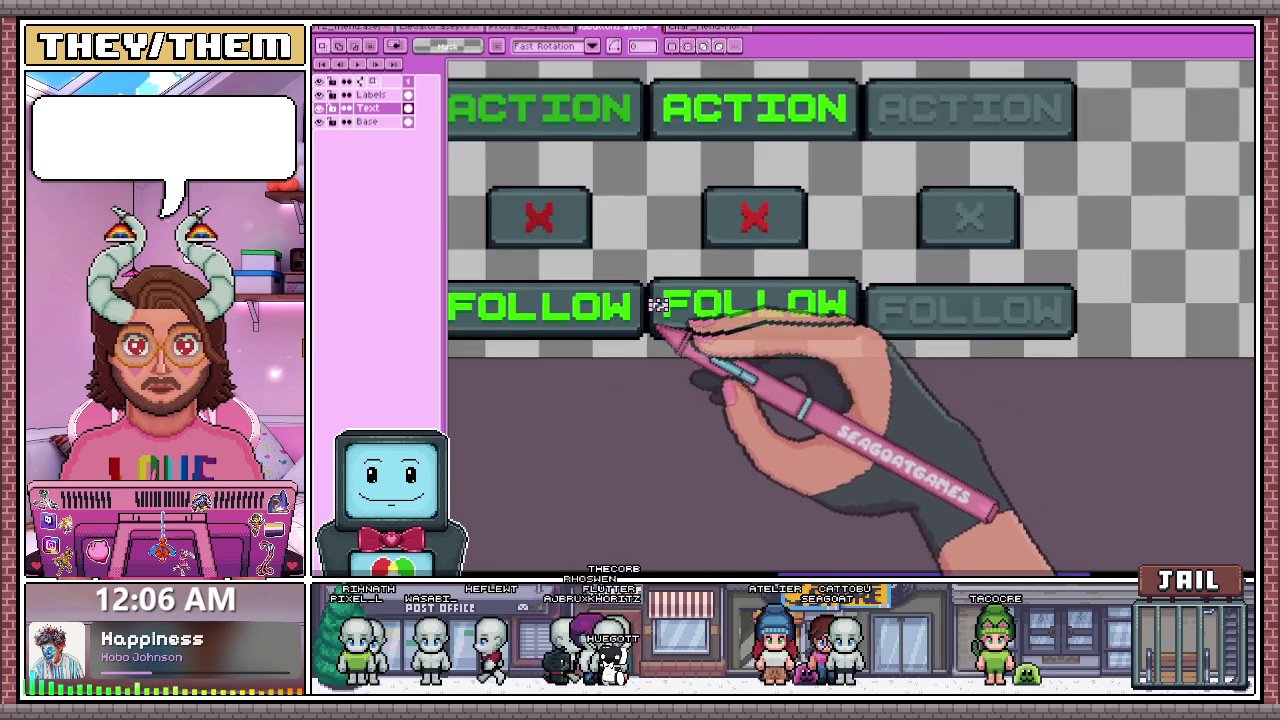
pyautogui.scroll(1, 855, 295)
pyautogui.scroll(2, 850, 290)
pyautogui.scroll(-1, 855, 285)
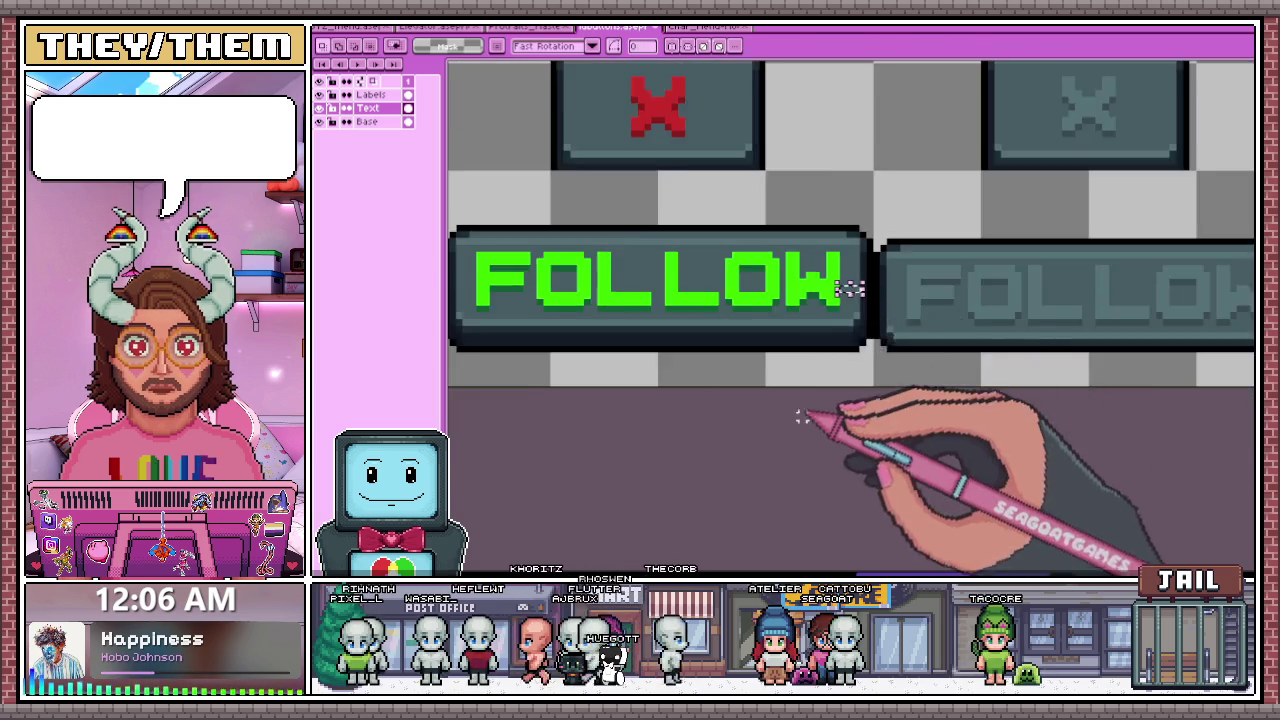
pyautogui.scroll(-2, 800, 330)
pyautogui.scroll(1, 545, 355)
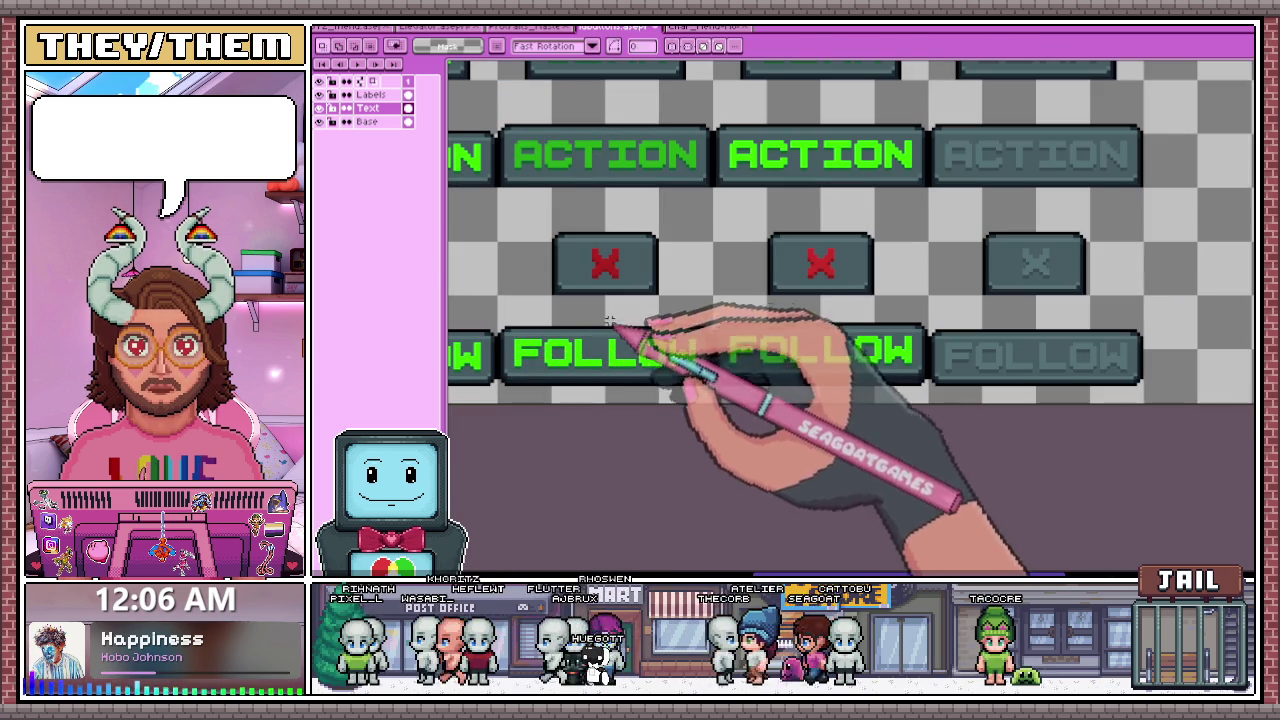
# - Switch to the Magic Wand and make the Labels layer active
pyautogui.press('w')
pyautogui.scroll(1, 580, 355)
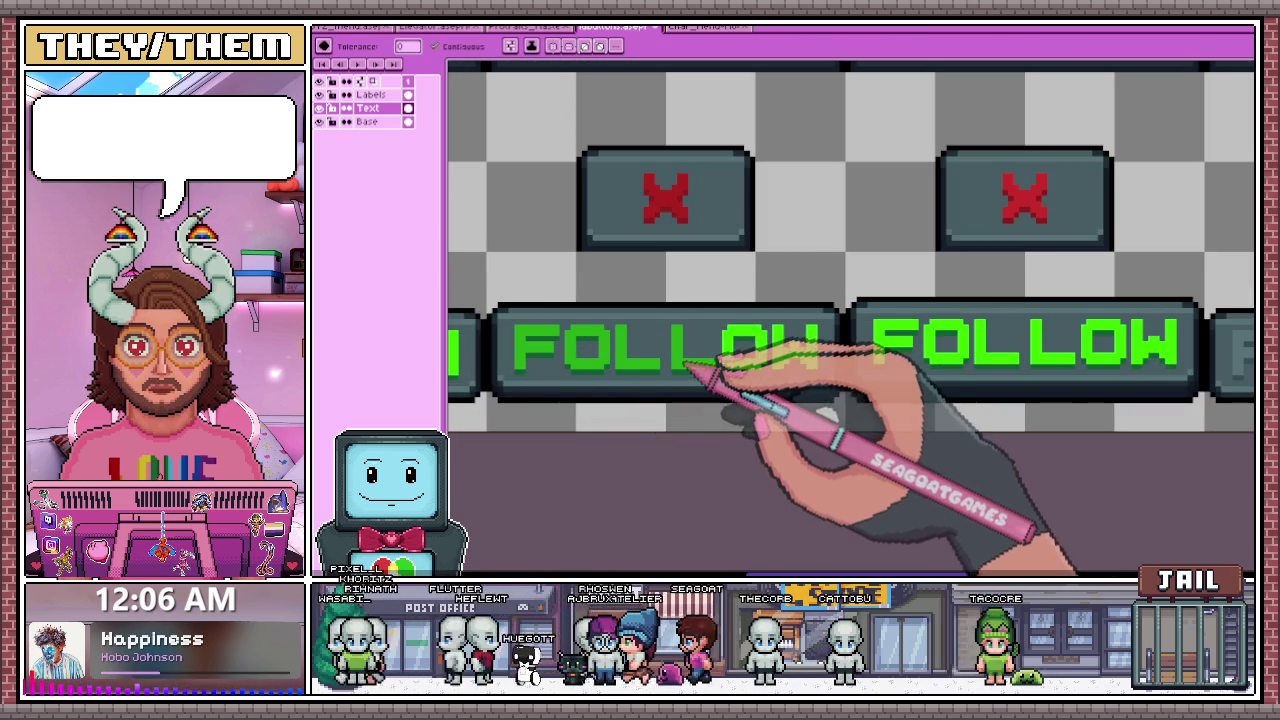
pyautogui.scroll(-2, 787, 368)
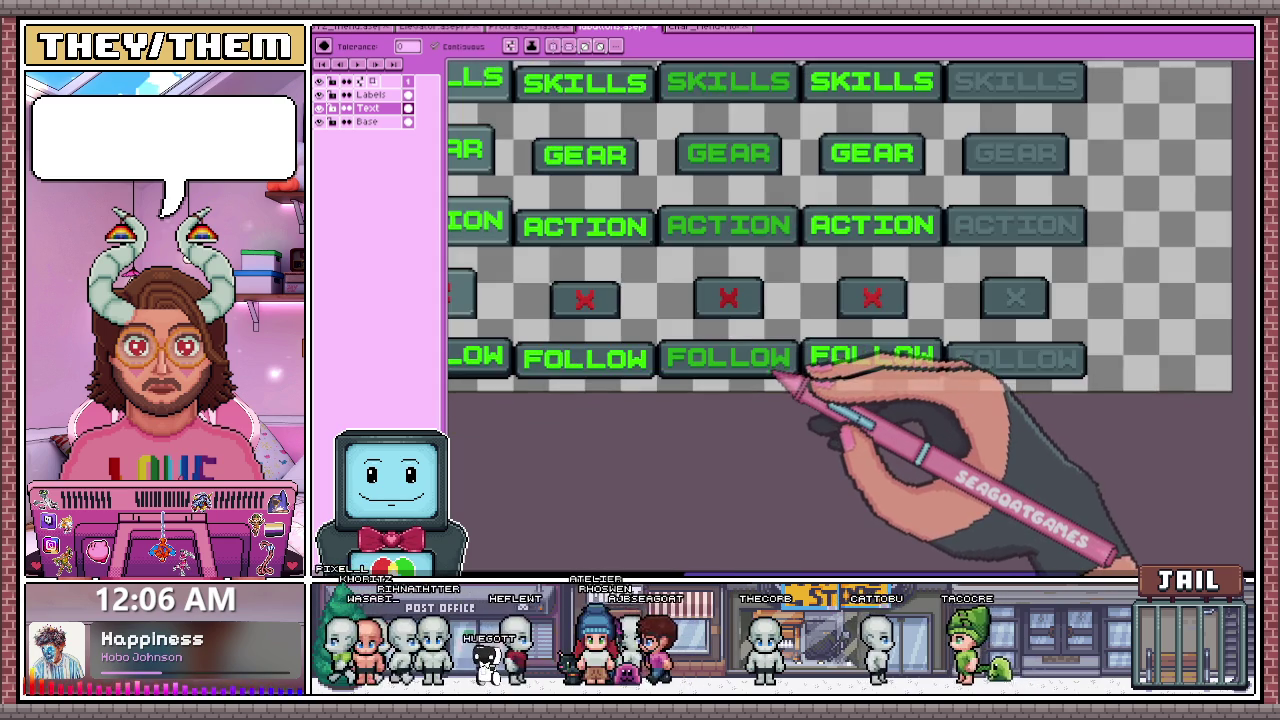
pyautogui.scroll(-2, 787, 370)
pyautogui.scroll(1, 785, 375)
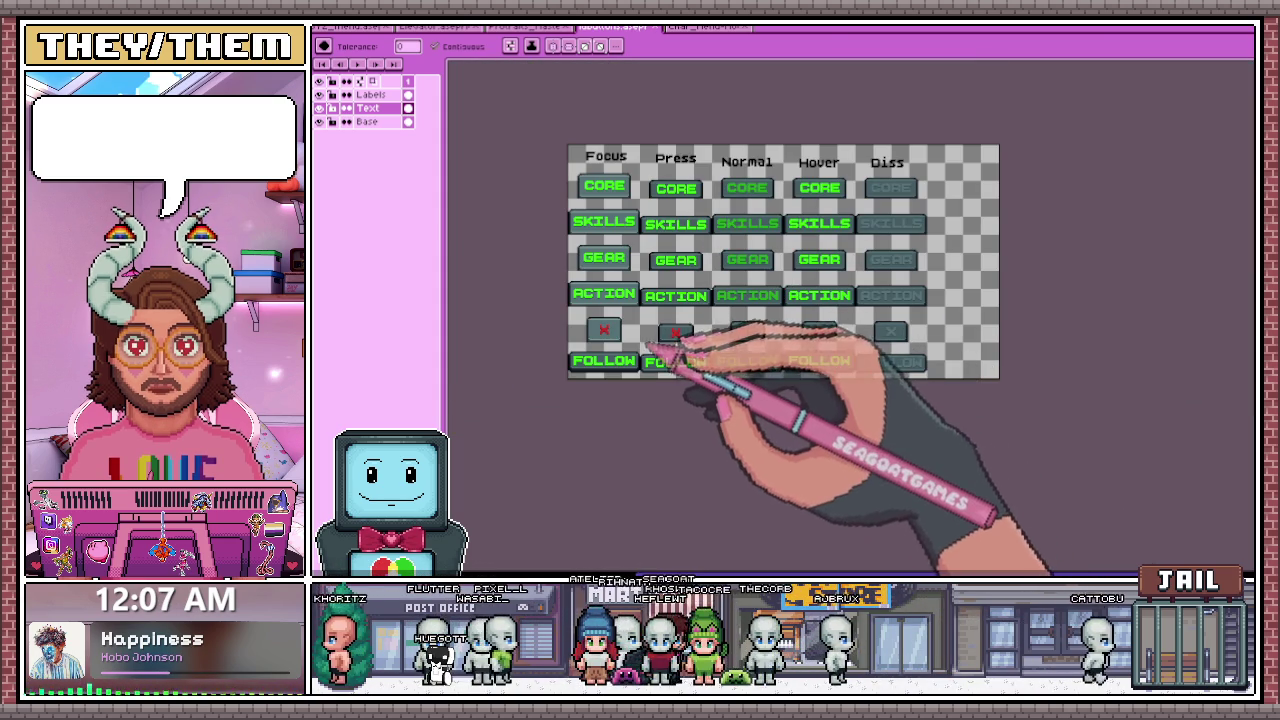
pyautogui.click(370, 94)
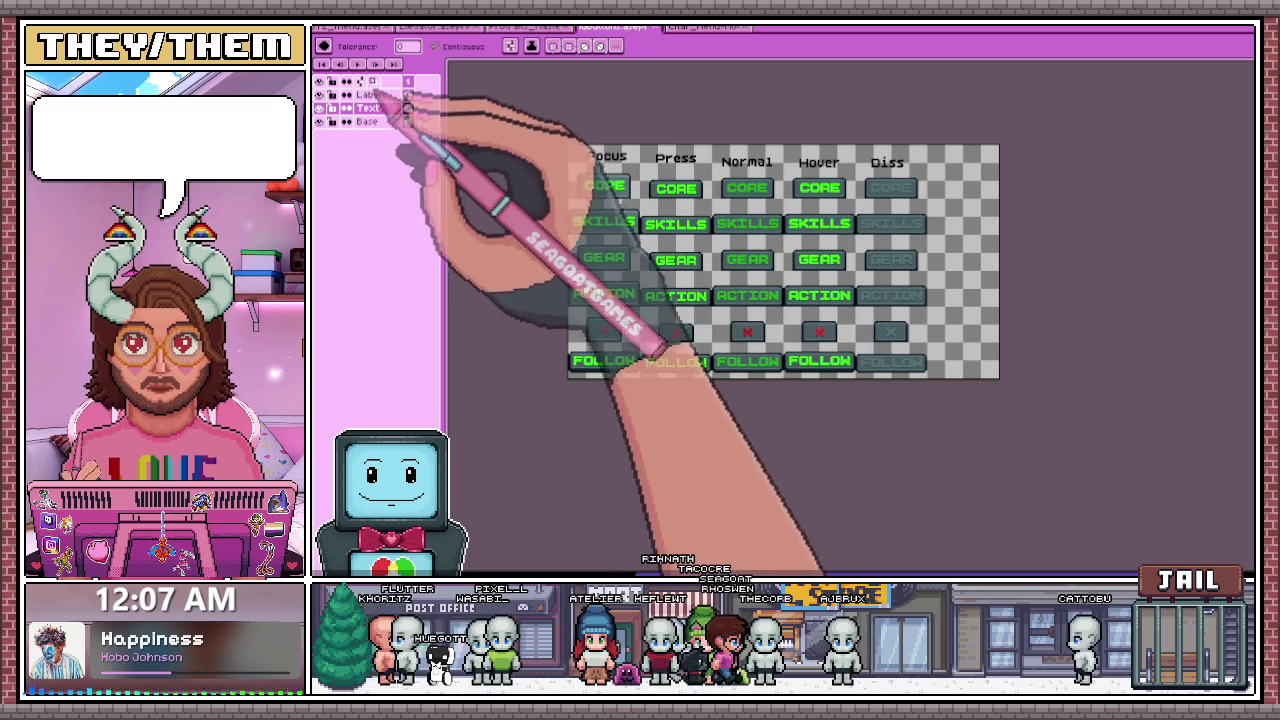
# - Marquee-select the Focus and Press column labels to line them up
pyautogui.press('m')
pyautogui.scroll(4, 634, 171)
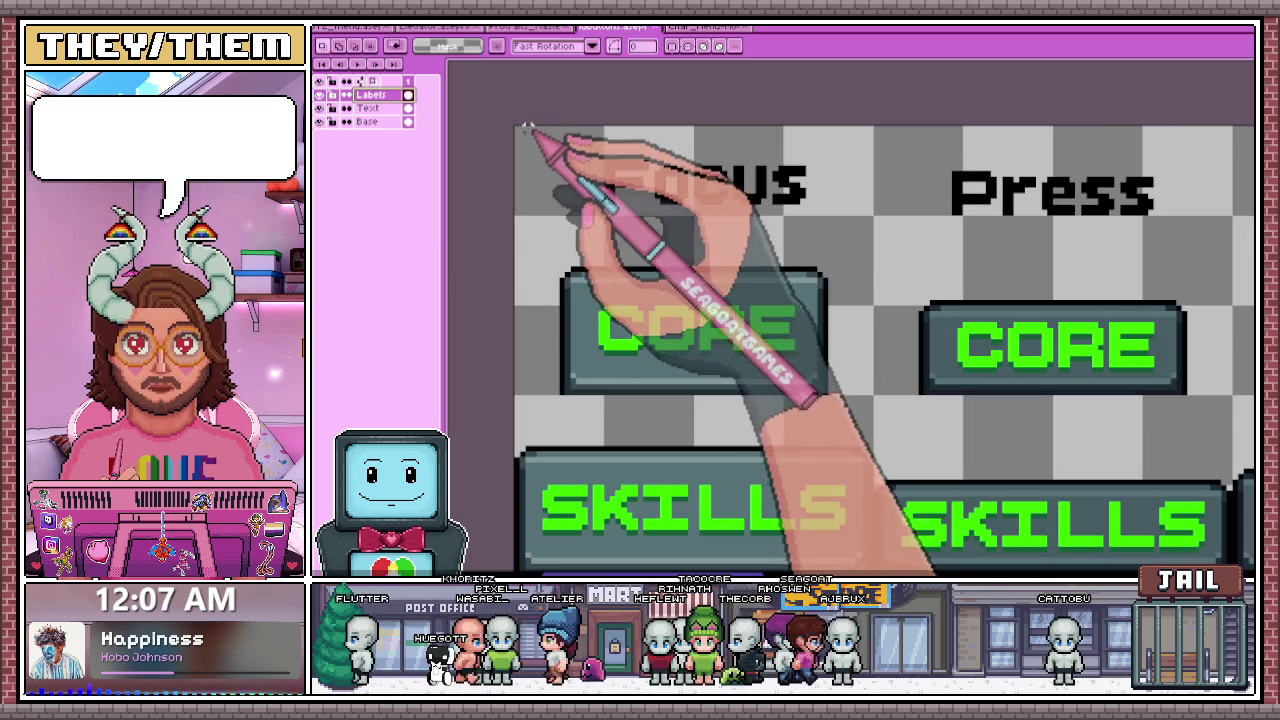
pyautogui.scroll(-1, 550, 190)
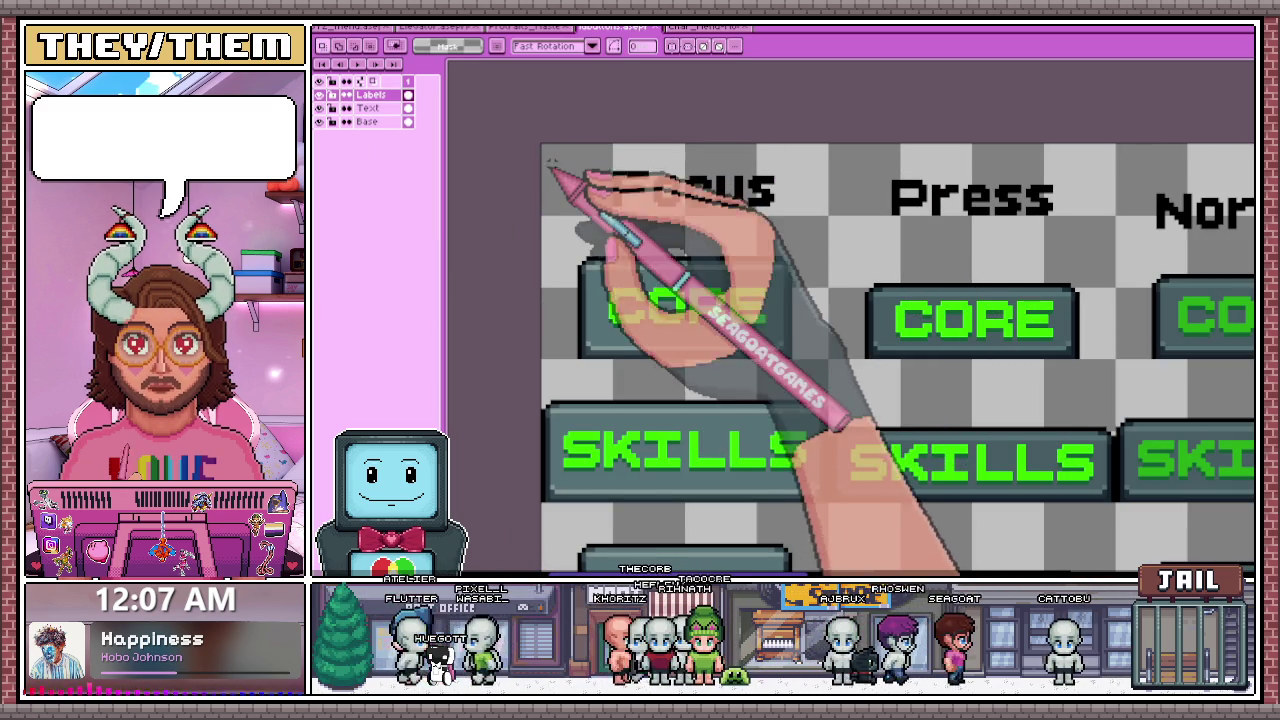
pyautogui.moveTo(541, 146); pyautogui.dragTo(826, 210)
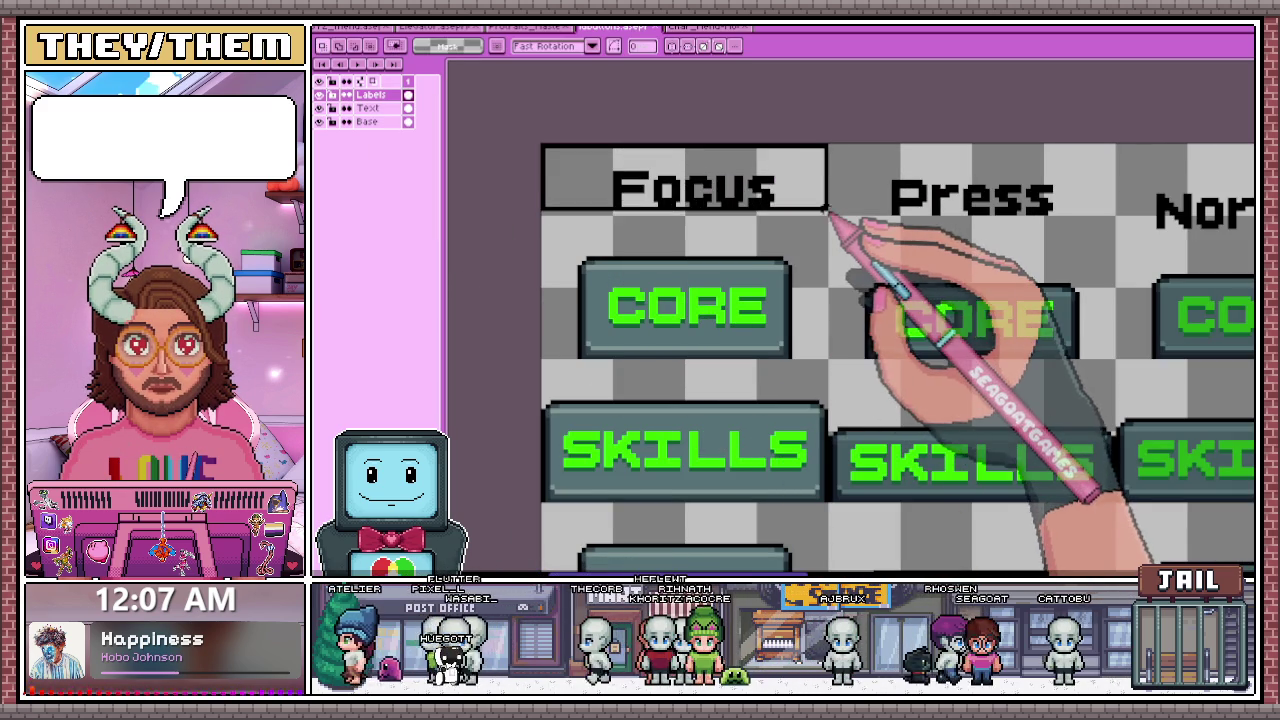
pyautogui.scroll(-3, 706, 250)
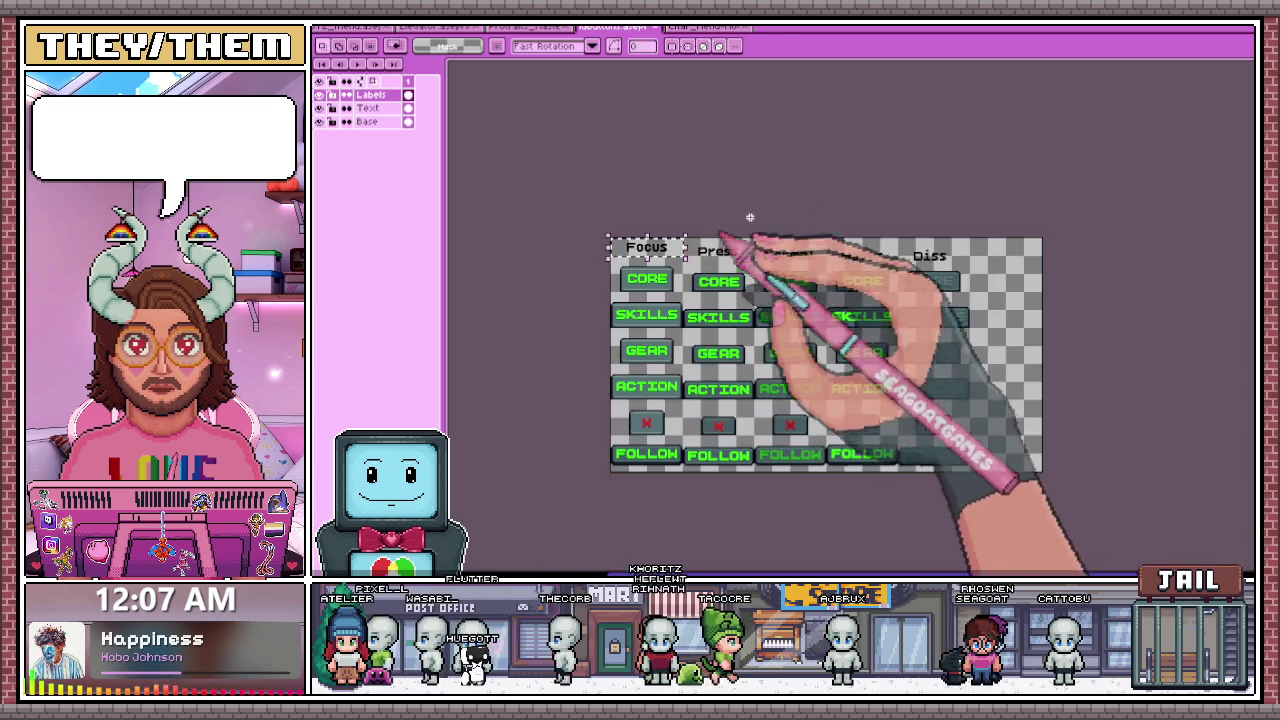
pyautogui.scroll(3, 650, 235)
pyautogui.scroll(1, 650, 232)
pyautogui.moveTo(632, 217); pyautogui.dragTo(985, 300)
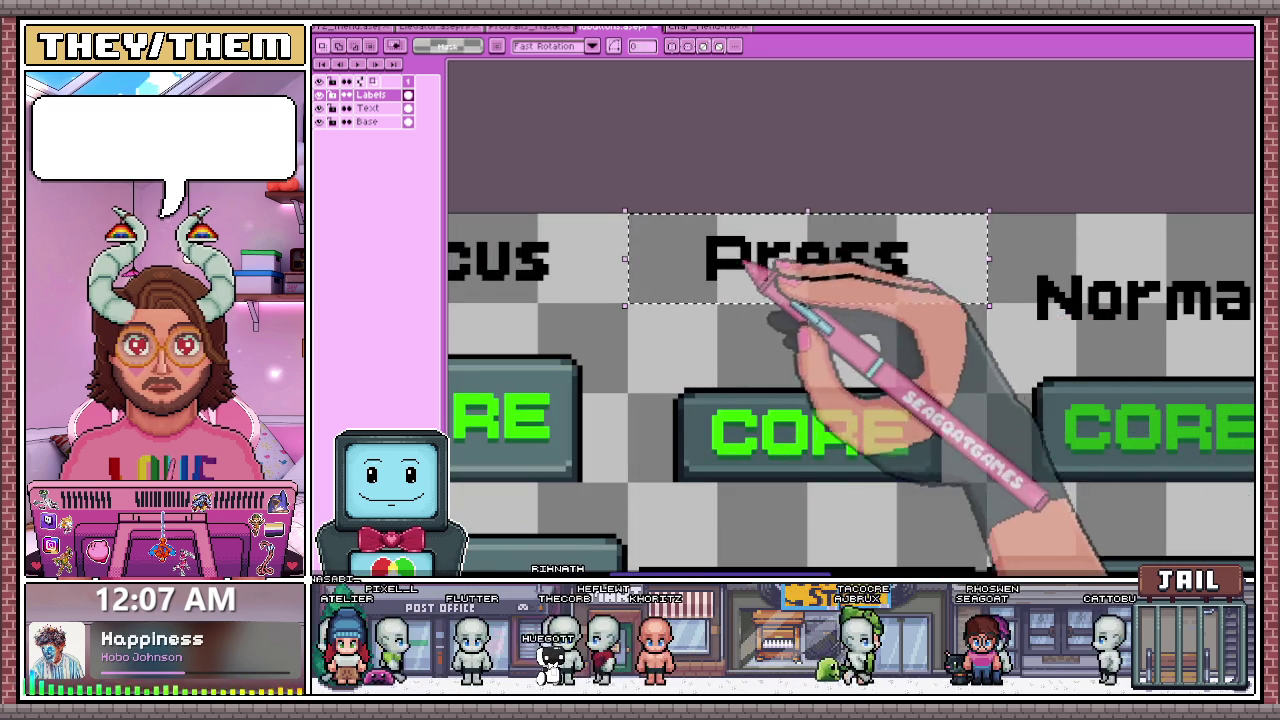
pyautogui.scroll(-3, 800, 250)
pyautogui.scroll(2, 888, 248)
pyautogui.scroll(1, 888, 247)
pyautogui.scroll(1, 776, 234)
# - Select the Normal label, reselecting it more tightly around the text
pyautogui.moveTo(778, 248)
pyautogui.mouseDown()
pyautogui.moveTo(943, 320)
pyautogui.moveTo(1055, 340)
pyautogui.mouseUp()
pyautogui.scroll(-1, 748, 352)
pyautogui.scroll(-1, 748, 352)
pyautogui.scroll(1, 697, 294)
pyautogui.moveTo(701, 294); pyautogui.dragTo(988, 365)
pyautogui.scroll(-2, 750, 280)
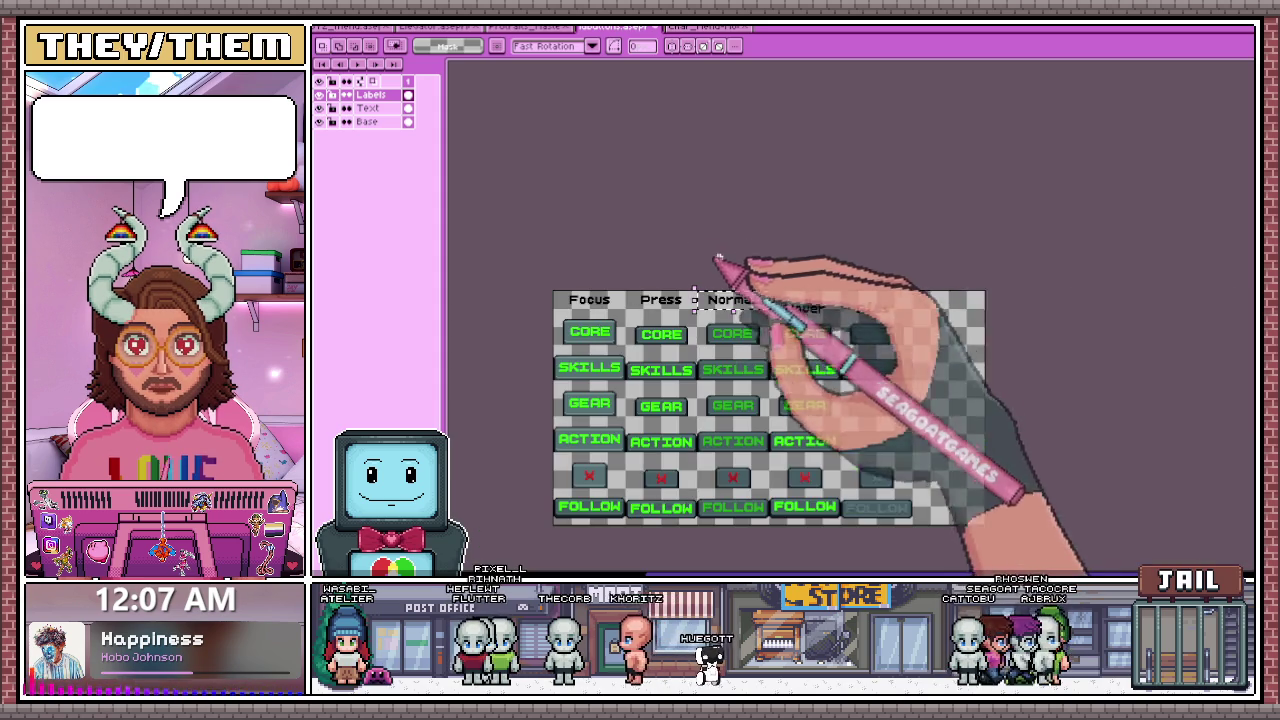
pyautogui.scroll(3, 845, 281)
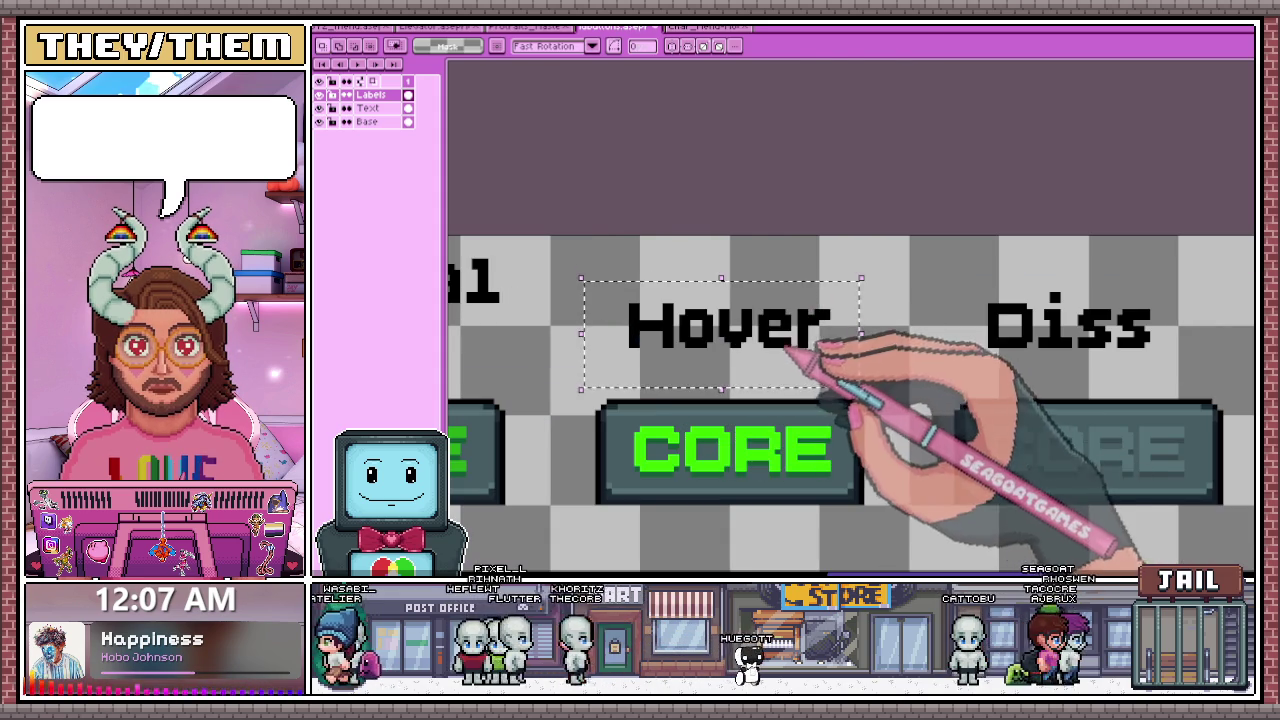
# - Raise the Hover label into line, undoing its accidental deletion
pyautogui.moveTo(787, 349); pyautogui.dragTo(787, 304)
pyautogui.moveTo(555, 240)
pyautogui.mouseDown()
pyautogui.moveTo(748, 299)
pyautogui.moveTo(897, 322)
pyautogui.mouseUp()
pyautogui.press('Delete')
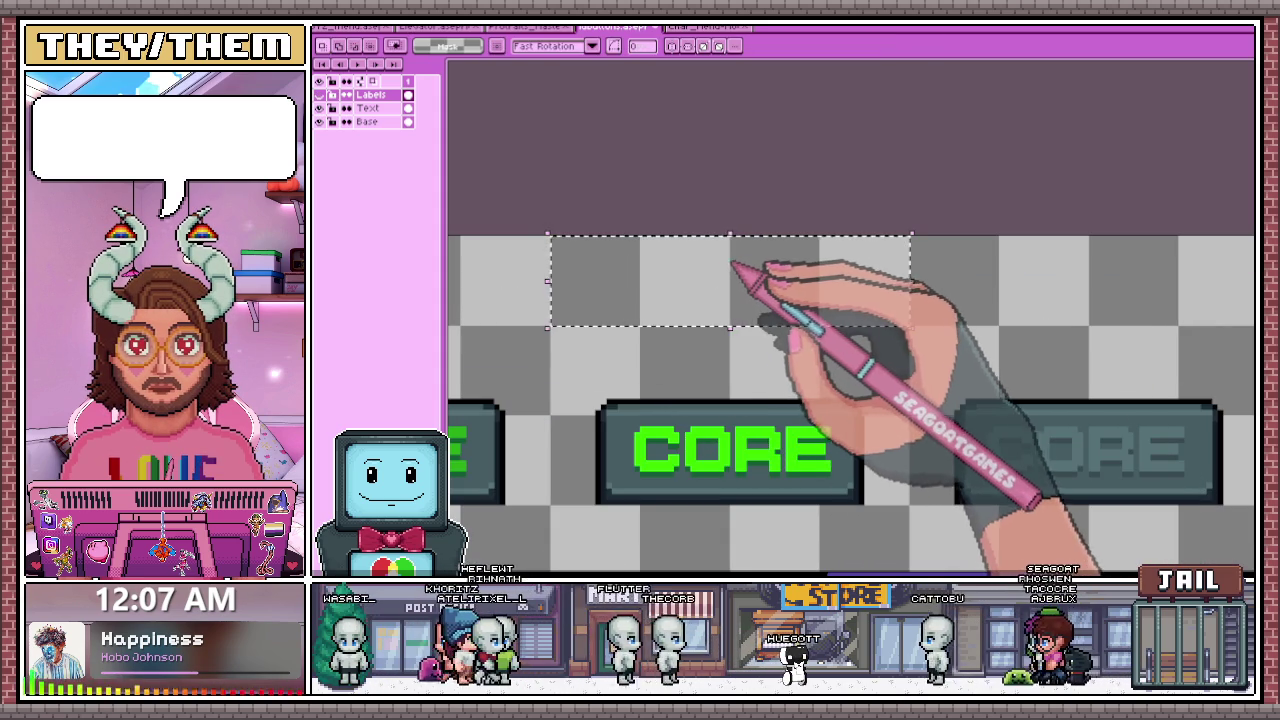
pyautogui.scroll(-2, 740, 273)
pyautogui.scroll(-3, 738, 250)
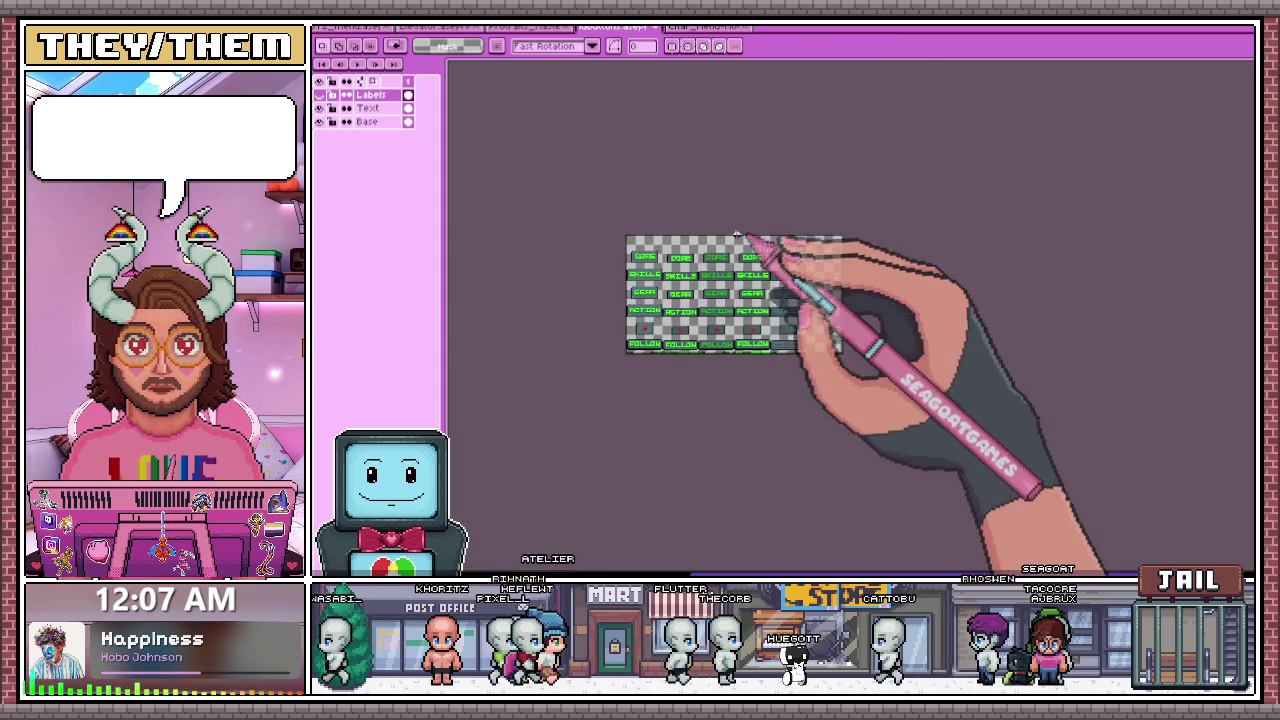
pyautogui.scroll(3, 795, 255)
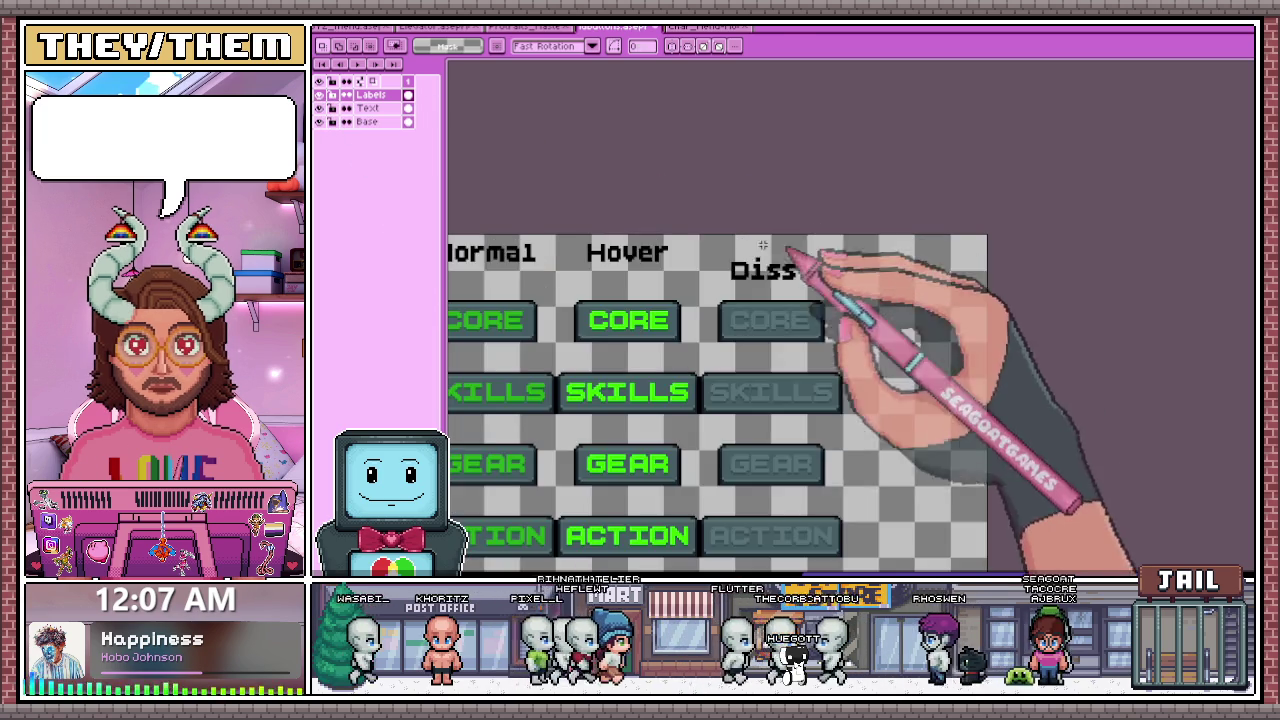
pyautogui.scroll(2, 558, 240)
pyautogui.hotkey('ctrl', 'z')
pyautogui.scroll(1, 740, 290)
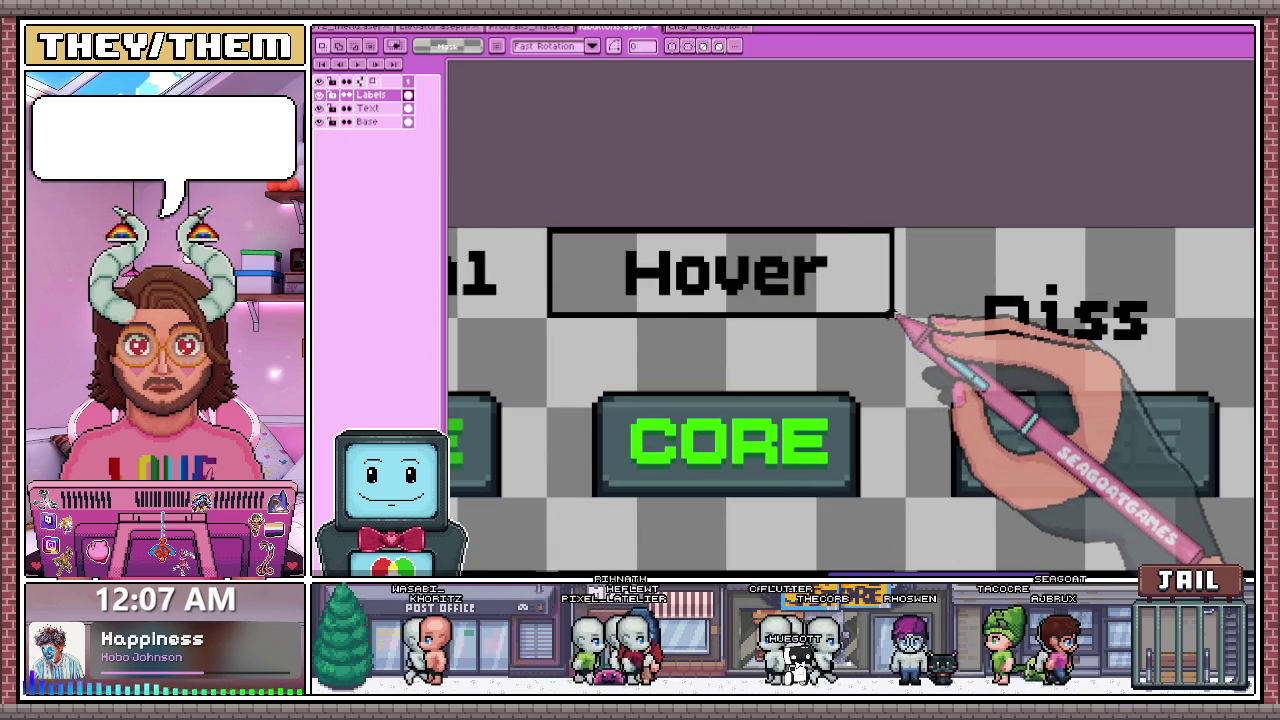
pyautogui.scroll(-2, 695, 220)
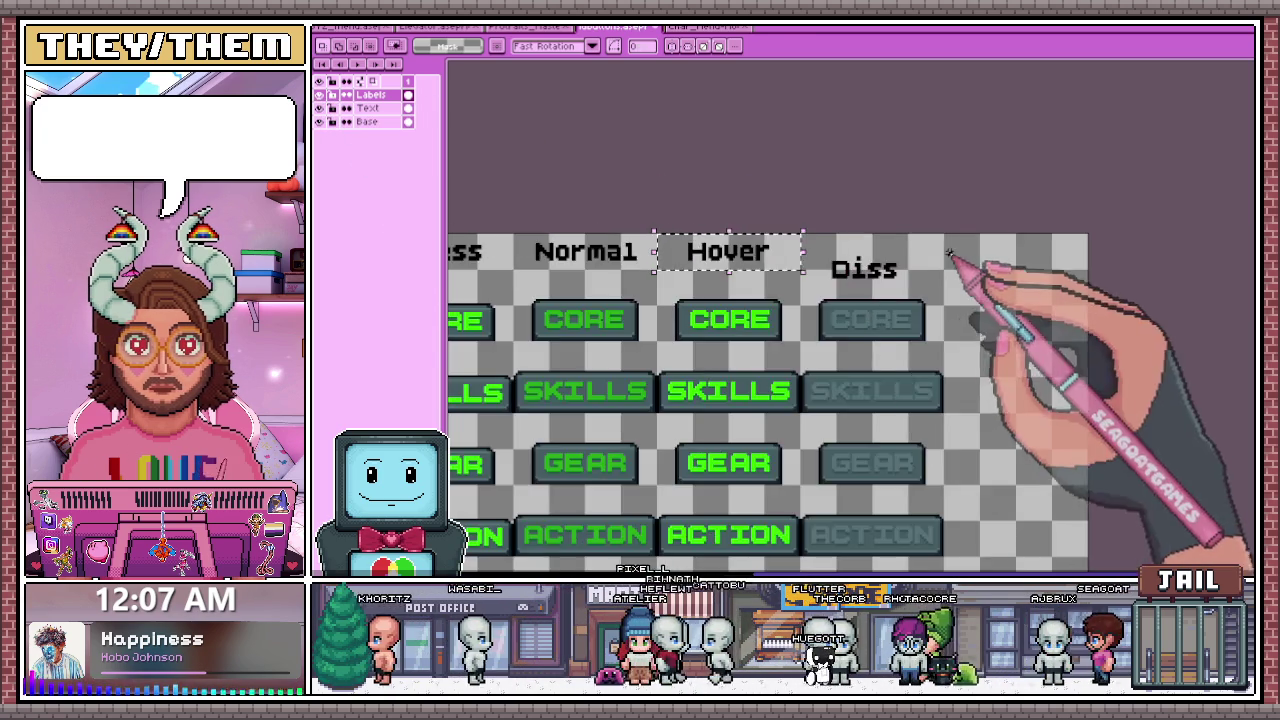
pyautogui.scroll(2, 780, 262)
pyautogui.scroll(1, 888, 292)
# - Remove the extra 's' from Diss and raise Dis to match, undoing a stray box
pyautogui.moveTo(857, 263); pyautogui.dragTo(910, 345)
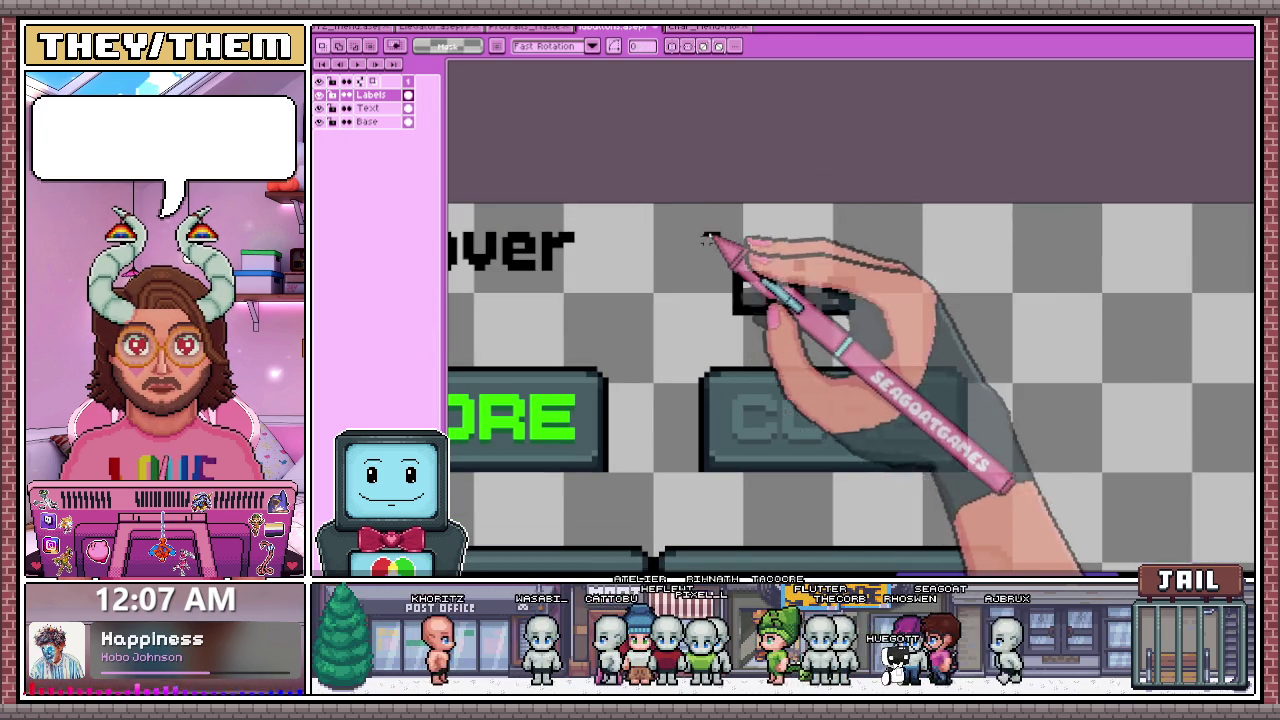
pyautogui.moveTo(714, 230)
pyautogui.mouseDown()
pyautogui.moveTo(906, 355)
pyautogui.moveTo(836, 283)
pyautogui.mouseUp()
pyautogui.press('u')
pyautogui.moveTo(655, 205); pyautogui.dragTo(920, 292)
pyautogui.hotkey('ctrl', 'z')
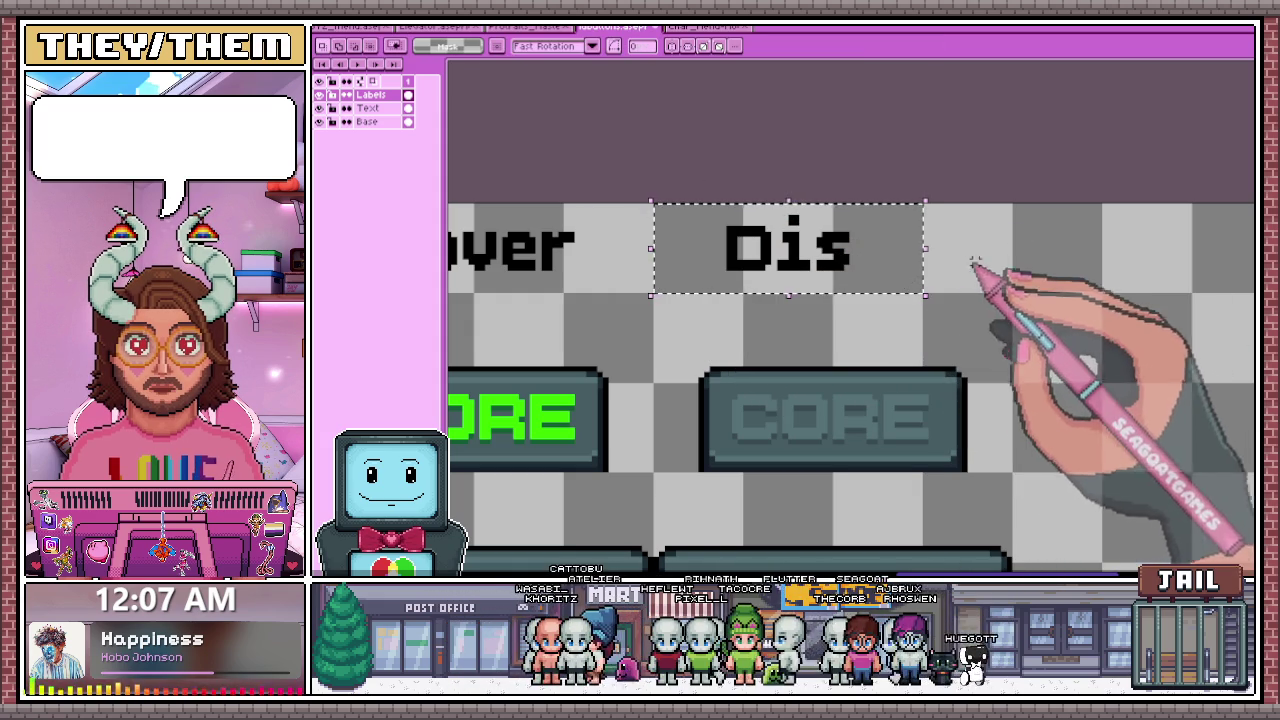
# - Select the Dis label and bring up the Export File settings for the button sheet
pyautogui.moveTo(652, 205); pyautogui.dragTo(1008, 292)
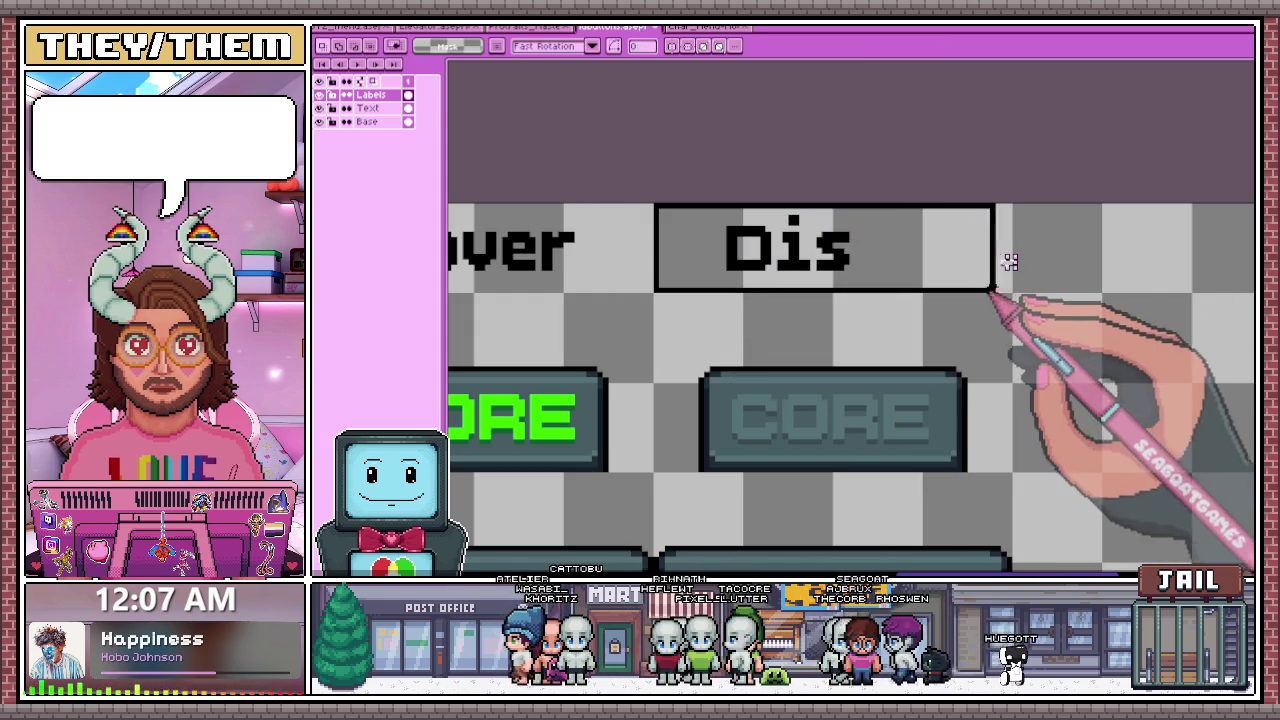
pyautogui.scroll(-2, 986, 286)
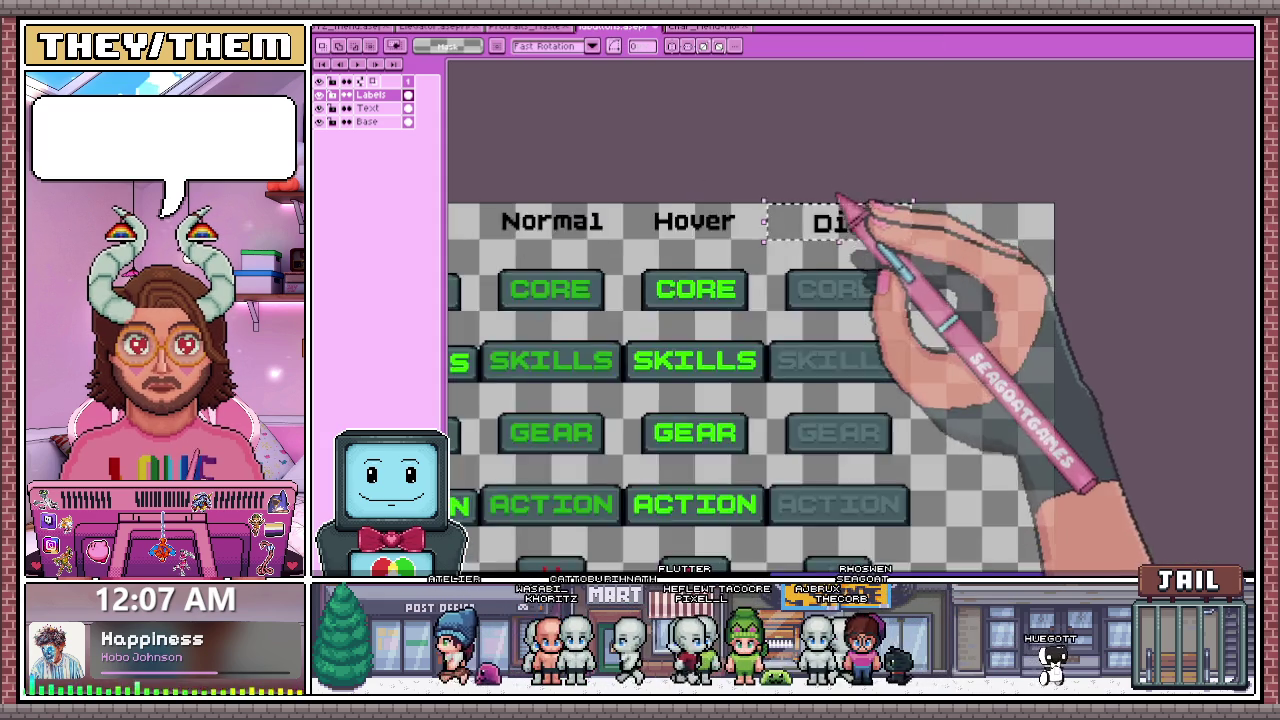
pyautogui.scroll(-2, 851, 209)
pyautogui.scroll(2, 809, 191)
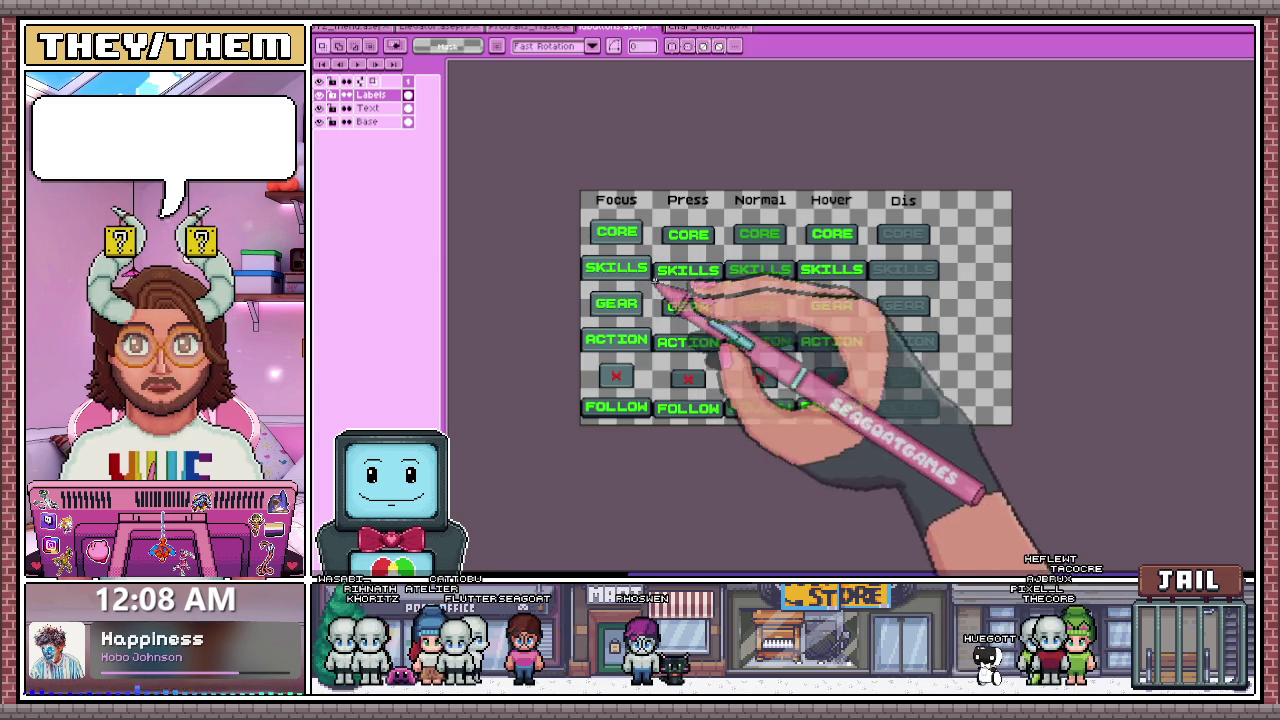
pyautogui.scroll(2, 866, 206)
pyautogui.scroll(-2, 808, 349)
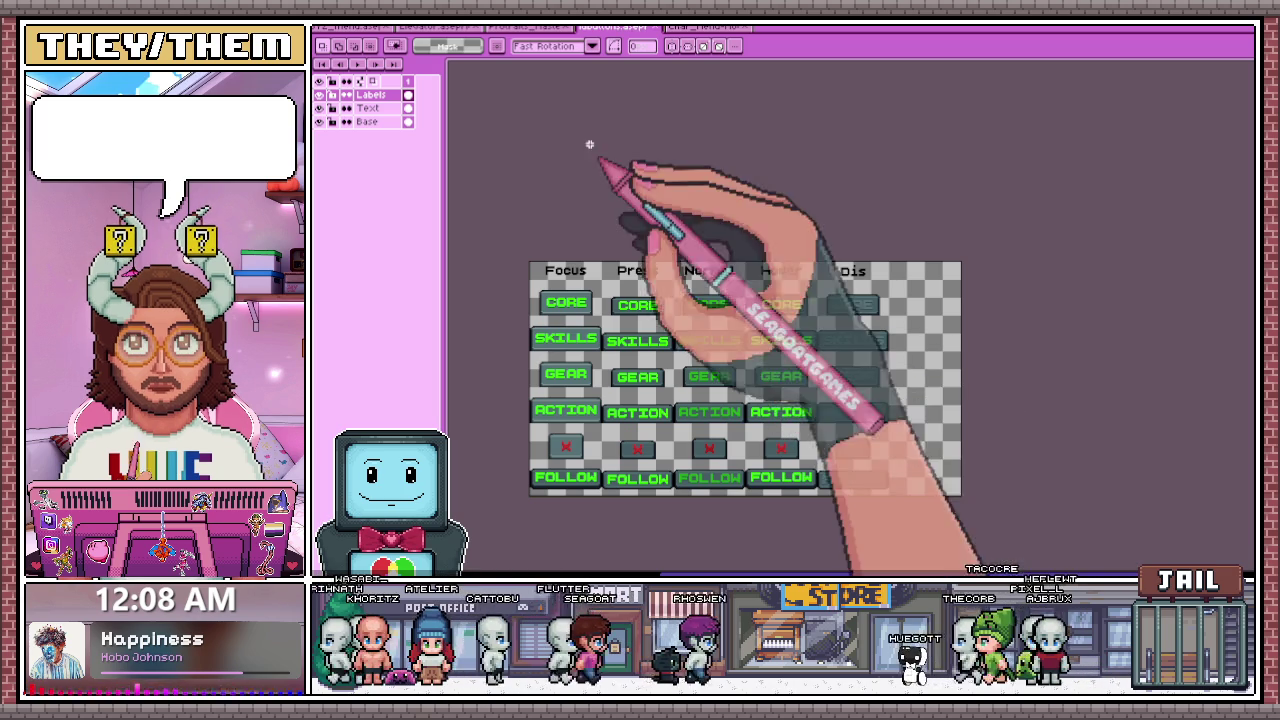
pyautogui.hotkey('ctrl', 'alt', 'shift', 's')
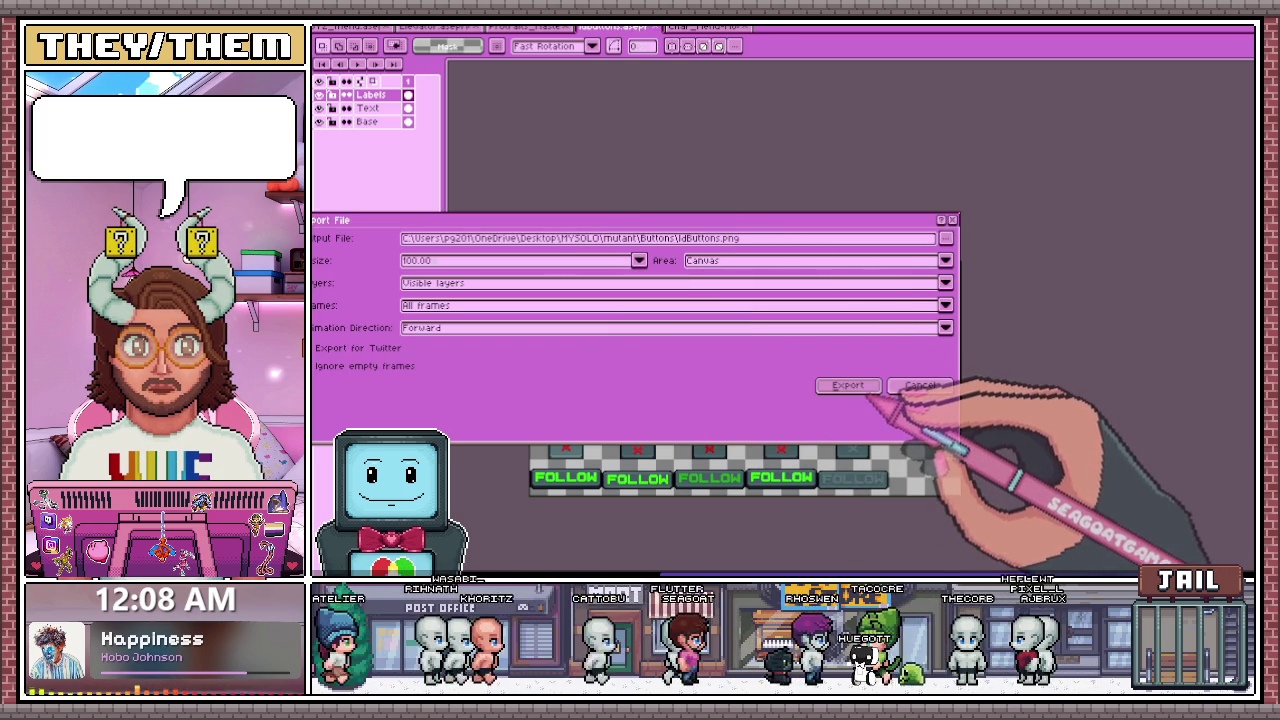
# - Export the button sheet as a PNG and view the menu mockup, then return to the exported image
pyautogui.click(845, 386)
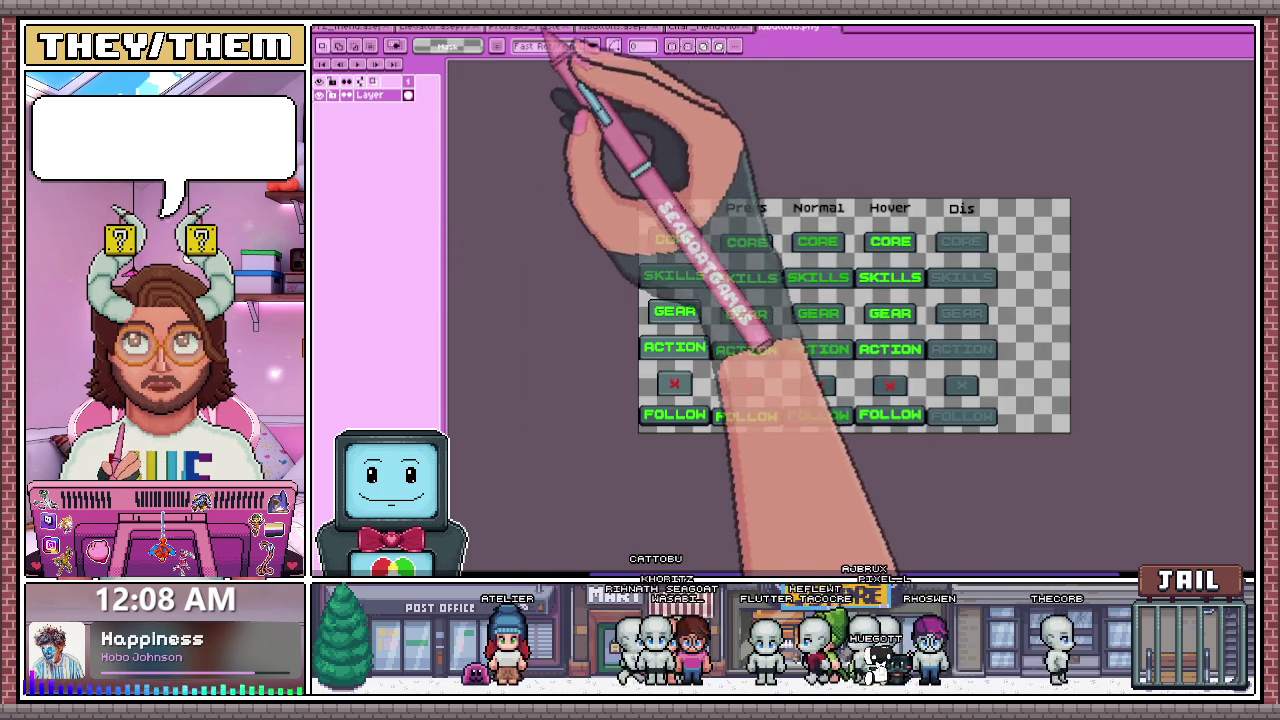
pyautogui.click(705, 26)
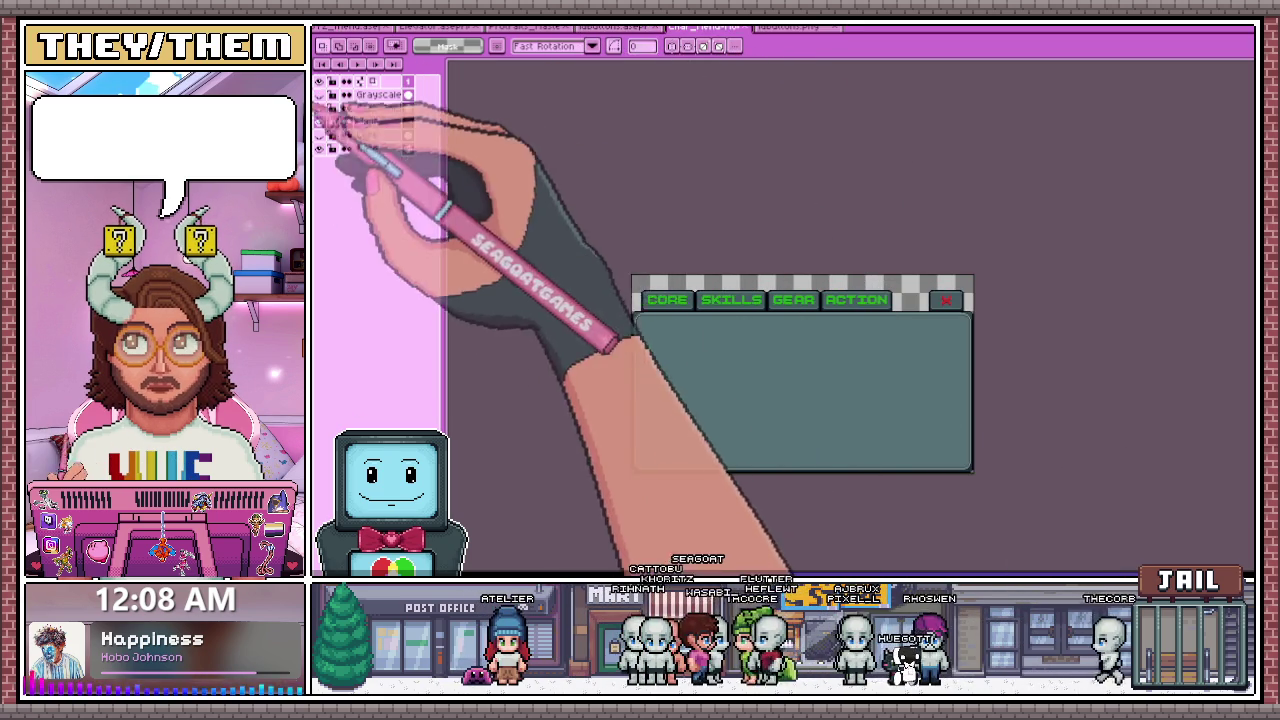
pyautogui.click(790, 26)
# - Paste the bright SKILLS button from the sheet onto the mockup's SKILLS tab
pyautogui.scroll(2, 731, 313)
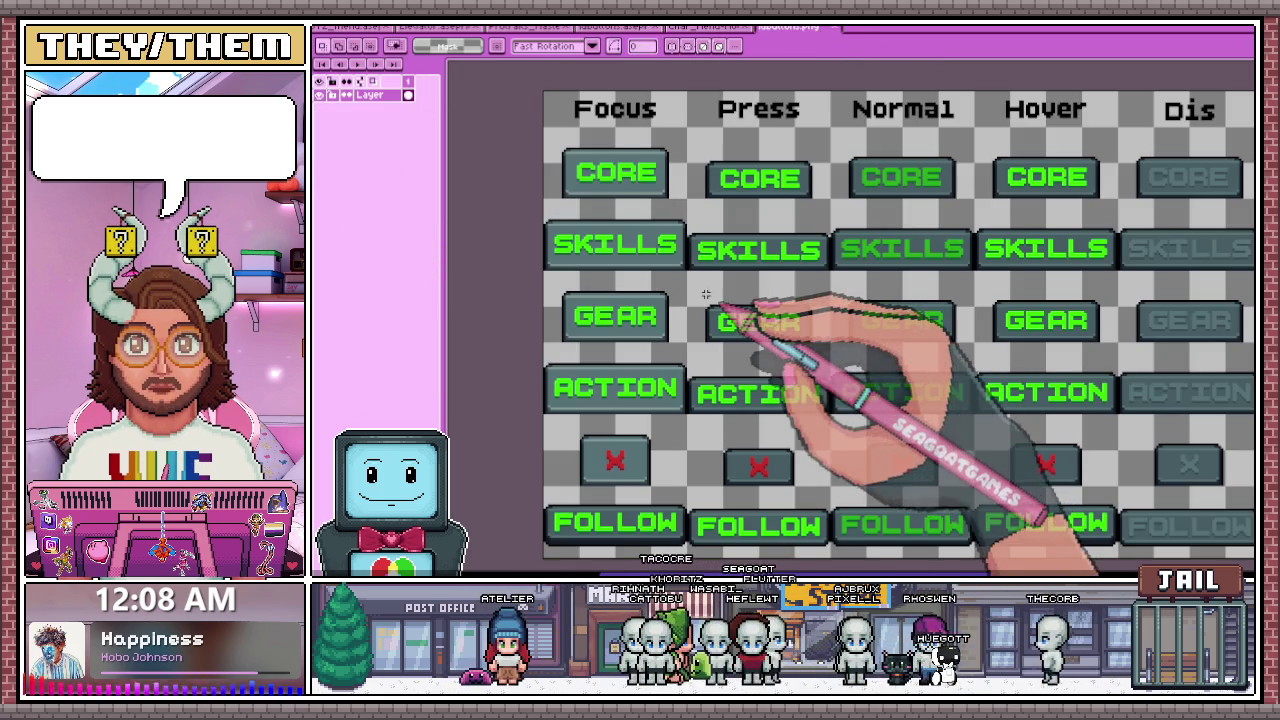
pyautogui.scroll(2, 690, 276)
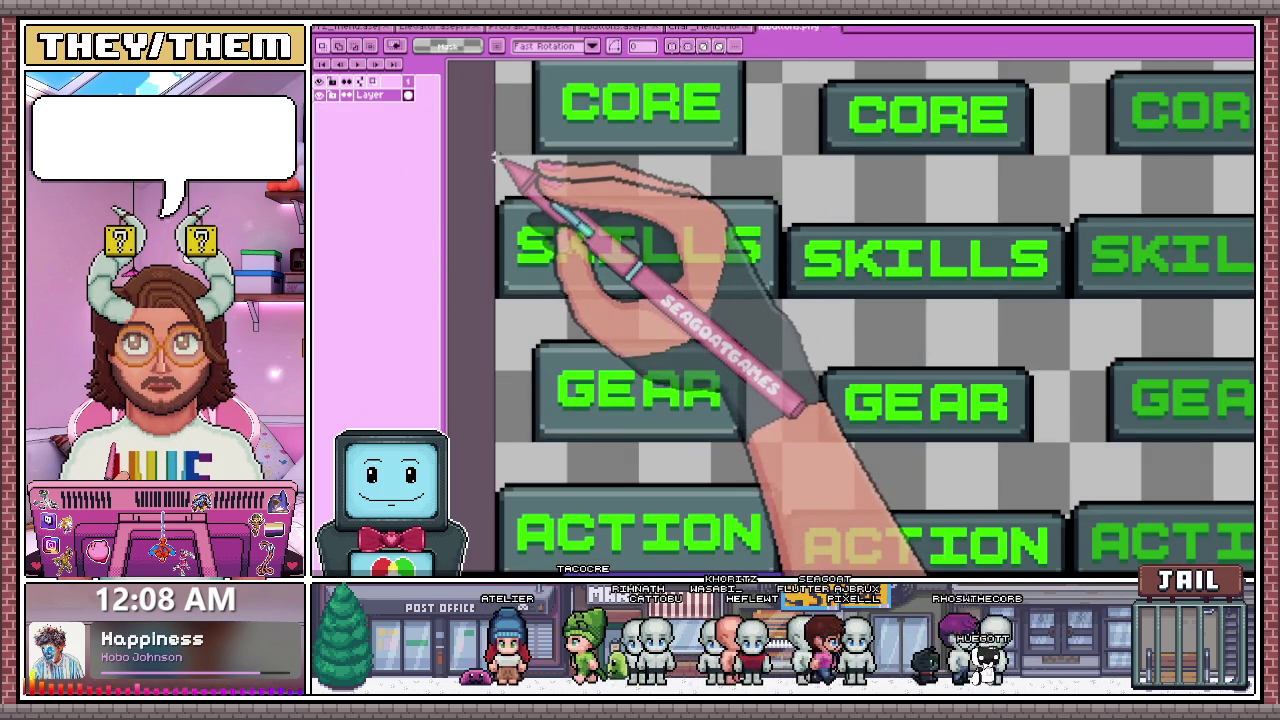
pyautogui.moveTo(498, 162); pyautogui.dragTo(724, 297)
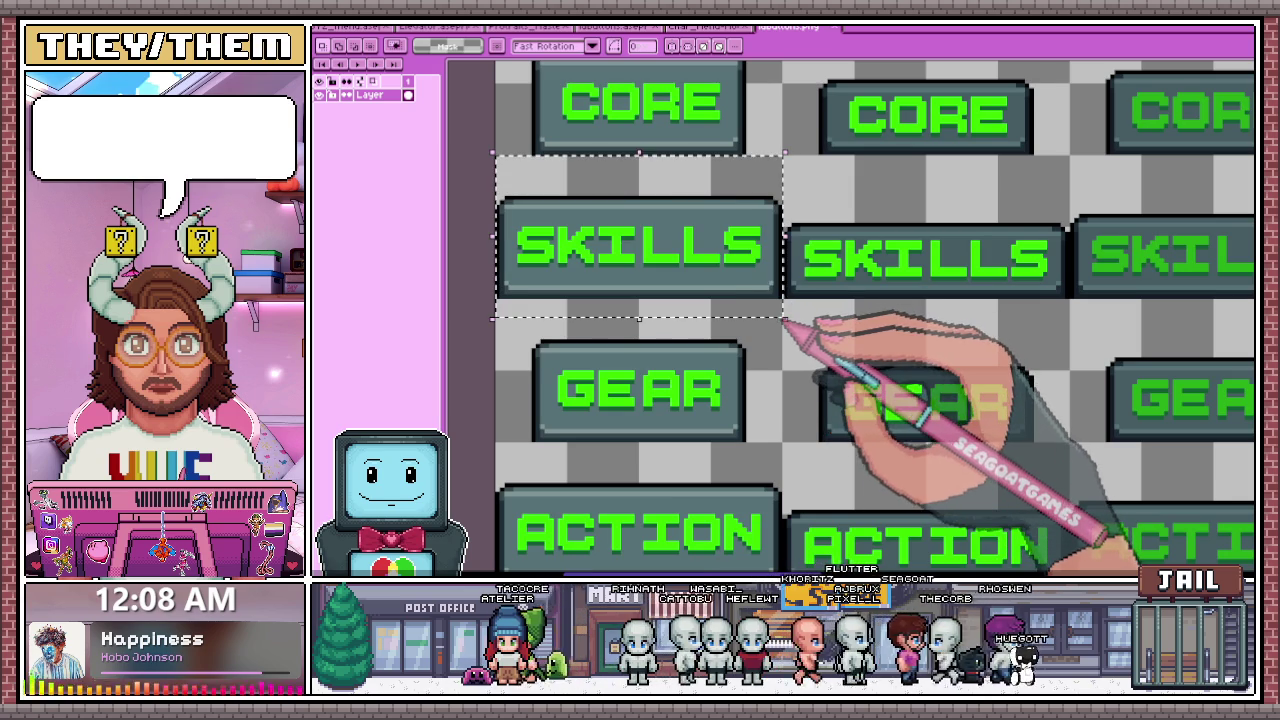
pyautogui.click(715, 28)
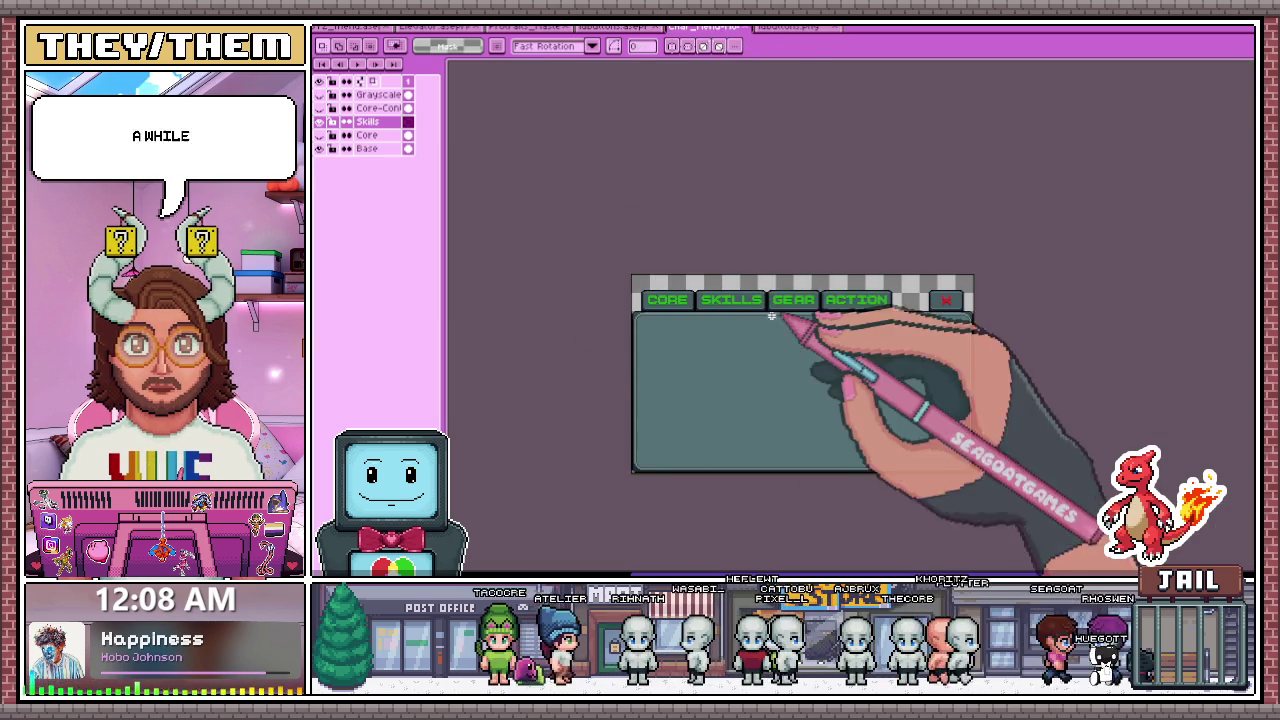
pyautogui.hotkey('ctrl', 'v')
pyautogui.moveTo(706, 362); pyautogui.dragTo(808, 264)
pyautogui.scroll(2, 805, 250)
pyautogui.scroll(1, 775, 243)
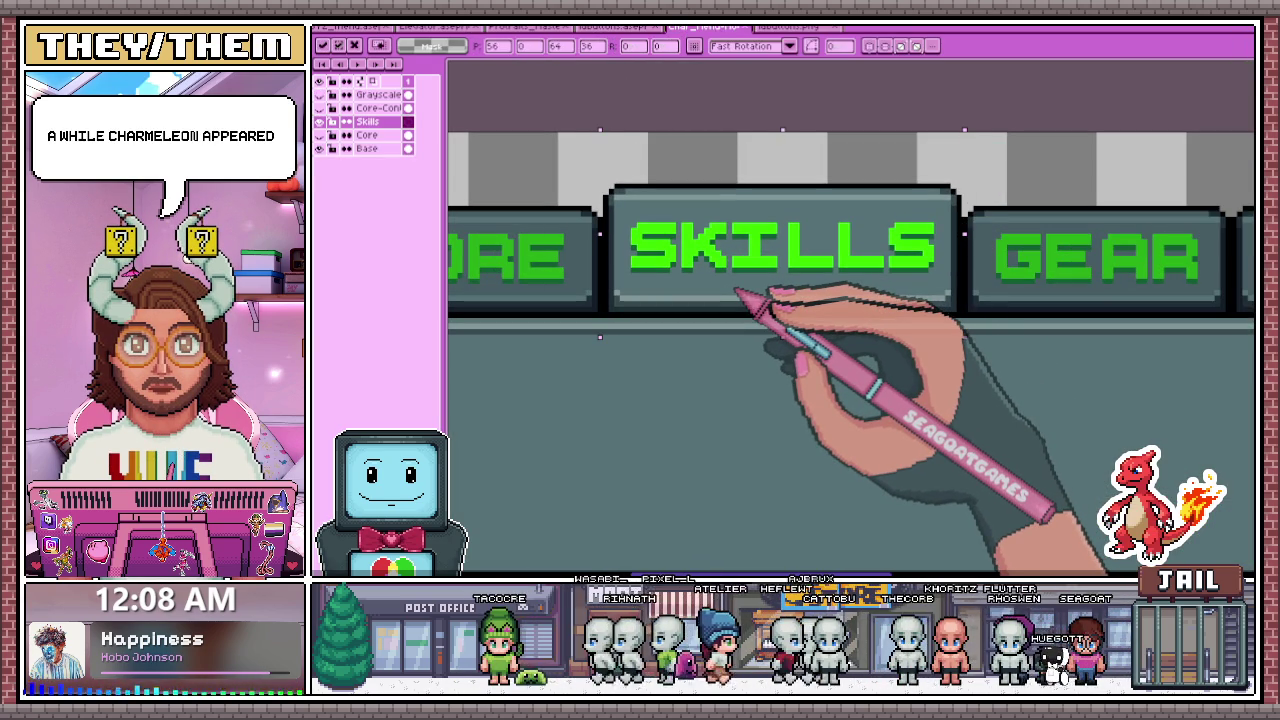
pyautogui.scroll(-2, 732, 290)
pyautogui.scroll(-1, 750, 275)
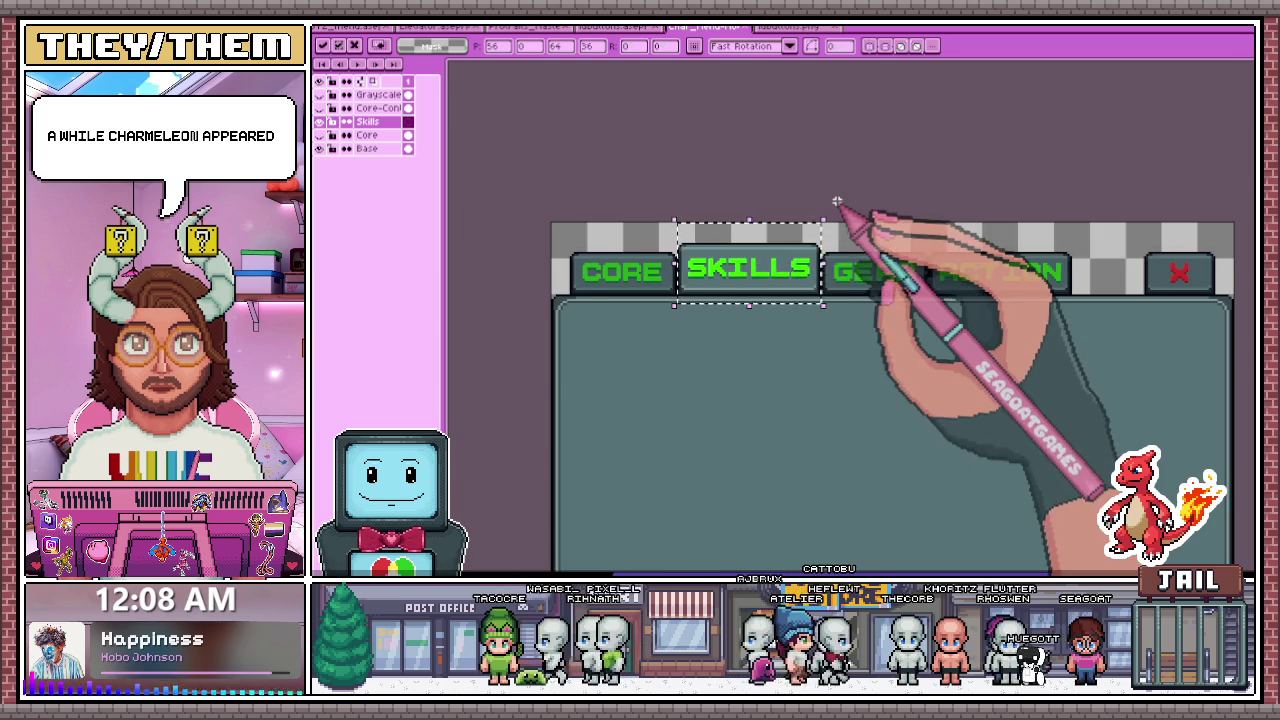
# - Paste the bright GEAR button onto the mockup's GEAR tab
pyautogui.click(790, 27)
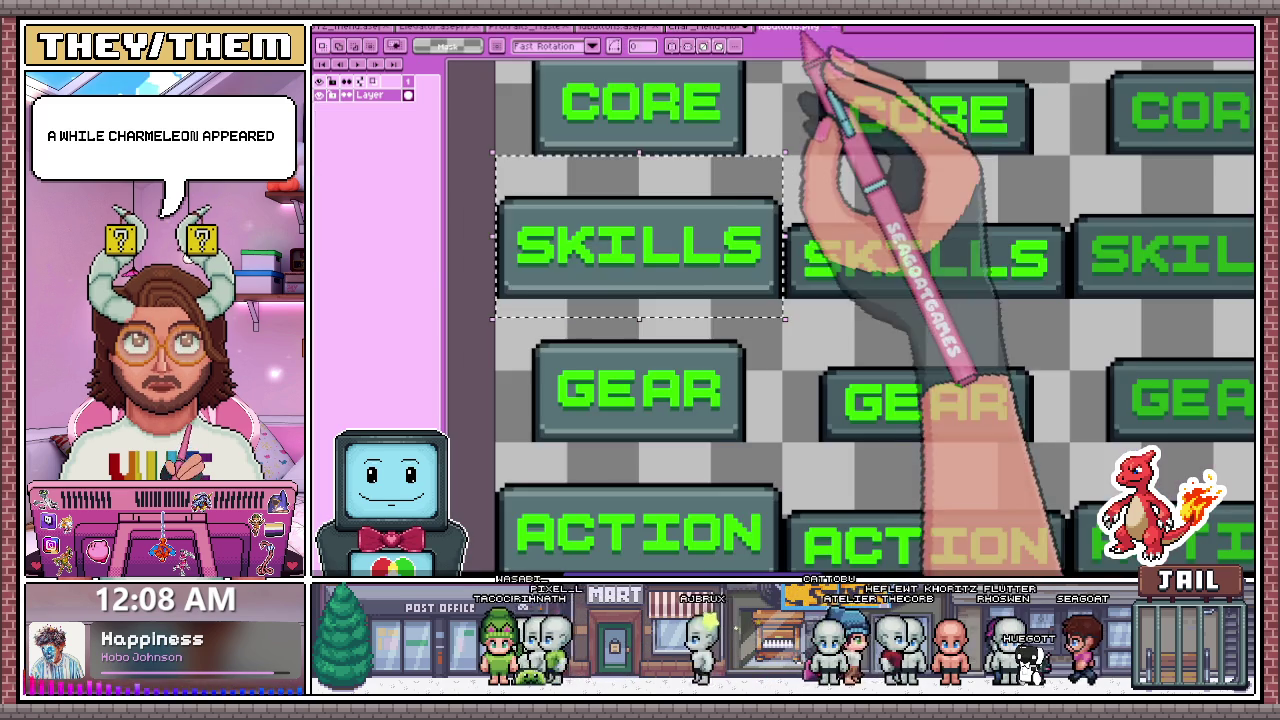
pyautogui.scroll(-2, 714, 257)
pyautogui.scroll(3, 660, 208)
pyautogui.moveTo(645, 163); pyautogui.dragTo(822, 262)
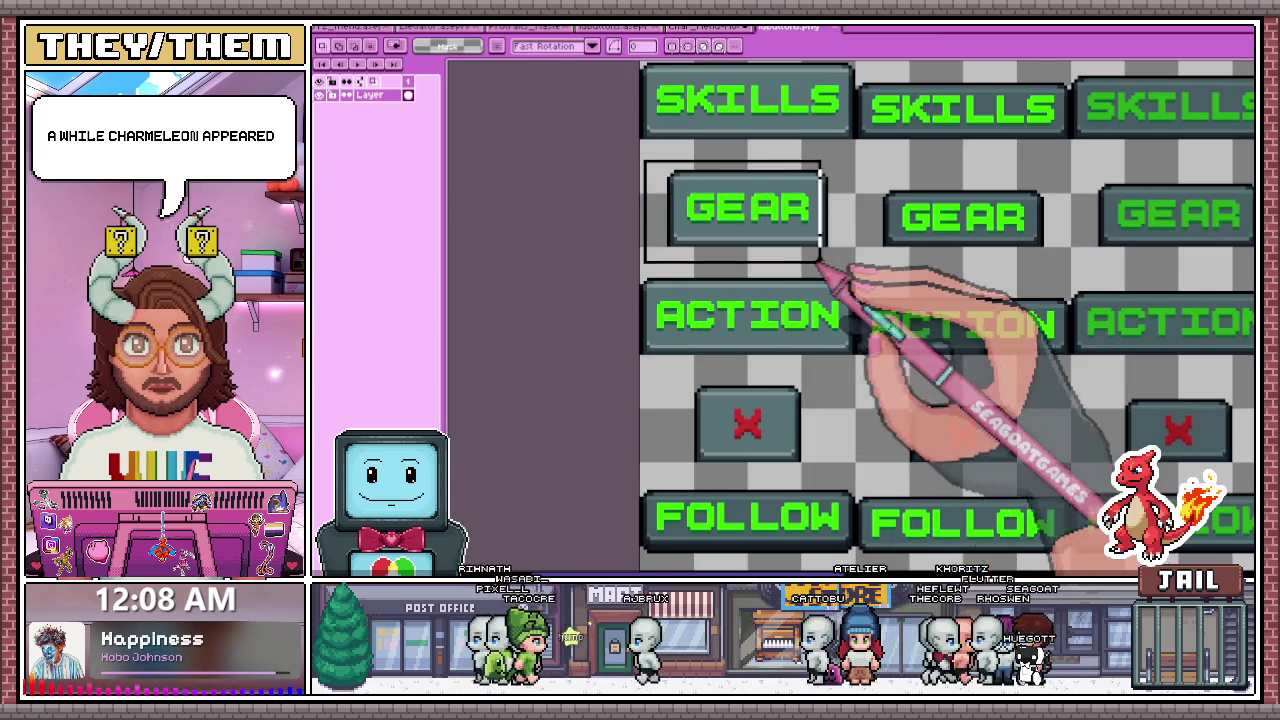
pyautogui.click(710, 27)
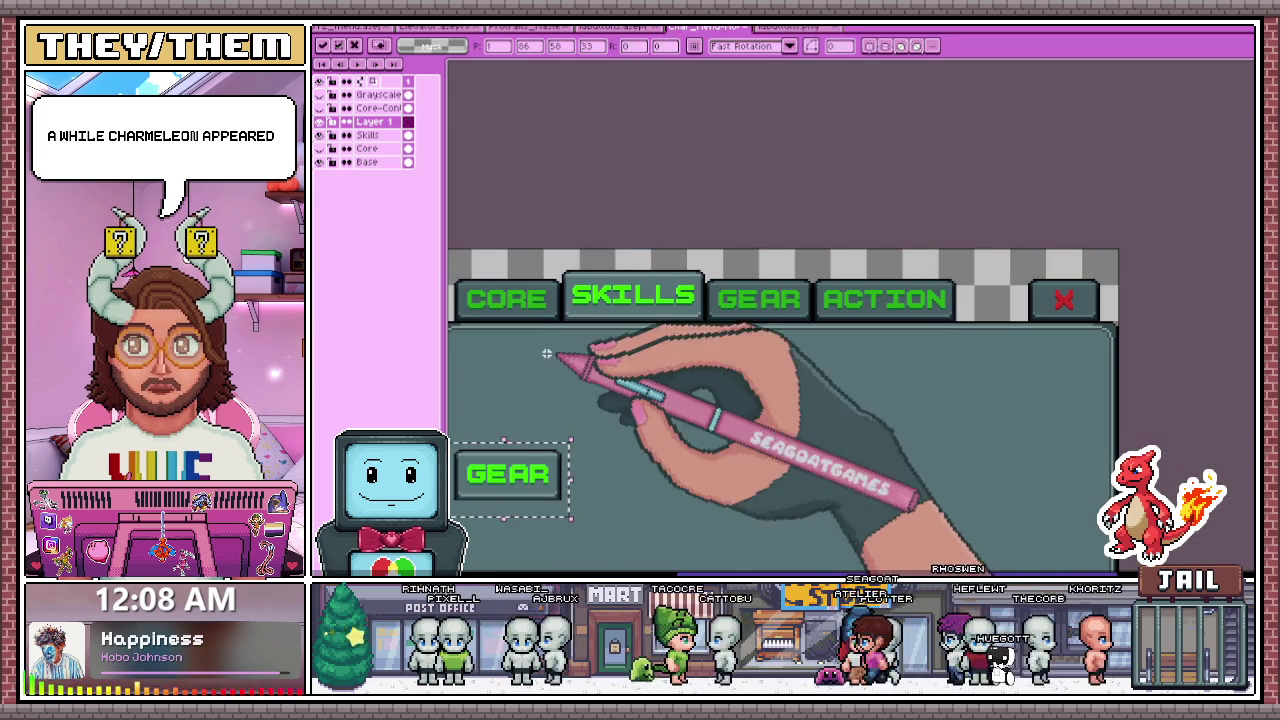
pyautogui.moveTo(543, 480); pyautogui.dragTo(814, 303)
pyautogui.scroll(2, 760, 300)
pyautogui.scroll(2, 757, 320)
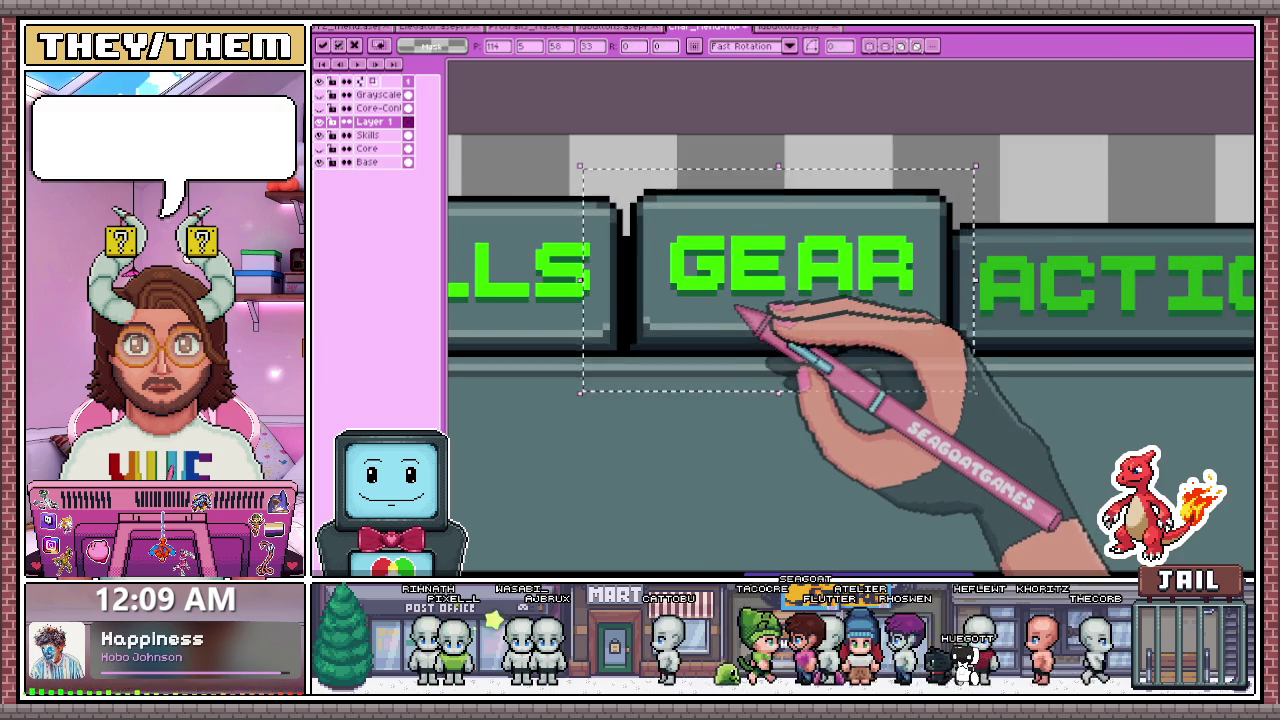
pyautogui.scroll(-4, 726, 317)
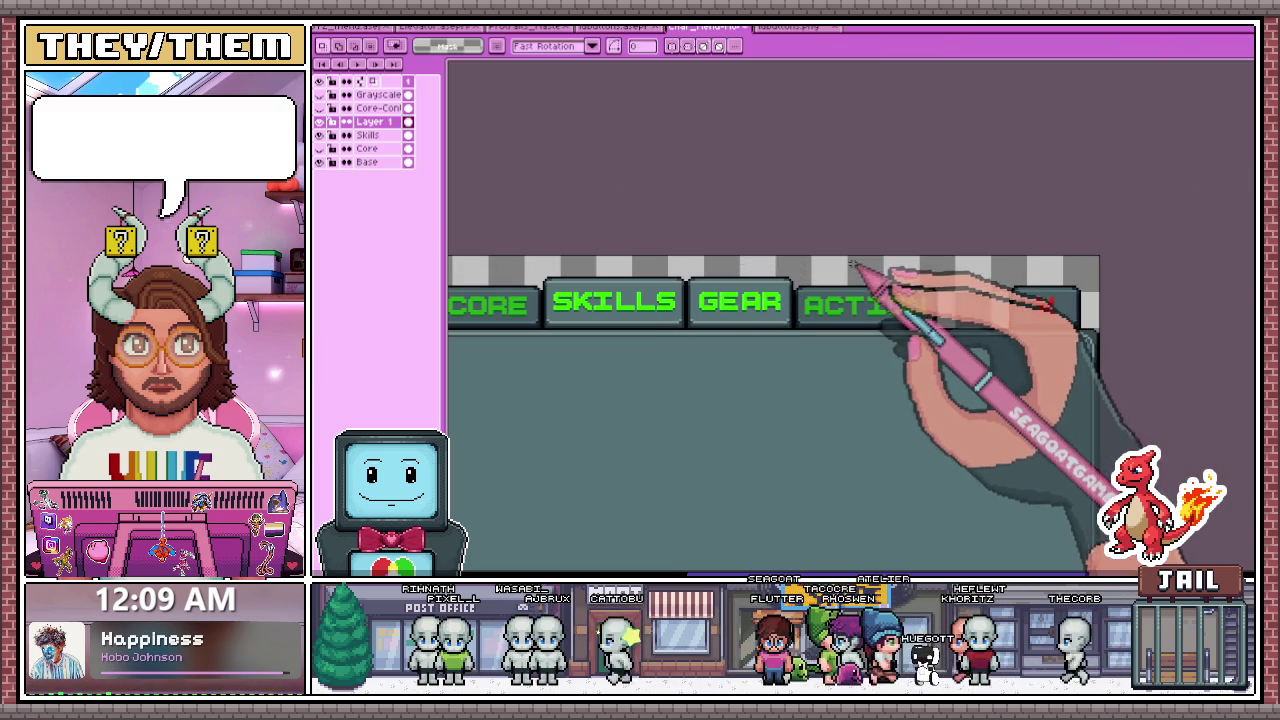
# - Paste the bright ACTION button onto the ACTION tab and fine-tune its alignment
pyautogui.click(800, 27)
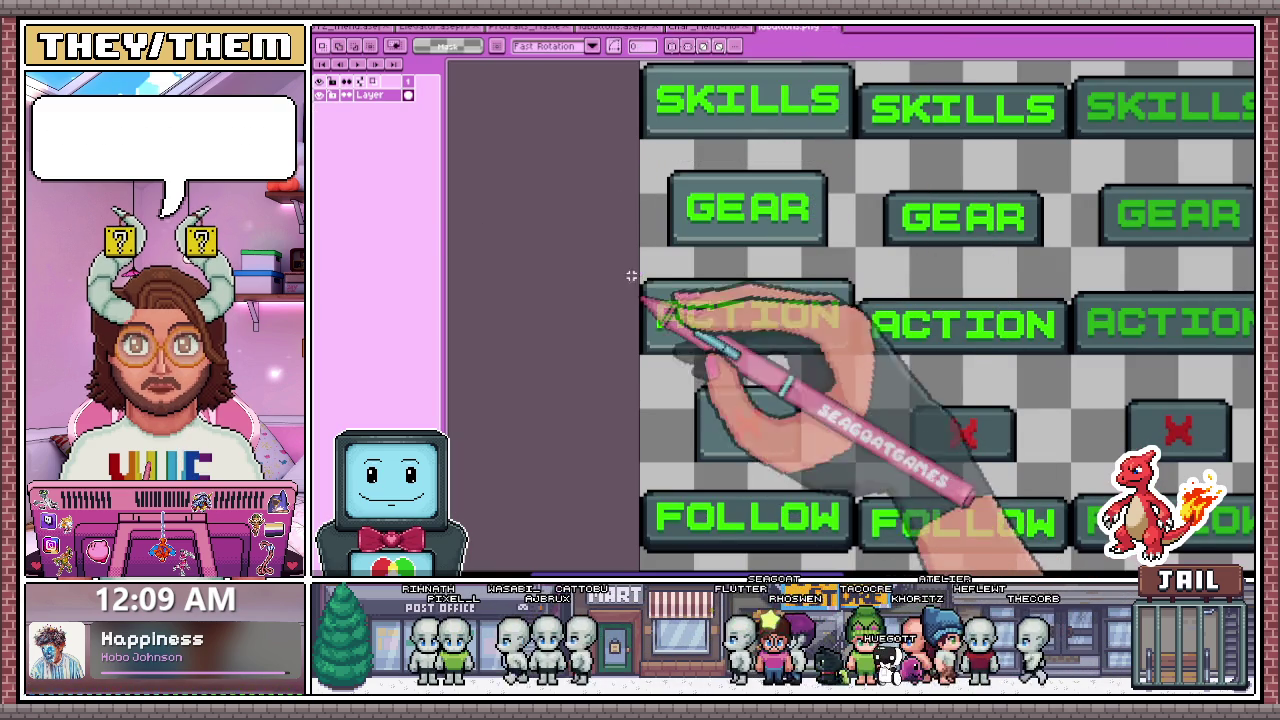
pyautogui.moveTo(639, 265); pyautogui.dragTo(837, 376)
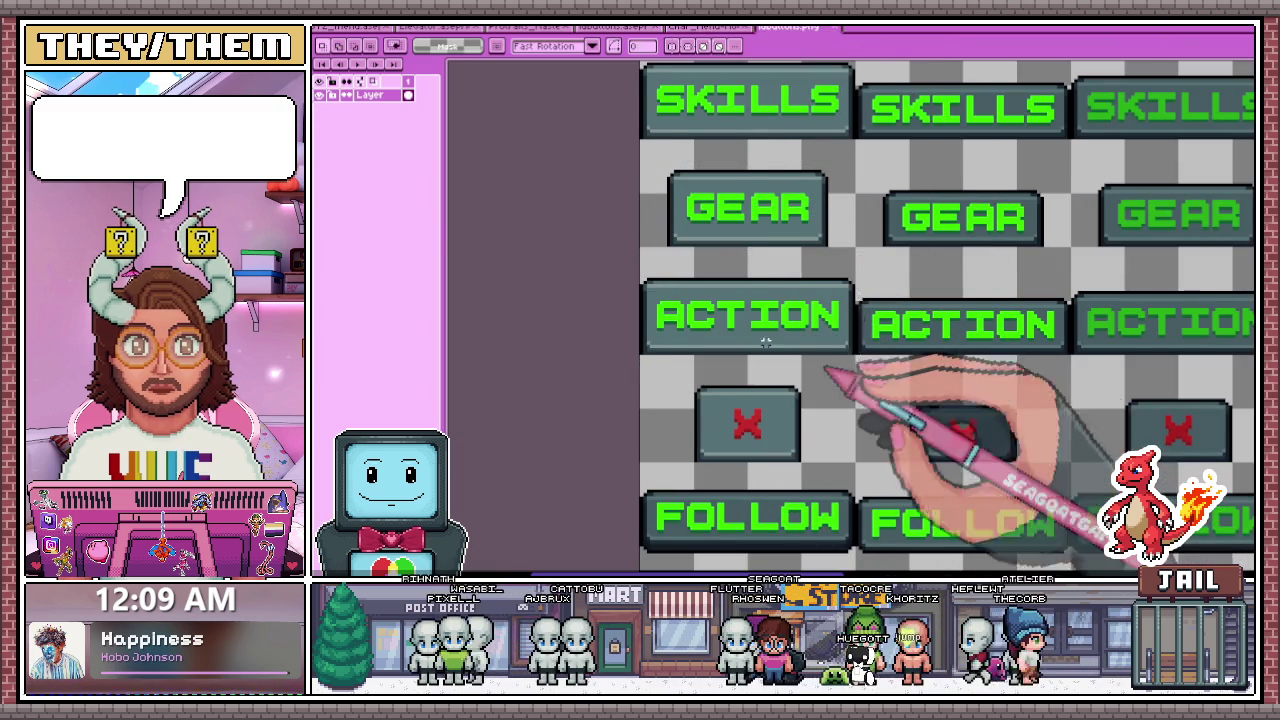
pyautogui.scroll(1, 765, 341)
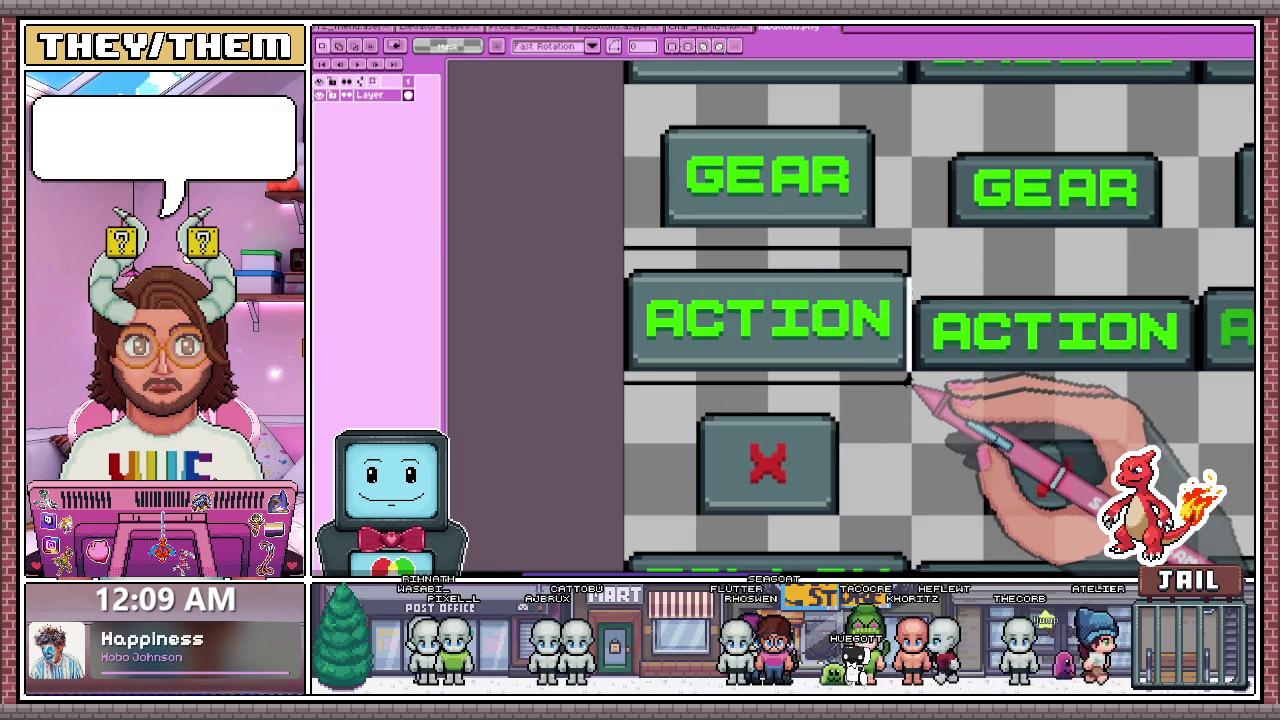
pyautogui.scroll(-1, 818, 378)
pyautogui.scroll(2, 836, 366)
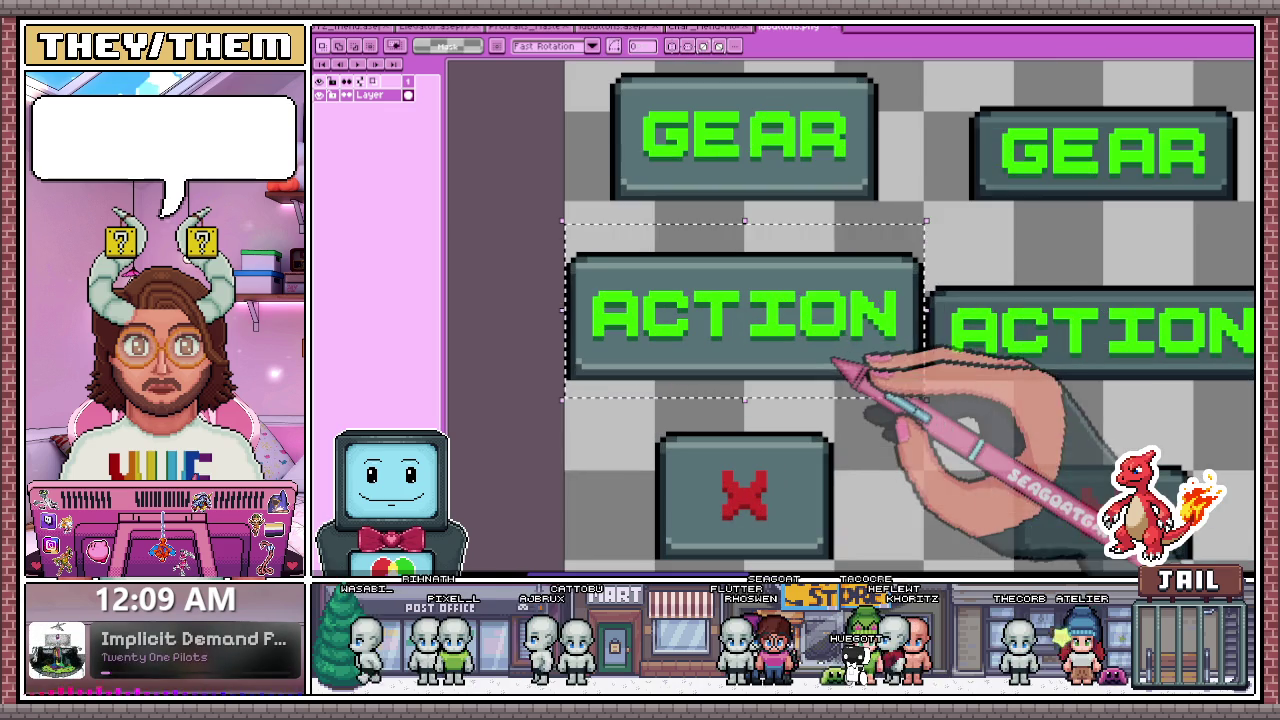
pyautogui.click(705, 26)
pyautogui.hotkey('ctrl', 'v')
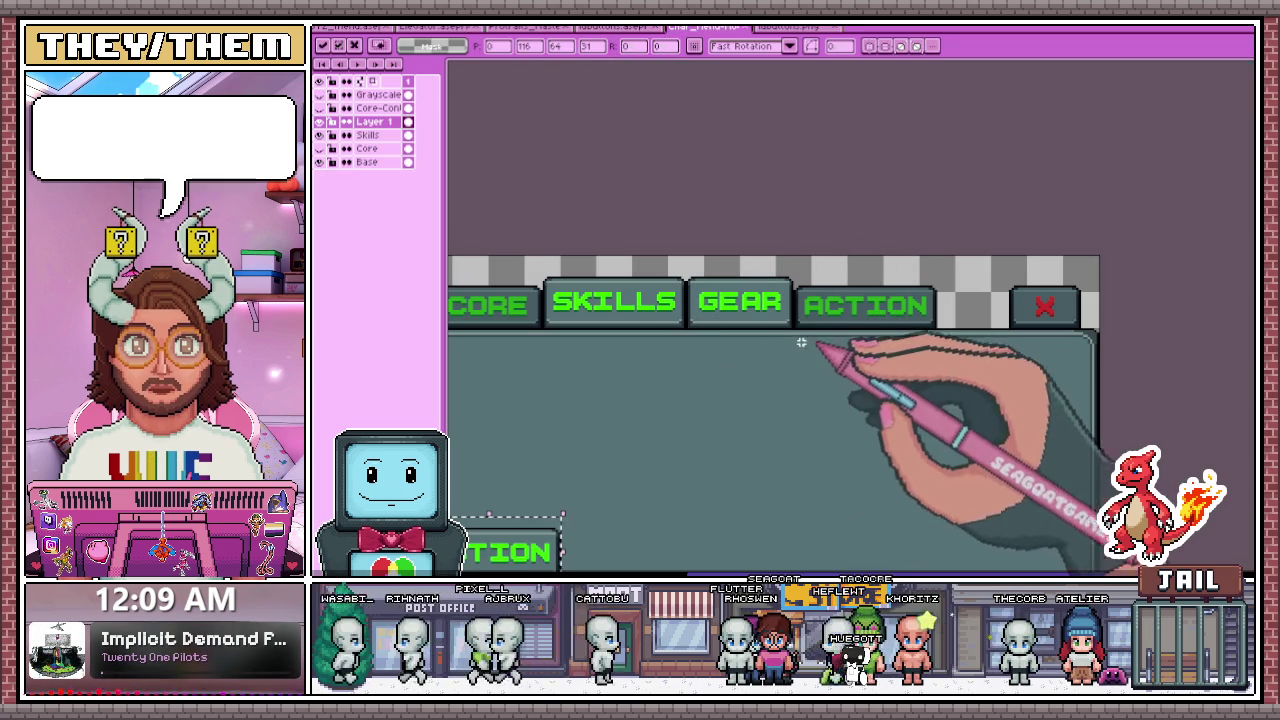
pyautogui.moveTo(480, 548); pyautogui.dragTo(885, 300)
pyautogui.scroll(1, 885, 300)
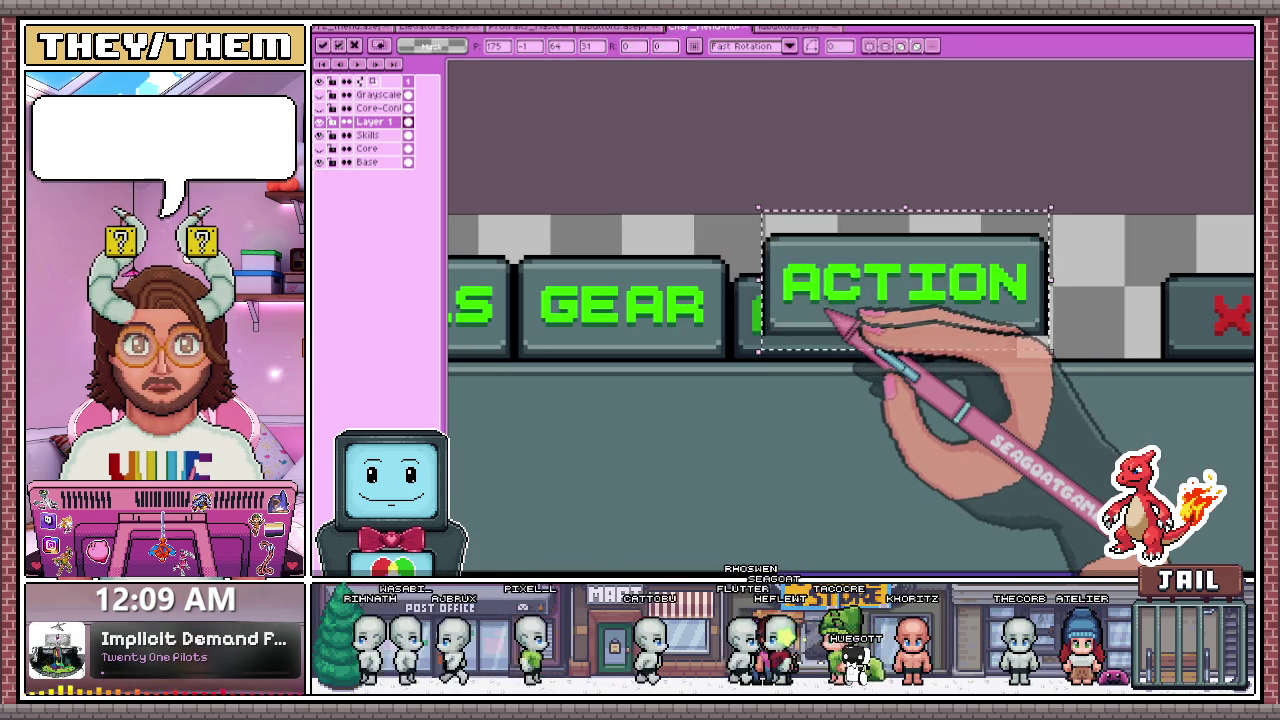
pyautogui.moveTo(822, 298); pyautogui.dragTo(804, 300)
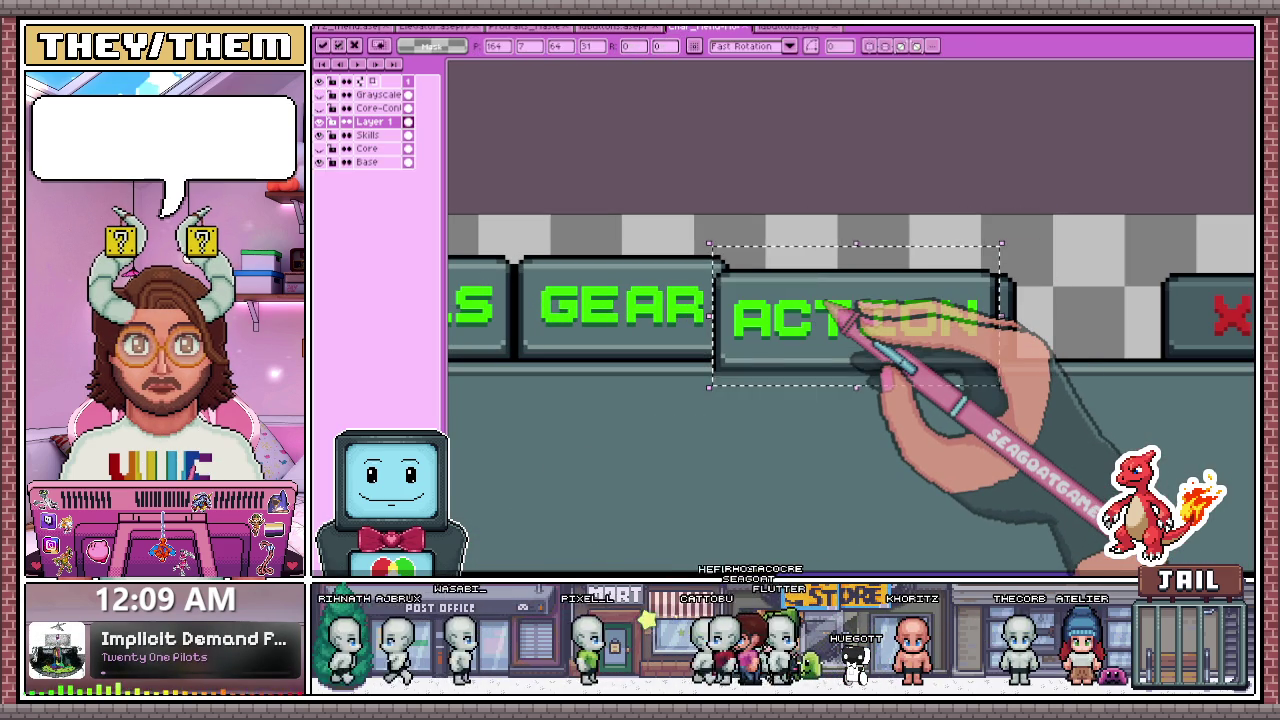
pyautogui.press('Escape')
pyautogui.click(816, 298)
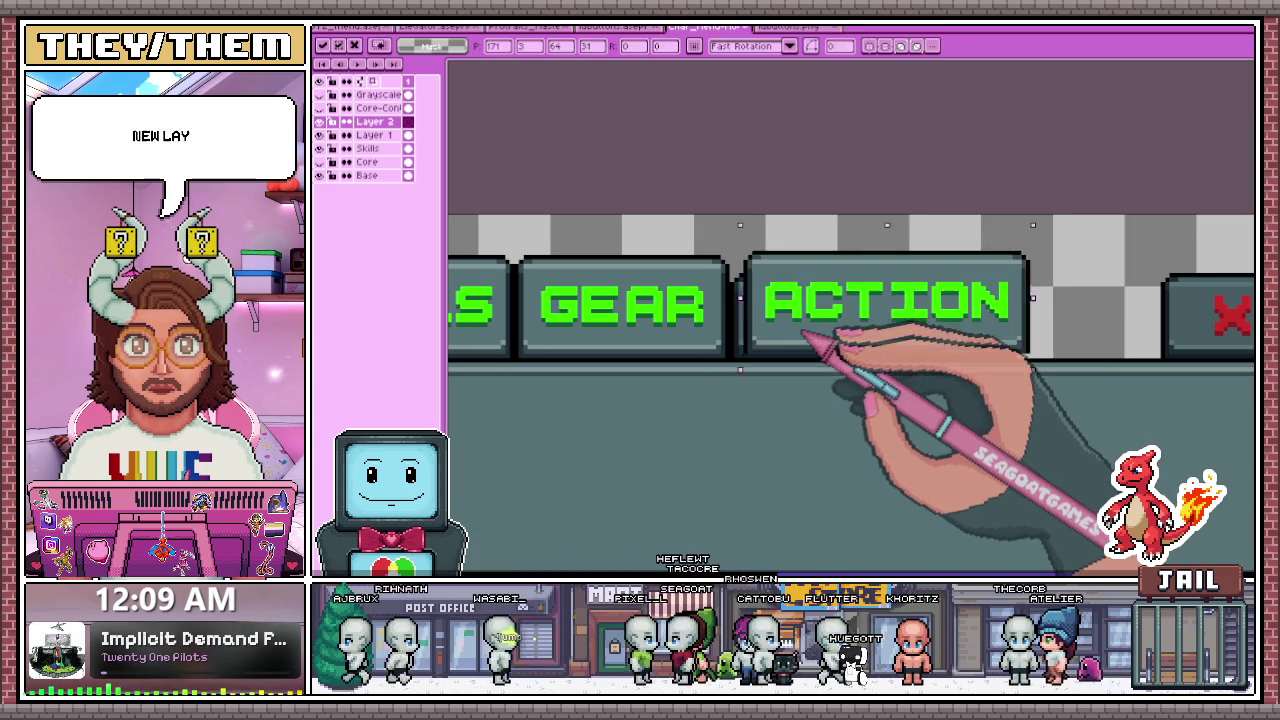
# - Commit the ACTION placement and rename Layer 1 to Gear
pyautogui.press('Return')
pyautogui.scroll(-1, 798, 337)
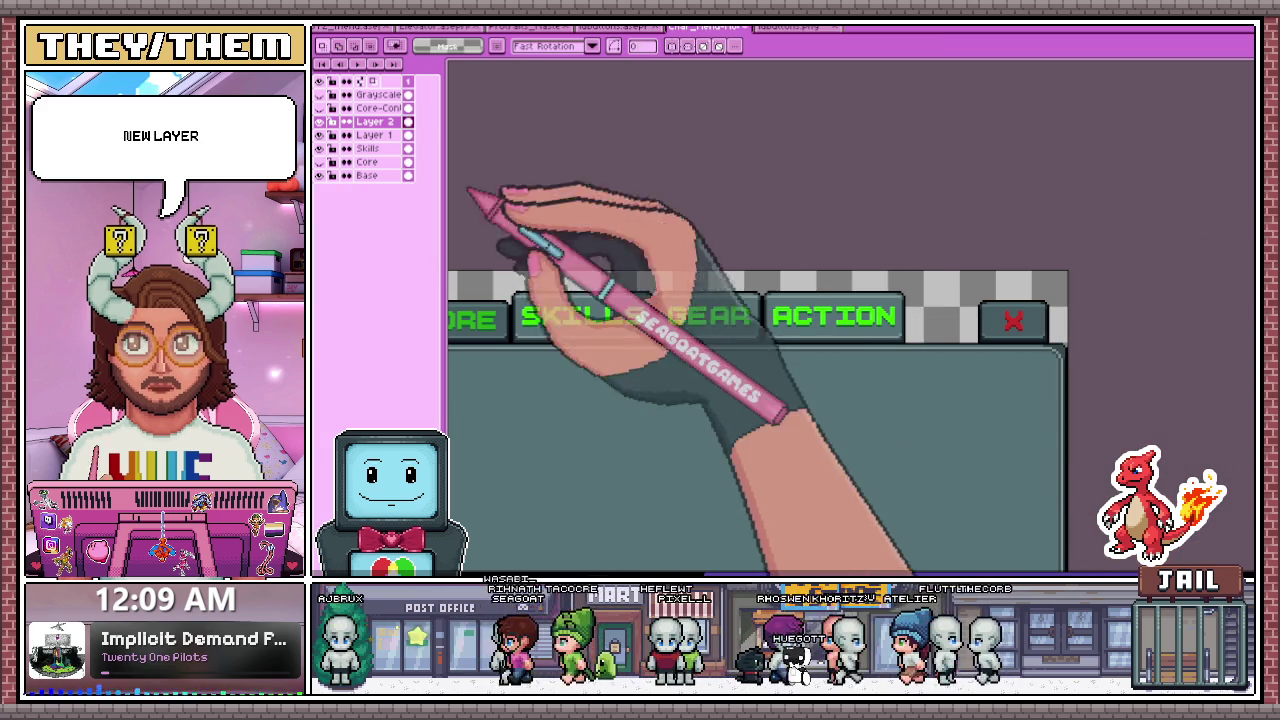
pyautogui.click(343, 145)
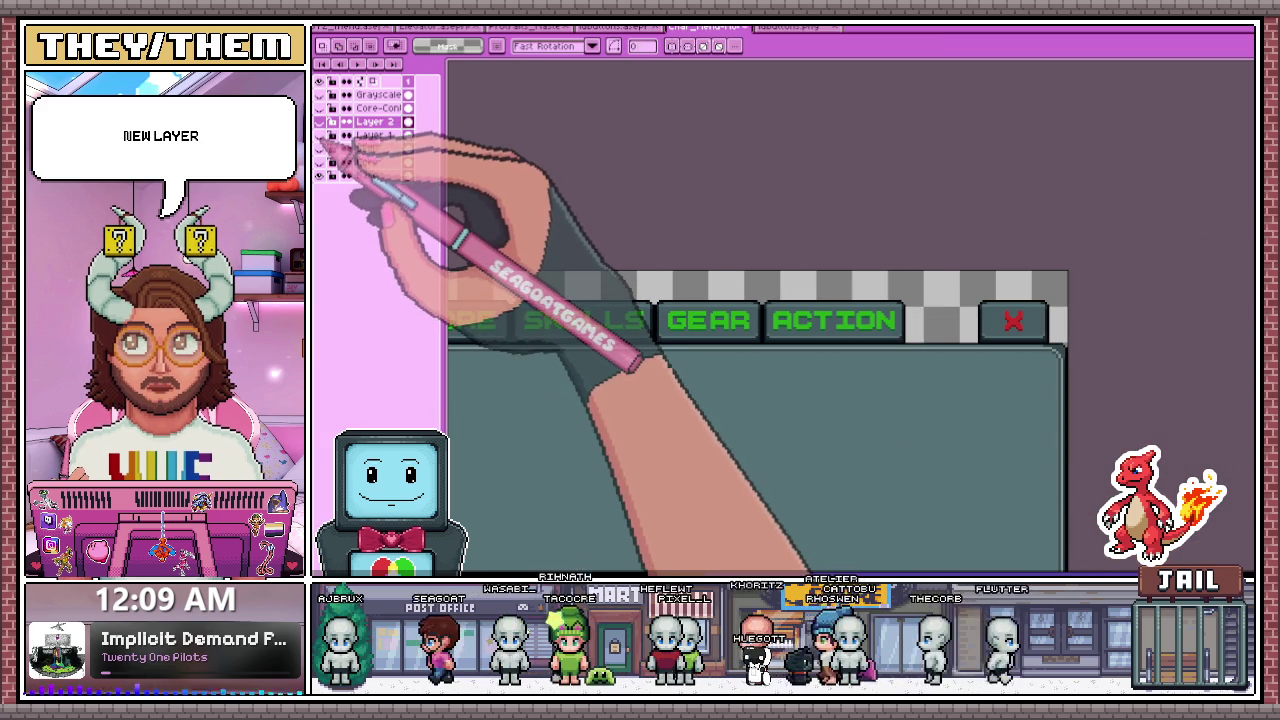
pyautogui.doubleClick(375, 135)
pyautogui.write('Gear')
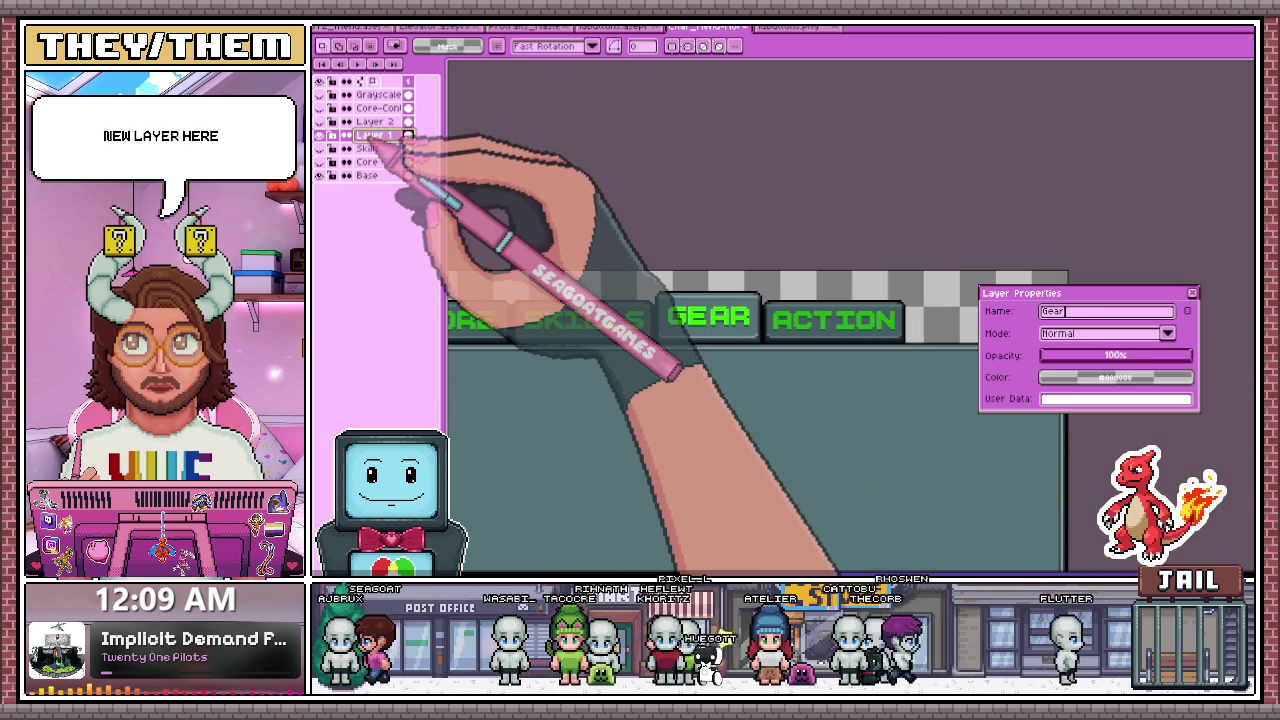
pyautogui.press('Return')
pyautogui.click(318, 135)
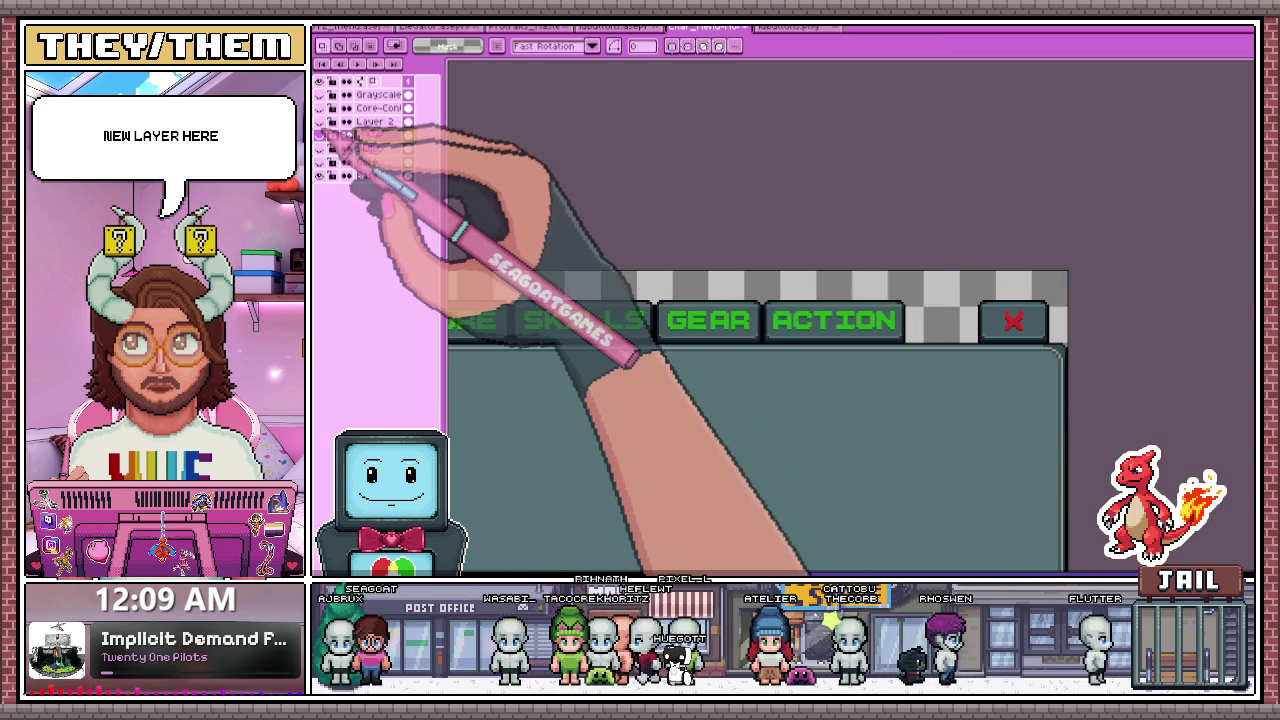
pyautogui.click(318, 121)
# - Rename Layer 2 to Action and make the Gear and Skills layers visible again
pyautogui.doubleClick(378, 121)
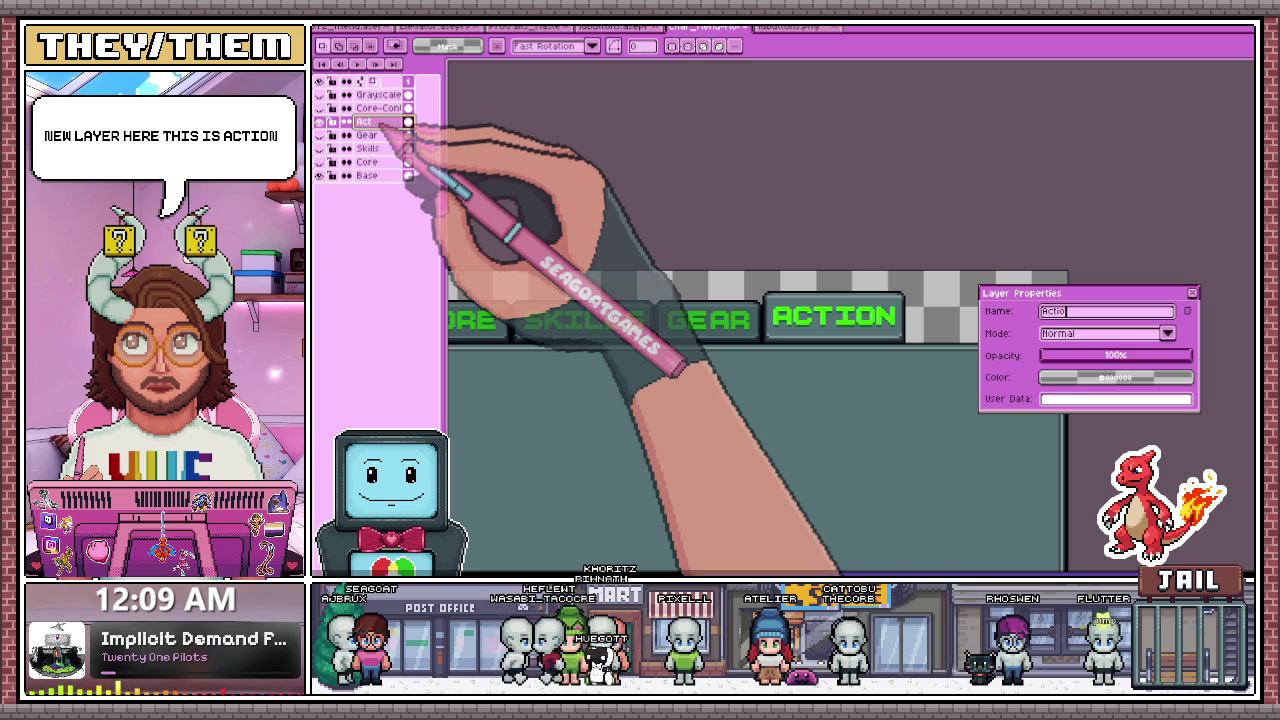
pyautogui.write('n')
pyautogui.press('Return')
pyautogui.press('-')
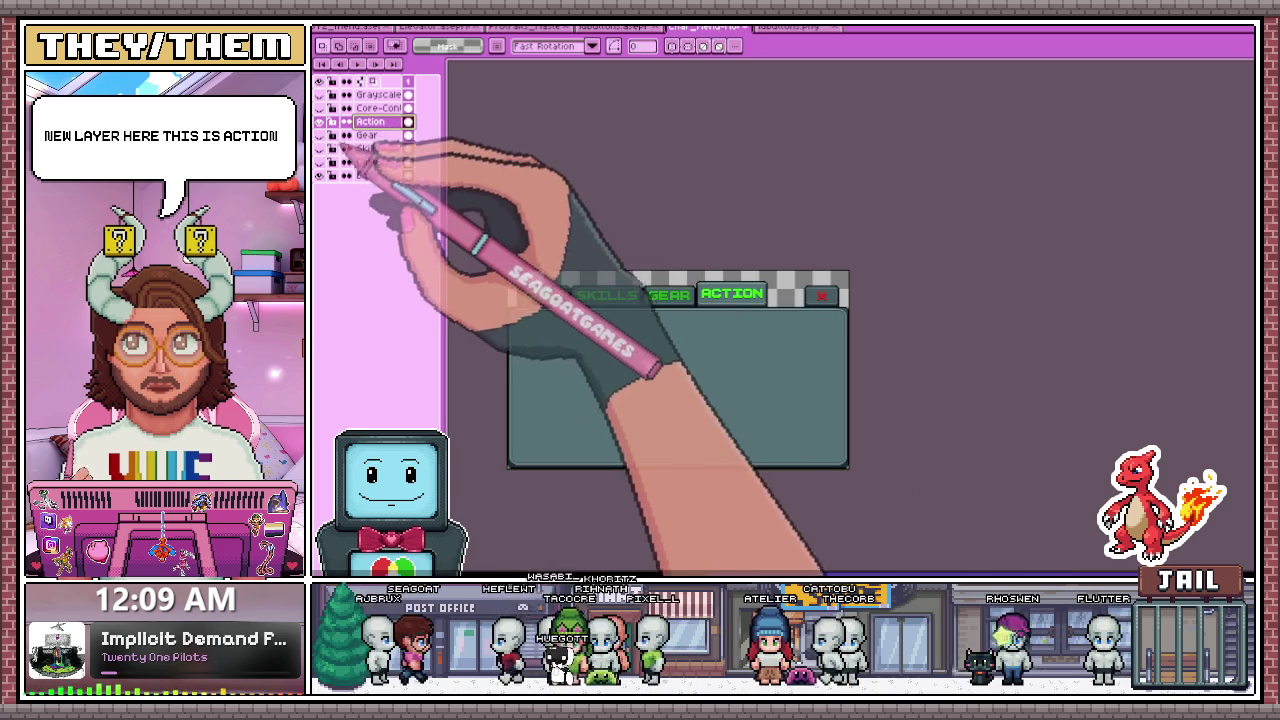
pyautogui.click(319, 135)
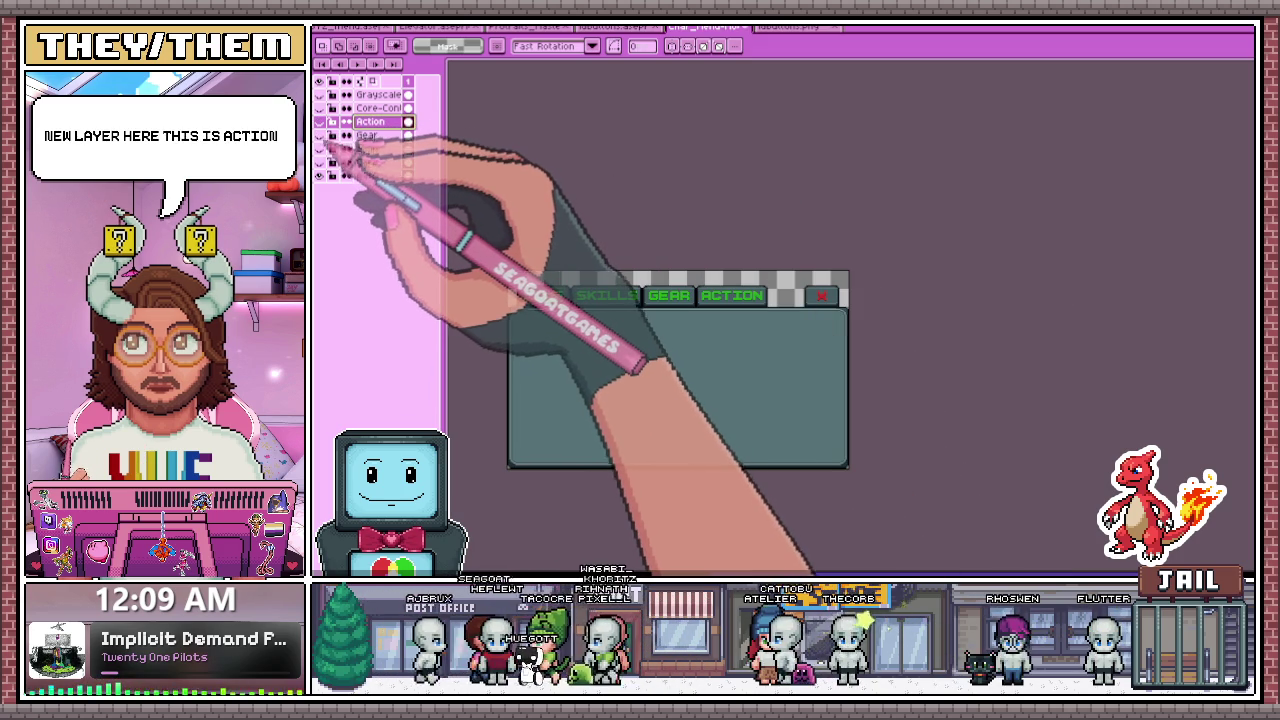
pyautogui.click(319, 148)
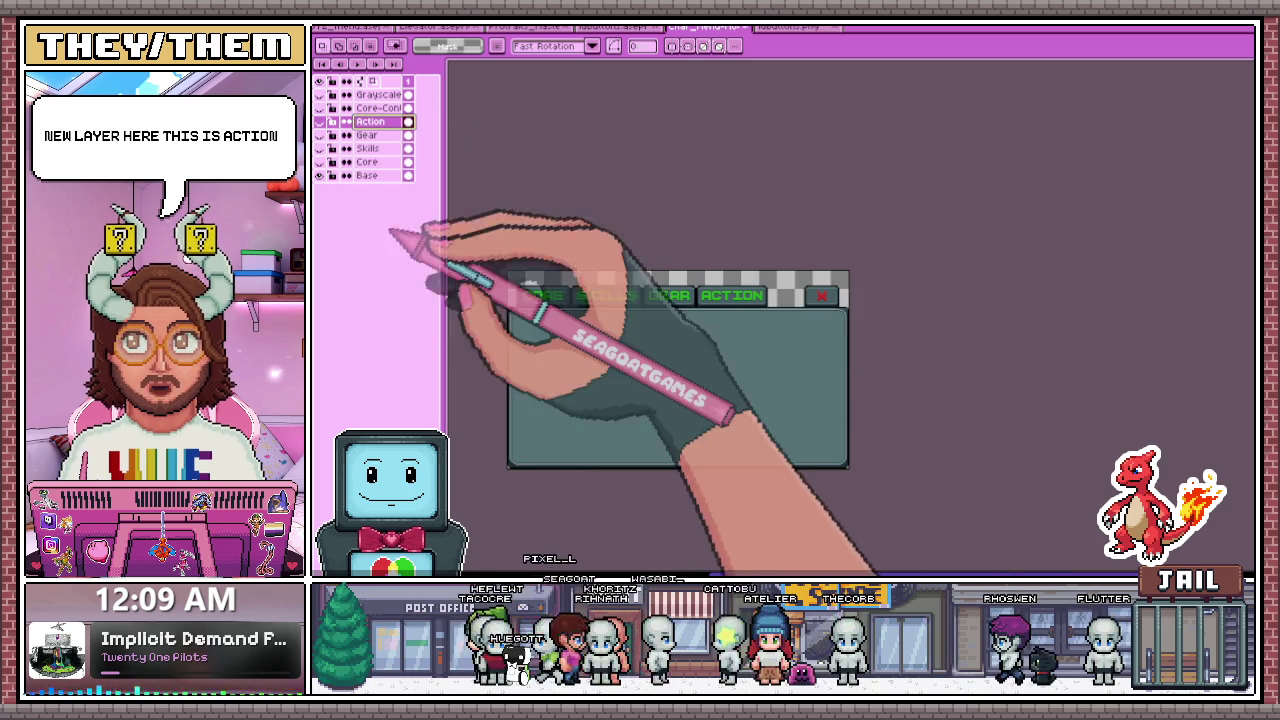
pyautogui.click(320, 149)
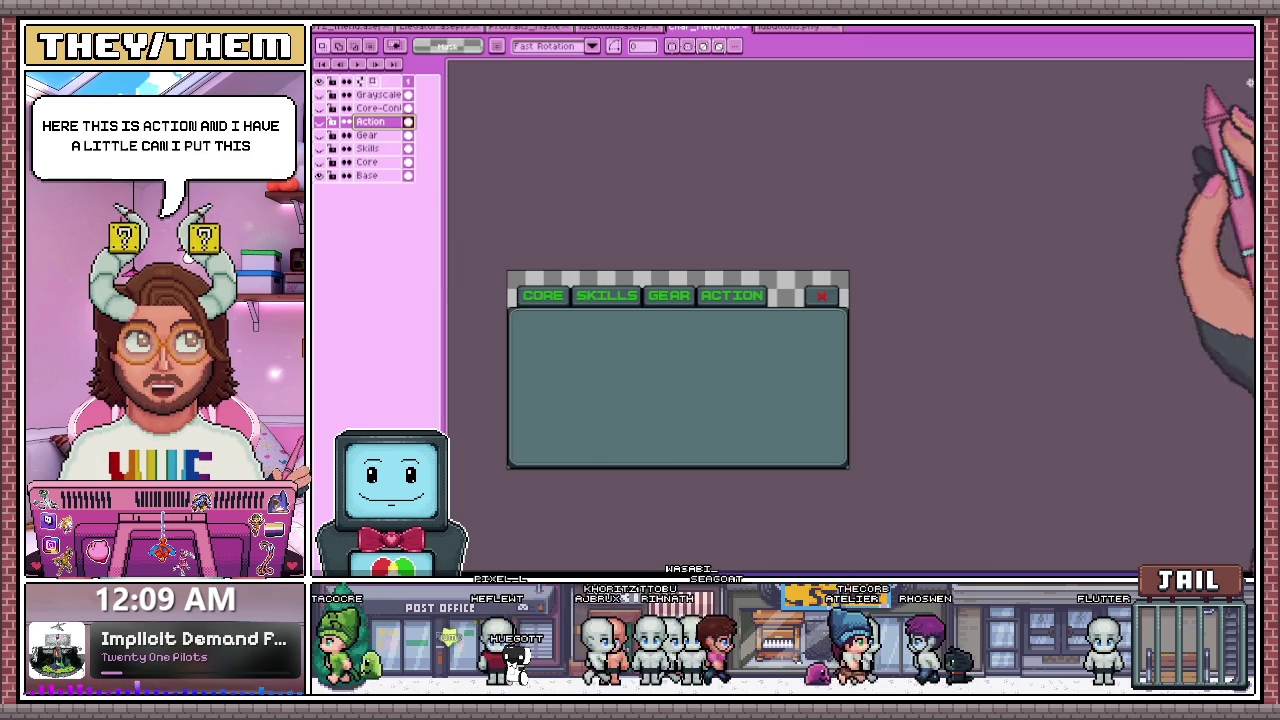
# - Move the layer list aside and preview the Grayscale layer and a highlighted SKILLS tab
pyautogui.moveTo(415, 70); pyautogui.dragTo(1247, 70)
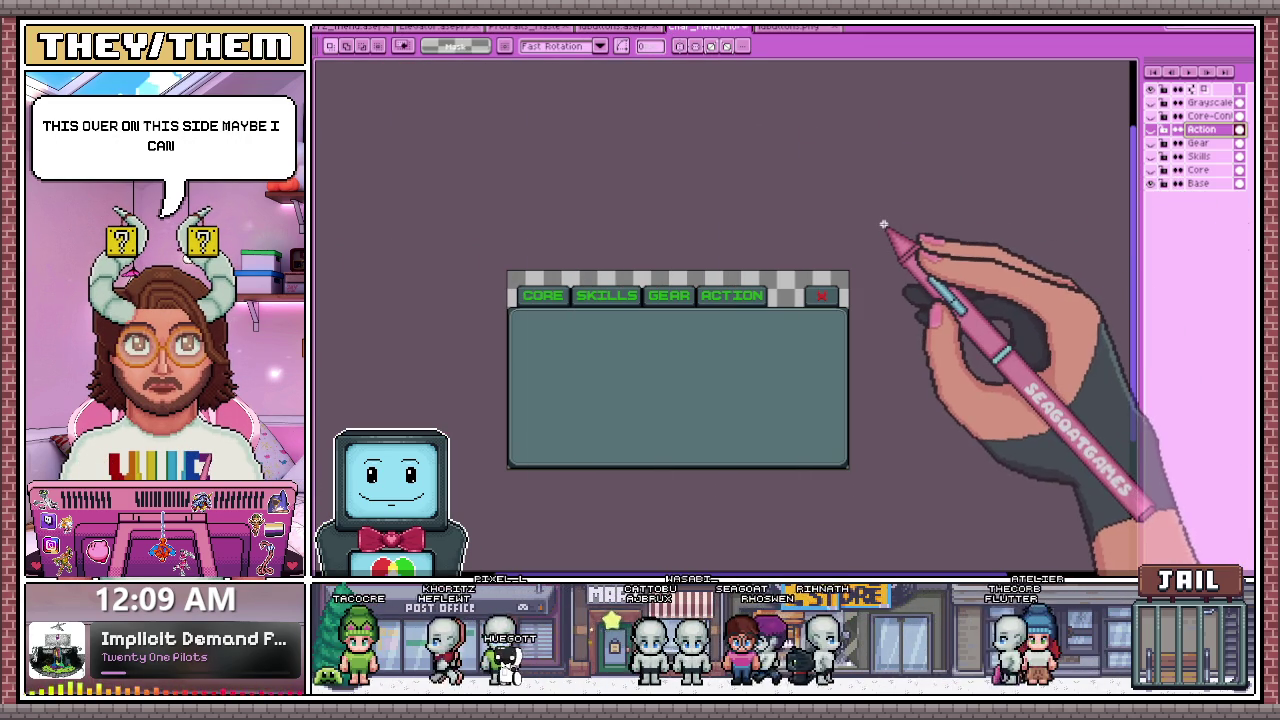
pyautogui.scroll(-1, 777, 329)
pyautogui.scroll(2, 751, 343)
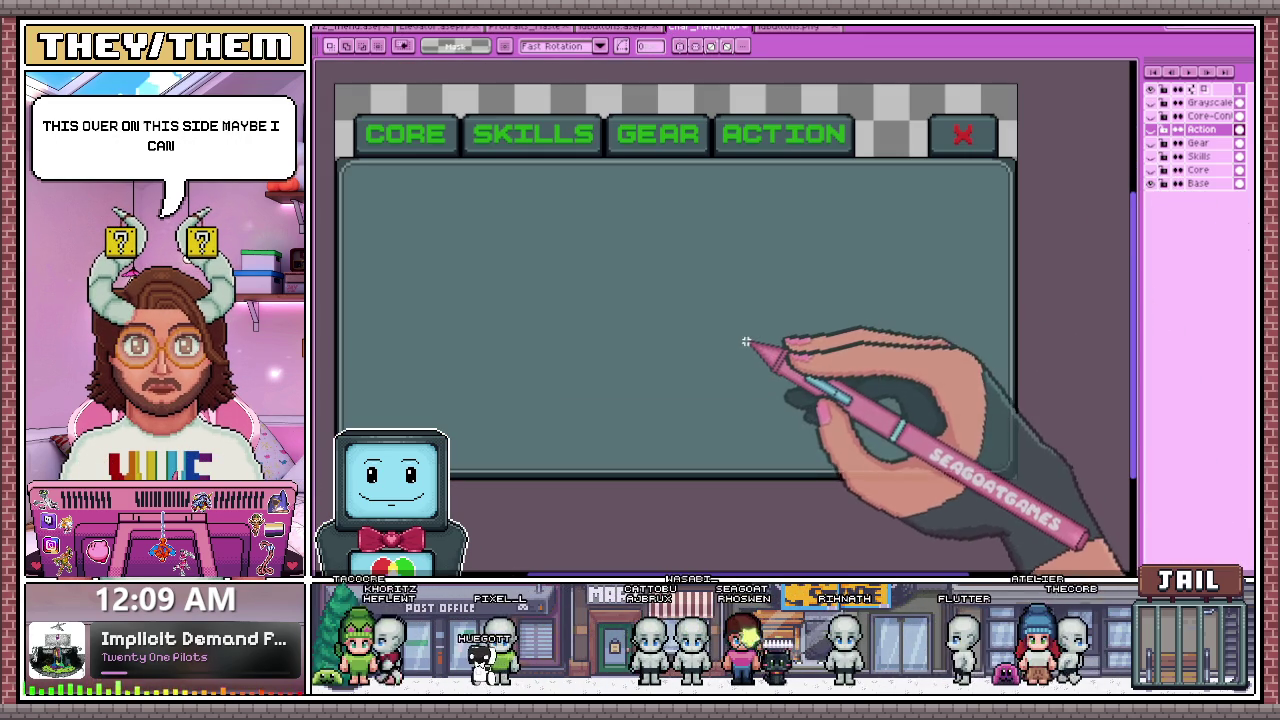
pyautogui.click(1164, 102)
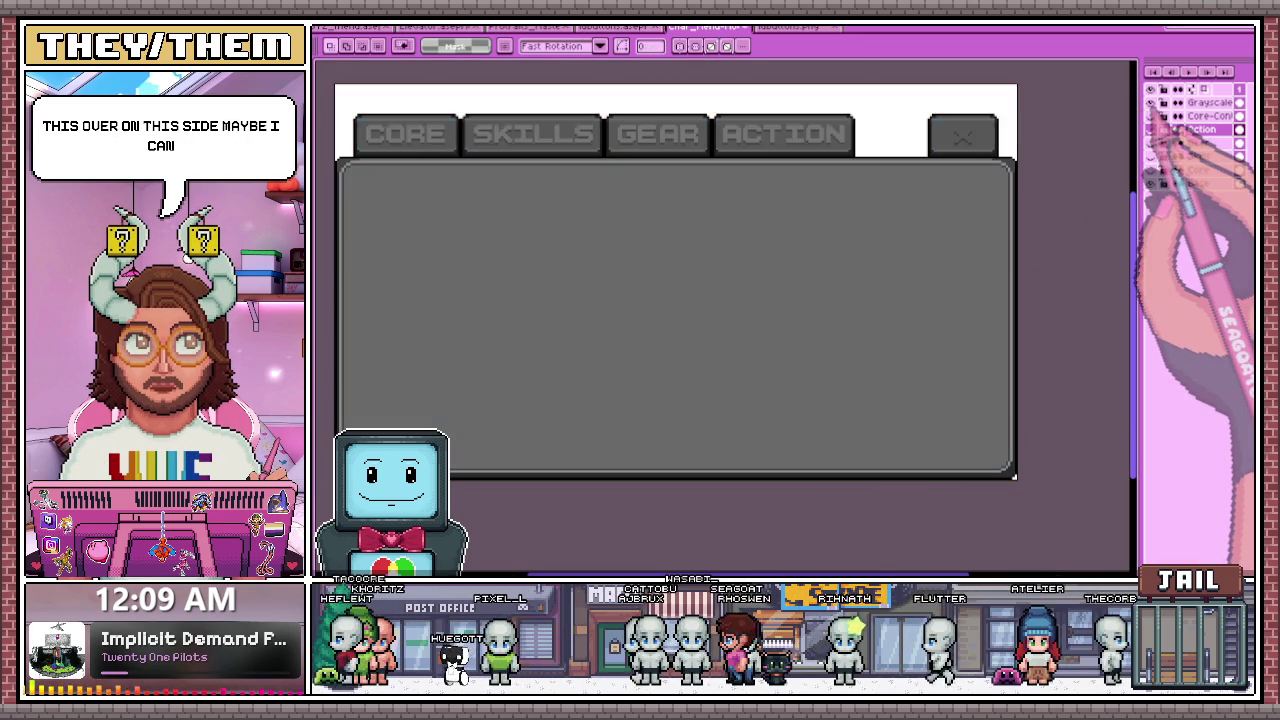
pyautogui.click(1164, 102)
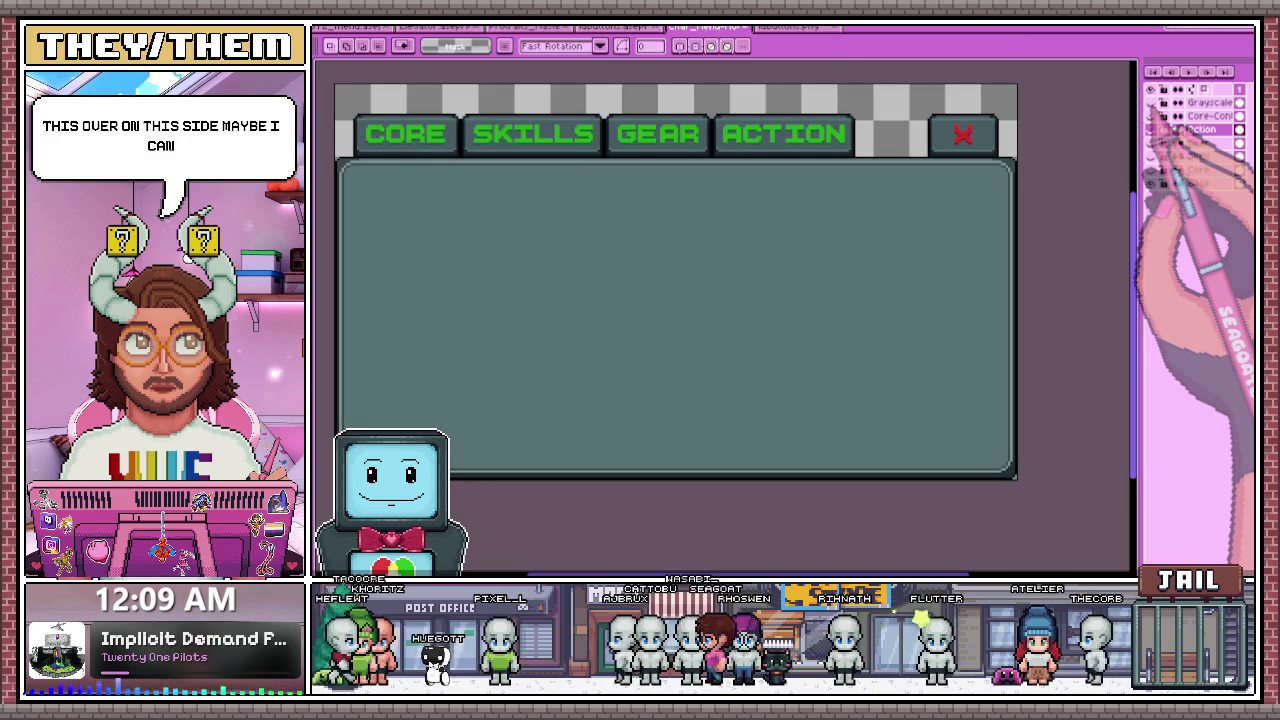
pyautogui.click(1151, 156)
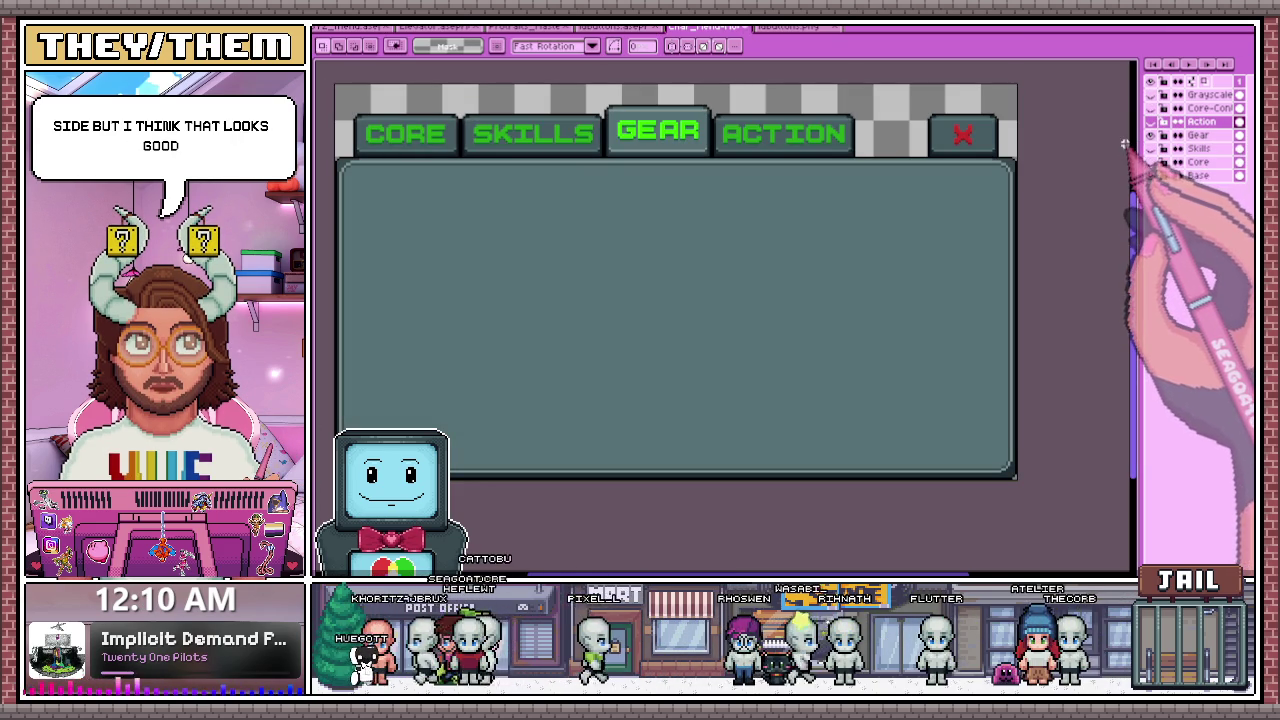
pyautogui.scroll(-1, 1121, 156)
pyautogui.scroll(1, 1087, 190)
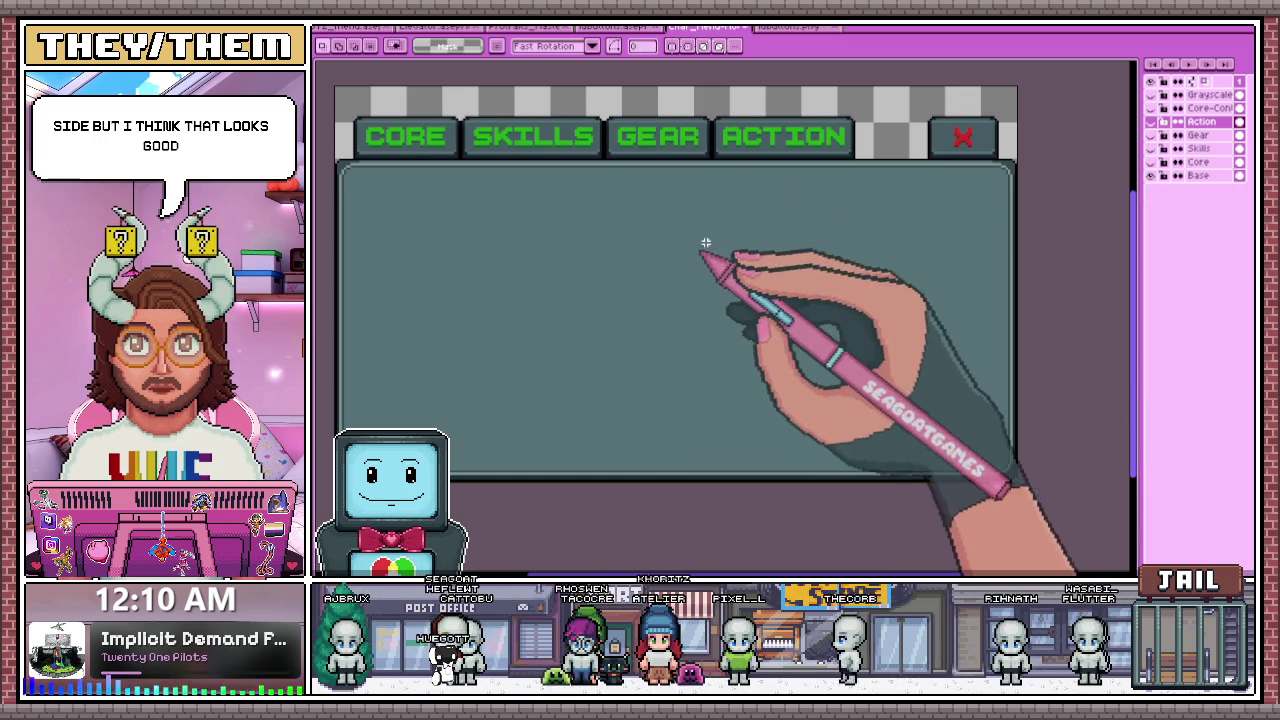
pyautogui.click(800, 27)
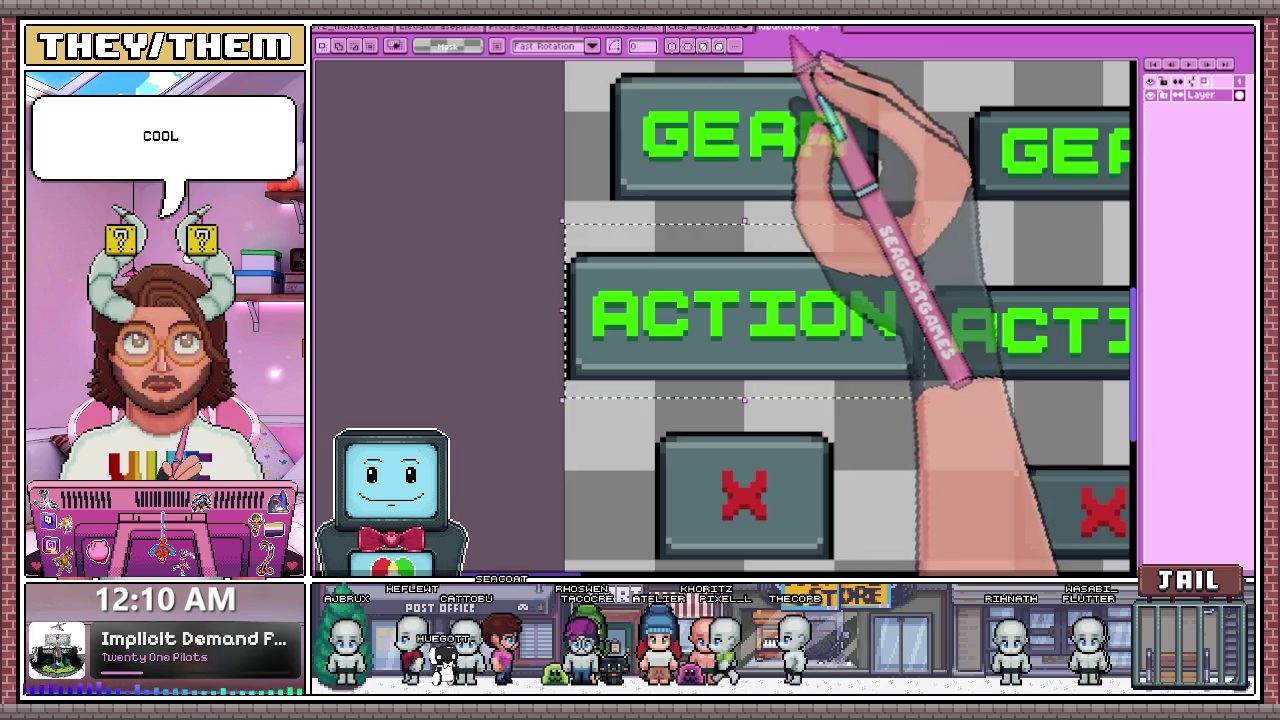
# - Marquee-select the Normal-state FOLLOW button on buttons.png and return to the mockup
pyautogui.scroll(-3, 640, 300)
pyautogui.scroll(2, 710, 341)
pyautogui.scroll(1, 680, 320)
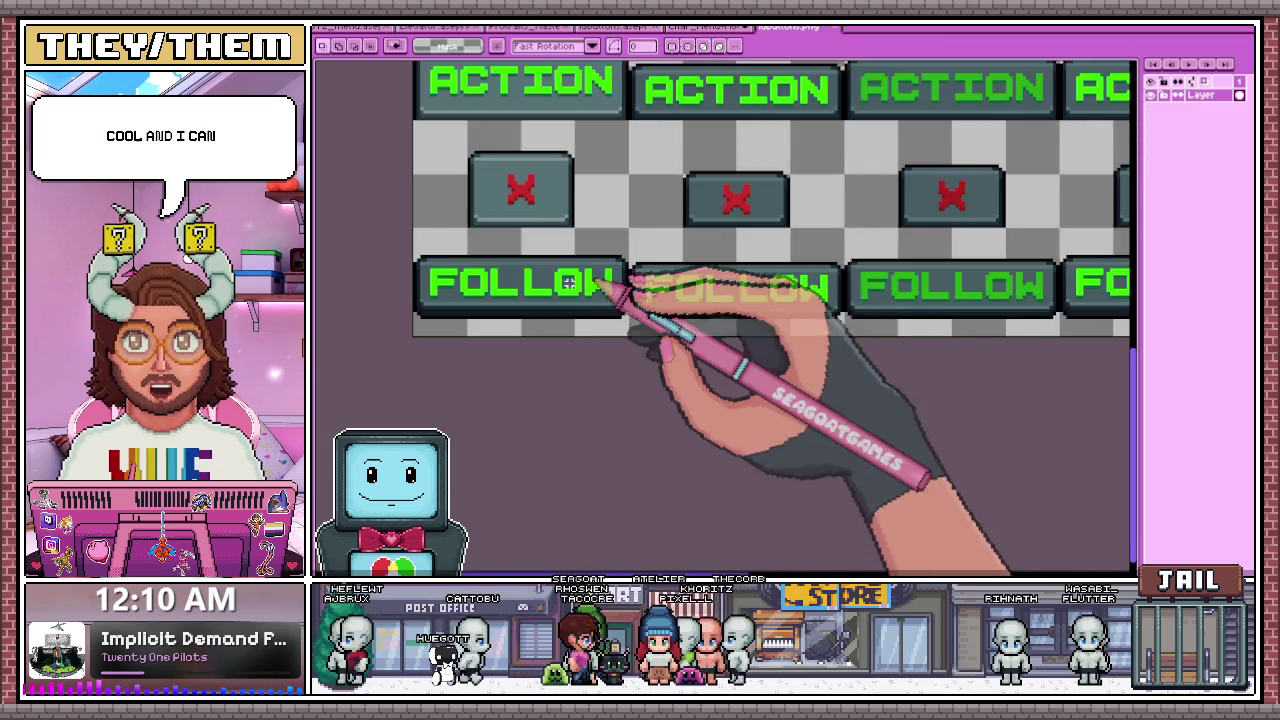
pyautogui.scroll(-3, 614, 272)
pyautogui.scroll(2, 640, 285)
pyautogui.scroll(1, 648, 285)
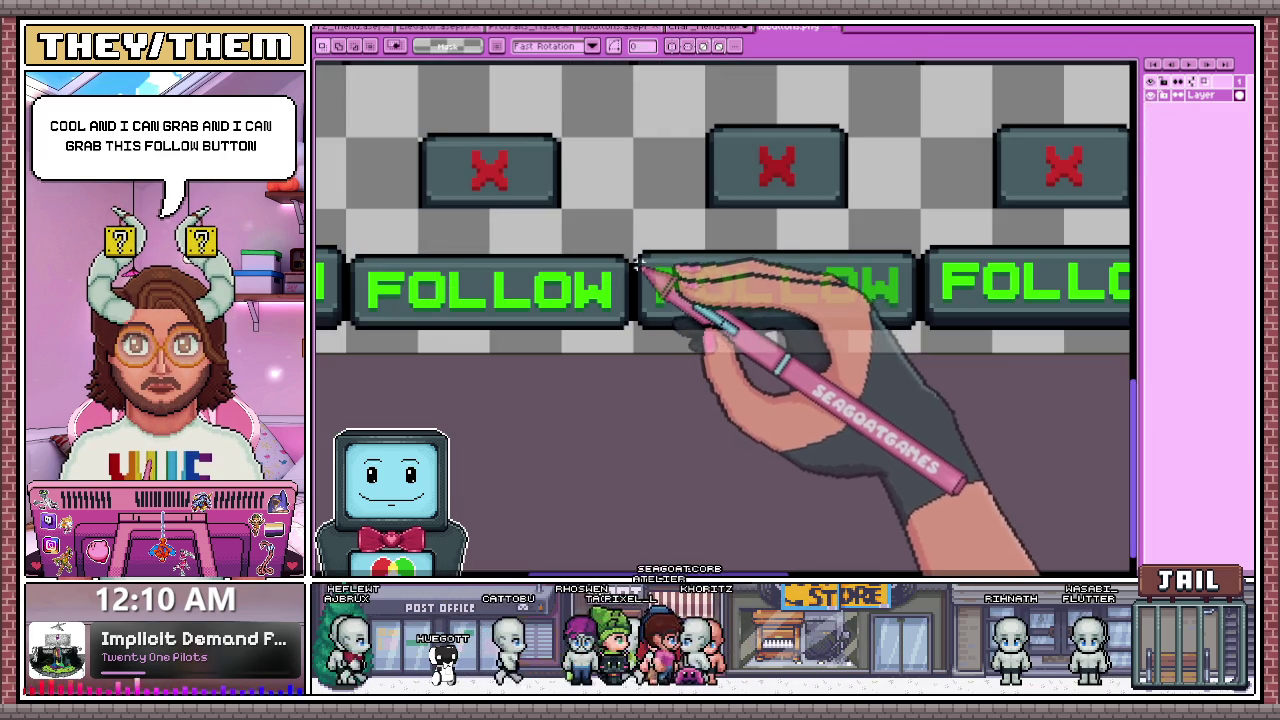
pyautogui.moveTo(637, 239); pyautogui.dragTo(908, 324)
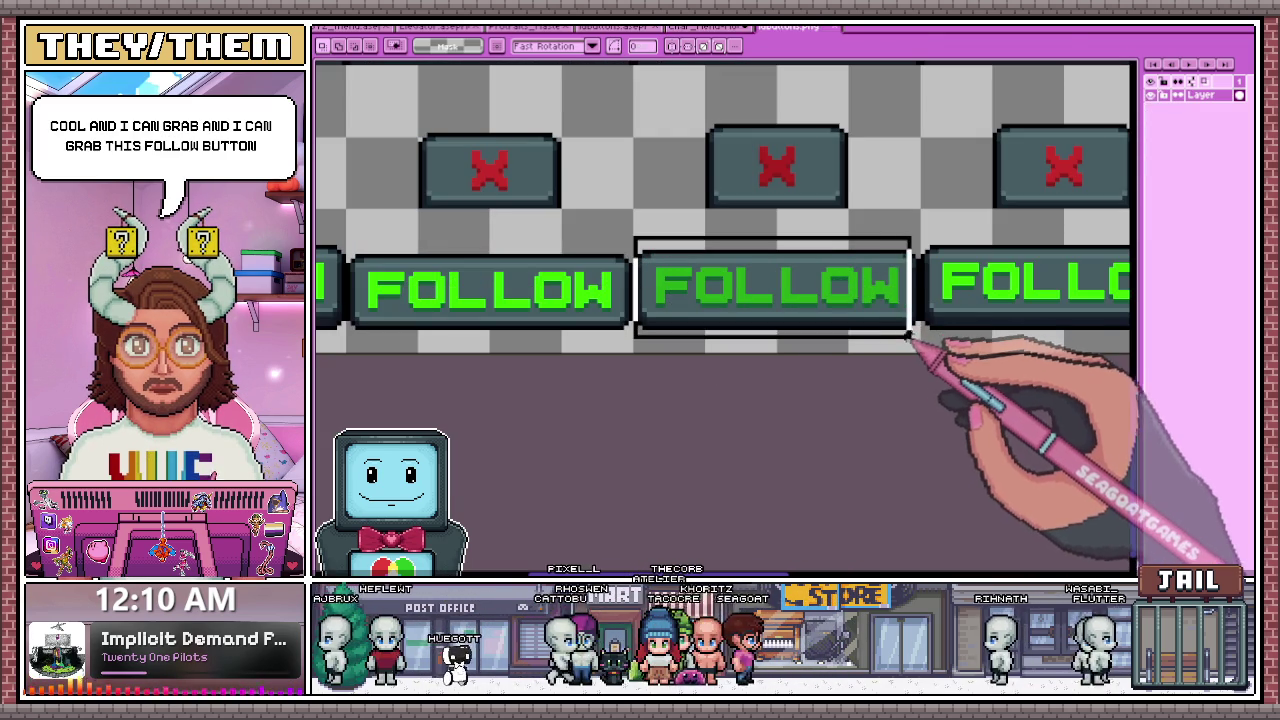
pyautogui.scroll(-1, 784, 331)
pyautogui.scroll(-2, 716, 365)
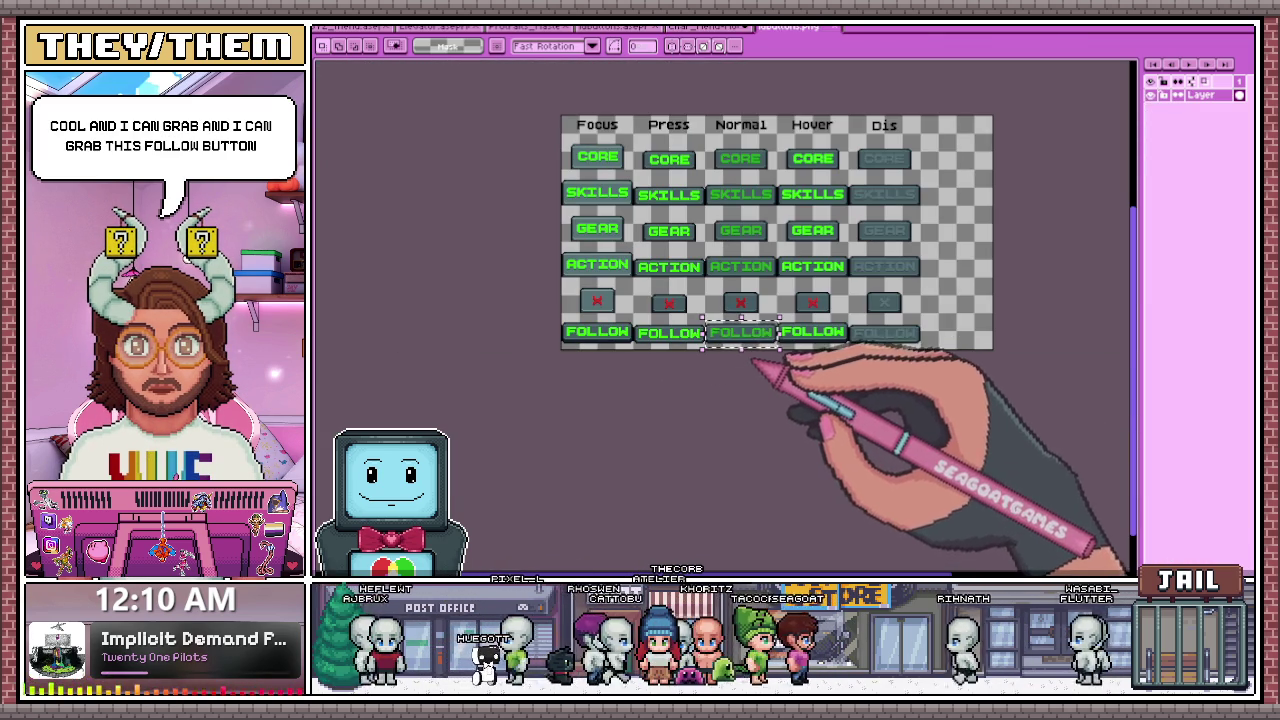
pyautogui.click(705, 27)
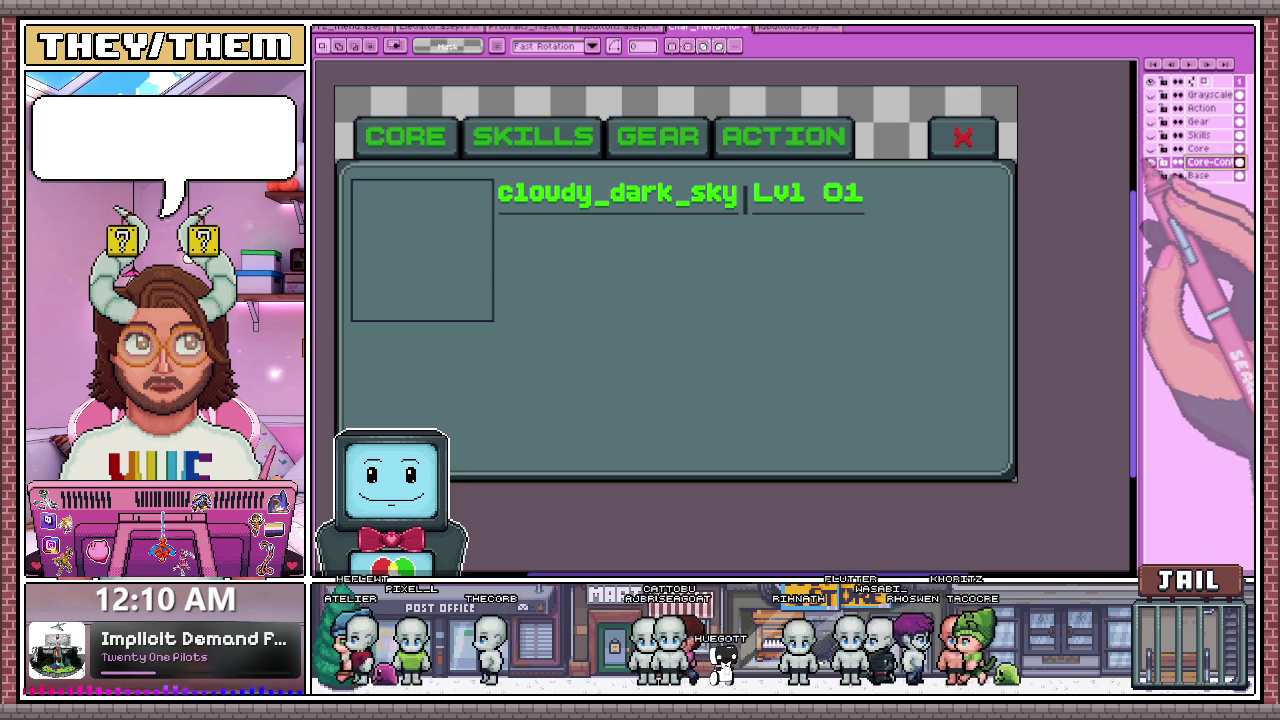
# - Widen the Layers panel, name the new group Core, and paste FOLLOW into Core-Content
pyautogui.moveTo(1135, 300); pyautogui.dragTo(1052, 300)
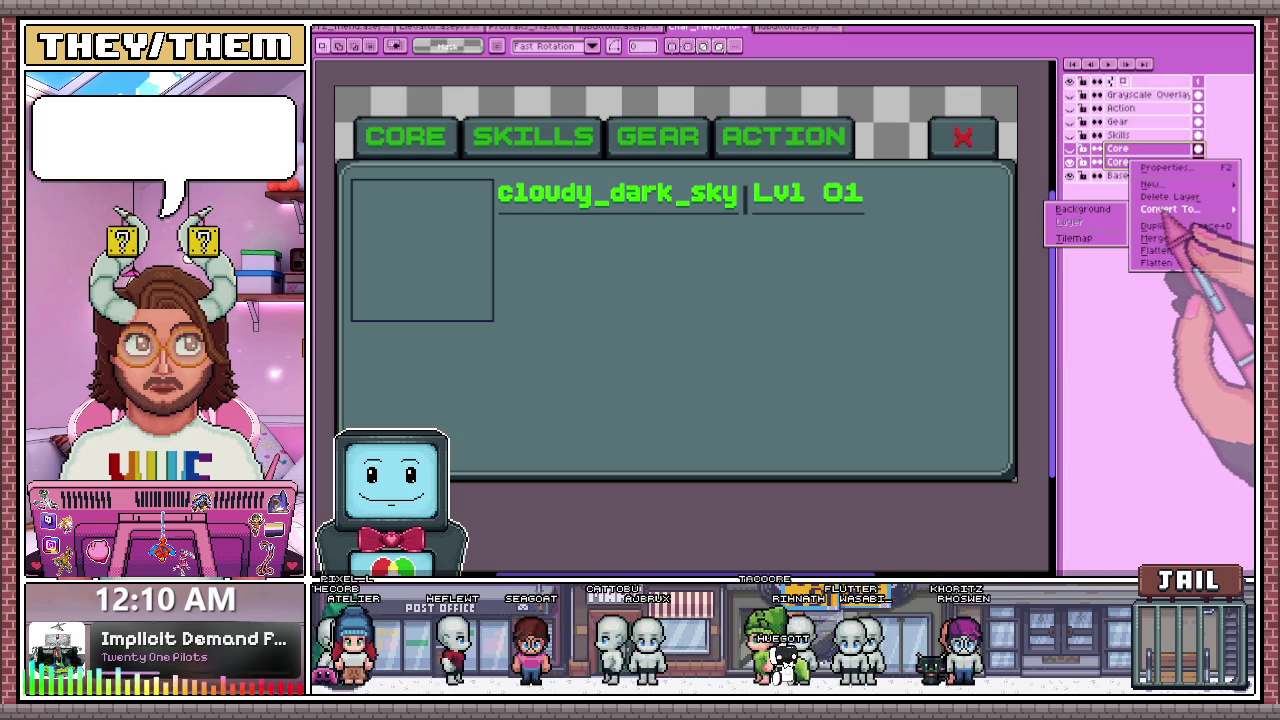
pyautogui.moveTo(1160, 184)
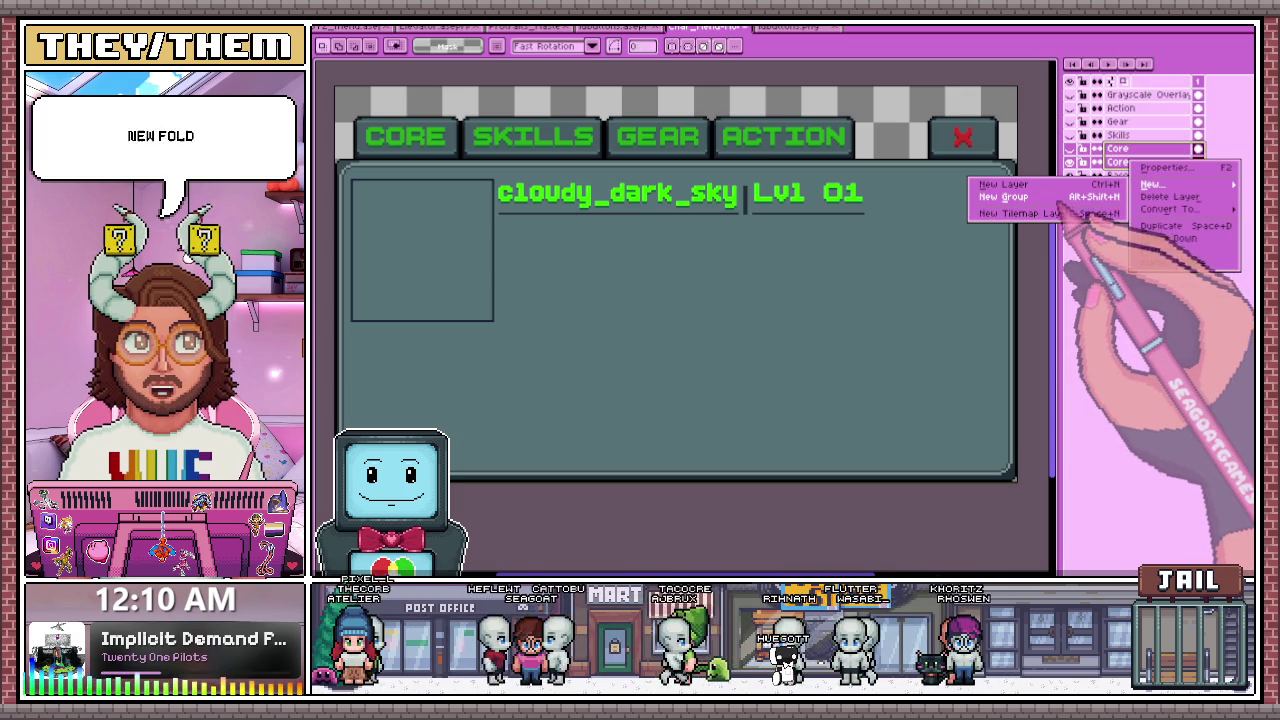
pyautogui.doubleClick(1125, 148)
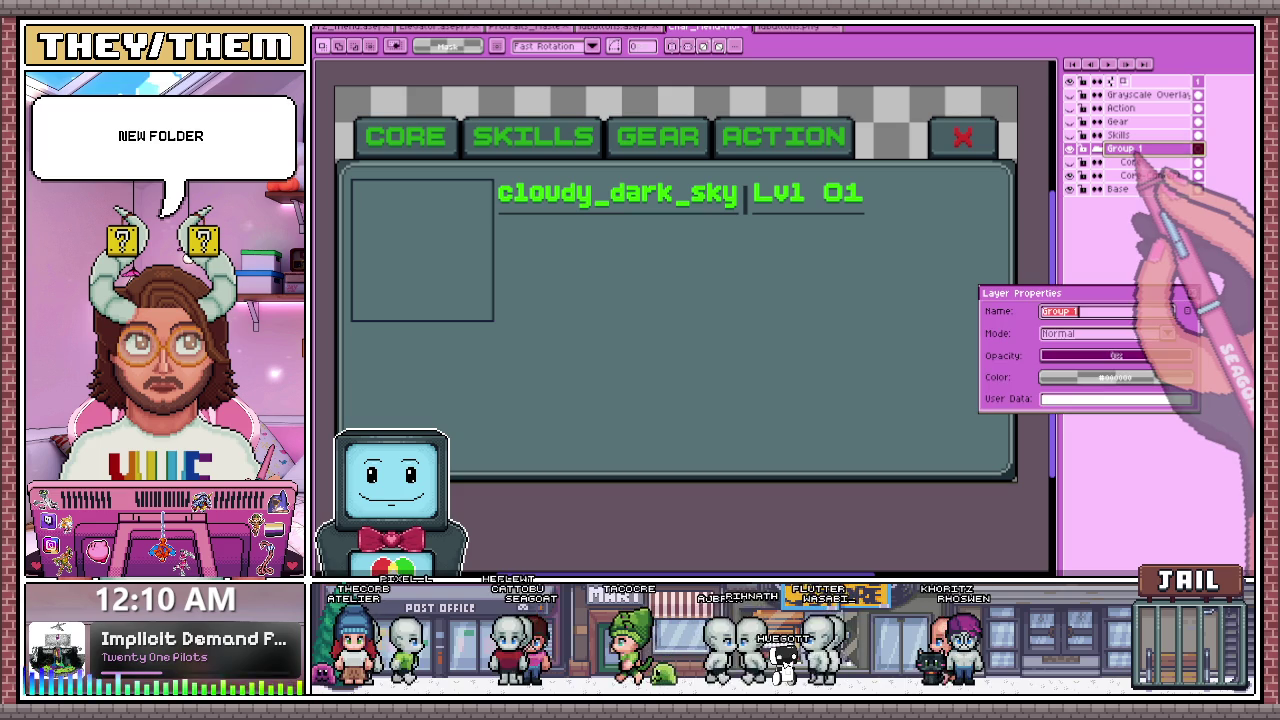
pyautogui.write('Core')
pyautogui.press('Return')
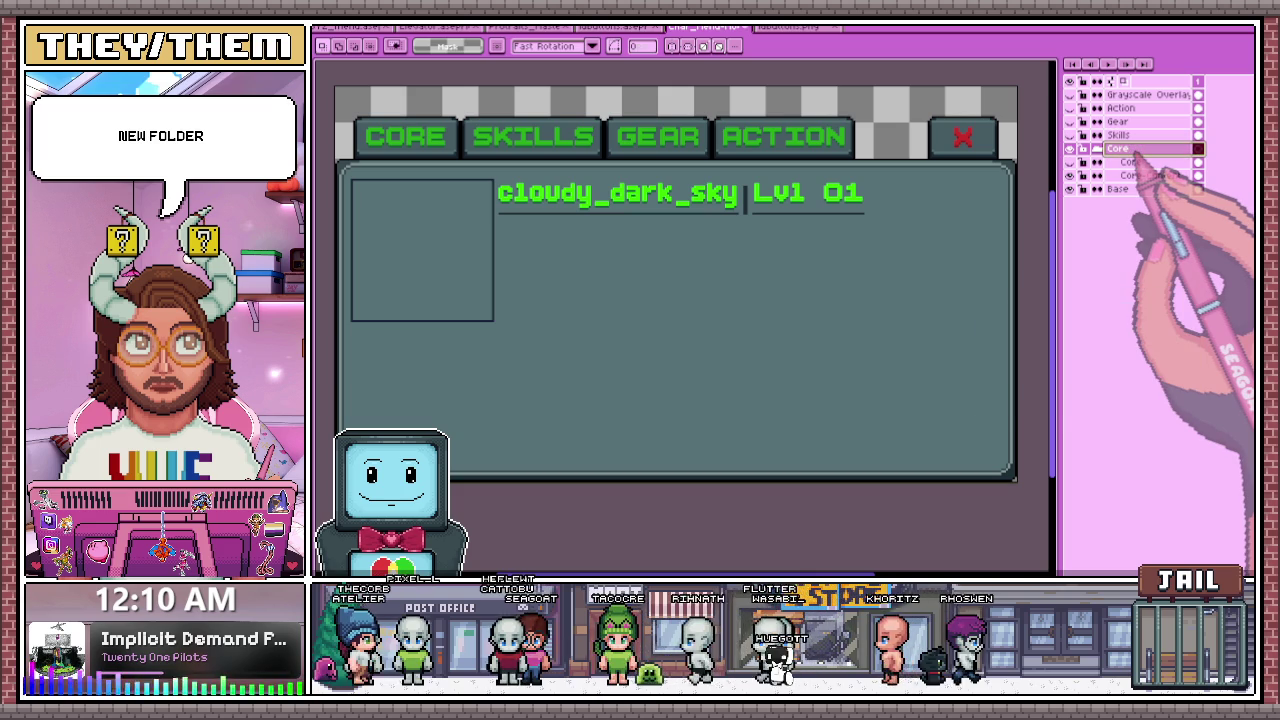
pyautogui.click(1150, 175)
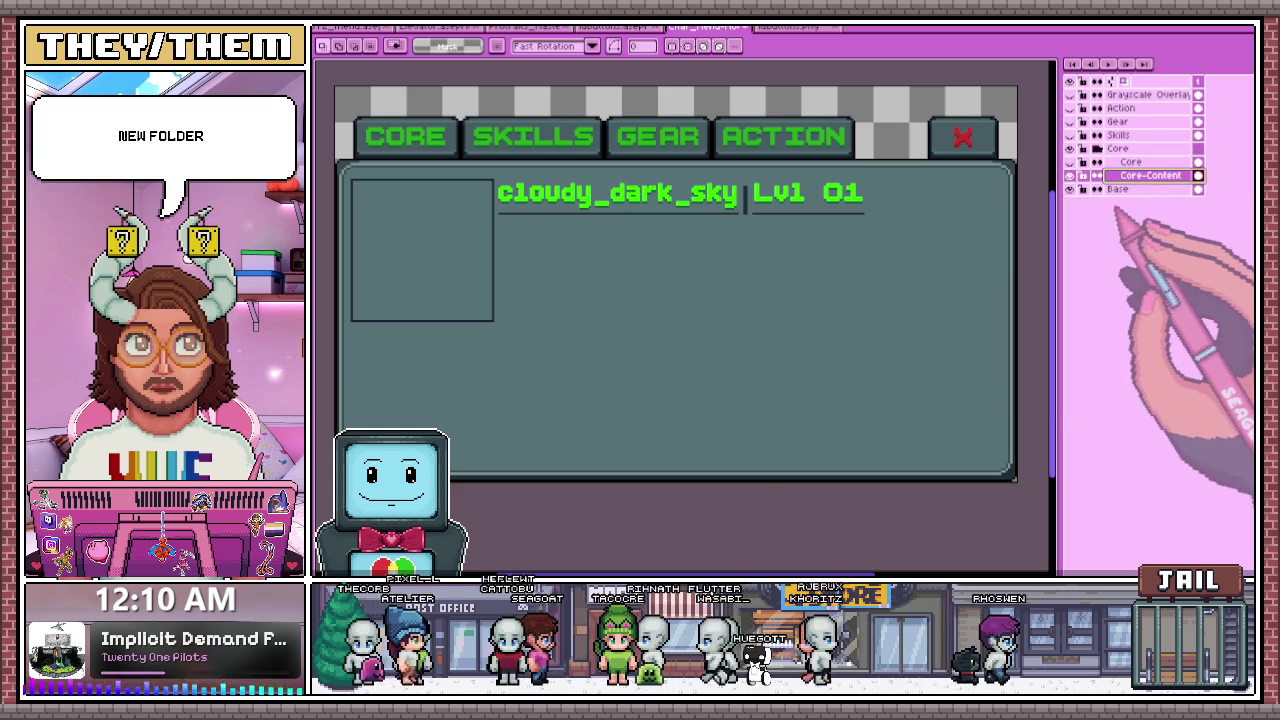
pyautogui.hotkey('ctrl', 'v')
# - Move the FOLLOW button to the content panel's bottom-right corner and commit it
pyautogui.moveTo(700, 472)
pyautogui.mouseDown()
pyautogui.moveTo(565, 372)
pyautogui.moveTo(458, 442)
pyautogui.moveTo(920, 437)
pyautogui.mouseUp()
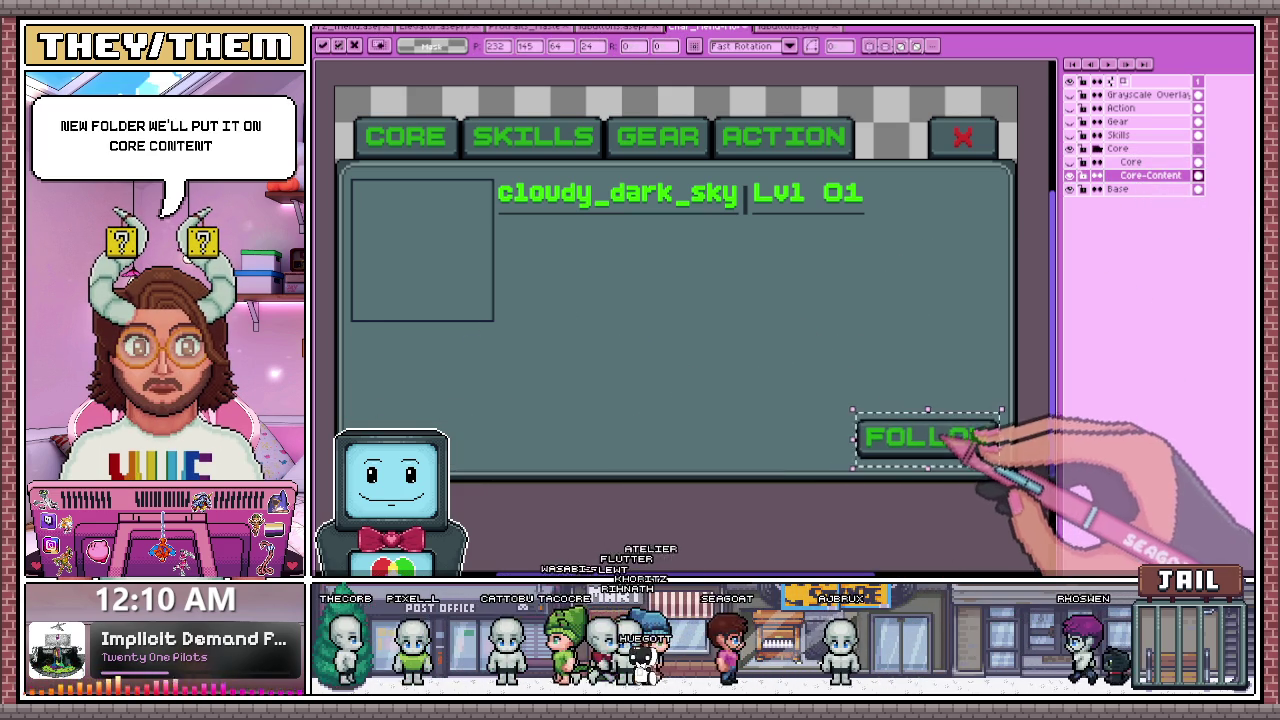
pyautogui.scroll(-1, 930, 435)
pyautogui.scroll(2, 950, 425)
pyautogui.scroll(1, 905, 380)
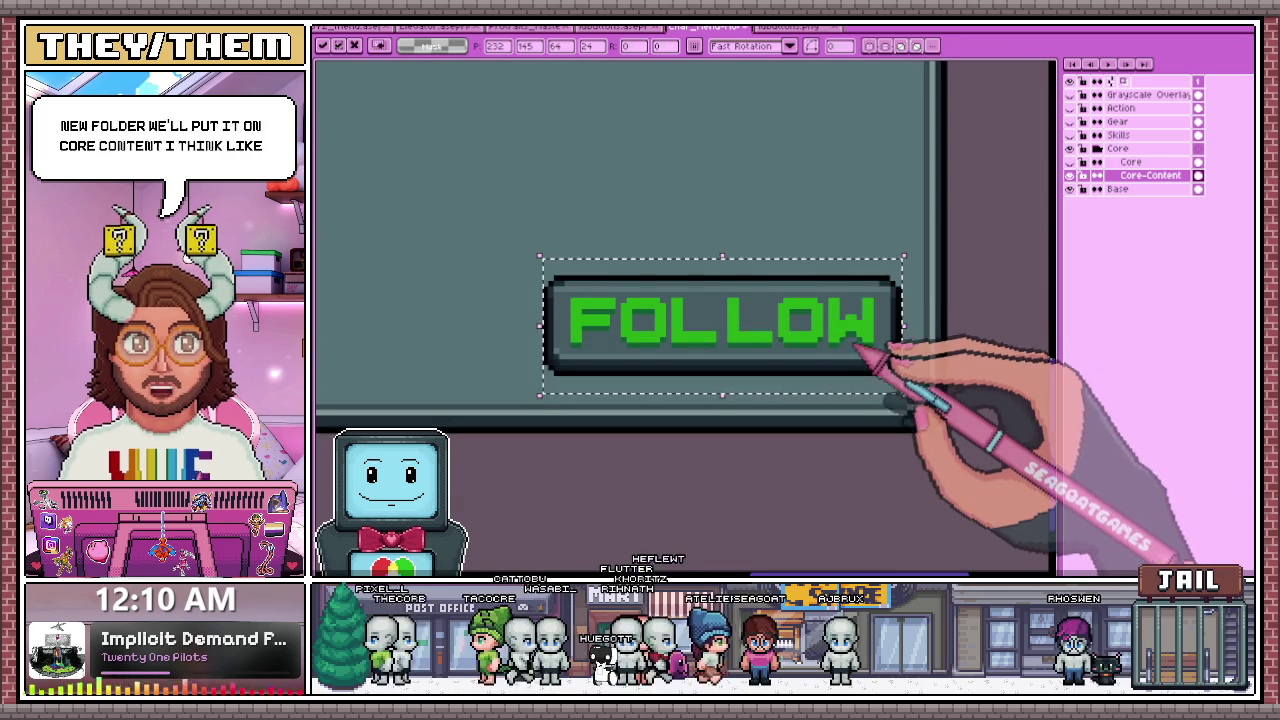
pyautogui.scroll(-2, 850, 345)
pyautogui.press('Return')
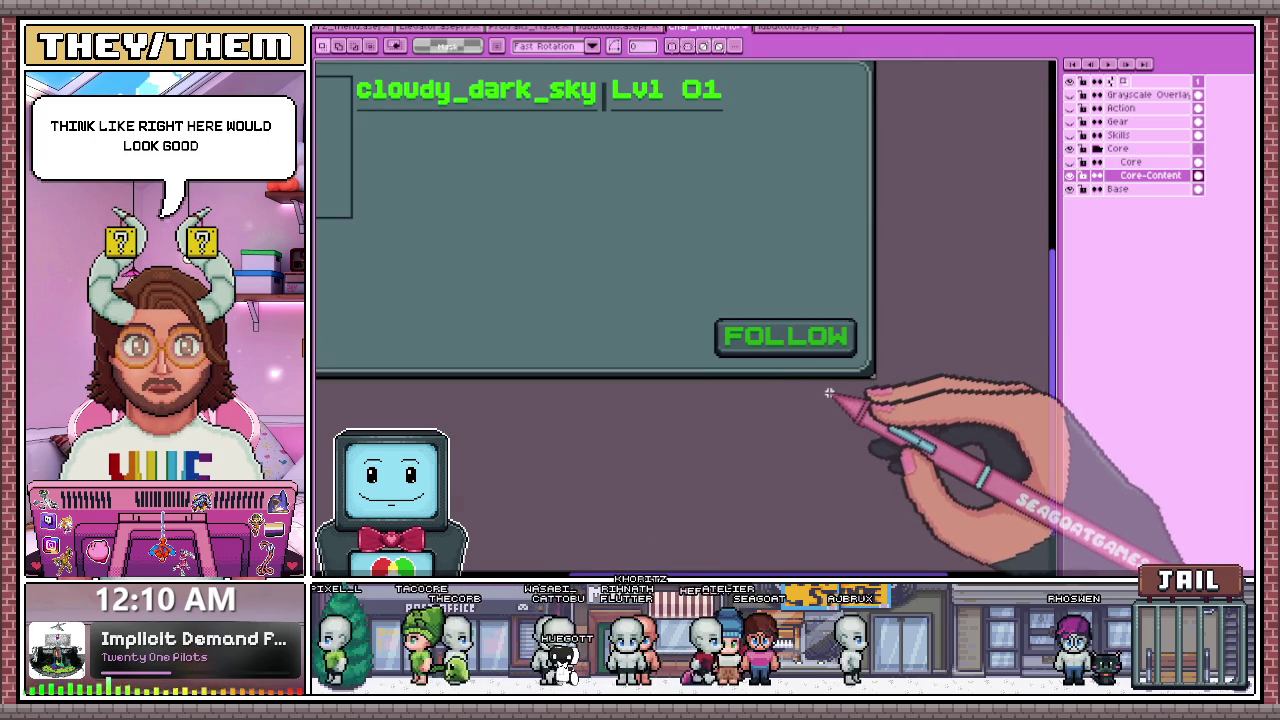
pyautogui.scroll(-2, 780, 385)
pyautogui.scroll(1, 762, 378)
pyautogui.scroll(1, 880, 360)
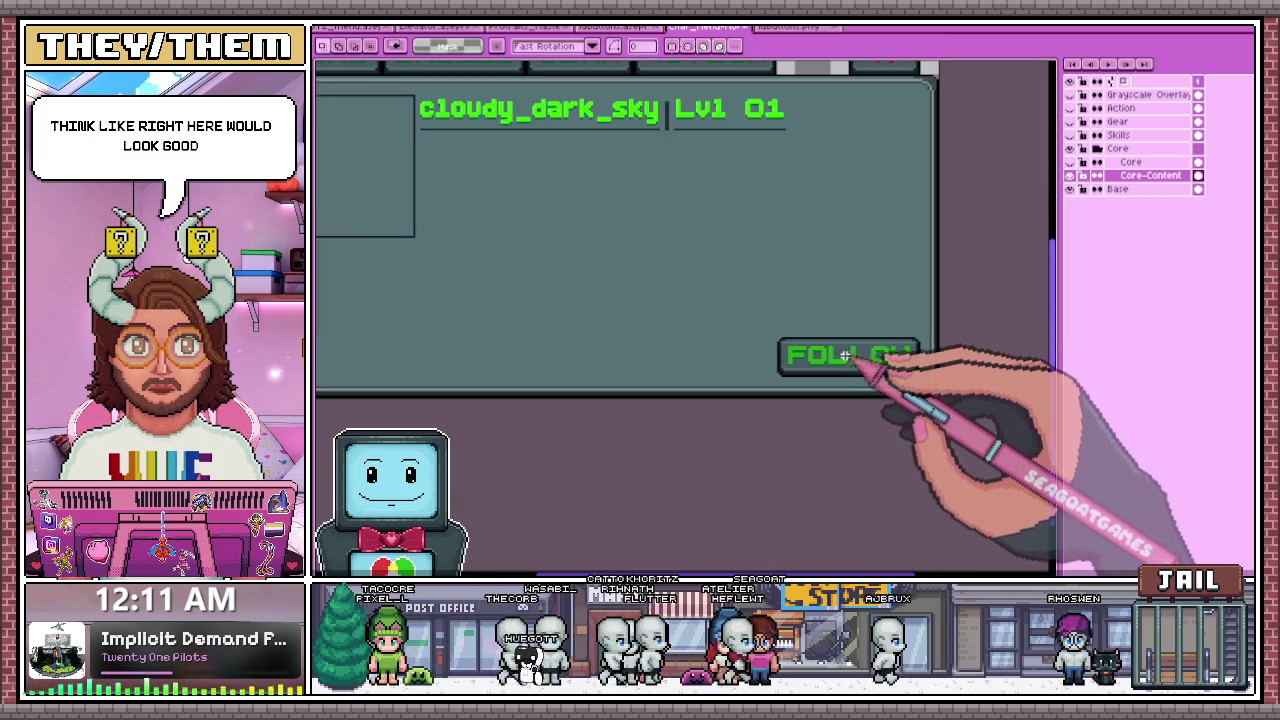
pyautogui.scroll(-1, 835, 357)
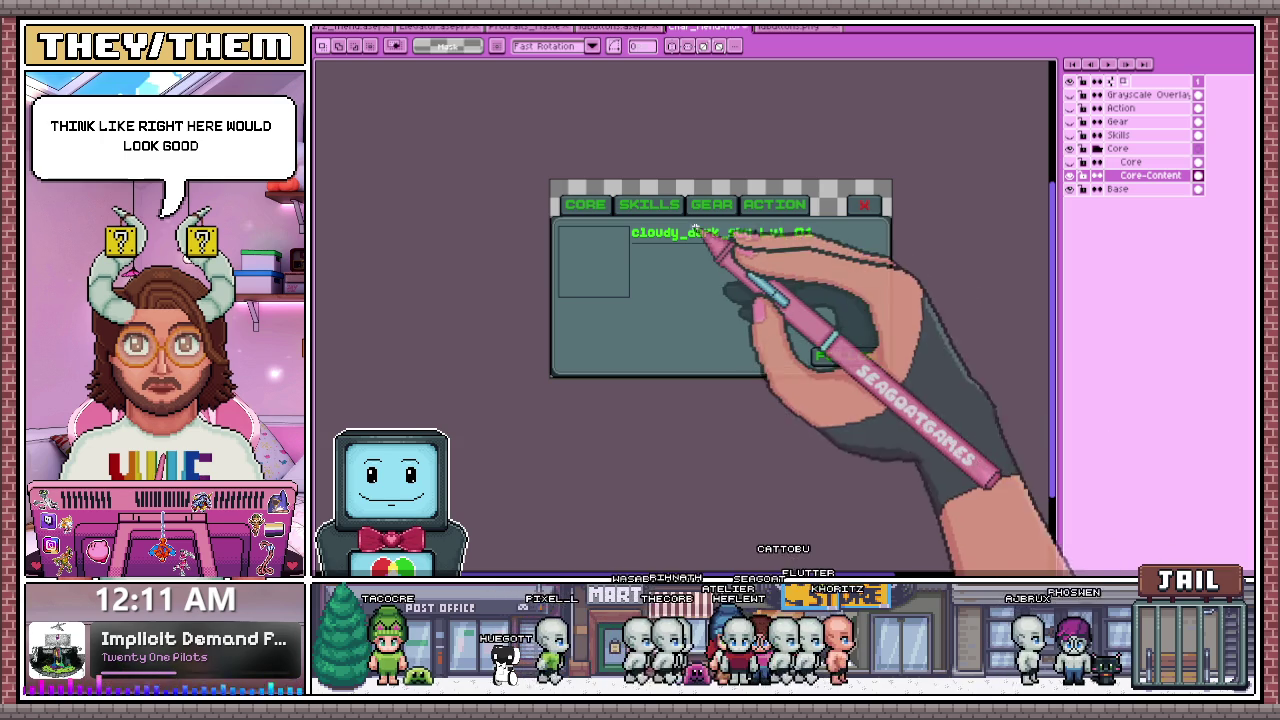
pyautogui.scroll(1, 700, 245)
pyautogui.scroll(-1, 850, 250)
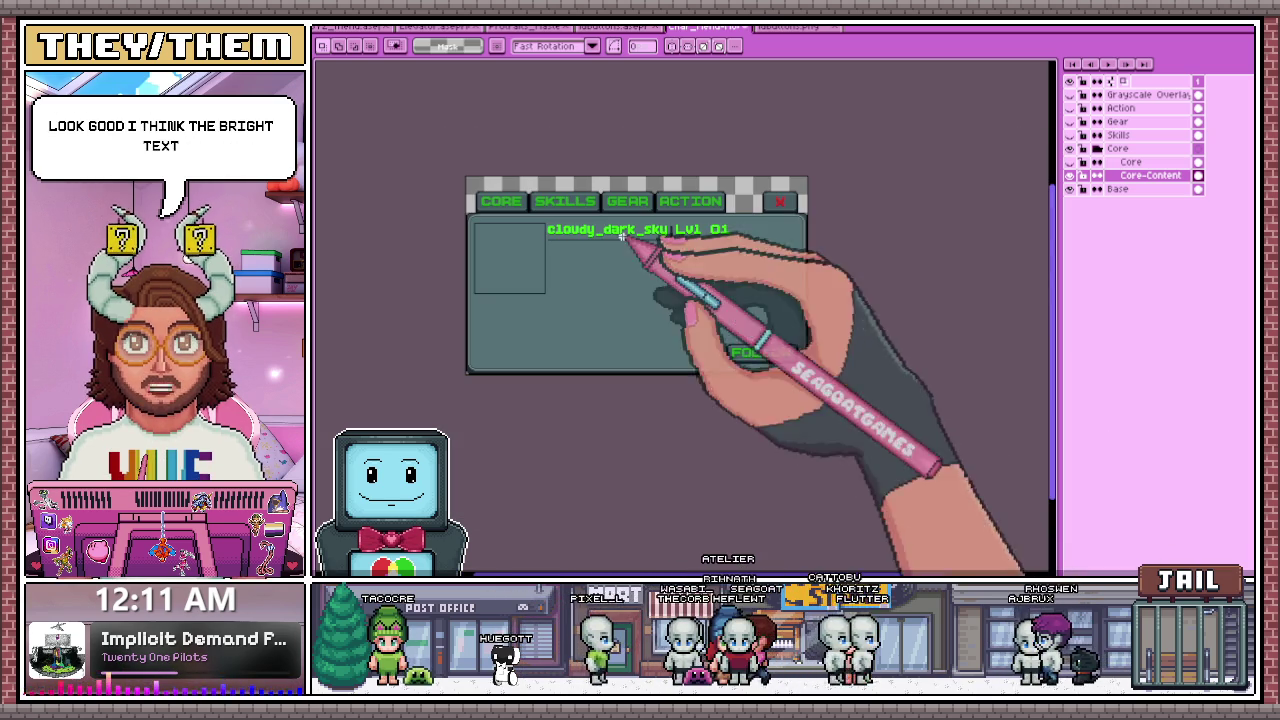
# - Show the CORE tab highlighted, switch to the Magic Wand, and recentre the panel
pyautogui.click(1096, 176)
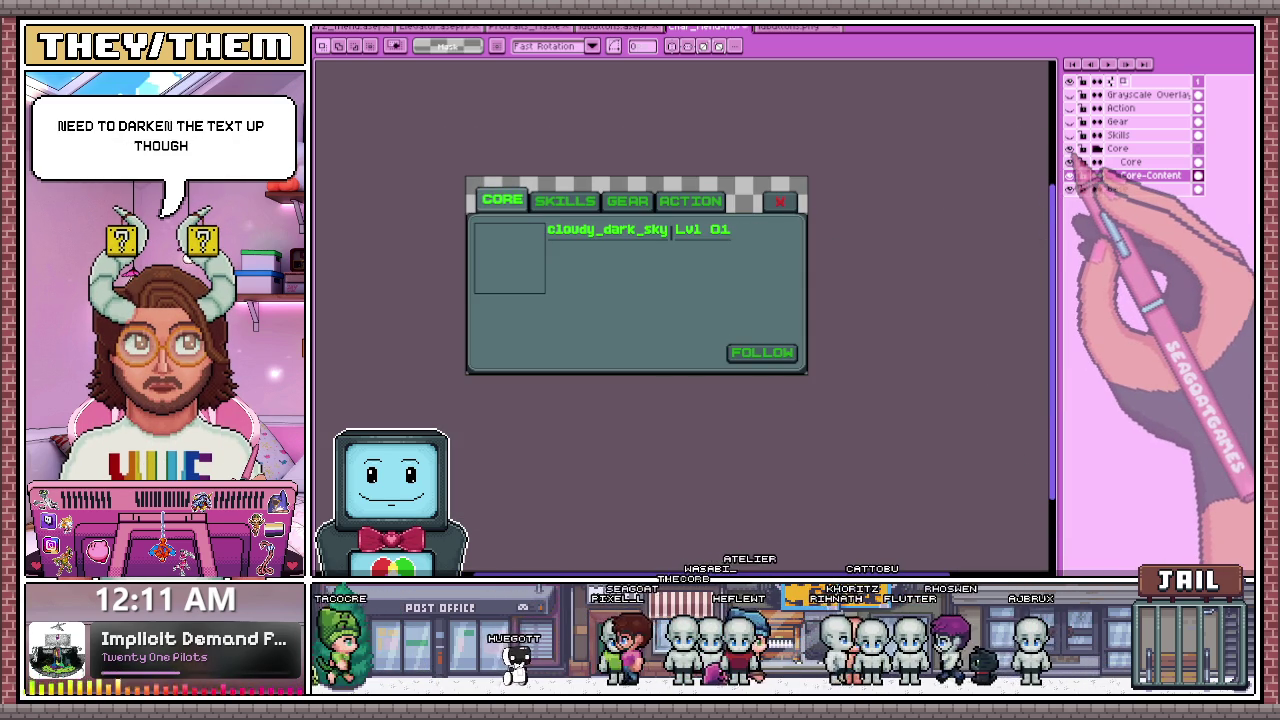
pyautogui.scroll(1, 565, 250)
pyautogui.scroll(-1, 560, 170)
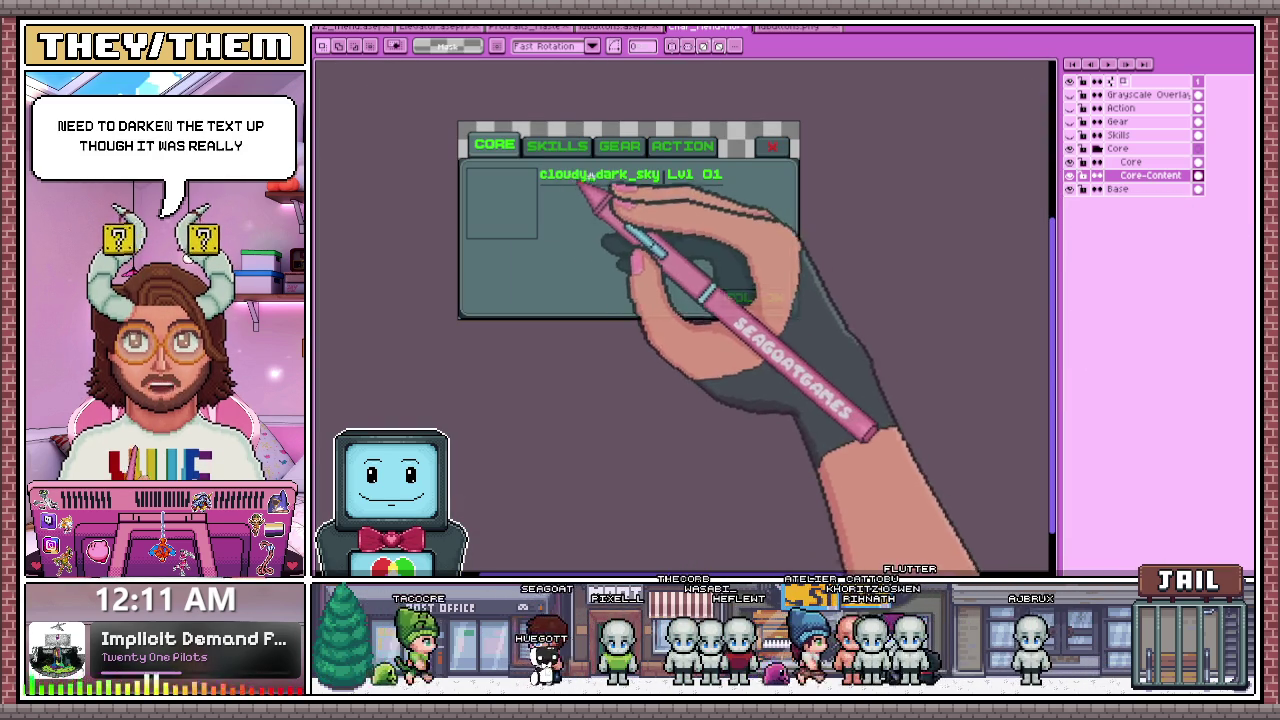
pyautogui.scroll(1, 542, 170)
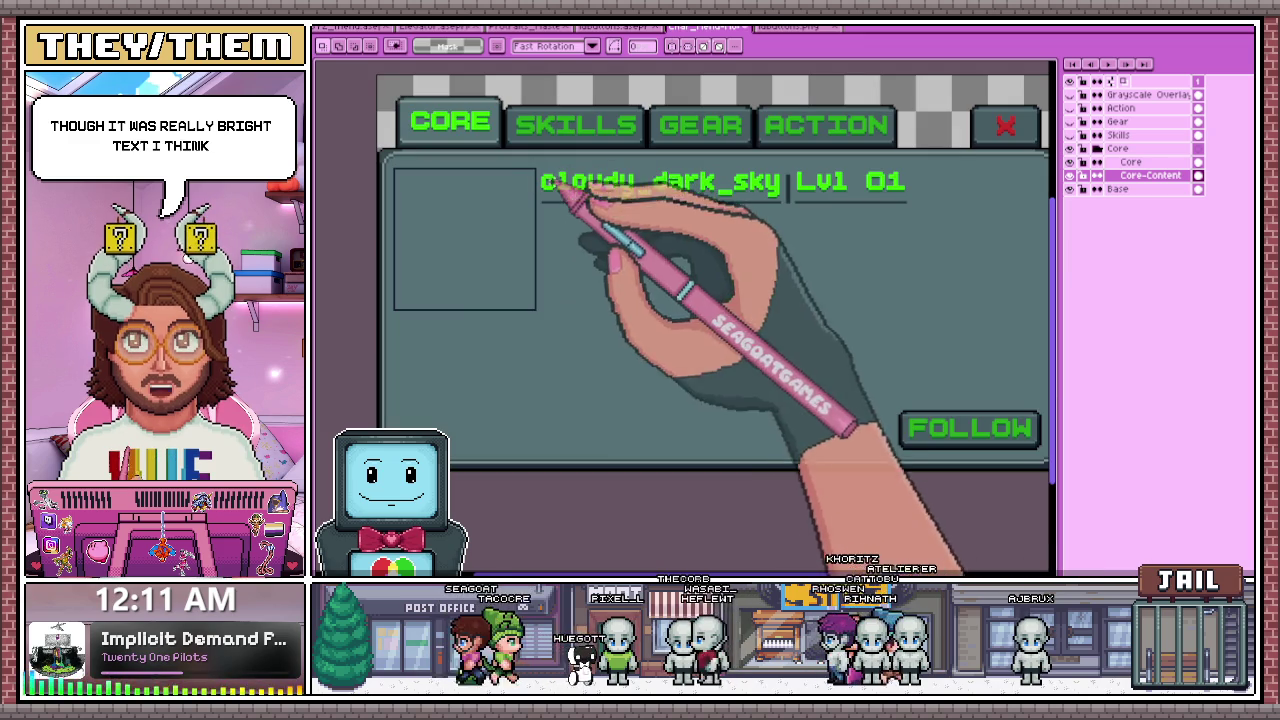
pyautogui.press('i')
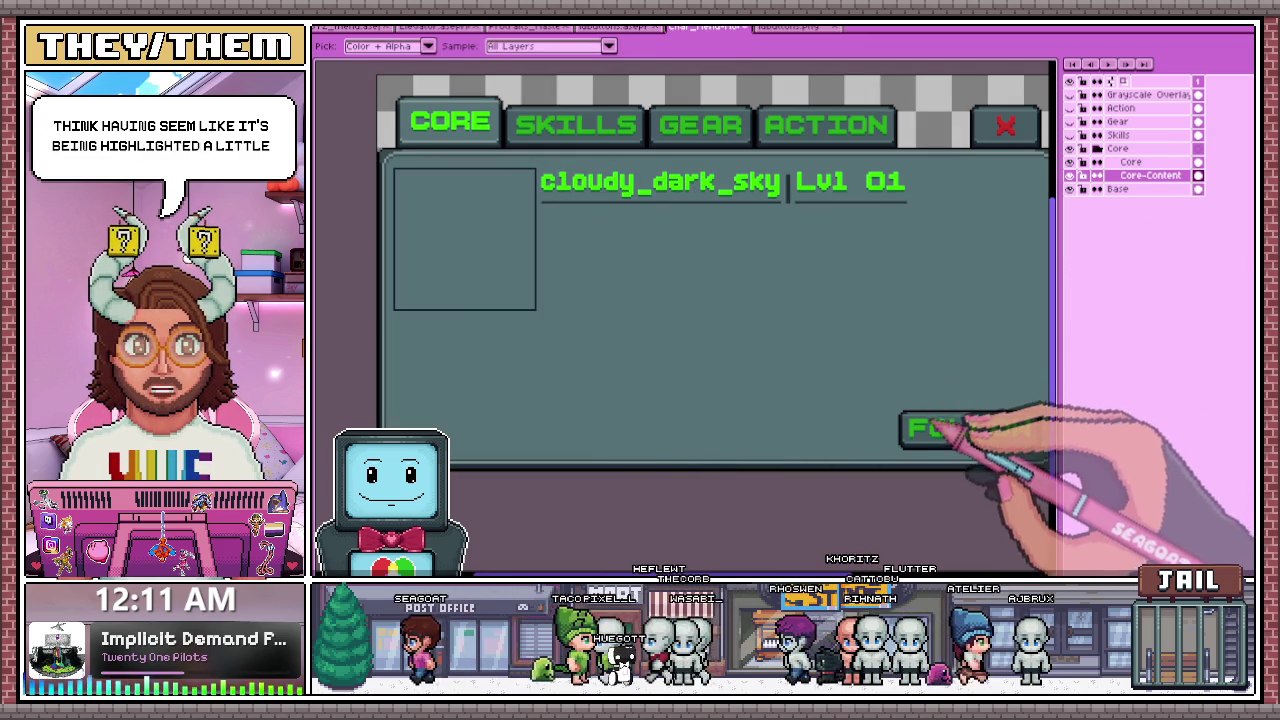
pyautogui.press('w')
pyautogui.scroll(2, 560, 190)
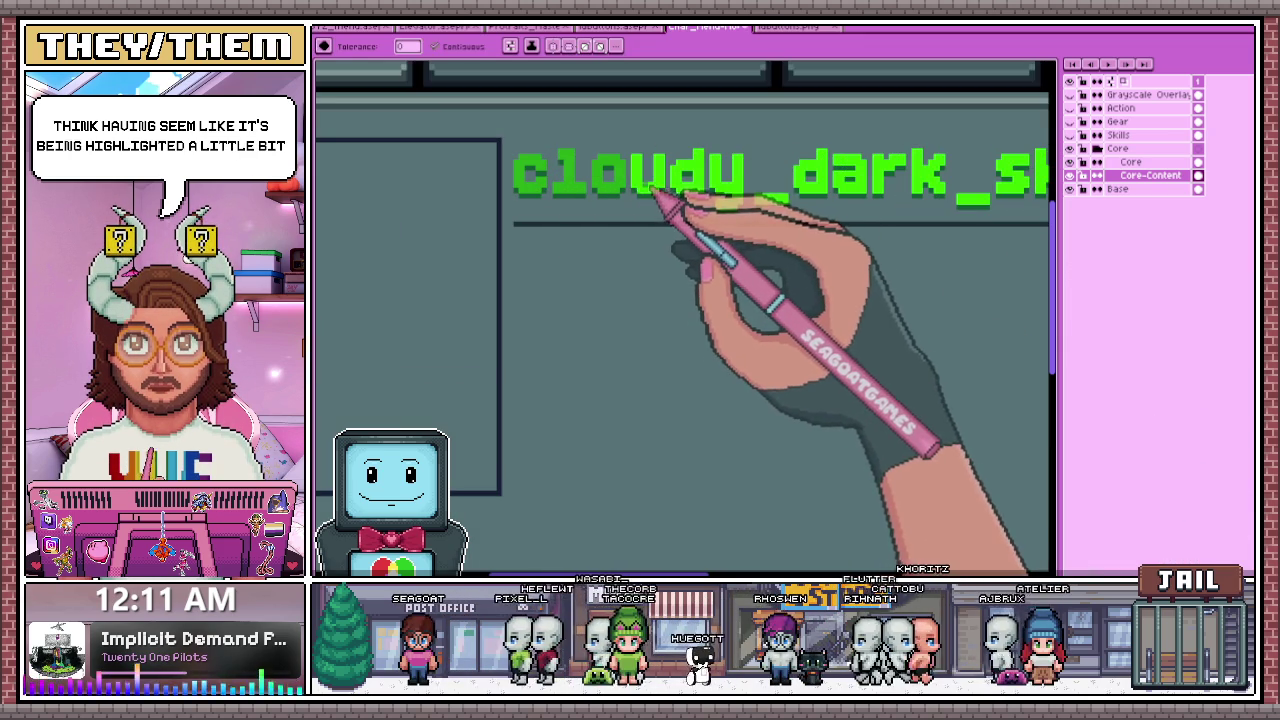
pyautogui.scroll(-2, 749, 235)
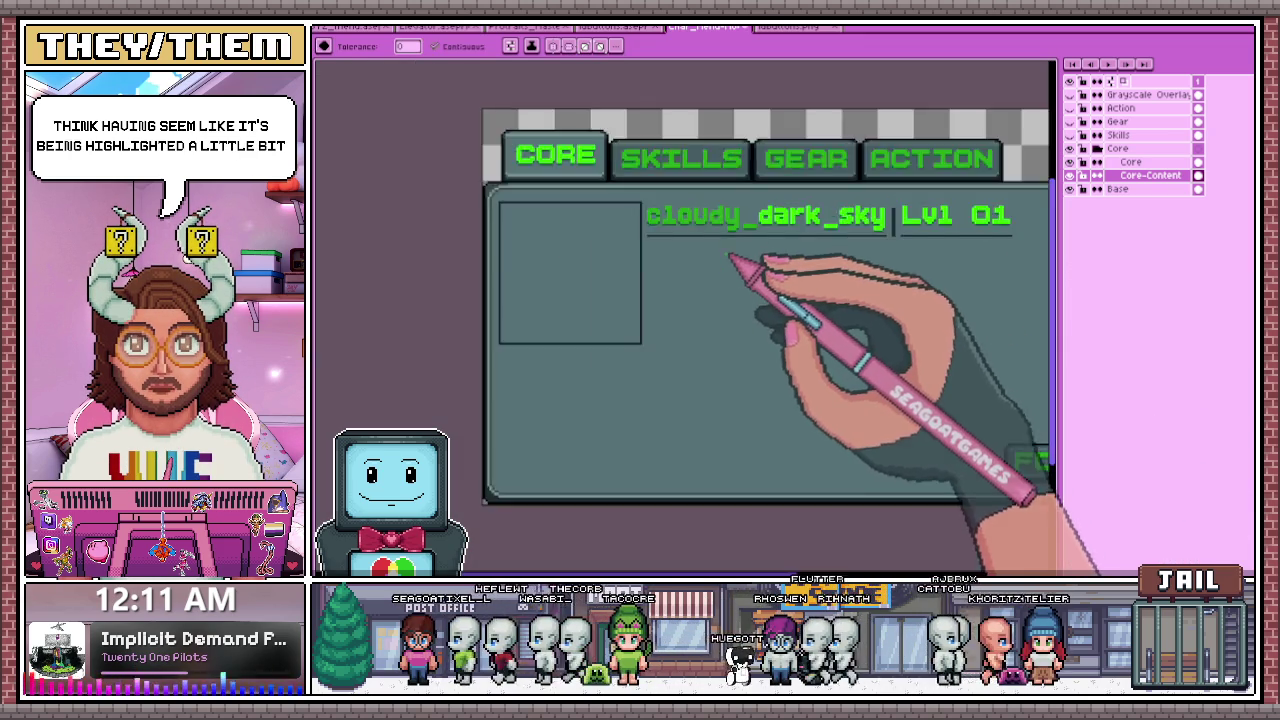
pyautogui.scroll(-3, 748, 300)
pyautogui.scroll(2, 748, 318)
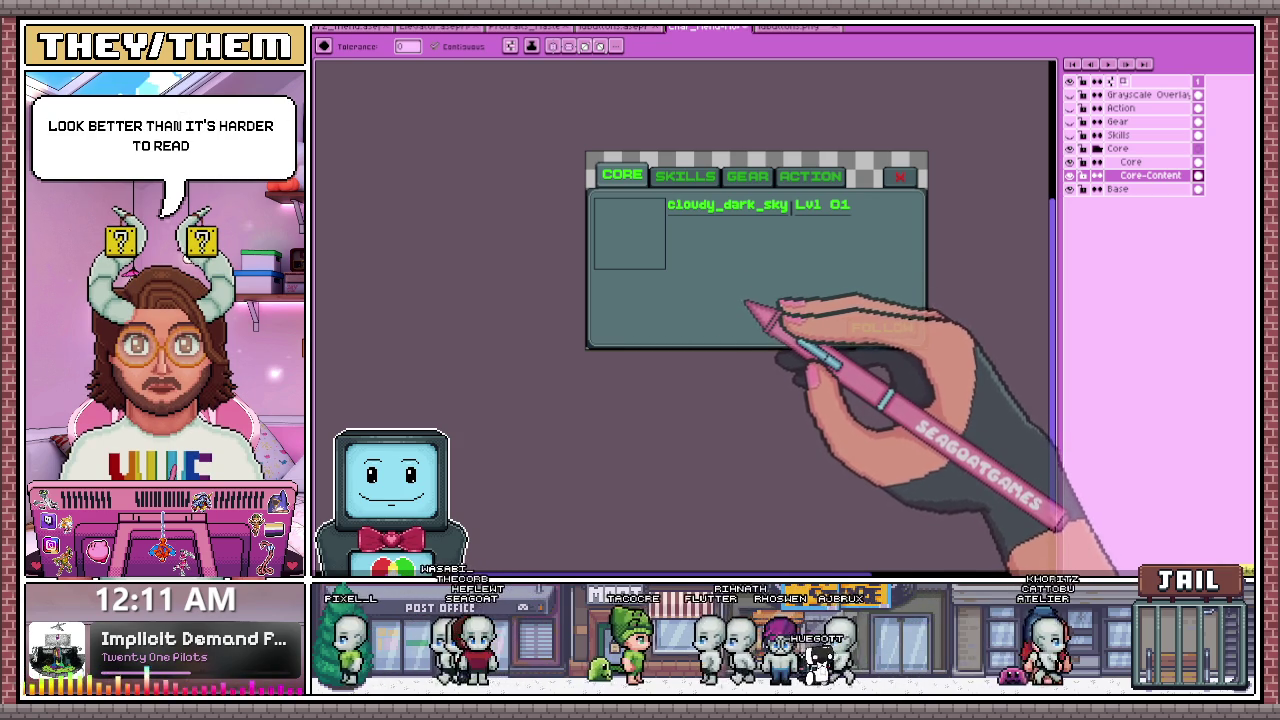
pyautogui.scroll(2, 878, 212)
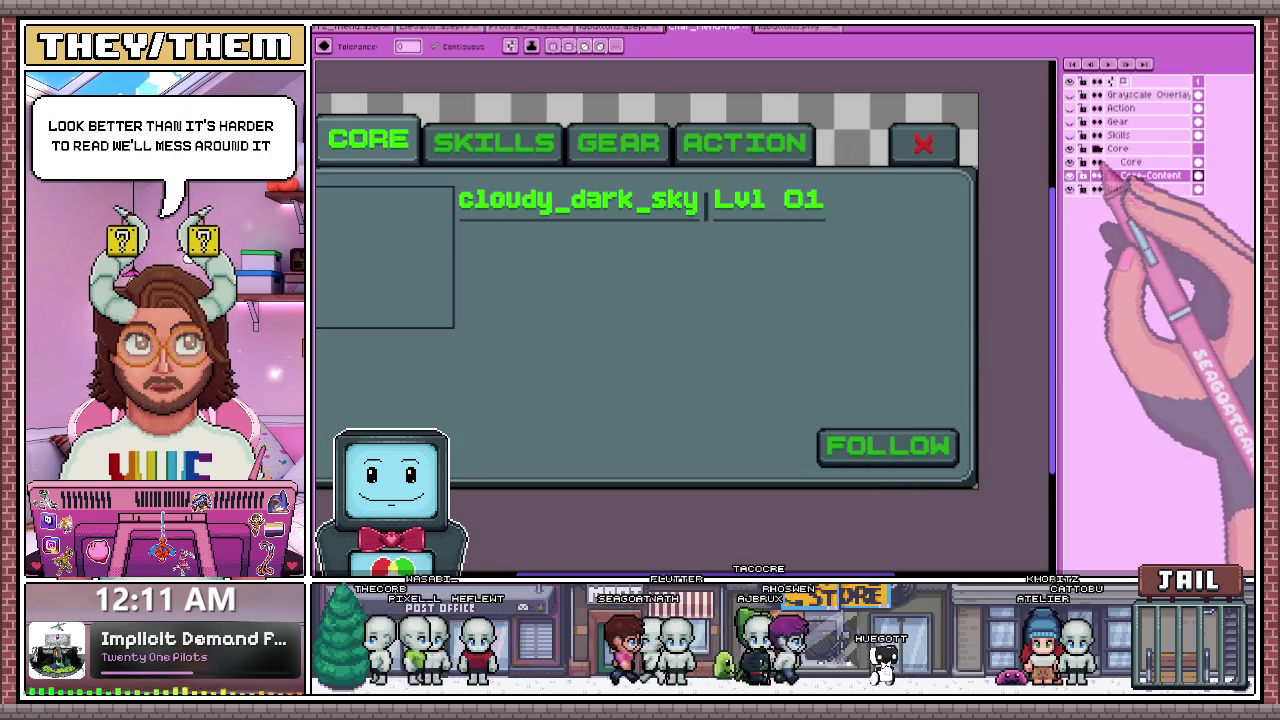
pyautogui.moveTo(543, 343); pyautogui.dragTo(603, 359)
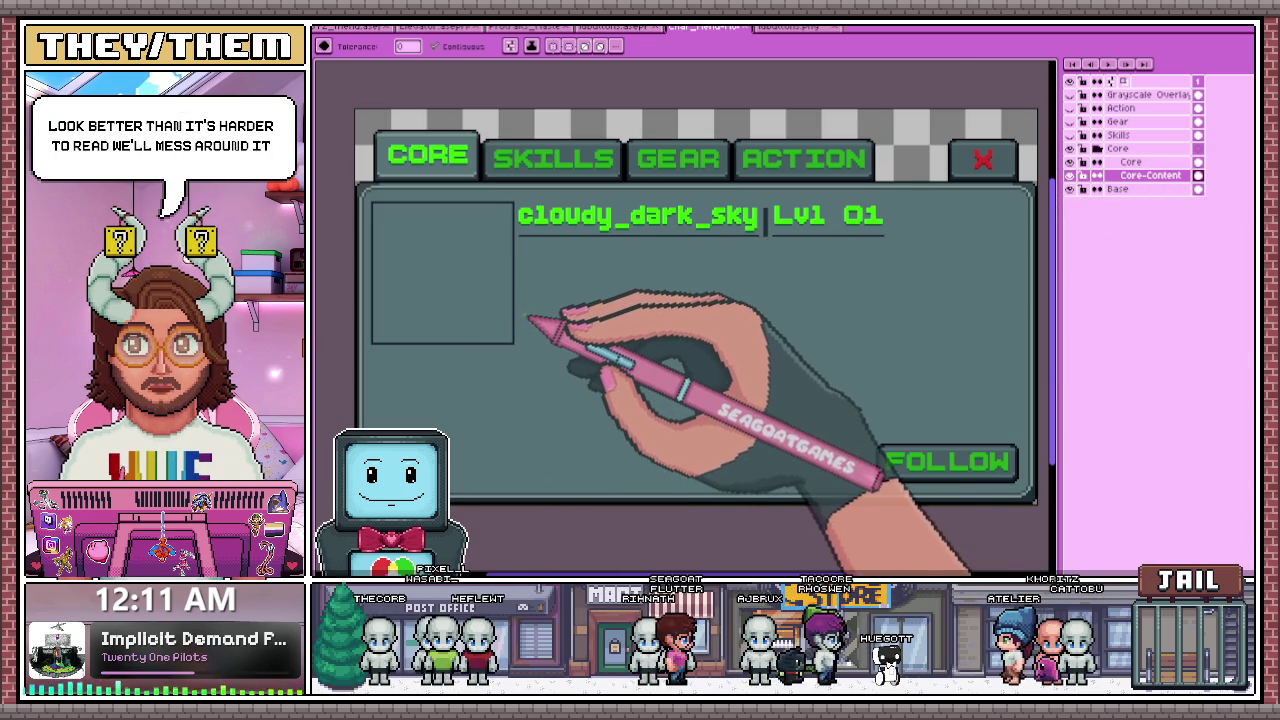
# - Collapse the Core group, move Layer 1 below Skills, and rename it Skills-Content
pyautogui.click(1098, 149)
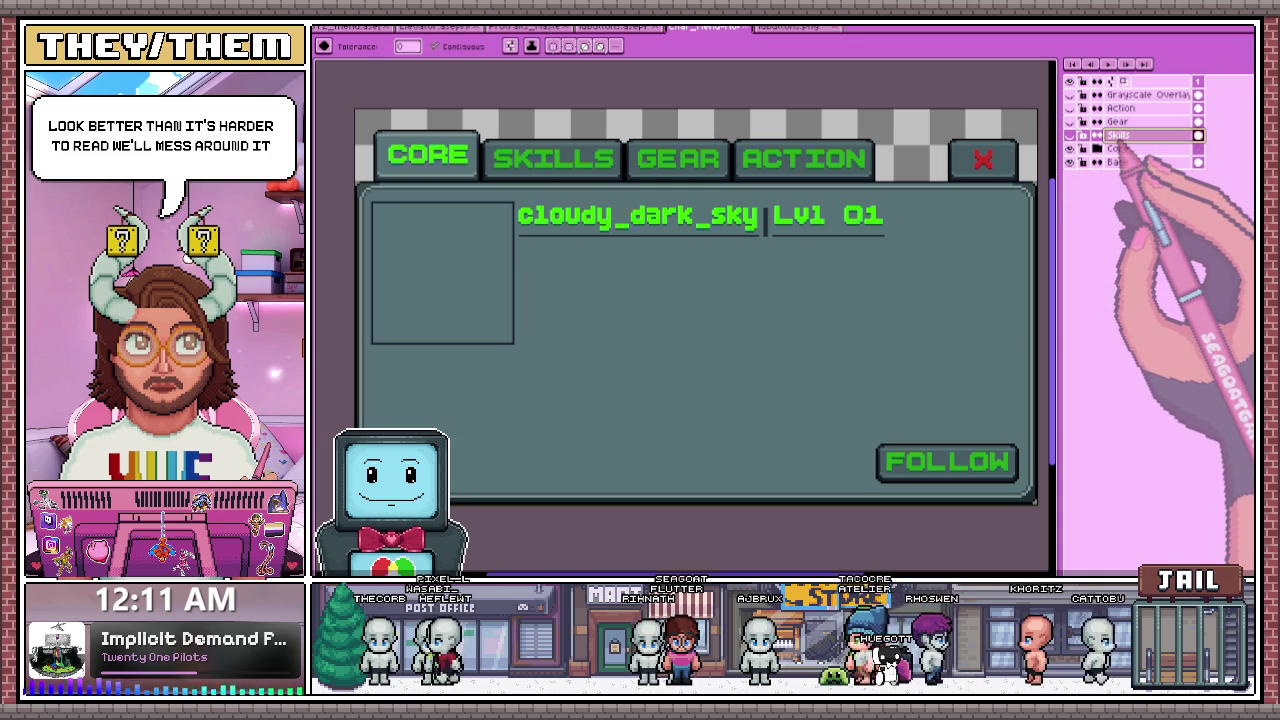
pyautogui.click(1124, 135)
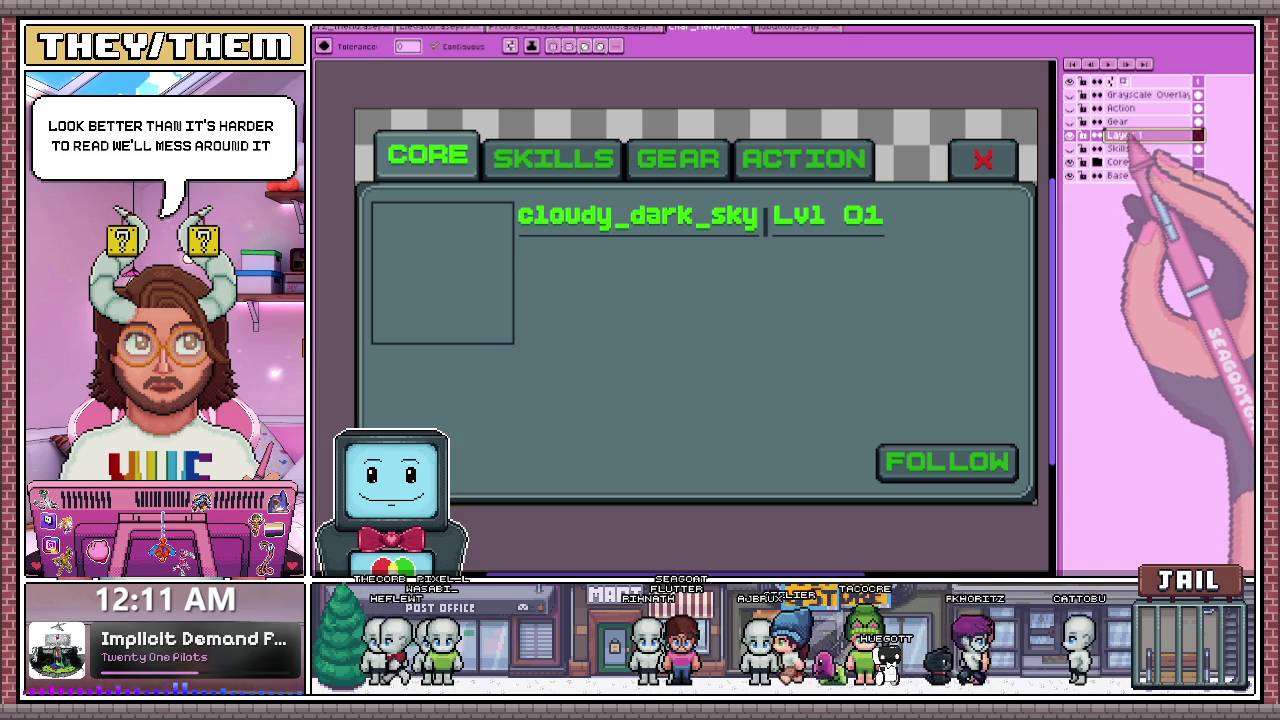
pyautogui.moveTo(1124, 135); pyautogui.dragTo(1124, 150)
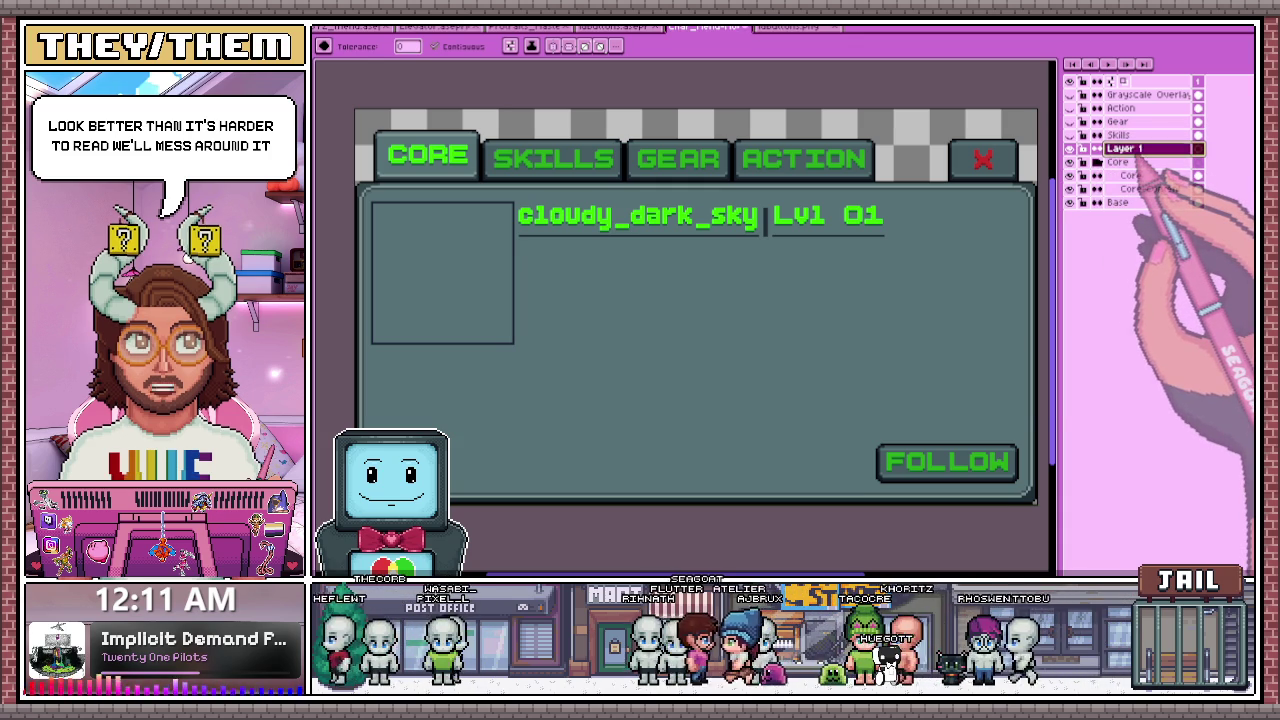
pyautogui.doubleClick(1124, 148)
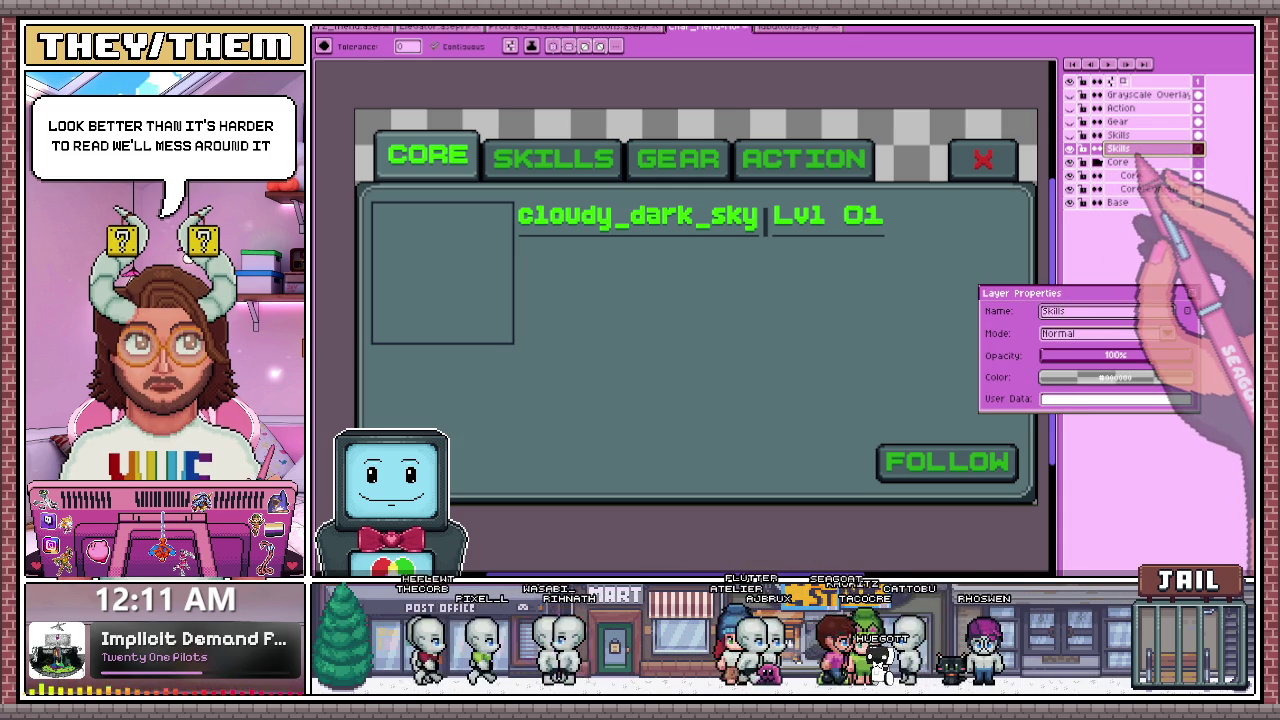
pyautogui.write('Skills-Cont')
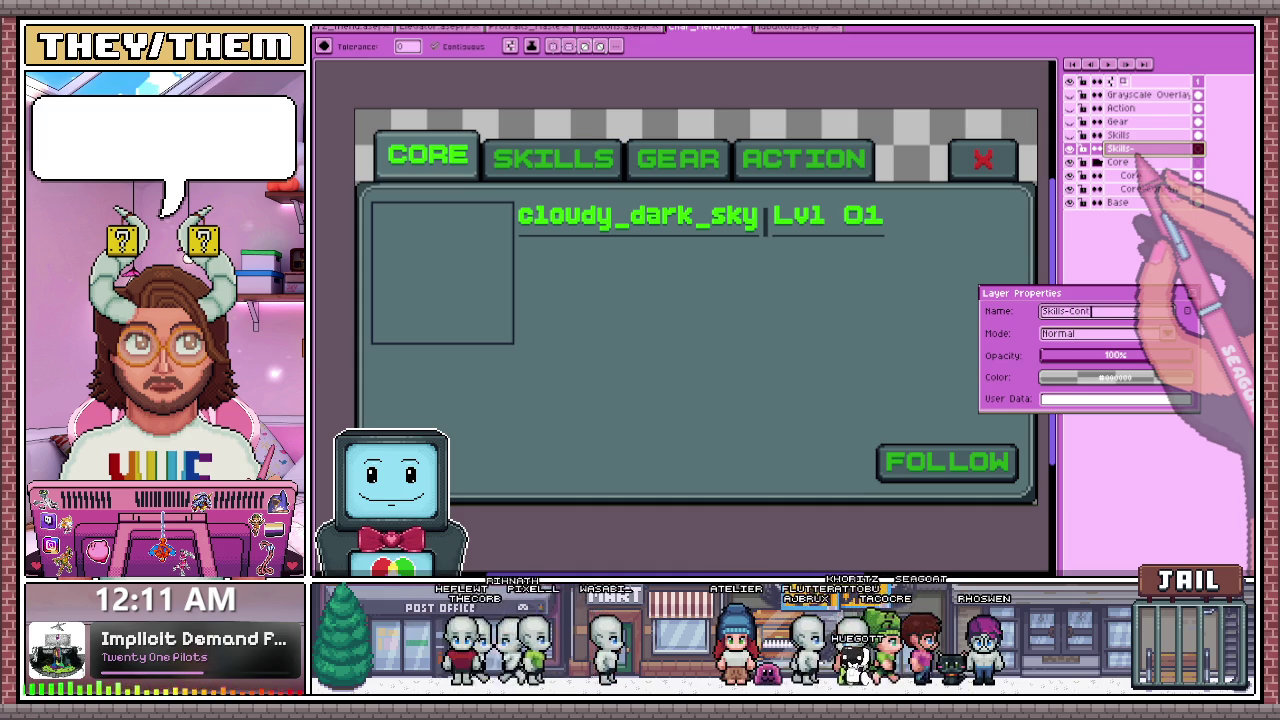
pyautogui.write('ent')
pyautogui.press('Return')
# - Show Skills, hide Core, and group Skills and Skills-Content into a new group named Skills
pyautogui.click(1120, 134)
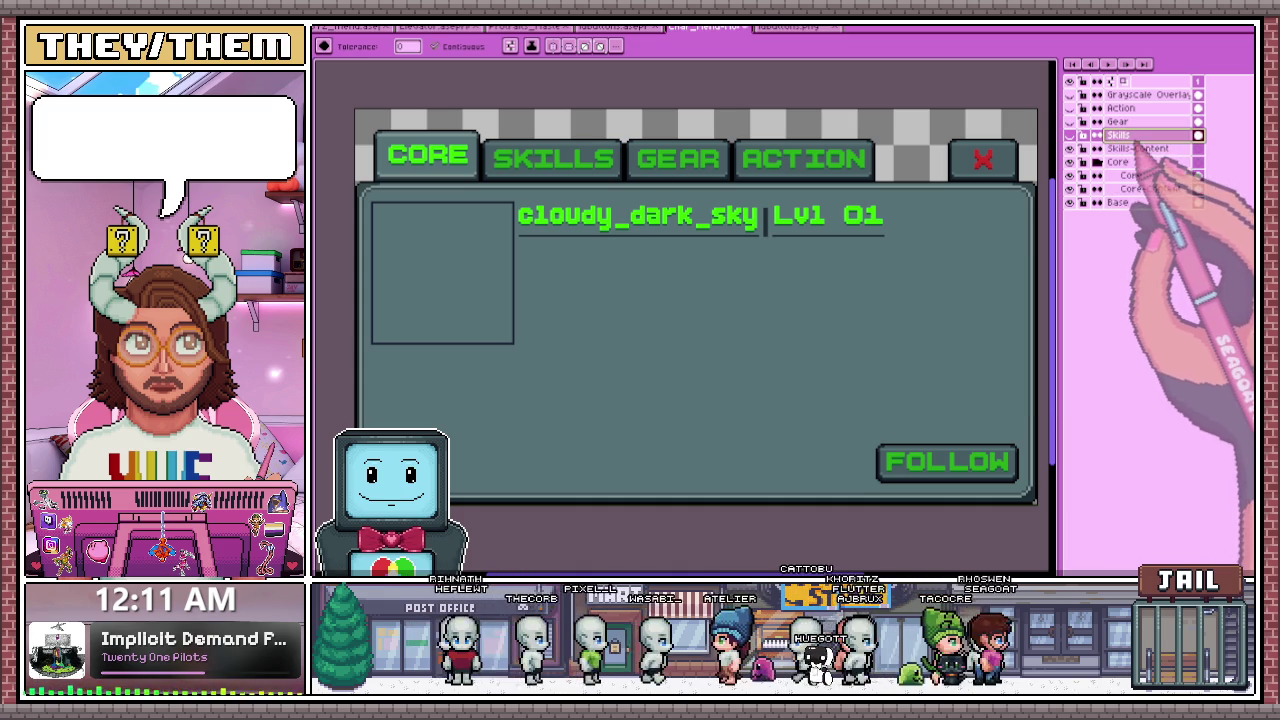
pyautogui.click(1069, 135)
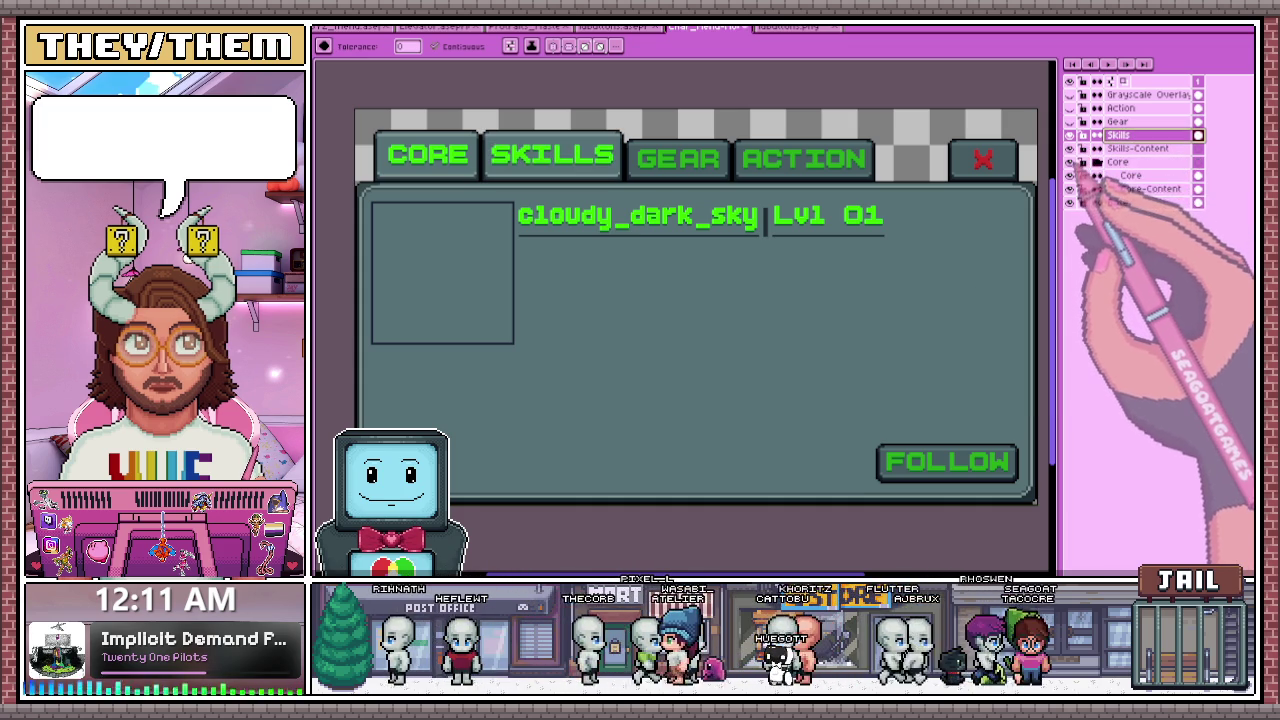
pyautogui.click(1069, 161)
pyautogui.rightClick(1130, 148)
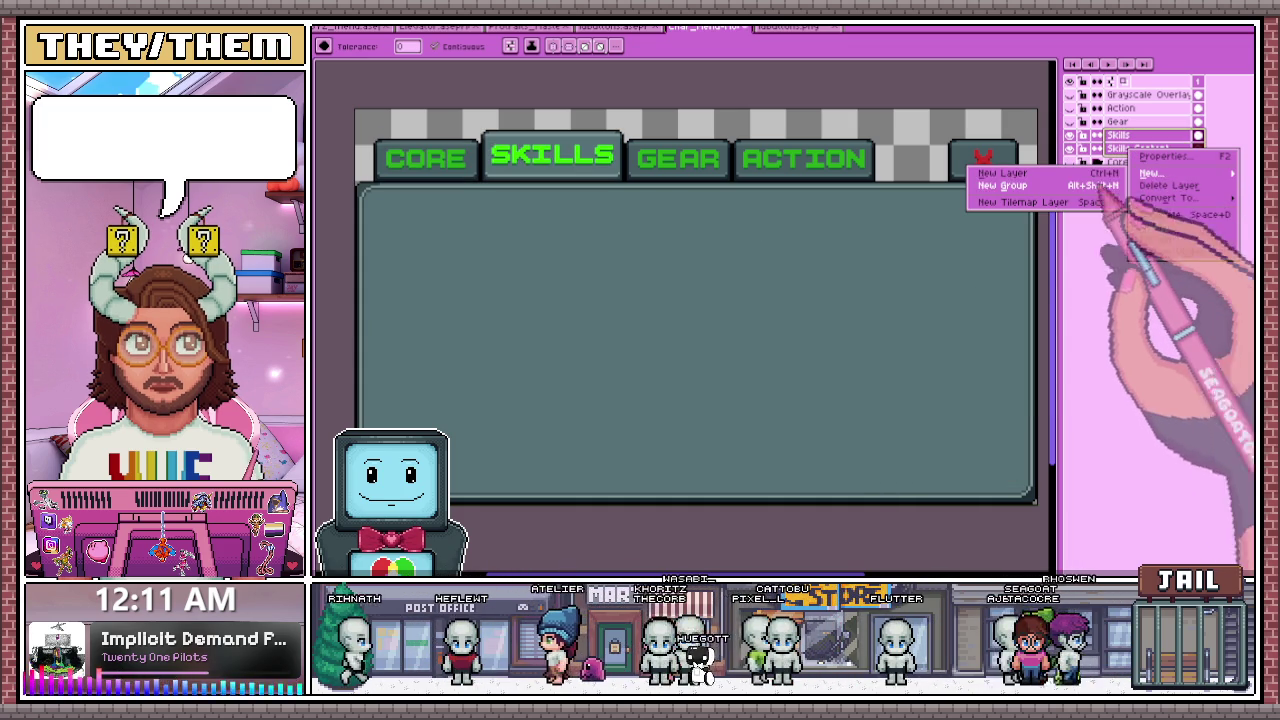
pyautogui.click(1040, 190)
pyautogui.doubleClick(1130, 135)
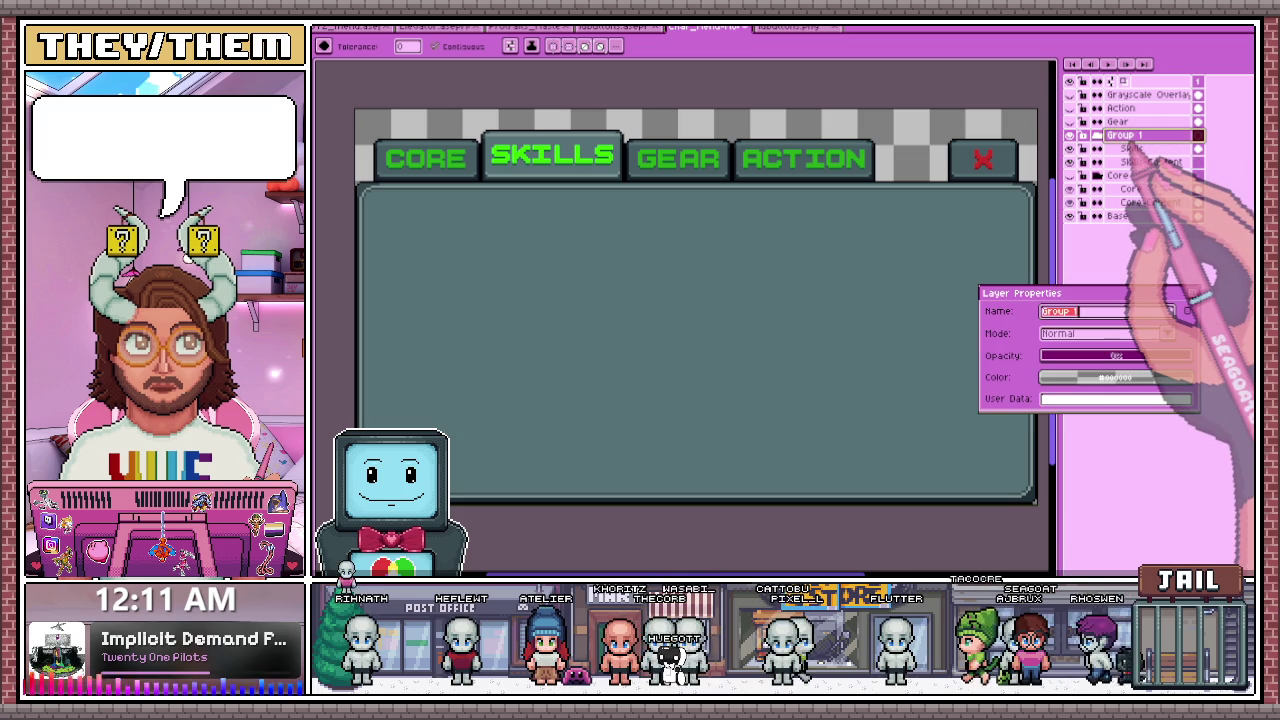
pyautogui.write('Skills')
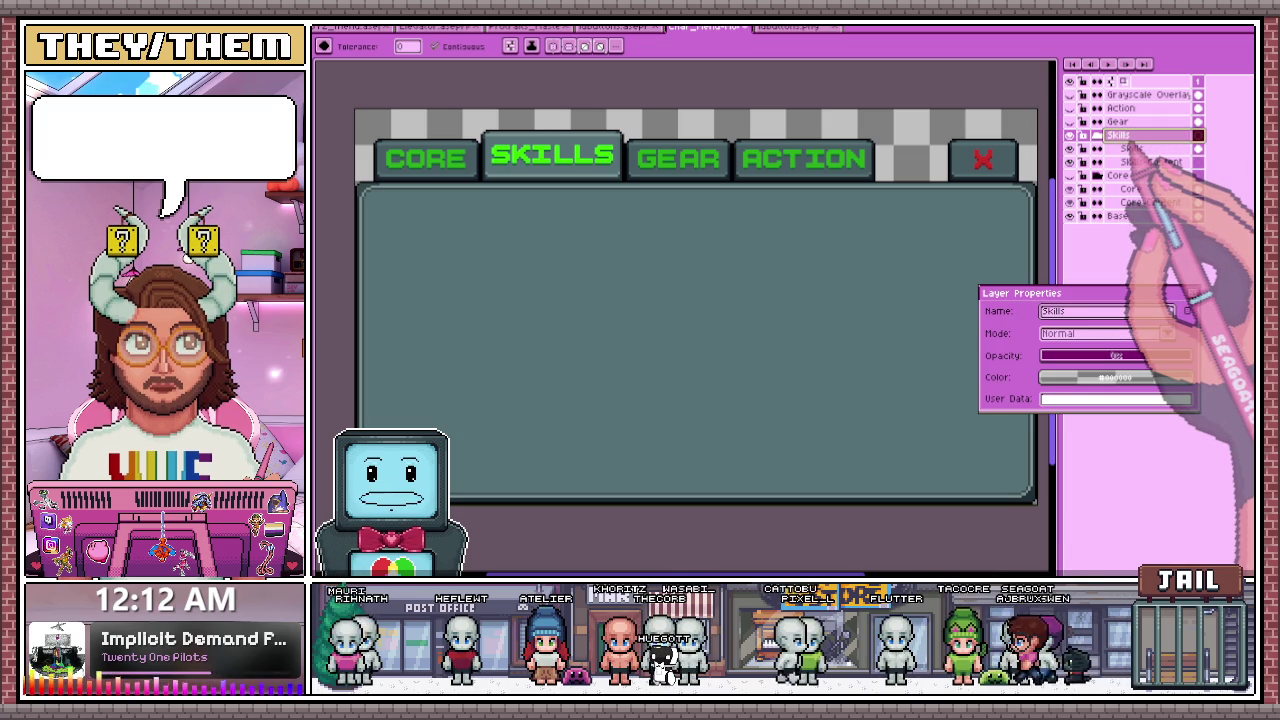
pyautogui.press('Return')
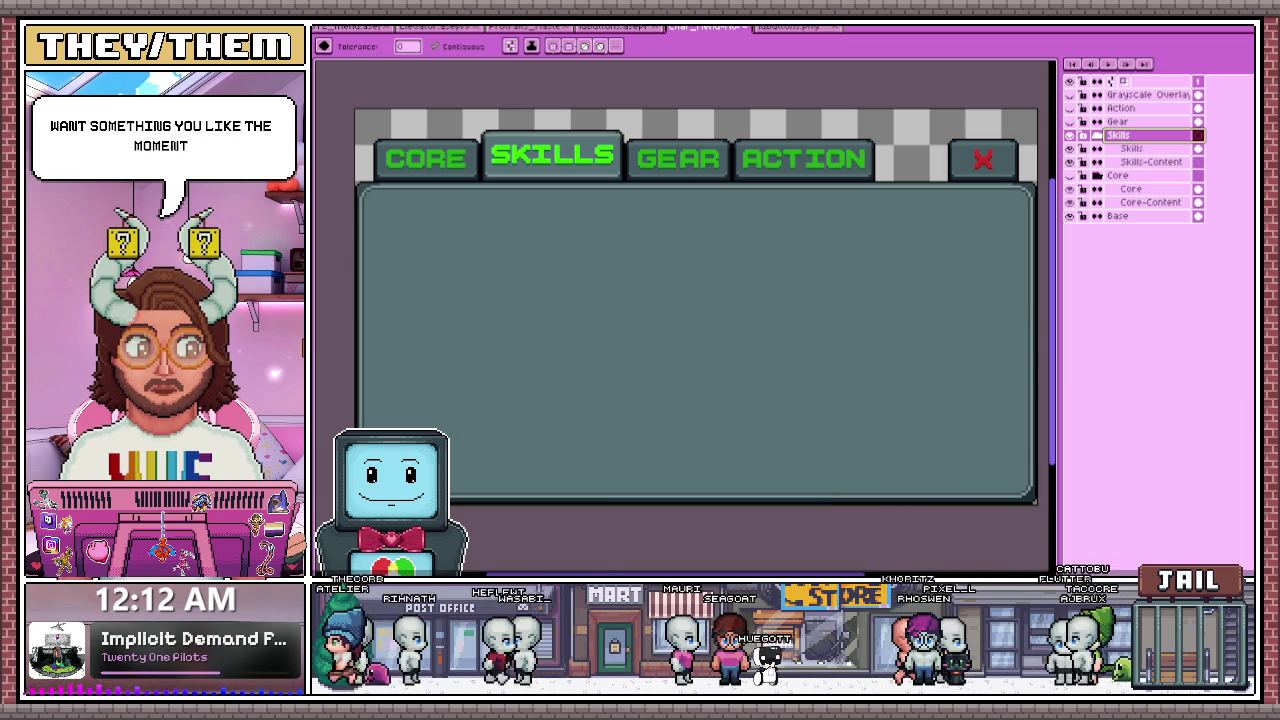
# - Switch to the USE POP title-screen image
pyautogui.scroll(-1, 714, 357)
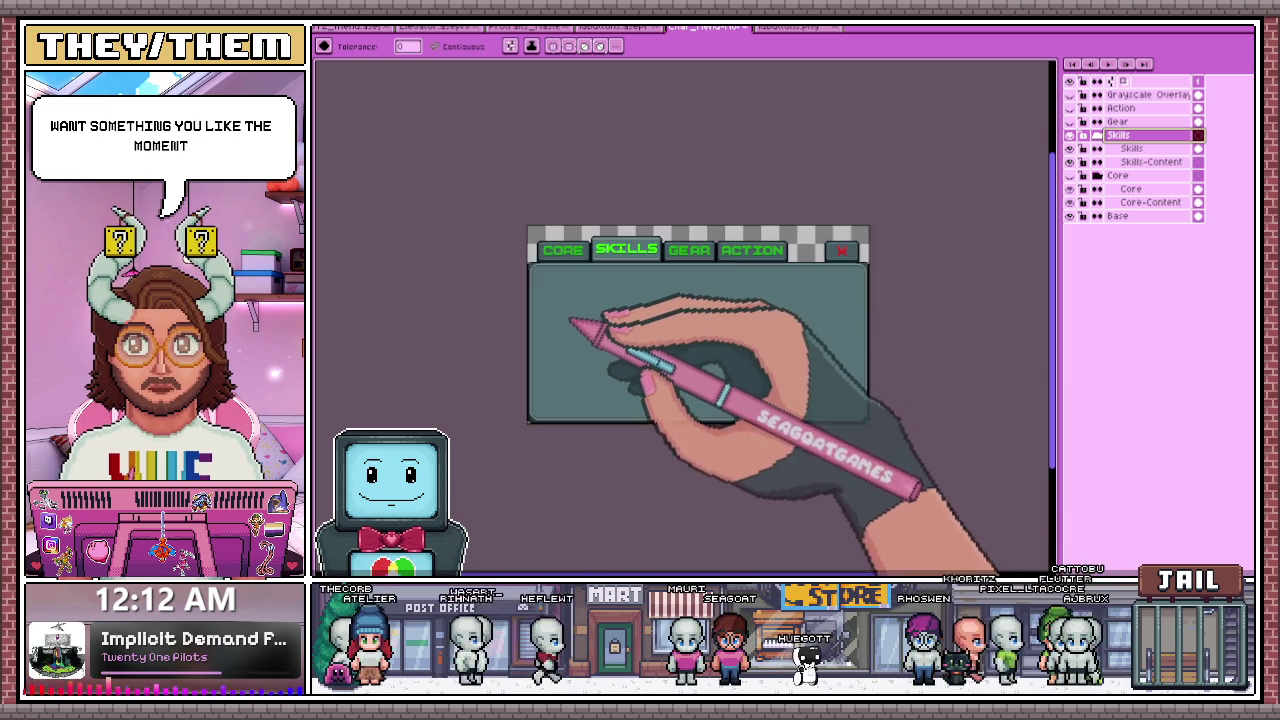
pyautogui.scroll(1, 586, 329)
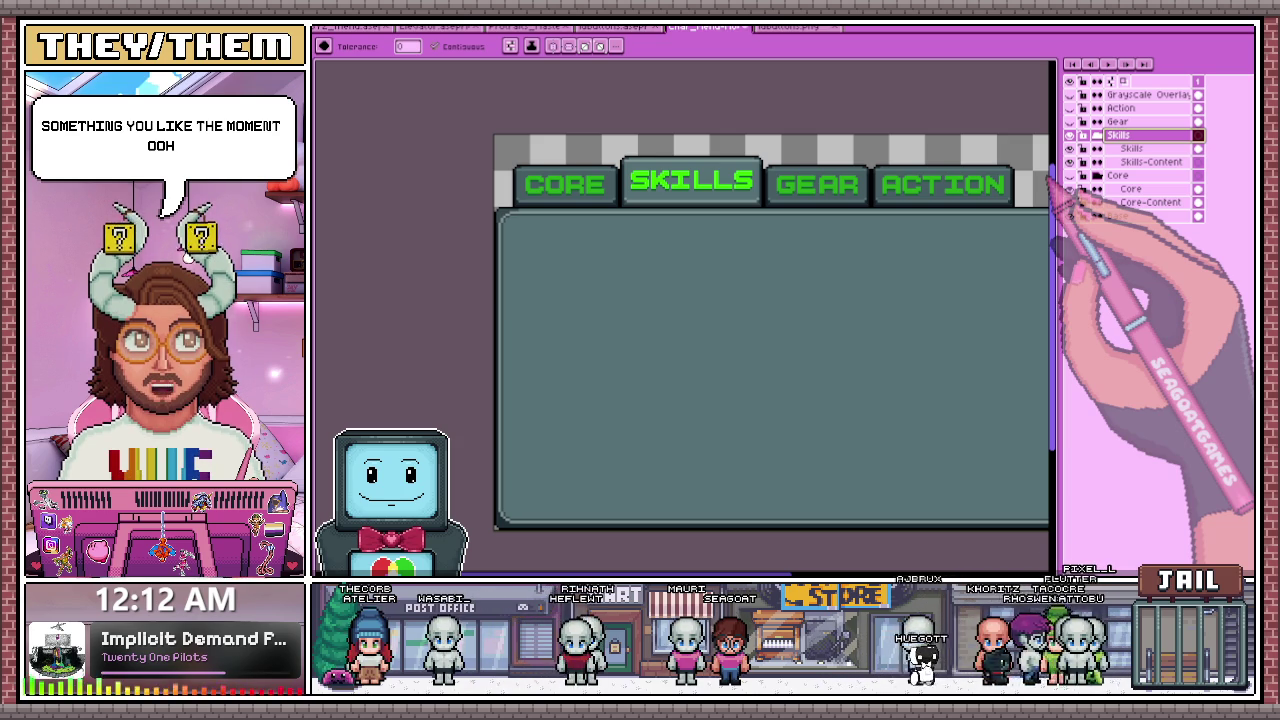
pyautogui.scroll(-1, 751, 251)
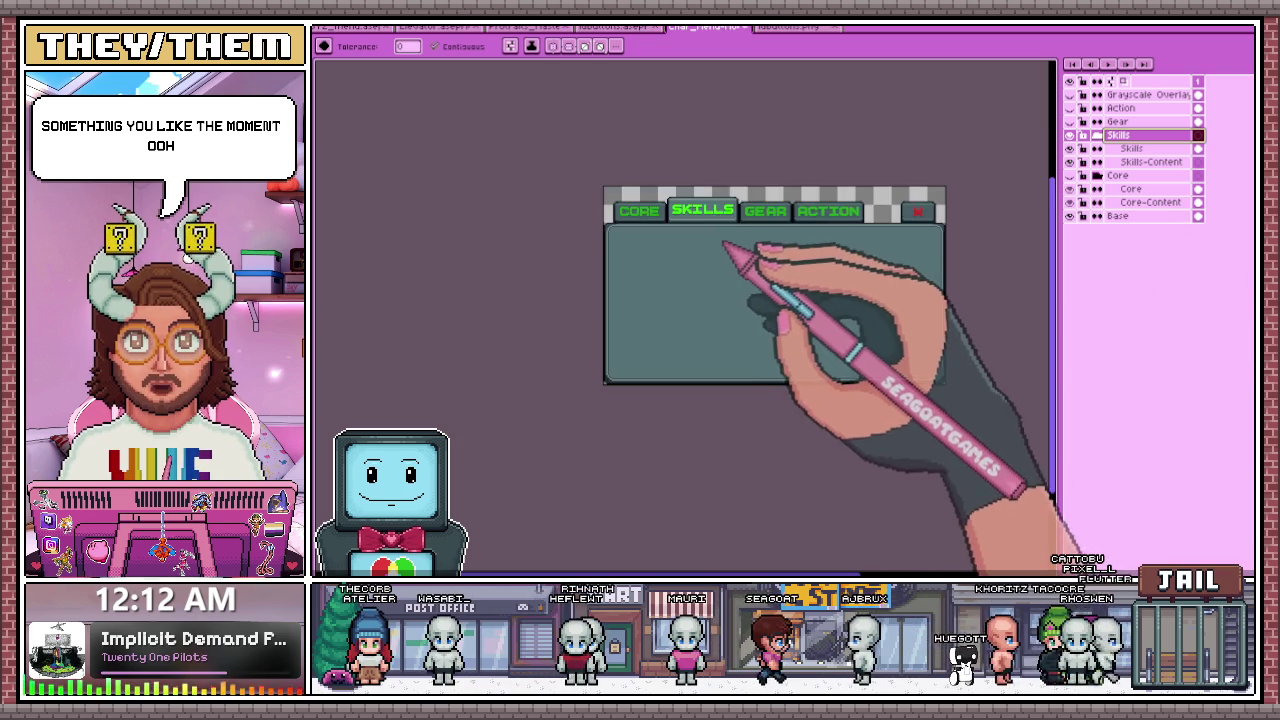
pyautogui.scroll(1, 751, 251)
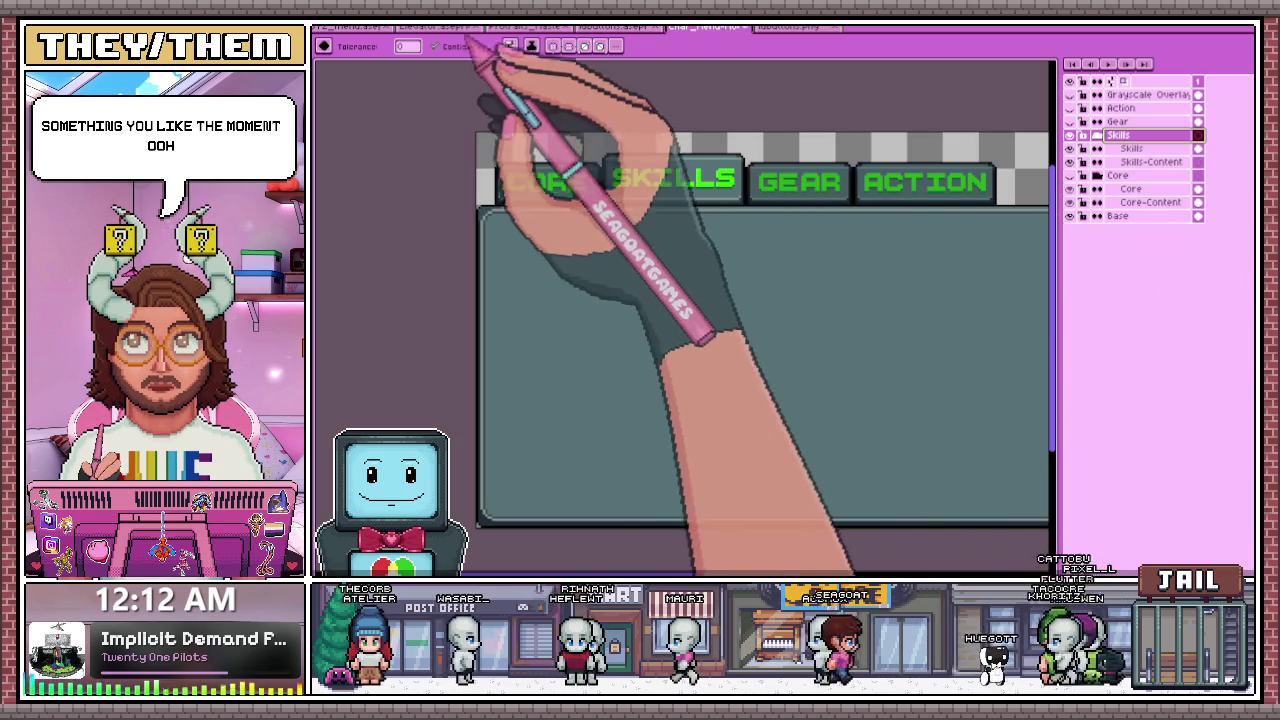
pyautogui.click(362, 30)
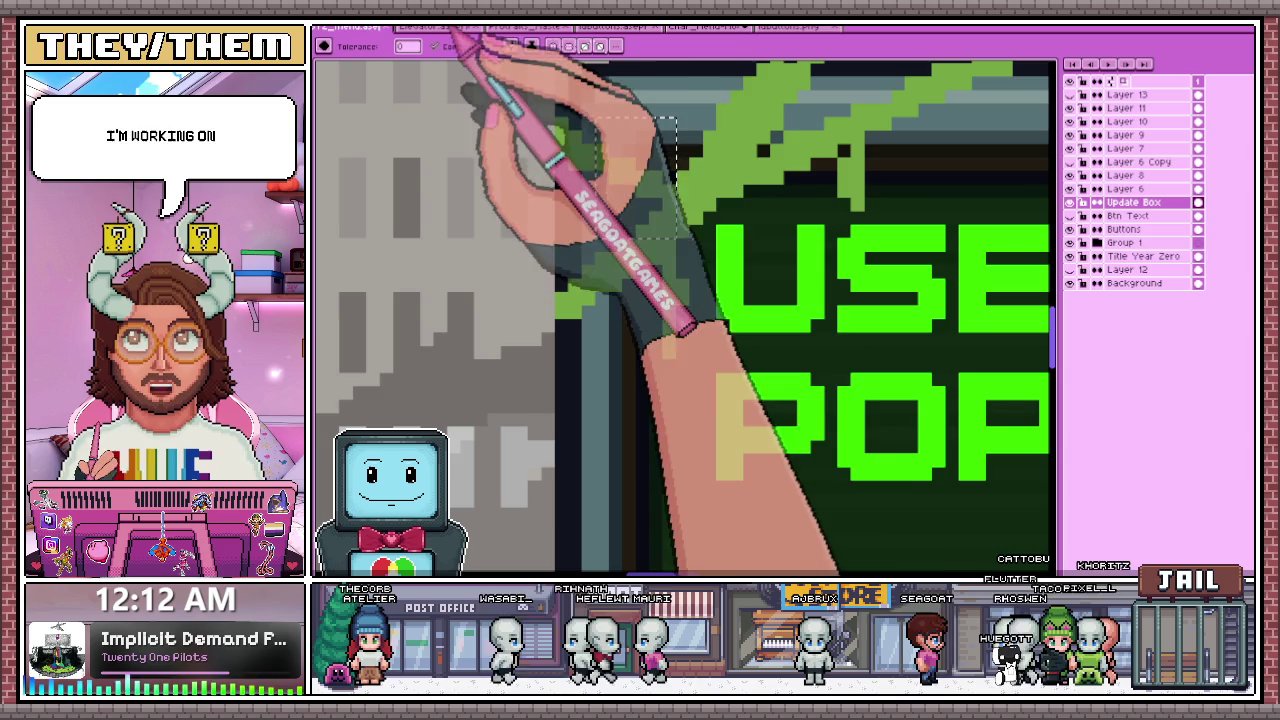
# - Pan across the character portrait artwork to inspect the portraits
pyautogui.click(525, 27)
pyautogui.scroll(-2, 628, 306)
pyautogui.scroll(1, 708, 277)
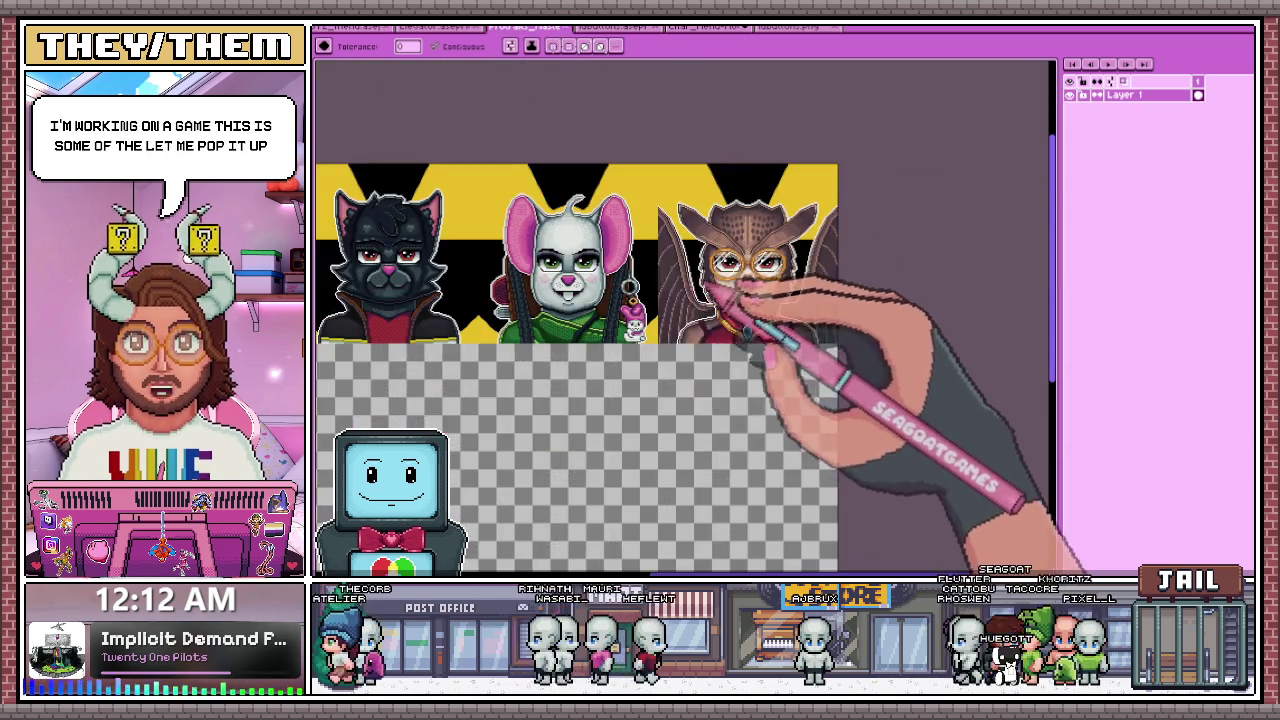
pyautogui.scroll(1, 571, 257)
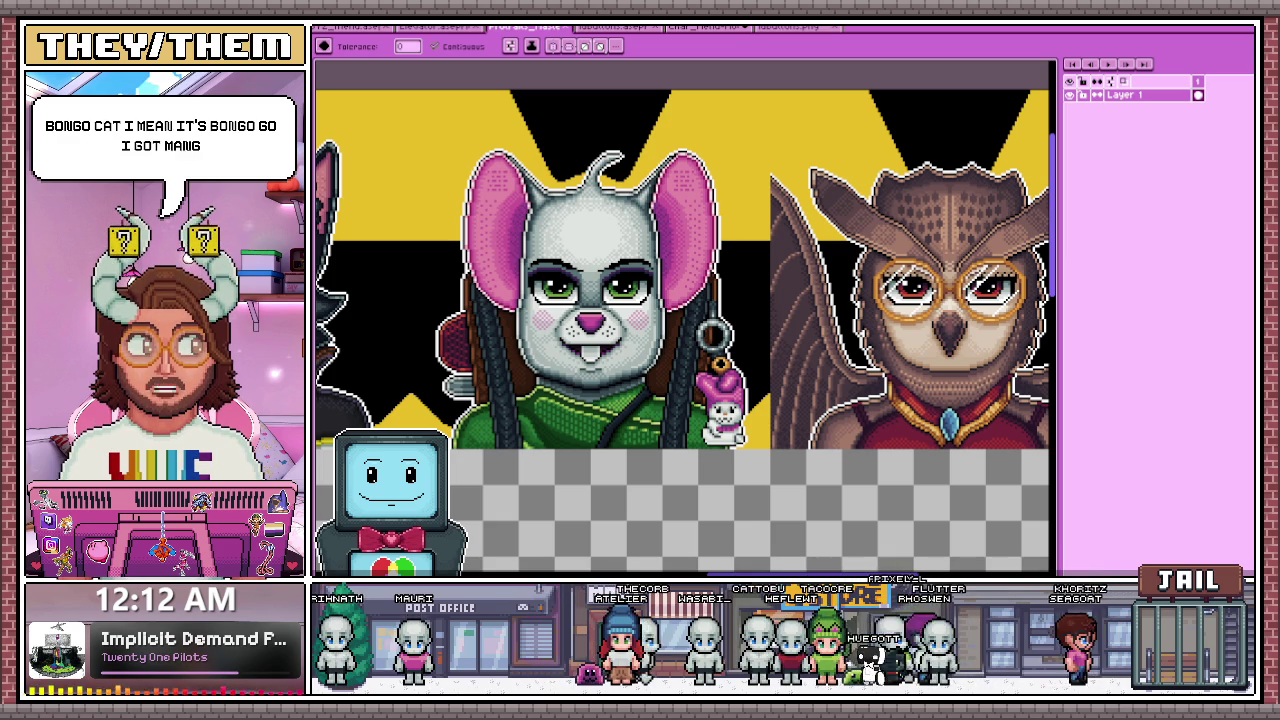
pyautogui.scroll(2, 690, 300)
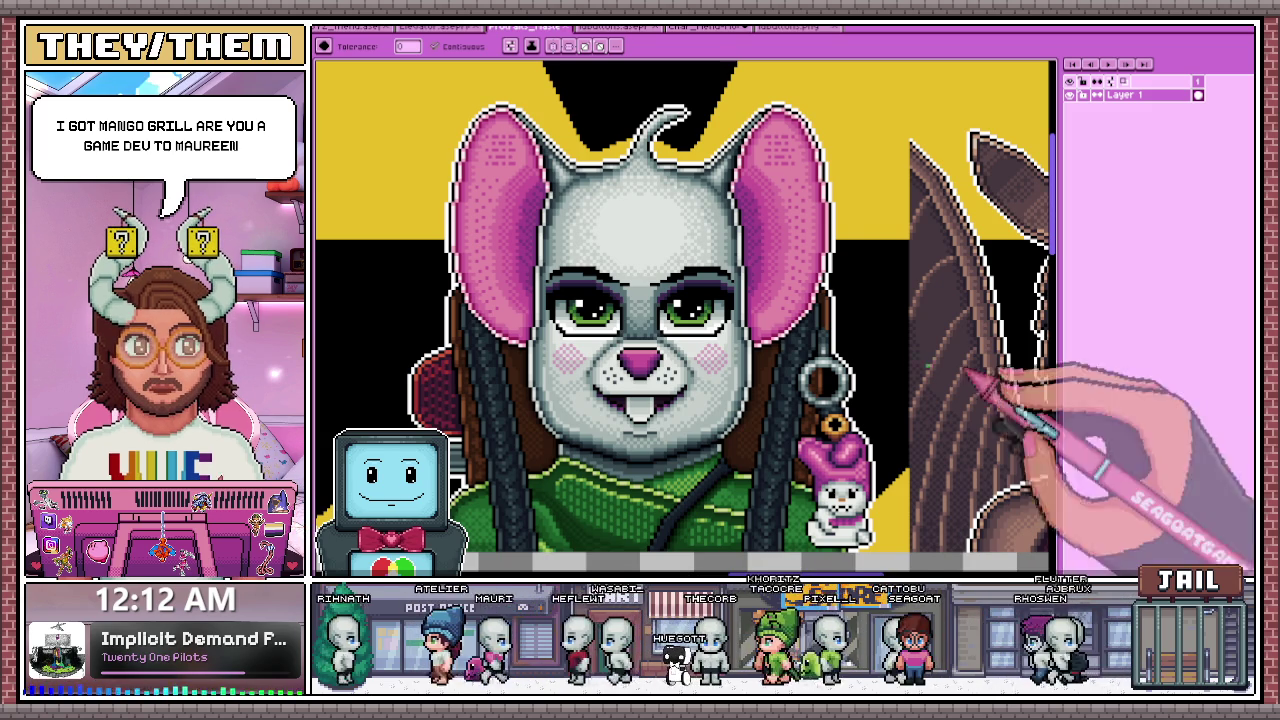
pyautogui.scroll(-1, 940, 263)
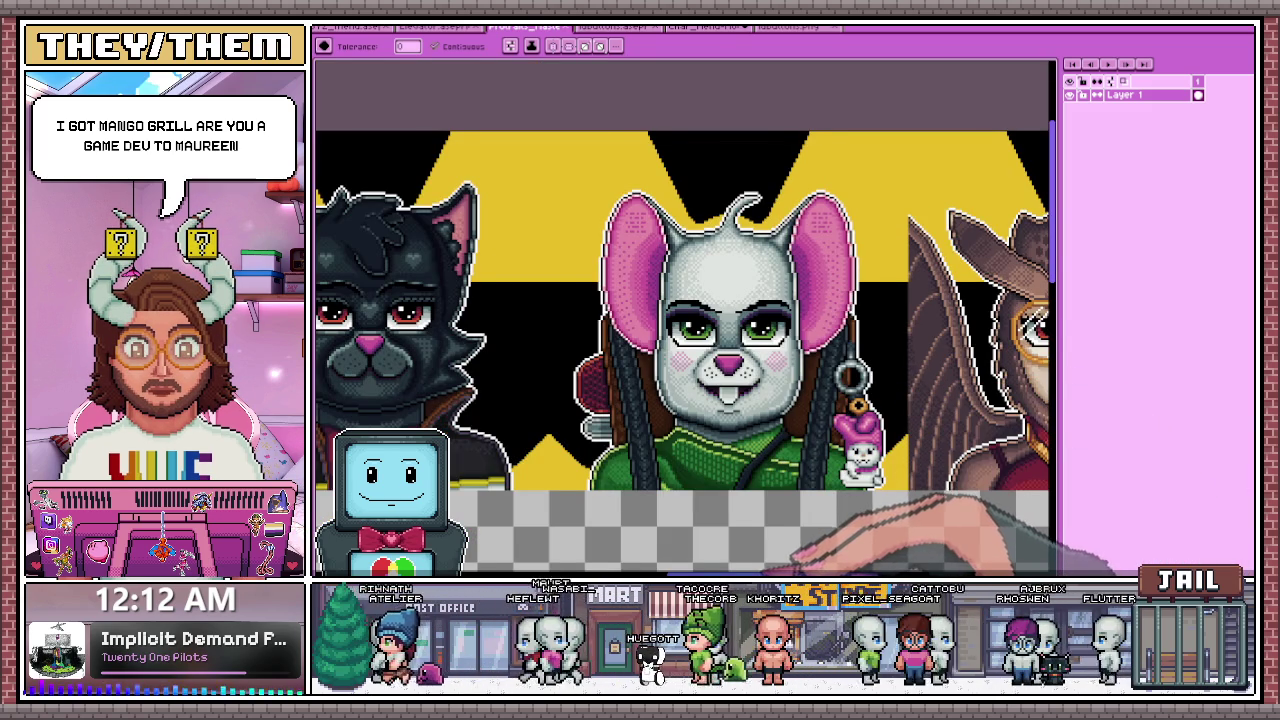
pyautogui.hscroll(5, 683, 310)
pyautogui.hscroll(-2, 683, 310)
pyautogui.hscroll(-2, 683, 310)
pyautogui.hscroll(-3, 683, 310)
pyautogui.hscroll(-1, 683, 310)
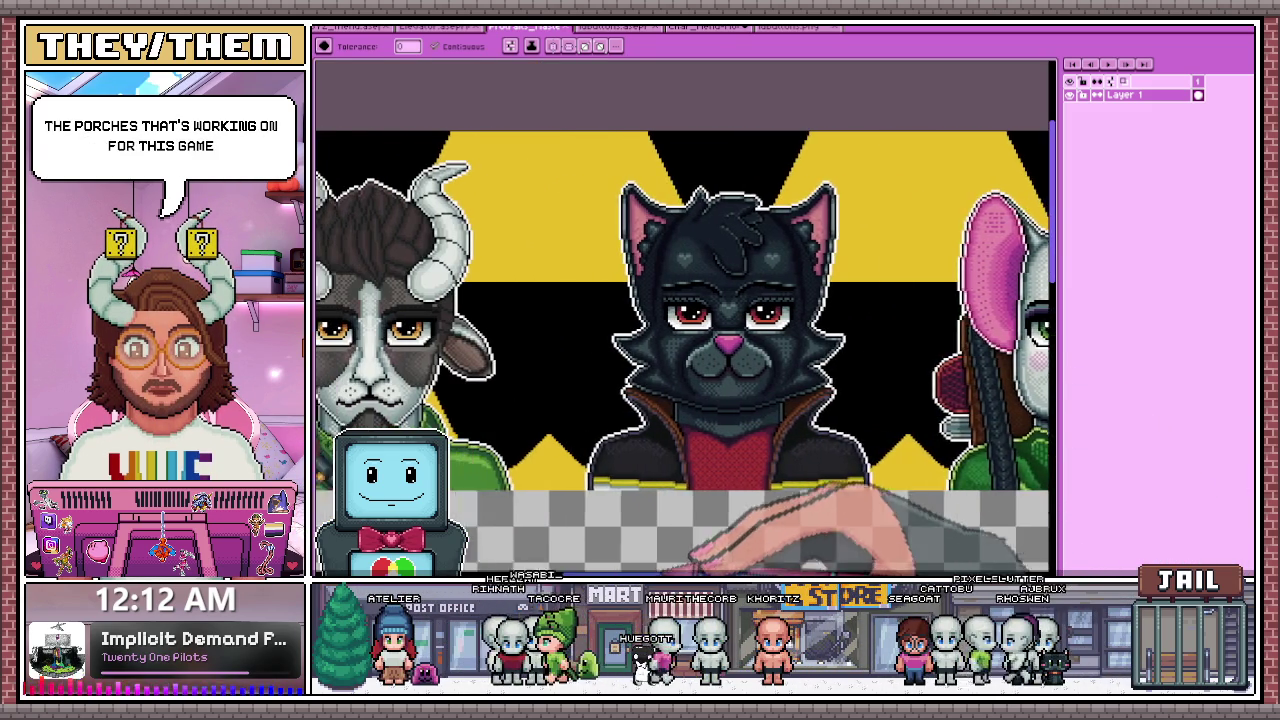
pyautogui.hscroll(-2, 683, 353)
pyautogui.hscroll(-2, 683, 353)
pyautogui.hscroll(-2, 683, 353)
pyautogui.hscroll(-1, 683, 353)
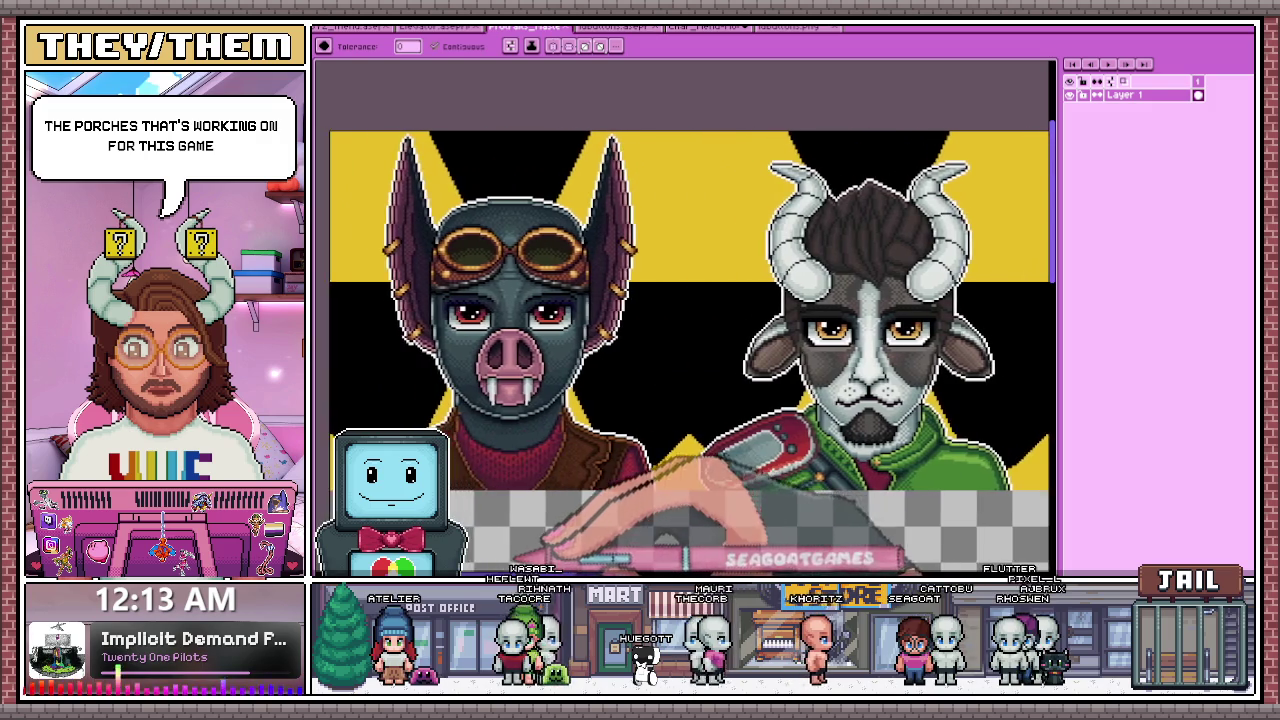
pyautogui.hscroll(-2, 683, 353)
pyautogui.hscroll(-2, 683, 353)
pyautogui.hscroll(4, 683, 353)
pyautogui.hscroll(5, 683, 353)
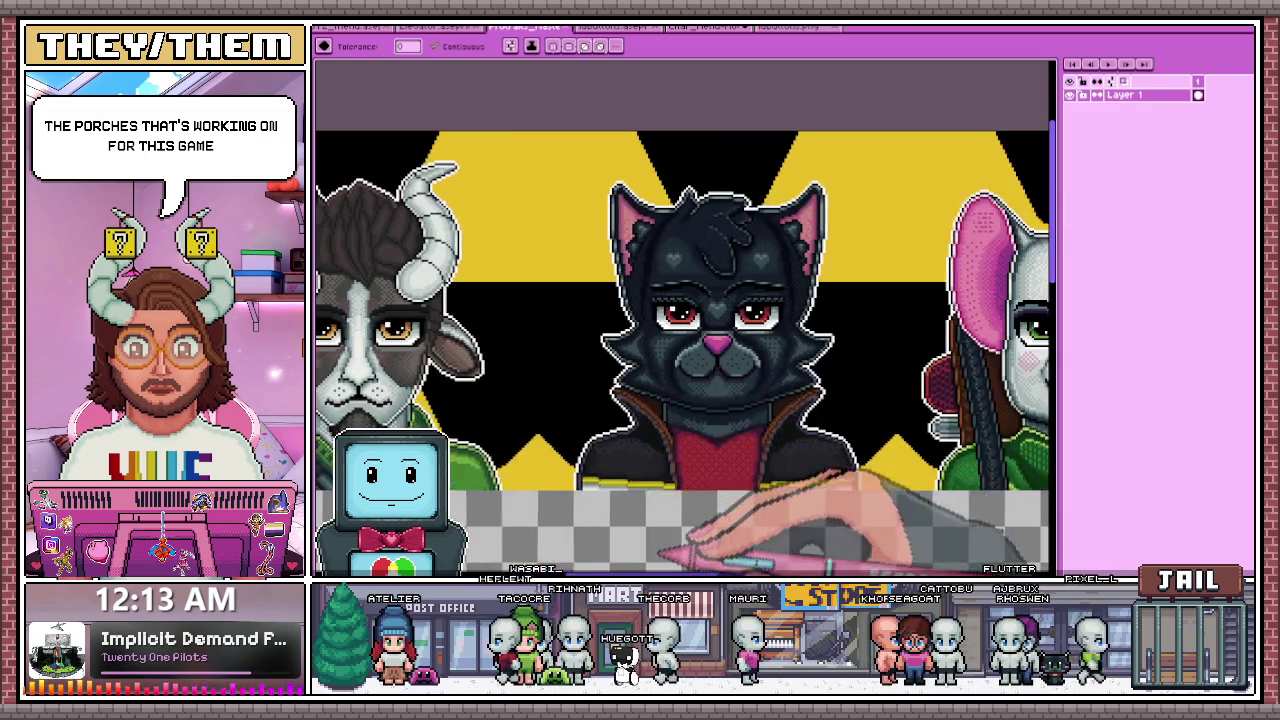
pyautogui.hscroll(5, 683, 353)
pyautogui.hscroll(2, 683, 353)
pyautogui.hscroll(2, 683, 353)
pyautogui.hscroll(1, 683, 353)
pyautogui.hscroll(-1, 683, 353)
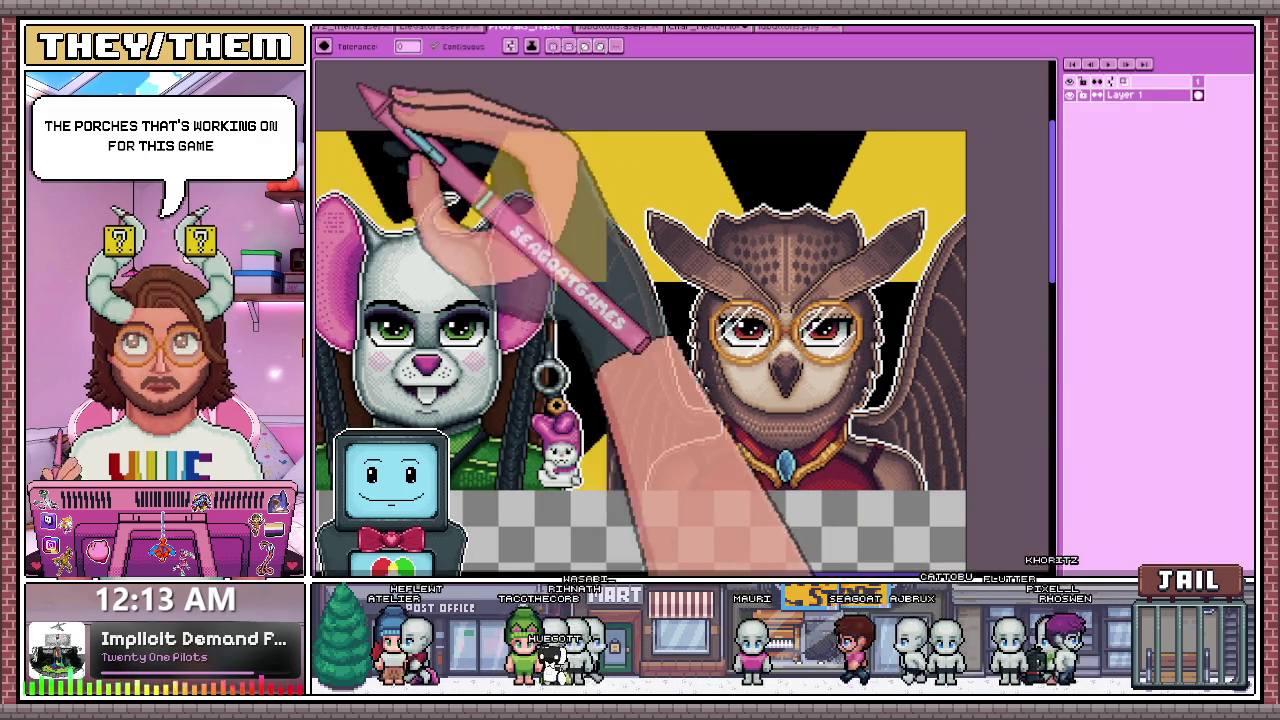
# - Return to the CORE/SKILLS/GEAR/ACTION menu mockup document
pyautogui.click(705, 27)
pyautogui.scroll(-1, 700, 330)
pyautogui.scroll(2, 700, 330)
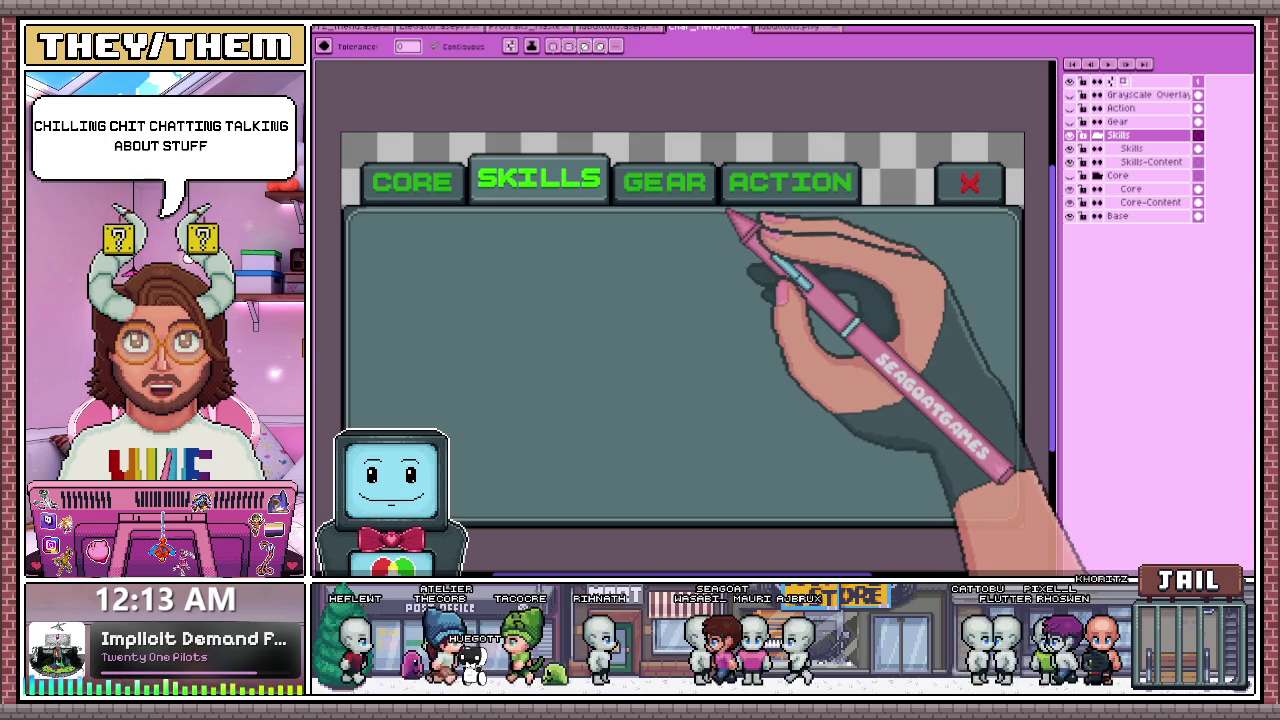
# - Glance at the button-states sprite sheet, then return to the menu mockup layout
pyautogui.click(795, 27)
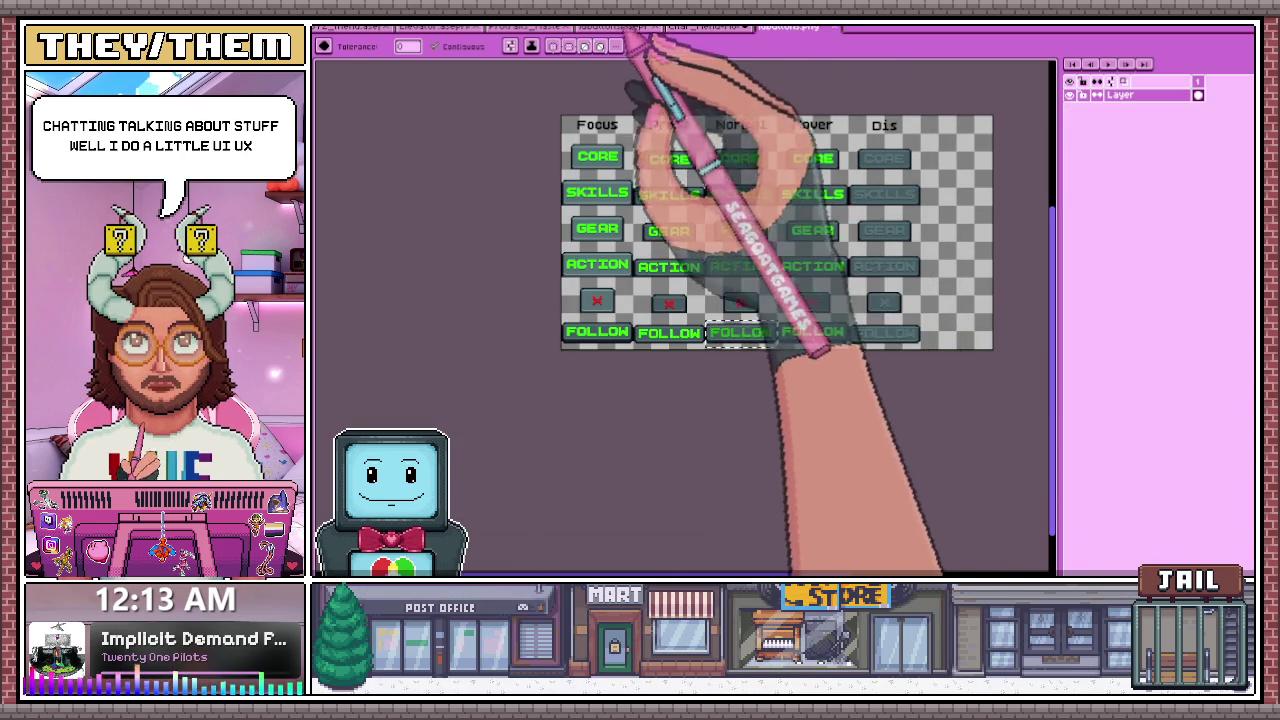
pyautogui.click(700, 27)
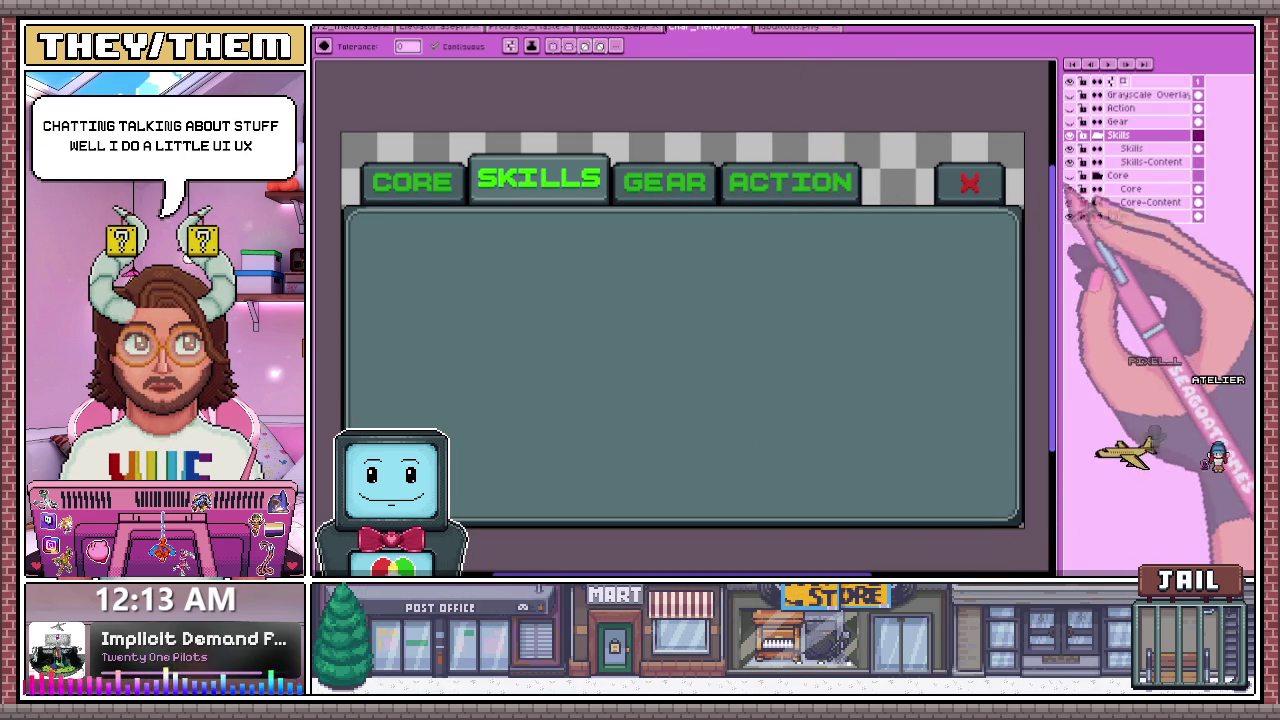
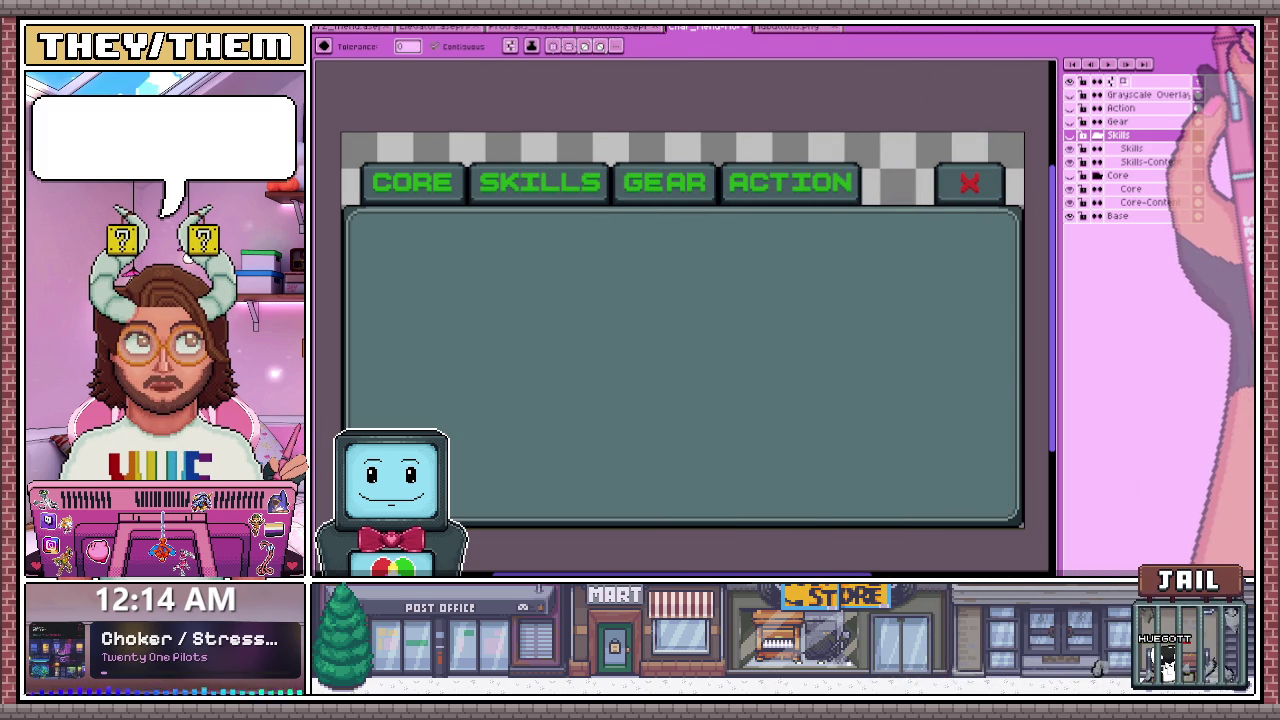
# - Toggle the Skills group's visibility and pan the canvas to inspect the tab row
pyautogui.click(1070, 135)
pyautogui.click(1070, 135)
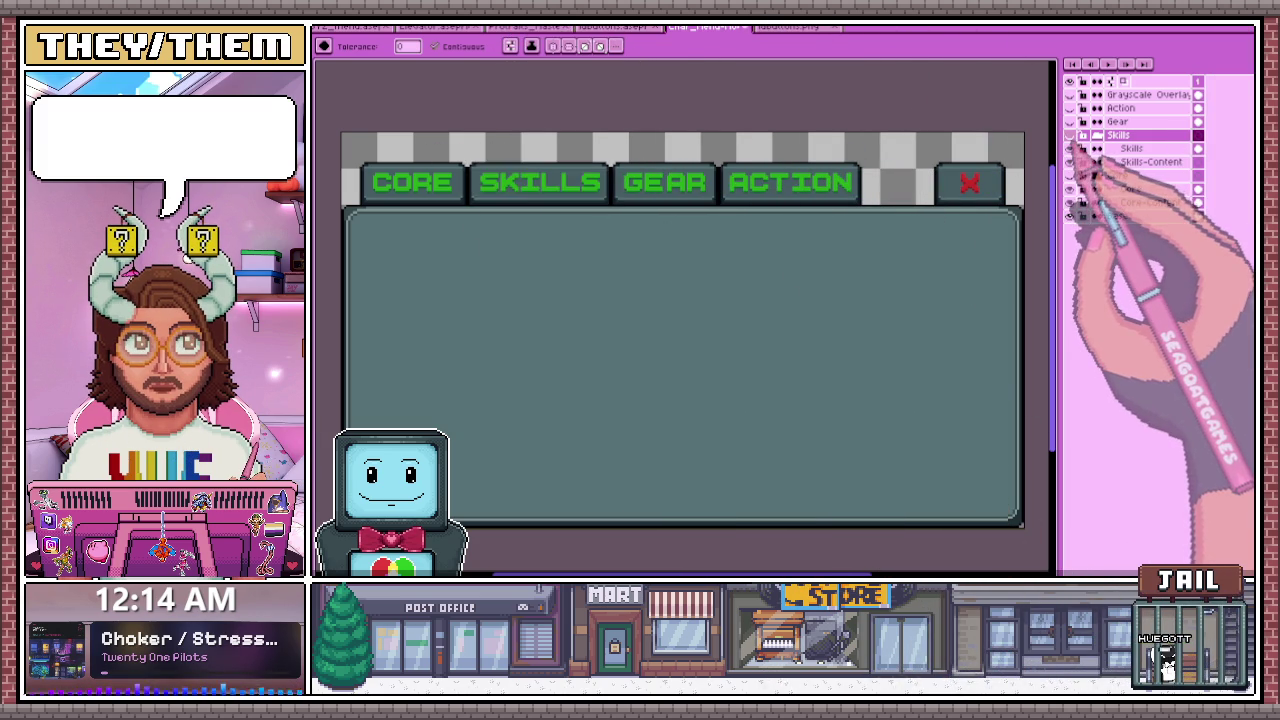
pyautogui.click(1070, 135)
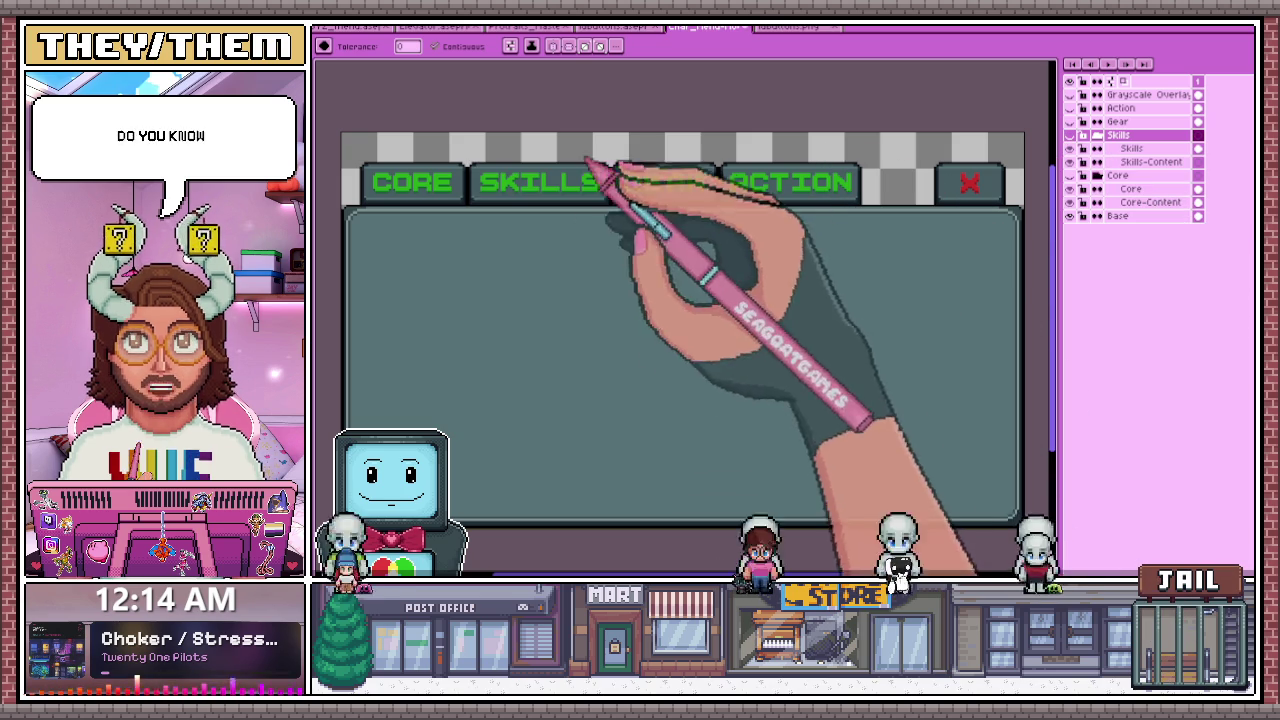
pyautogui.scroll(-3, 829, 271)
pyautogui.scroll(2, 834, 271)
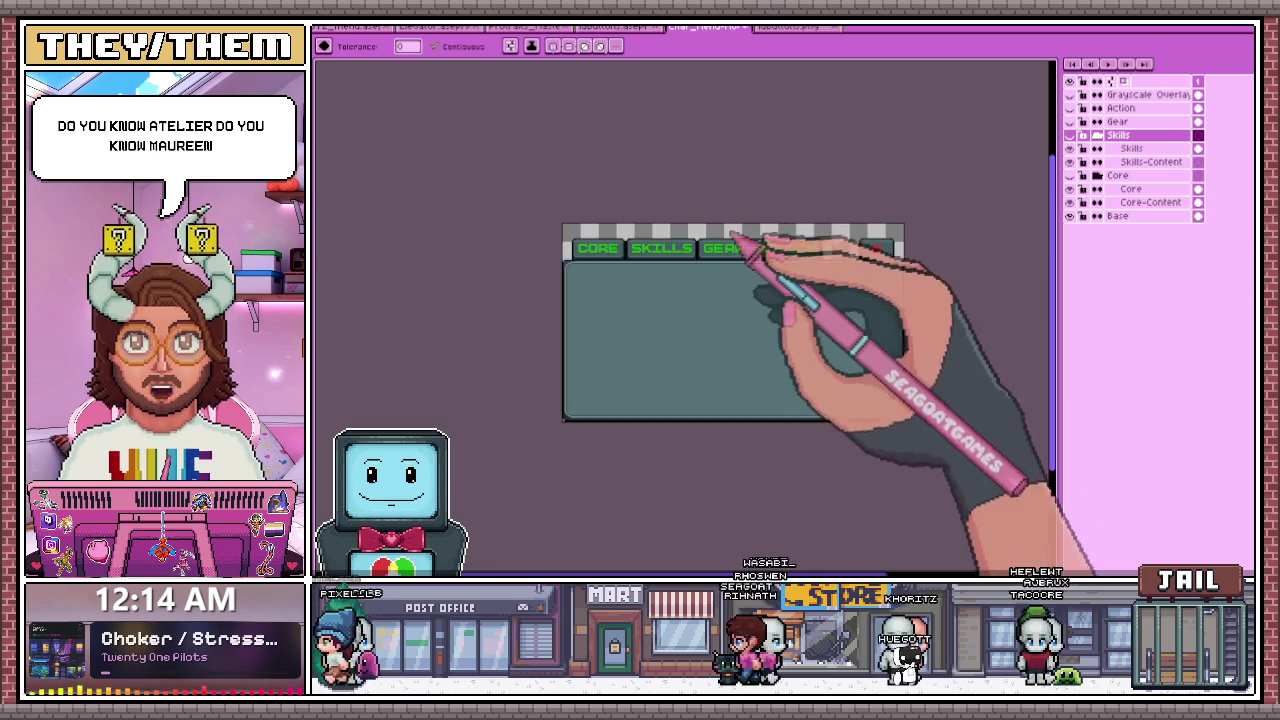
pyautogui.scroll(2, 780, 250)
pyautogui.moveTo(694, 337); pyautogui.dragTo(800, 300)
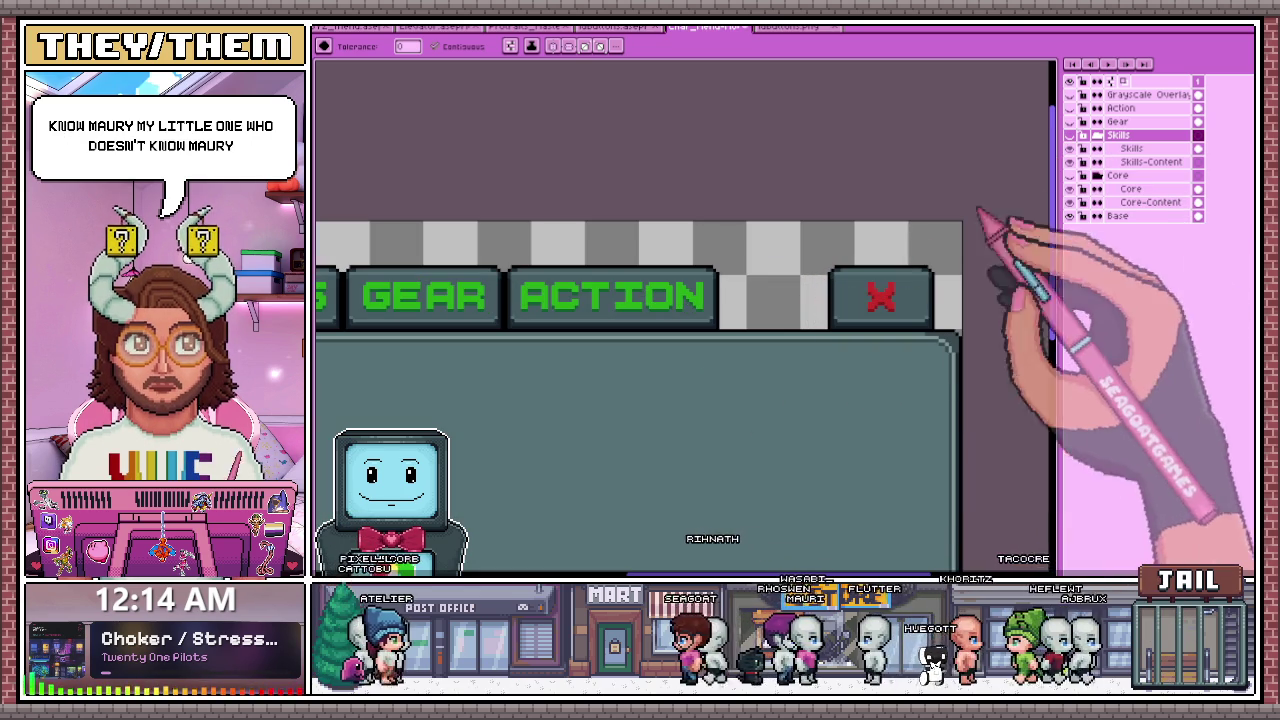
pyautogui.scroll(-3, 1006, 214)
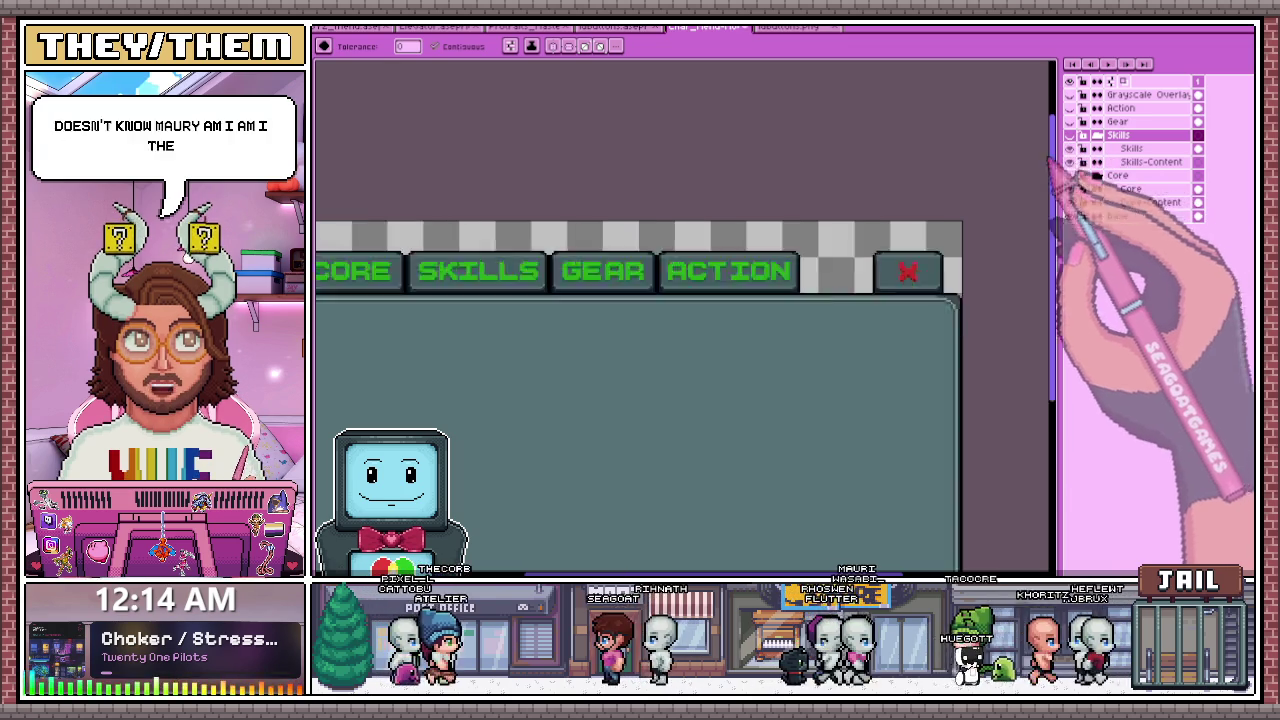
# - Hide the Skills layers again so GEAR stands out as the active tab
pyautogui.click(1069, 134)
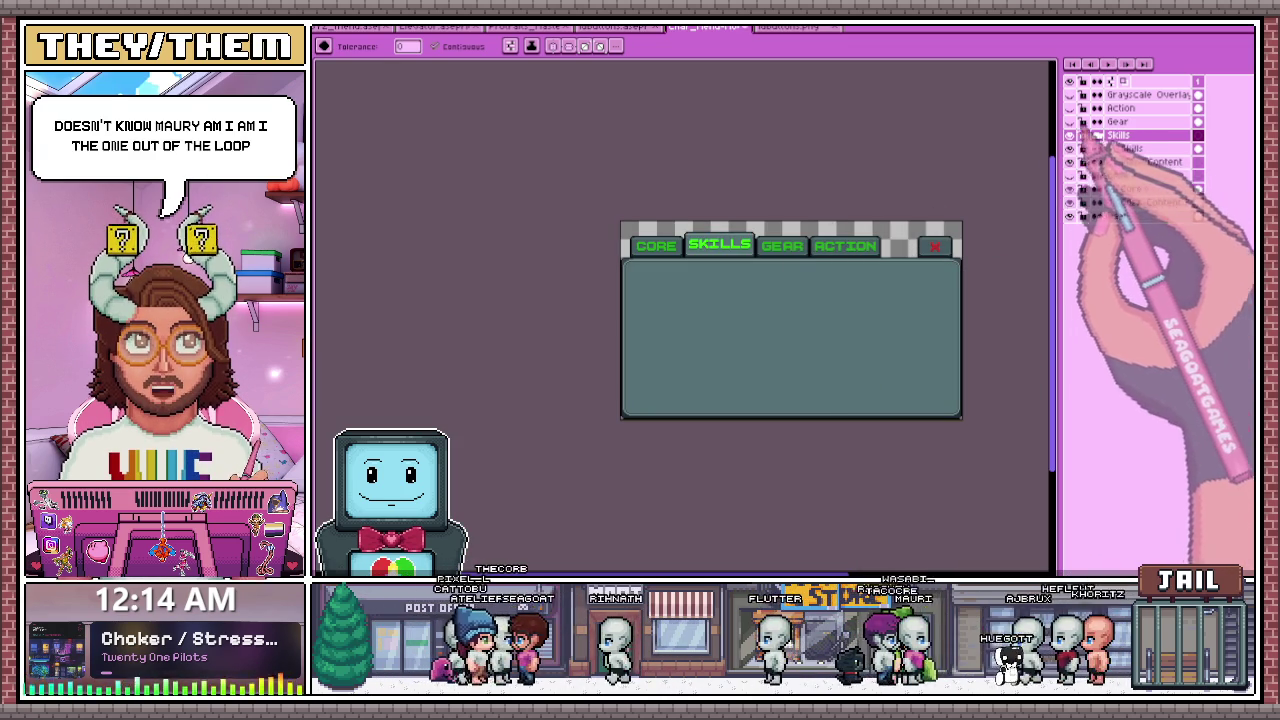
pyautogui.click(1069, 134)
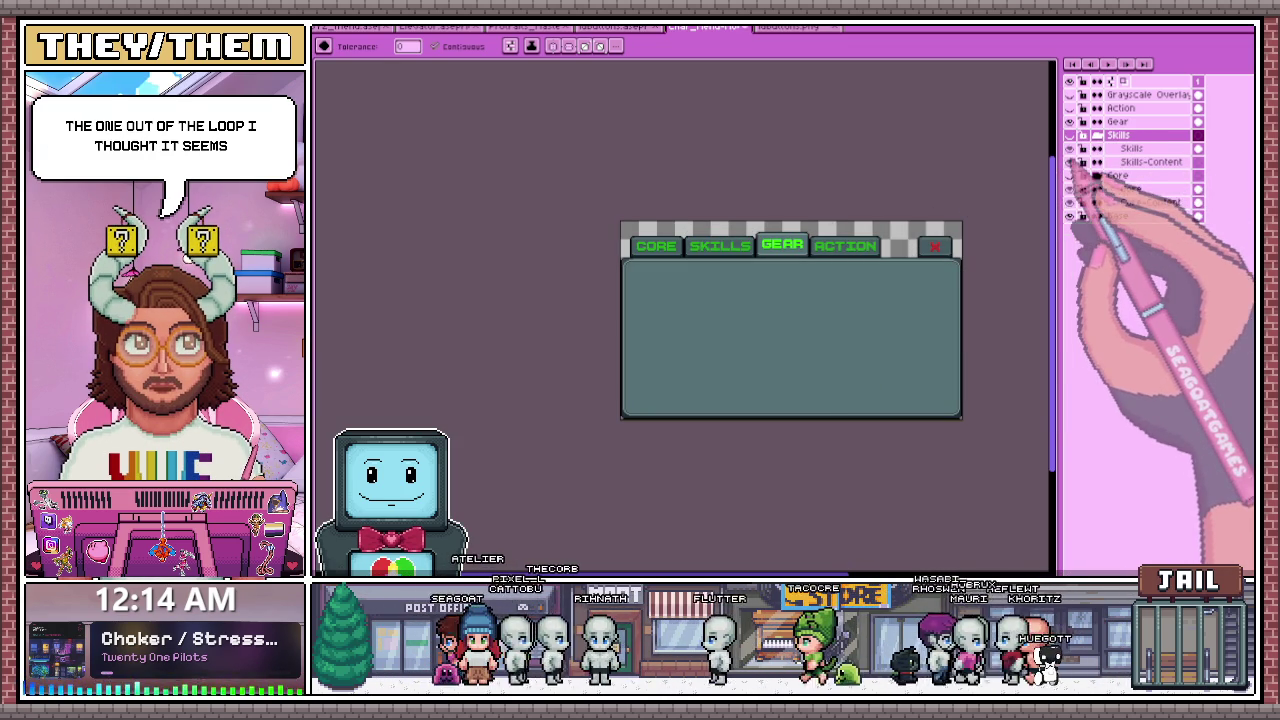
pyautogui.scroll(-2, 760, 280)
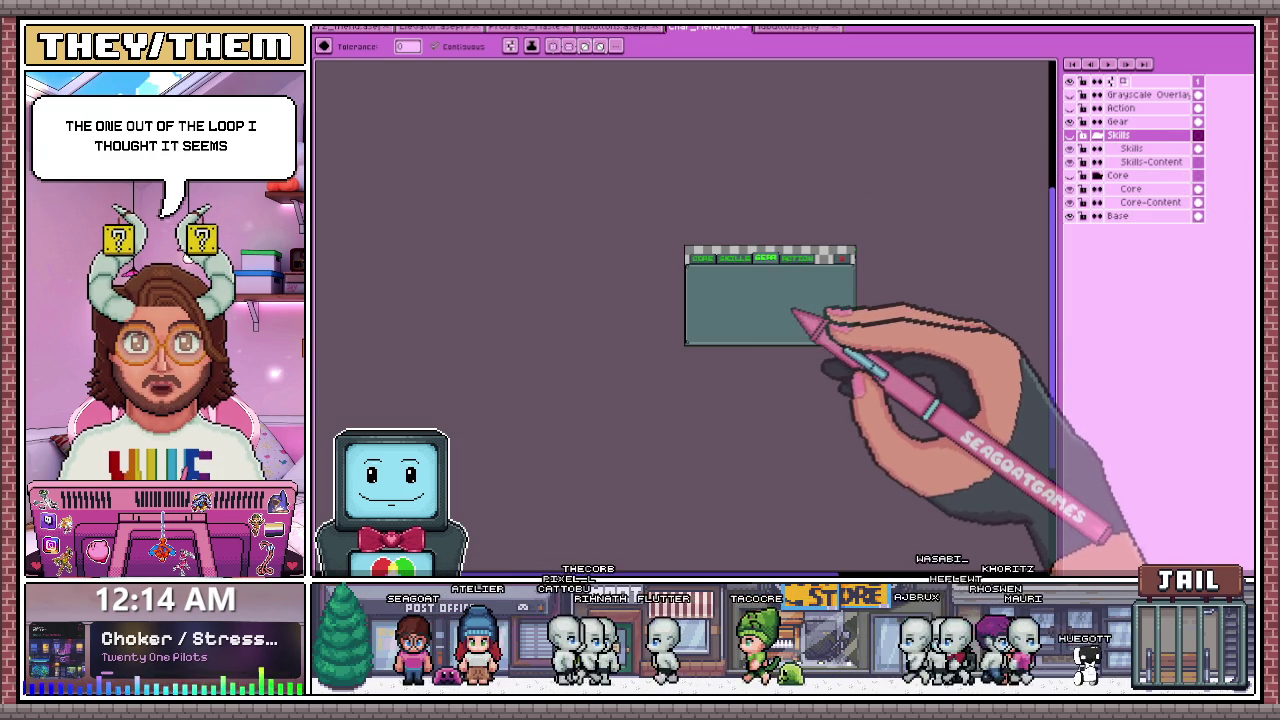
pyautogui.scroll(-2, 800, 318)
pyautogui.scroll(3, 828, 318)
pyautogui.scroll(2, 729, 205)
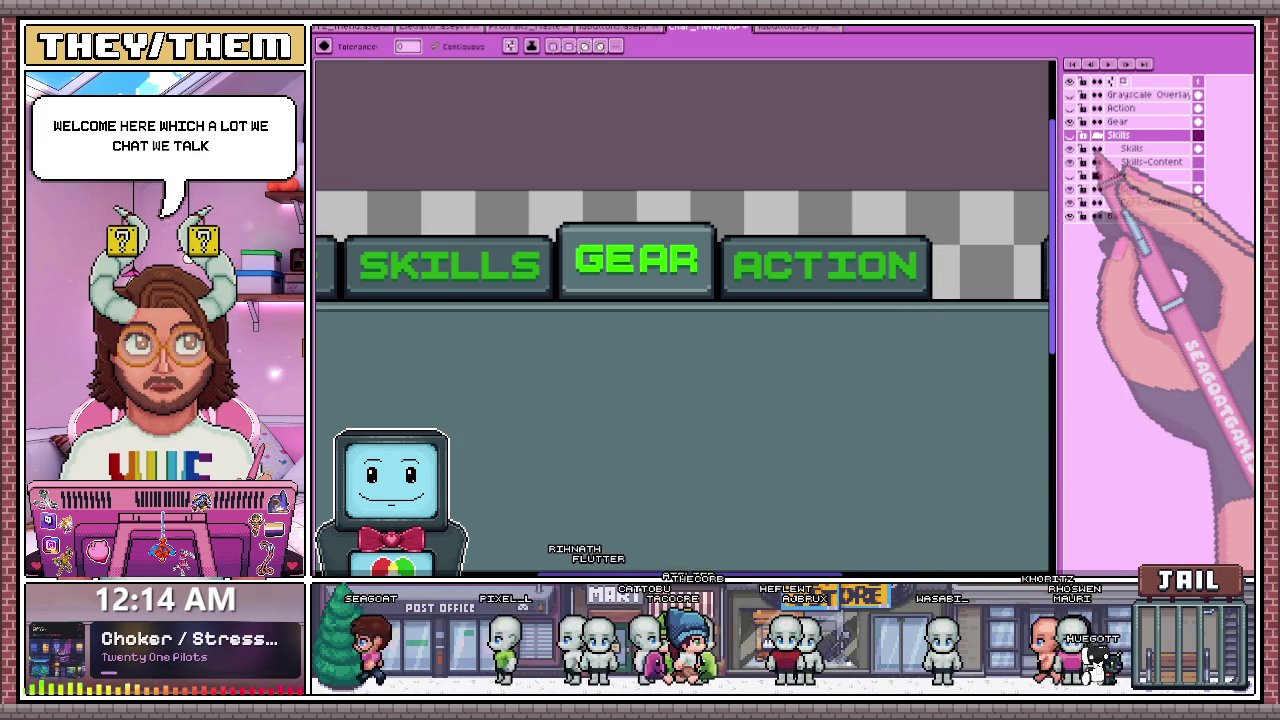
# - Add a new layer beside Gear and name it Gear-Content
pyautogui.click(1118, 122)
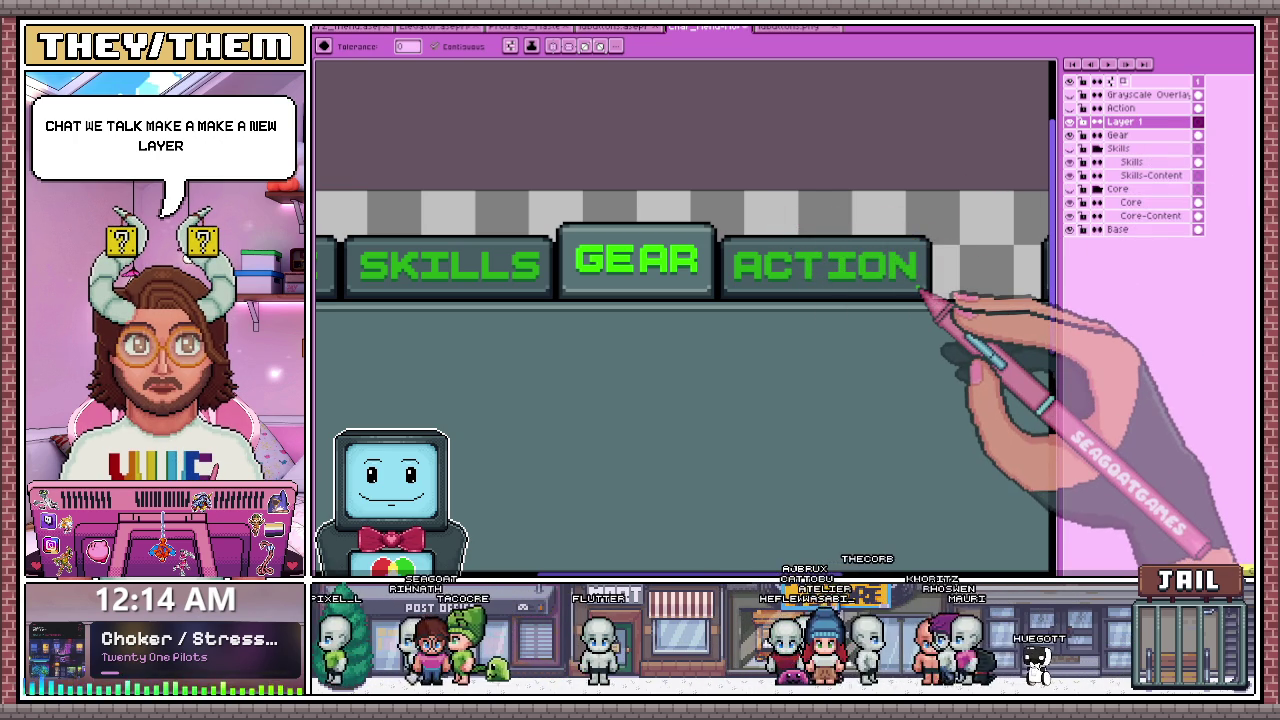
pyautogui.doubleClick(1128, 121)
pyautogui.write('Gear')
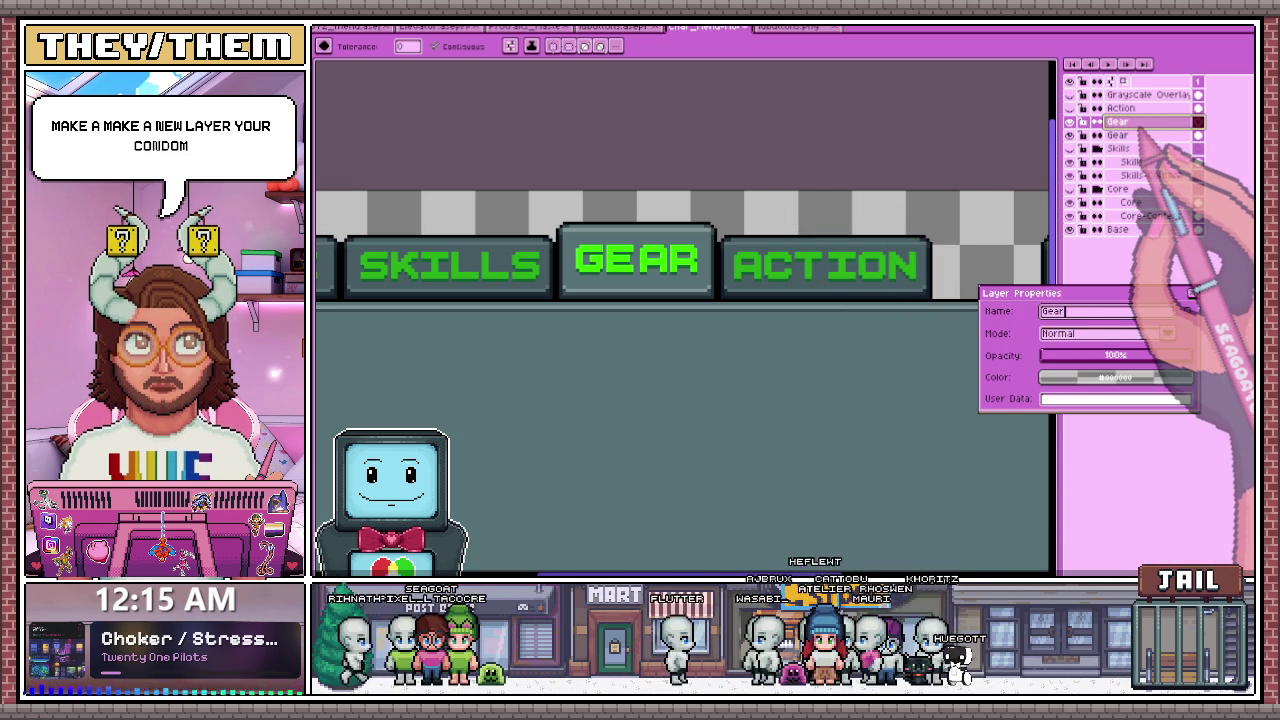
pyautogui.write('ent')
pyautogui.press('Return')
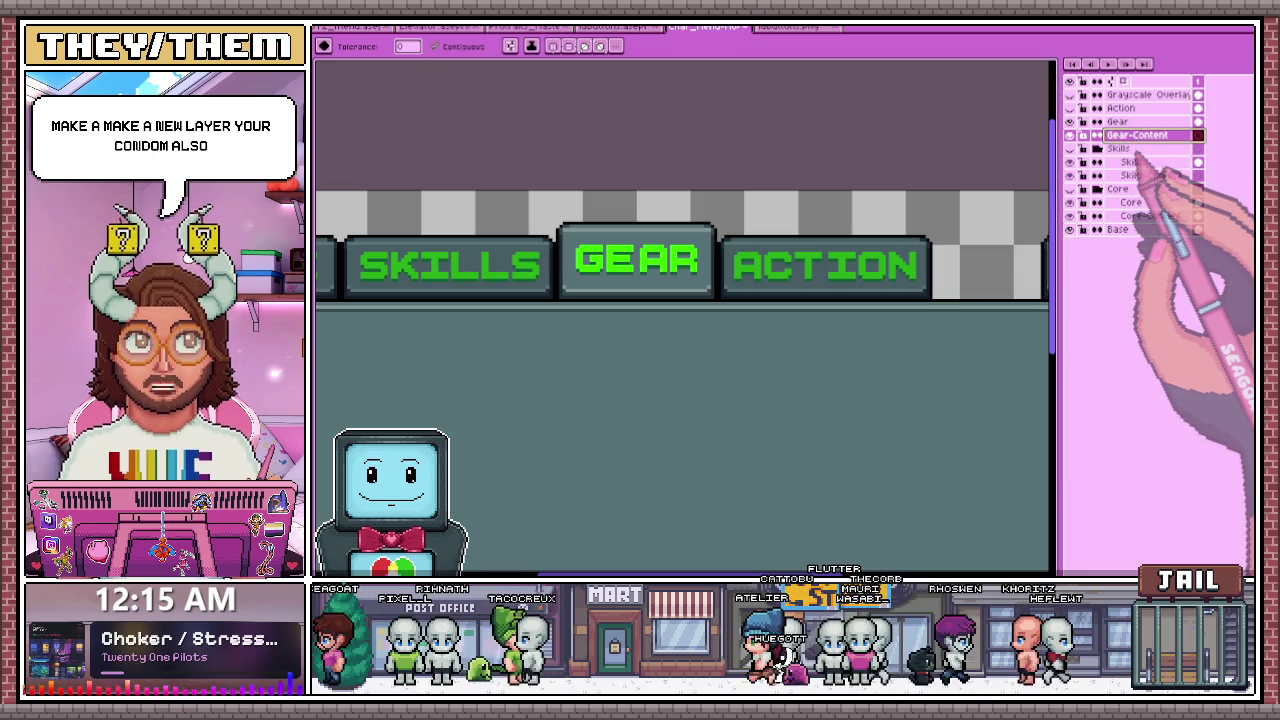
# - Move Gear-Content below Gear, group both layers, and toggle Gear's visibility to compare
pyautogui.moveTo(1140, 121); pyautogui.dragTo(1143, 134)
pyautogui.rightClick(1140, 128)
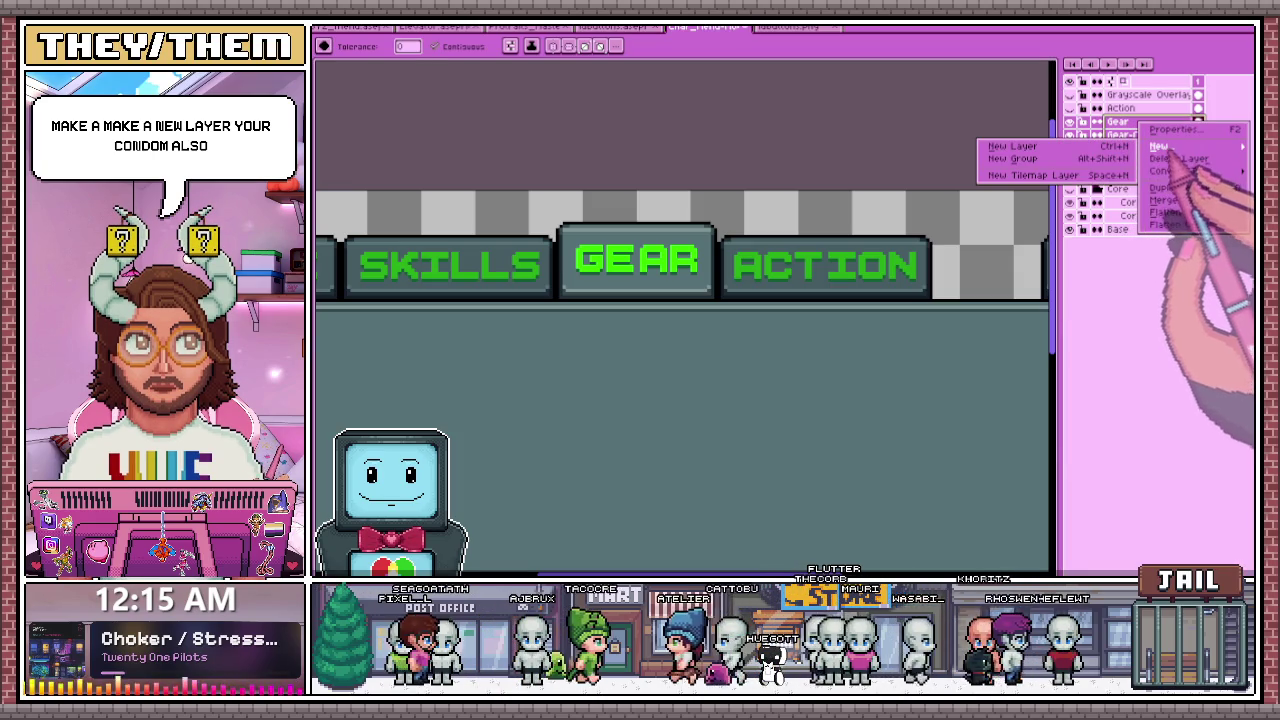
pyautogui.click(1080, 168)
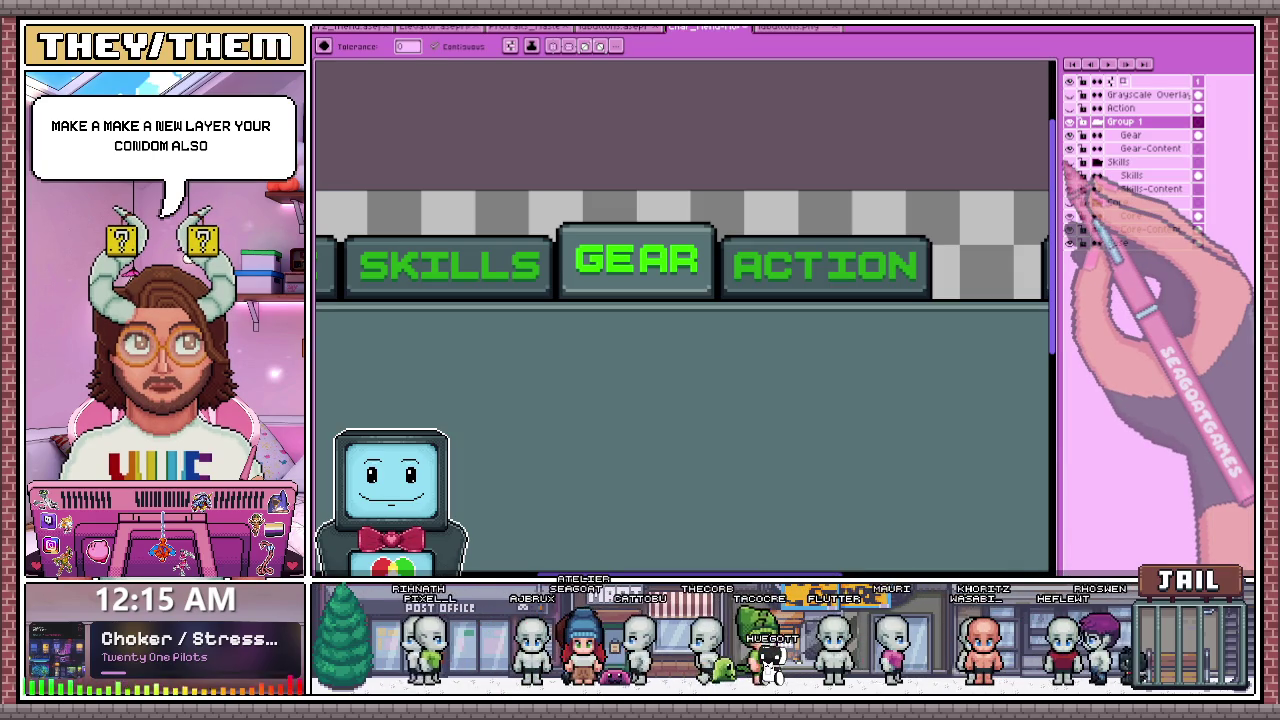
pyautogui.click(1069, 135)
pyautogui.click(1069, 135)
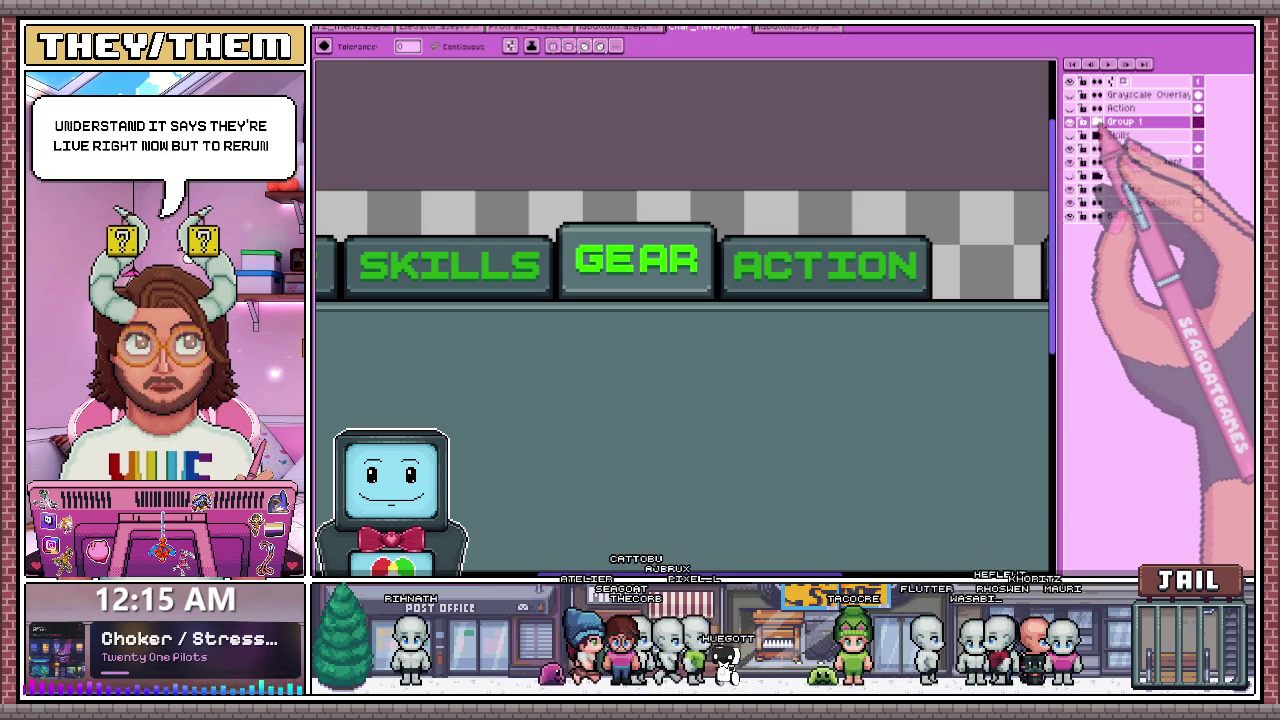
pyautogui.click(1069, 135)
pyautogui.click(1069, 135)
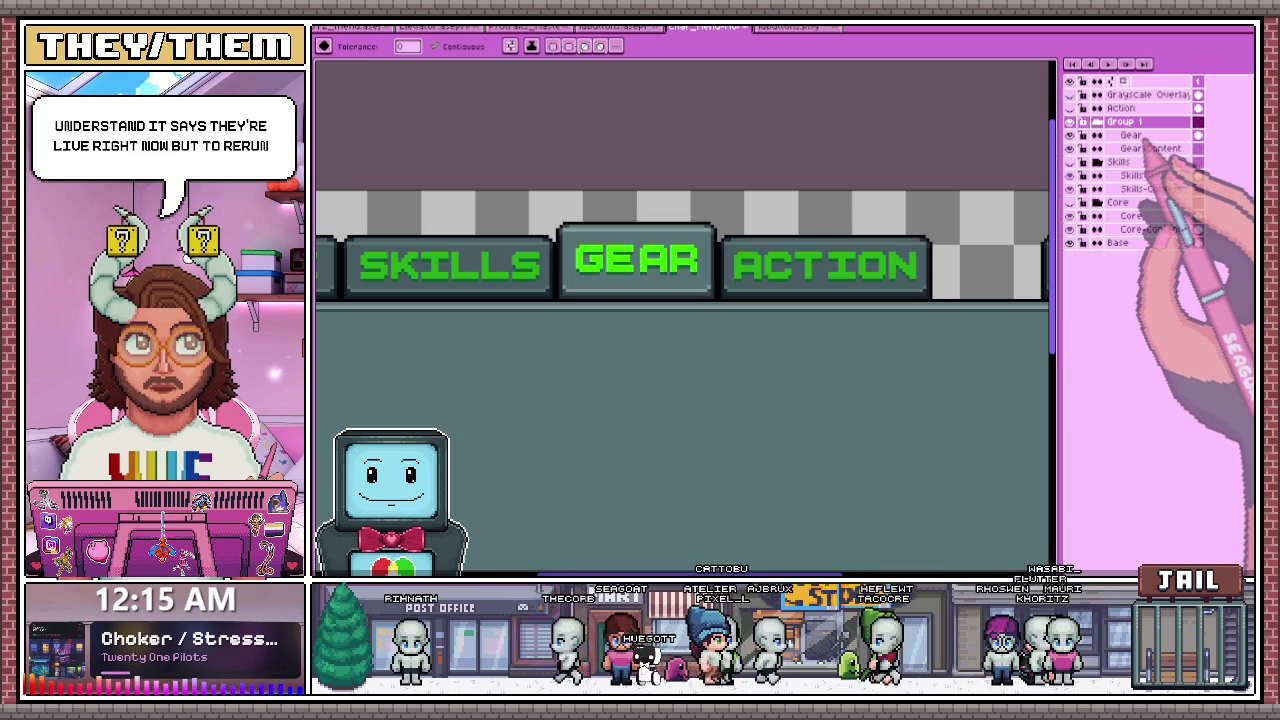
# - Rename Group 1 to Gear in Layer Properties, then collapse the group
pyautogui.doubleClick(1124, 121)
pyautogui.write('gear')
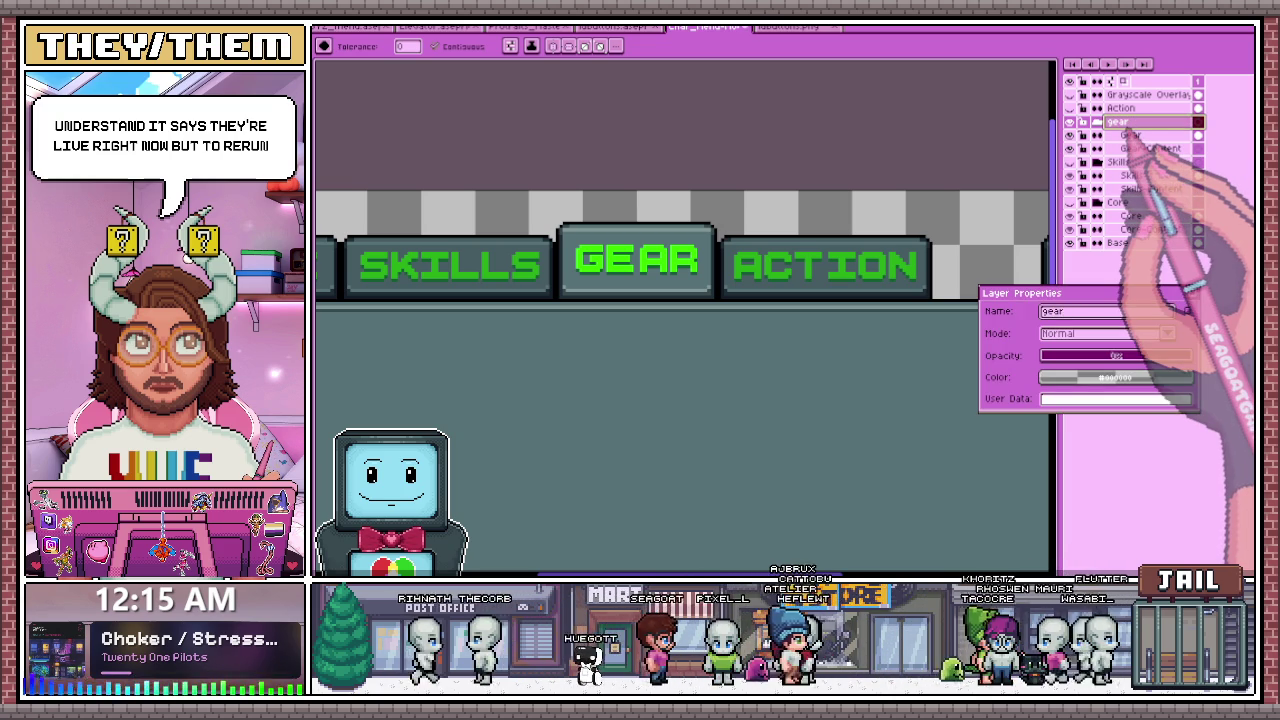
pyautogui.press('Return')
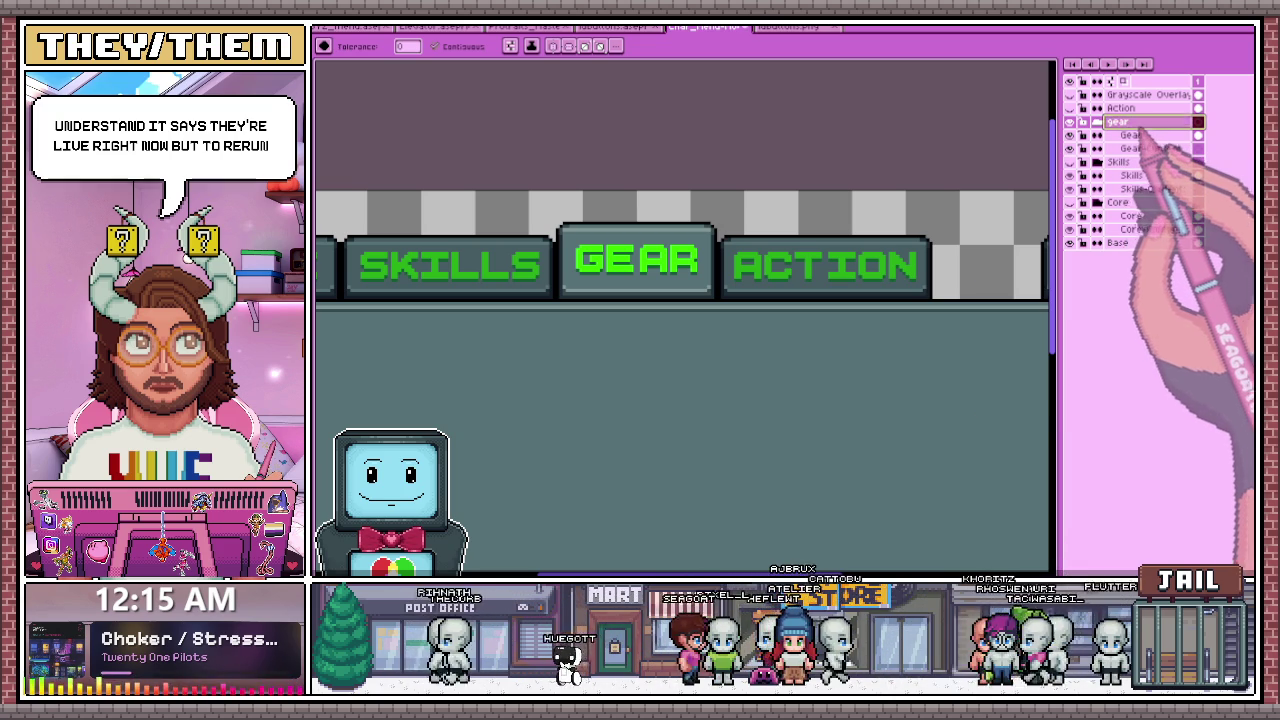
pyautogui.doubleClick(1130, 121)
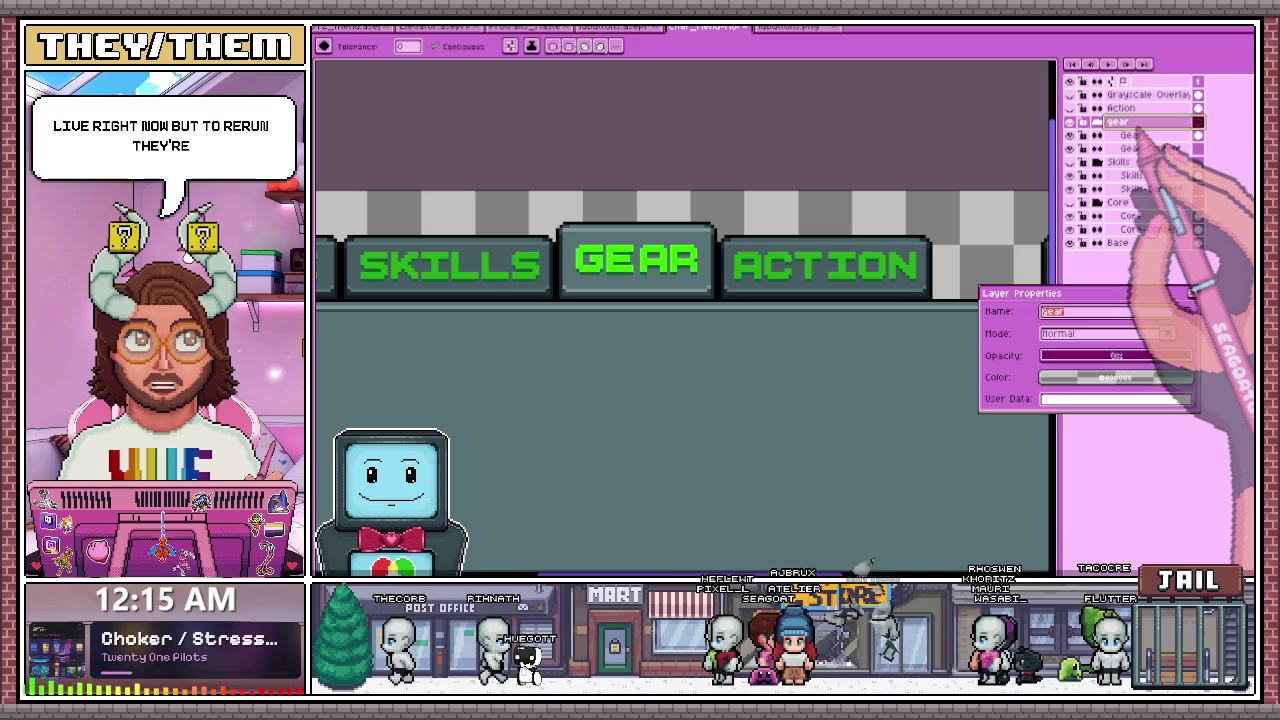
pyautogui.write('G')
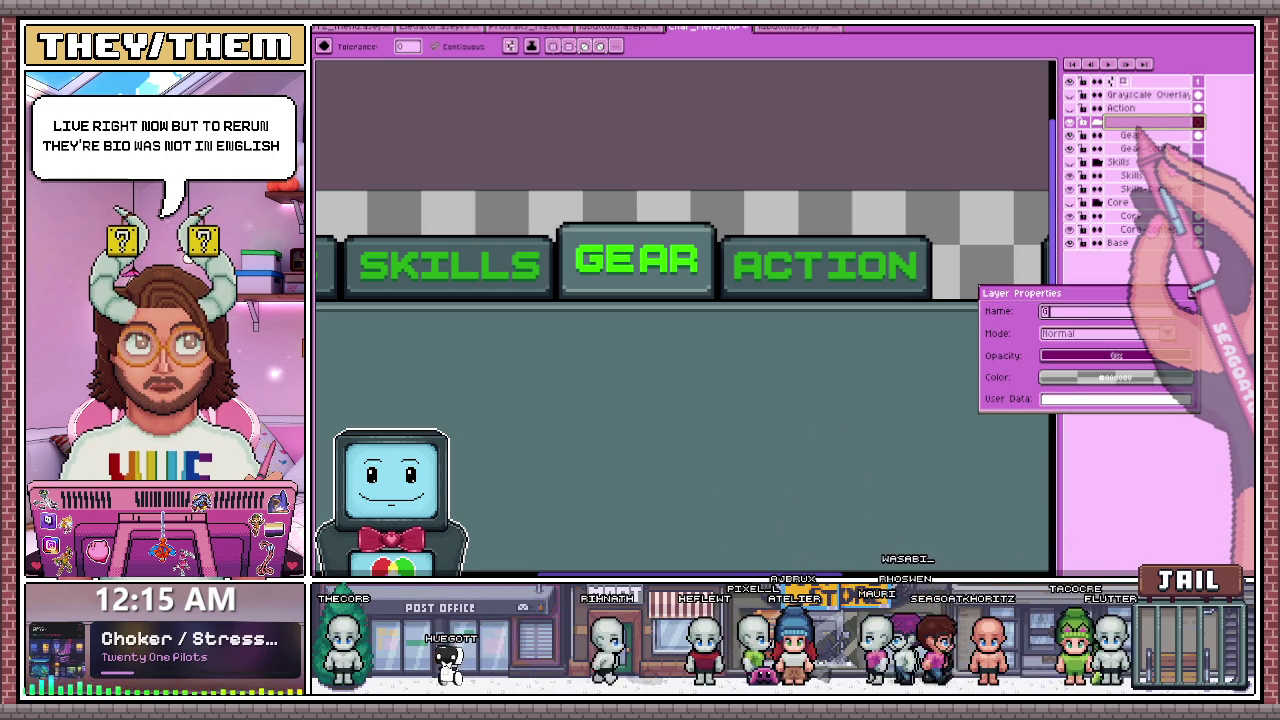
pyautogui.write('Gear')
pyautogui.press('Return')
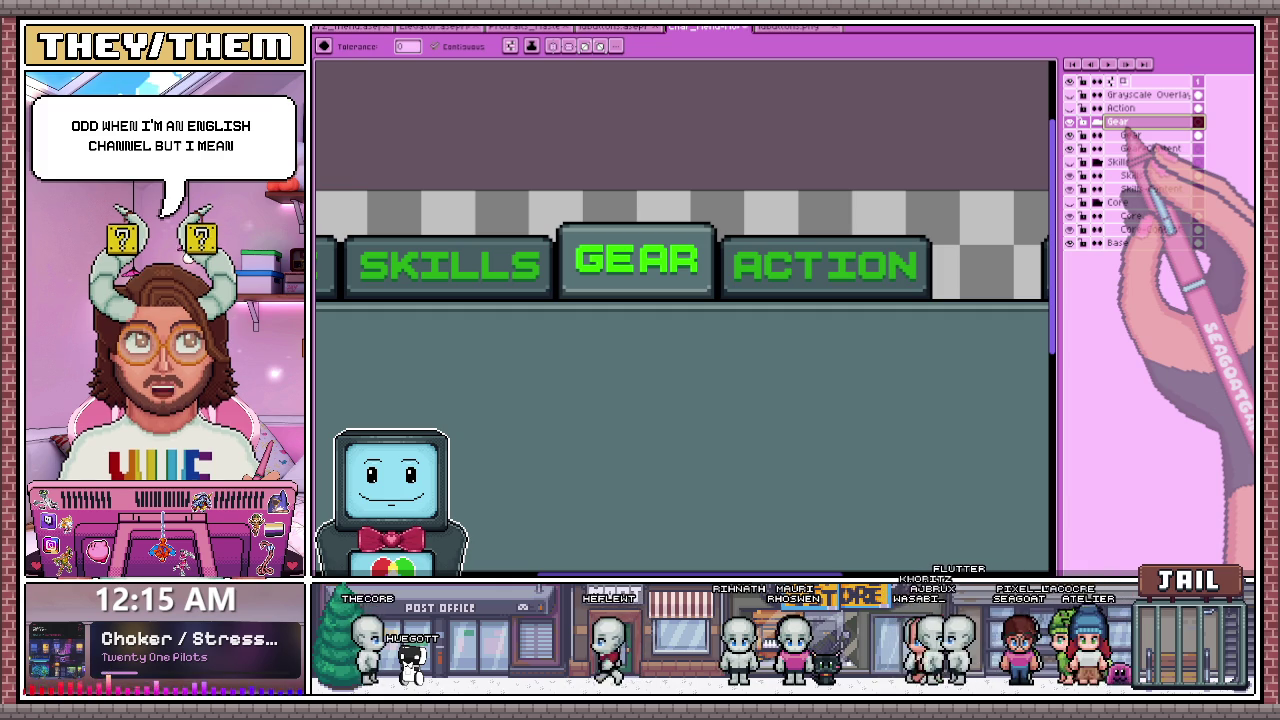
pyautogui.click(1097, 121)
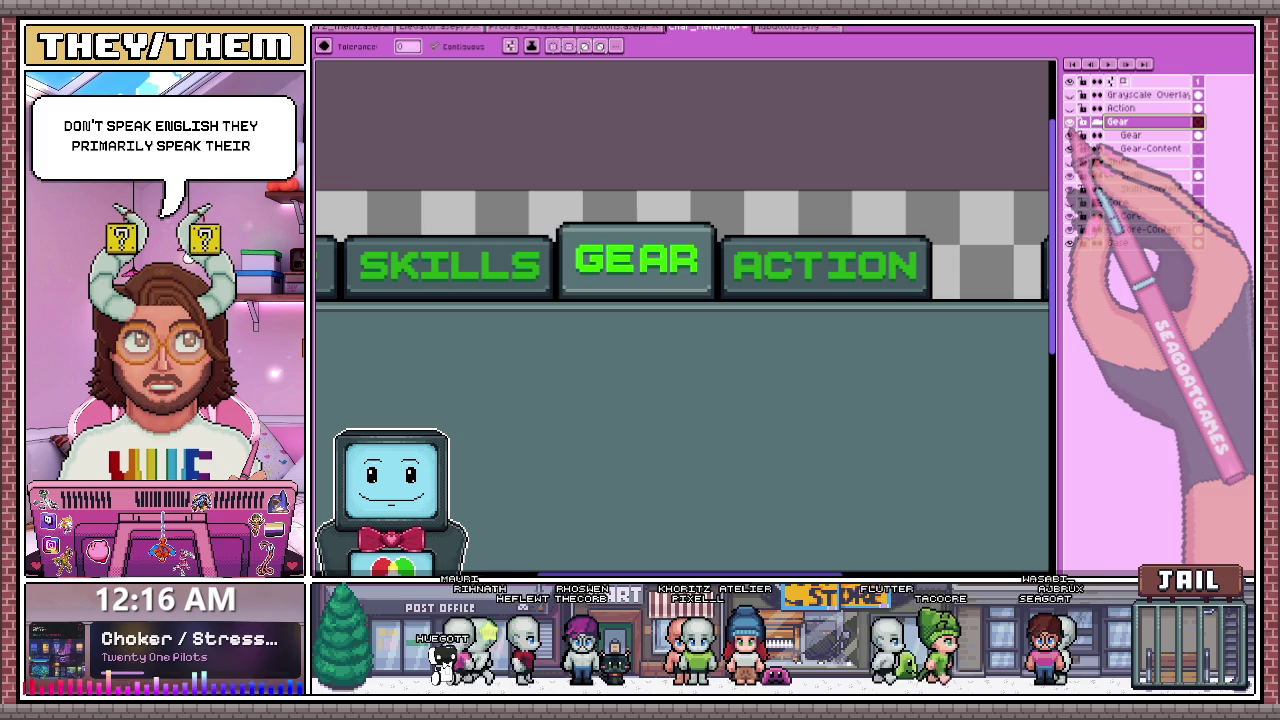
# - Add an Action_content layer beside Action and undo the extra empty layer
pyautogui.click(1118, 108)
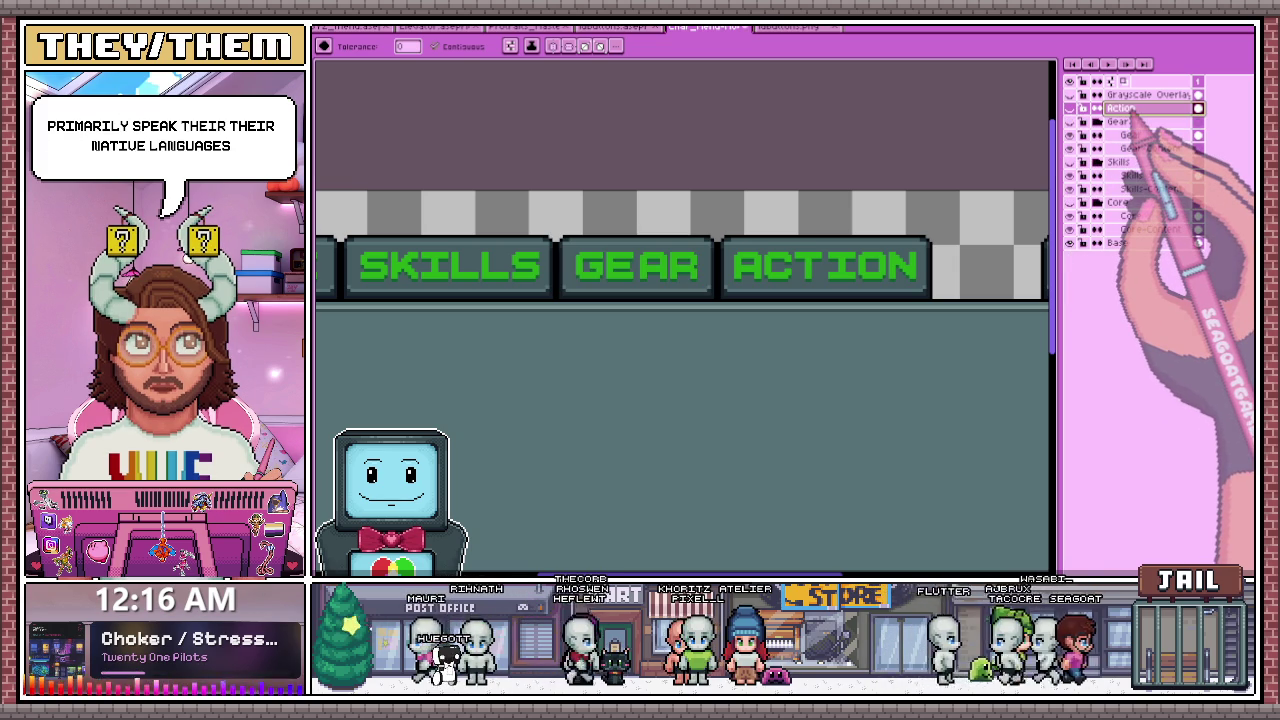
pyautogui.doubleClick(1125, 108)
pyautogui.write('Action_content')
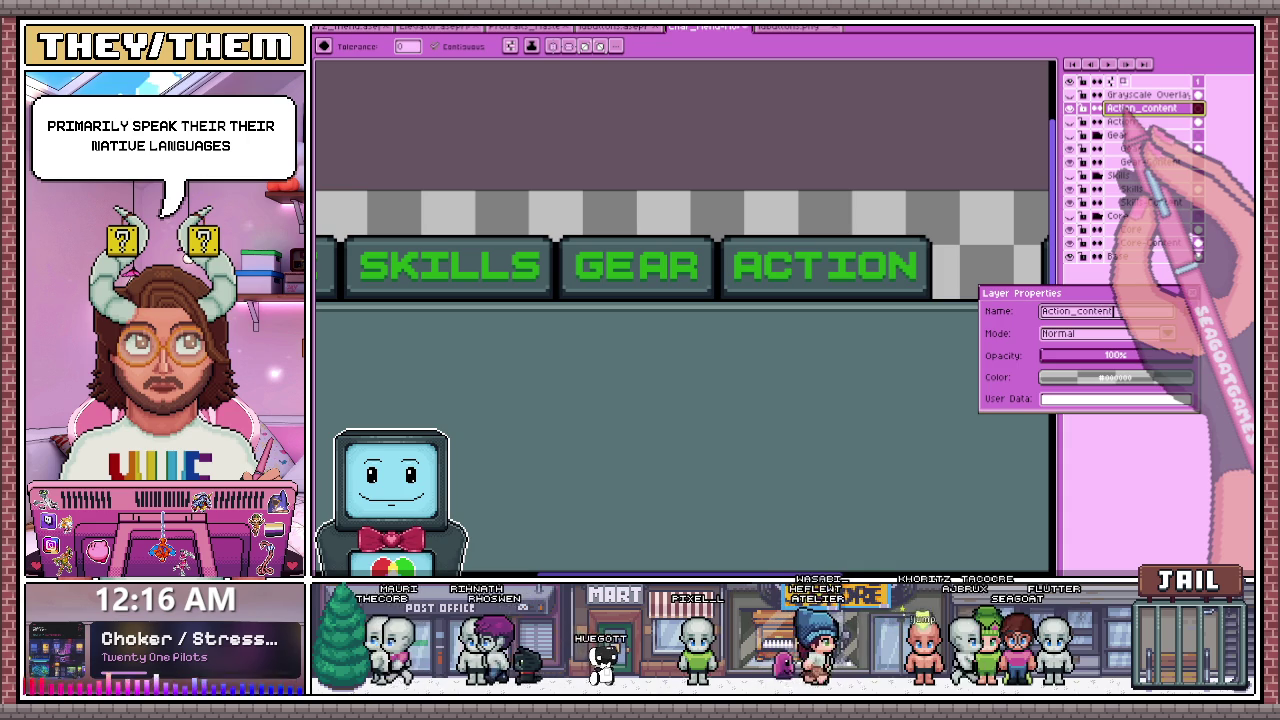
pyautogui.press('Return')
pyautogui.click(1130, 121)
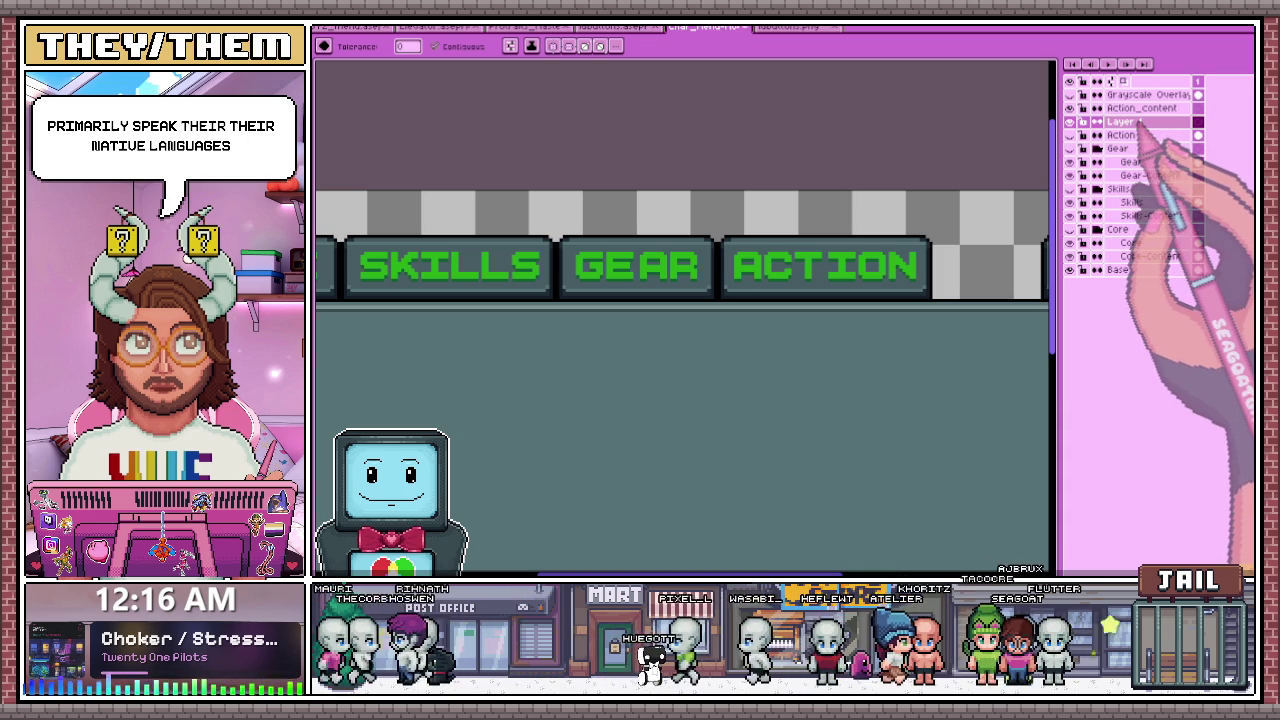
pyautogui.hotkey('ctrl', 'z')
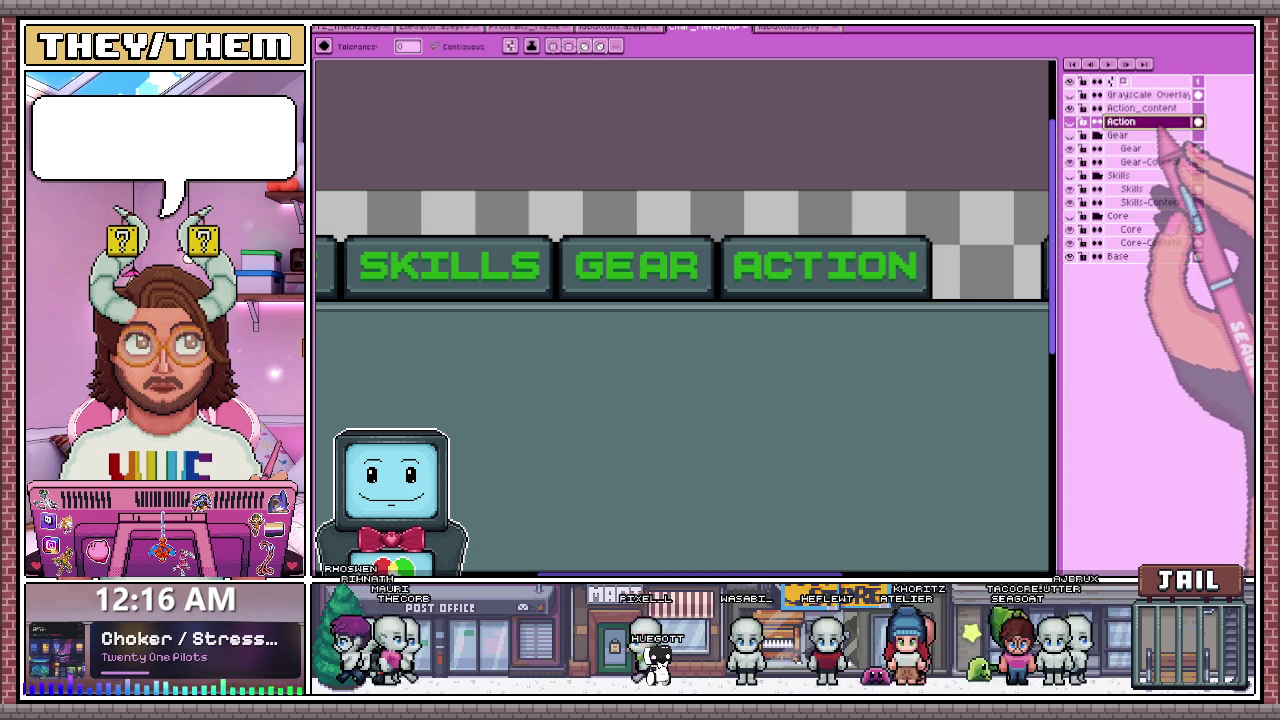
# - Group the Action and Action_content layers and name the new group
pyautogui.click(1140, 107)
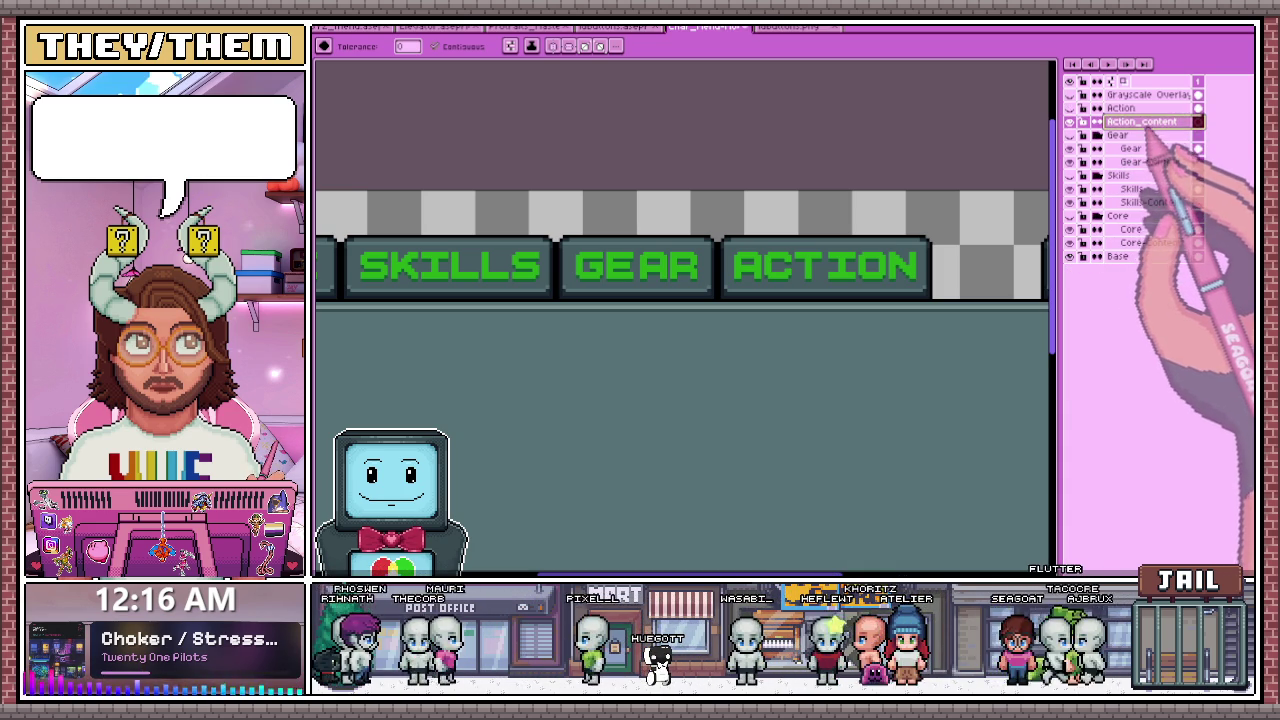
pyautogui.keyDown('shift'); pyautogui.click(1141, 121); pyautogui.keyUp('shift')
pyautogui.rightClick(1148, 122)
pyautogui.moveTo(1168, 145)
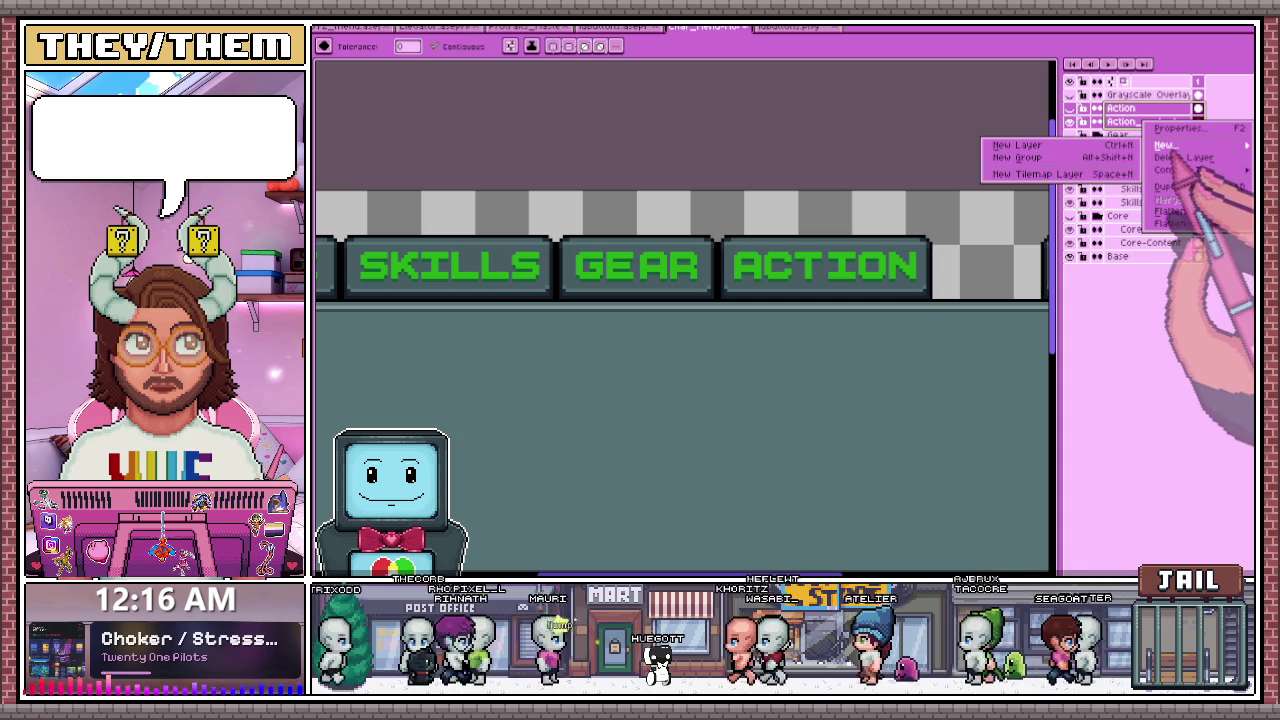
pyautogui.click(1016, 157)
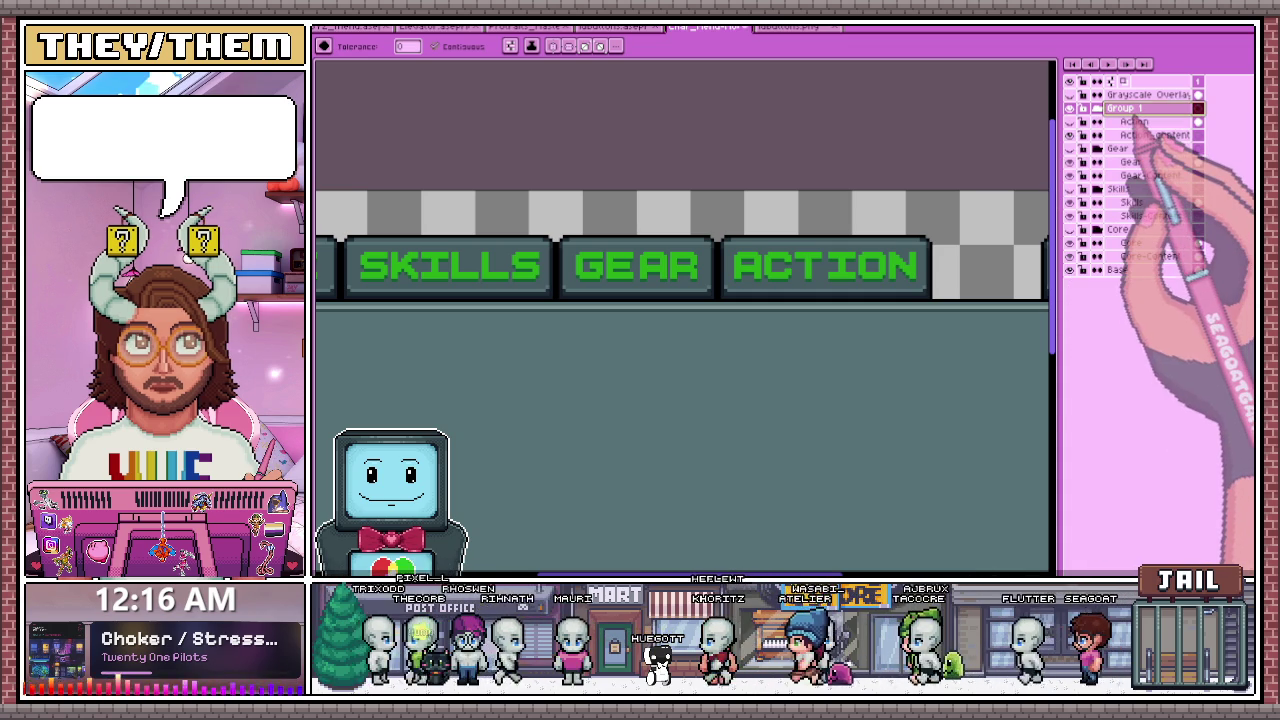
pyautogui.hotkey('shift', 'p')
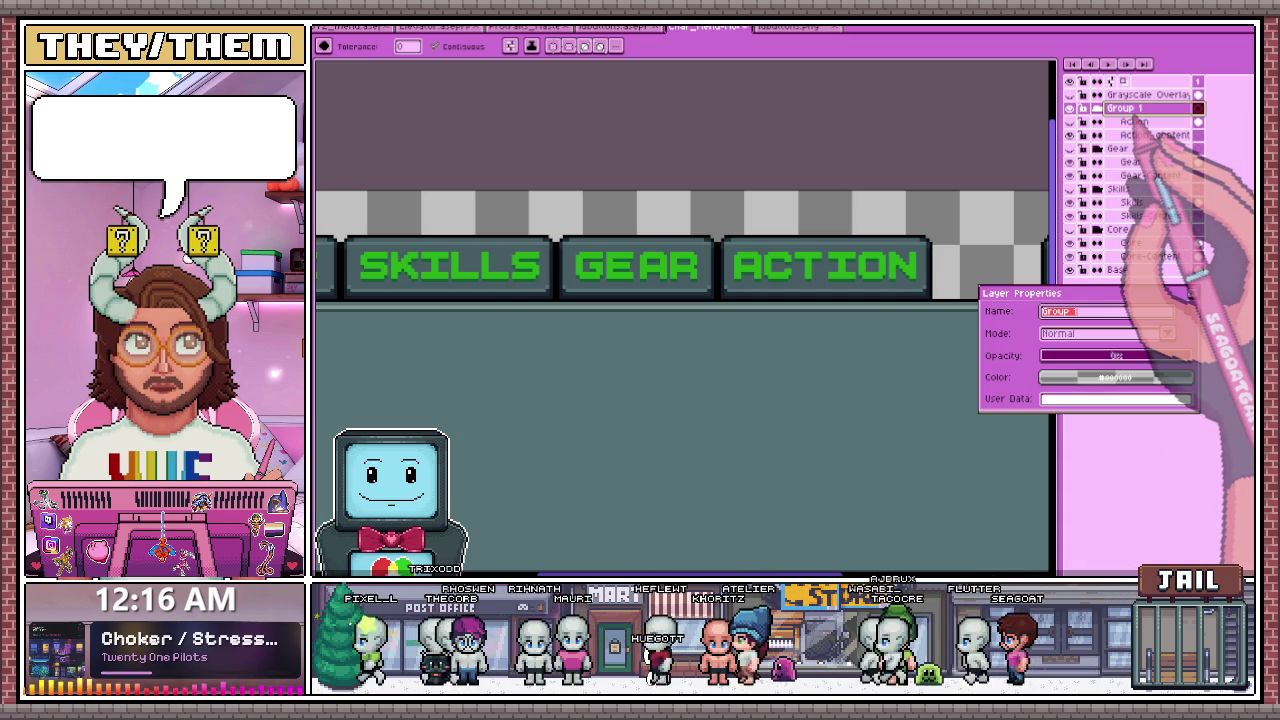
pyautogui.write('Action')
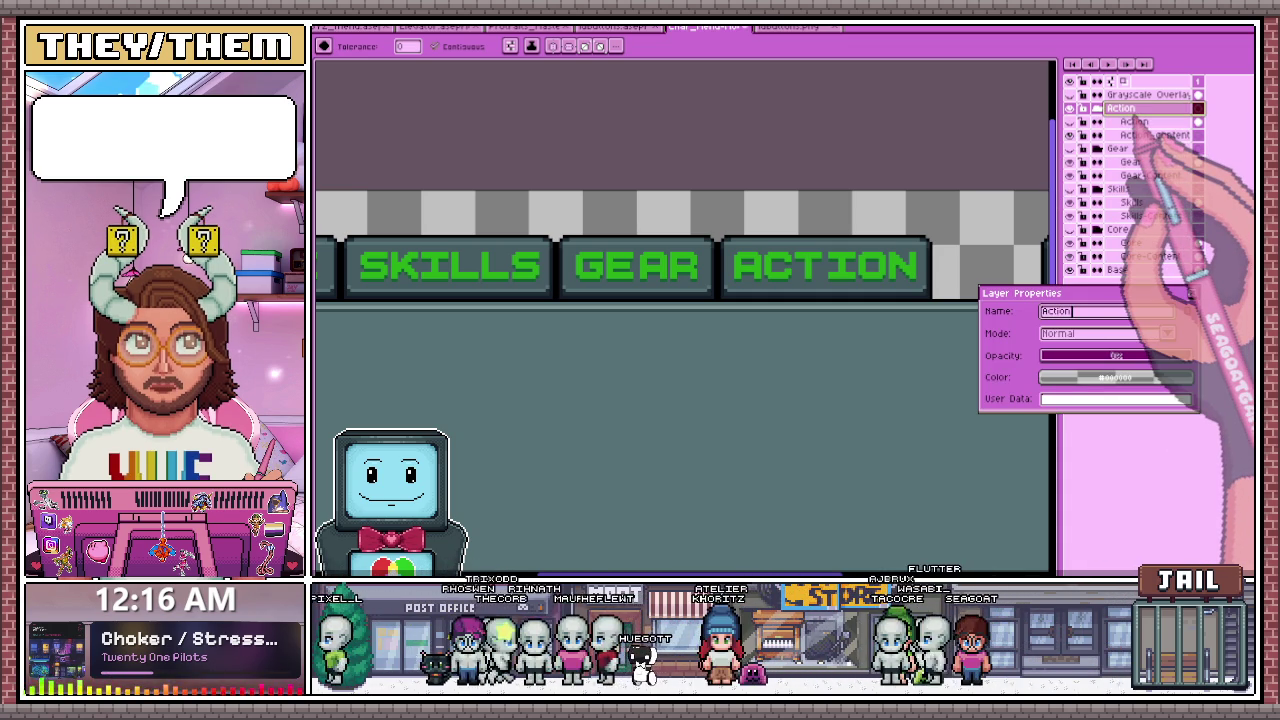
pyautogui.press('Return')
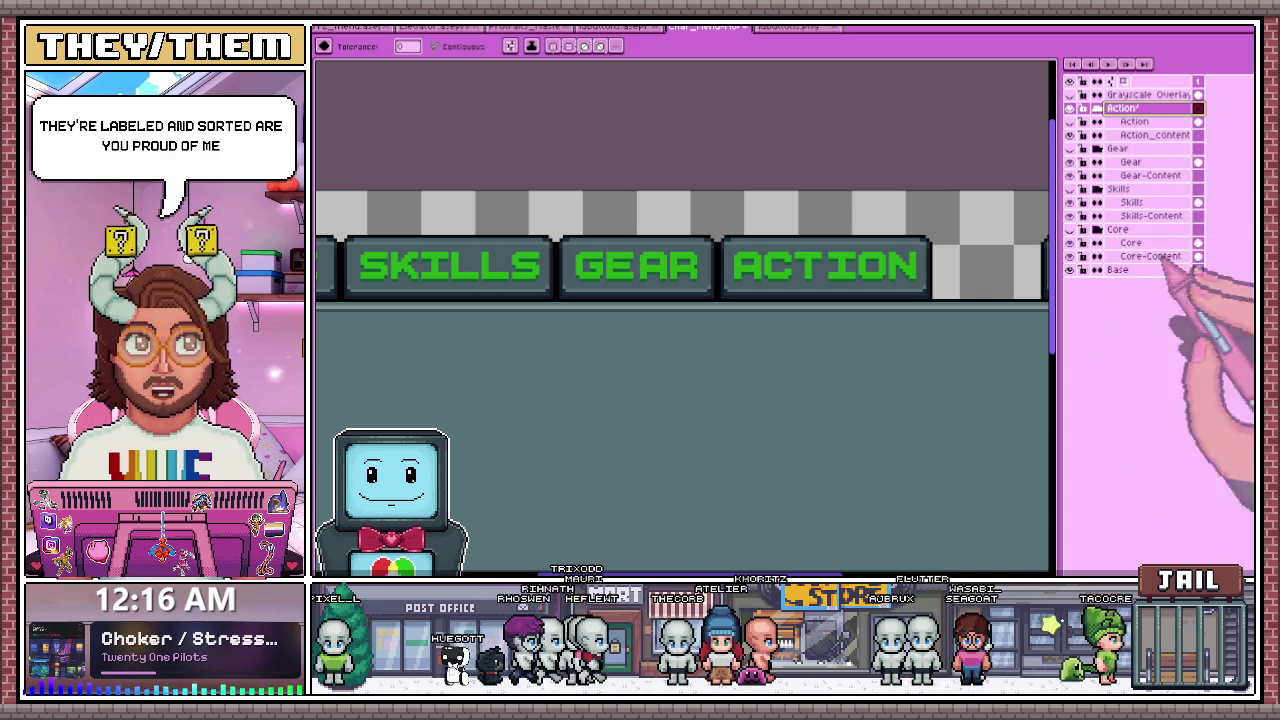
# - Widen the layer name column and rename the Action/ group to Action
pyautogui.moveTo(1198, 130); pyautogui.dragTo(1213, 130)
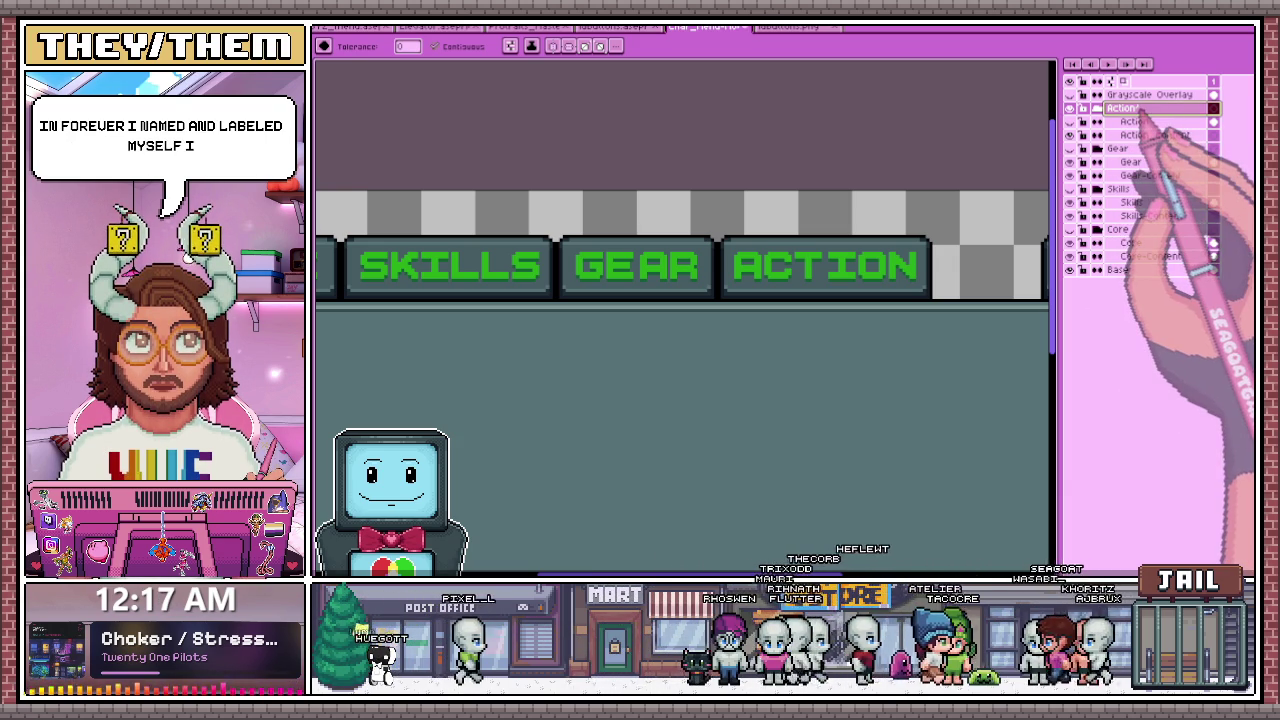
pyautogui.doubleClick(1122, 107)
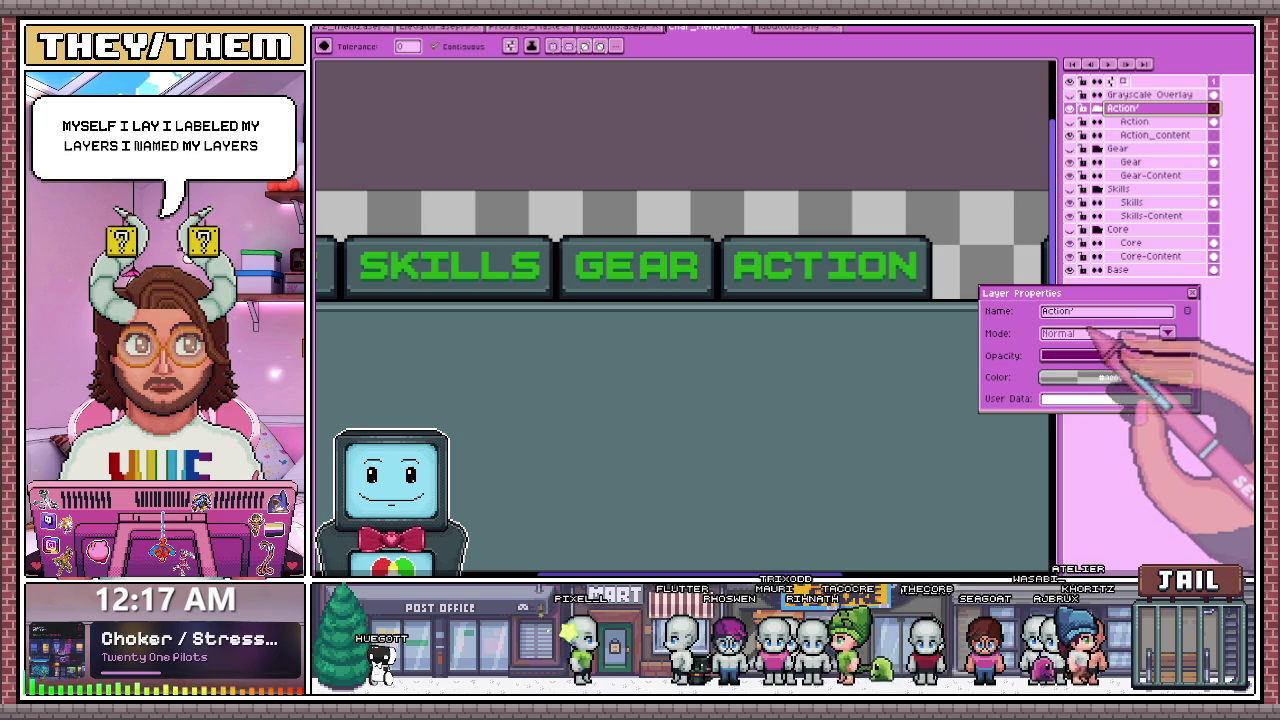
pyautogui.press('Return')
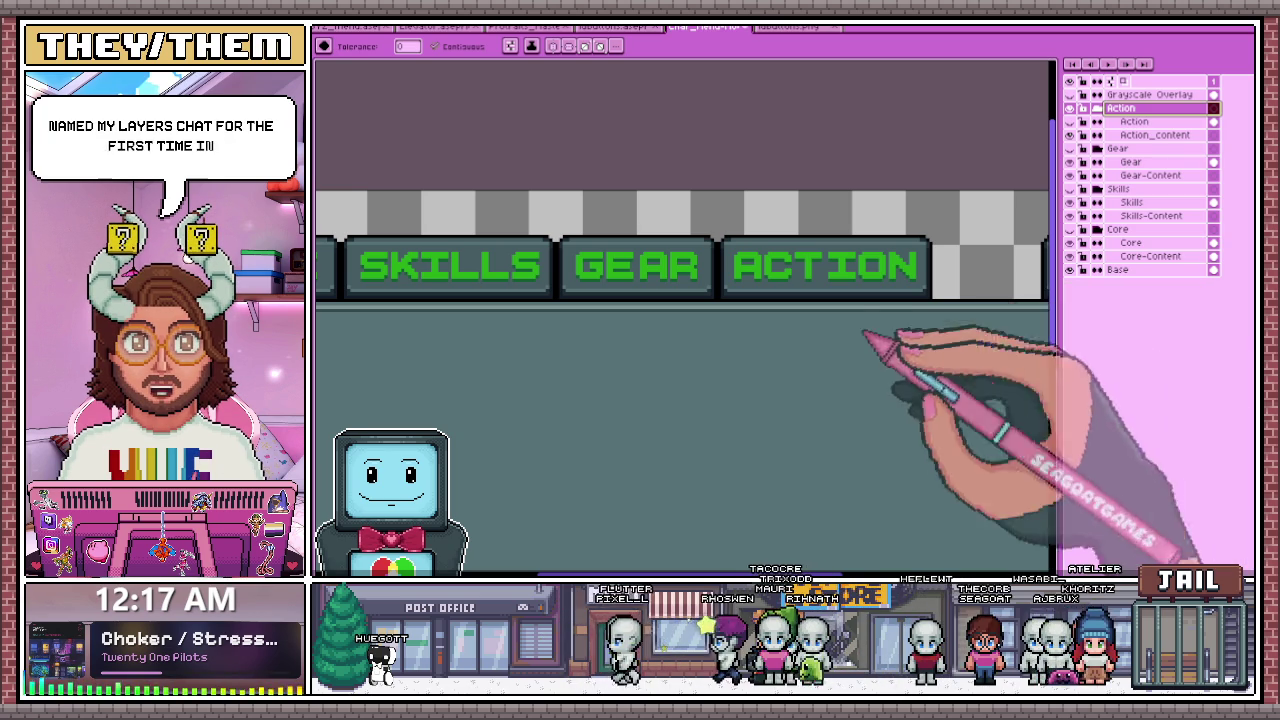
pyautogui.scroll(-3, 757, 357)
pyautogui.scroll(-3, 780, 372)
pyautogui.scroll(3, 780, 372)
pyautogui.scroll(-3, 814, 366)
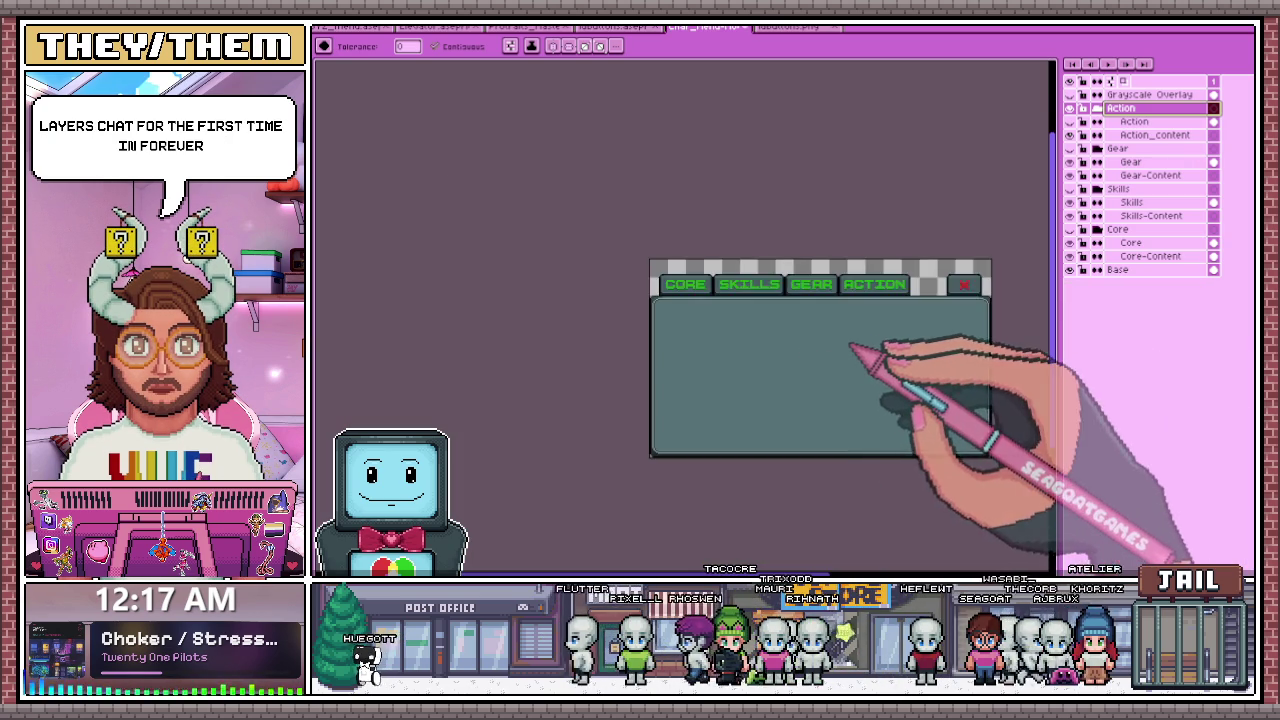
pyautogui.scroll(3, 857, 357)
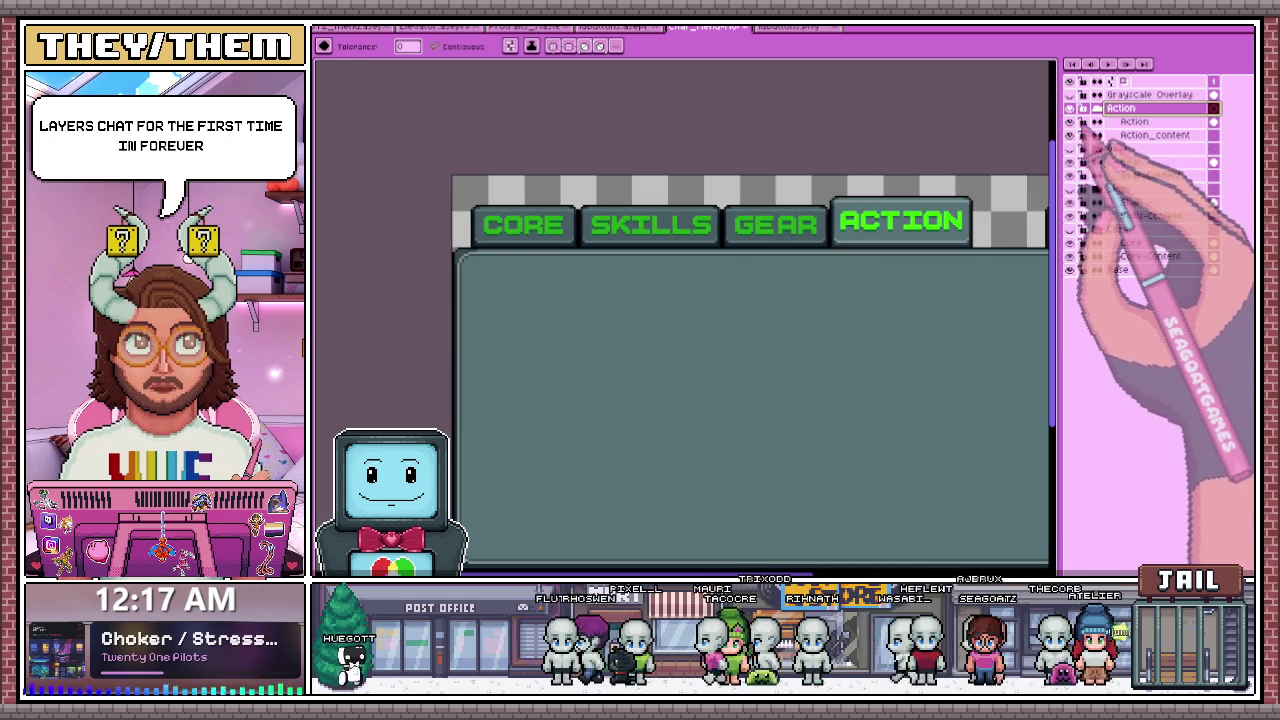
# - Expand the Gear and Skills groups and preview the ACTION, GEAR and SKILLS tabs active
pyautogui.click(1070, 121)
pyautogui.click(1070, 121)
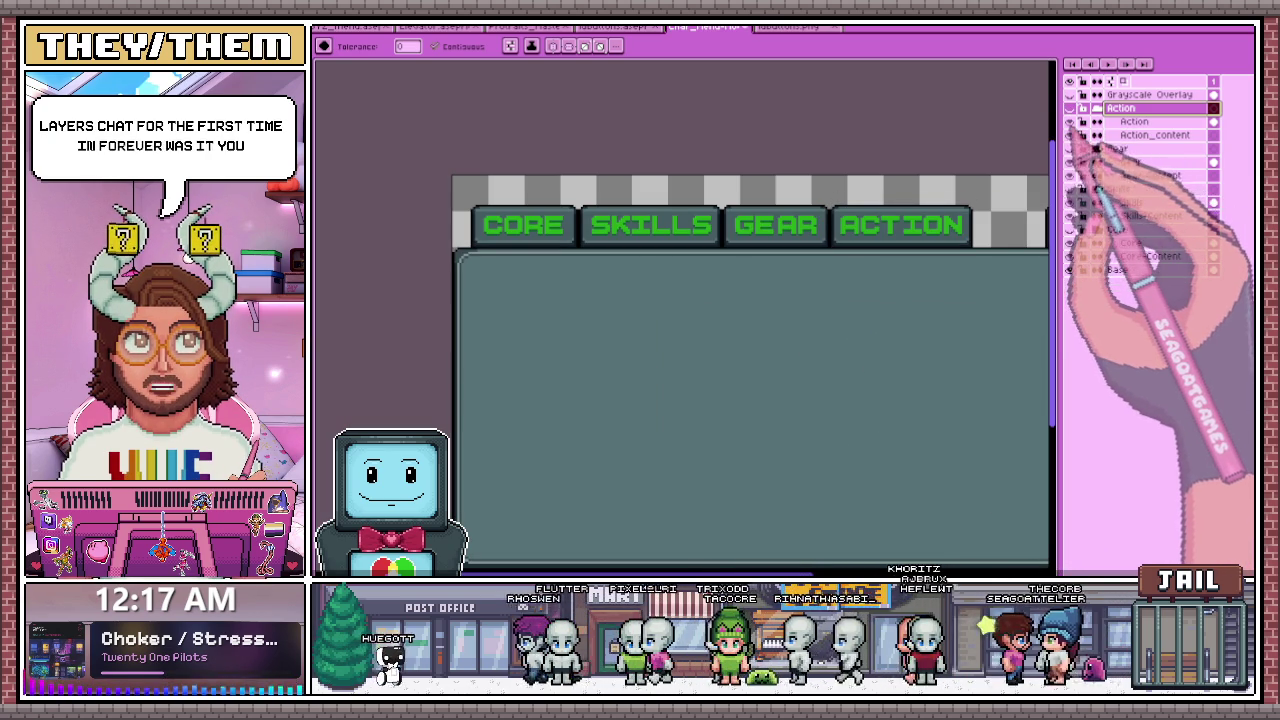
pyautogui.click(1083, 148)
pyautogui.click(1070, 161)
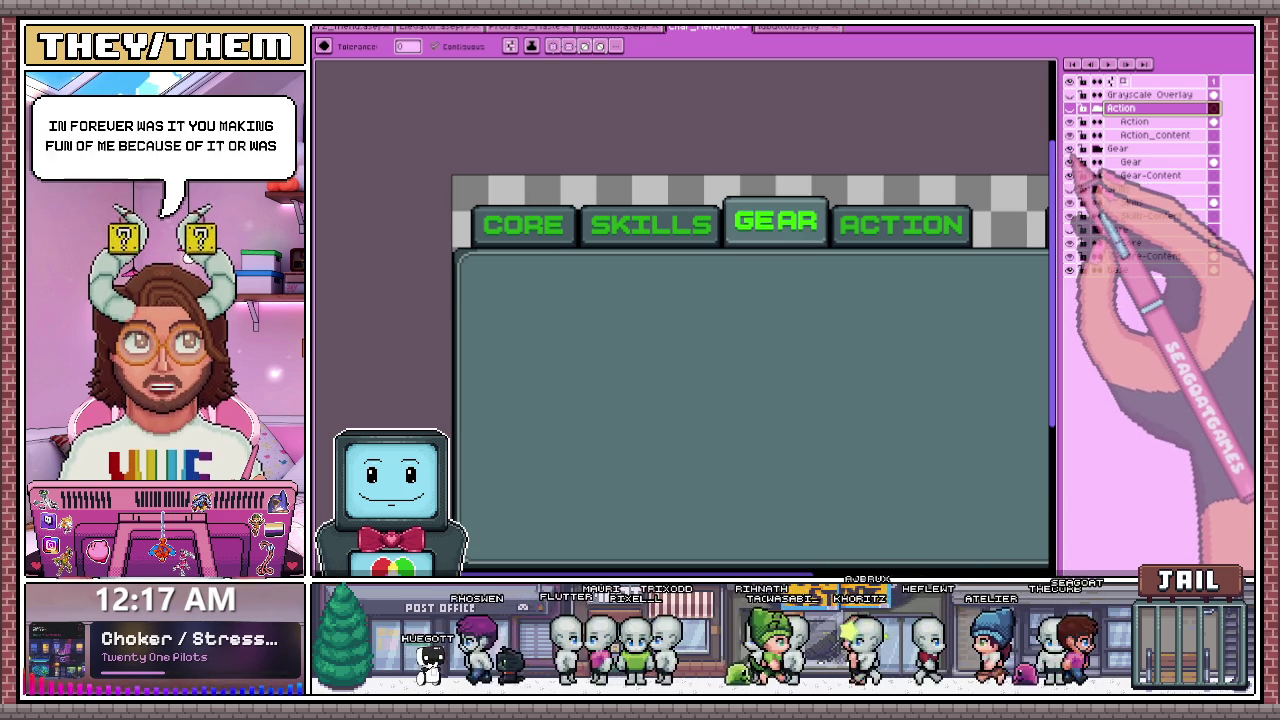
pyautogui.click(1070, 161)
pyautogui.click(1097, 188)
pyautogui.click(1070, 202)
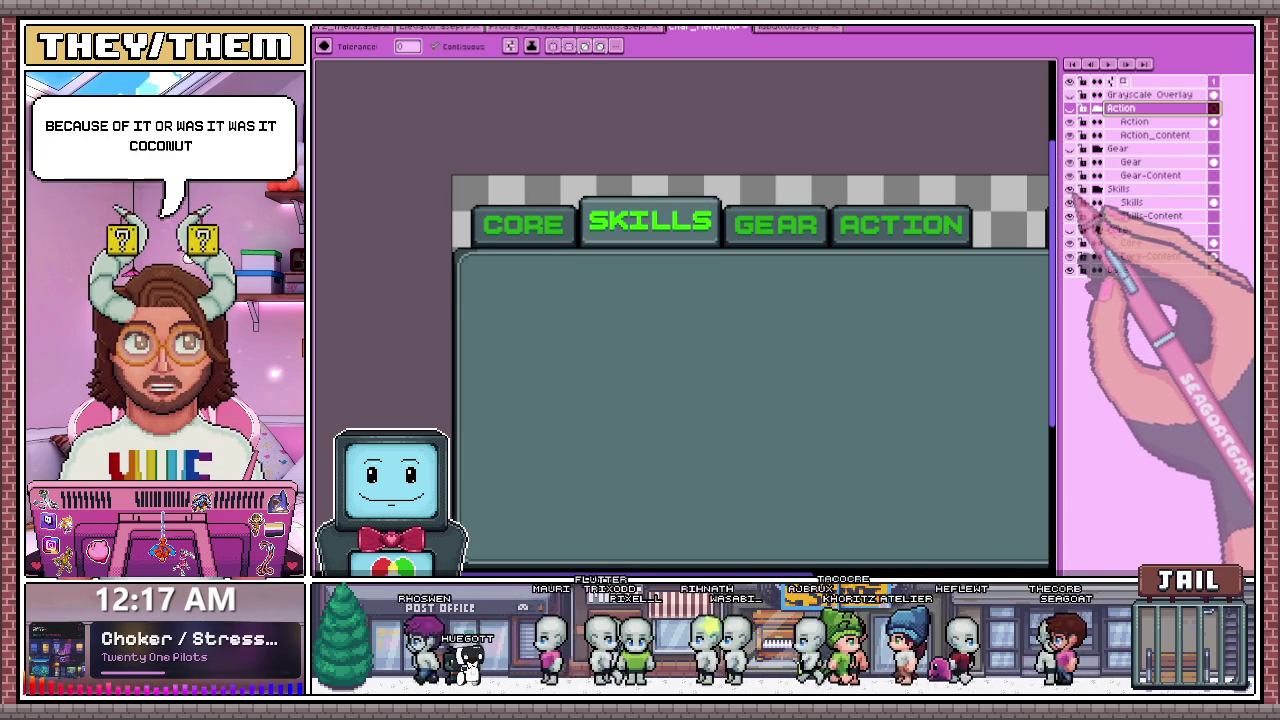
# - Flick the Core group on and off to compare the CORE tab's active look
pyautogui.click(1070, 202)
pyautogui.click(1070, 229)
pyautogui.click(1070, 229)
pyautogui.click(1070, 229)
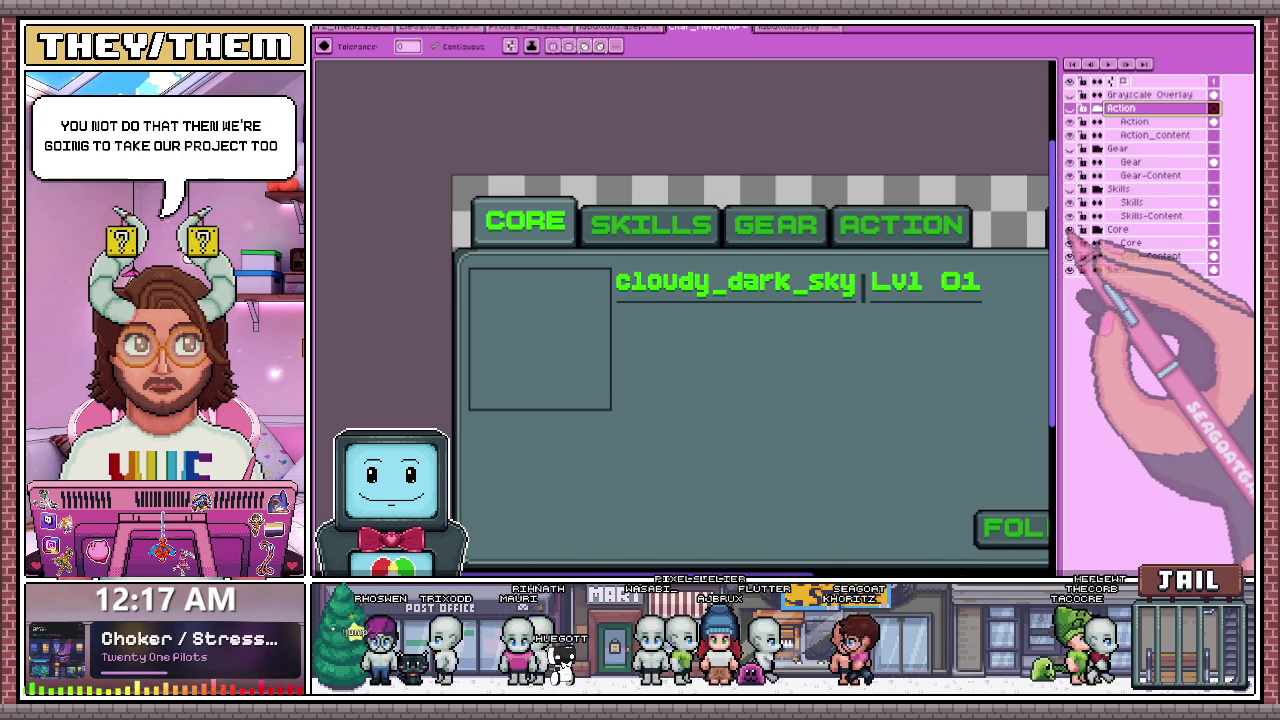
pyautogui.click(1070, 229)
pyautogui.click(1070, 229)
pyautogui.click(1070, 229)
pyautogui.click(1070, 229)
pyautogui.click(1070, 229)
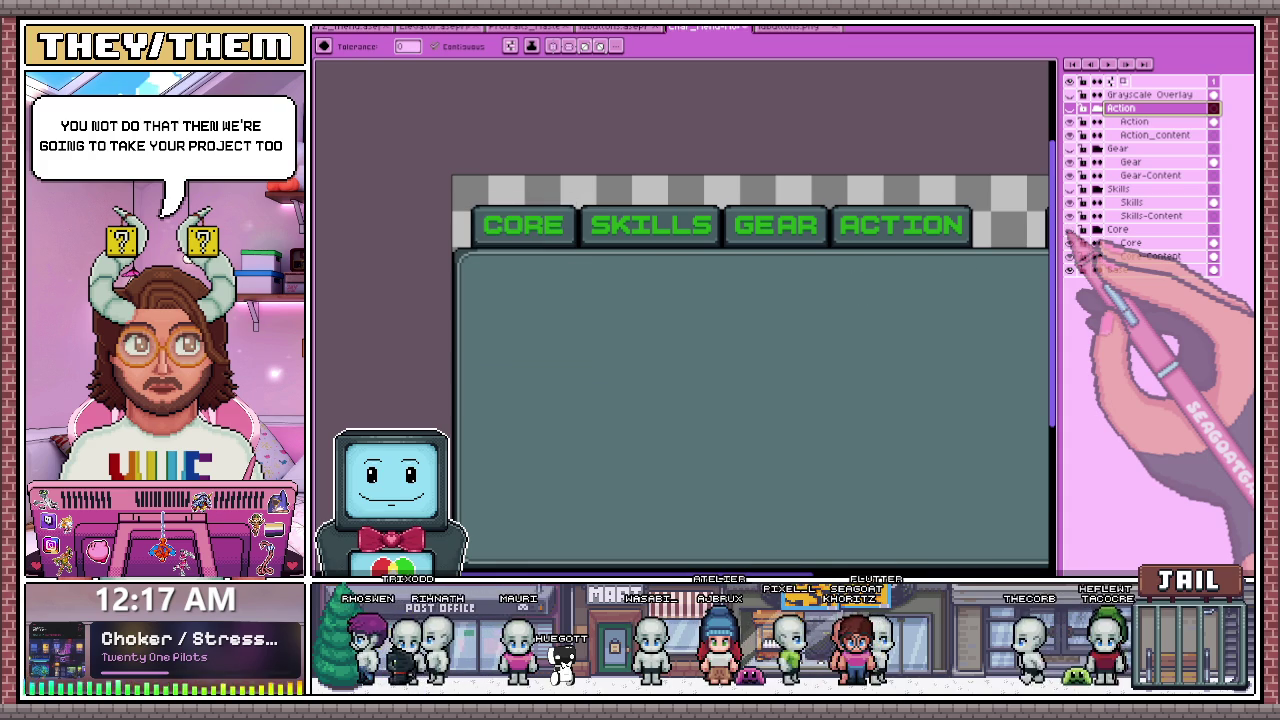
pyautogui.click(1070, 229)
pyautogui.click(1070, 229)
# - Toggle SKILLS, collapse the Gear and Action groups, and briefly preview ACTION and CORE
pyautogui.click(1070, 202)
pyautogui.click(1070, 202)
pyautogui.click(1070, 202)
pyautogui.click(1070, 202)
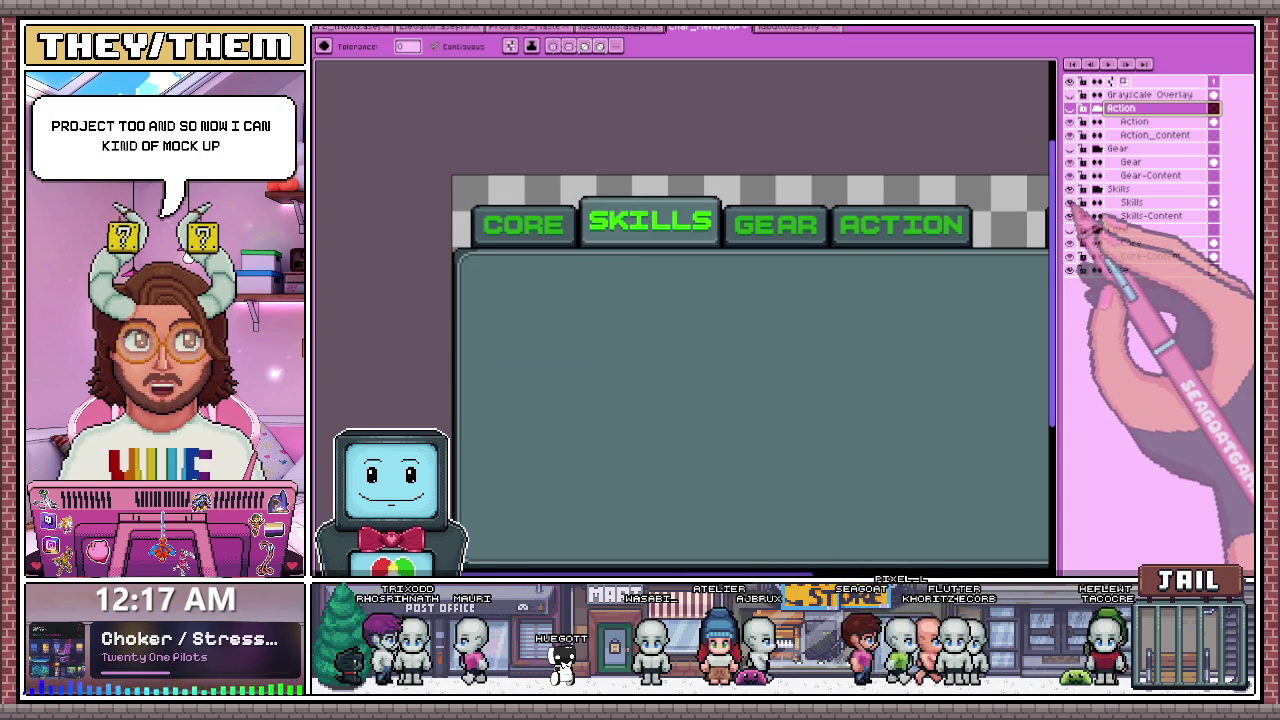
pyautogui.click(1070, 202)
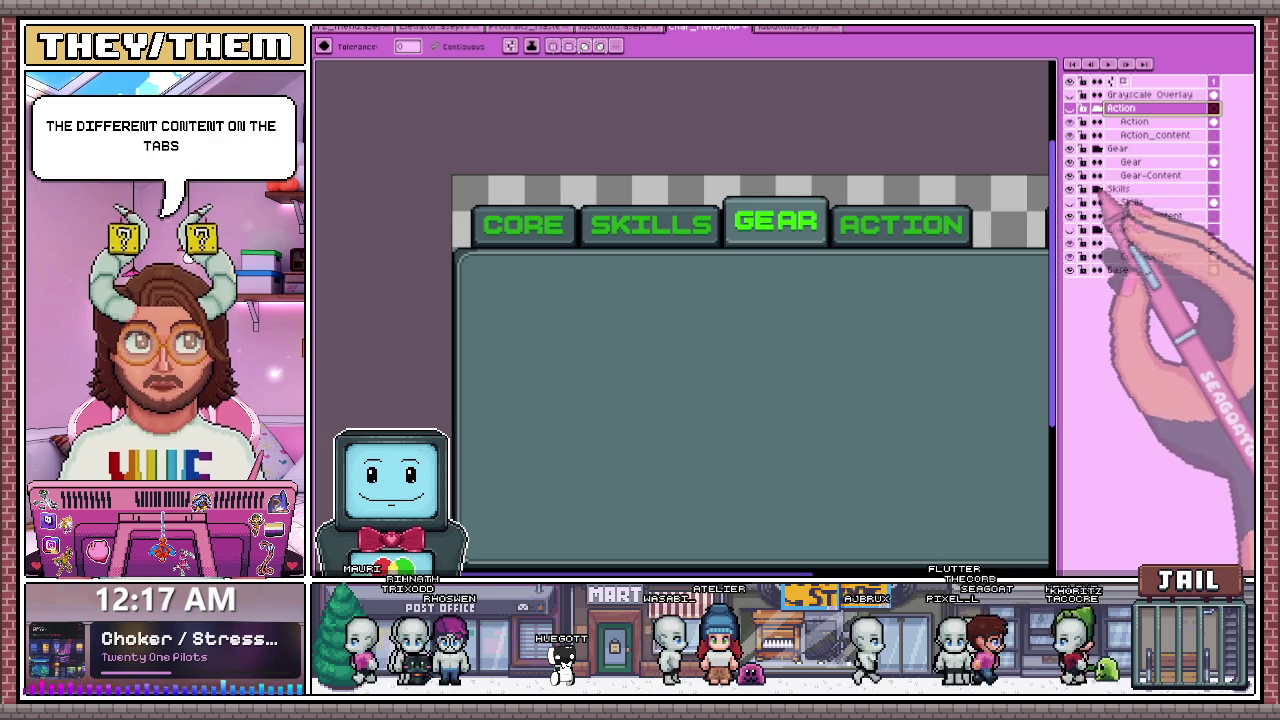
pyautogui.click(1092, 149)
pyautogui.click(1092, 108)
pyautogui.click(1070, 121)
pyautogui.click(1070, 108)
pyautogui.click(1070, 108)
pyautogui.click(1070, 148)
pyautogui.click(1070, 148)
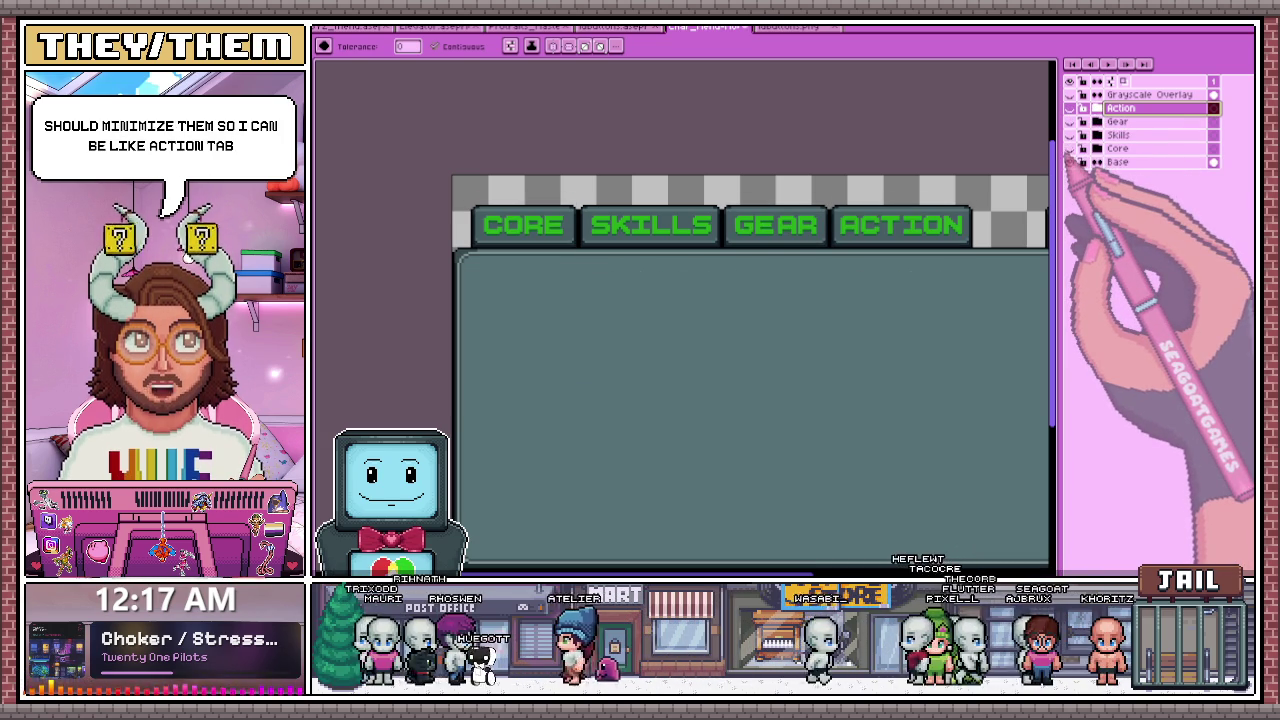
# - Show the Gear and Core layers so CORE is active, then expand the Core group
pyautogui.click(1070, 121)
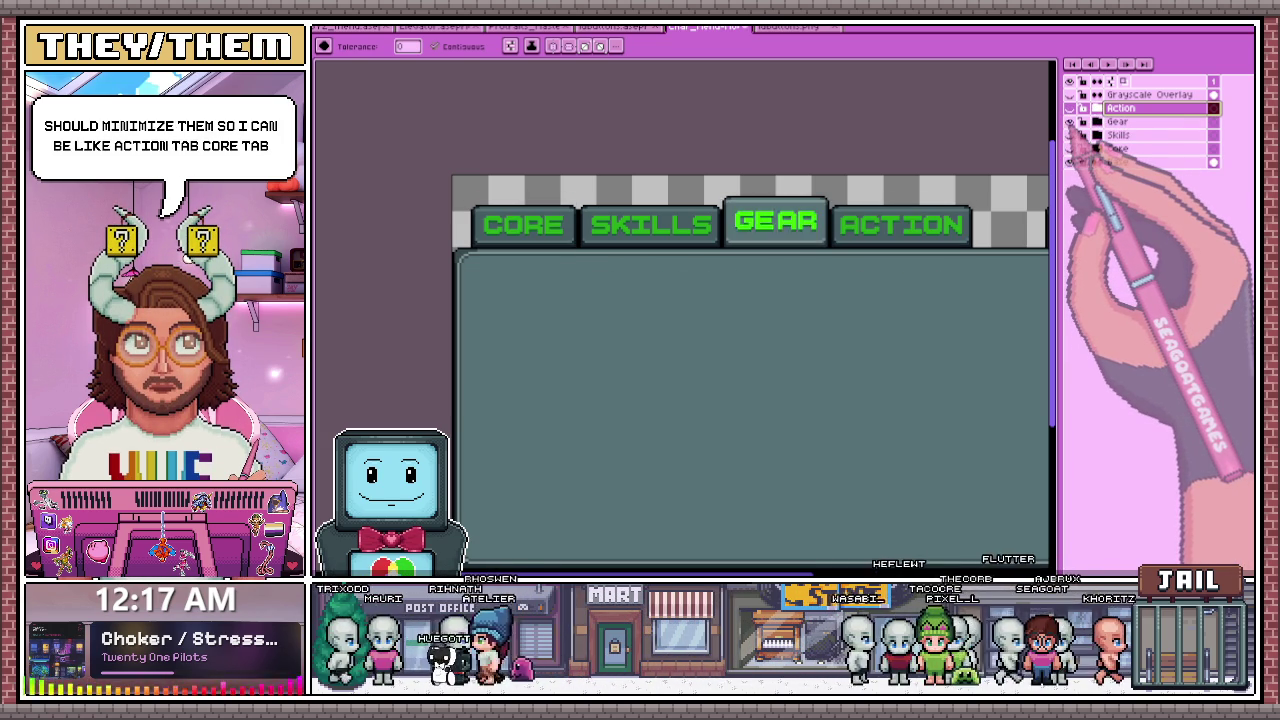
pyautogui.click(1070, 121)
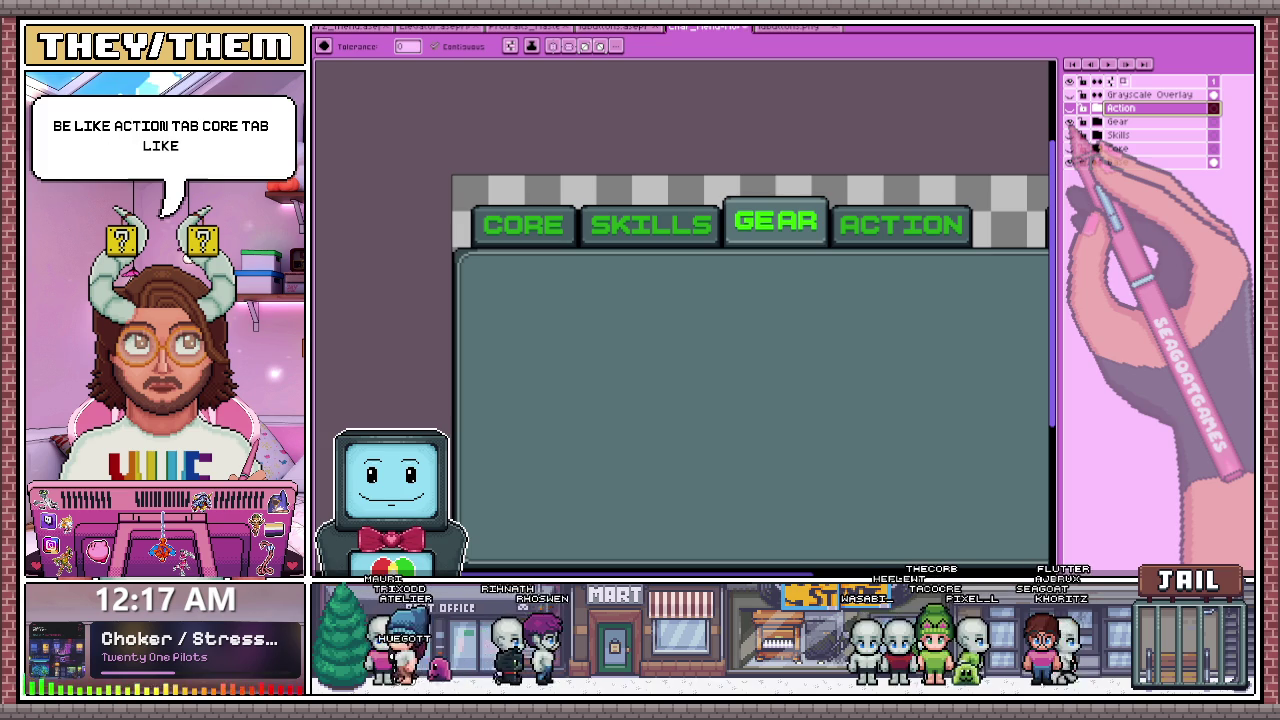
pyautogui.click(1070, 148)
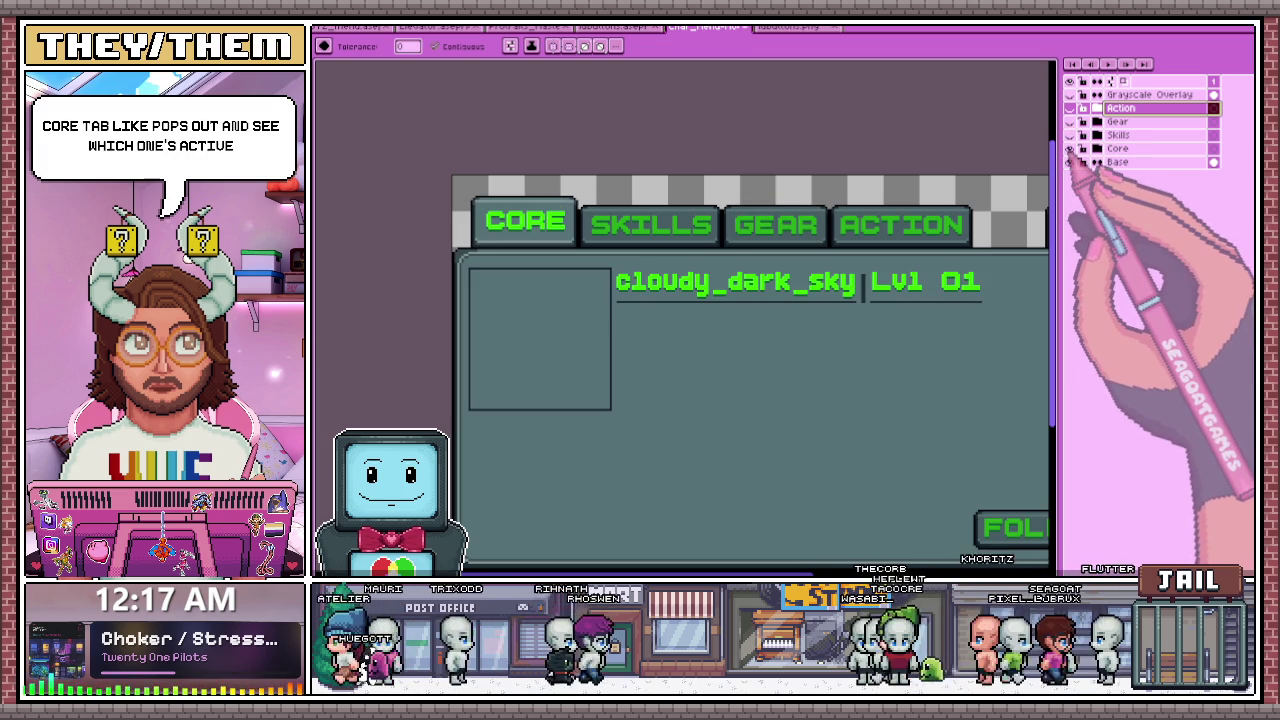
pyautogui.hscroll(5, 771, 380)
pyautogui.scroll(-2, 771, 380)
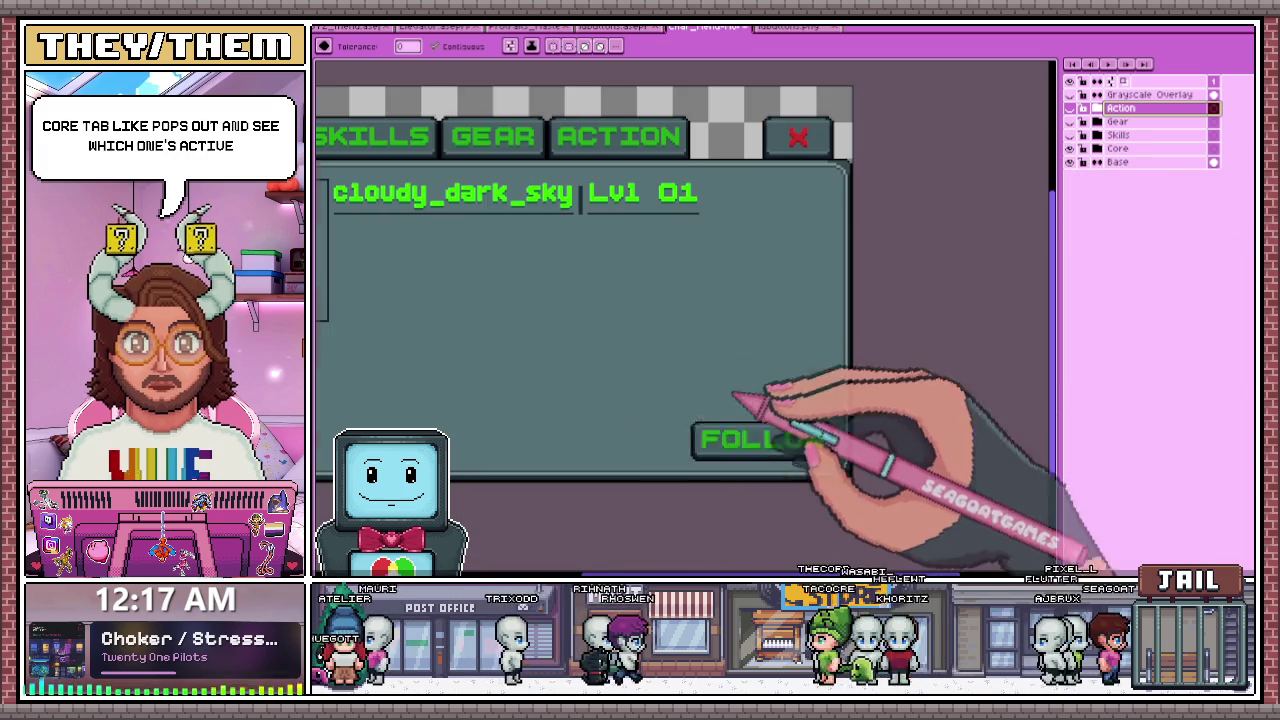
pyautogui.hscroll(-3, 660, 412)
pyautogui.scroll(-3, 872, 423)
pyautogui.hscroll(4, 872, 423)
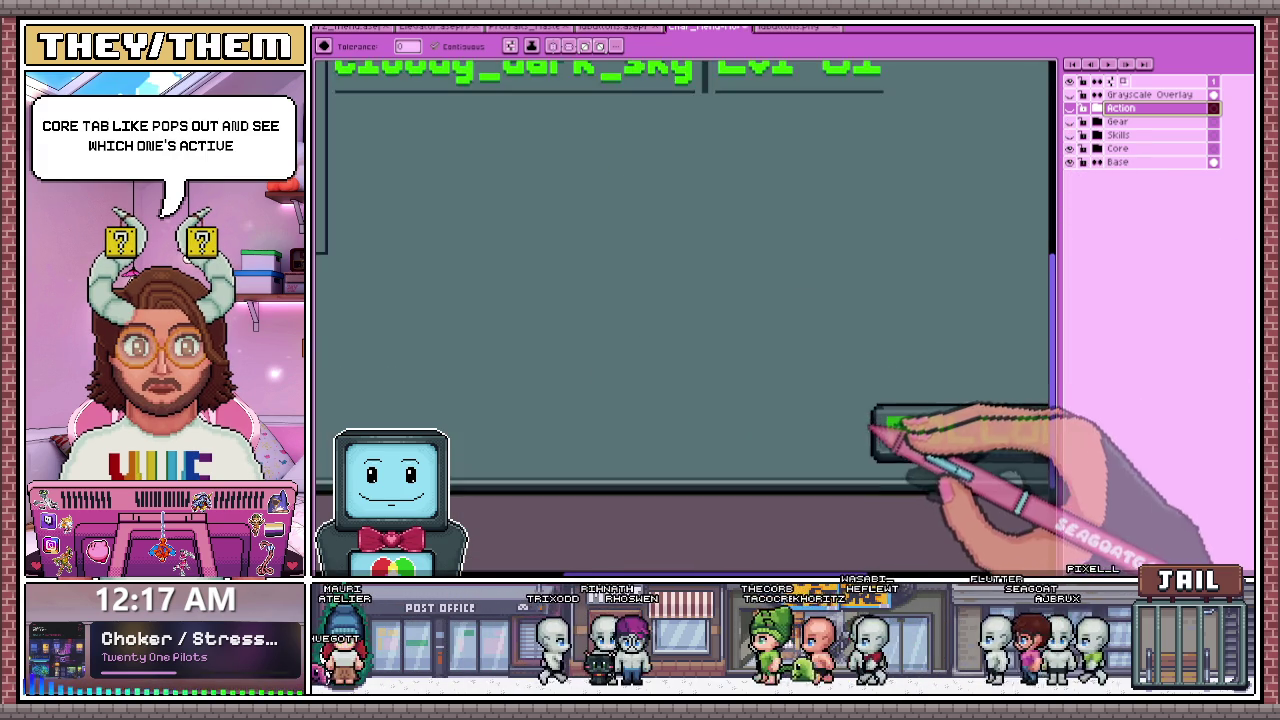
pyautogui.scroll(3, 992, 376)
pyautogui.hscroll(-4, 992, 376)
pyautogui.click(1097, 148)
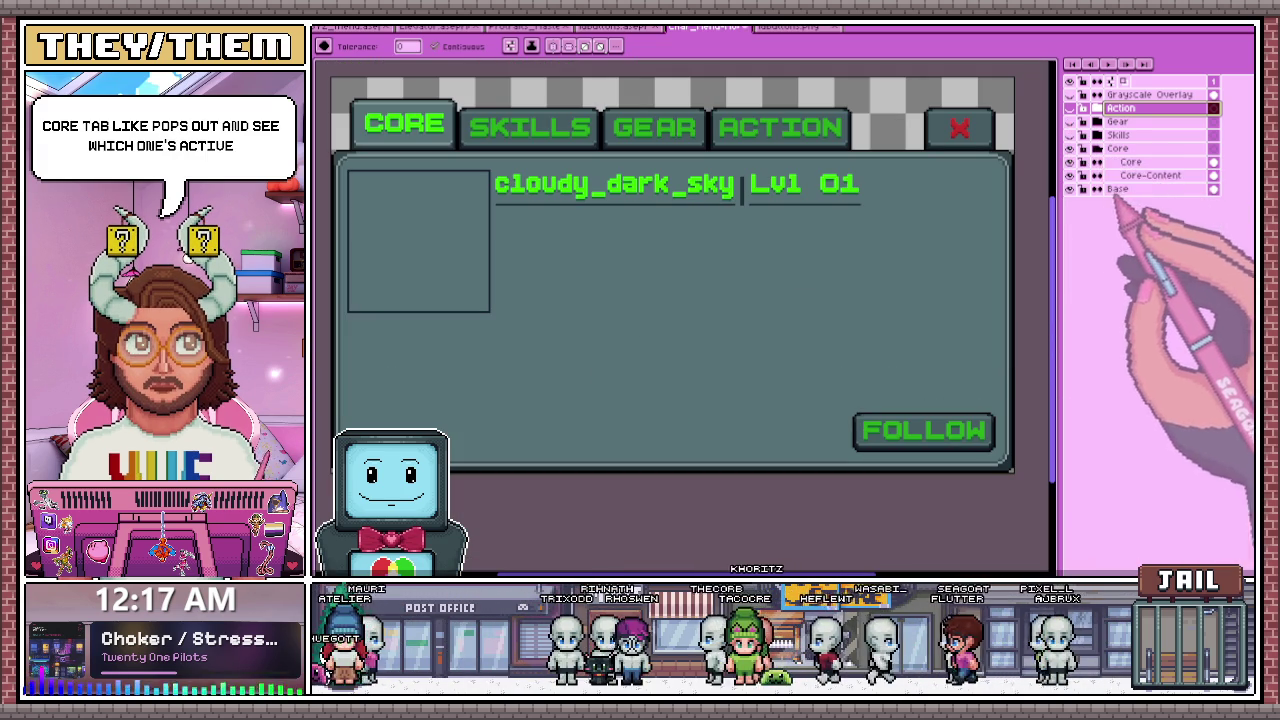
pyautogui.click(1140, 175)
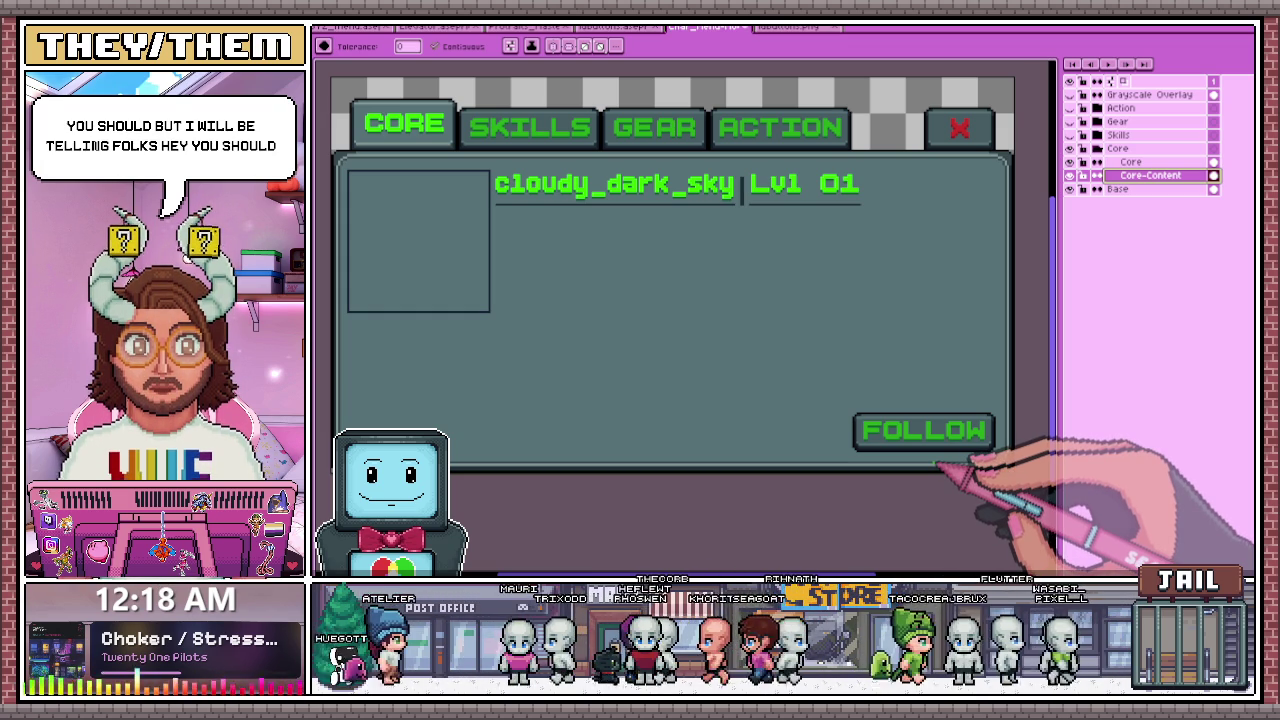
pyautogui.scroll(2, 915, 485)
pyautogui.scroll(1, 920, 490)
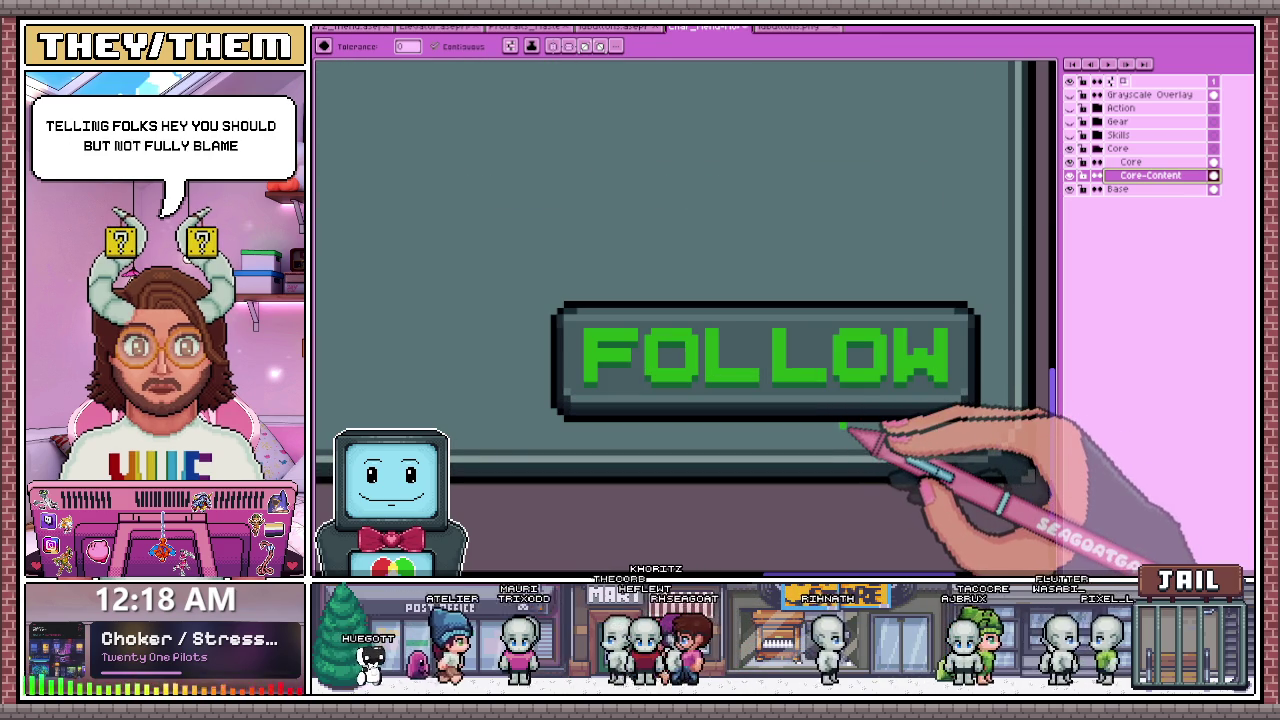
pyautogui.press('m')
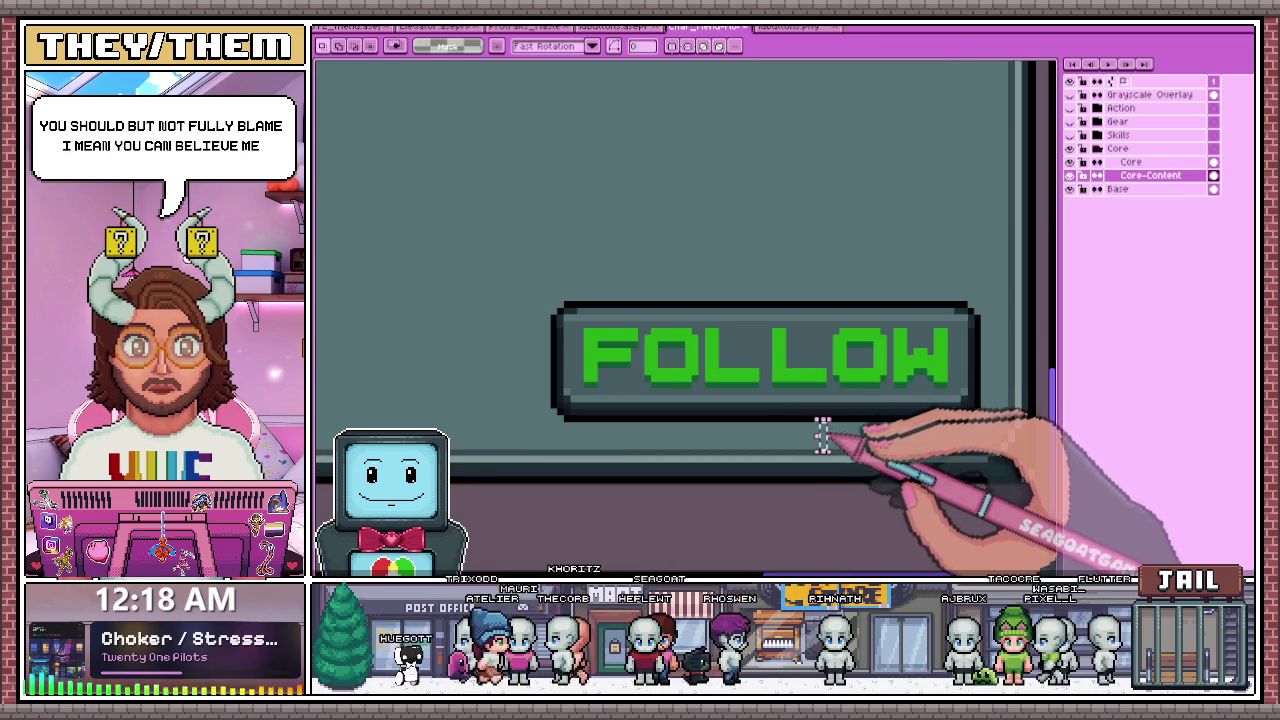
pyautogui.scroll(1, 822, 437)
pyautogui.scroll(1, 820, 437)
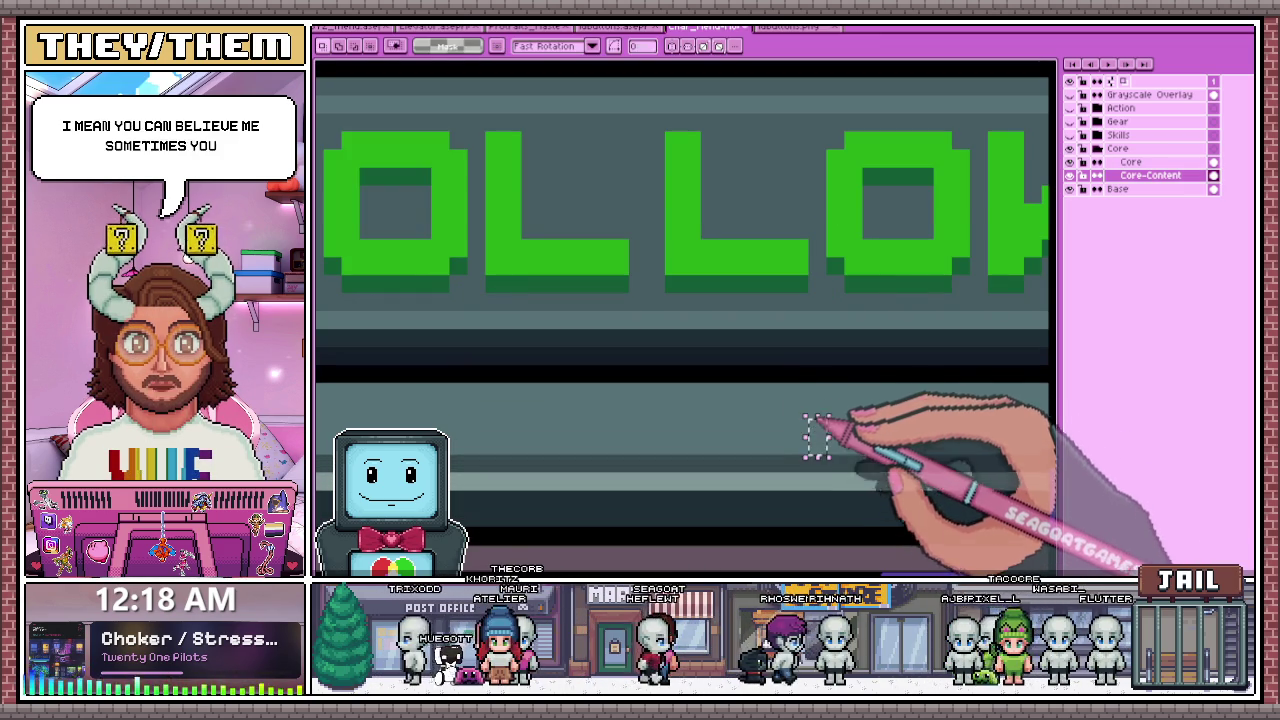
pyautogui.scroll(-2, 814, 388)
pyautogui.scroll(1, 1000, 366)
pyautogui.scroll(2, 875, 350)
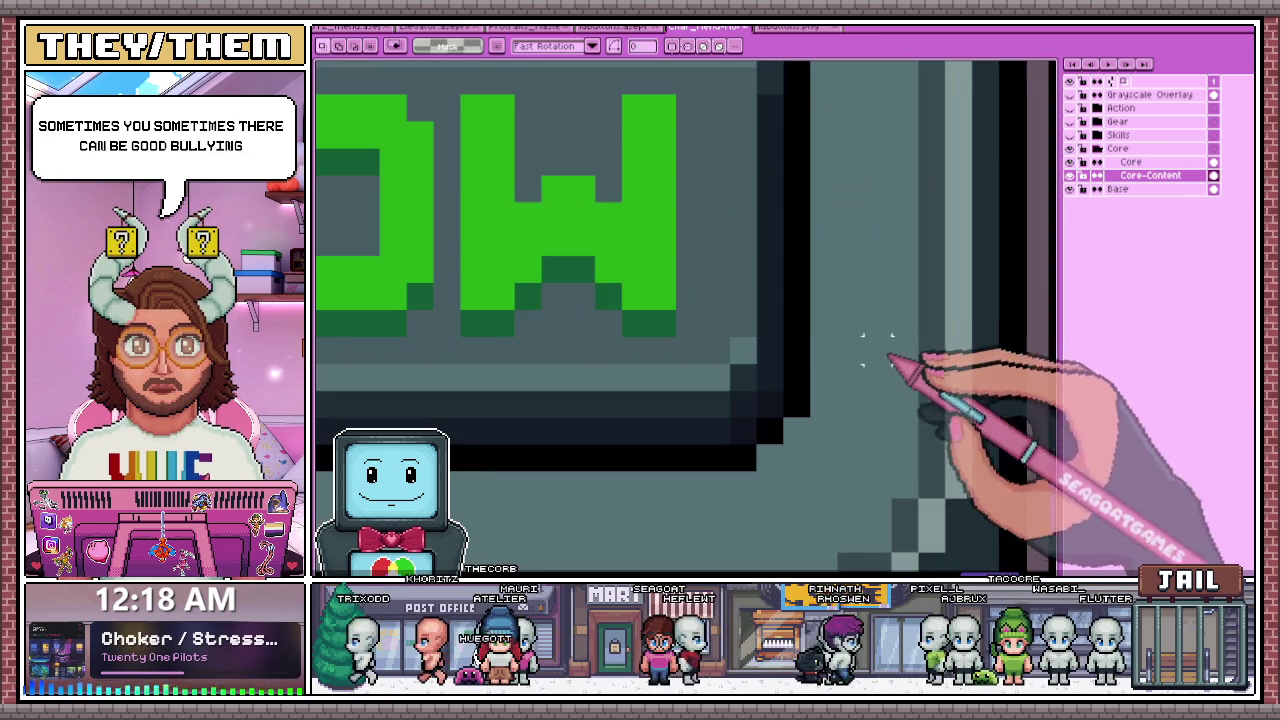
pyautogui.moveTo(864, 338); pyautogui.dragTo(918, 366)
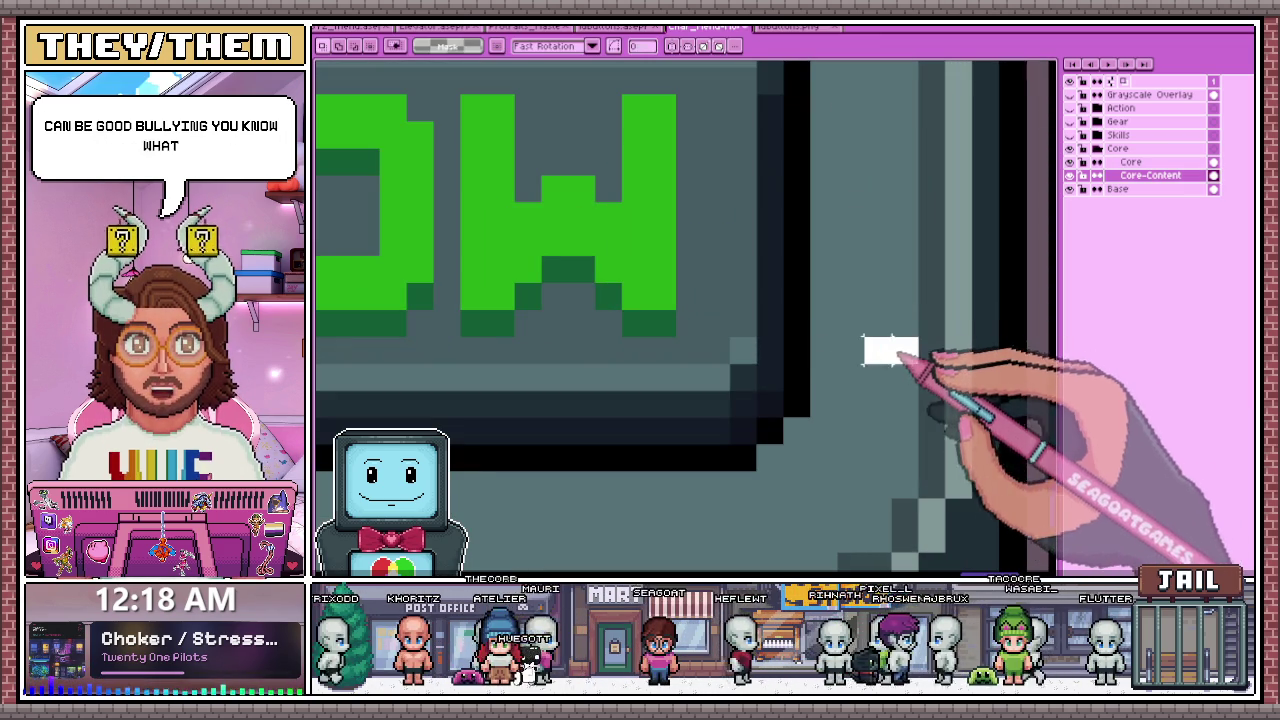
pyautogui.scroll(-2, 882, 366)
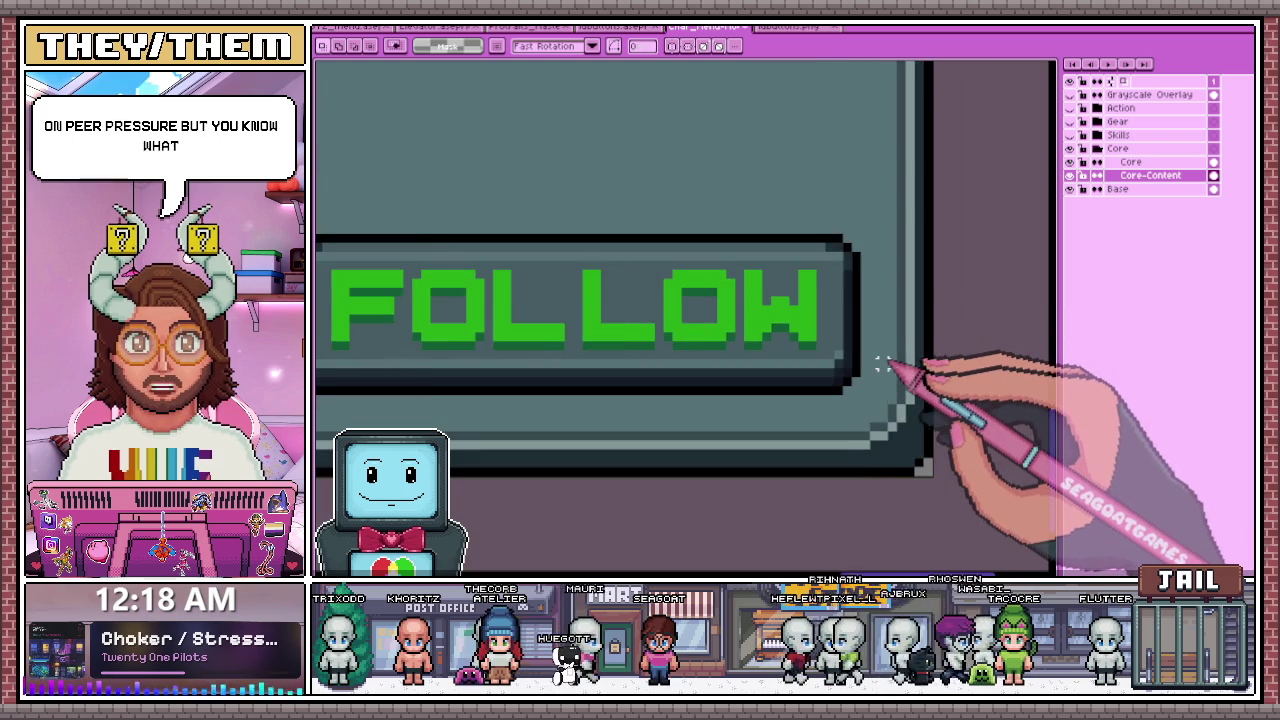
pyautogui.scroll(-1, 882, 364)
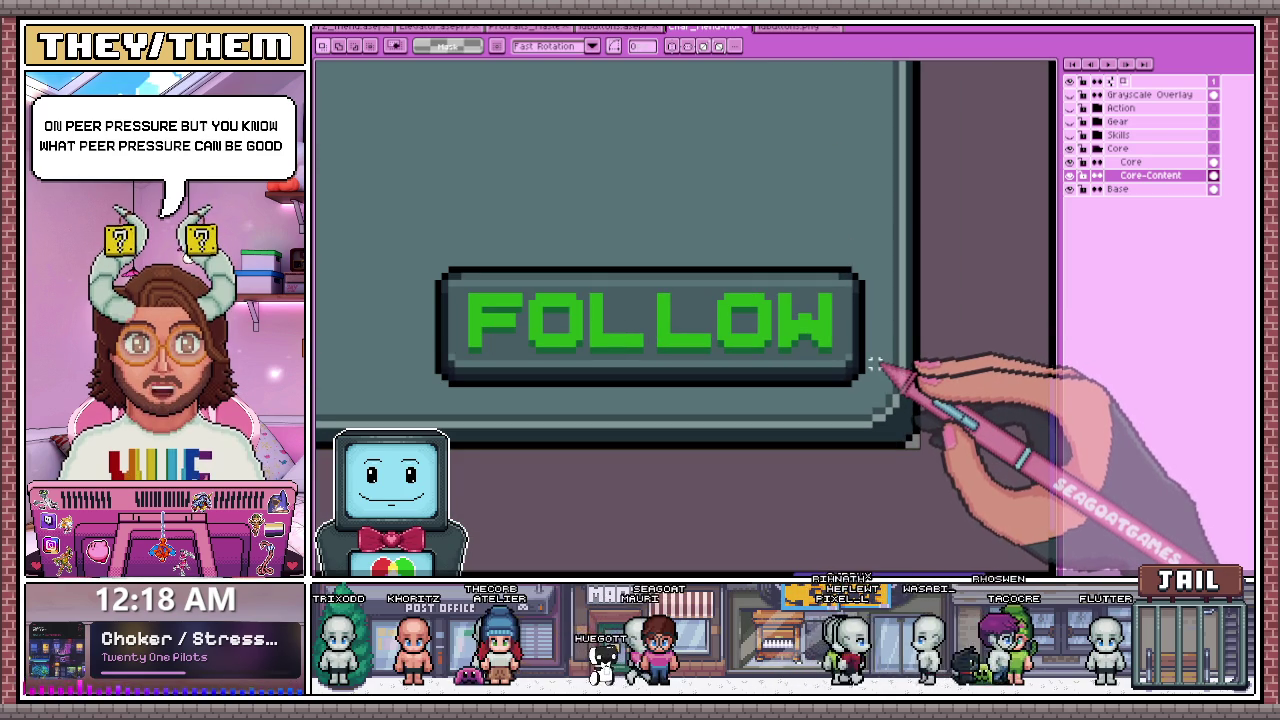
pyautogui.scroll(-1, 766, 357)
pyautogui.scroll(-1, 680, 371)
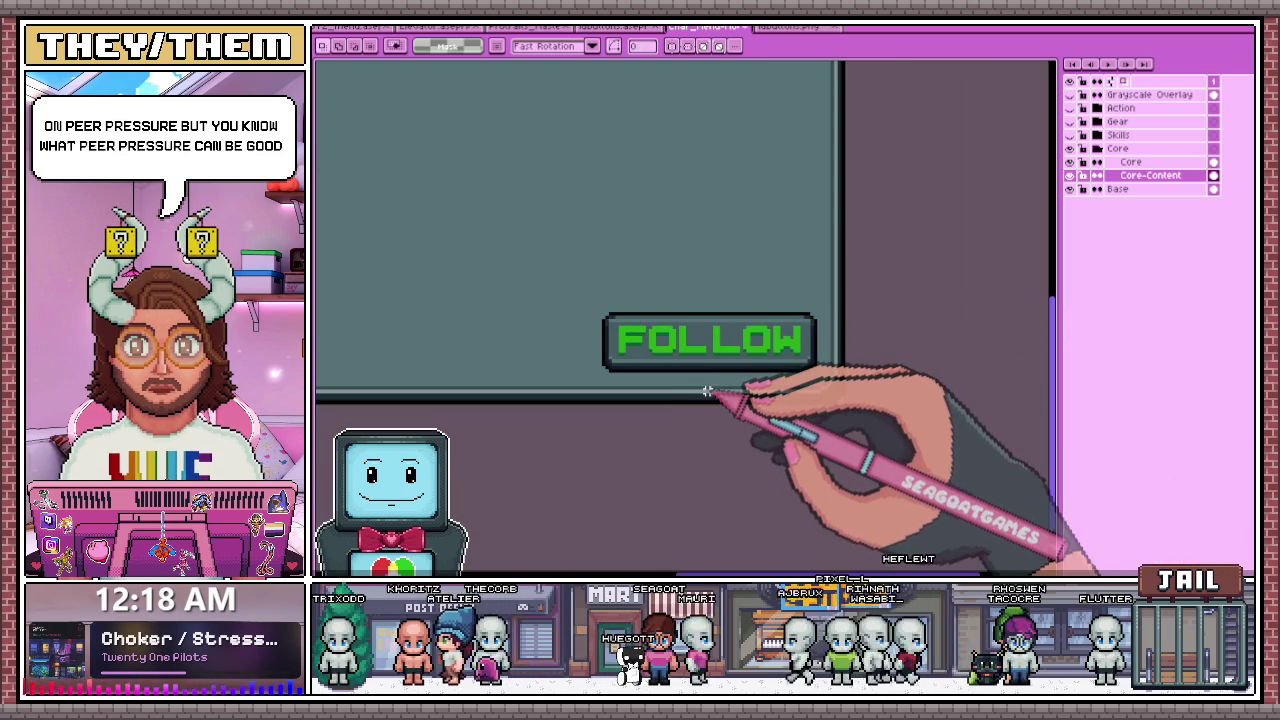
pyautogui.scroll(-1, 697, 385)
pyautogui.scroll(-2, 600, 380)
pyautogui.scroll(2, 508, 366)
pyautogui.scroll(2, 508, 366)
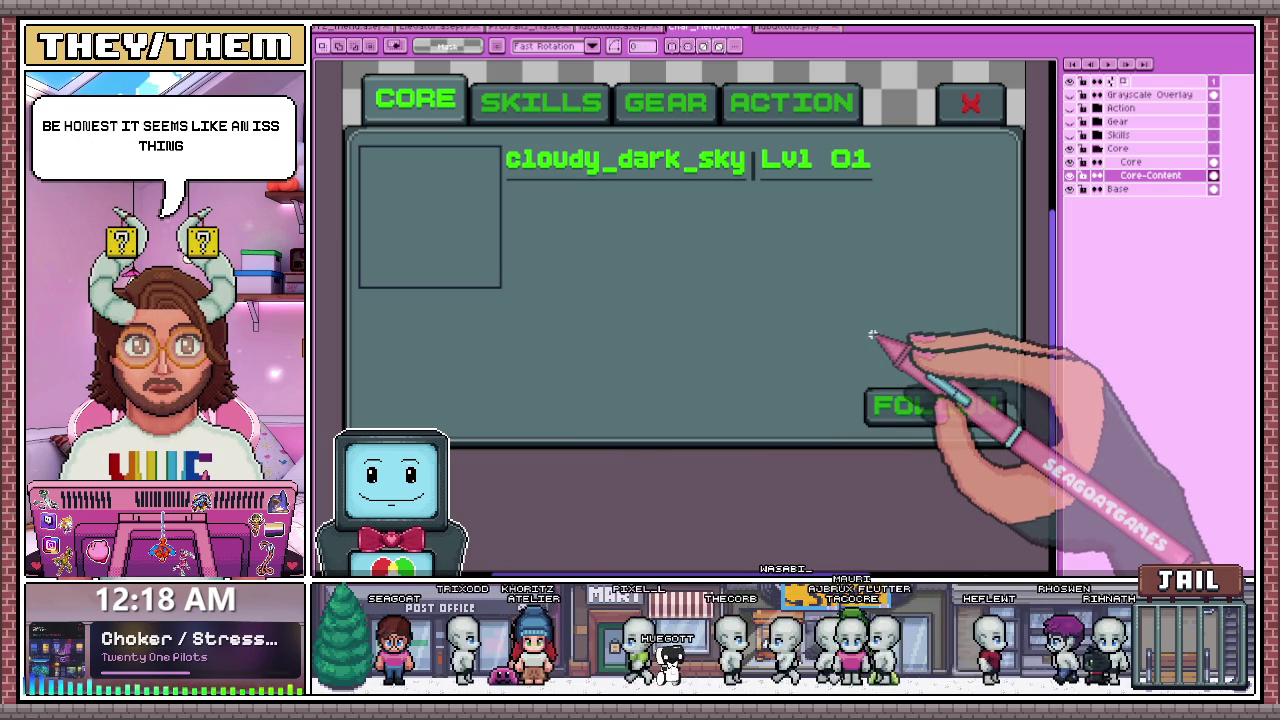
pyautogui.scroll(-2, 784, 252)
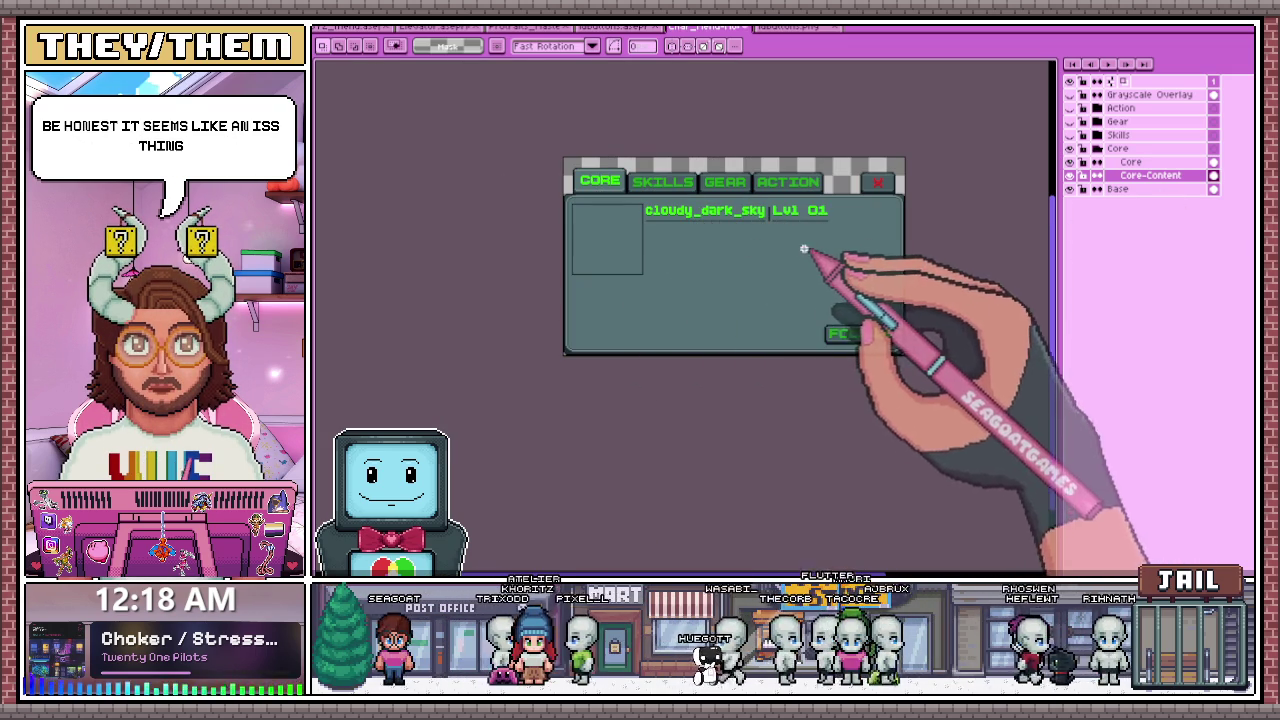
pyautogui.scroll(2, 866, 338)
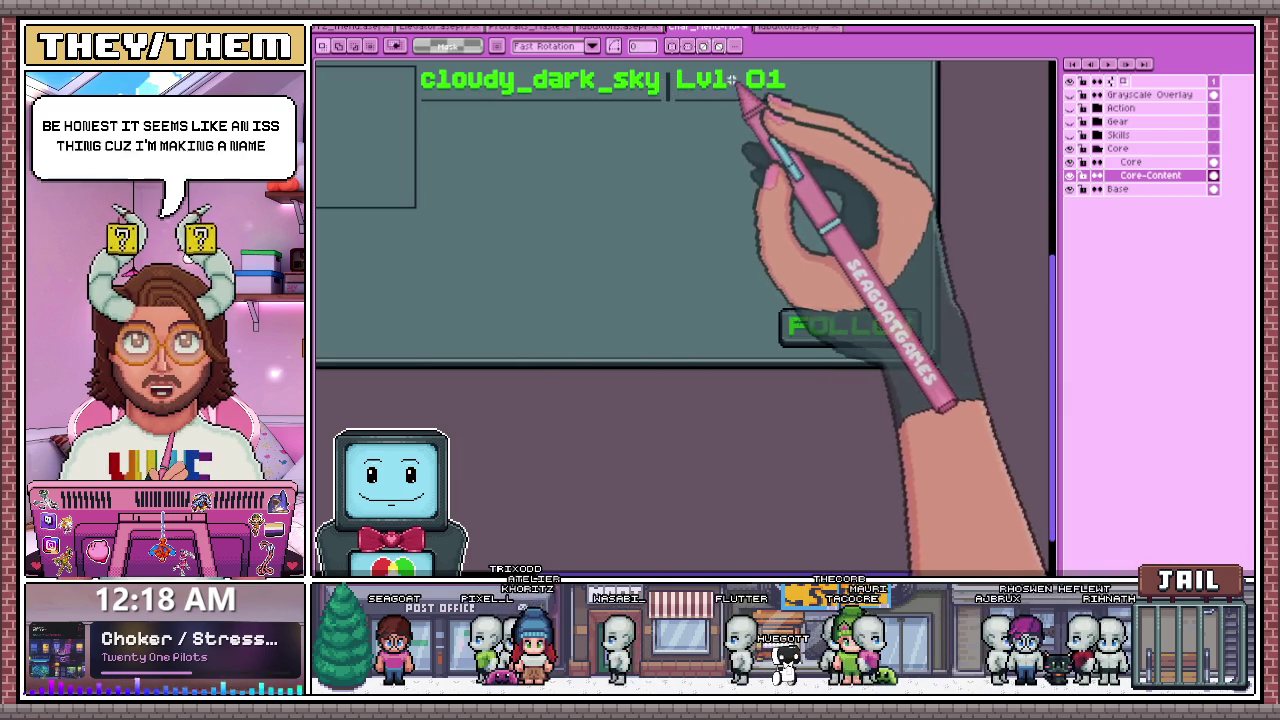
pyautogui.scroll(-3, 789, 84)
pyautogui.scroll(3, 700, 100)
pyautogui.scroll(-3, 660, 230)
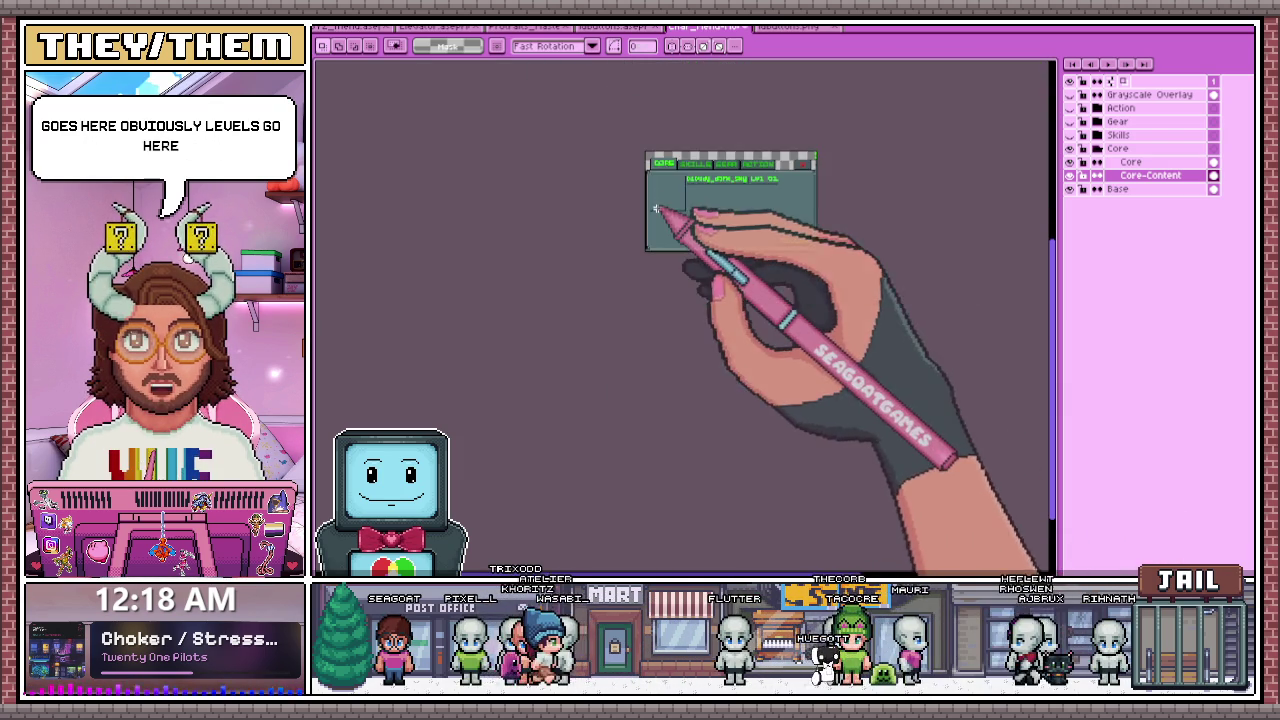
pyautogui.scroll(2, 664, 204)
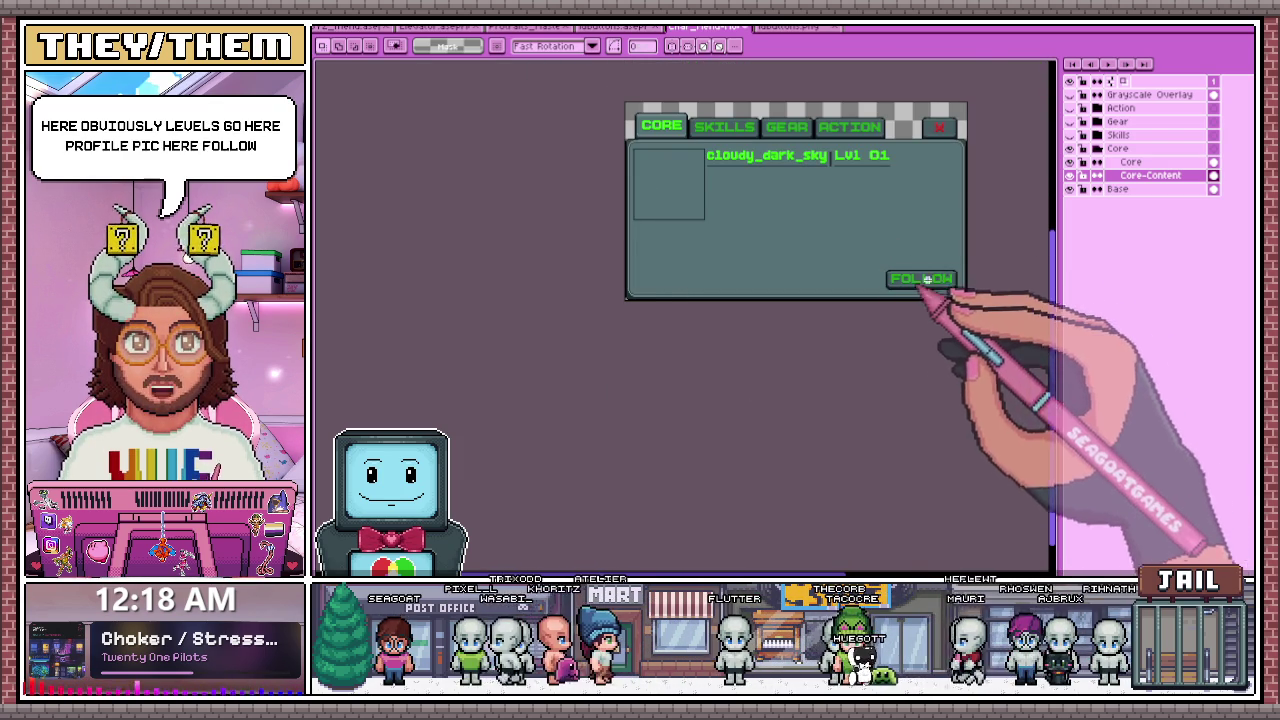
pyautogui.scroll(2, 911, 283)
pyautogui.scroll(2, 880, 285)
pyautogui.scroll(-1, 745, 280)
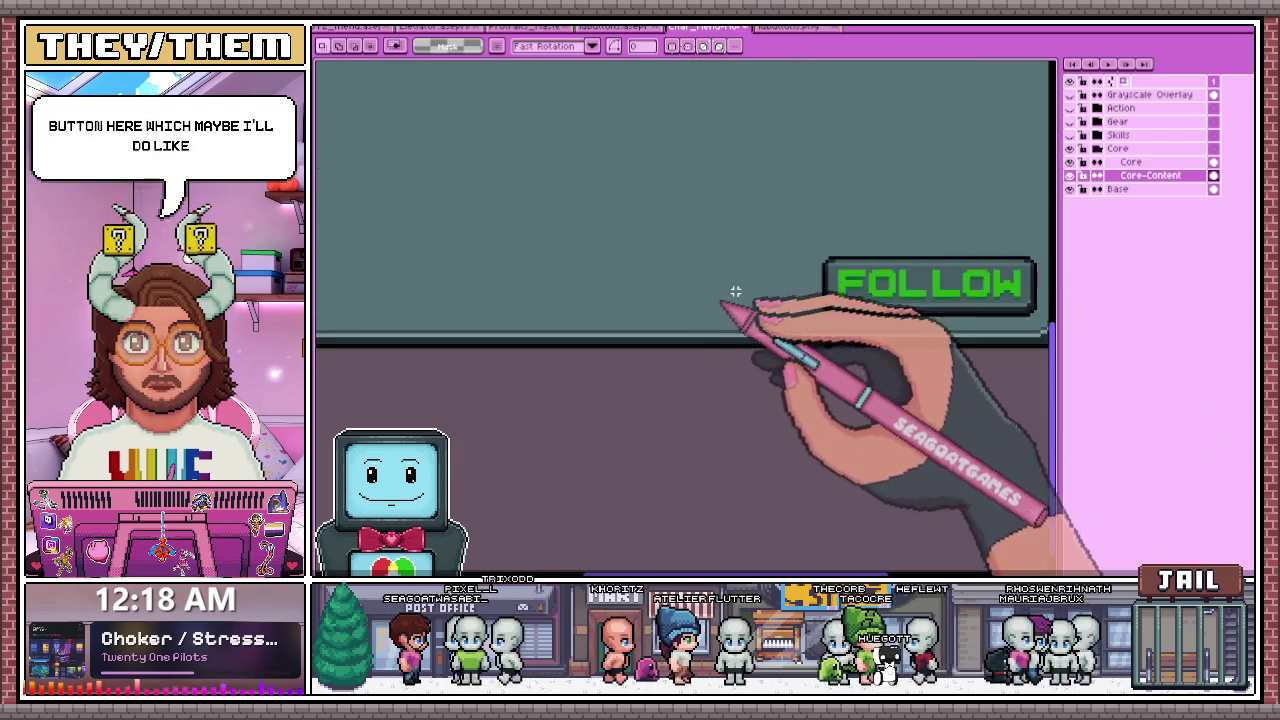
pyautogui.scroll(-1, 800, 300)
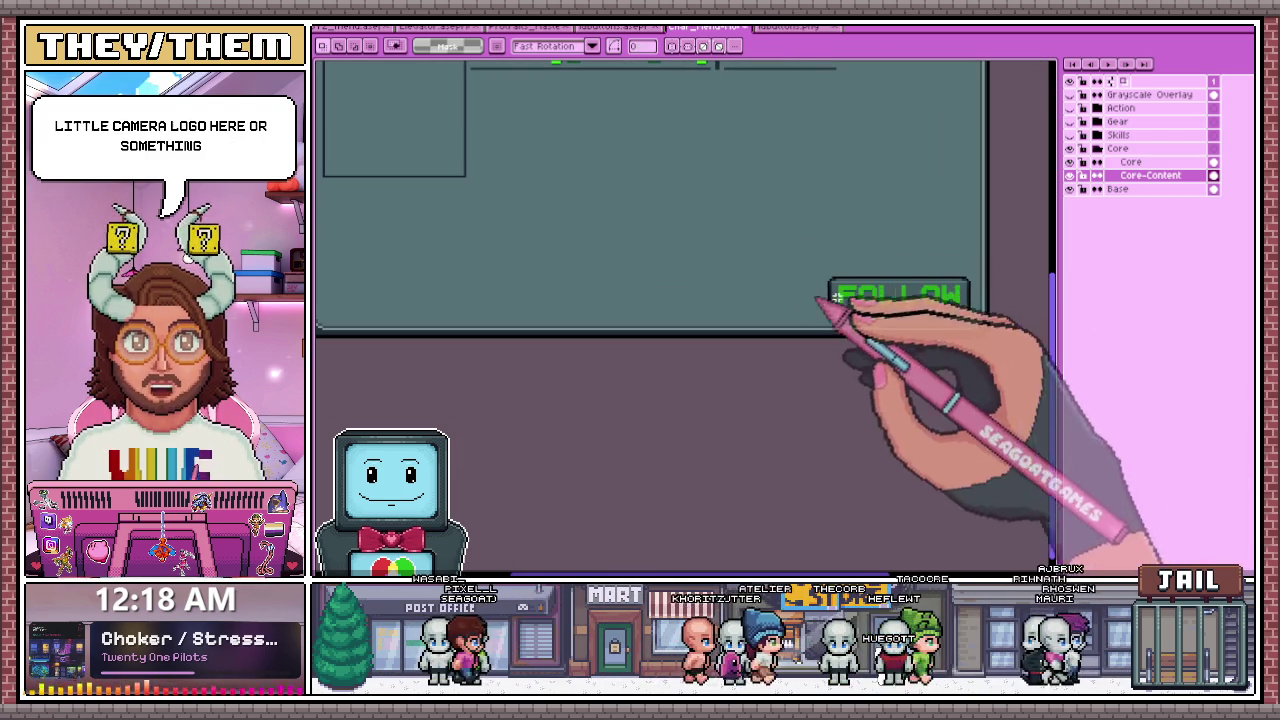
pyautogui.scroll(-3, 820, 350)
pyautogui.scroll(2, 798, 318)
pyautogui.scroll(2, 786, 320)
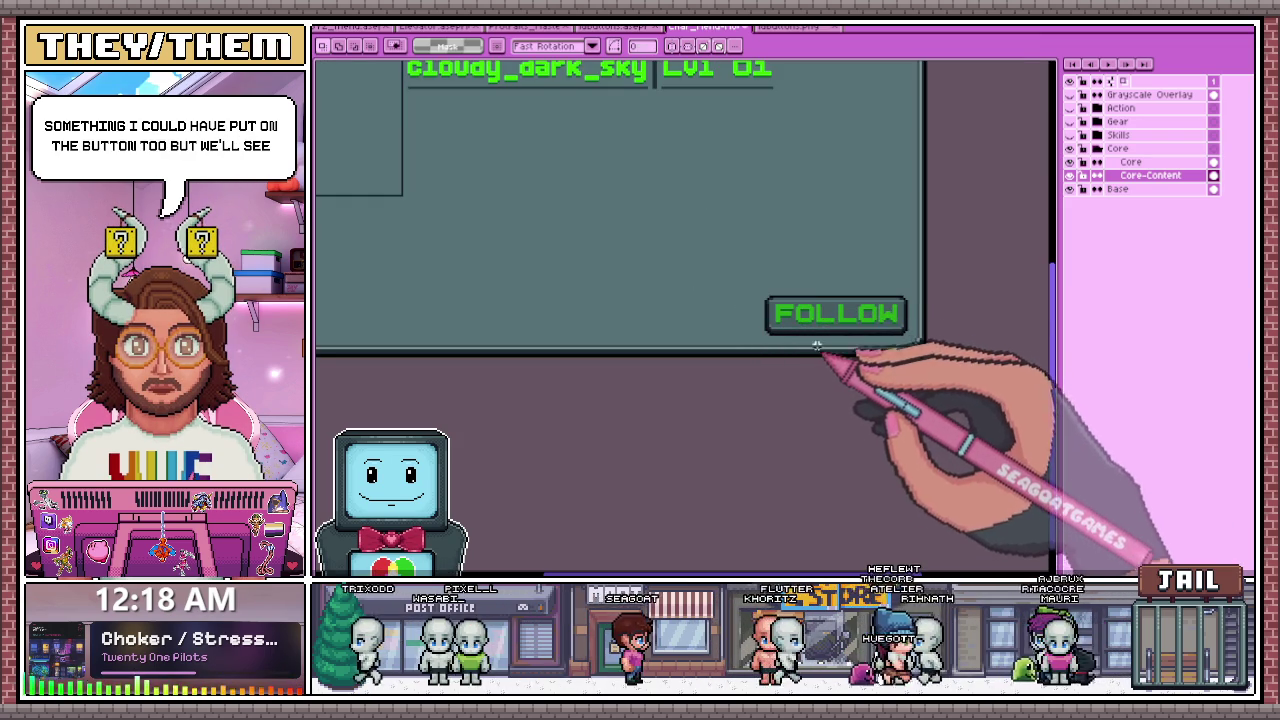
pyautogui.scroll(-4, 816, 350)
pyautogui.scroll(2, 814, 330)
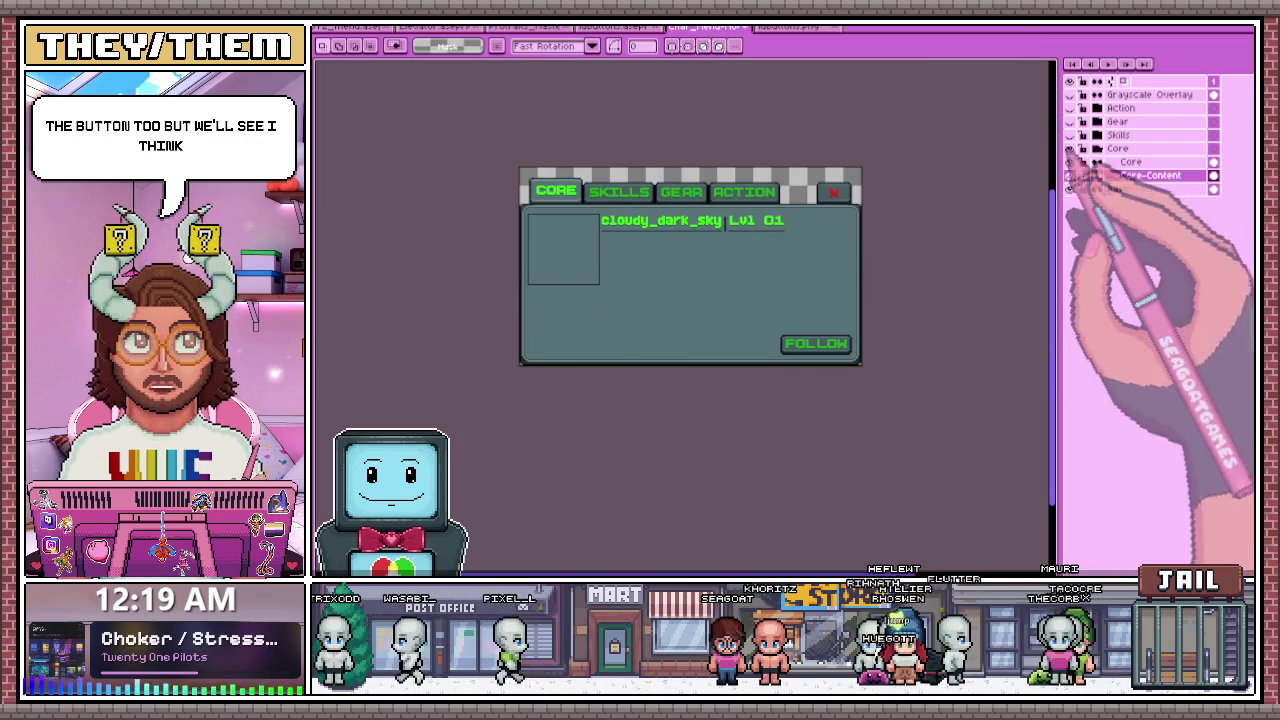
# - Hide Core and show Skills for an active SKILLS tab, keeping Core-Content visible for reference
pyautogui.click(1070, 148)
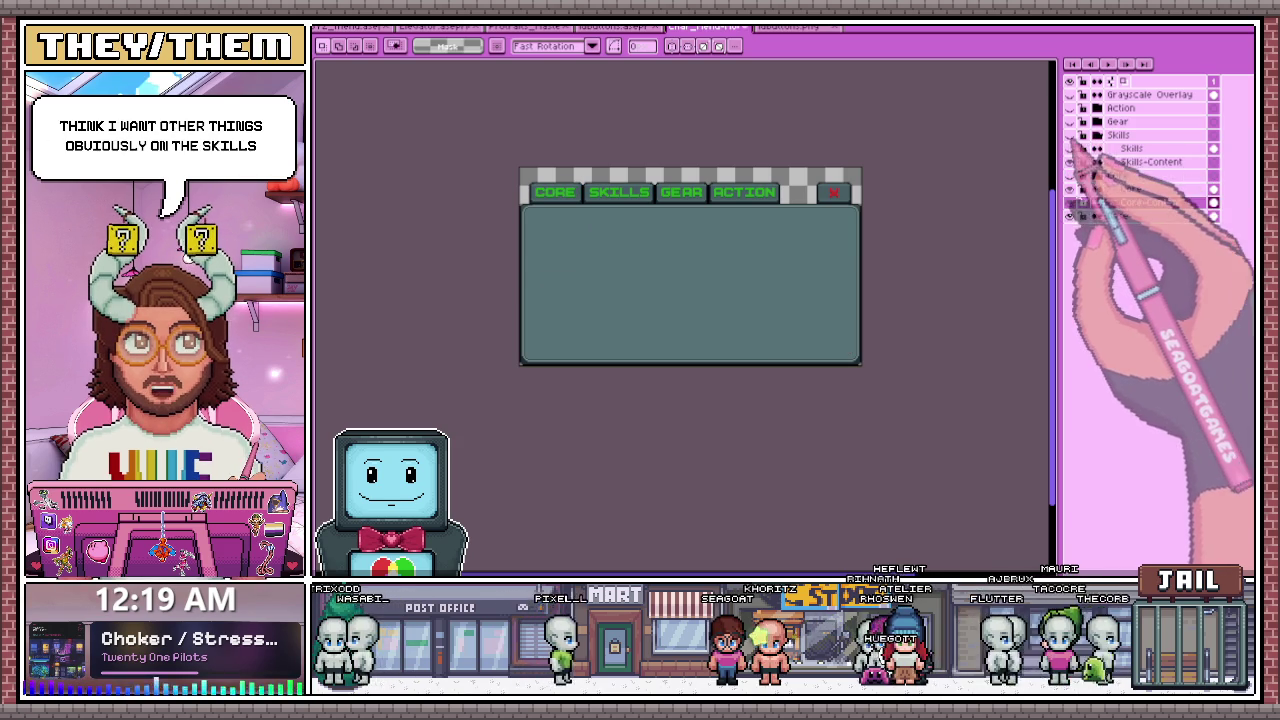
pyautogui.click(1089, 135)
pyautogui.click(1070, 148)
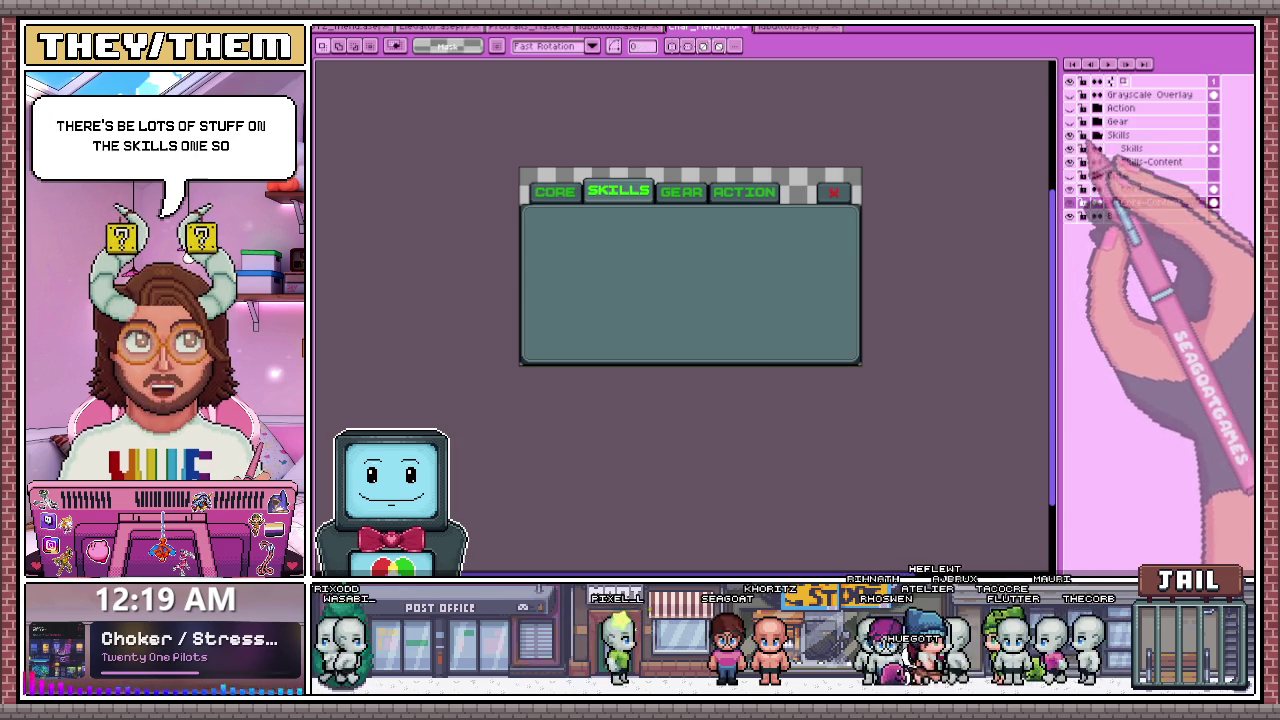
pyautogui.click(1140, 163)
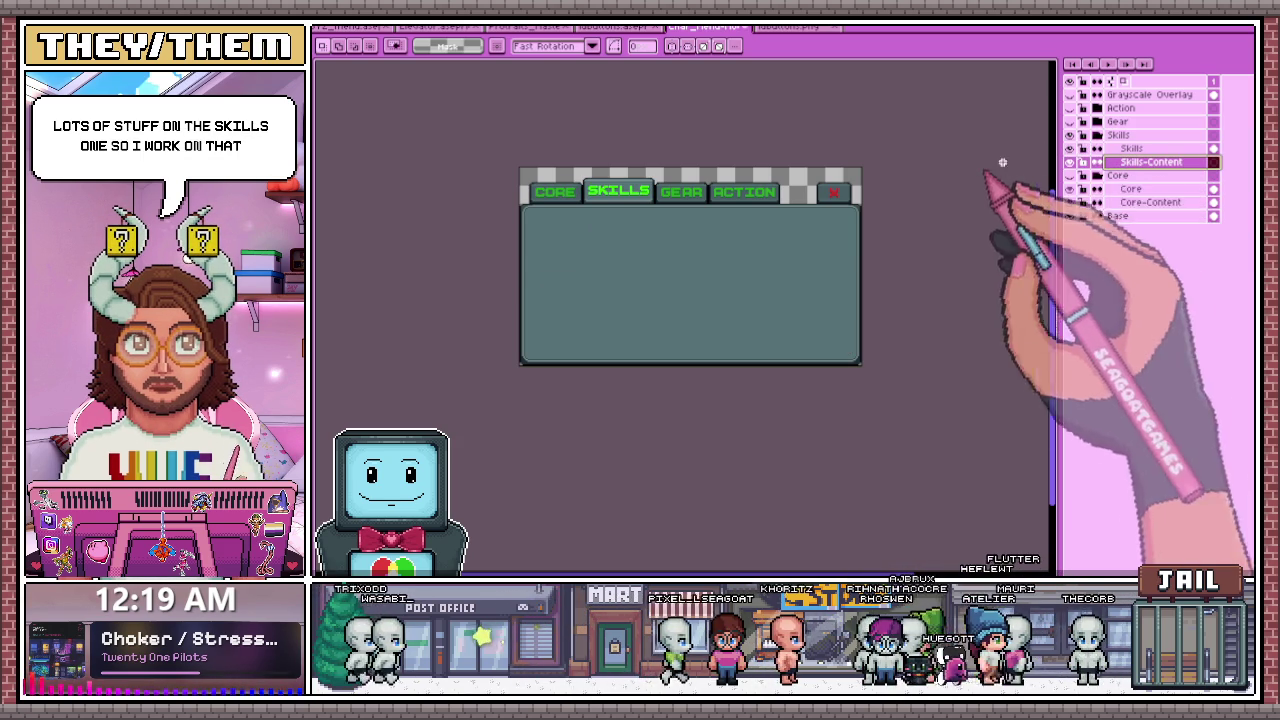
pyautogui.click(1069, 202)
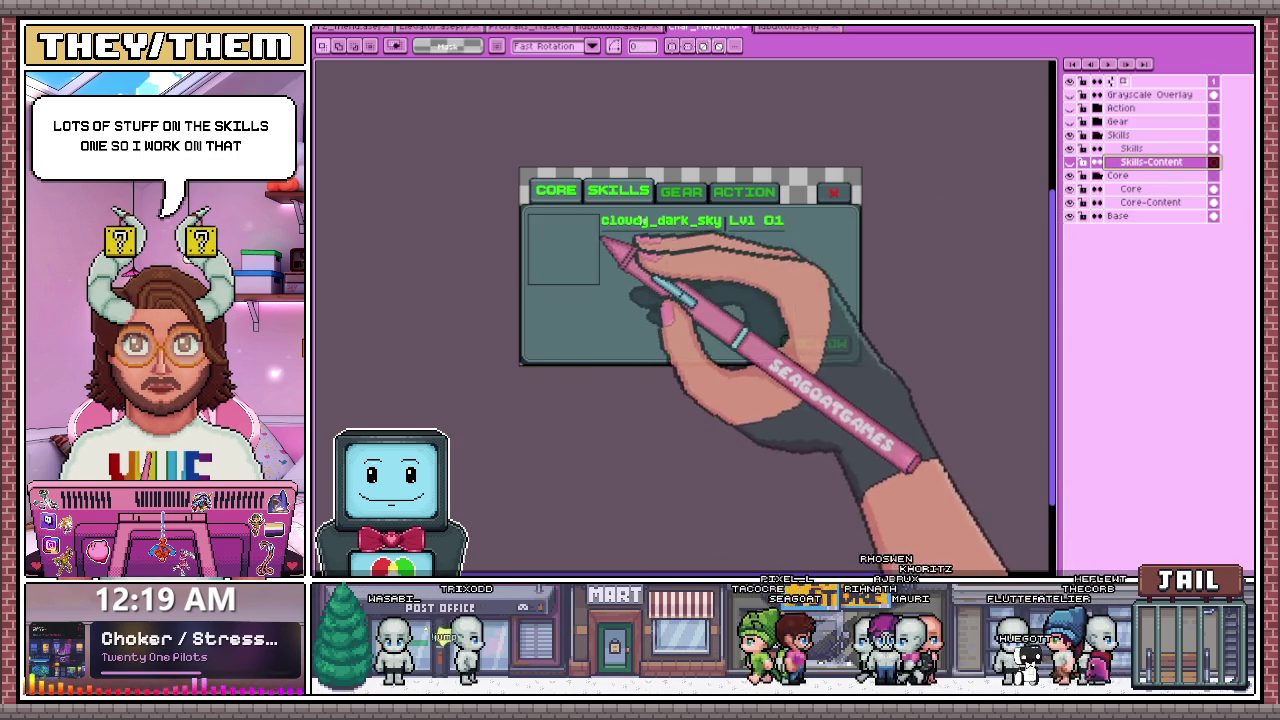
pyautogui.scroll(2, 555, 245)
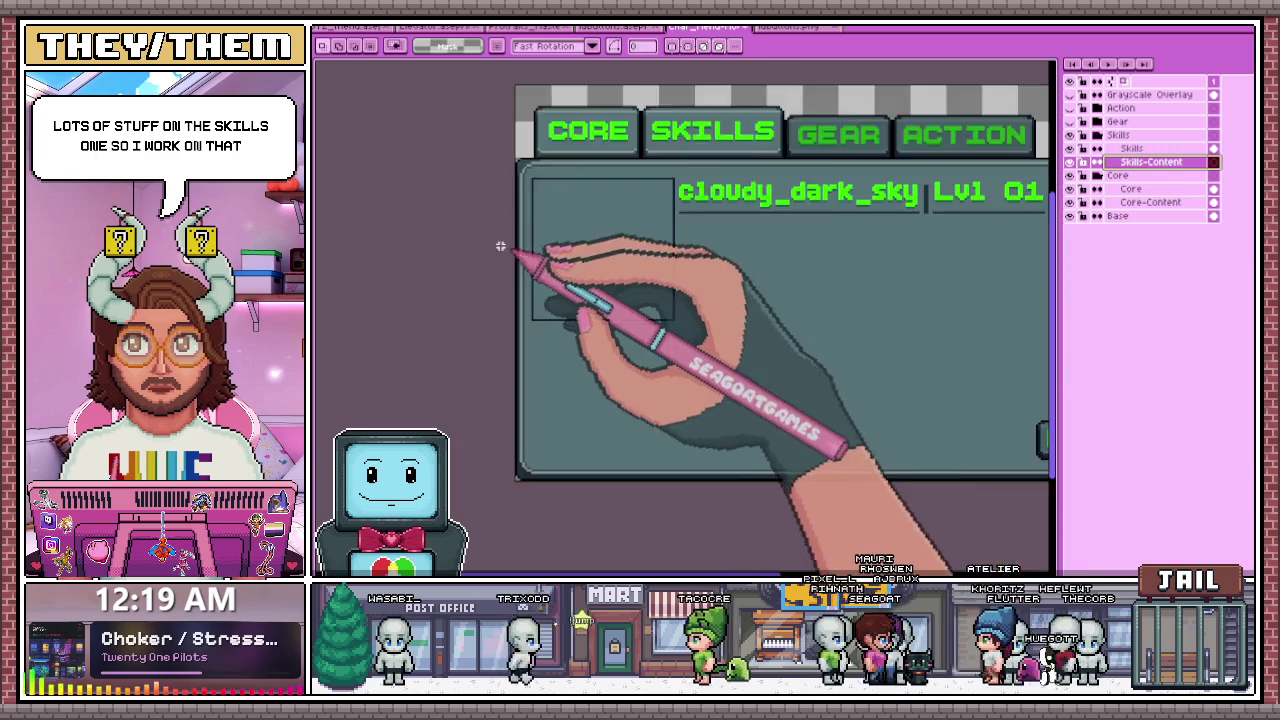
# - Zoom in and draw an alignment mark on the Skills panel
pyautogui.scroll(2, 555, 245)
pyautogui.scroll(1, 550, 160)
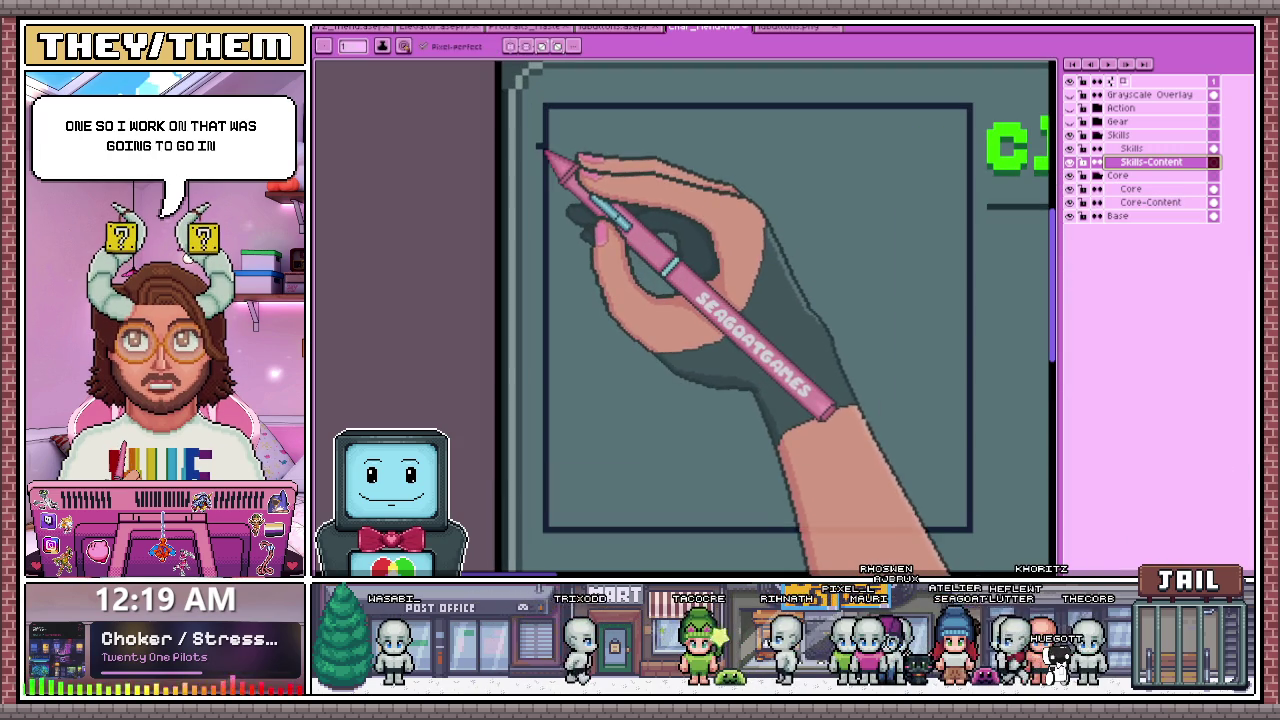
pyautogui.scroll(-2, 543, 250)
pyautogui.scroll(-3, 528, 337)
pyautogui.scroll(2, 697, 312)
pyautogui.scroll(-2, 669, 337)
pyautogui.scroll(2, 540, 330)
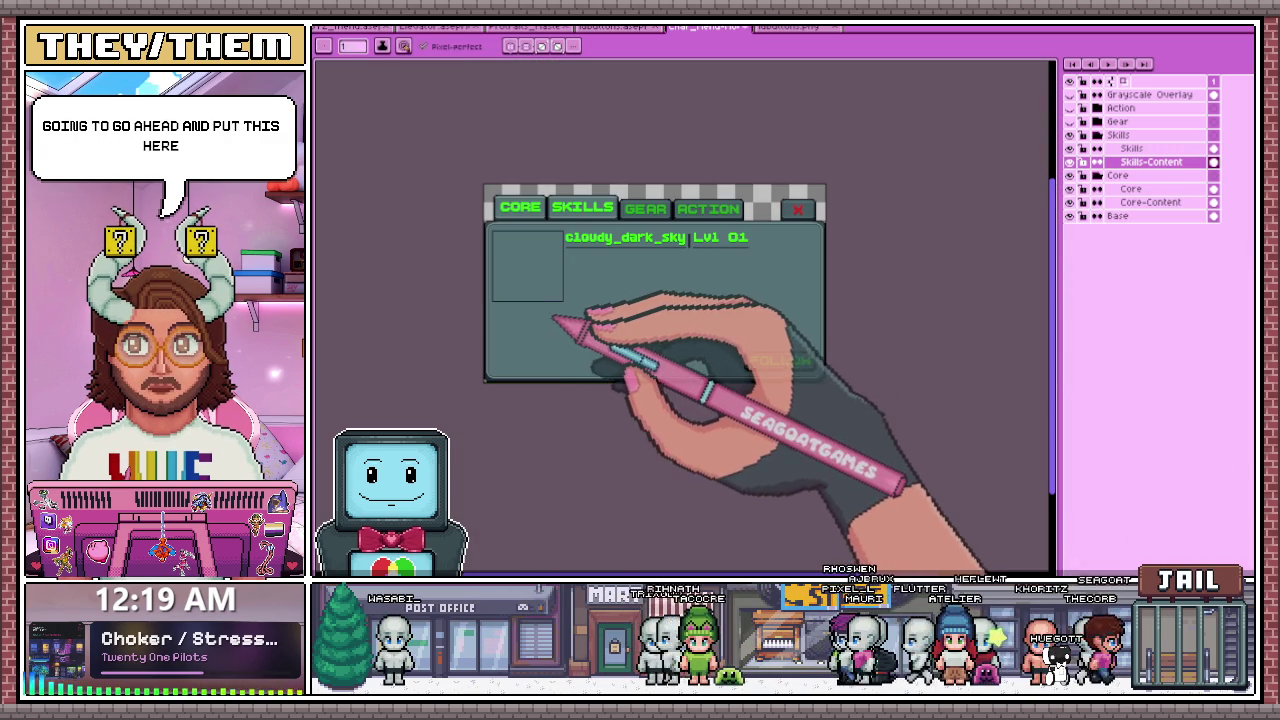
pyautogui.scroll(3, 497, 266)
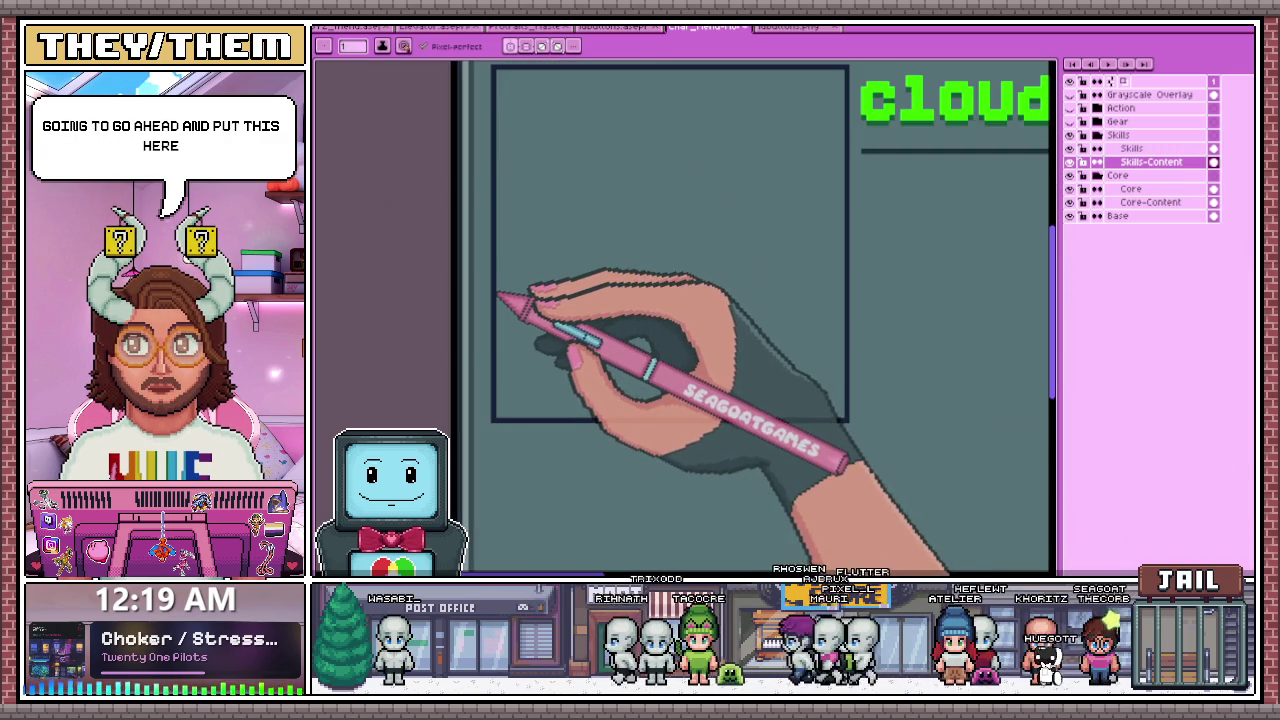
pyautogui.scroll(-2, 500, 200)
pyautogui.scroll(-2, 700, 300)
pyautogui.scroll(3, 894, 286)
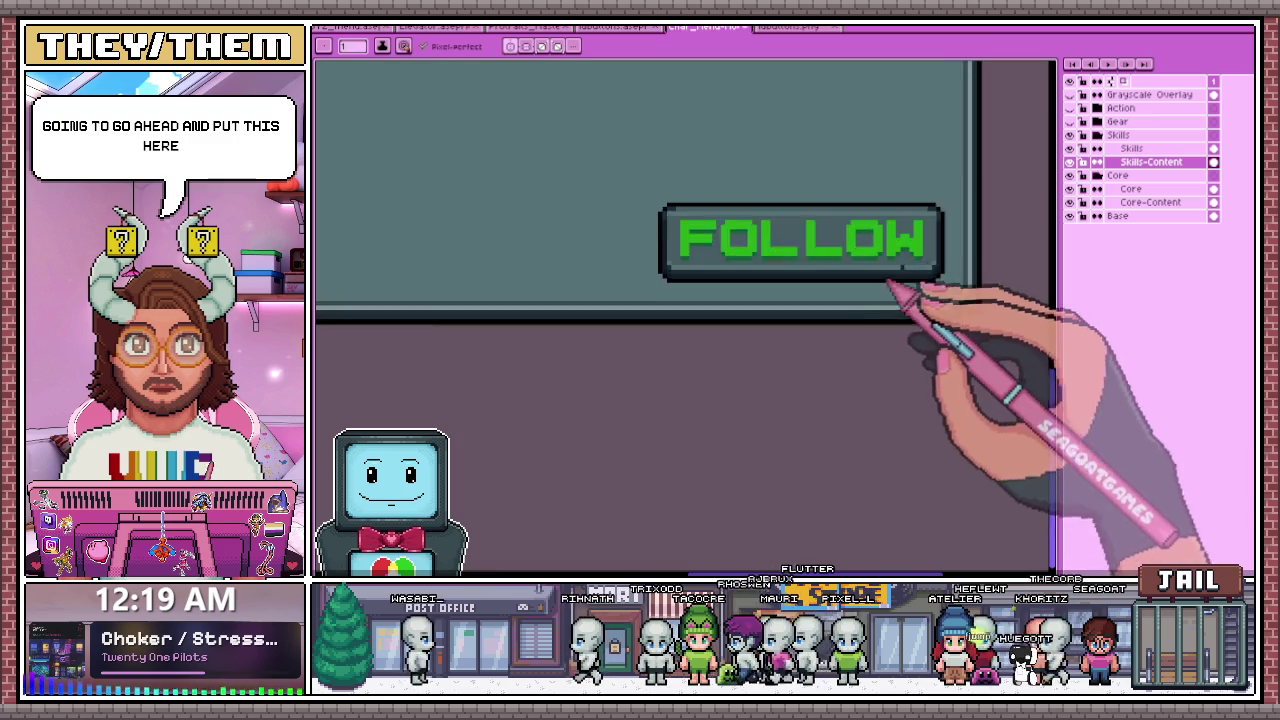
pyautogui.scroll(1, 945, 272)
pyautogui.scroll(-3, 900, 290)
pyautogui.scroll(3, 660, 295)
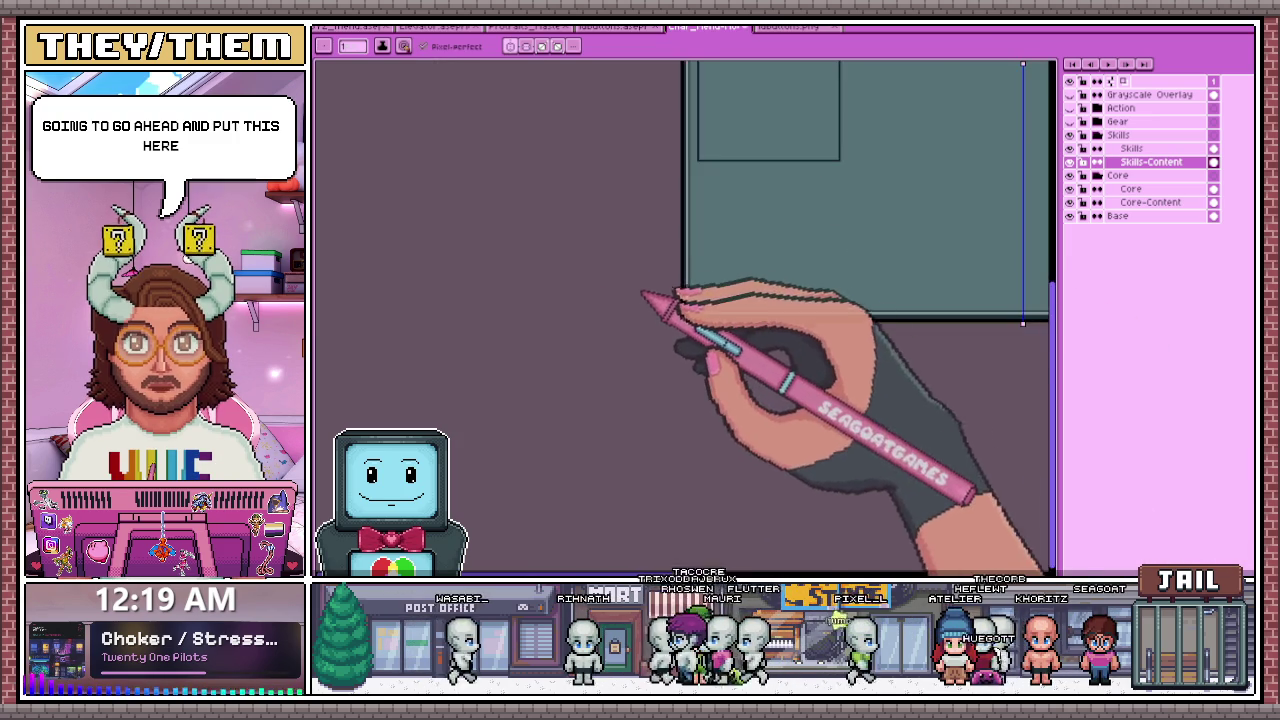
pyautogui.moveTo(694, 112); pyautogui.dragTo(683, 140)
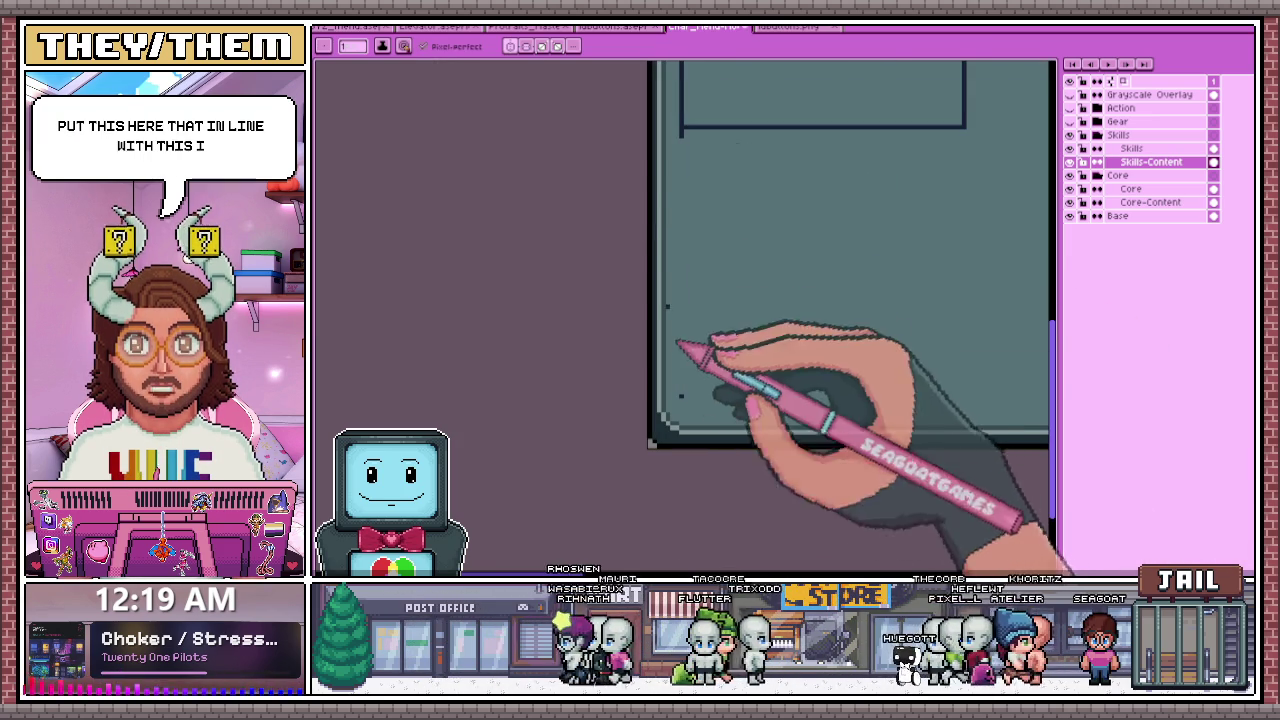
# - Zoom in and out to check the mark's placement on the Skills panel
pyautogui.scroll(-3, 660, 345)
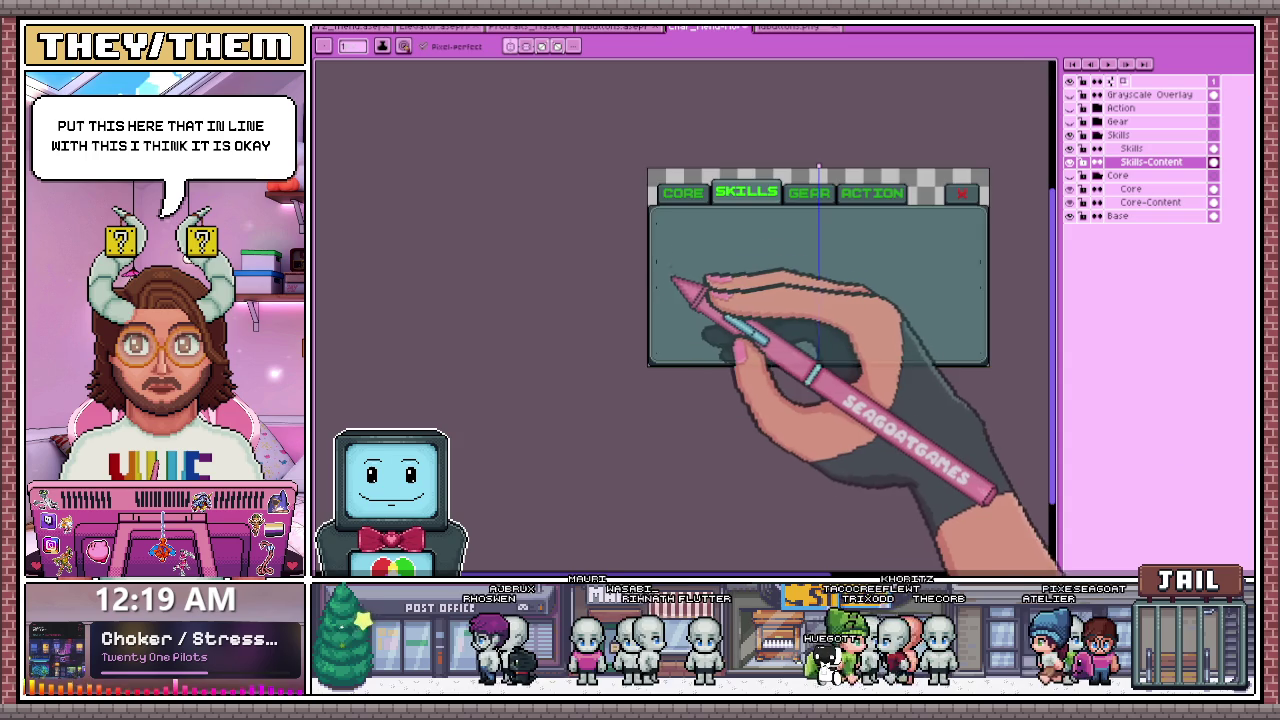
pyautogui.scroll(2, 686, 286)
pyautogui.scroll(1, 652, 283)
pyautogui.scroll(-3, 630, 270)
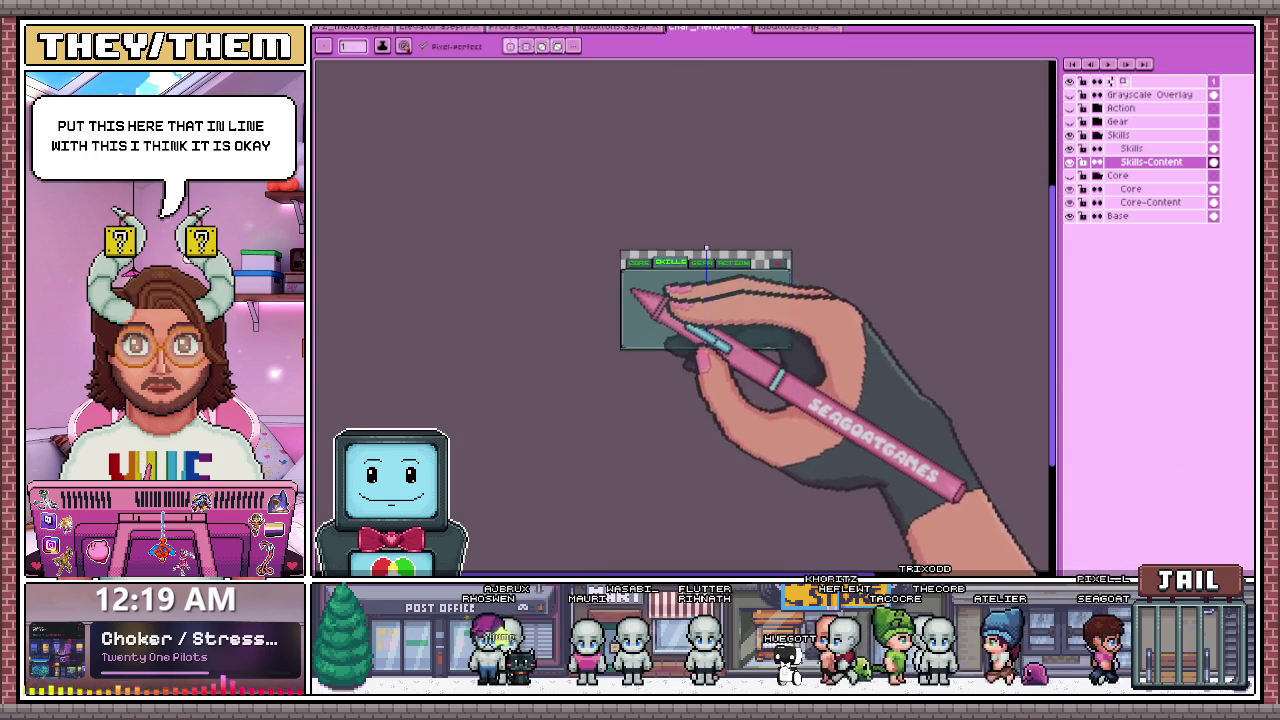
pyautogui.scroll(1, 655, 293)
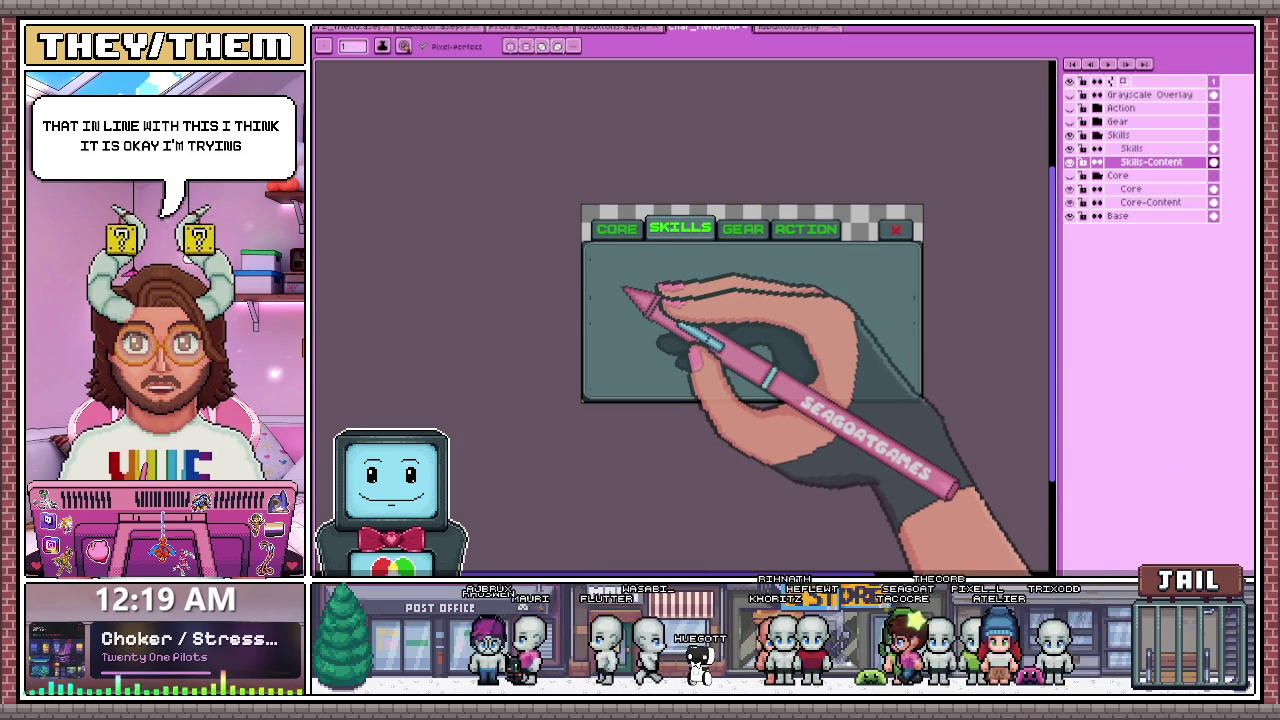
pyautogui.scroll(1, 600, 290)
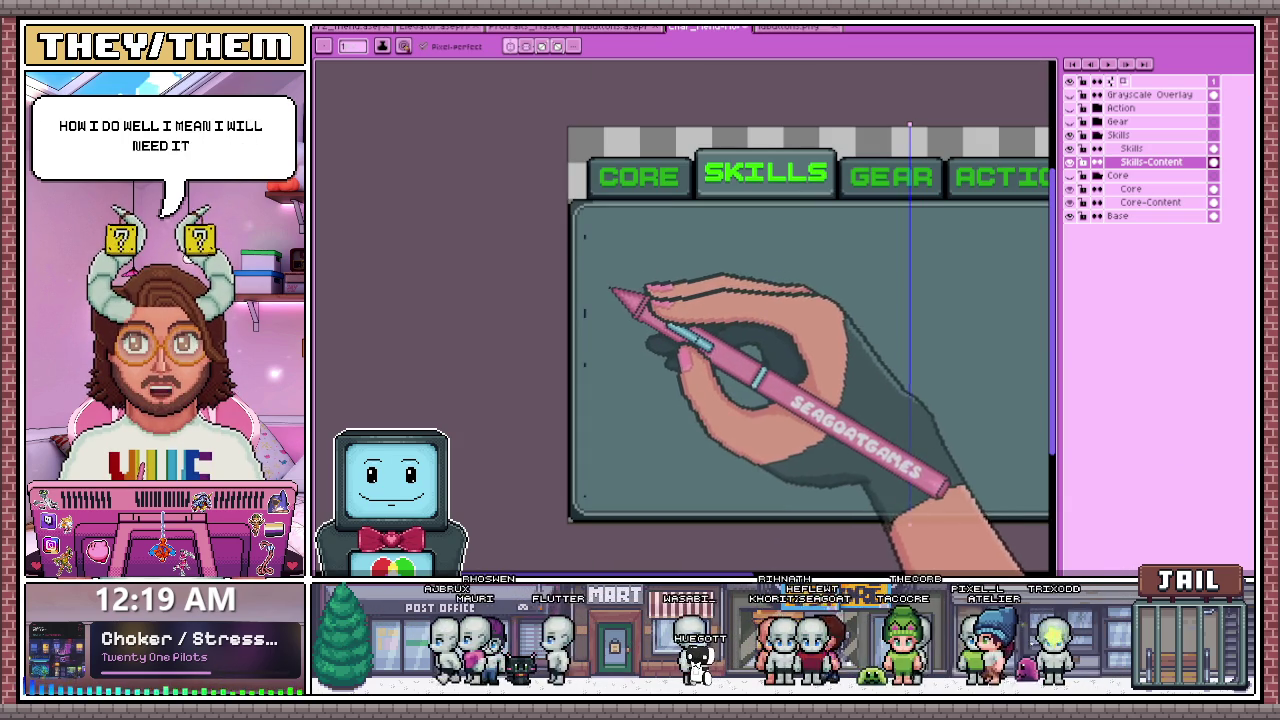
pyautogui.scroll(-1, 612, 298)
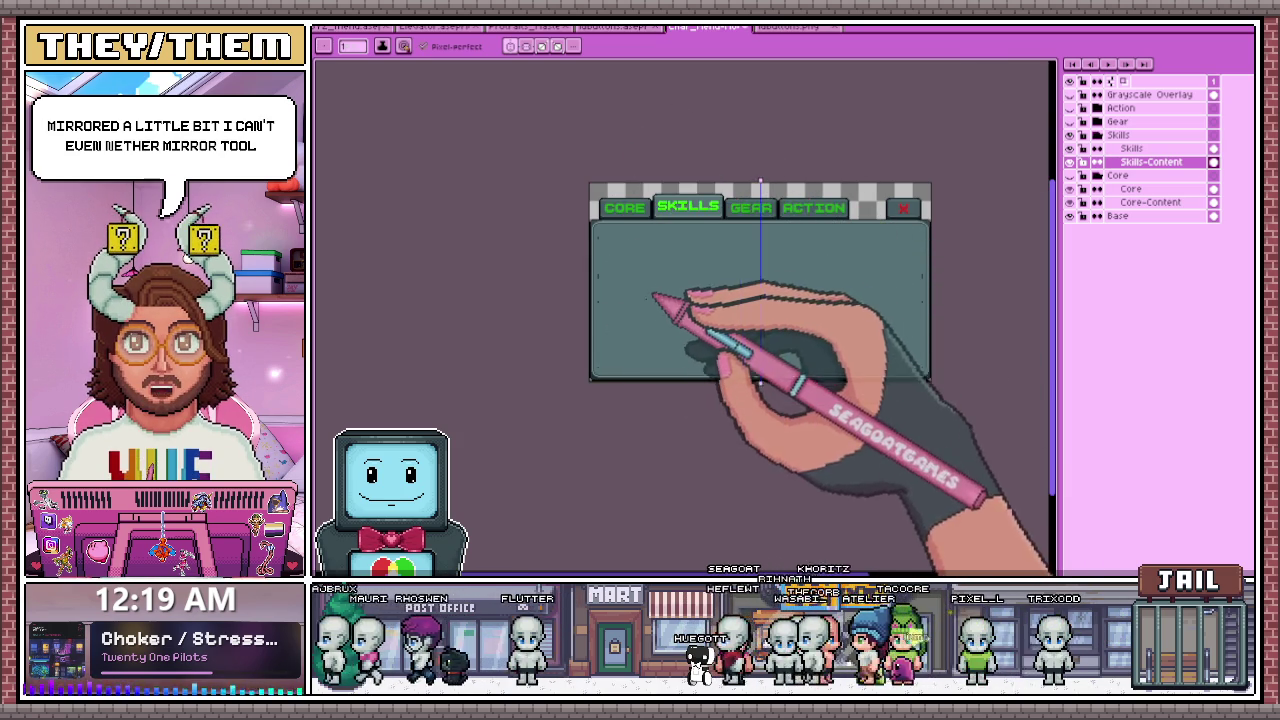
pyautogui.scroll(2, 640, 280)
pyautogui.scroll(-1, 580, 255)
pyautogui.scroll(1, 600, 214)
pyautogui.scroll(-1, 563, 286)
pyautogui.scroll(1, 586, 223)
pyautogui.scroll(1, 567, 196)
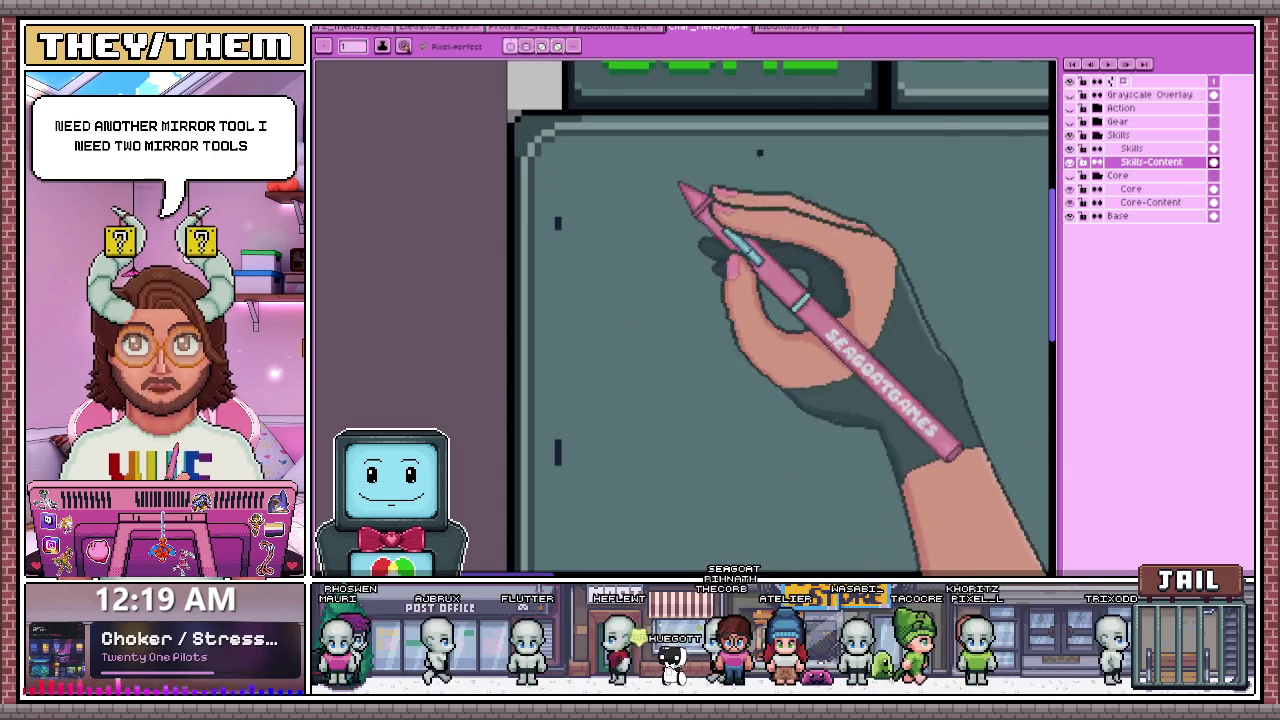
# - Turn Core-Content back on for alignment reference and select the Core-Content layer
pyautogui.click(1069, 202)
pyautogui.scroll(1, 580, 183)
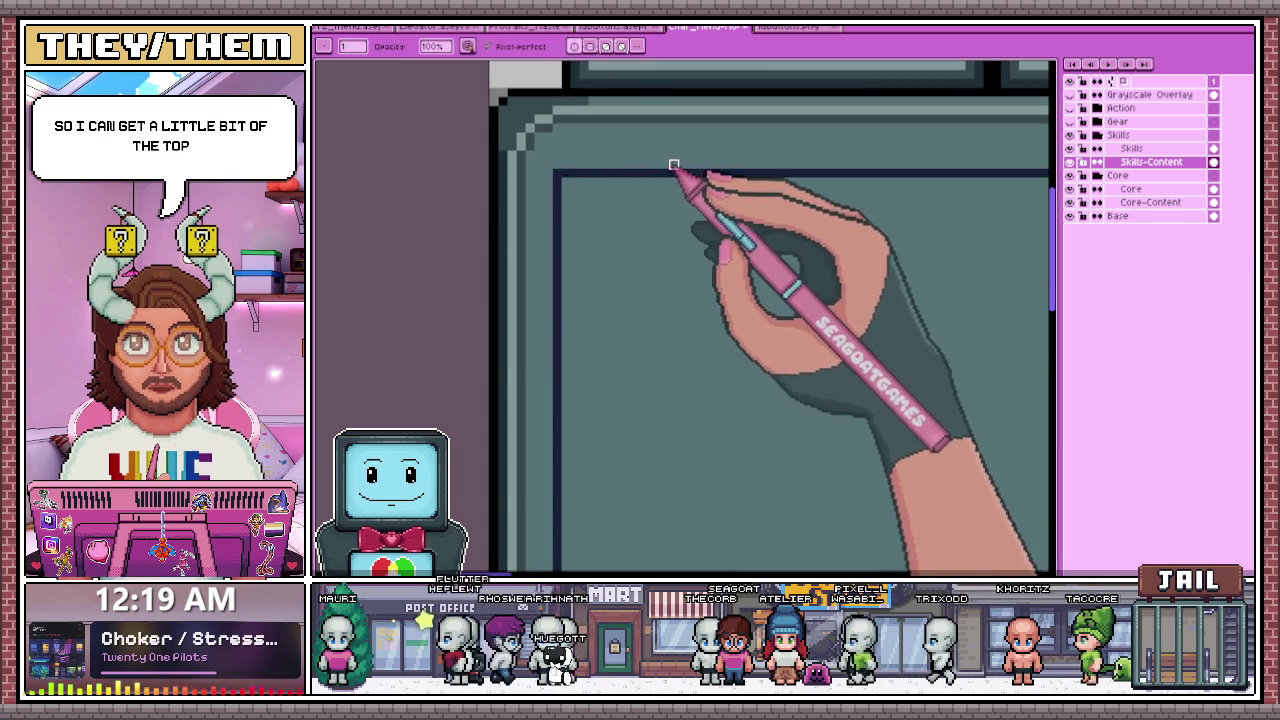
pyautogui.scroll(-1, 568, 186)
pyautogui.scroll(-1, 575, 190)
pyautogui.scroll(-1, 615, 182)
pyautogui.scroll(-1, 692, 187)
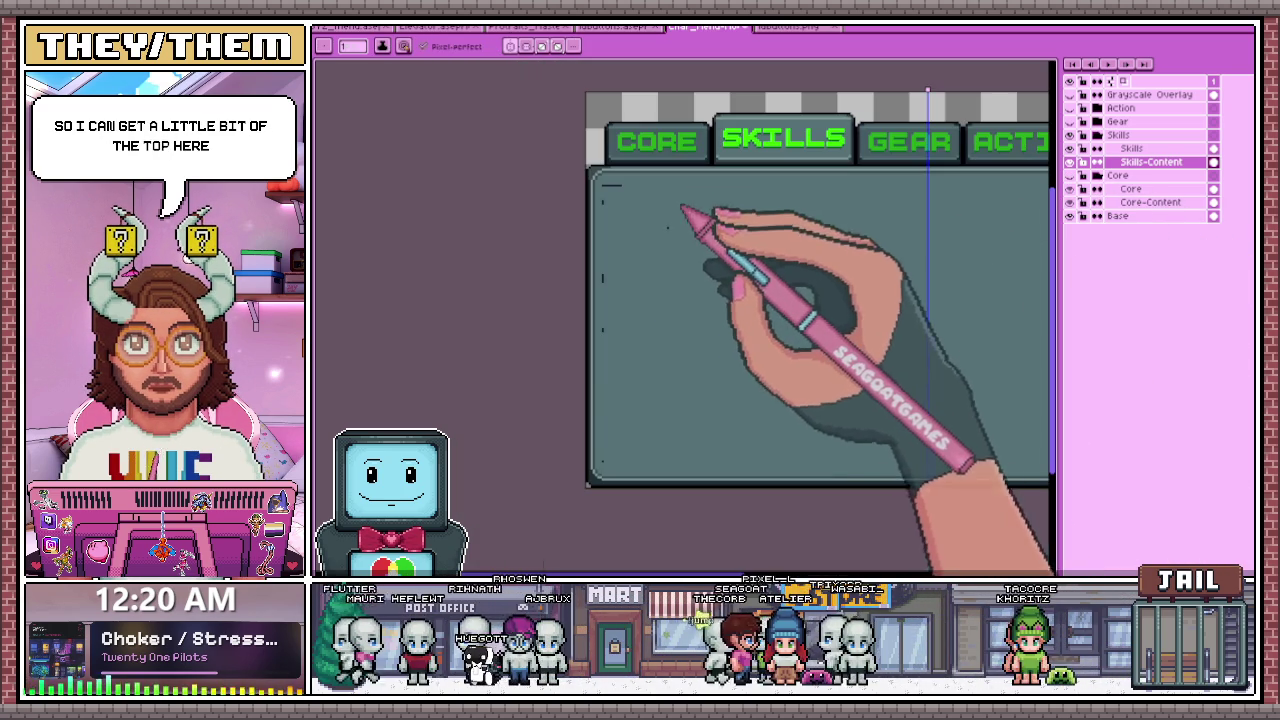
pyautogui.scroll(1, 694, 209)
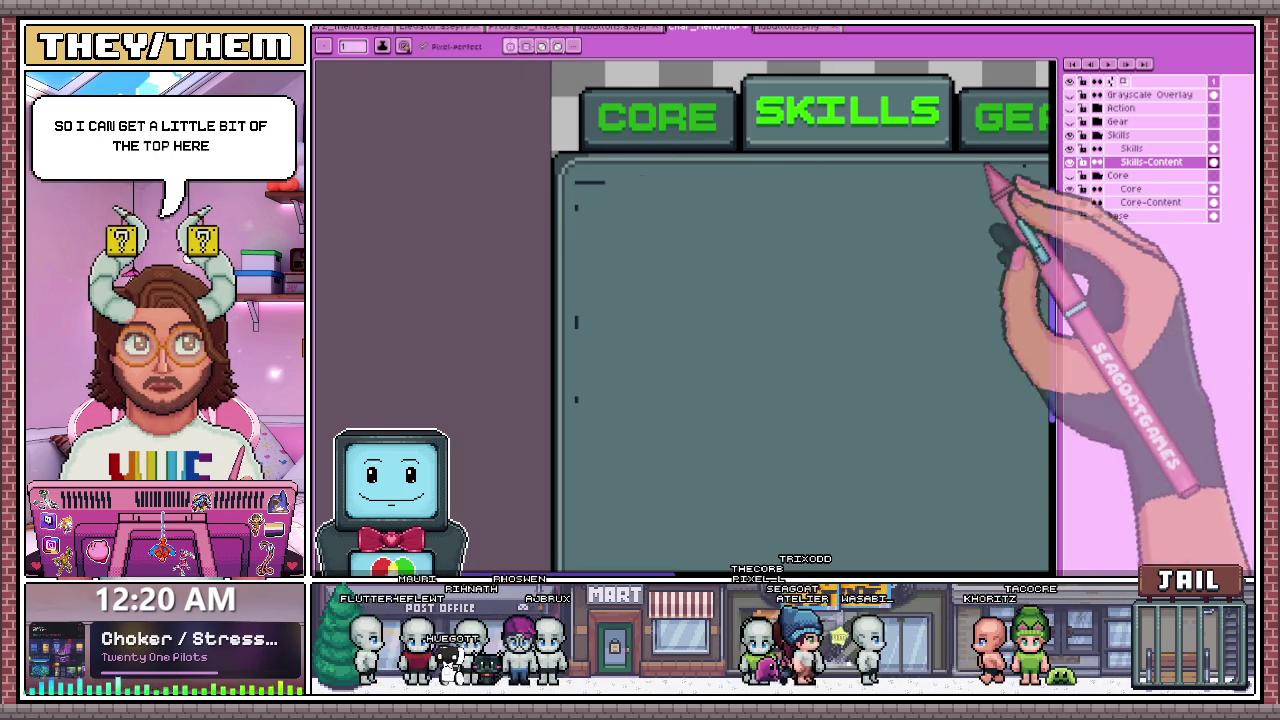
pyautogui.click(1145, 203)
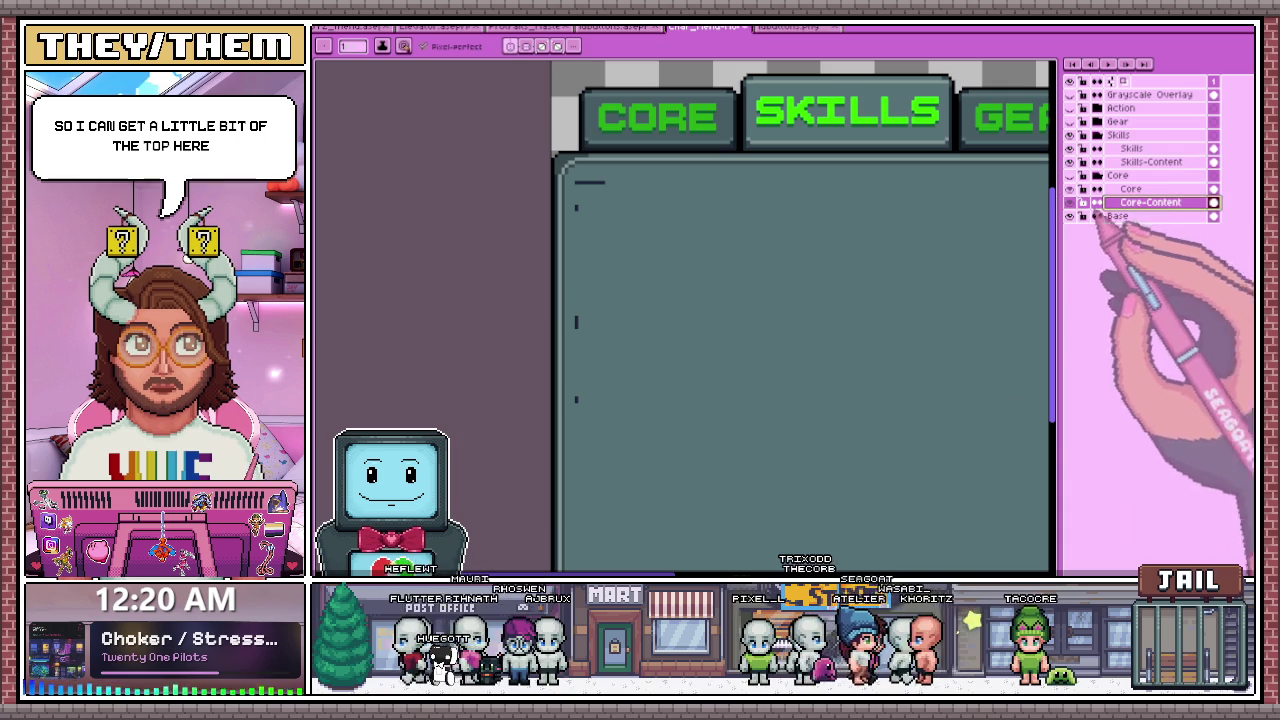
# - Marquee the portrait box's upper part, paste it onto Skills-Content, then undo the paste
pyautogui.press('m')
pyautogui.keyDown('alt'); pyautogui.click(1070, 216); pyautogui.keyUp('alt')
pyautogui.keyDown('alt'); pyautogui.click(1070, 216); pyautogui.keyUp('alt')
pyautogui.click(1090, 205)
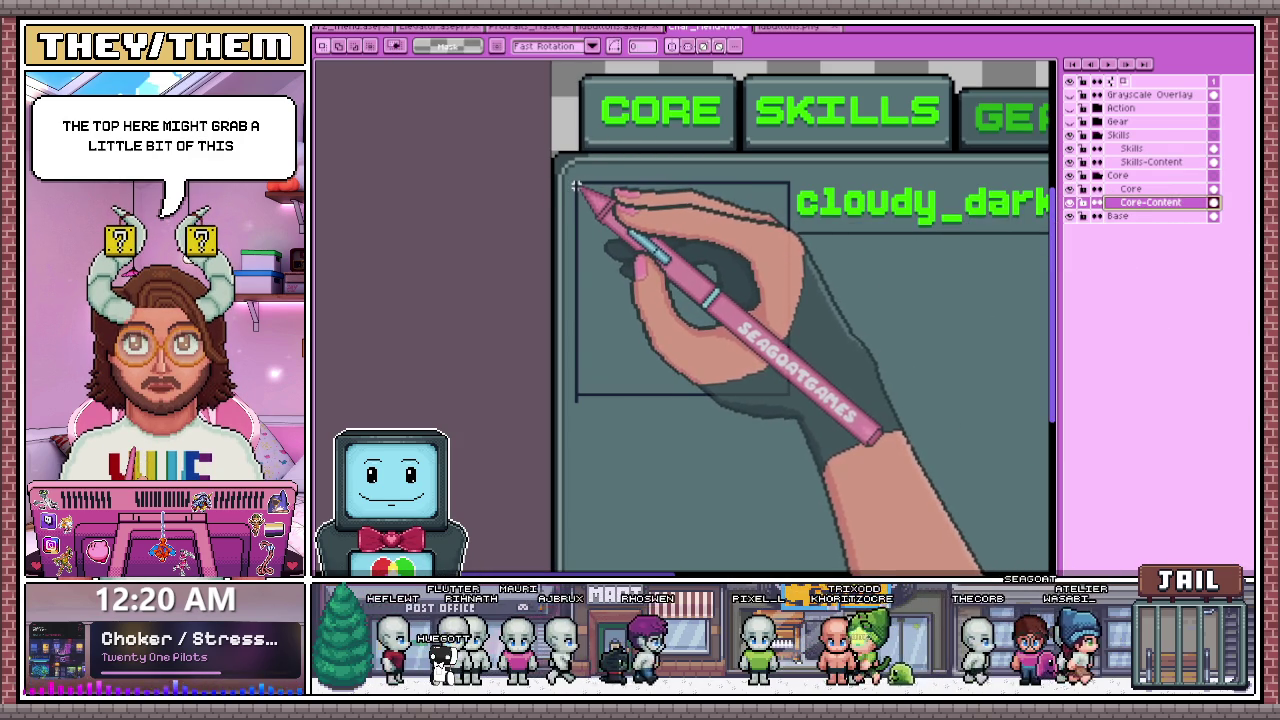
pyautogui.moveTo(578, 187); pyautogui.dragTo(789, 275)
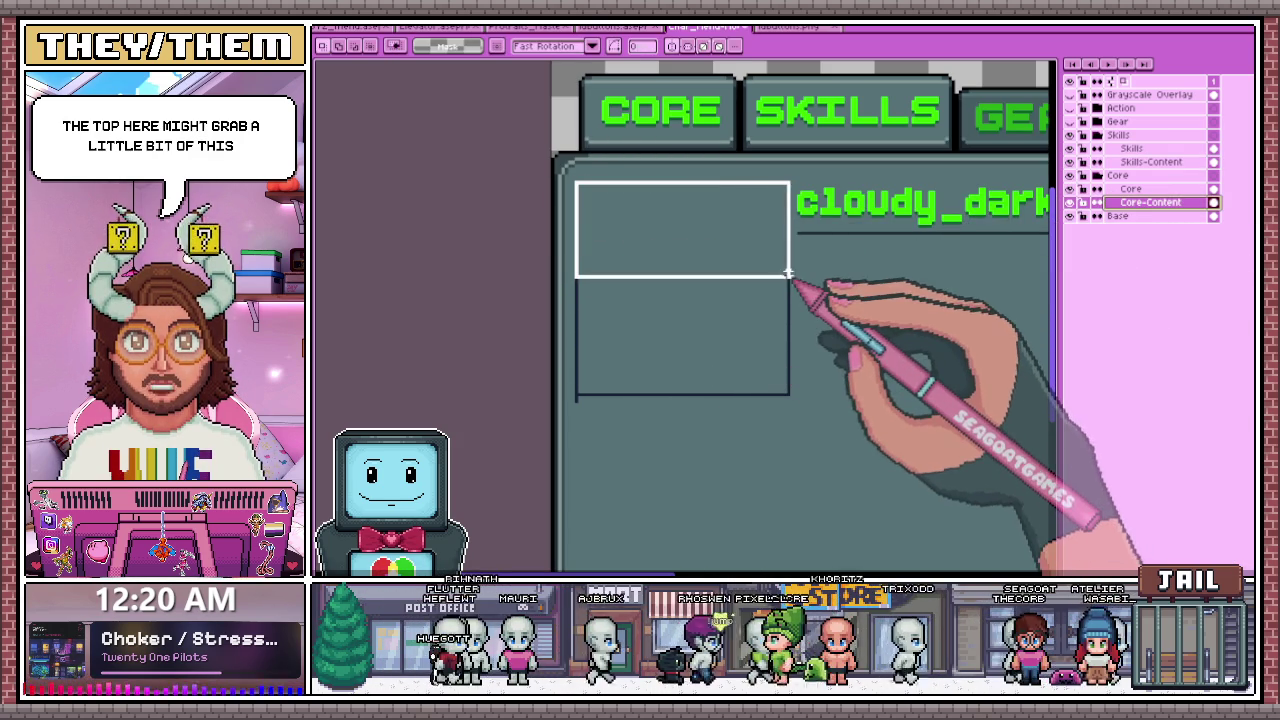
pyautogui.click(1150, 161)
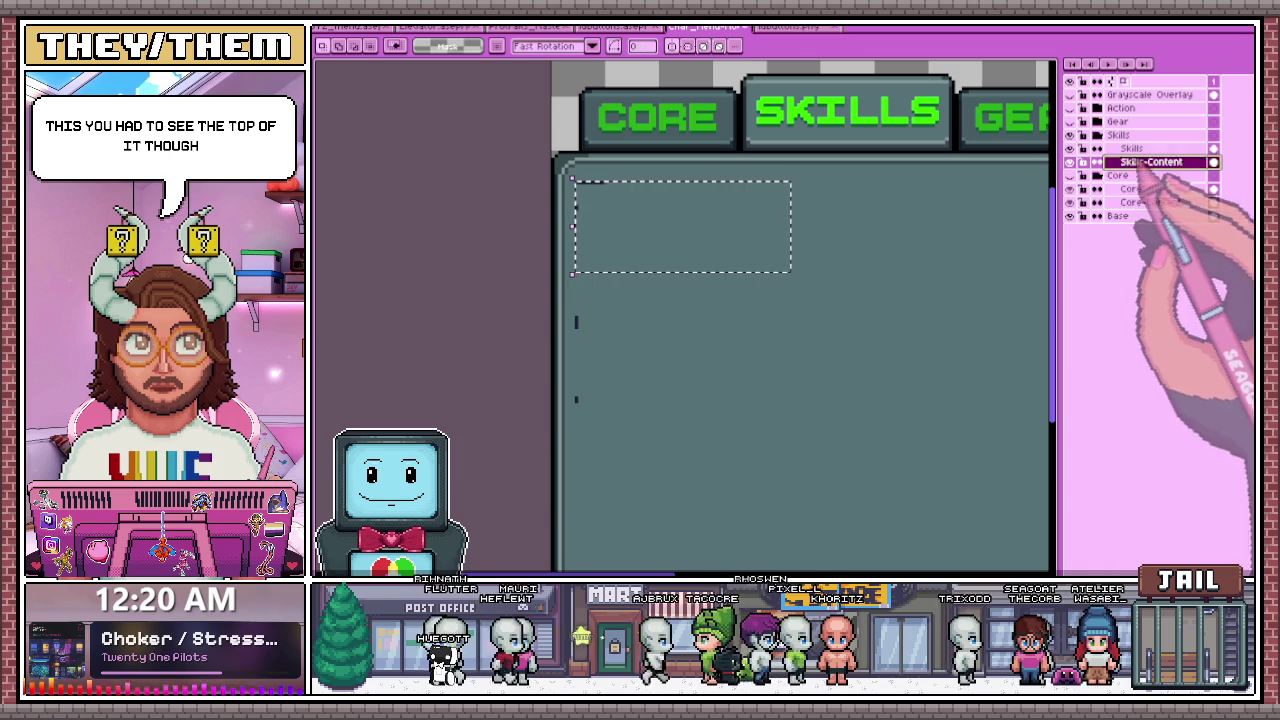
pyautogui.hotkey('ctrl', 'v')
pyautogui.hotkey('ctrl', 'z')
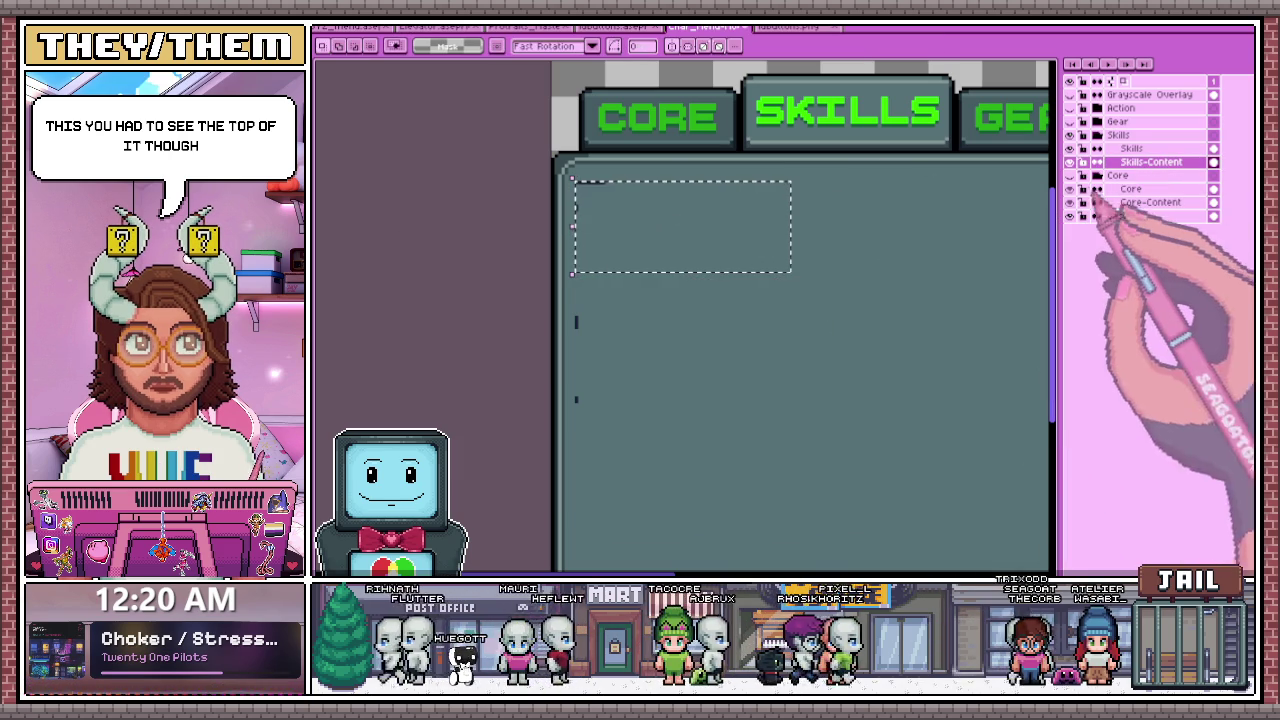
# - Reselect the full avatar box area on Core-Content, then return to the Skills-Content layer
pyautogui.click(1150, 202)
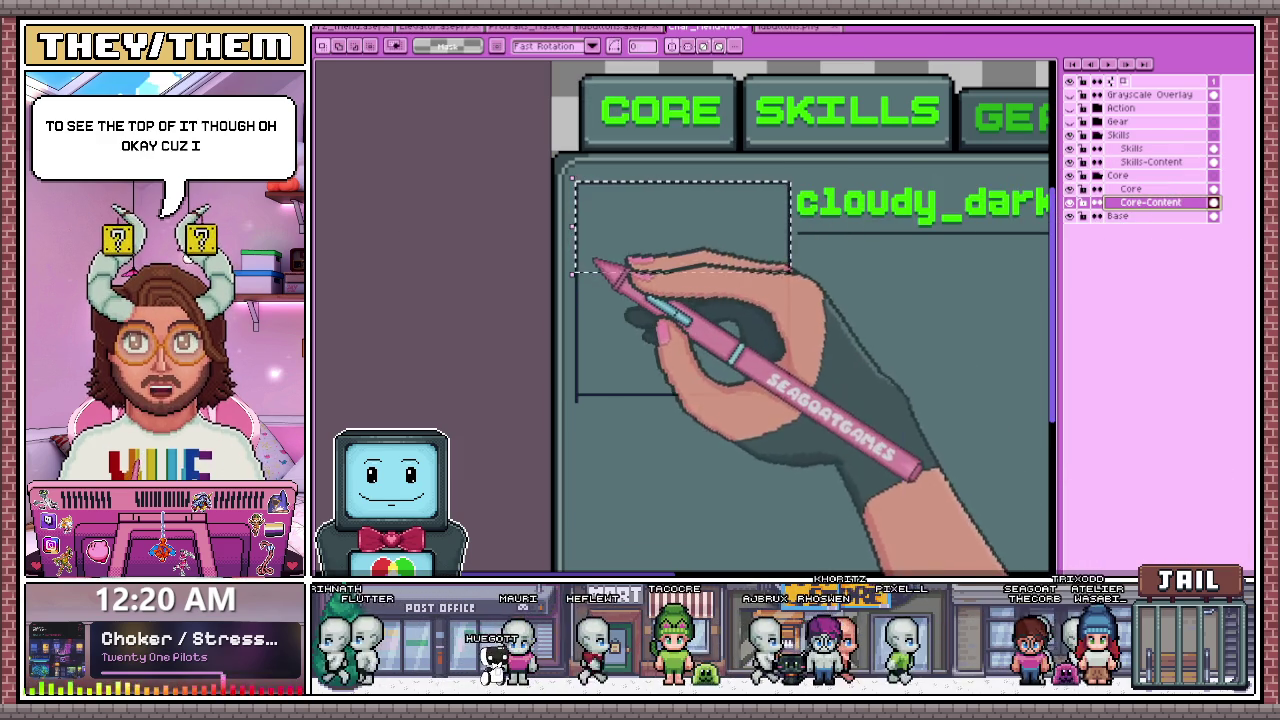
pyautogui.scroll(-2, 540, 320)
pyautogui.scroll(2, 540, 320)
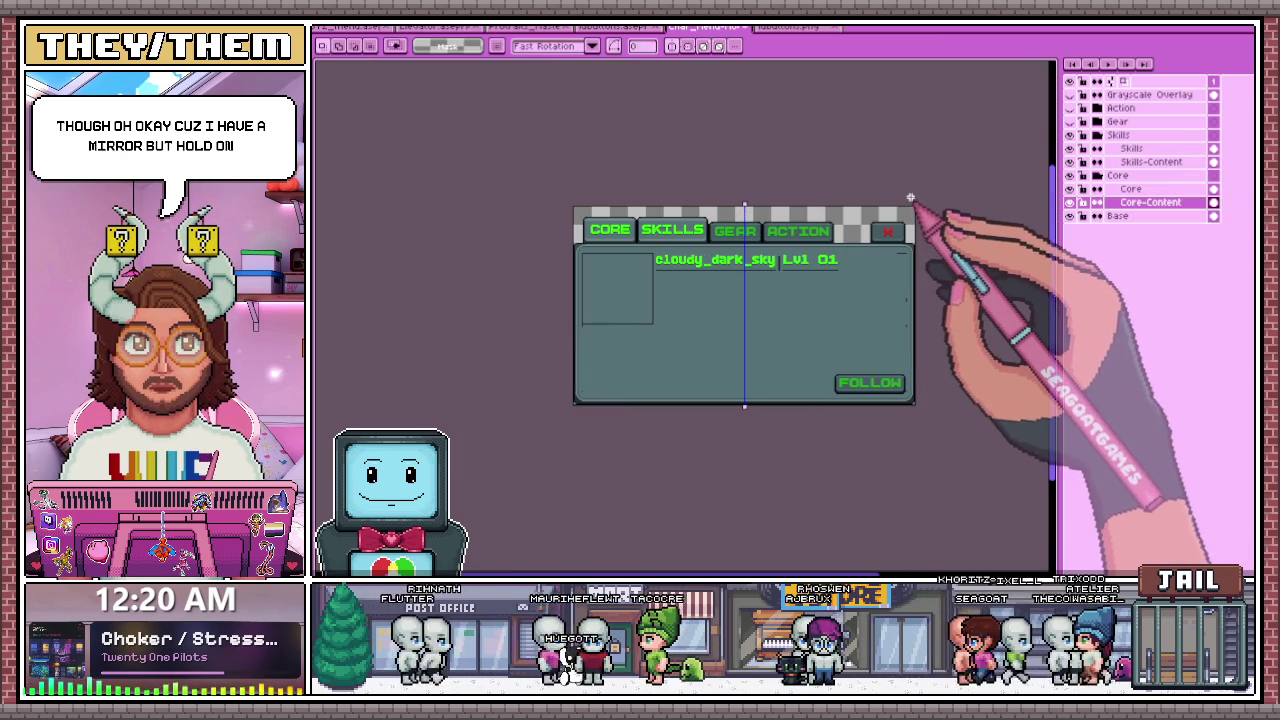
pyautogui.scroll(4, 610, 268)
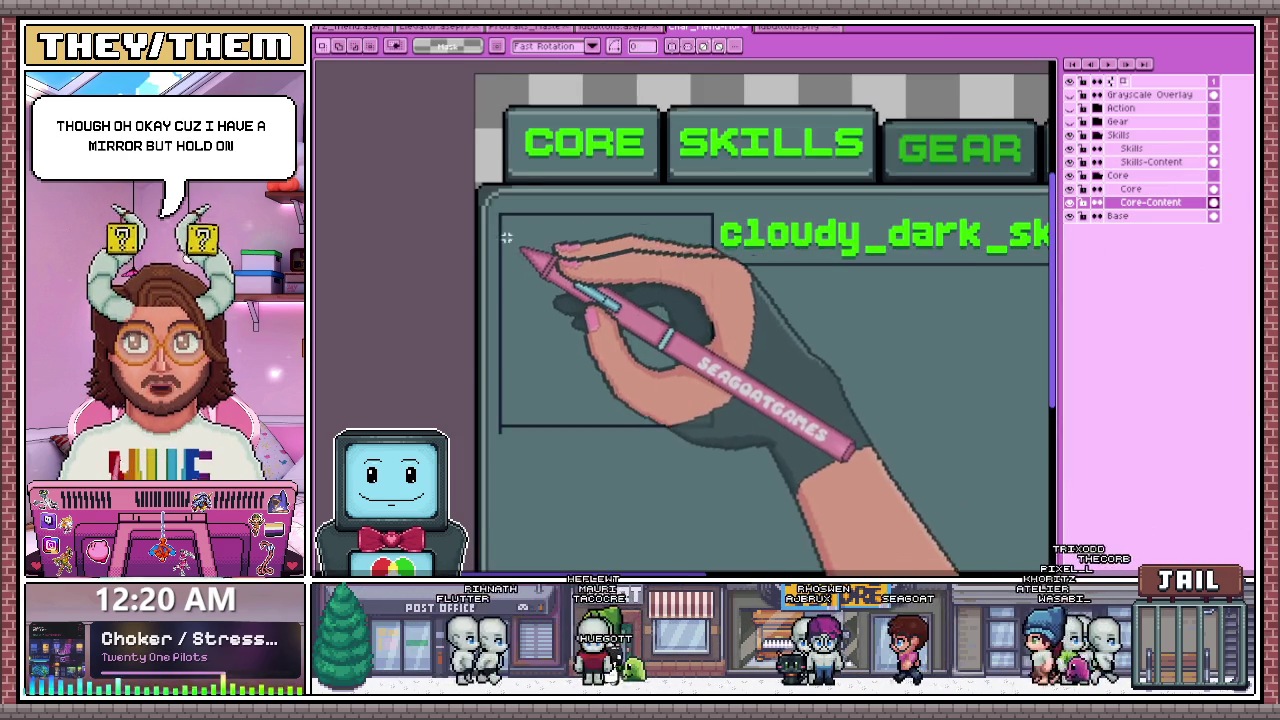
pyautogui.moveTo(499, 211)
pyautogui.mouseDown()
pyautogui.moveTo(634, 250)
pyautogui.moveTo(779, 265)
pyautogui.moveTo(787, 281)
pyautogui.mouseUp()
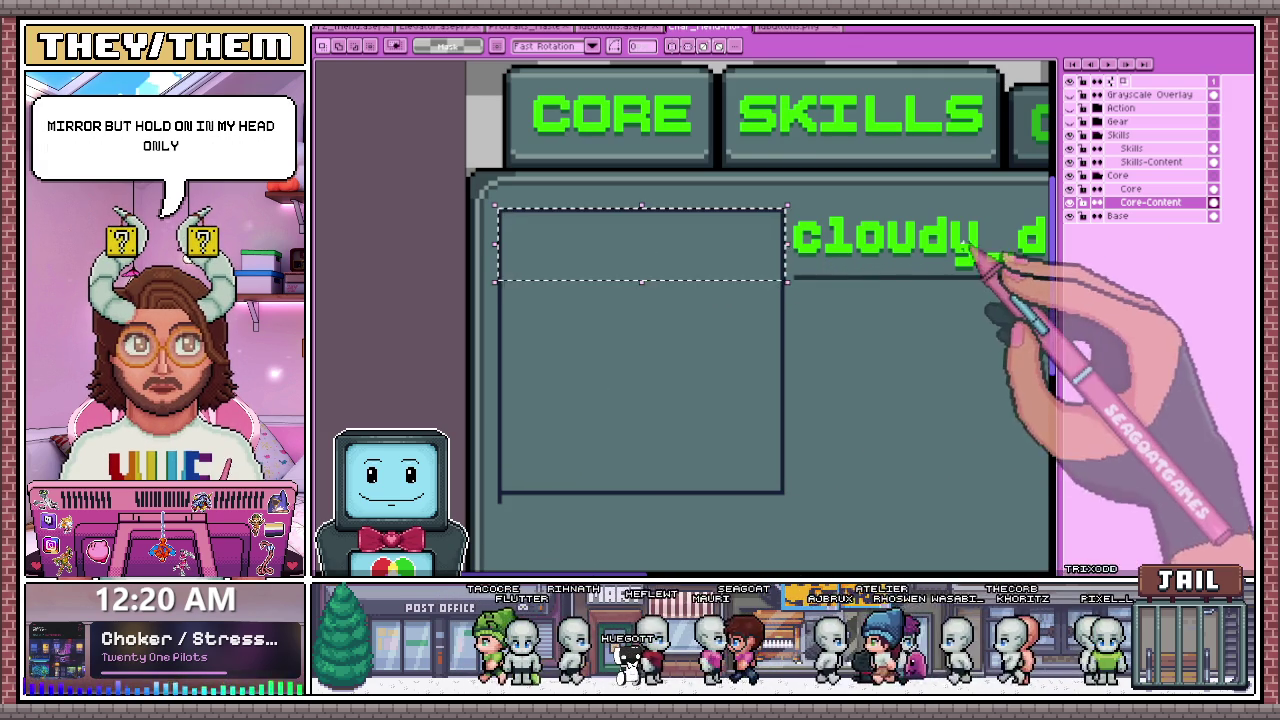
pyautogui.click(1150, 161)
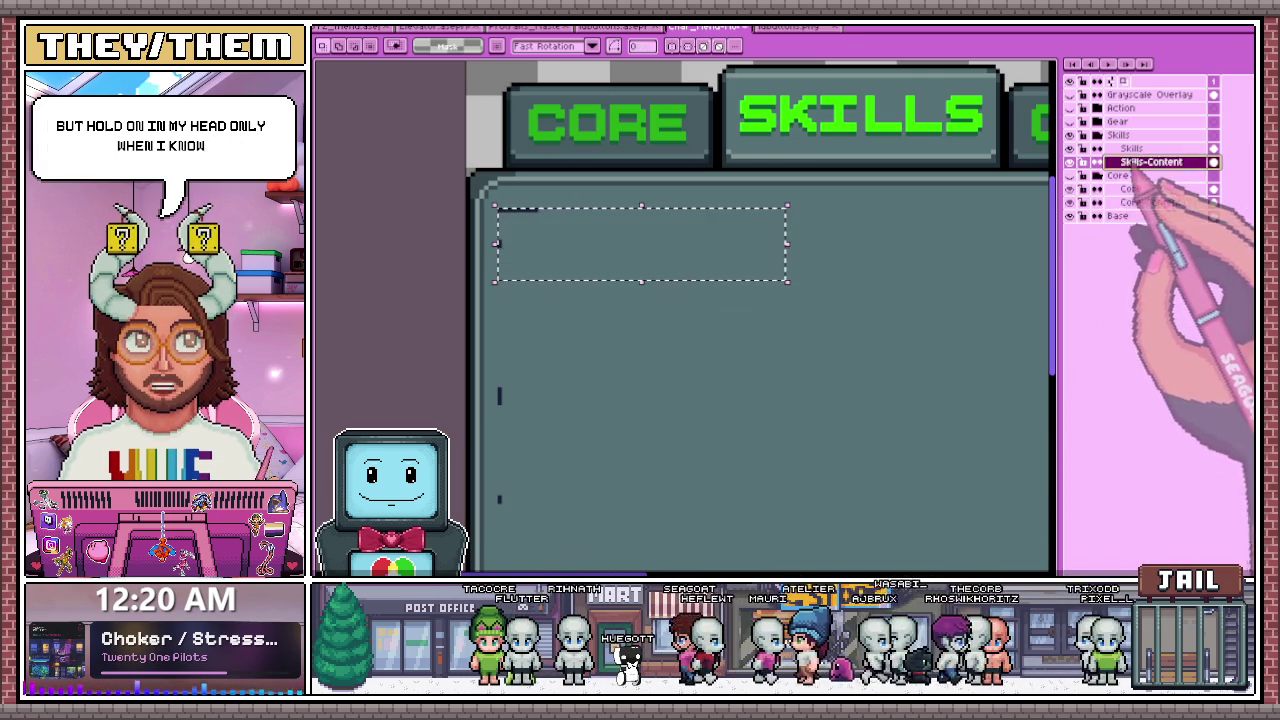
pyautogui.scroll(-1, 648, 268)
pyautogui.scroll(-2, 640, 268)
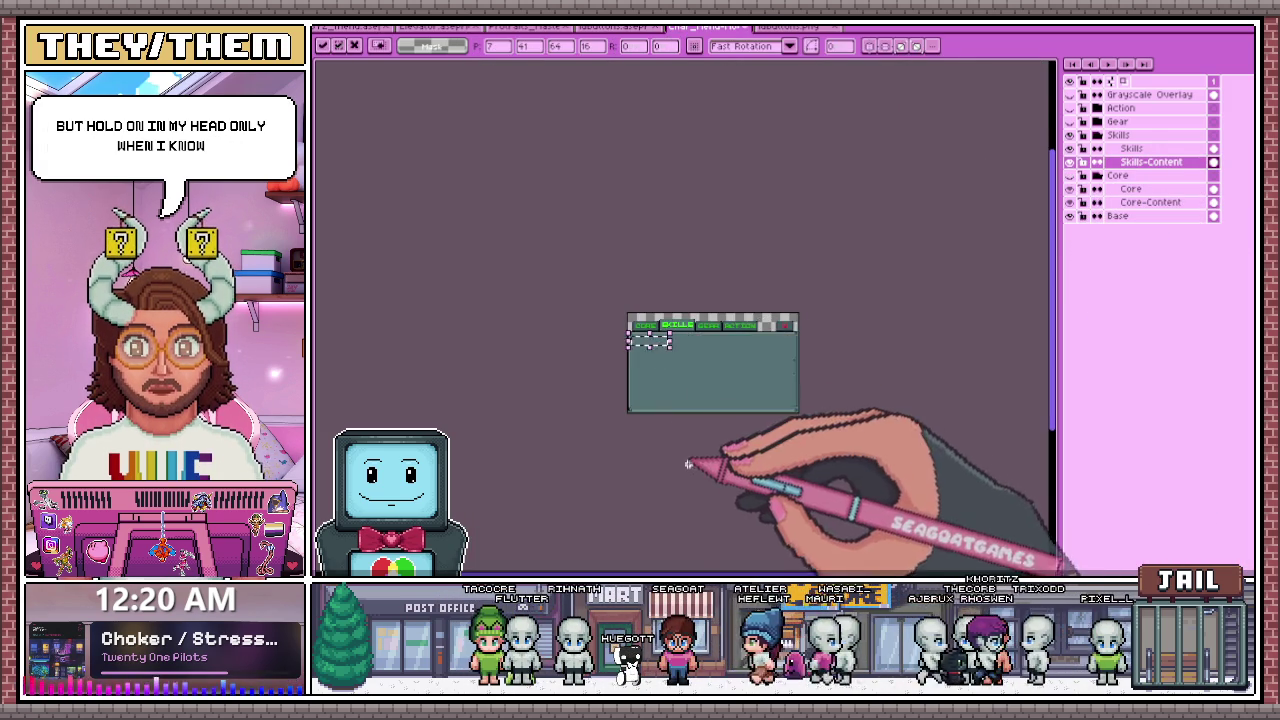
# - Zoom in and out over the Skills panel to check the row of box slots
pyautogui.scroll(2, 630, 270)
pyautogui.scroll(-1, 623, 270)
pyautogui.scroll(1, 623, 270)
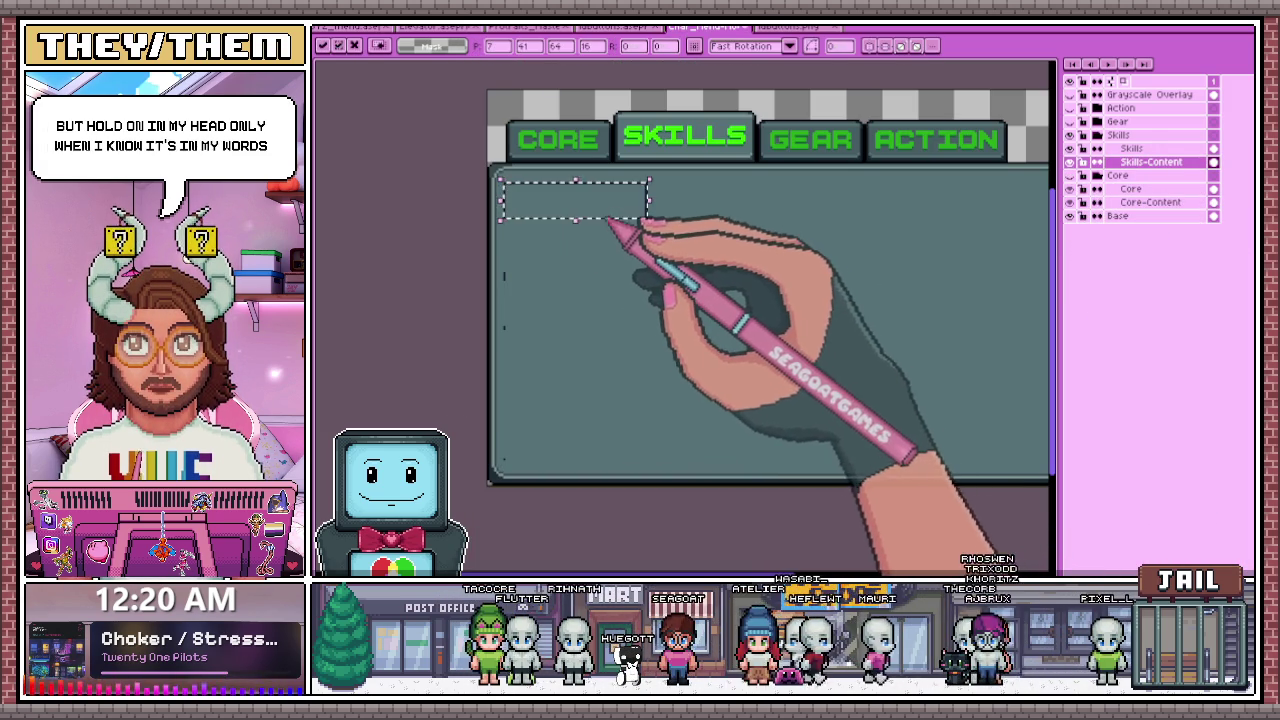
pyautogui.scroll(1, 700, 195)
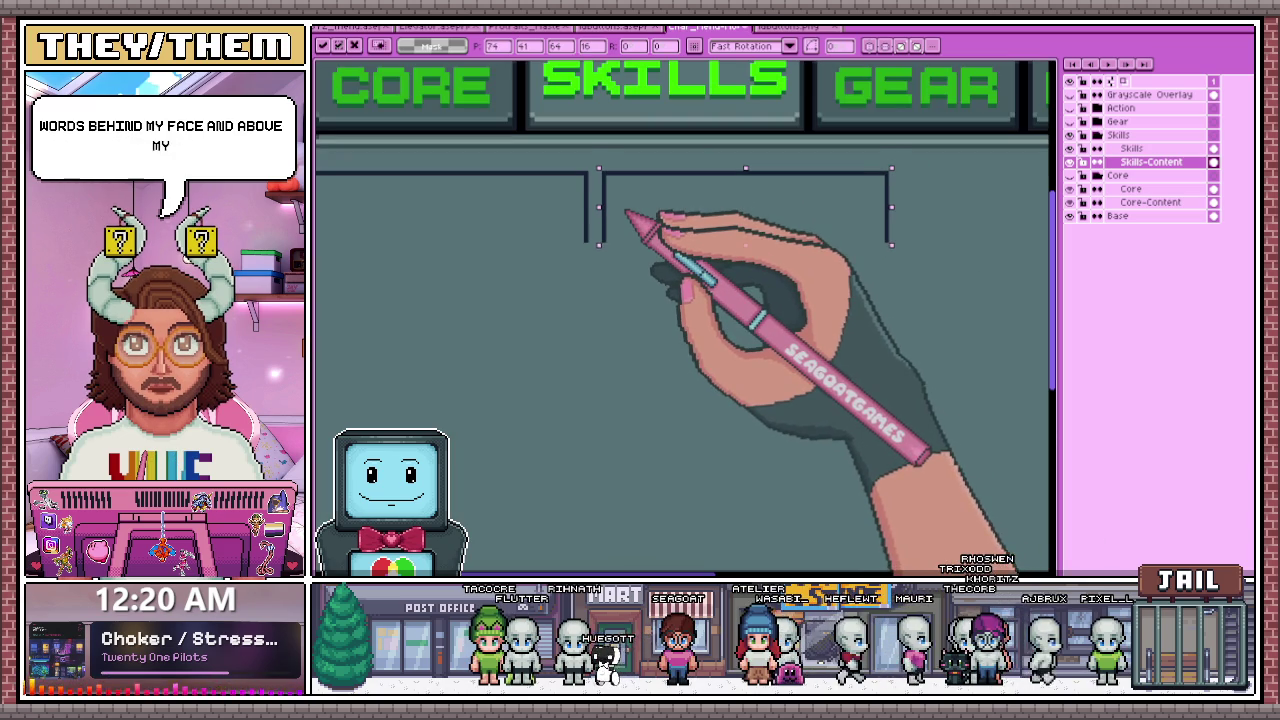
pyautogui.scroll(-2, 662, 240)
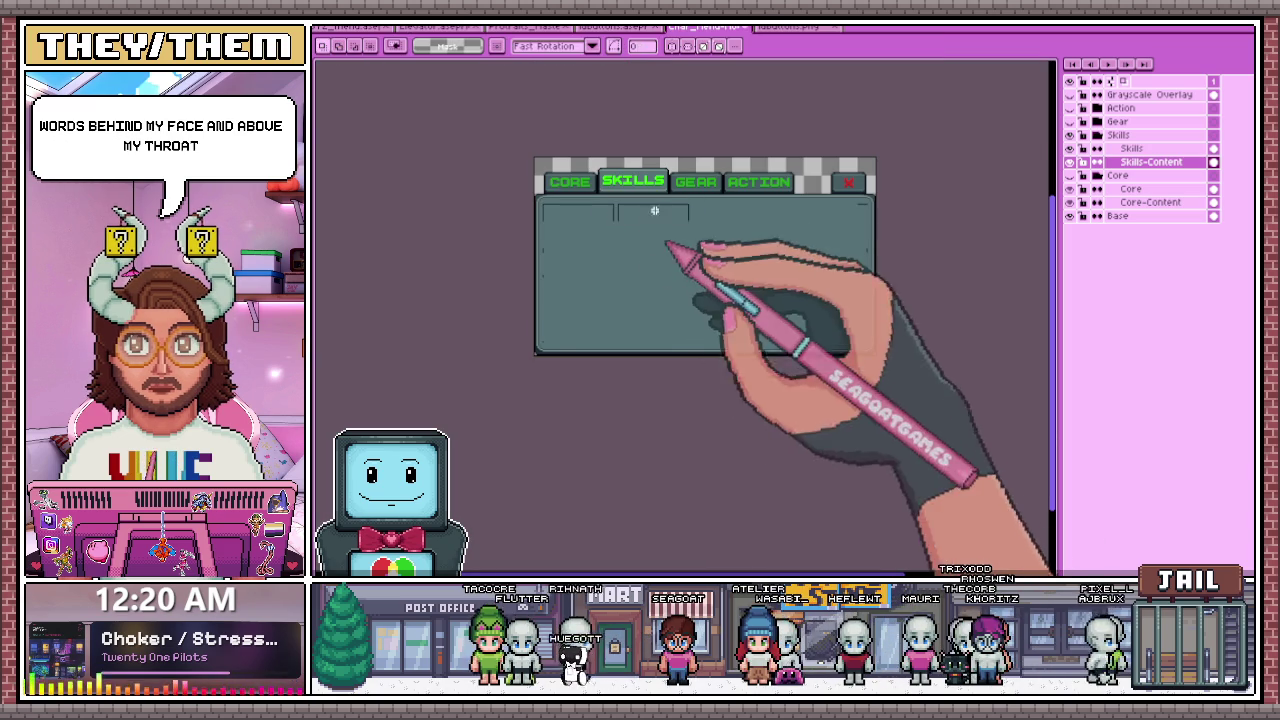
pyautogui.scroll(1, 545, 255)
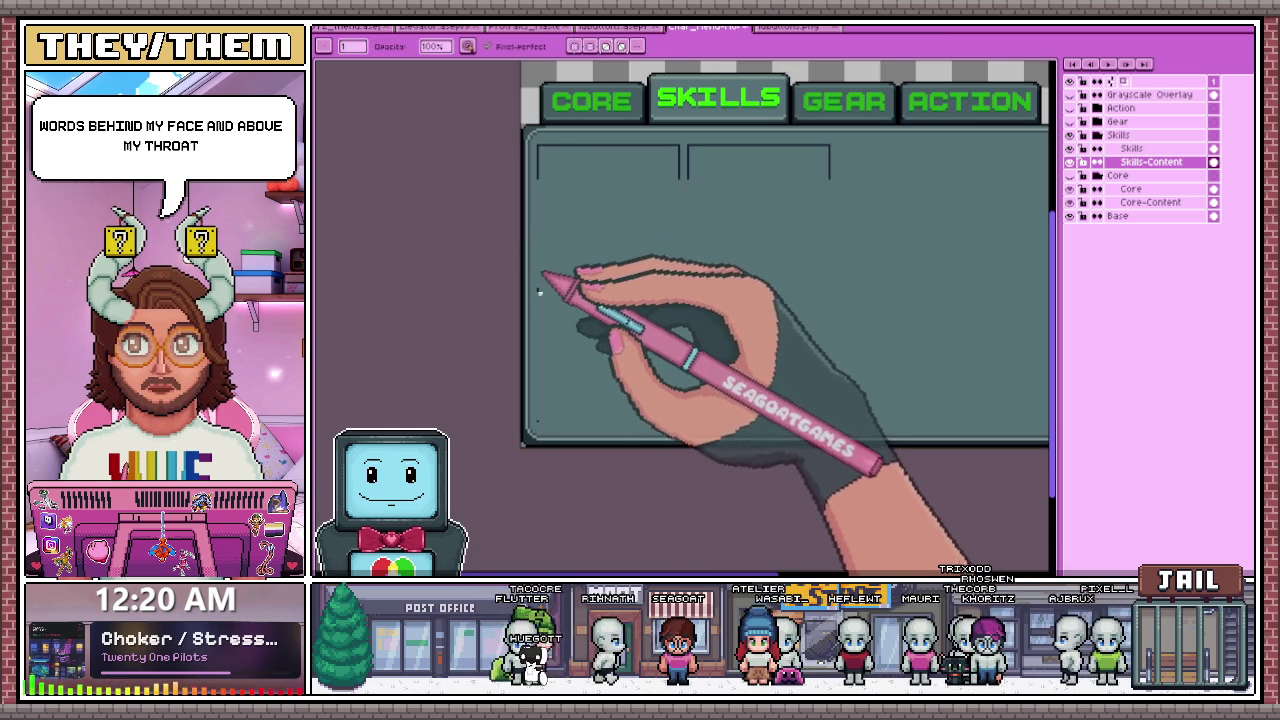
pyautogui.scroll(1, 542, 419)
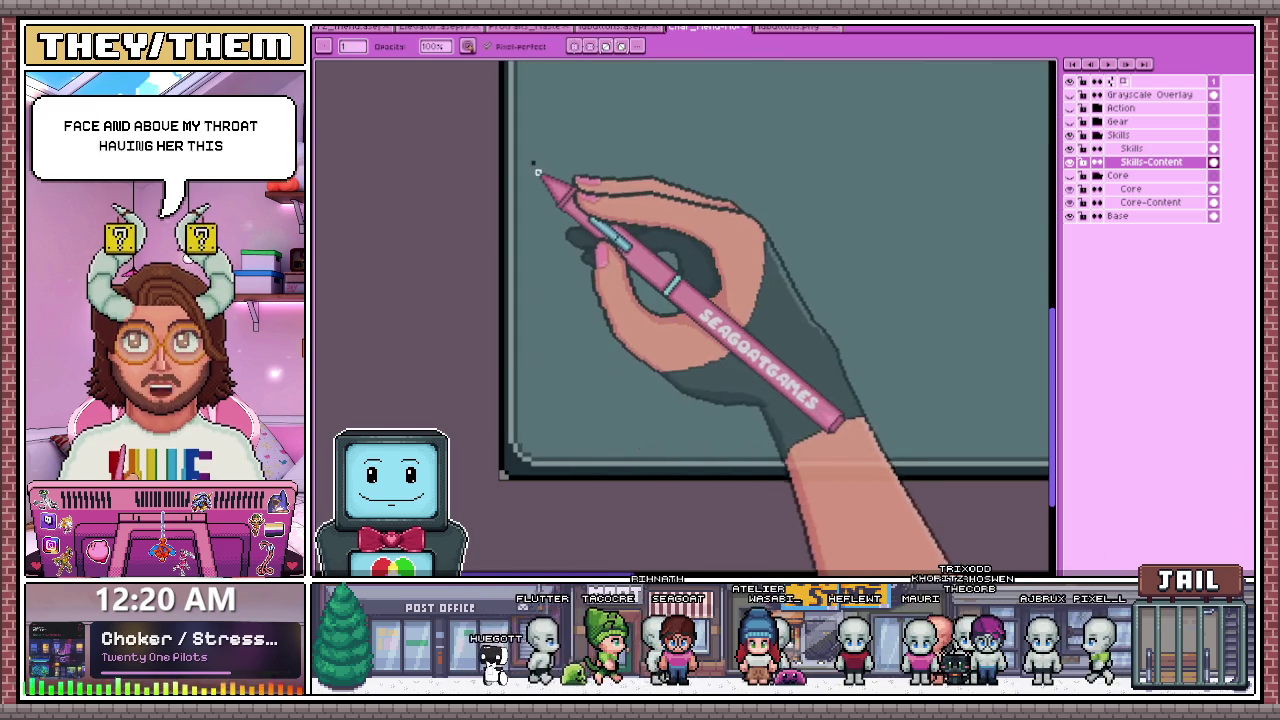
pyautogui.scroll(-3, 714, 294)
pyautogui.scroll(3, 652, 234)
pyautogui.scroll(1, 652, 234)
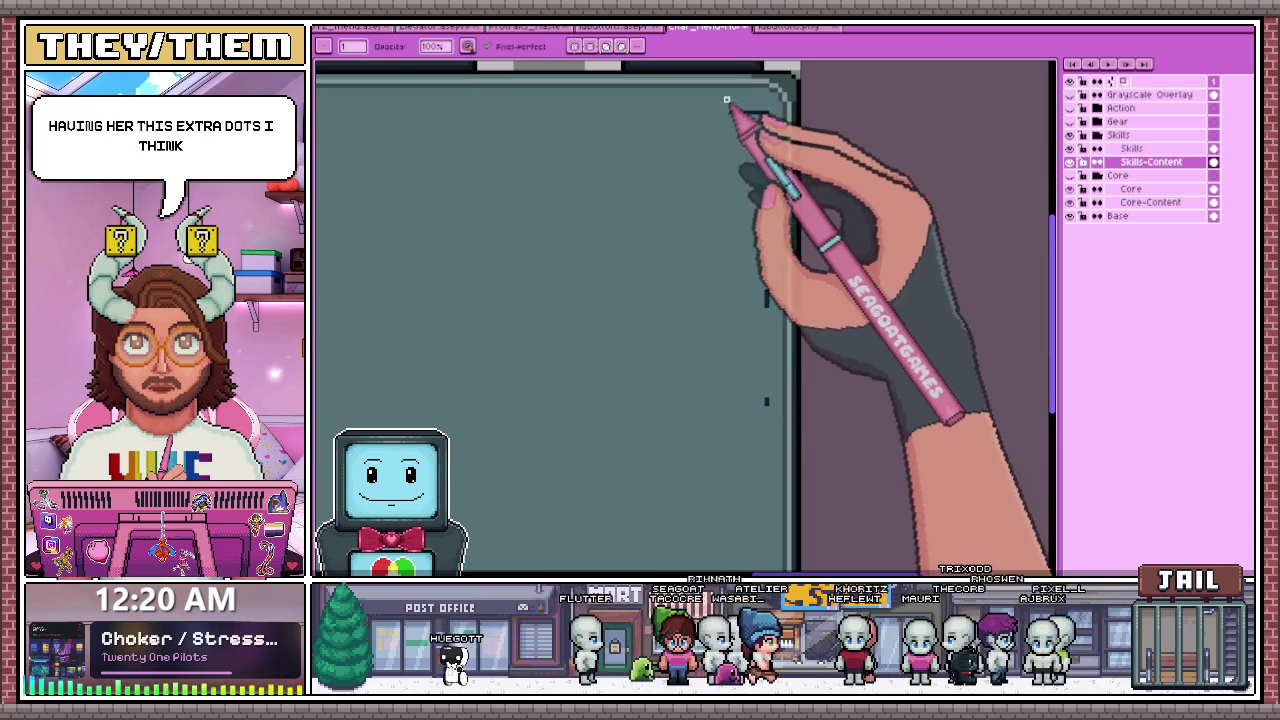
pyautogui.scroll(-1, 745, 190)
pyautogui.scroll(1, 760, 210)
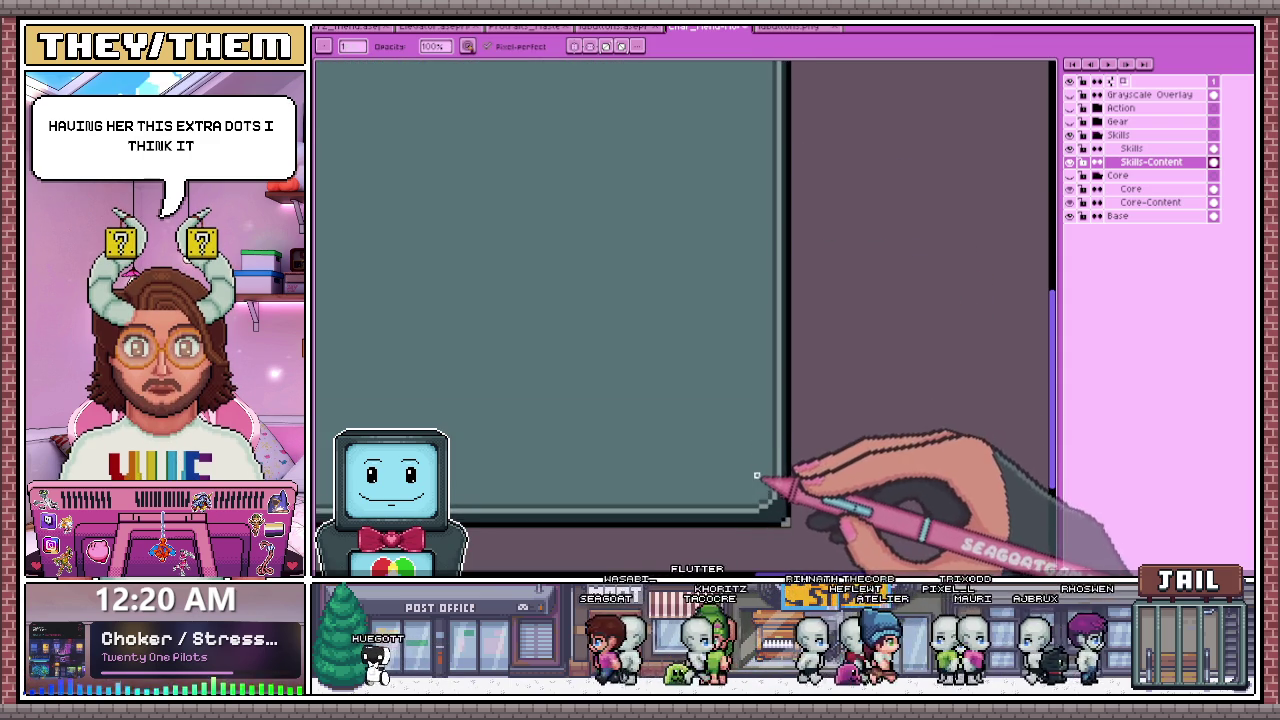
pyautogui.scroll(-1, 754, 318)
pyautogui.scroll(-1, 620, 340)
# - Select the entire canvas with Ctrl+A
pyautogui.hotkey('ctrl', 'a')
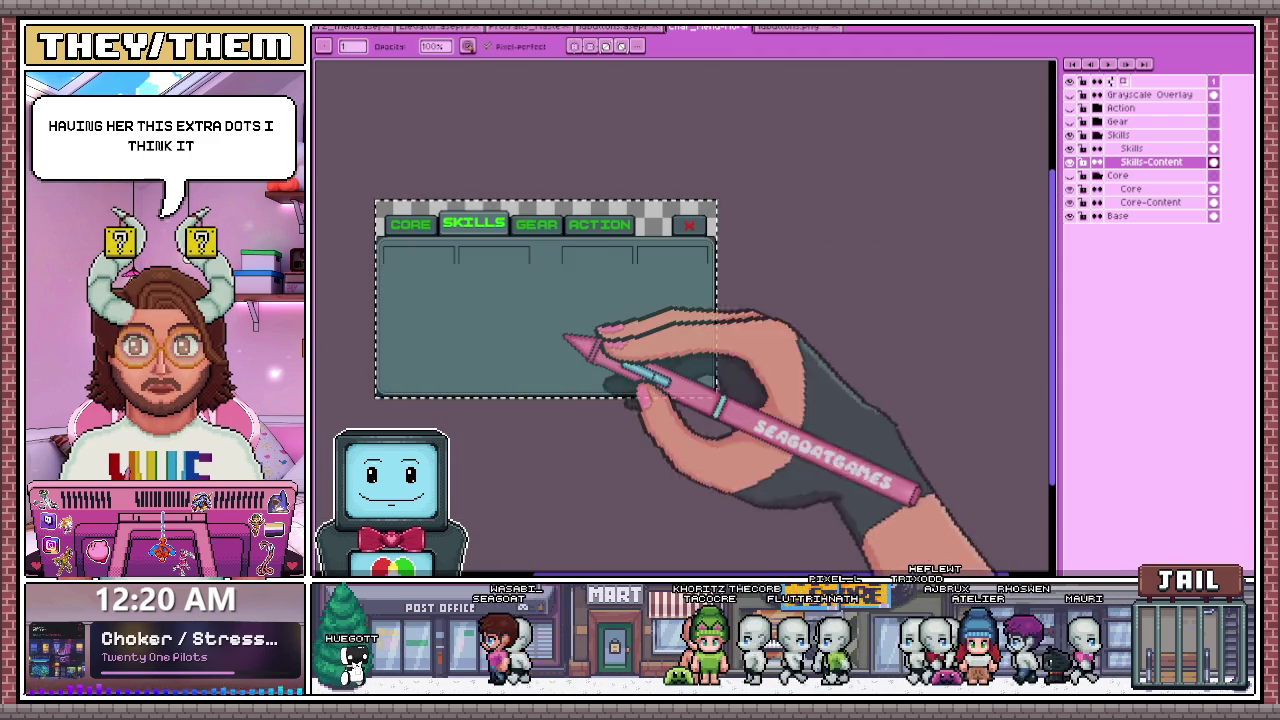
pyautogui.scroll(-2, 520, 300)
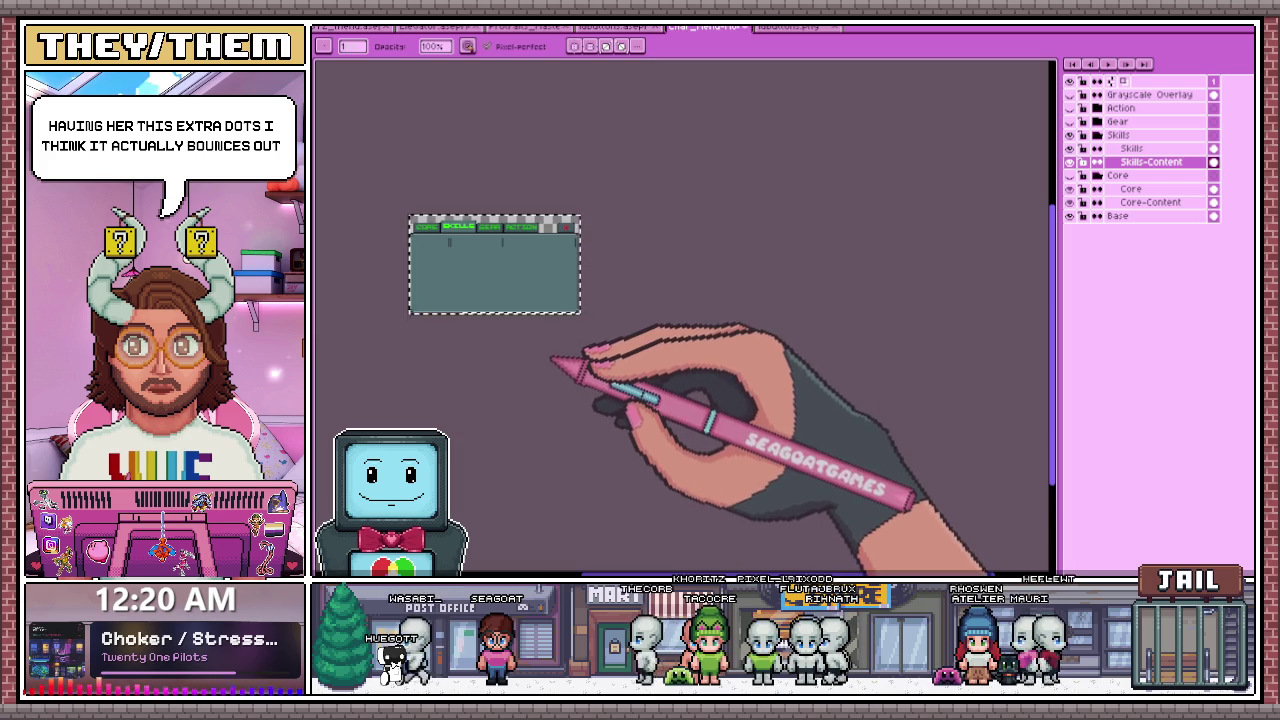
pyautogui.scroll(1, 542, 364)
pyautogui.scroll(1, 414, 251)
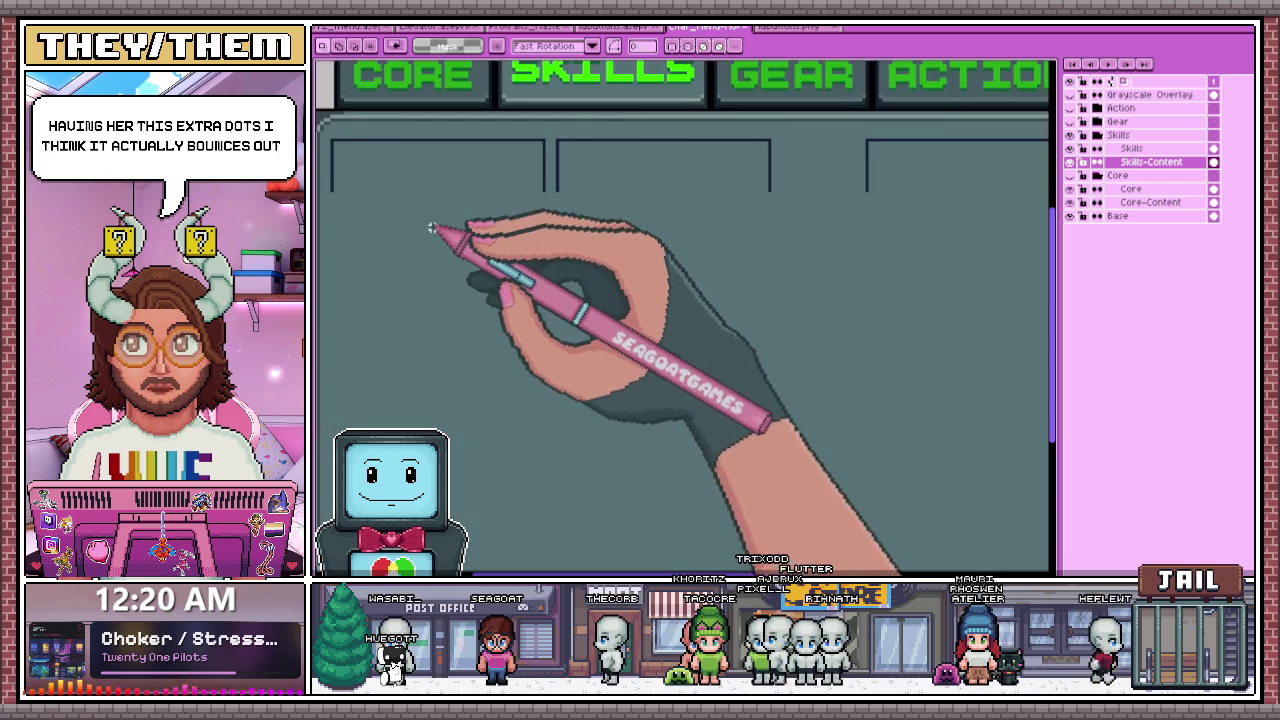
pyautogui.scroll(-1, 428, 228)
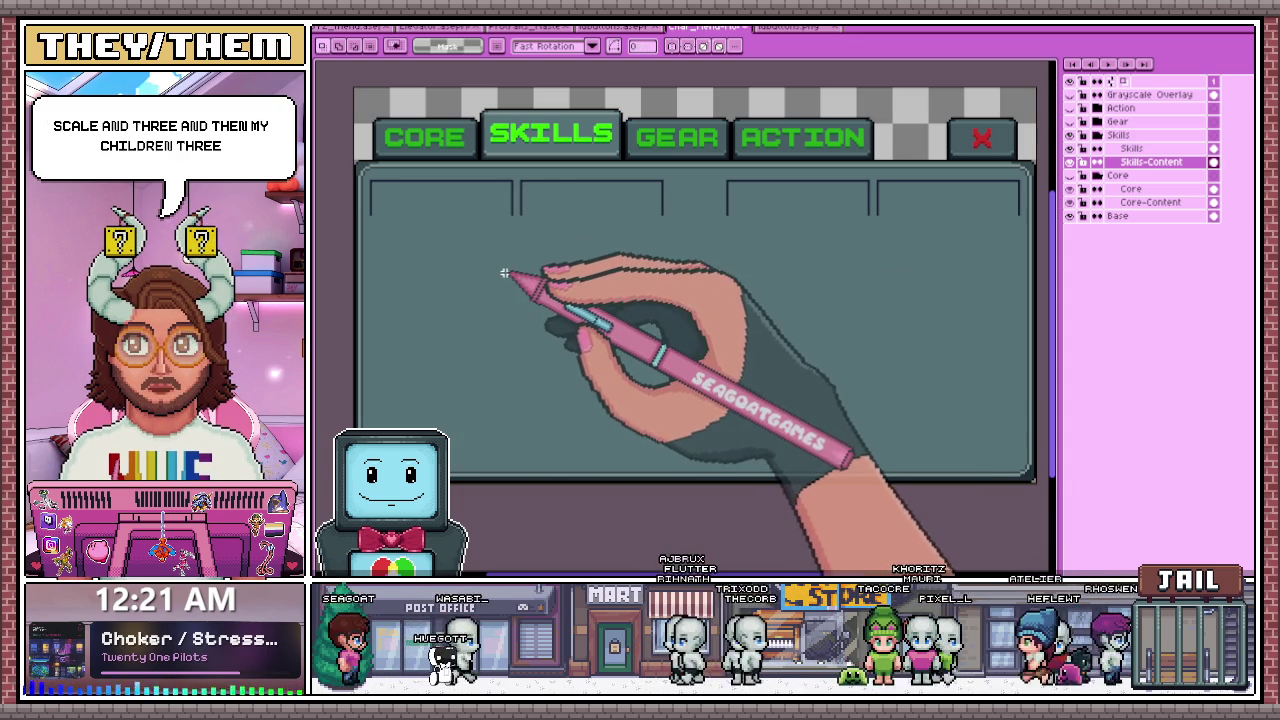
pyautogui.scroll(2, 523, 186)
pyautogui.scroll(-2, 523, 186)
pyautogui.scroll(2, 487, 172)
pyautogui.moveTo(485, 177); pyautogui.dragTo(851, 283)
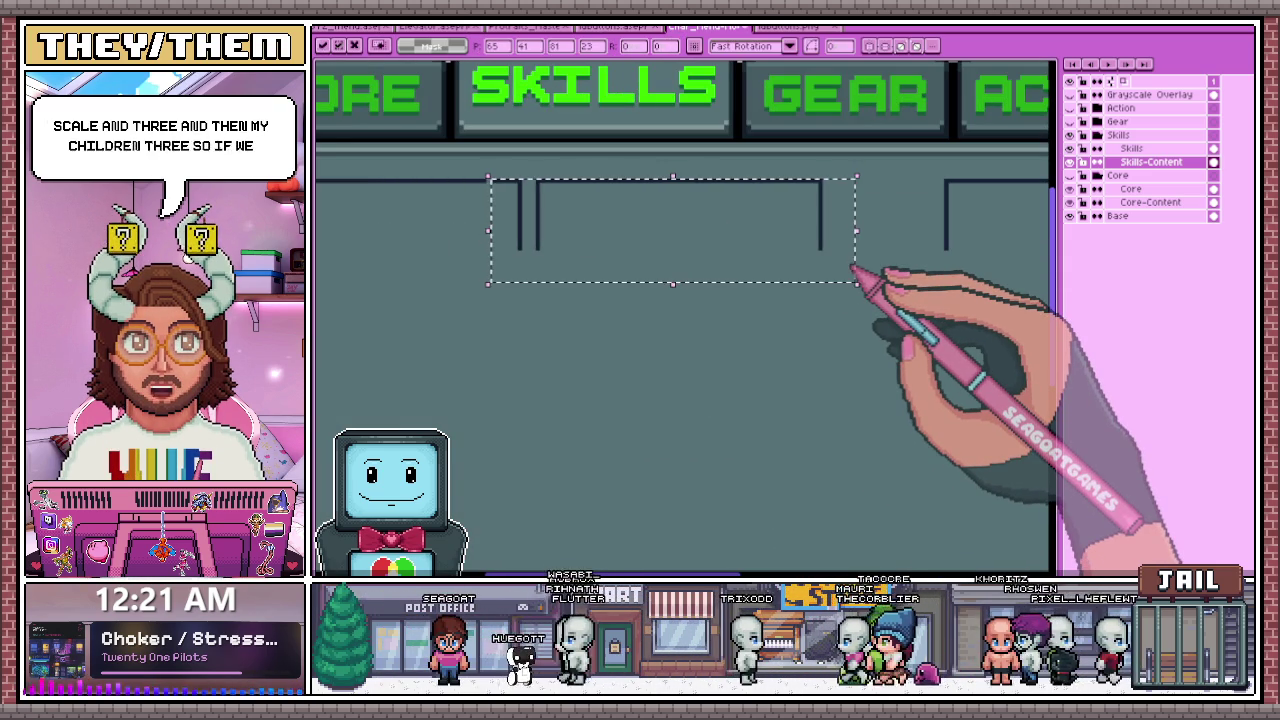
pyautogui.scroll(-1, 855, 272)
pyautogui.click(771, 320)
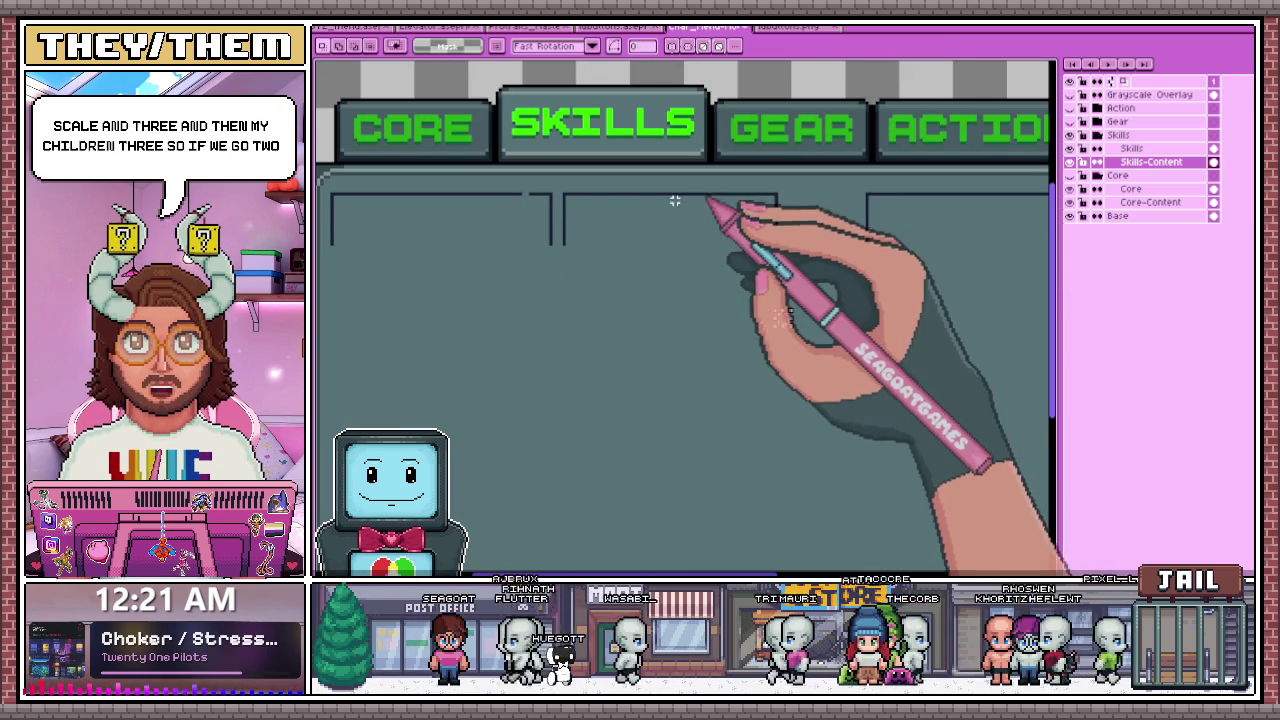
pyautogui.scroll(1, 535, 190)
pyautogui.moveTo(520, 187); pyautogui.dragTo(921, 277)
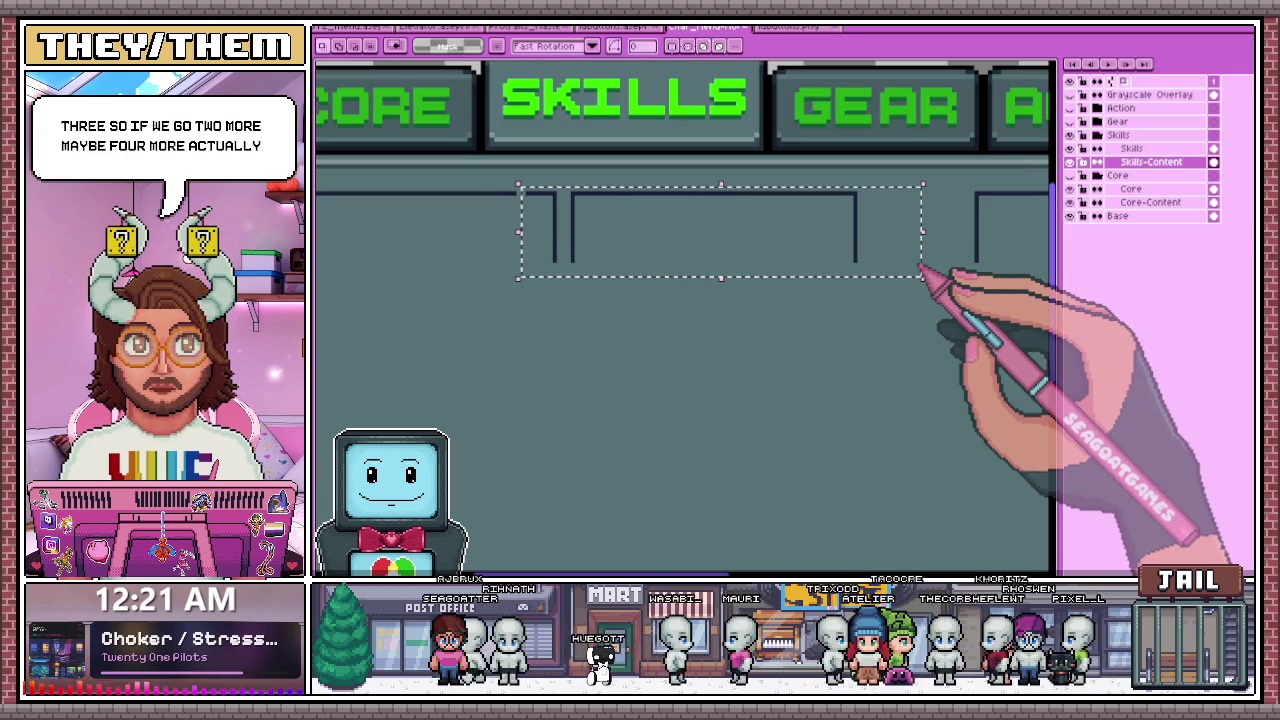
pyautogui.scroll(-1, 921, 272)
pyautogui.scroll(1, 714, 306)
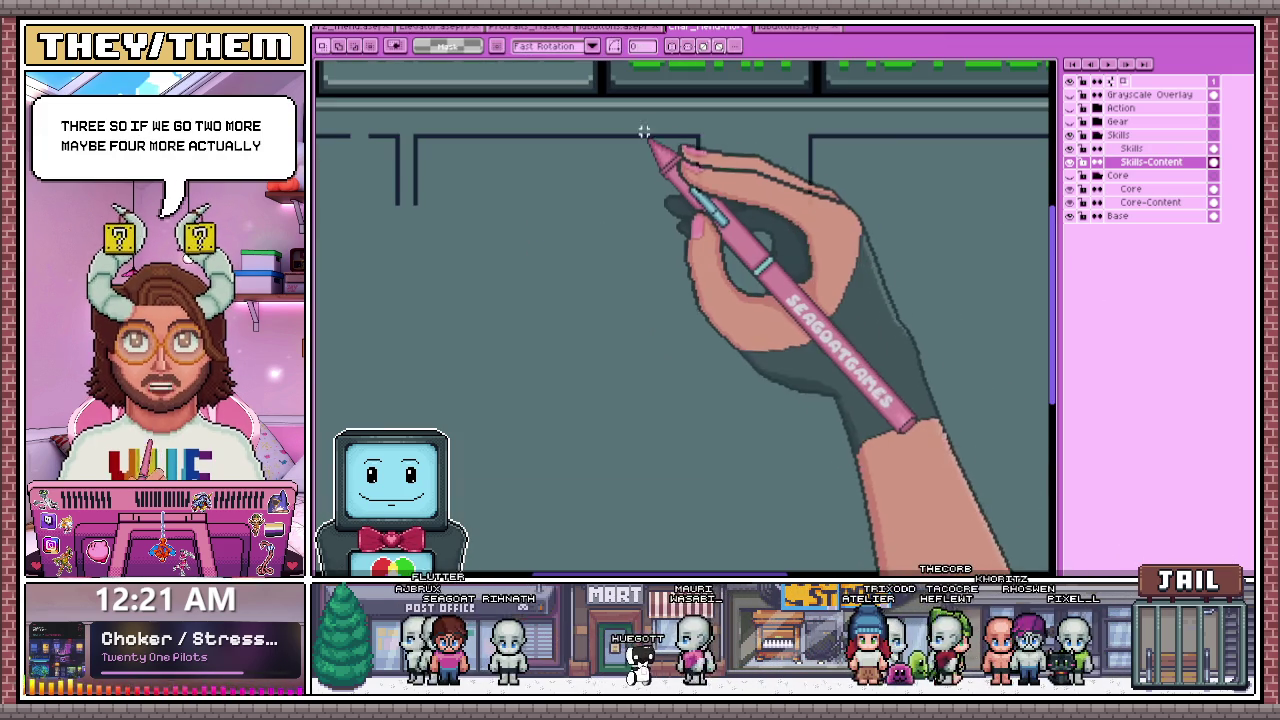
pyautogui.moveTo(640, 118); pyautogui.dragTo(712, 220)
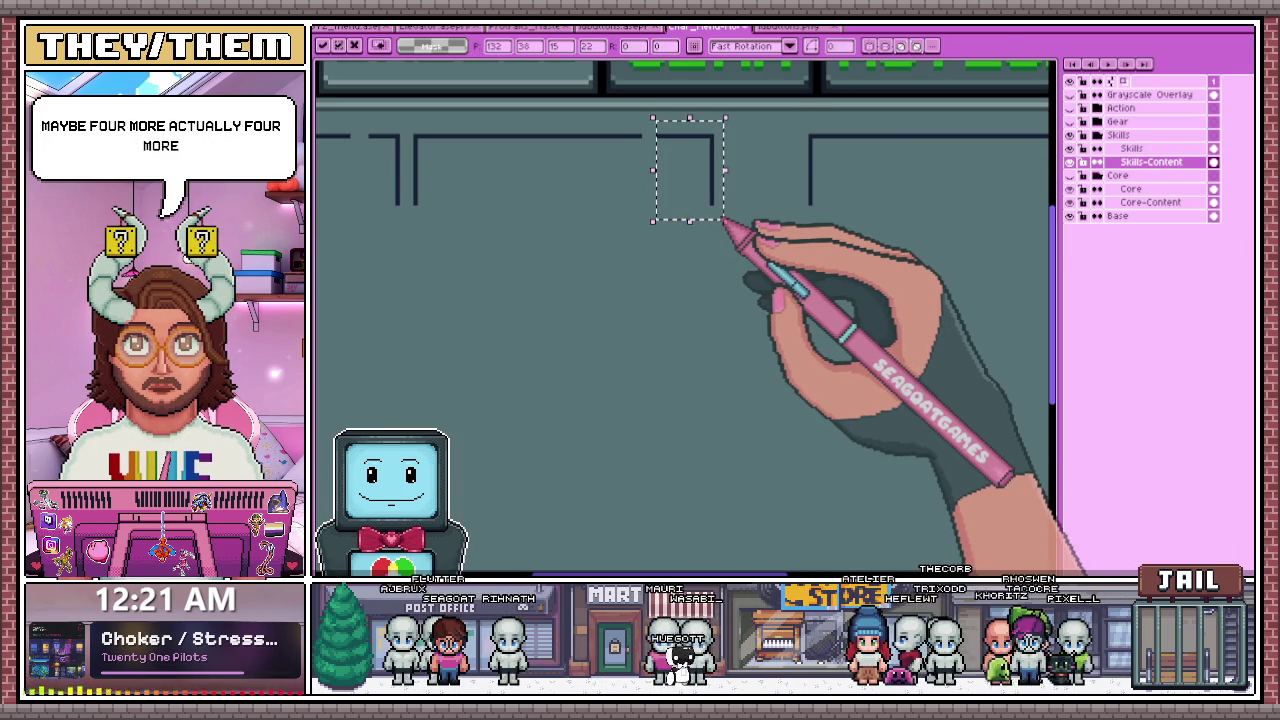
pyautogui.scroll(-1, 724, 220)
pyautogui.scroll(-1, 728, 228)
pyautogui.scroll(1, 766, 343)
pyautogui.scroll(1, 766, 297)
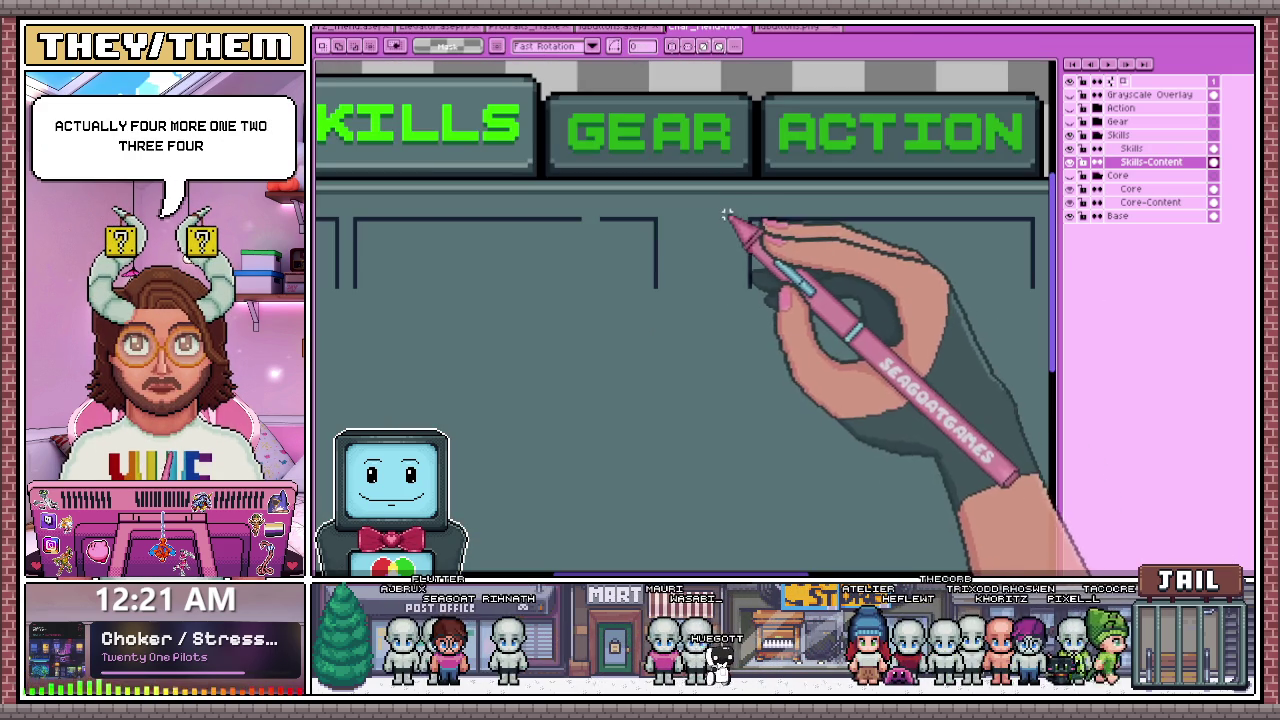
pyautogui.moveTo(723, 207); pyautogui.dragTo(803, 298)
pyautogui.scroll(-1, 797, 296)
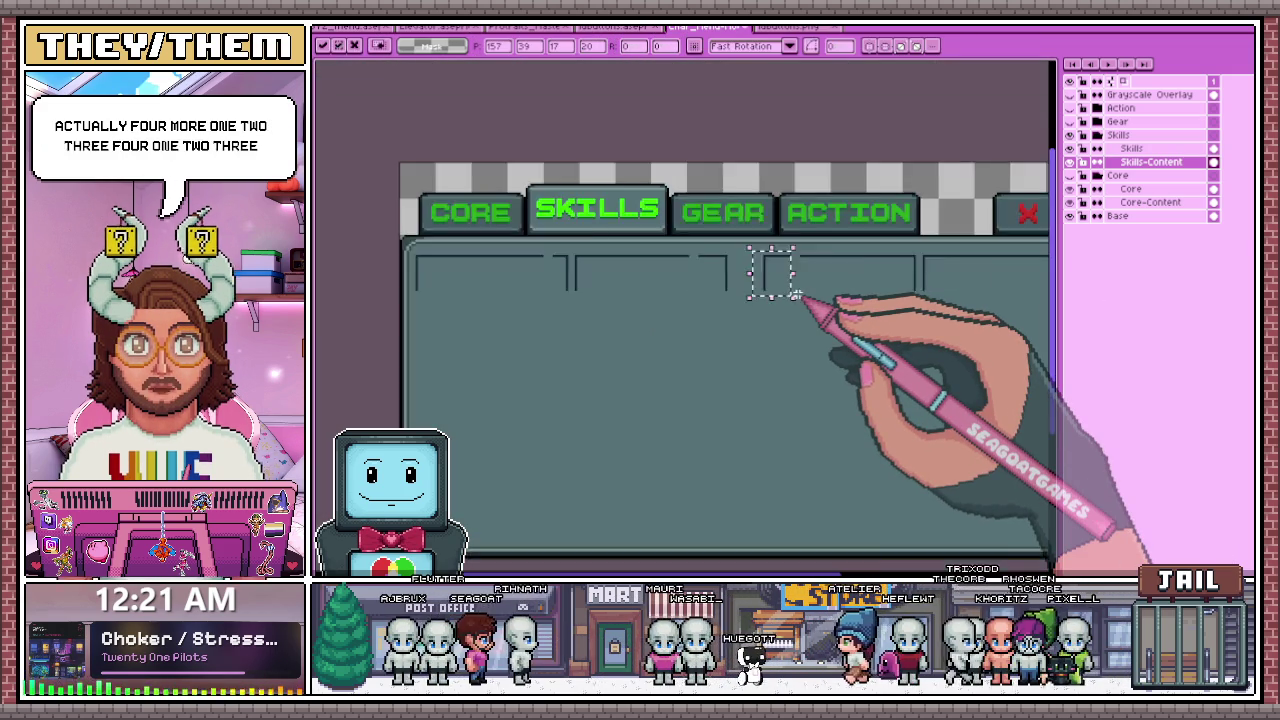
pyautogui.scroll(-1, 771, 271)
pyautogui.scroll(2, 723, 257)
pyautogui.scroll(1, 831, 266)
pyautogui.scroll(-1, 677, 151)
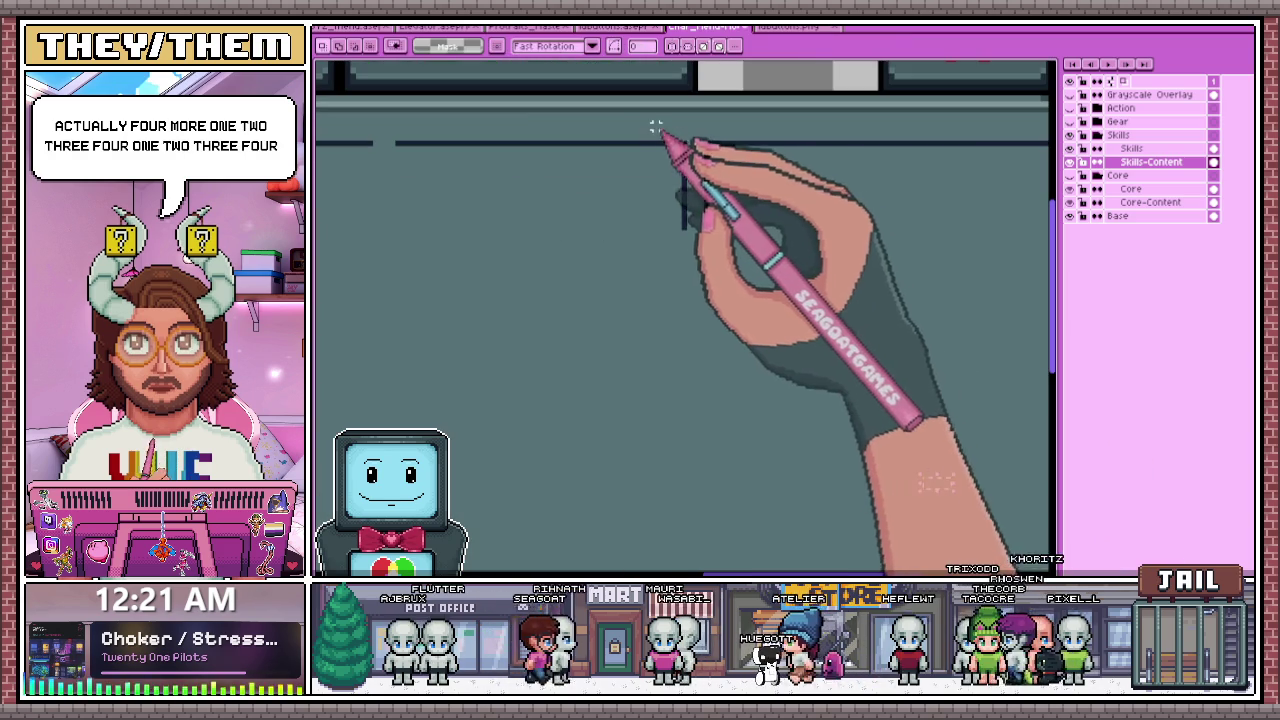
pyautogui.moveTo(654, 126); pyautogui.dragTo(786, 266)
pyautogui.scroll(-1, 617, 294)
pyautogui.scroll(1, 484, 183)
pyautogui.moveTo(484, 183); pyautogui.dragTo(782, 283)
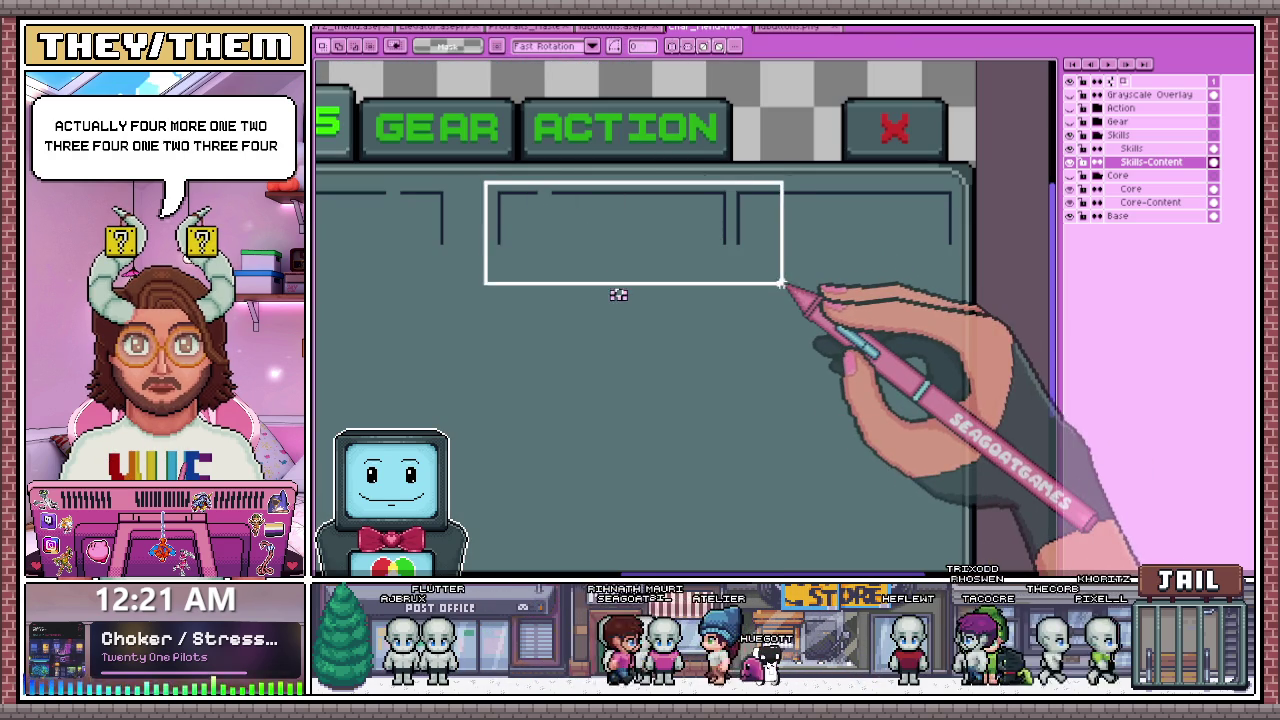
pyautogui.scroll(-1, 800, 300)
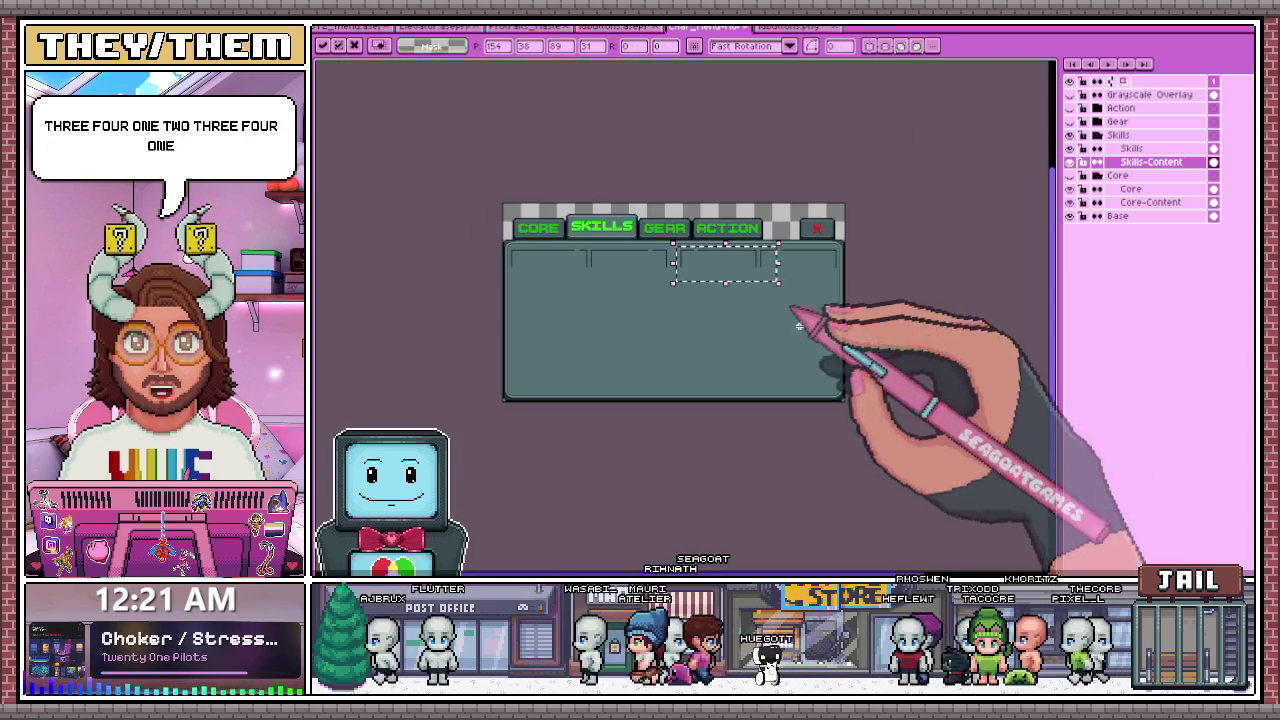
pyautogui.click(857, 334)
pyautogui.scroll(2, 700, 280)
pyautogui.scroll(1, 645, 215)
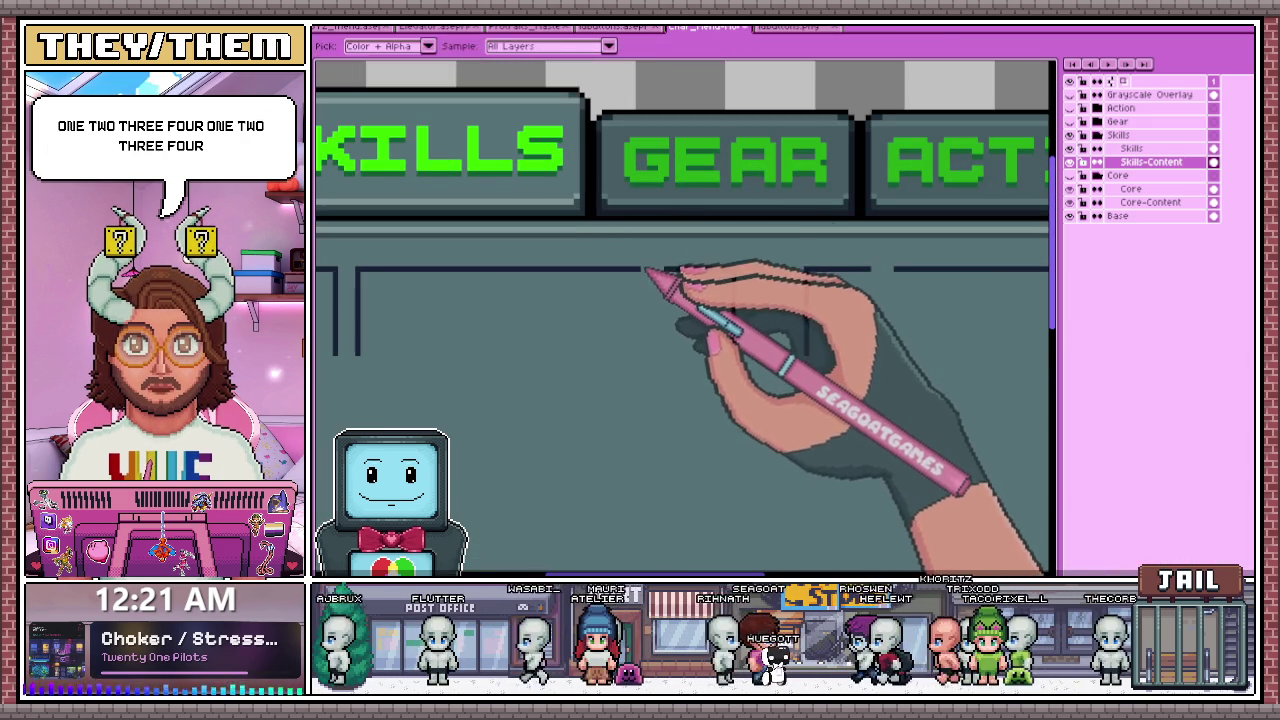
pyautogui.scroll(1, 668, 282)
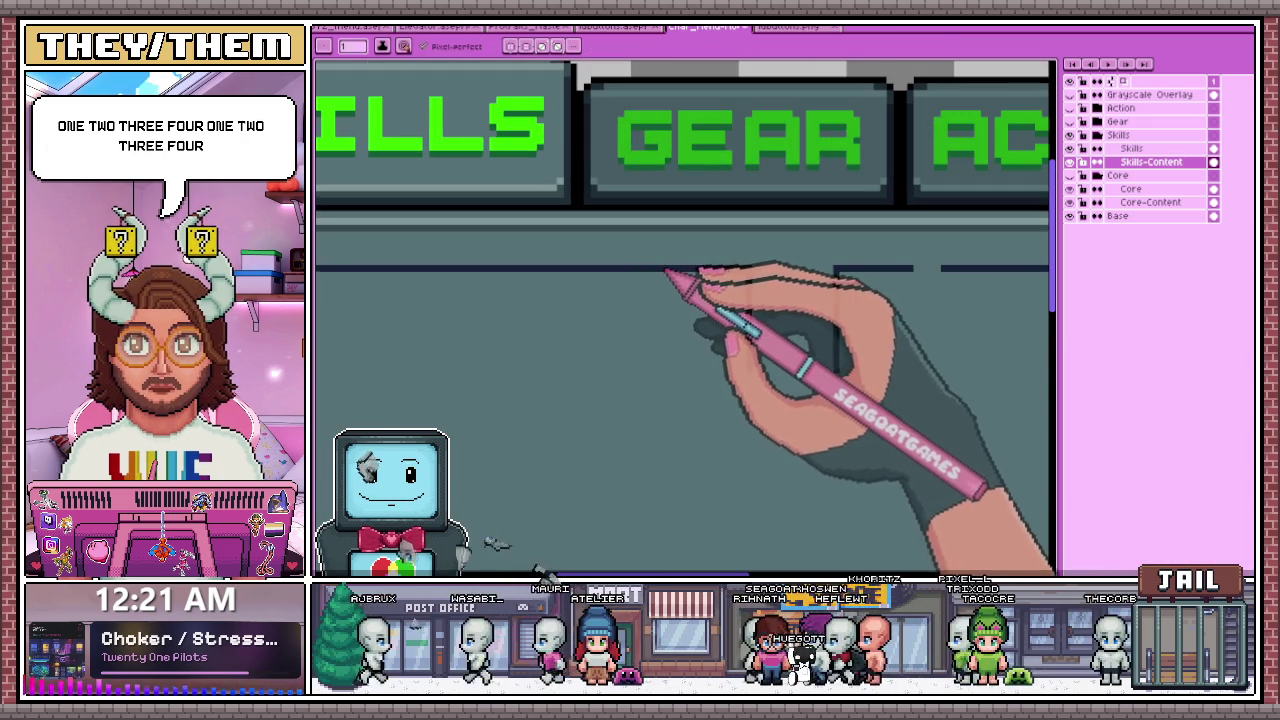
pyautogui.scroll(-2, 620, 275)
pyautogui.scroll(1, 443, 271)
pyautogui.scroll(1, 443, 271)
pyautogui.scroll(-2, 450, 260)
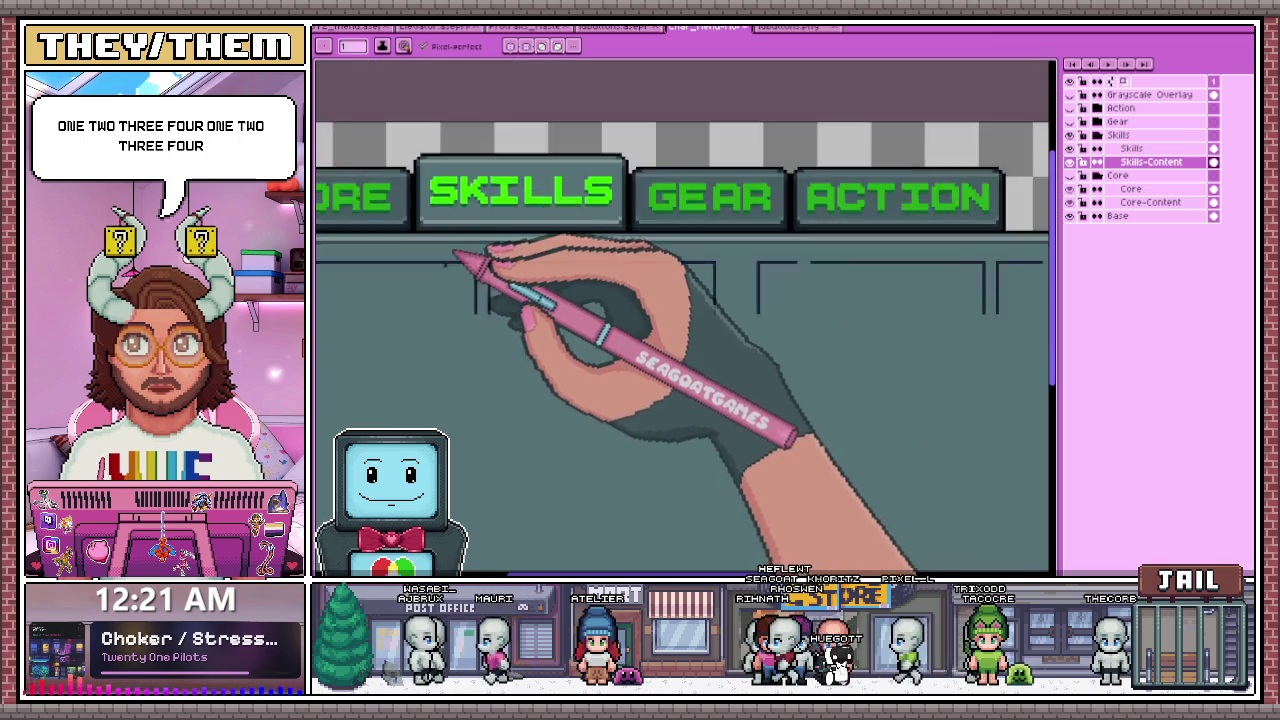
pyautogui.scroll(-1, 455, 255)
pyautogui.scroll(1, 680, 323)
pyautogui.scroll(-1, 440, 329)
pyautogui.scroll(1, 600, 308)
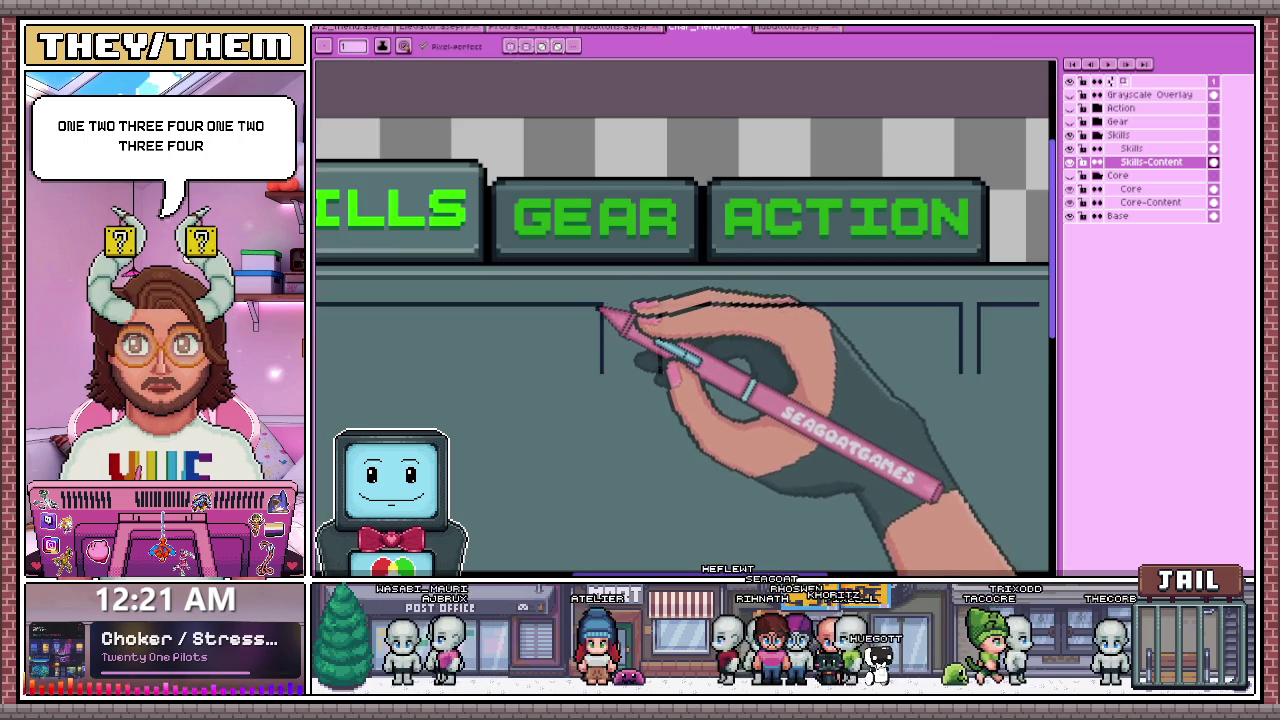
pyautogui.scroll(1, 724, 308)
pyautogui.scroll(-2, 740, 320)
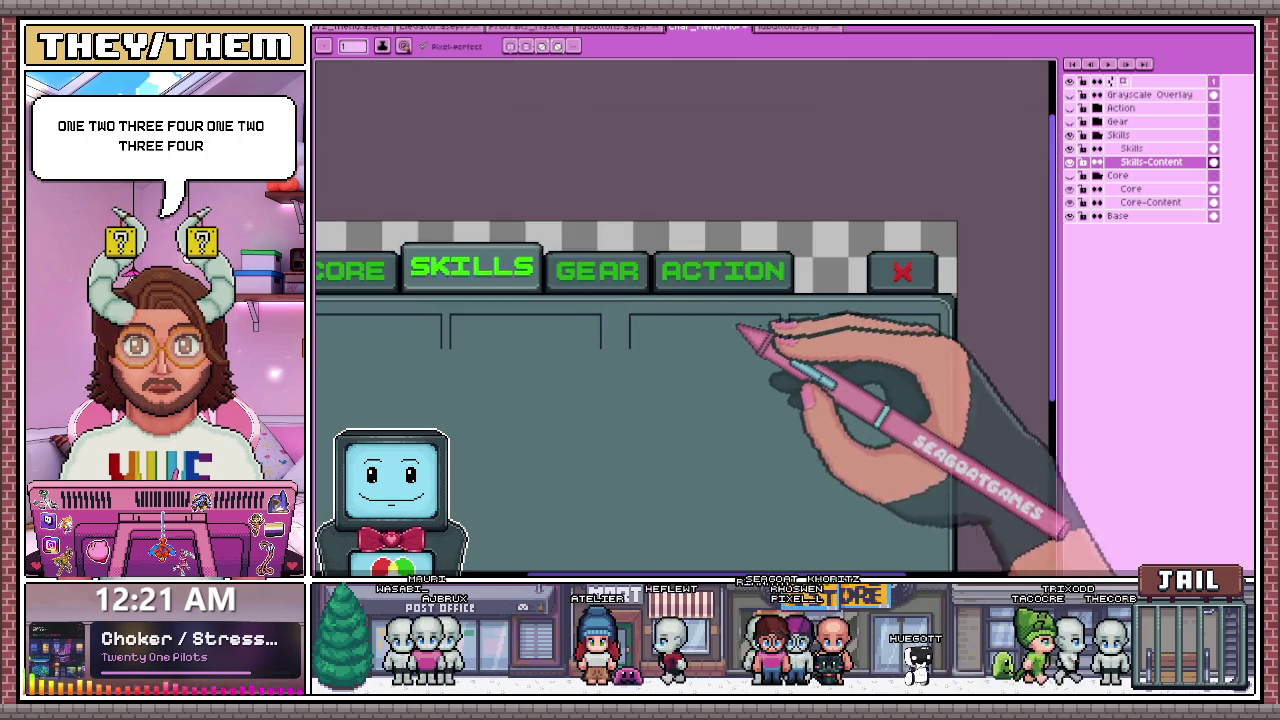
pyautogui.scroll(2, 790, 325)
pyautogui.scroll(-3, 857, 307)
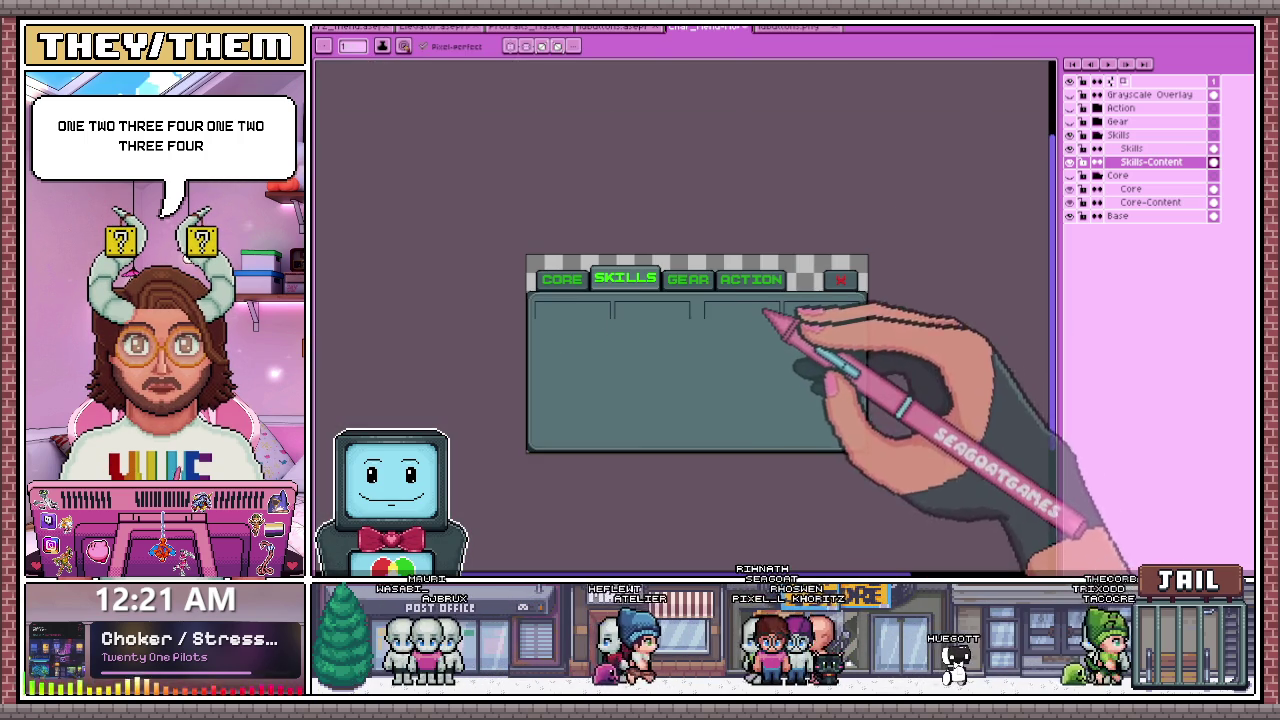
pyautogui.moveTo(527, 297); pyautogui.dragTo(868, 371)
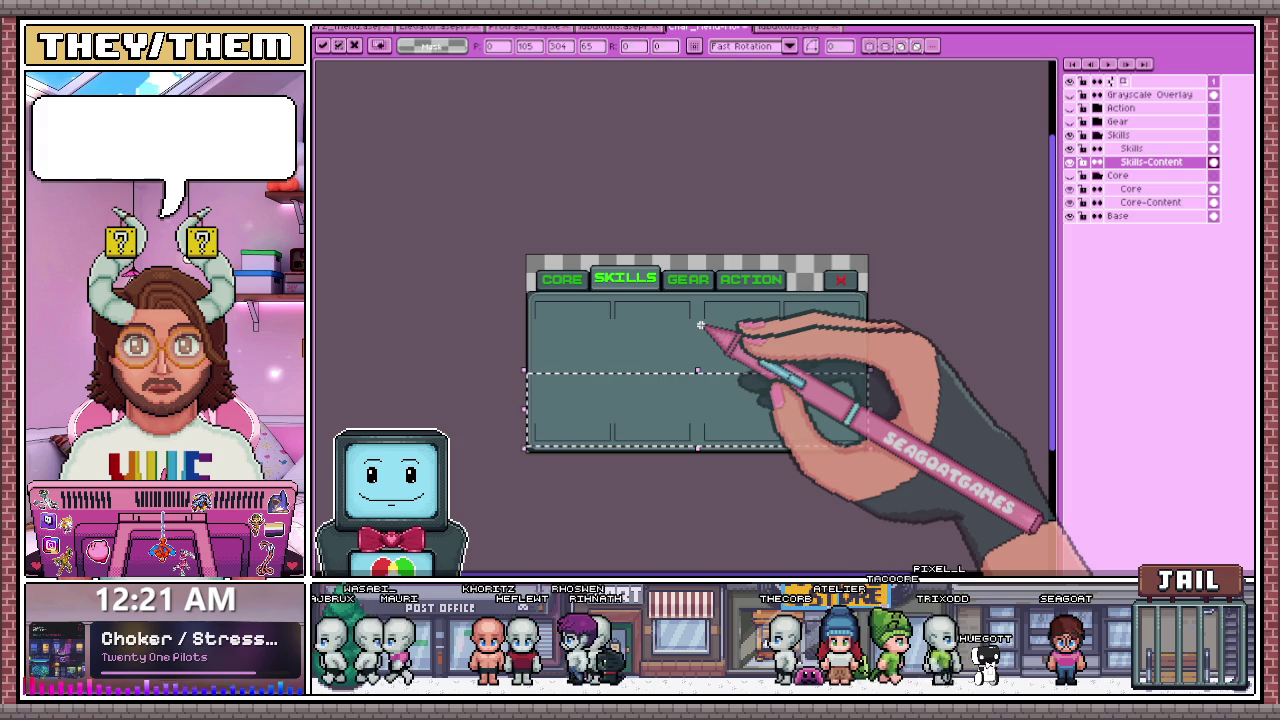
pyautogui.hotkey('ctrl', 'd')
pyautogui.scroll(2, 588, 354)
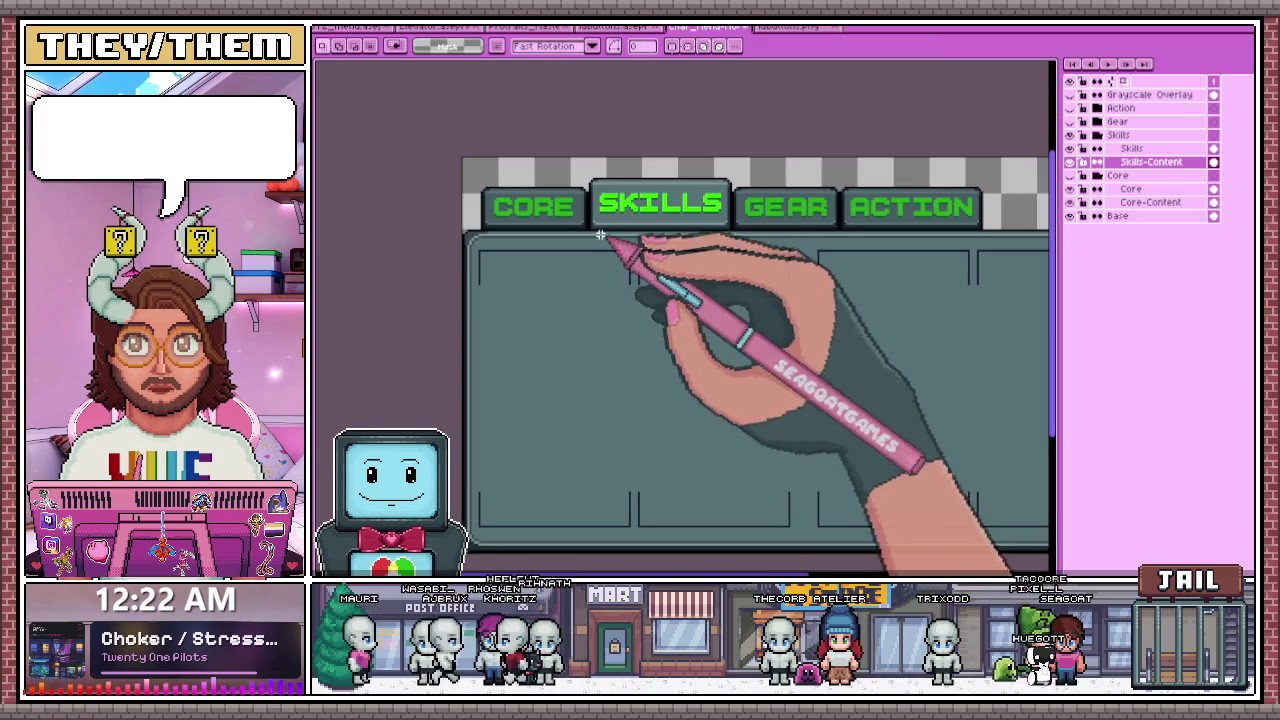
pyautogui.scroll(2, 608, 249)
pyautogui.scroll(2, 814, 251)
pyautogui.scroll(1, 757, 243)
pyautogui.scroll(-3, 740, 226)
pyautogui.scroll(-2, 680, 223)
pyautogui.moveTo(460, 231)
pyautogui.mouseDown()
pyautogui.moveTo(611, 474)
pyautogui.moveTo(662, 519)
pyautogui.mouseUp()
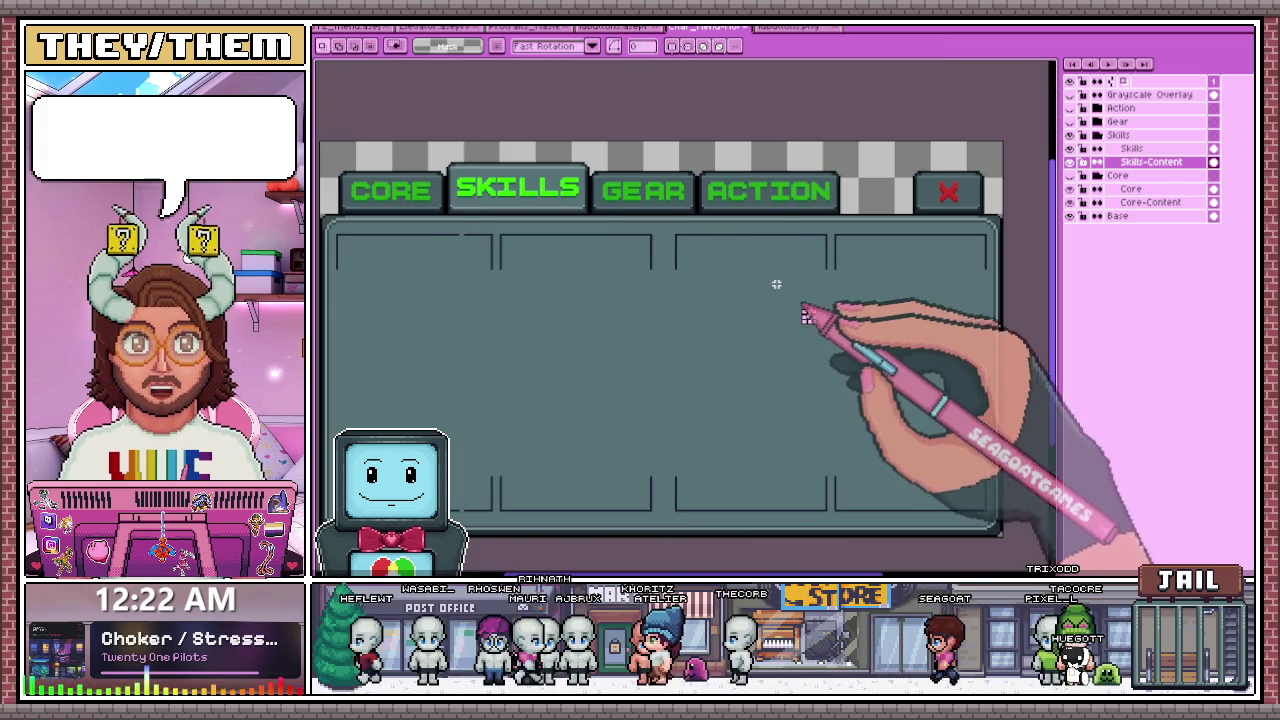
pyautogui.moveTo(613, 227); pyautogui.dragTo(680, 511)
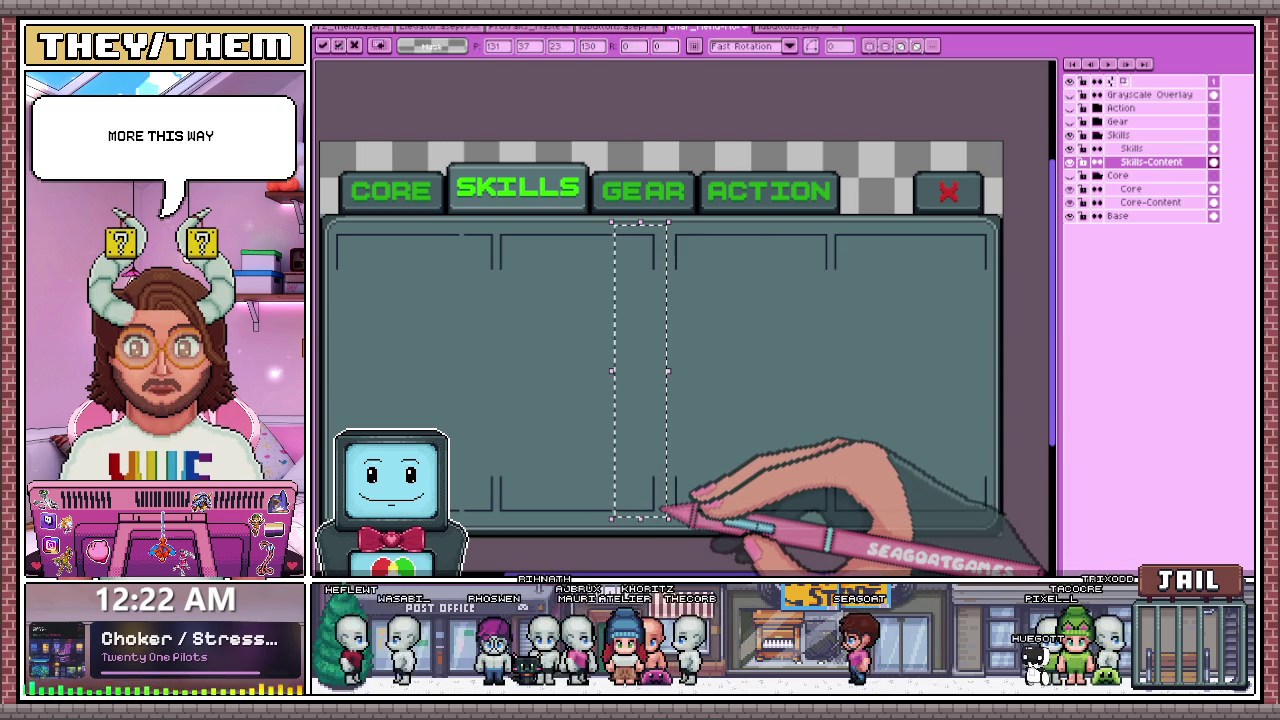
pyautogui.scroll(-3, 668, 513)
pyautogui.scroll(4, 706, 429)
pyautogui.scroll(-2, 651, 220)
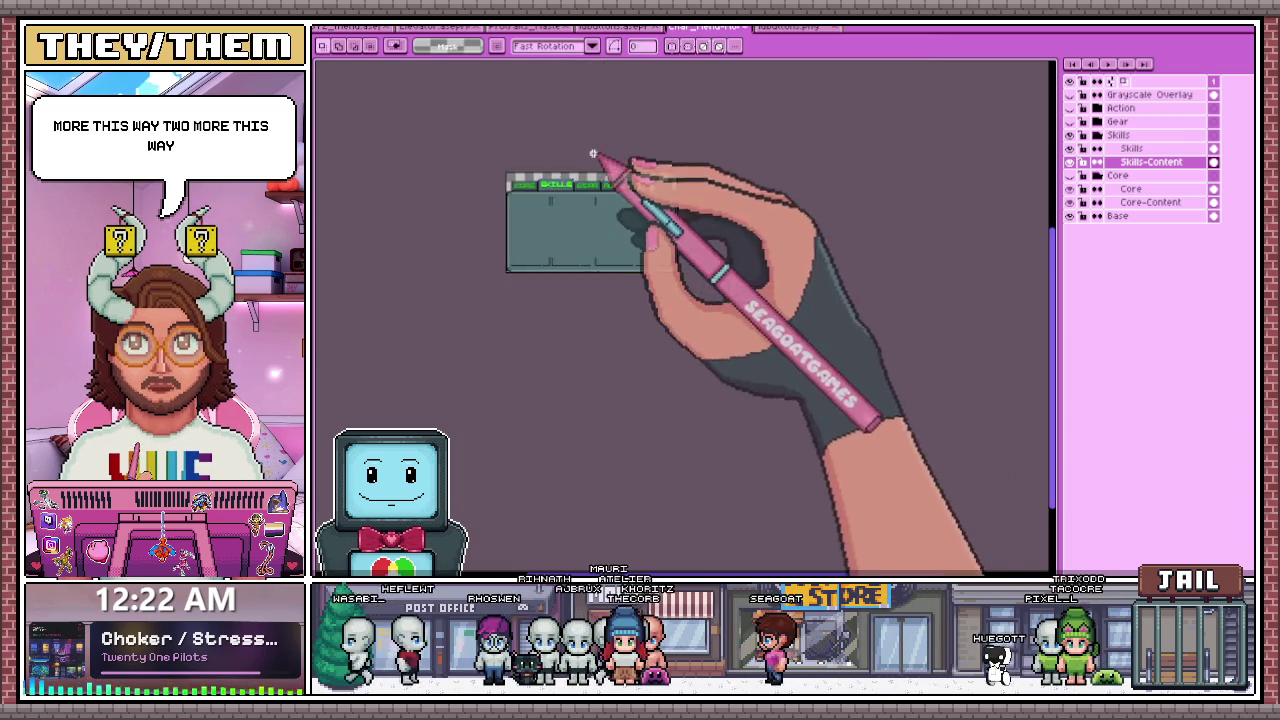
pyautogui.scroll(2, 591, 157)
pyautogui.moveTo(601, 318); pyautogui.dragTo(642, 538)
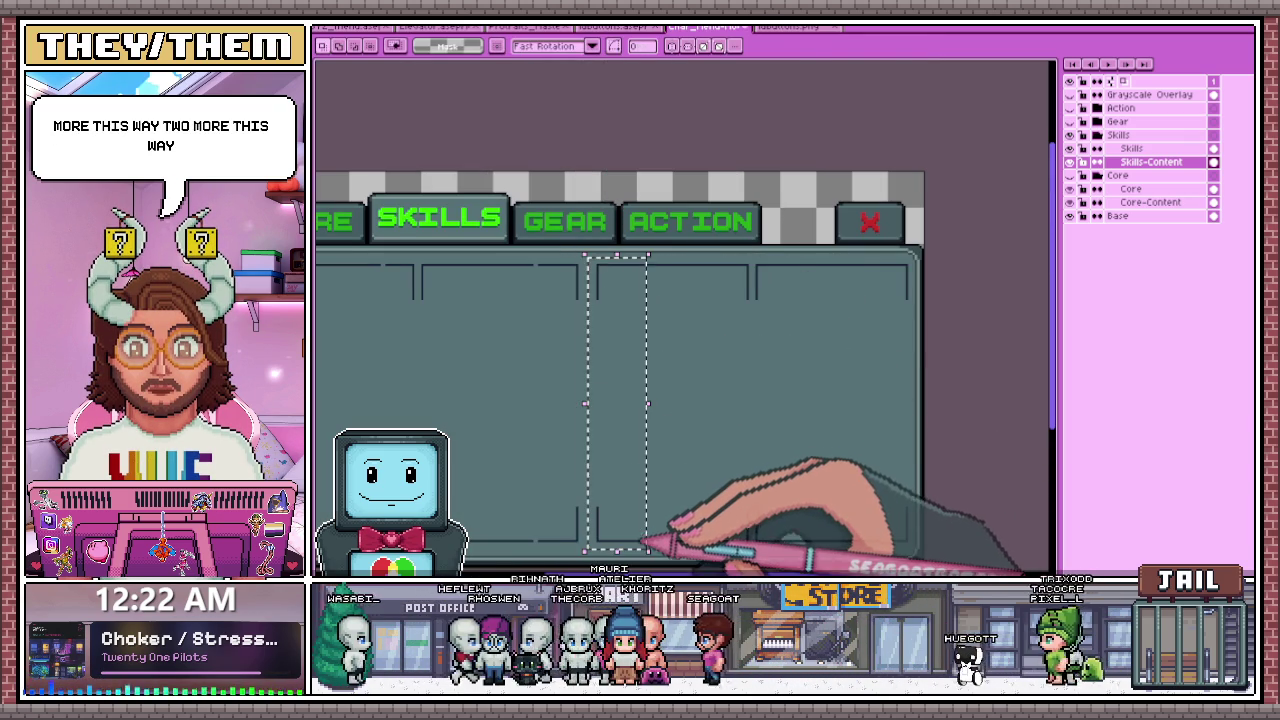
pyautogui.click(595, 267)
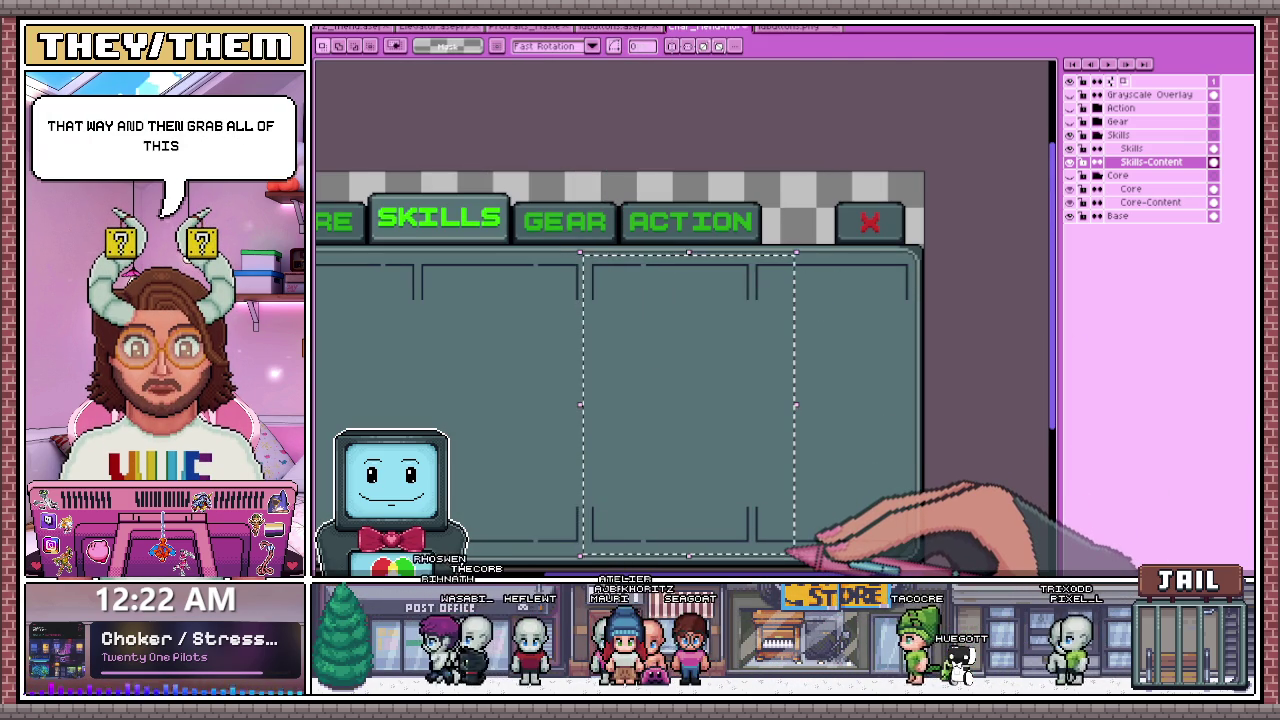
pyautogui.scroll(-3, 795, 552)
pyautogui.scroll(1, 694, 443)
pyautogui.scroll(1, 686, 429)
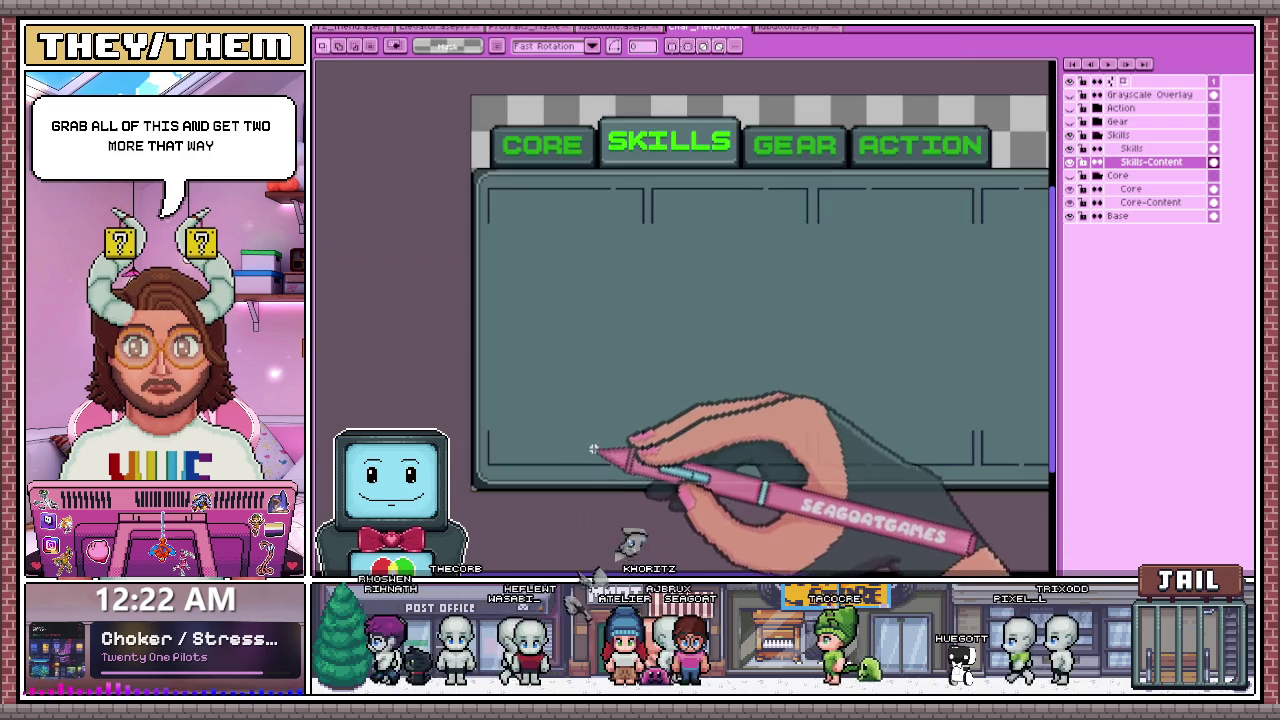
pyautogui.scroll(2, 600, 451)
pyautogui.scroll(1, 617, 467)
pyautogui.press('i')
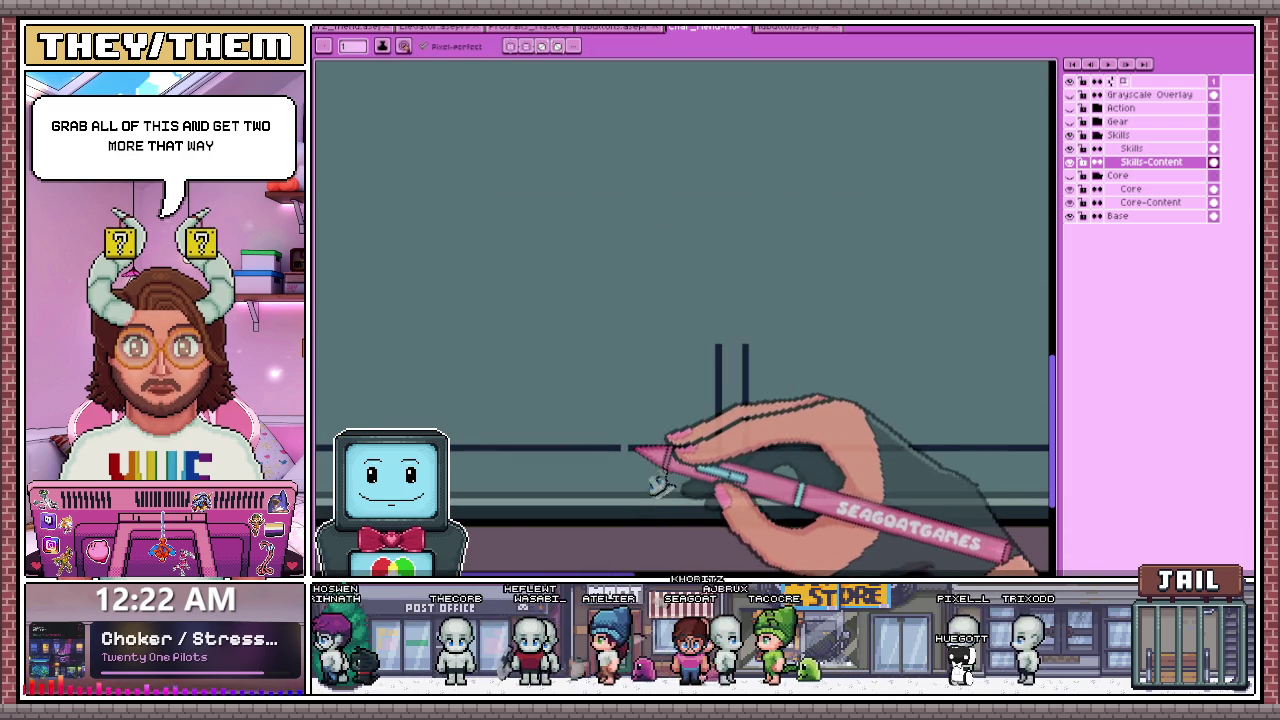
pyautogui.scroll(-1, 663, 420)
pyautogui.scroll(-1, 820, 243)
pyautogui.scroll(2, 714, 177)
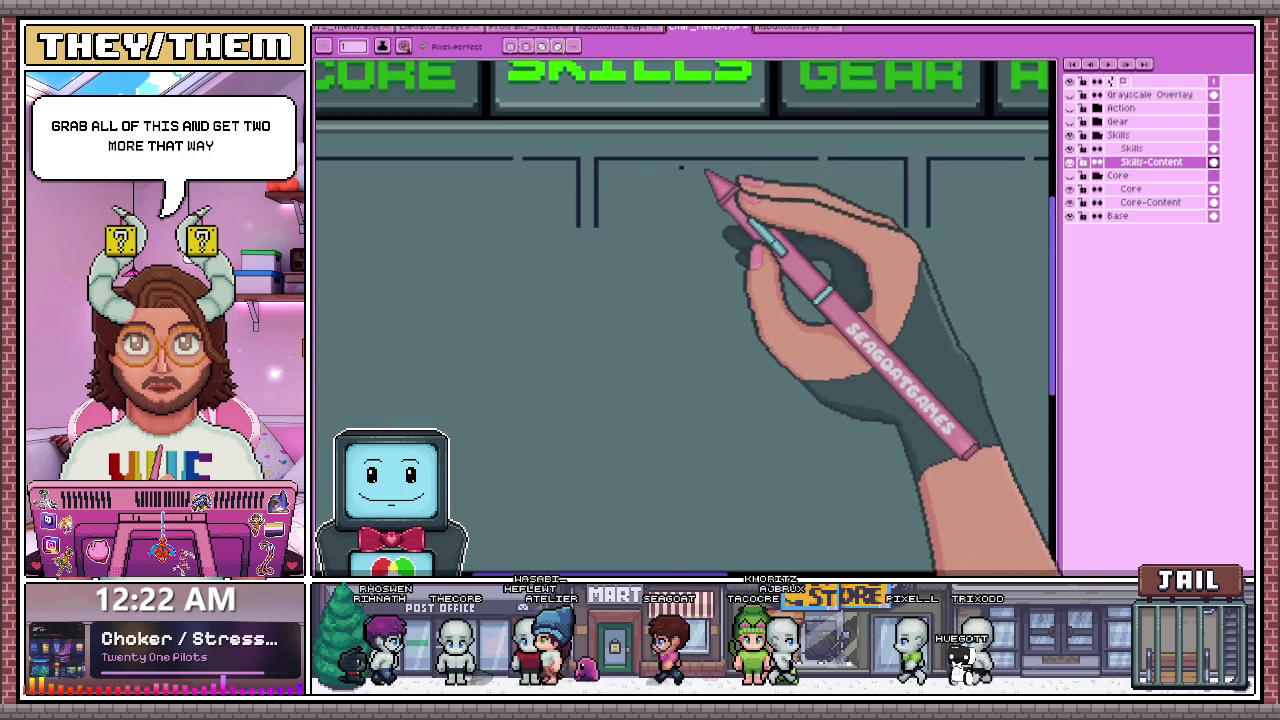
pyautogui.scroll(1, 519, 159)
pyautogui.scroll(1, 700, 170)
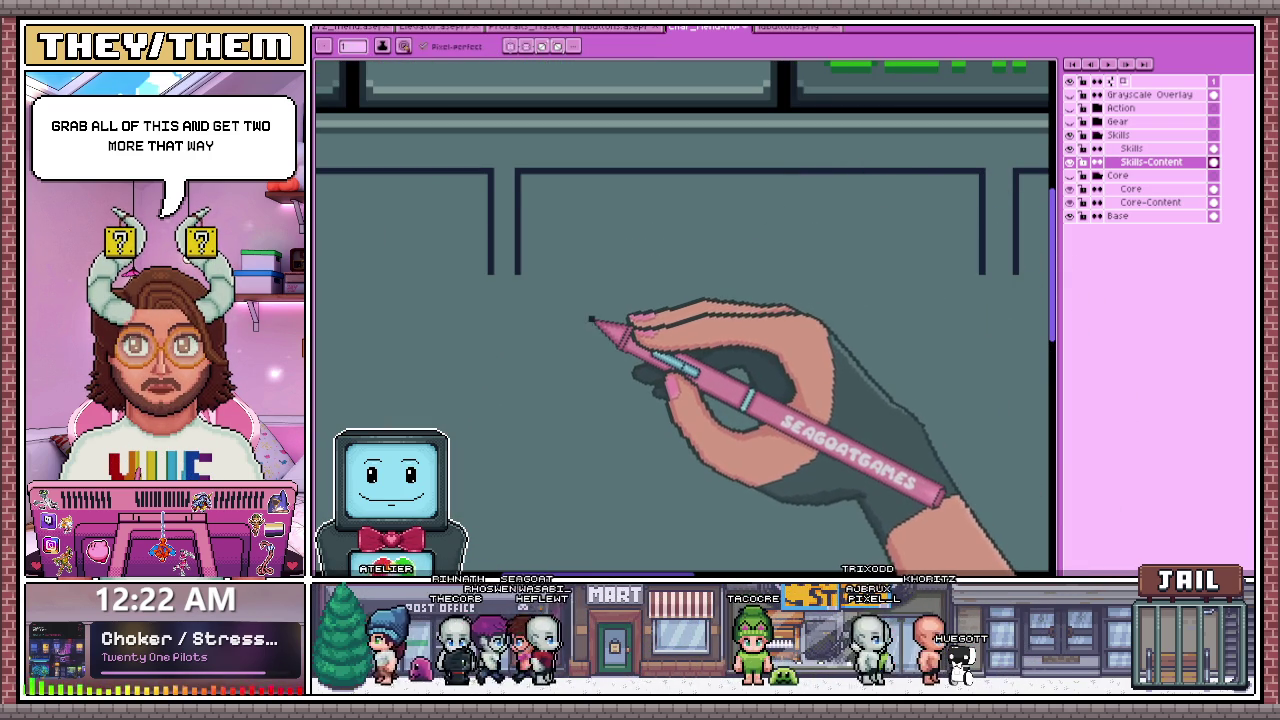
pyautogui.scroll(-1, 591, 320)
pyautogui.scroll(-1, 590, 322)
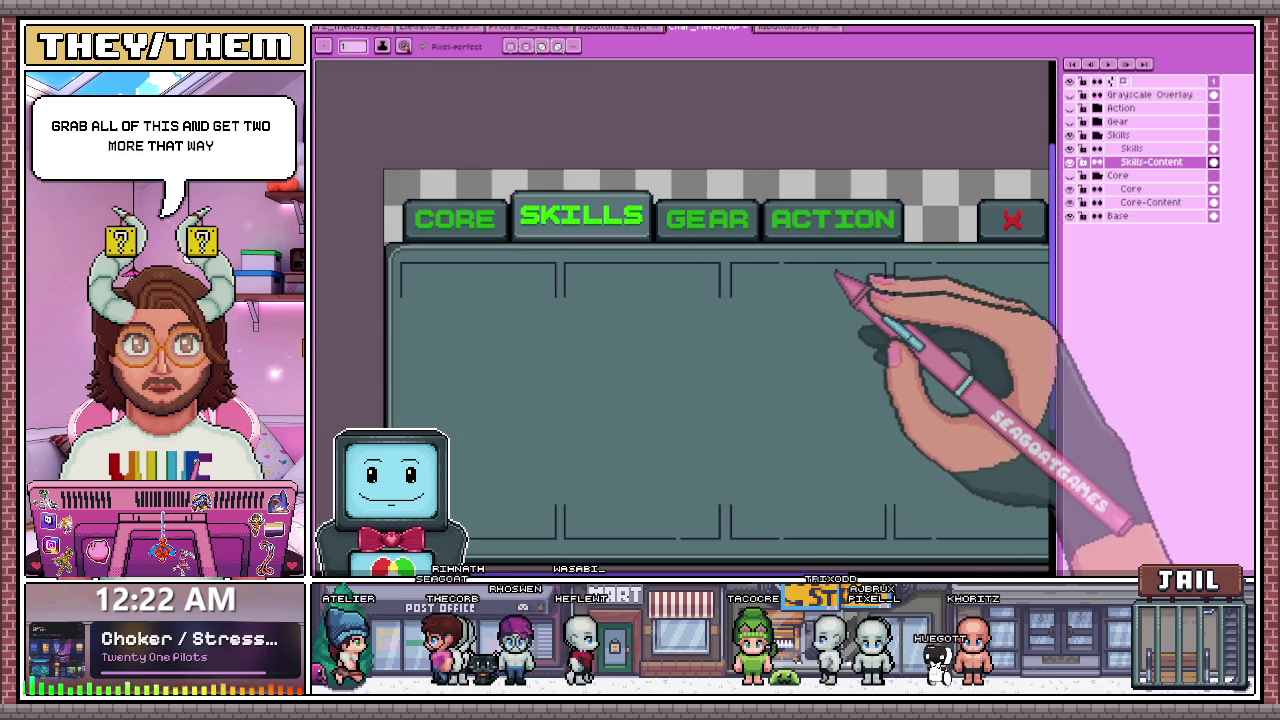
pyautogui.scroll(2, 724, 280)
pyautogui.scroll(-1, 716, 266)
pyautogui.scroll(-1, 571, 200)
pyautogui.scroll(1, 686, 234)
pyautogui.scroll(1, 651, 229)
pyautogui.scroll(-1, 617, 215)
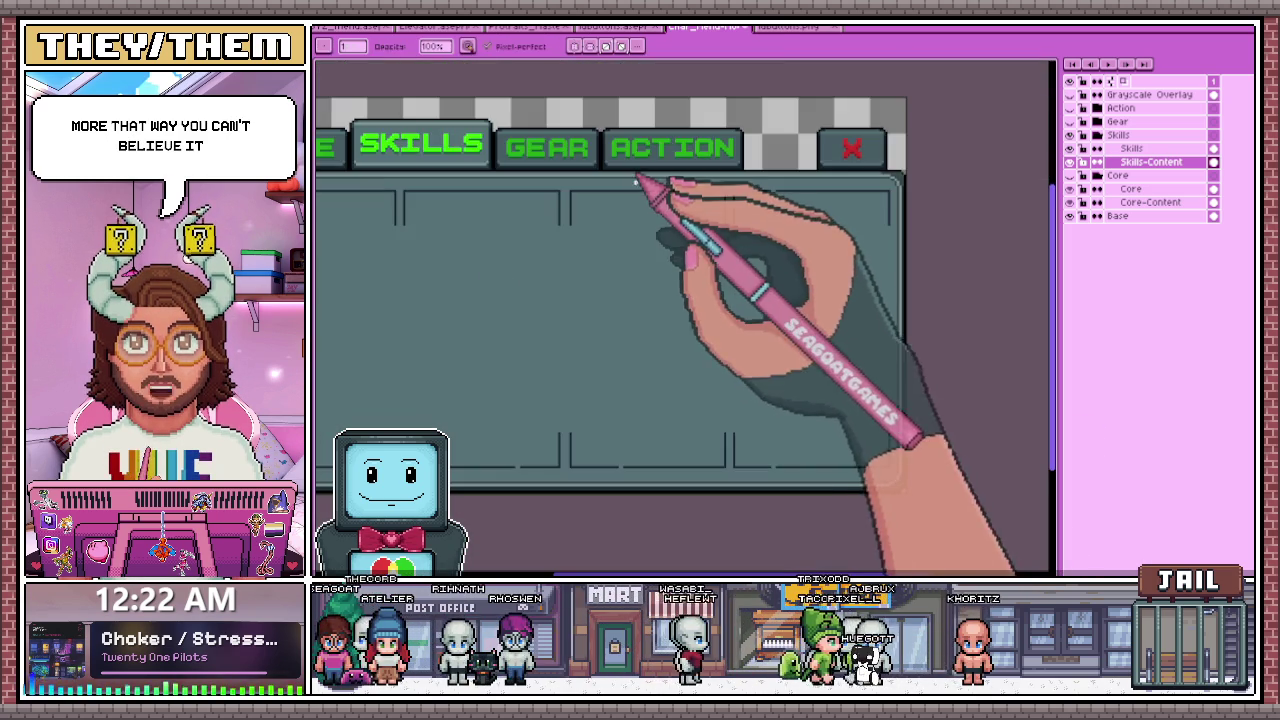
pyautogui.scroll(-1, 560, 323)
pyautogui.scroll(2, 535, 327)
pyautogui.scroll(1, 536, 326)
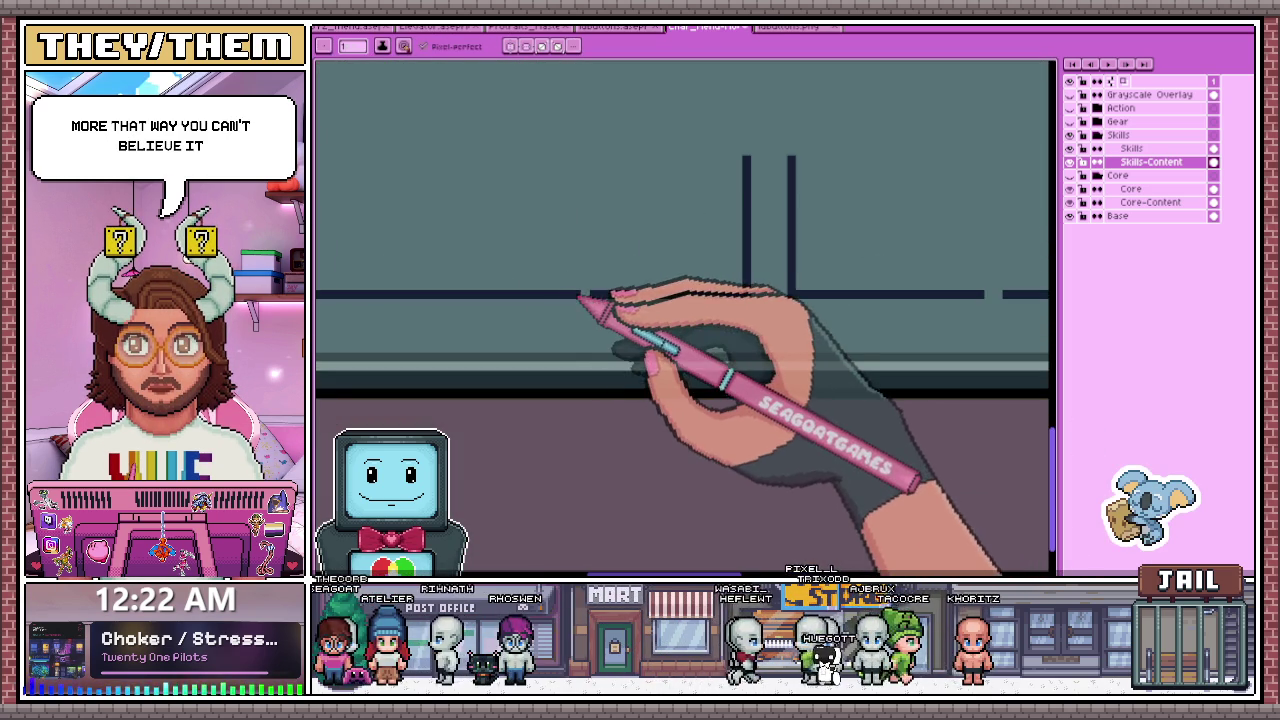
pyautogui.scroll(-1, 575, 321)
pyautogui.scroll(1, 683, 333)
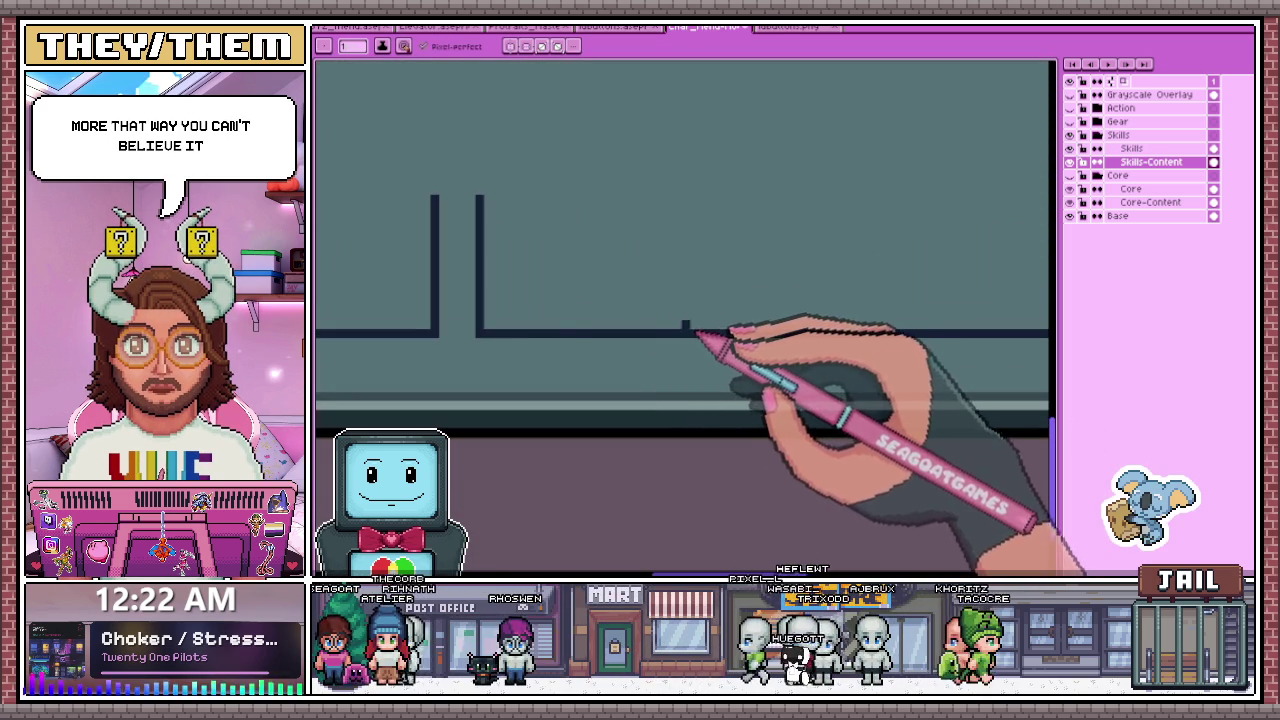
pyautogui.scroll(-1, 697, 333)
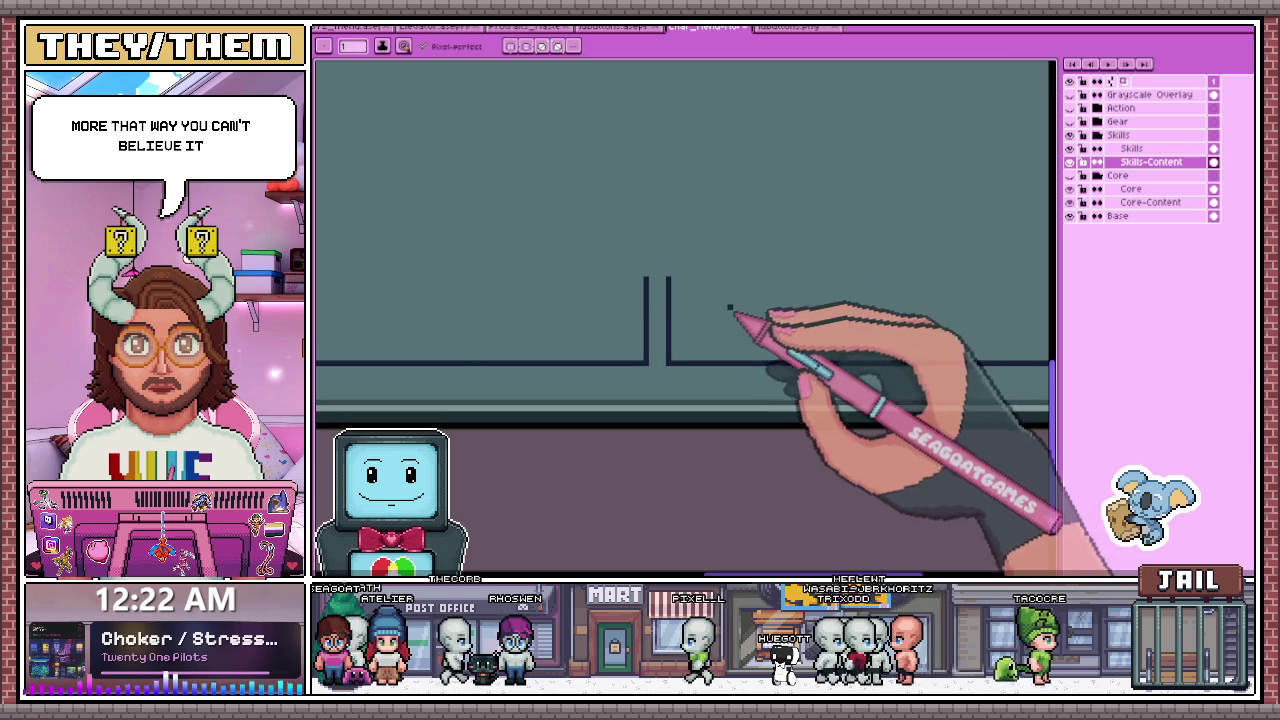
pyautogui.scroll(-1, 728, 314)
pyautogui.scroll(-1, 714, 400)
pyautogui.scroll(3, 806, 286)
pyautogui.scroll(1, 725, 240)
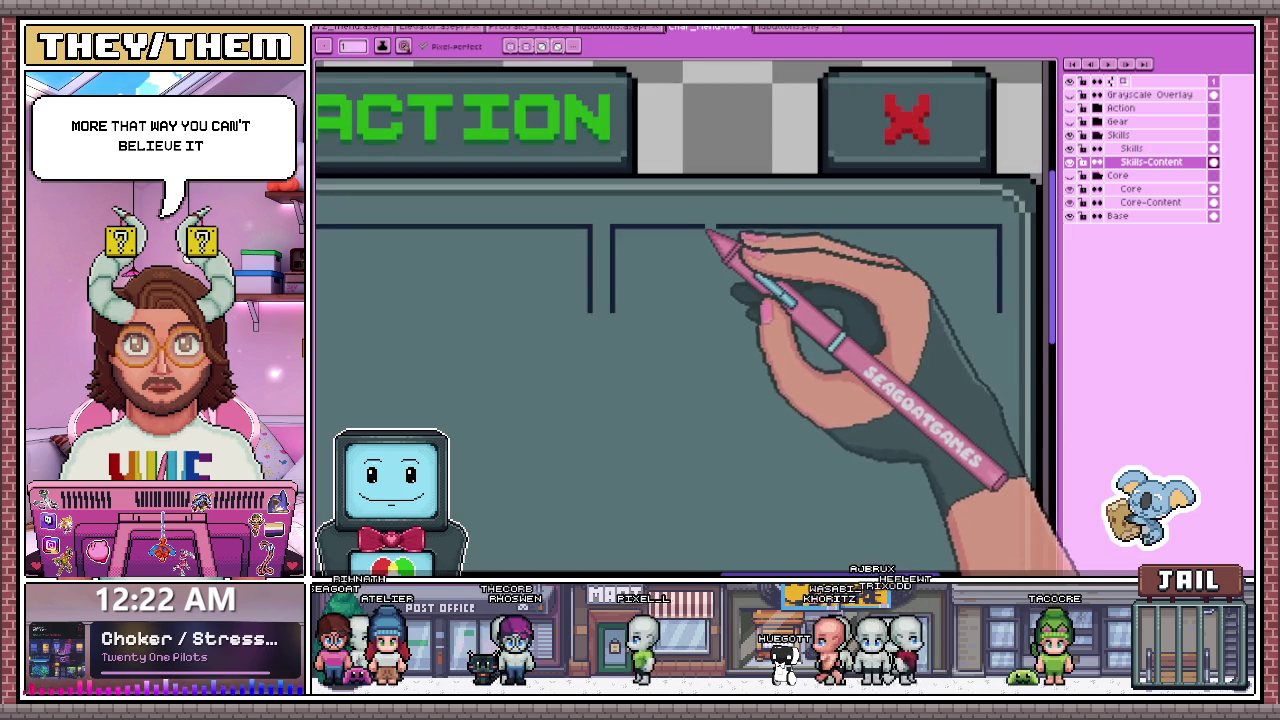
pyautogui.scroll(-2, 740, 250)
pyautogui.scroll(-2, 760, 275)
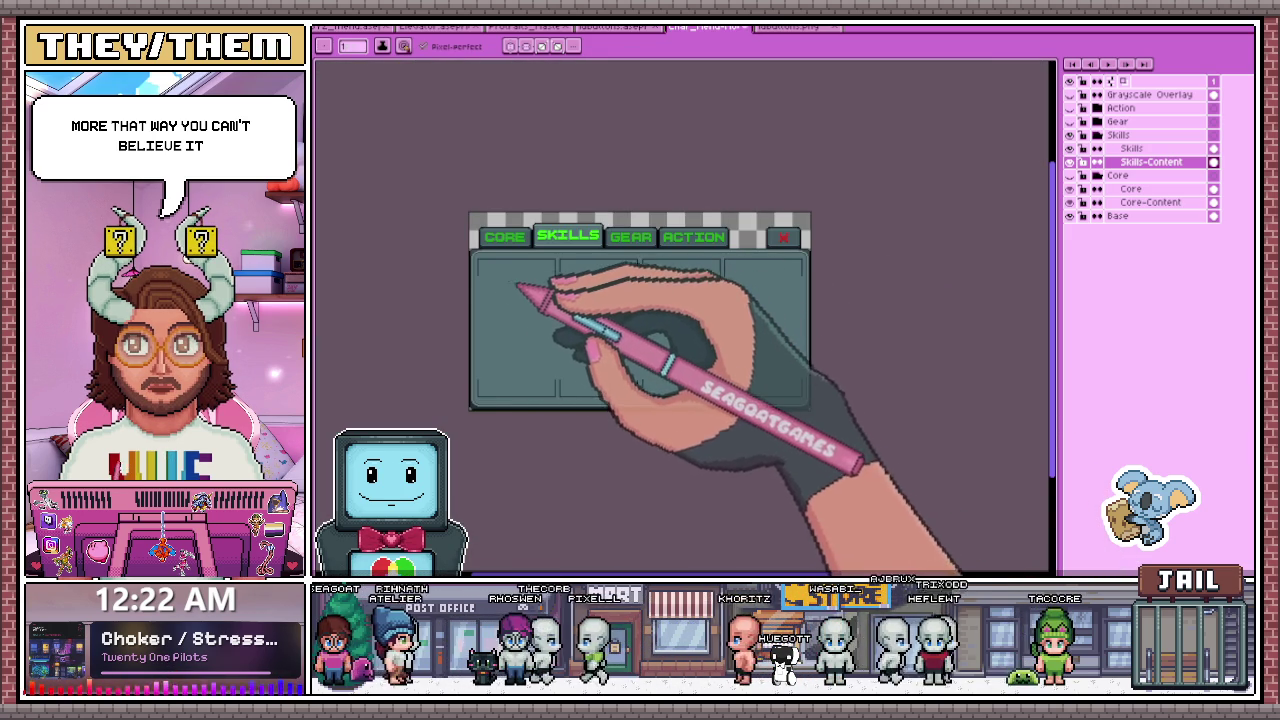
pyautogui.scroll(1, 510, 292)
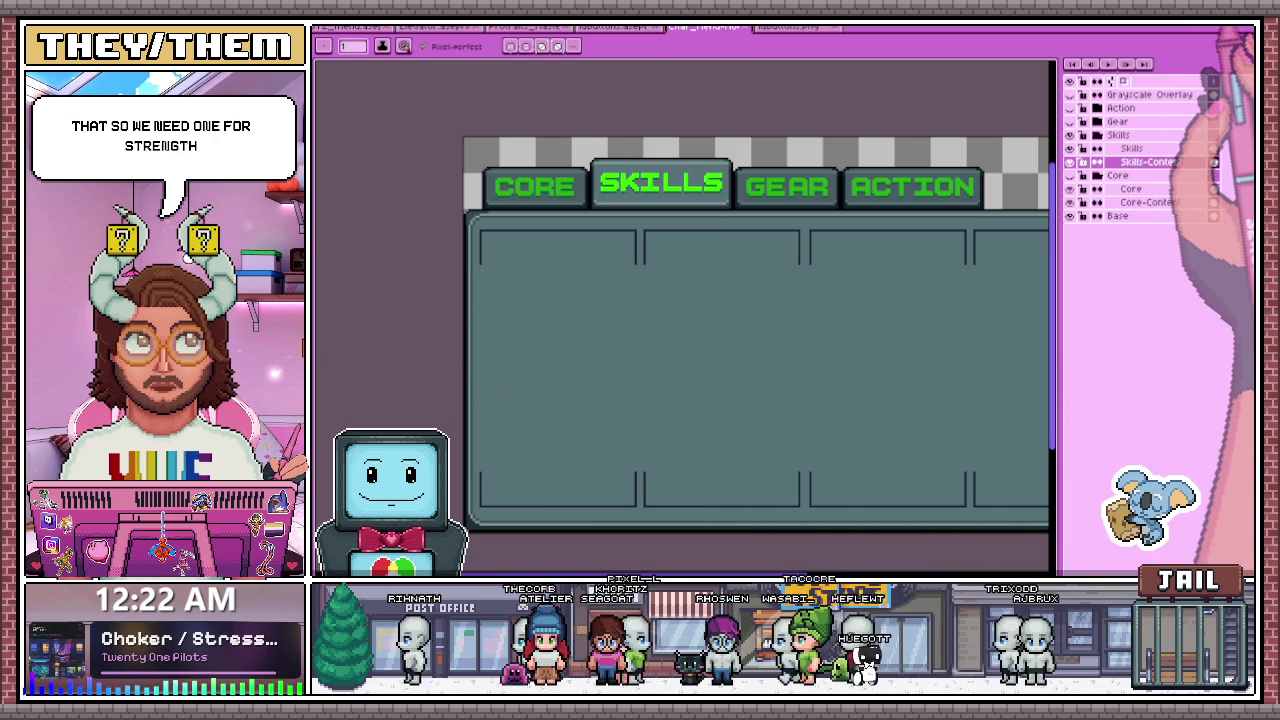
pyautogui.scroll(-2, 630, 325)
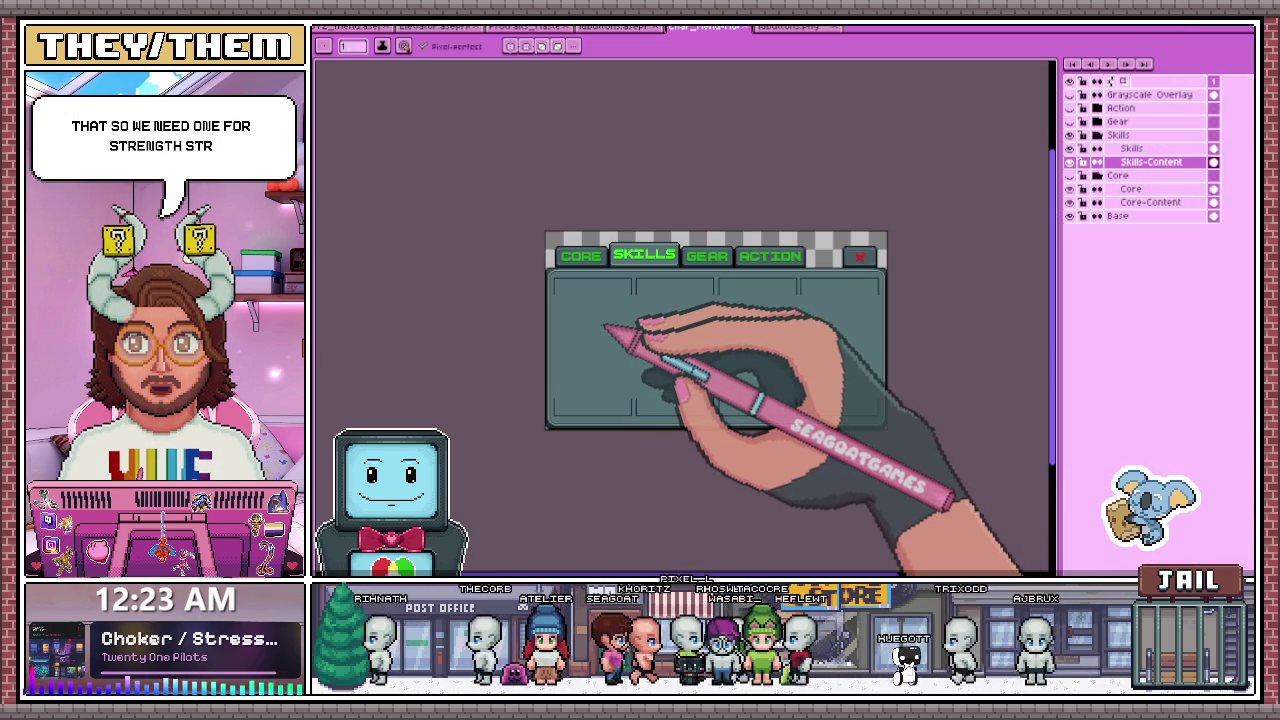
# - Cancel the Insert Text dialog three times without adding text, then bring up the File menu
pyautogui.scroll(2, 606, 328)
pyautogui.click(614, 332)
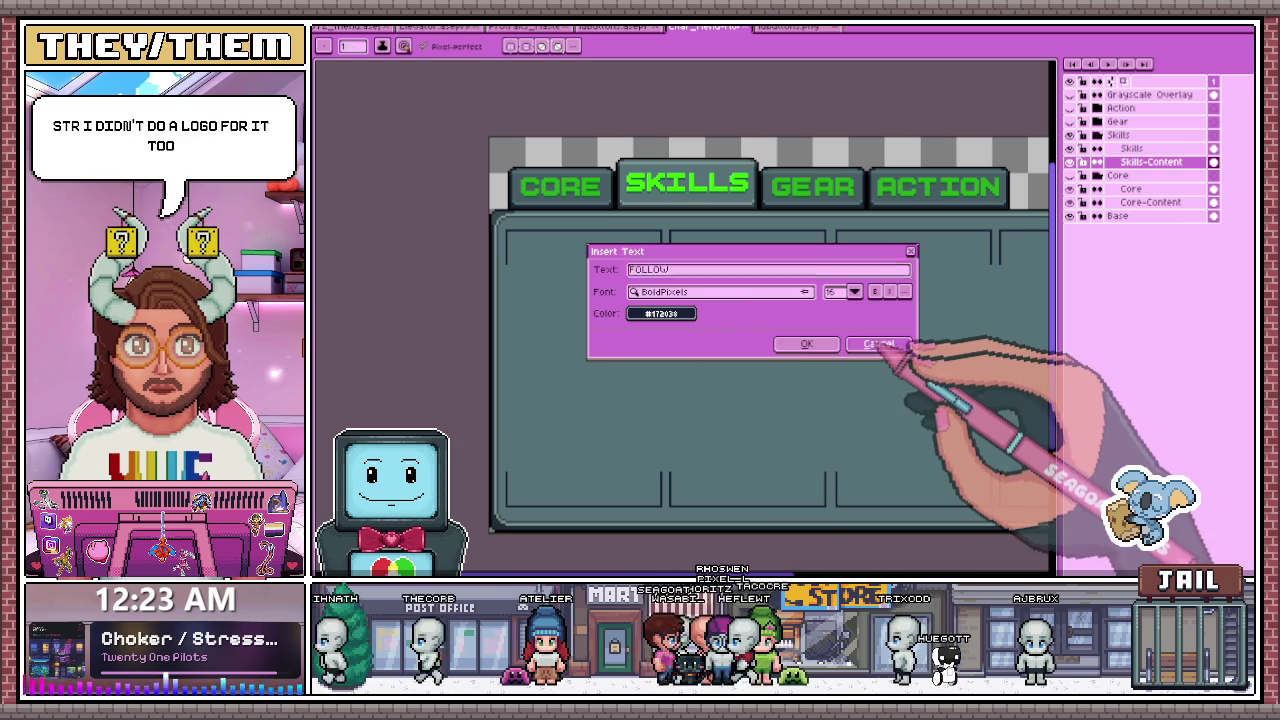
pyautogui.click(880, 343)
pyautogui.click(735, 330)
pyautogui.click(880, 343)
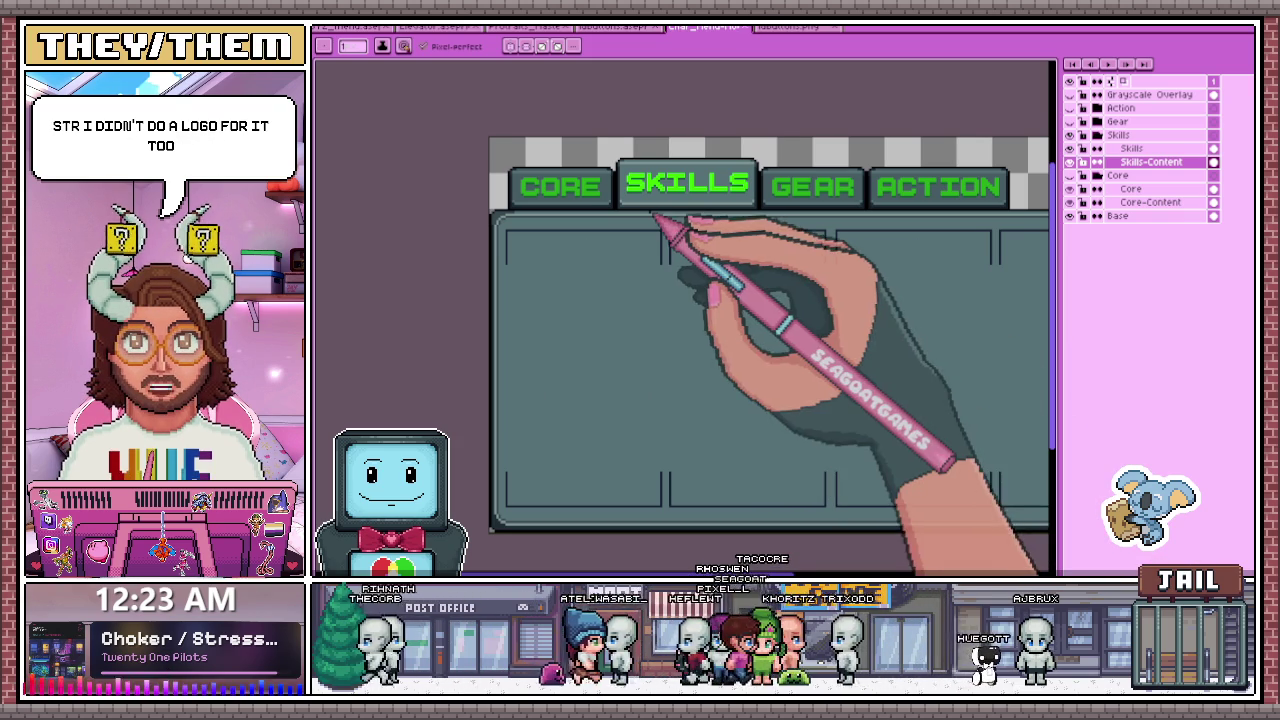
pyautogui.scroll(1, 655, 198)
pyautogui.click(742, 247)
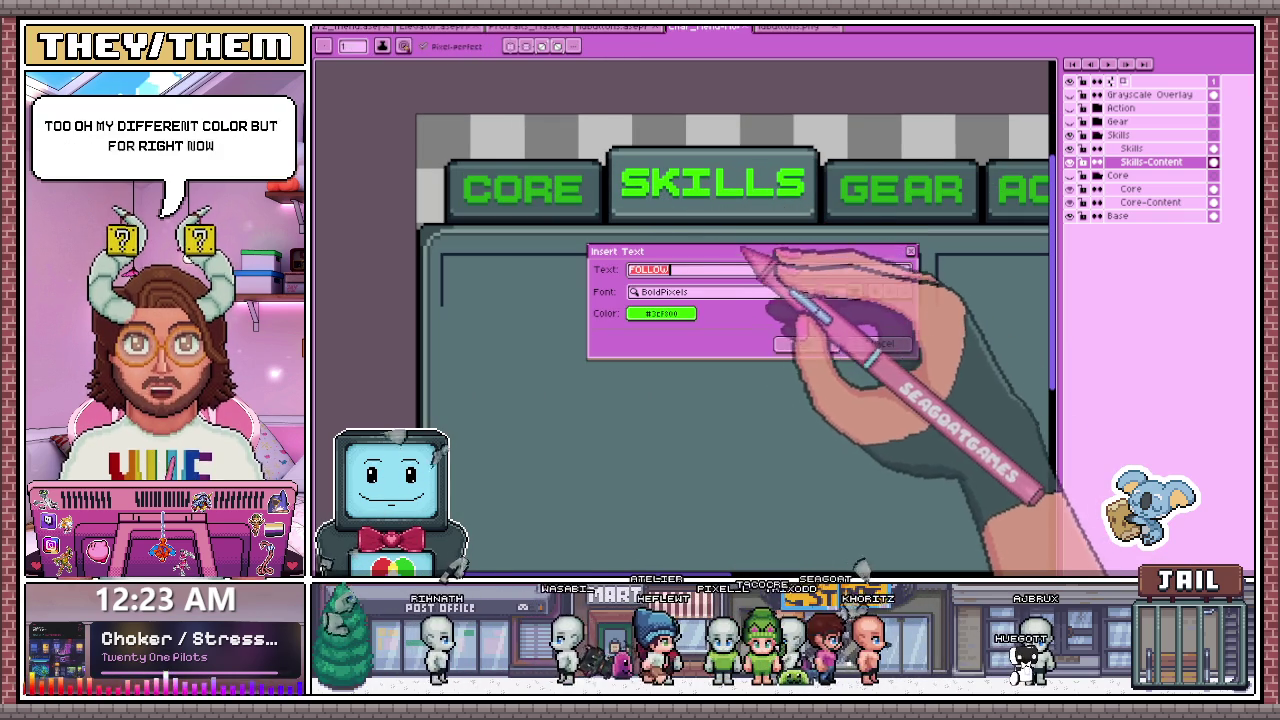
pyautogui.click(880, 343)
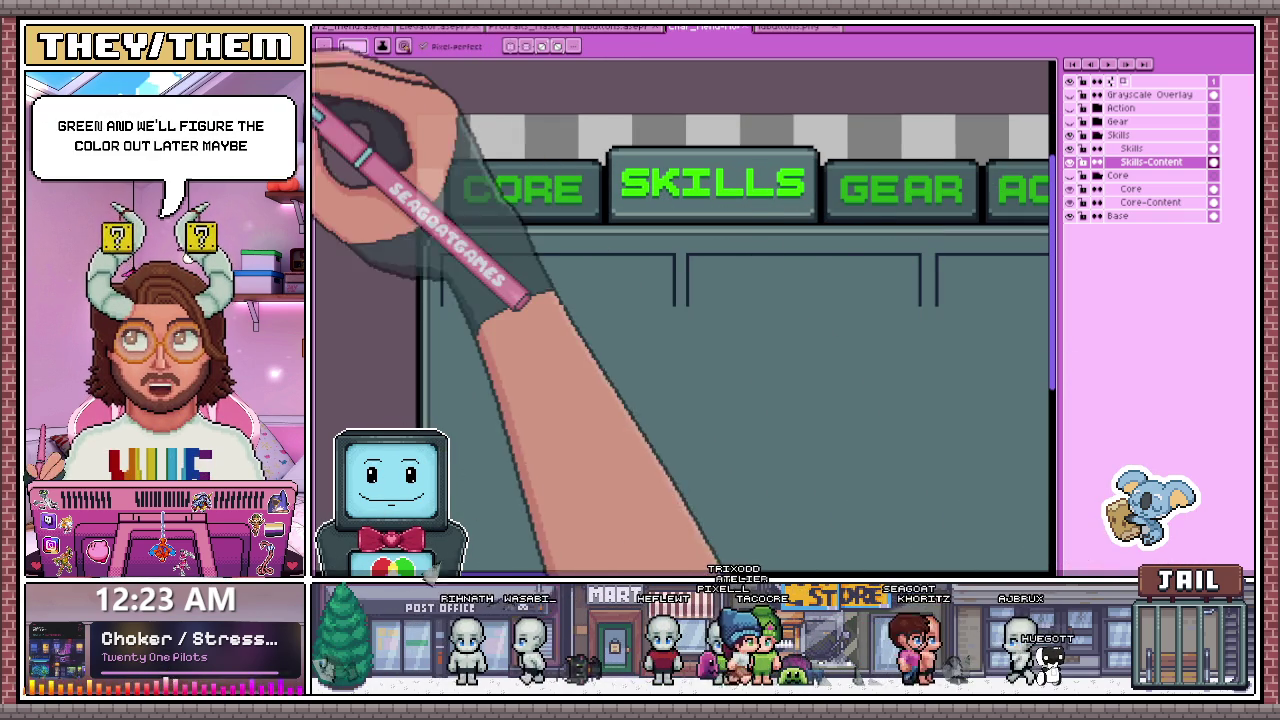
pyautogui.click(323, 46)
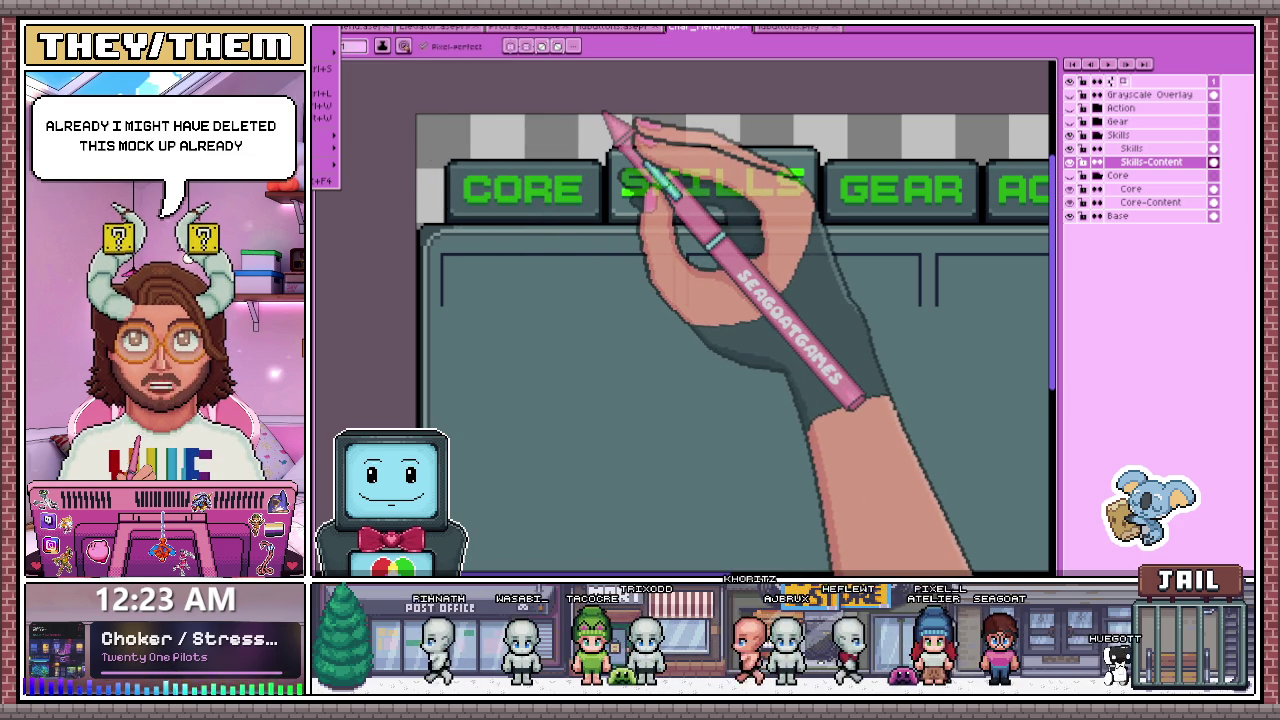
# - Pick the Marquee tool and flip between the buttons sheet and stats-card documents
pyautogui.scroll(2, 460, 250)
pyautogui.scroll(-2, 465, 250)
pyautogui.press('m')
pyautogui.scroll(-2, 460, 240)
pyautogui.scroll(2, 440, 220)
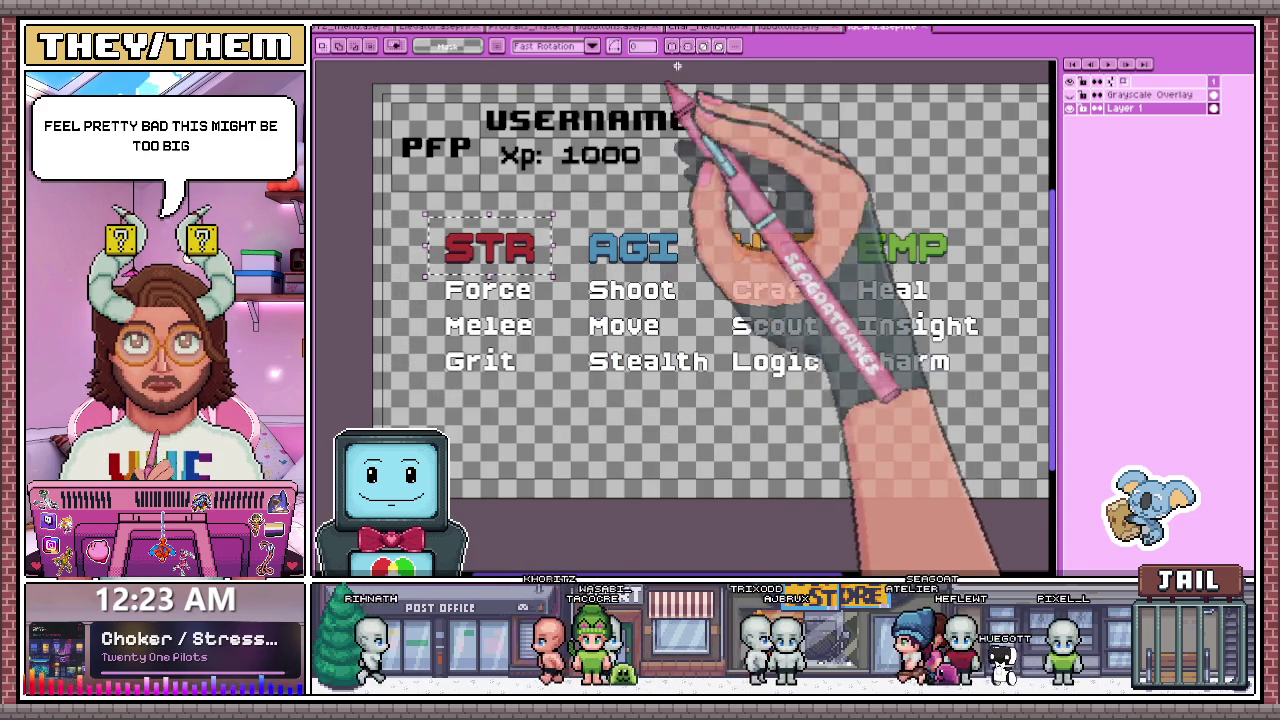
pyautogui.click(790, 27)
pyautogui.click(700, 27)
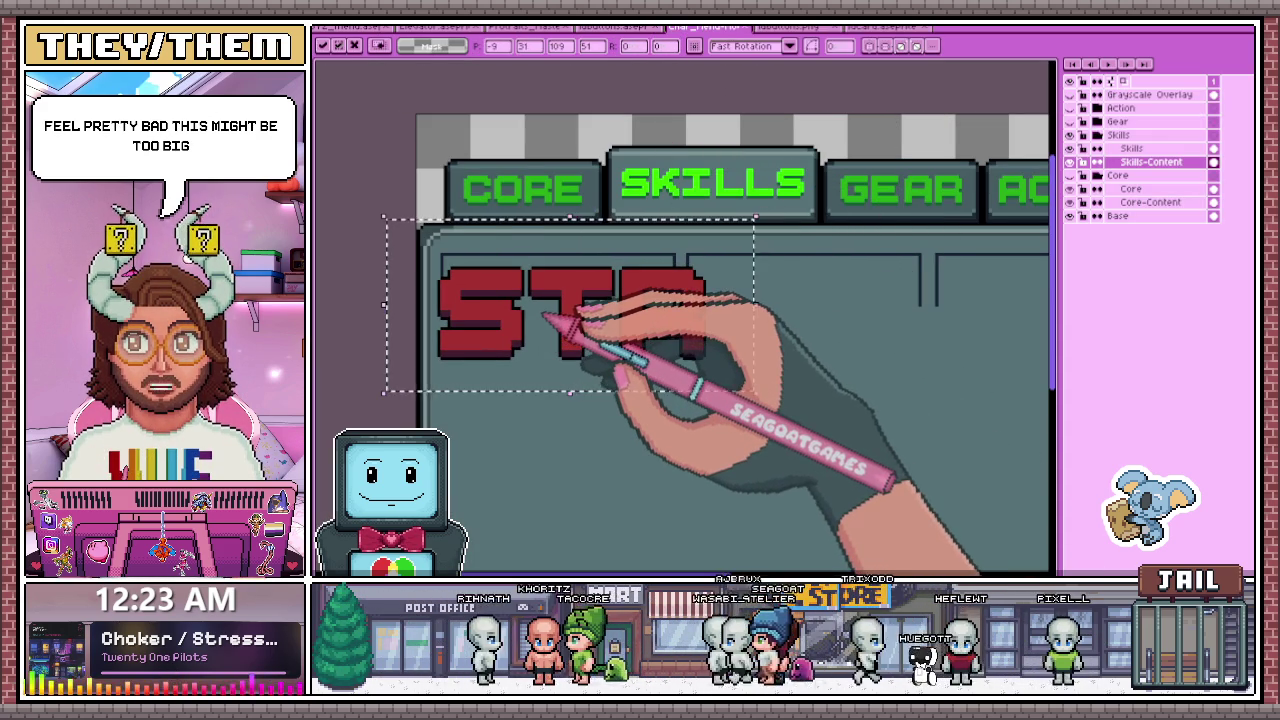
pyautogui.scroll(-2, 547, 317)
pyautogui.scroll(-2, 543, 325)
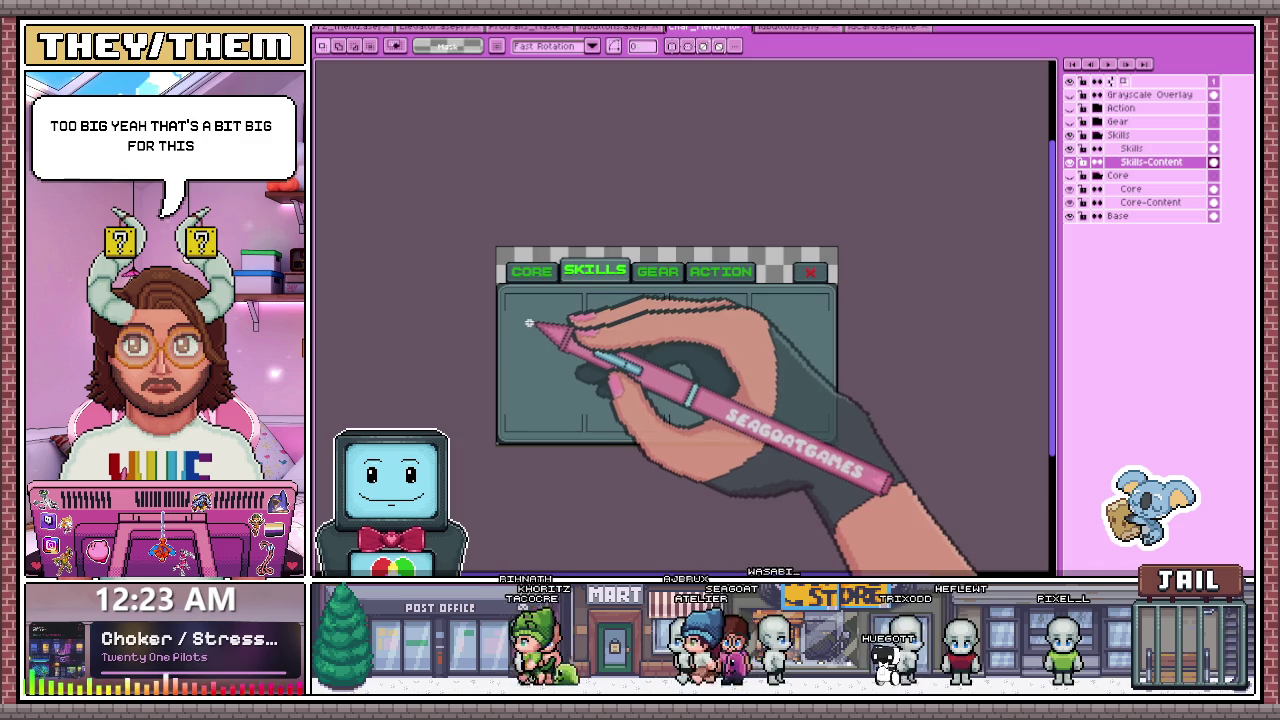
# - Sample the STR colour on the idcard, close labuttons.png, and return to char_menu
pyautogui.click(885, 27)
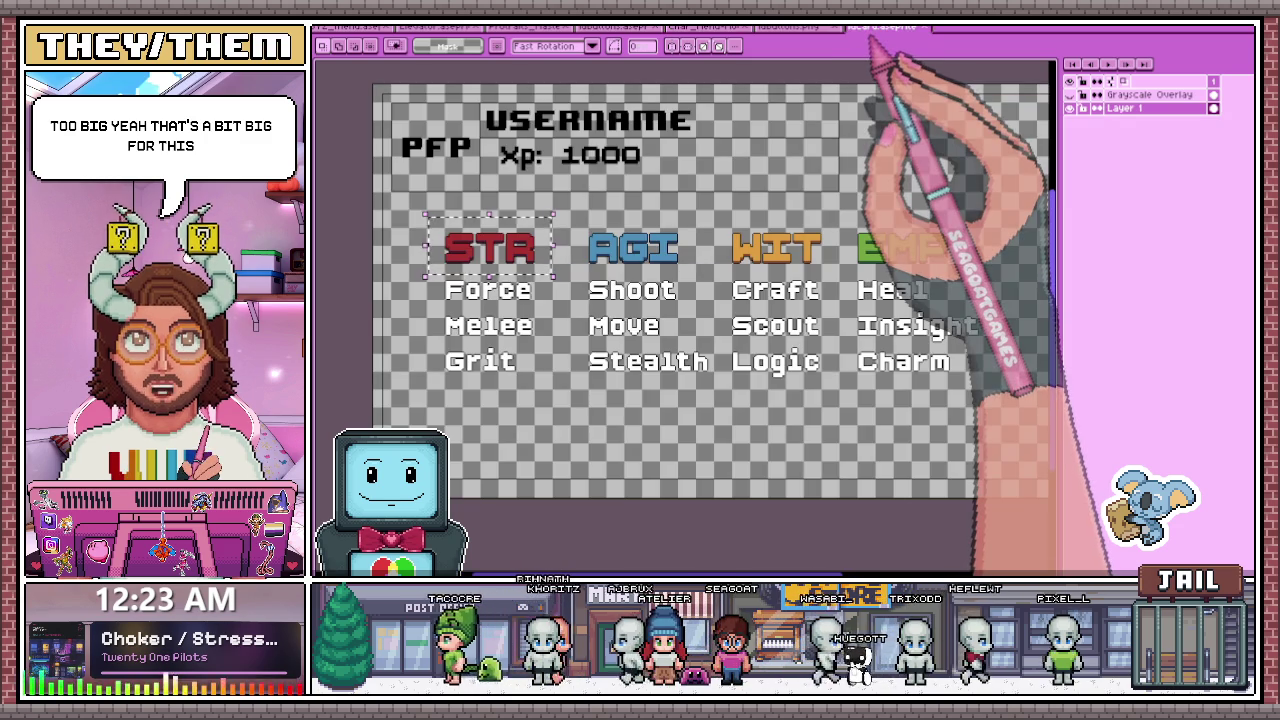
pyautogui.scroll(2, 437, 283)
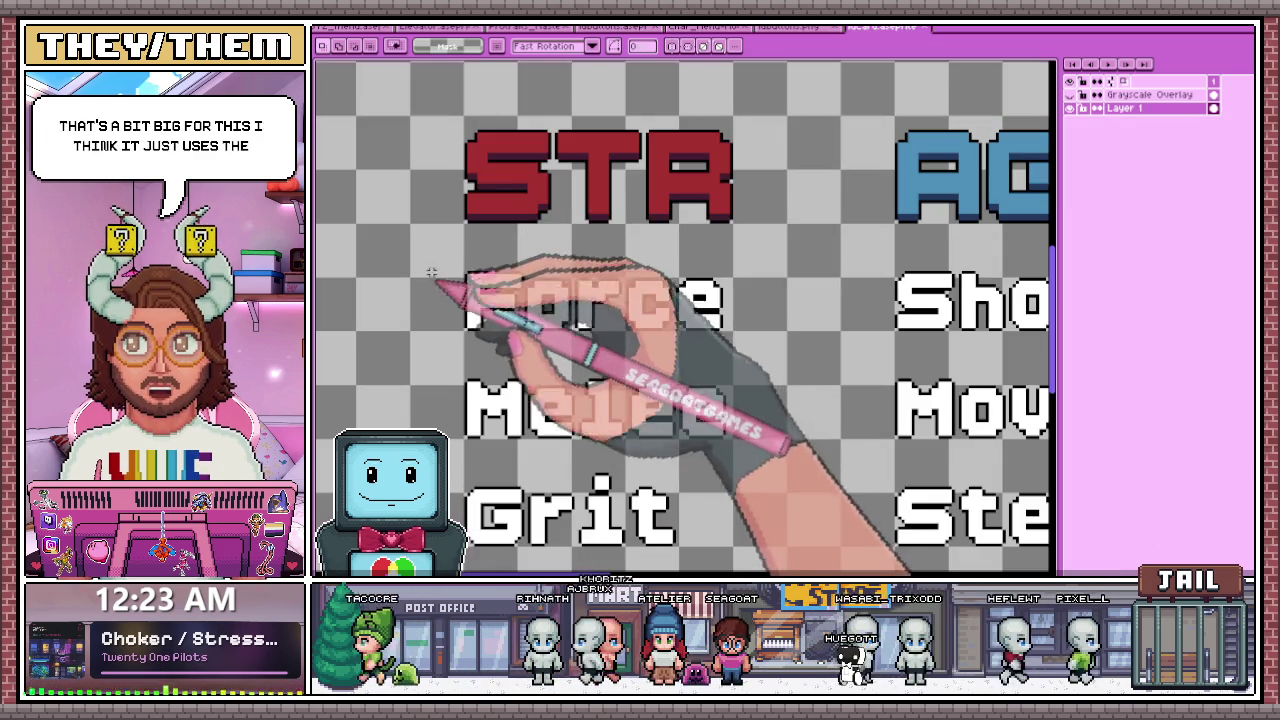
pyautogui.press('alt')
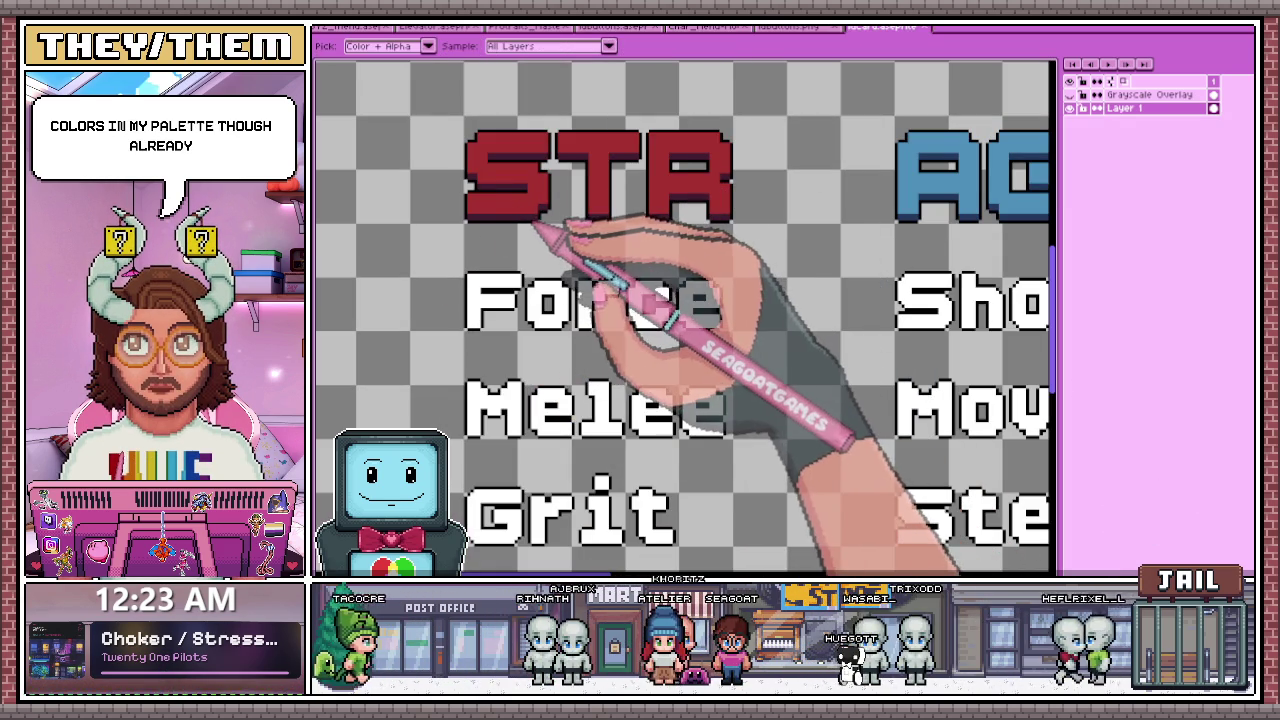
pyautogui.scroll(-2, 540, 205)
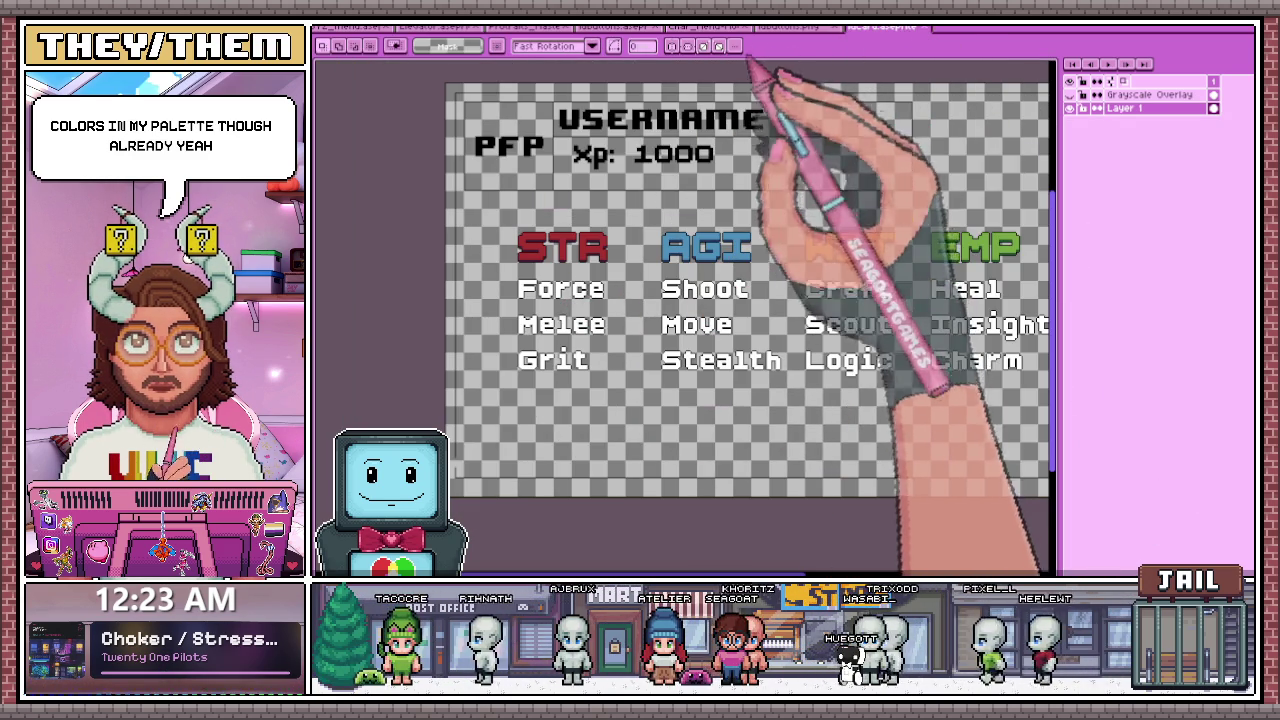
pyautogui.click(800, 27)
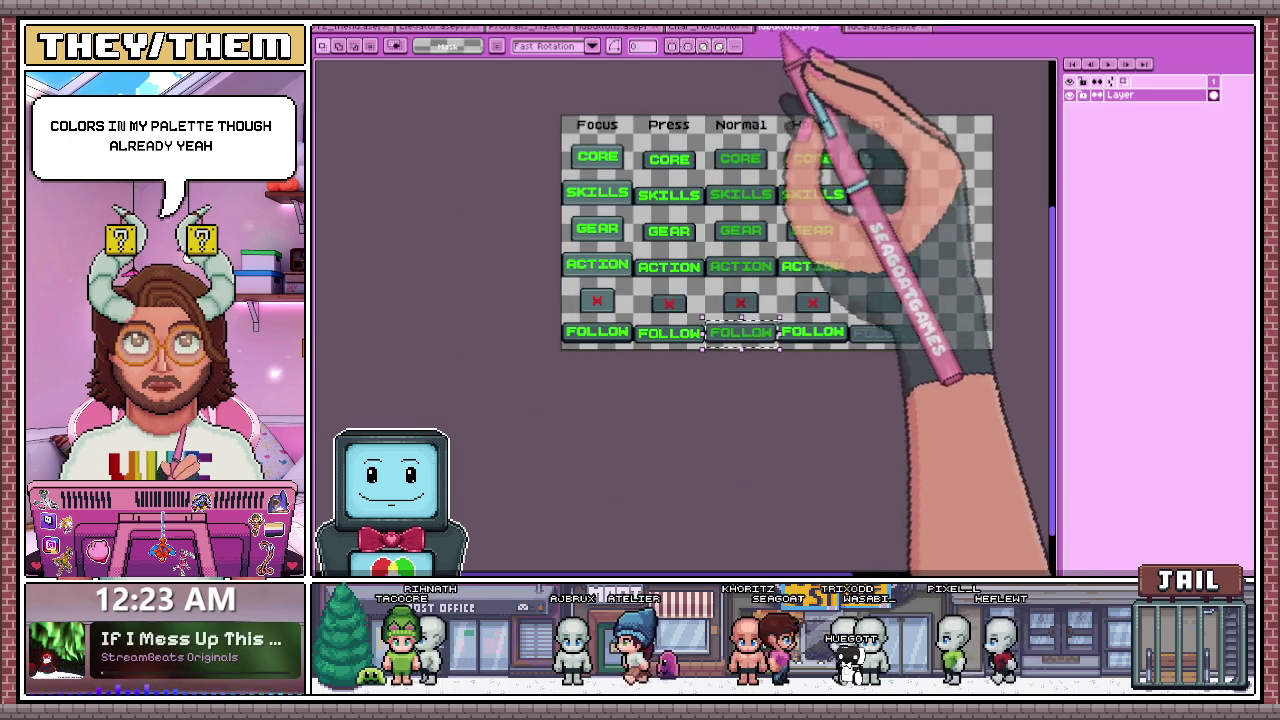
pyautogui.click(832, 27)
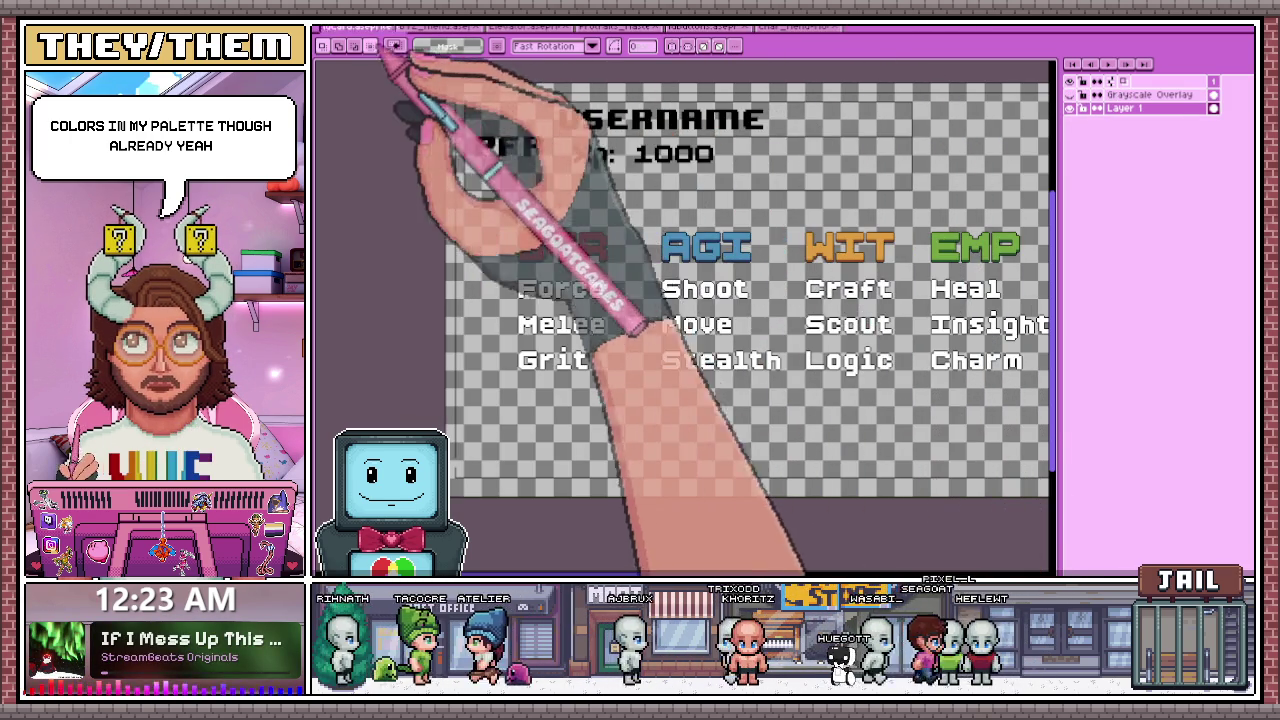
pyautogui.click(750, 27)
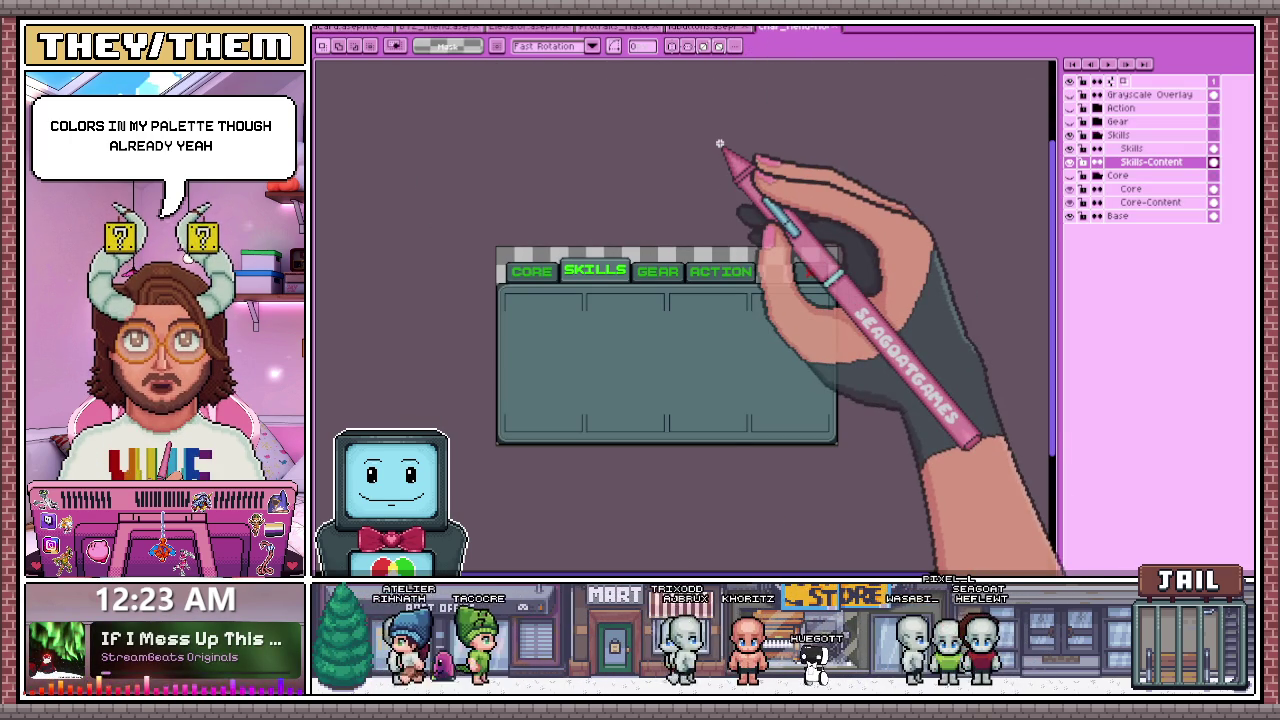
pyautogui.scroll(2, 525, 297)
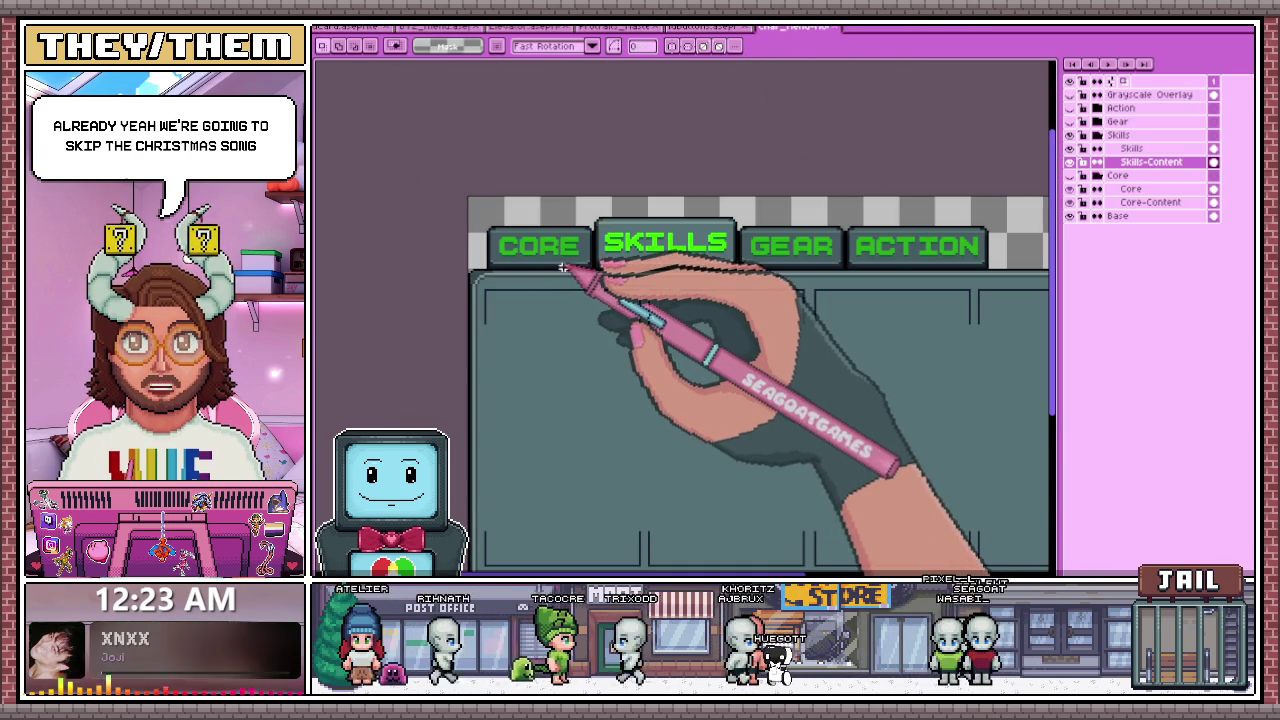
pyautogui.scroll(-2, 566, 269)
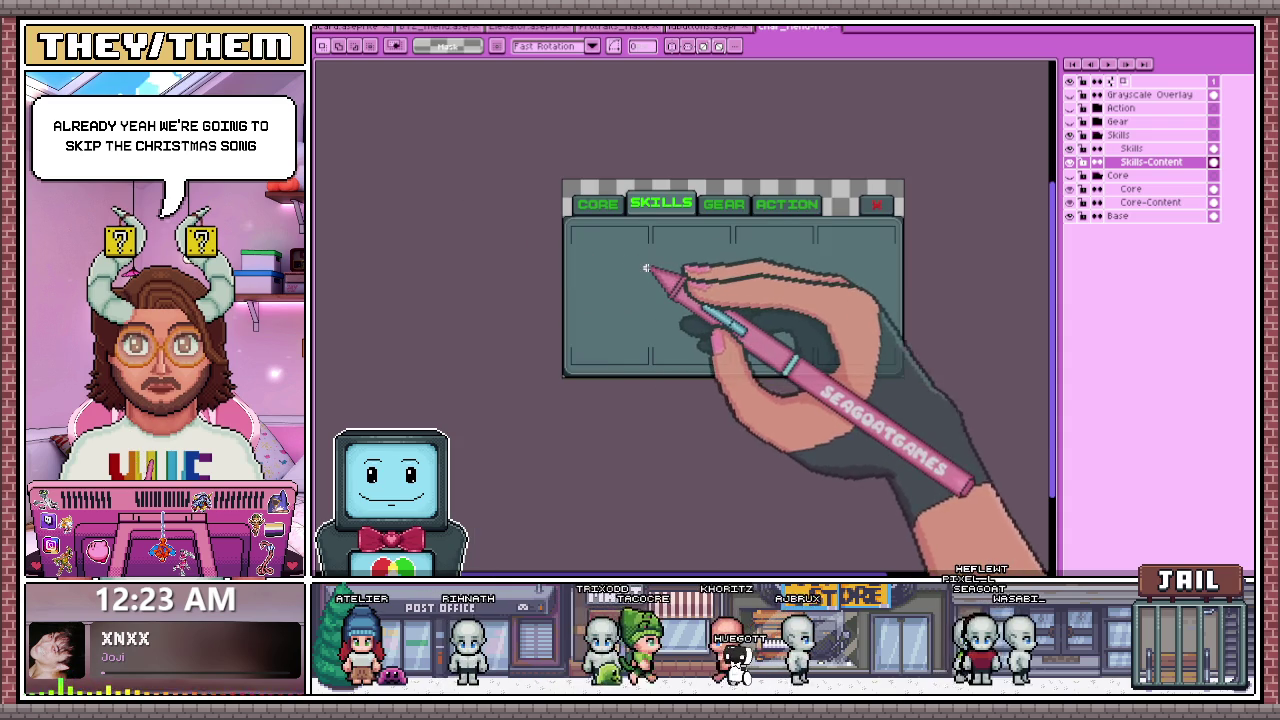
pyautogui.scroll(2, 621, 198)
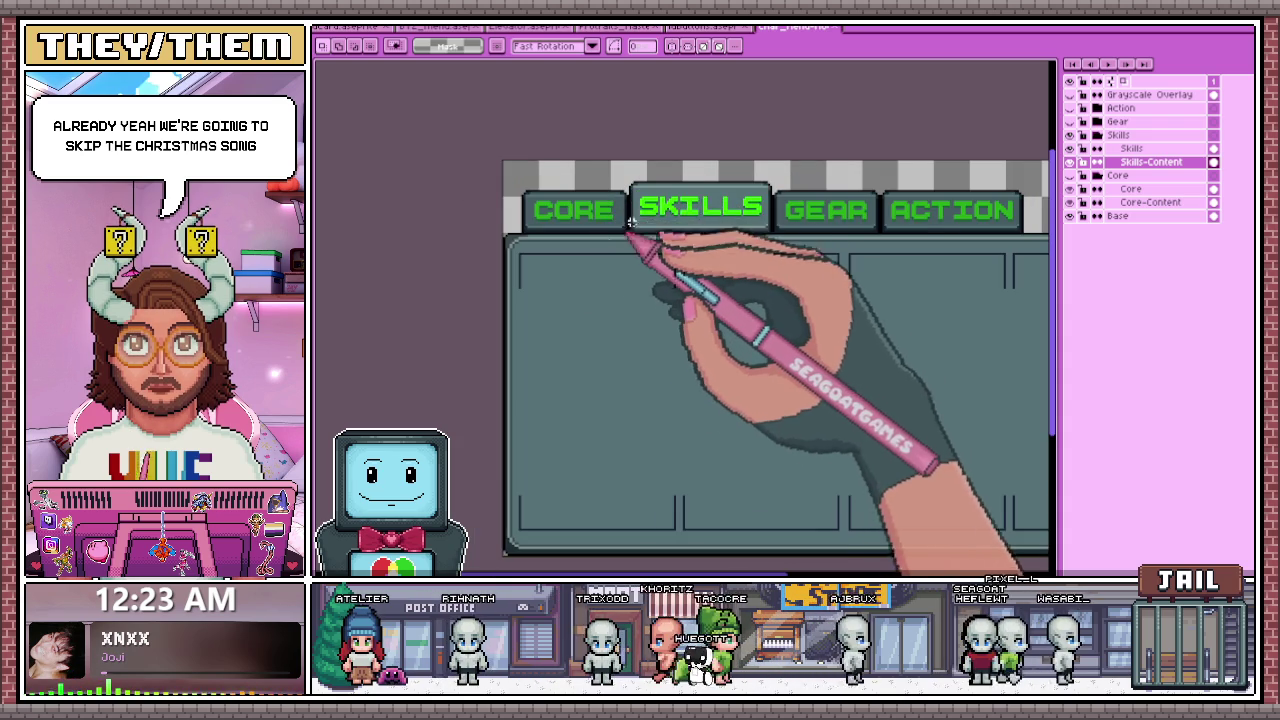
# - Insert a small STR text and place it on the left card below CORE
pyautogui.scroll(1, 624, 205)
pyautogui.click(645, 242)
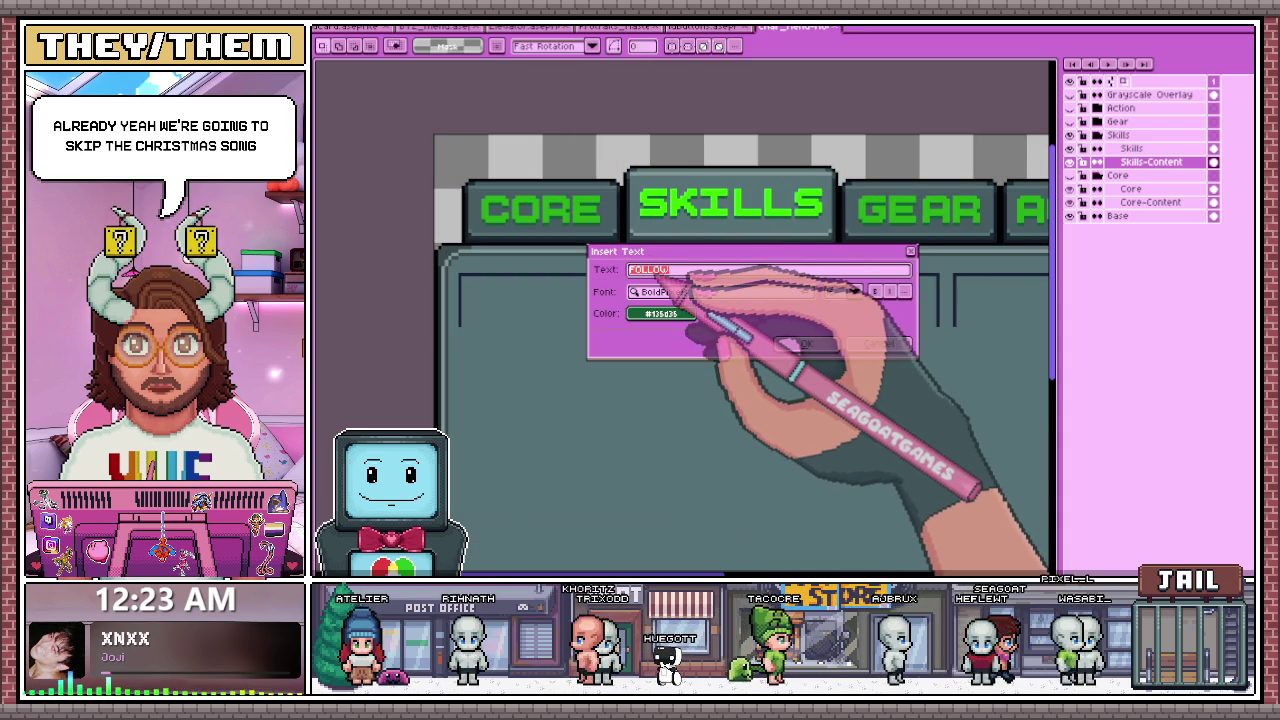
pyautogui.click(877, 344)
pyautogui.press('i')
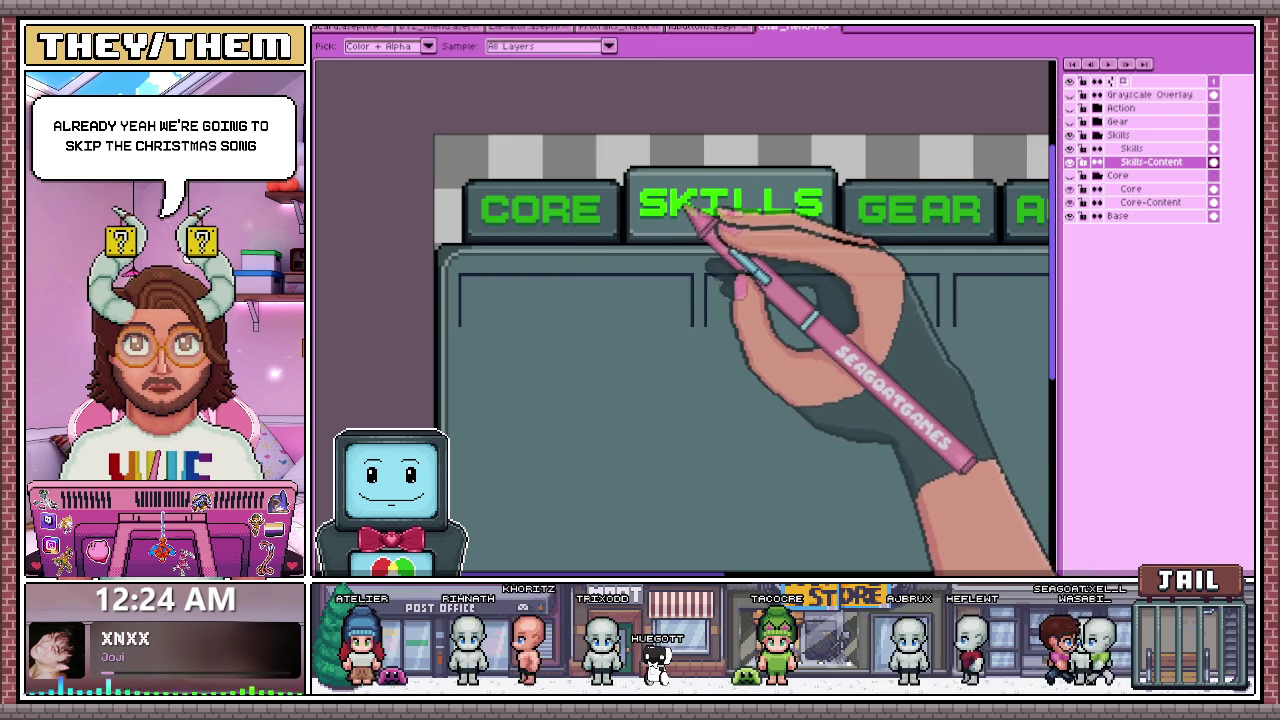
pyautogui.click(690, 240)
pyautogui.write('STR')
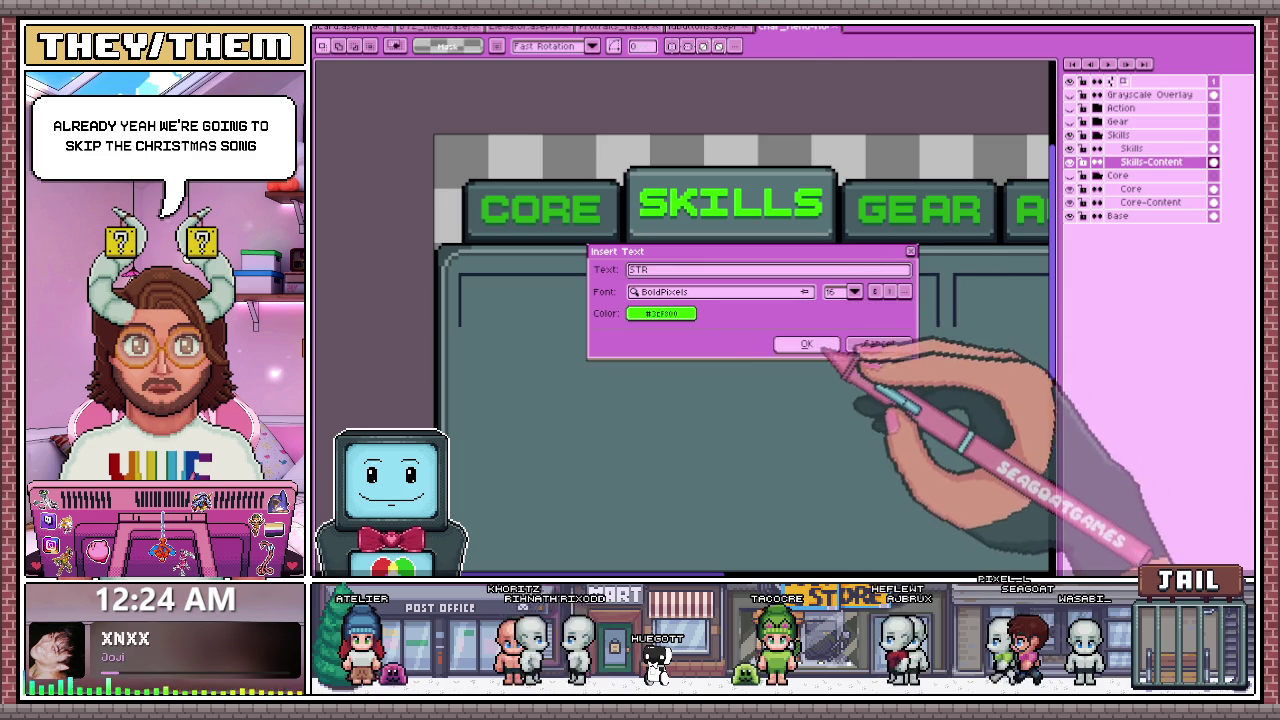
pyautogui.click(812, 344)
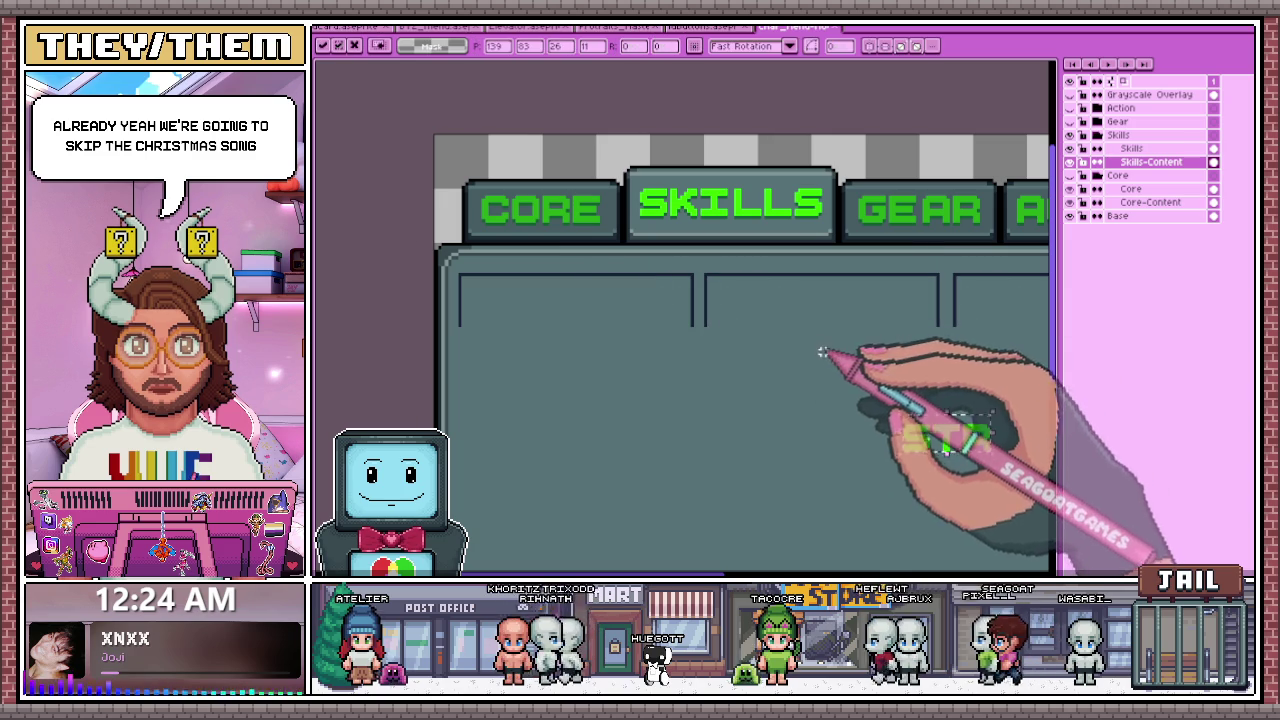
pyautogui.moveTo(986, 434); pyautogui.dragTo(575, 325)
pyautogui.scroll(-2, 590, 315)
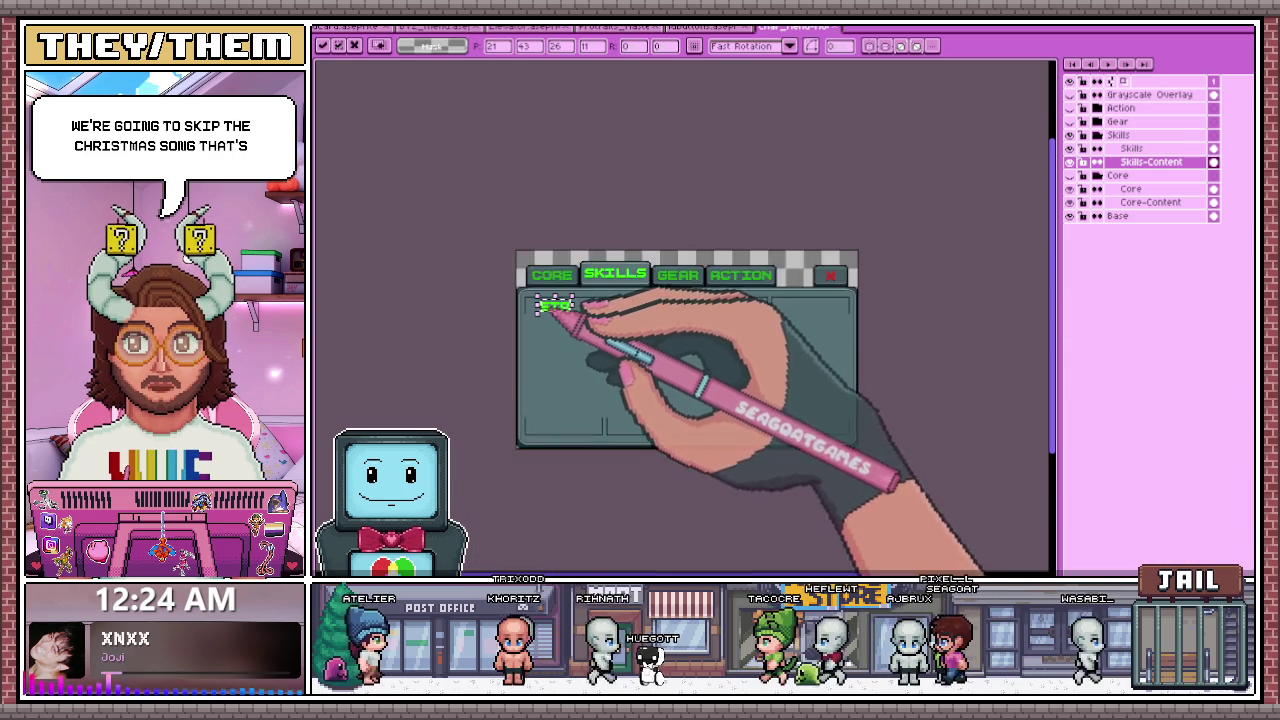
pyautogui.scroll(2, 600, 377)
# - Insert STR again at a larger font size and place it on the left card
pyautogui.click(690, 350)
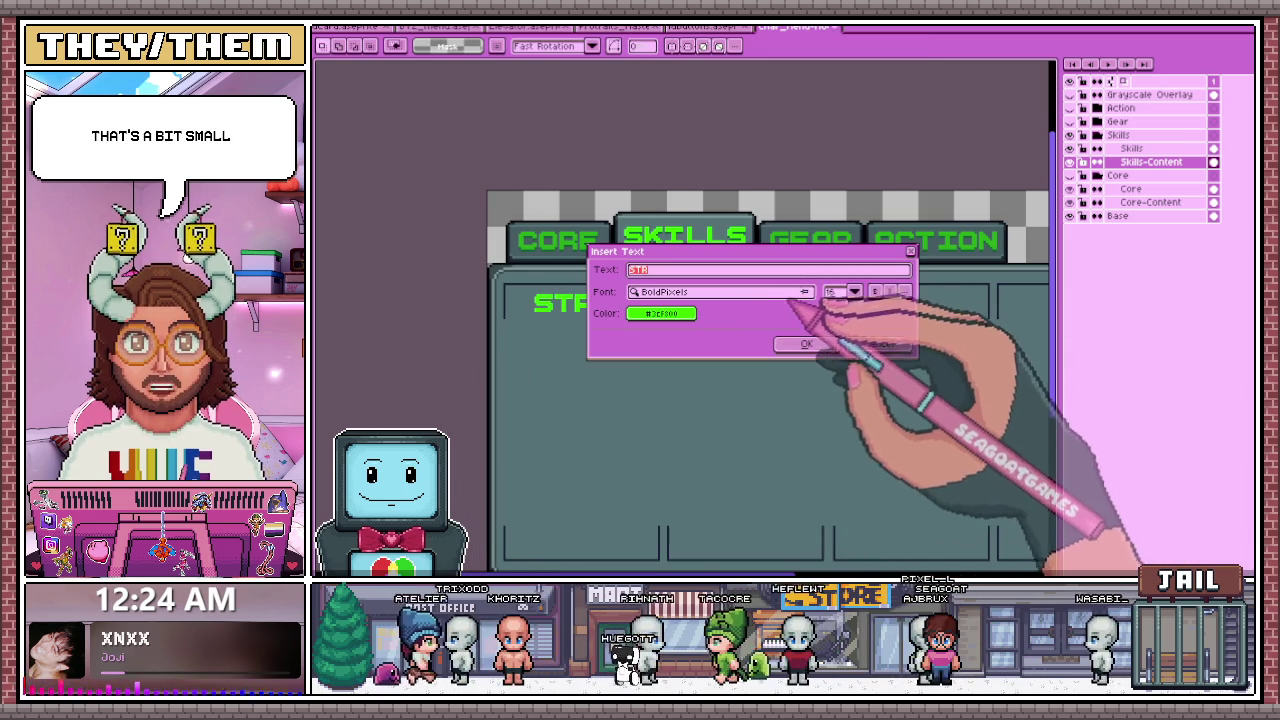
pyautogui.click(853, 291)
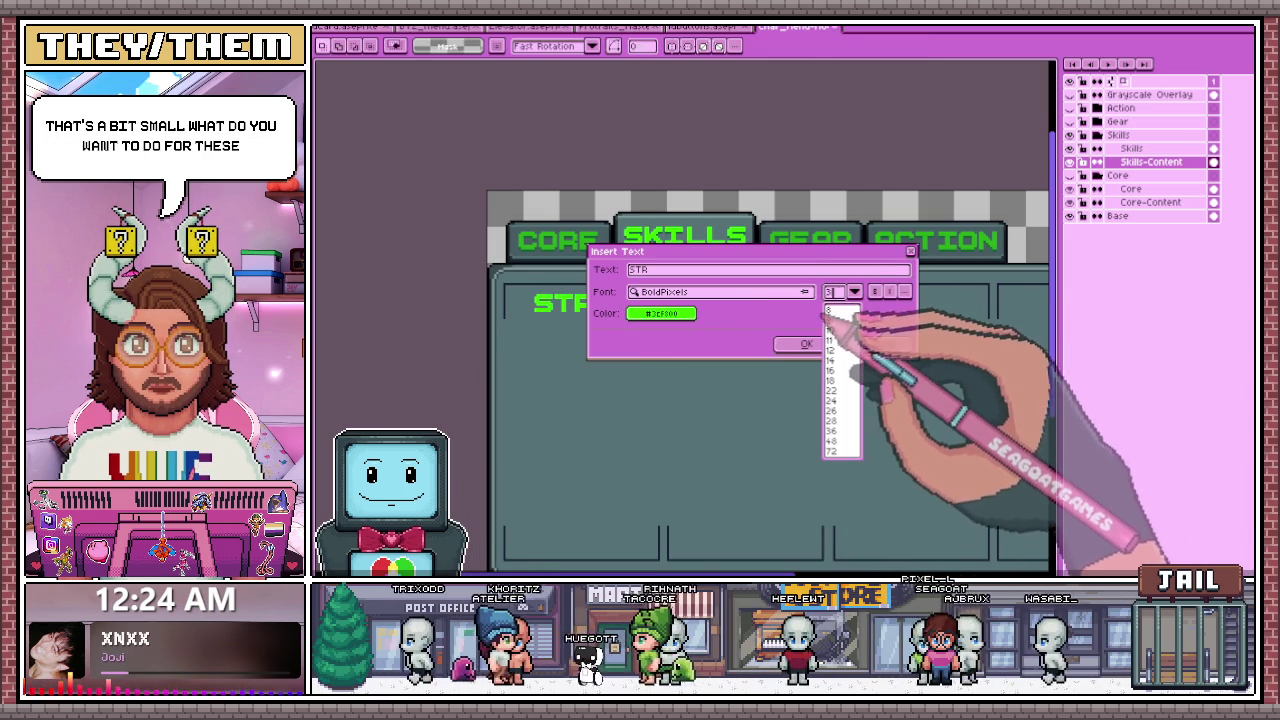
pyautogui.click(831, 410)
pyautogui.click(806, 344)
pyautogui.moveTo(855, 390)
pyautogui.mouseDown()
pyautogui.moveTo(632, 322)
pyautogui.moveTo(628, 345)
pyautogui.mouseUp()
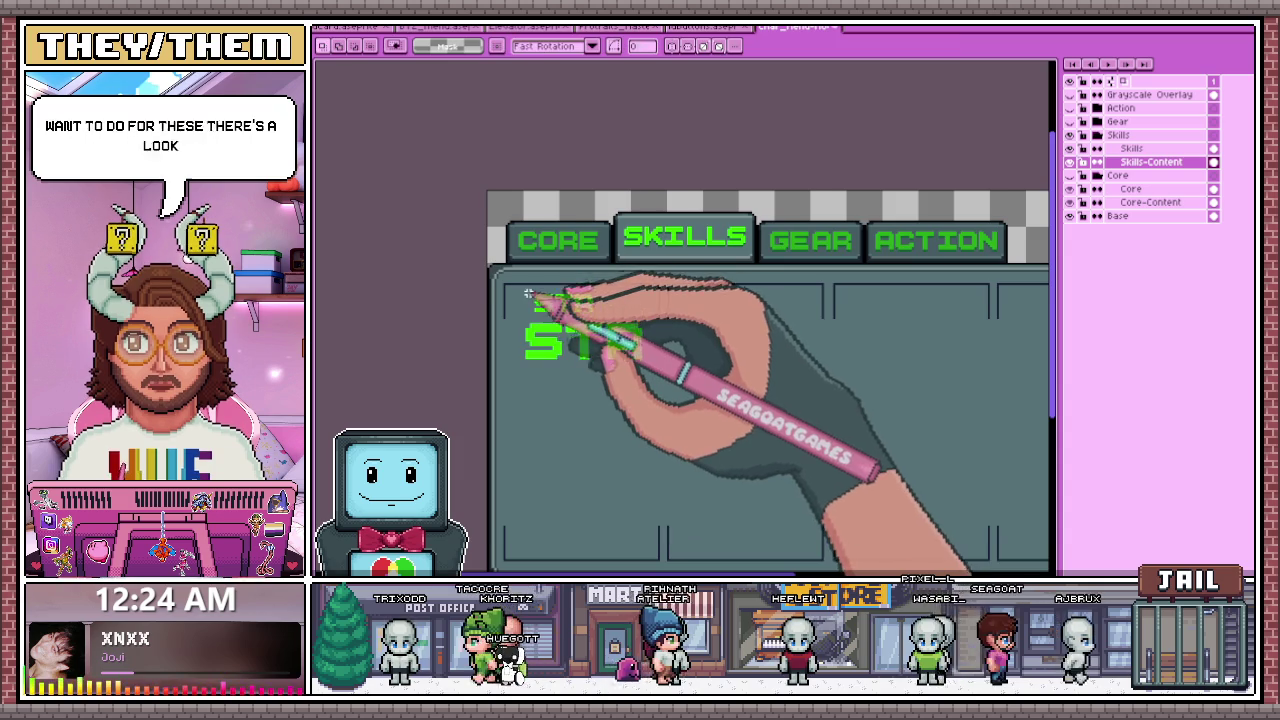
# - Delete the small STR copy and move the large green STR to the card's top
pyautogui.scroll(1, 528, 293)
pyautogui.moveTo(521, 288); pyautogui.dragTo(643, 334)
pyautogui.press('Delete')
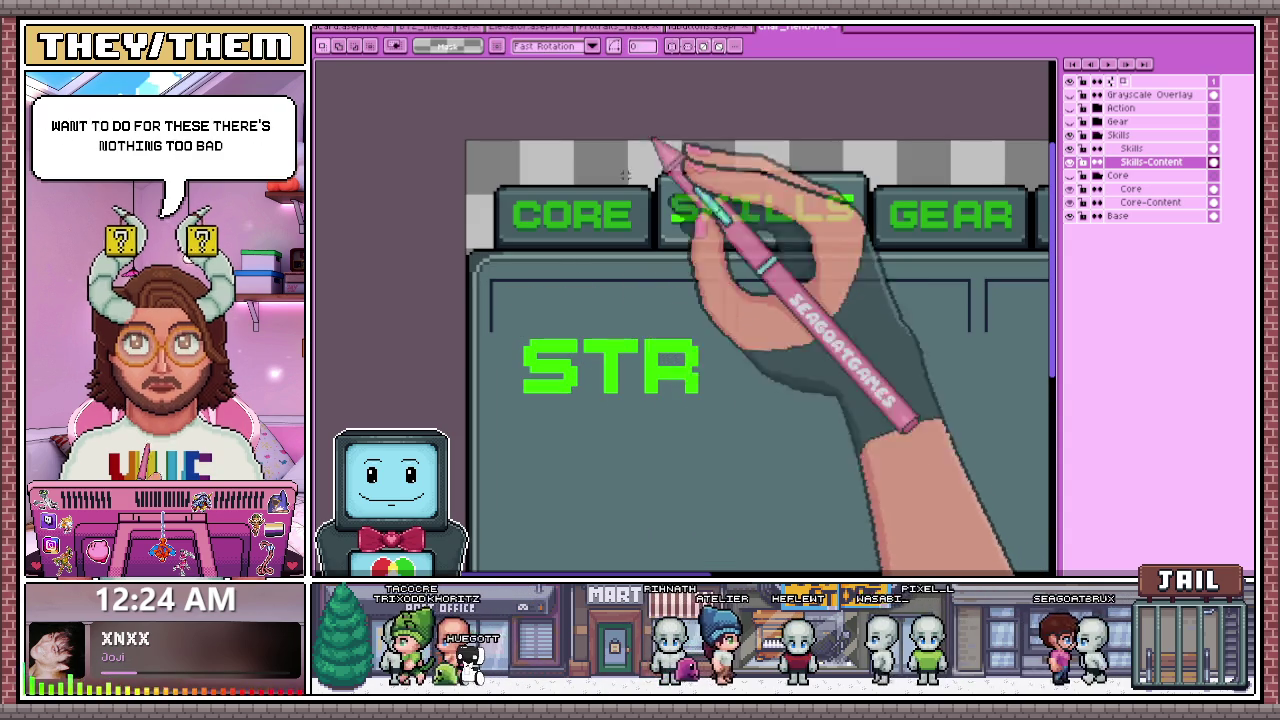
pyautogui.scroll(1, 500, 288)
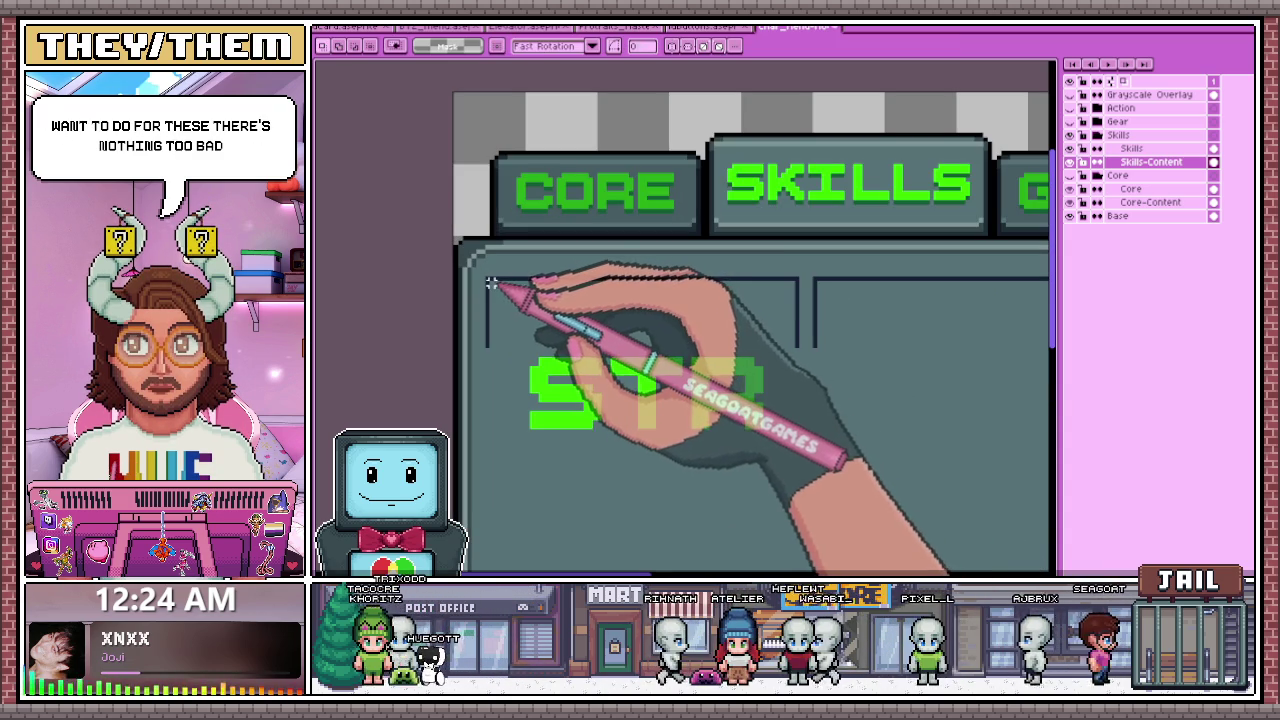
pyautogui.moveTo(505, 333); pyautogui.dragTo(822, 470)
pyautogui.moveTo(712, 370); pyautogui.dragTo(662, 328)
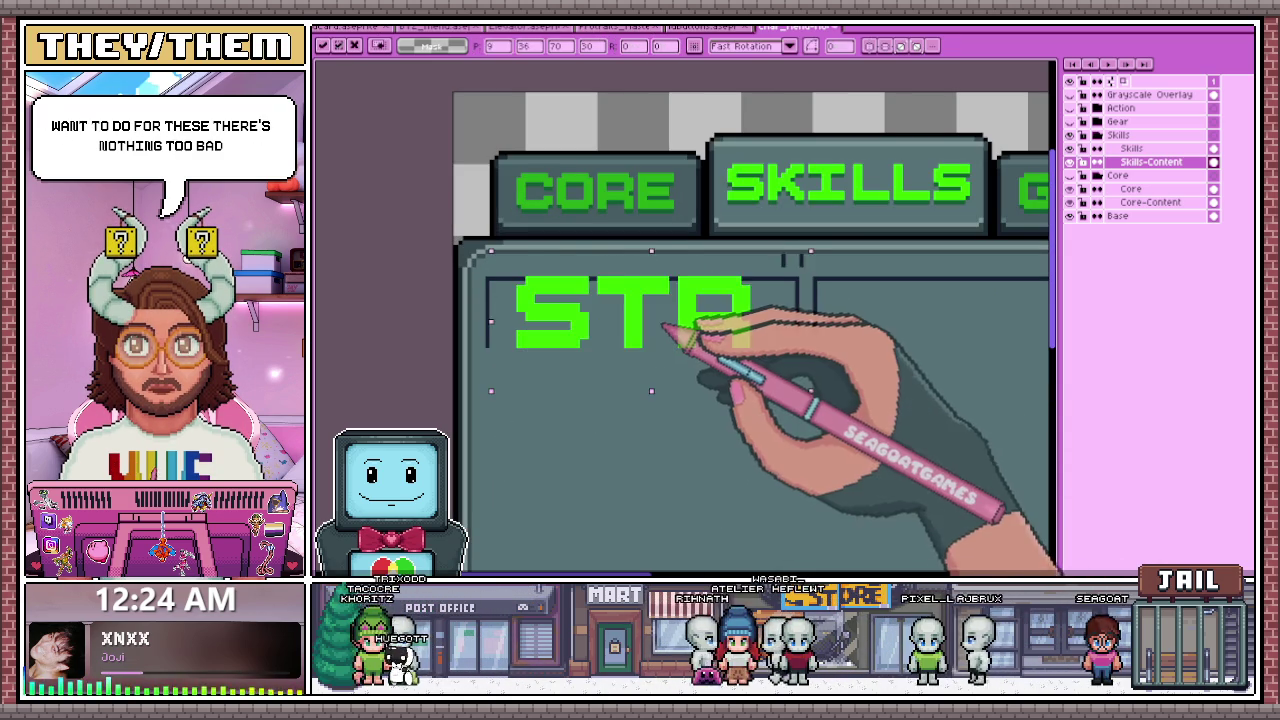
pyautogui.press('Return')
pyautogui.scroll(-1, 745, 283)
pyautogui.scroll(-1, 757, 289)
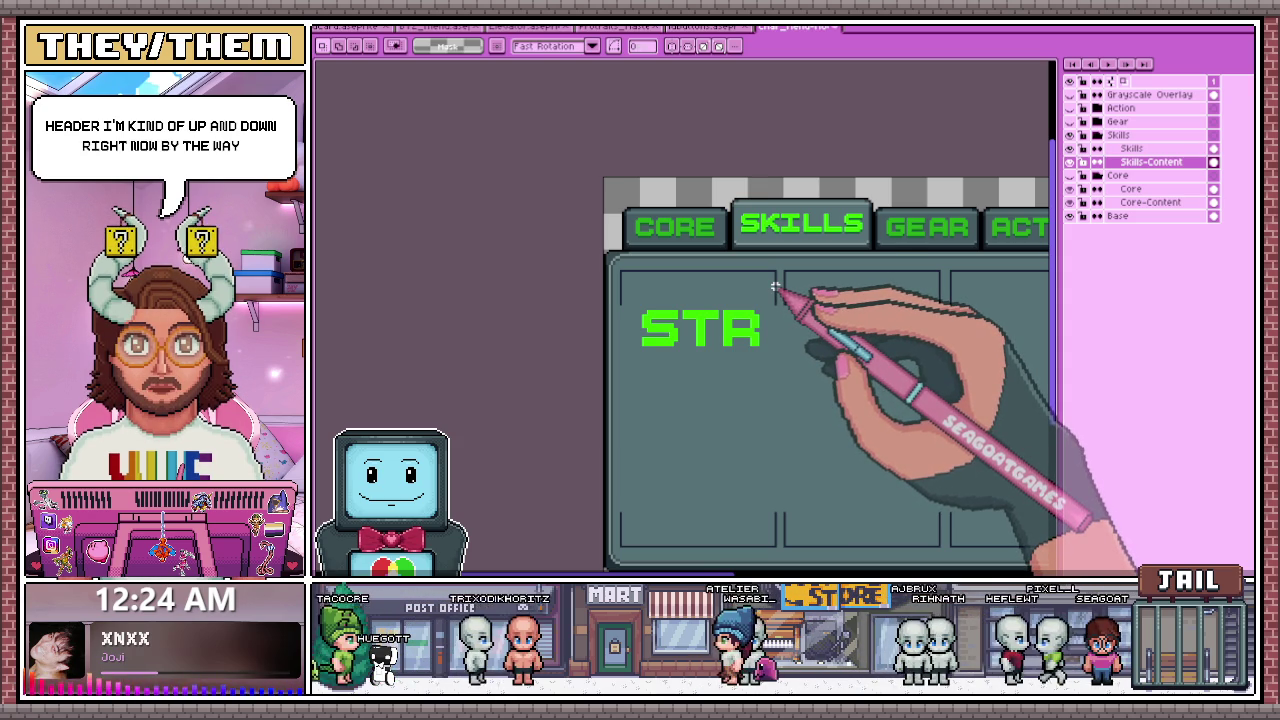
# - Move the STR label further up the first card and commit its position
pyautogui.scroll(2, 660, 320)
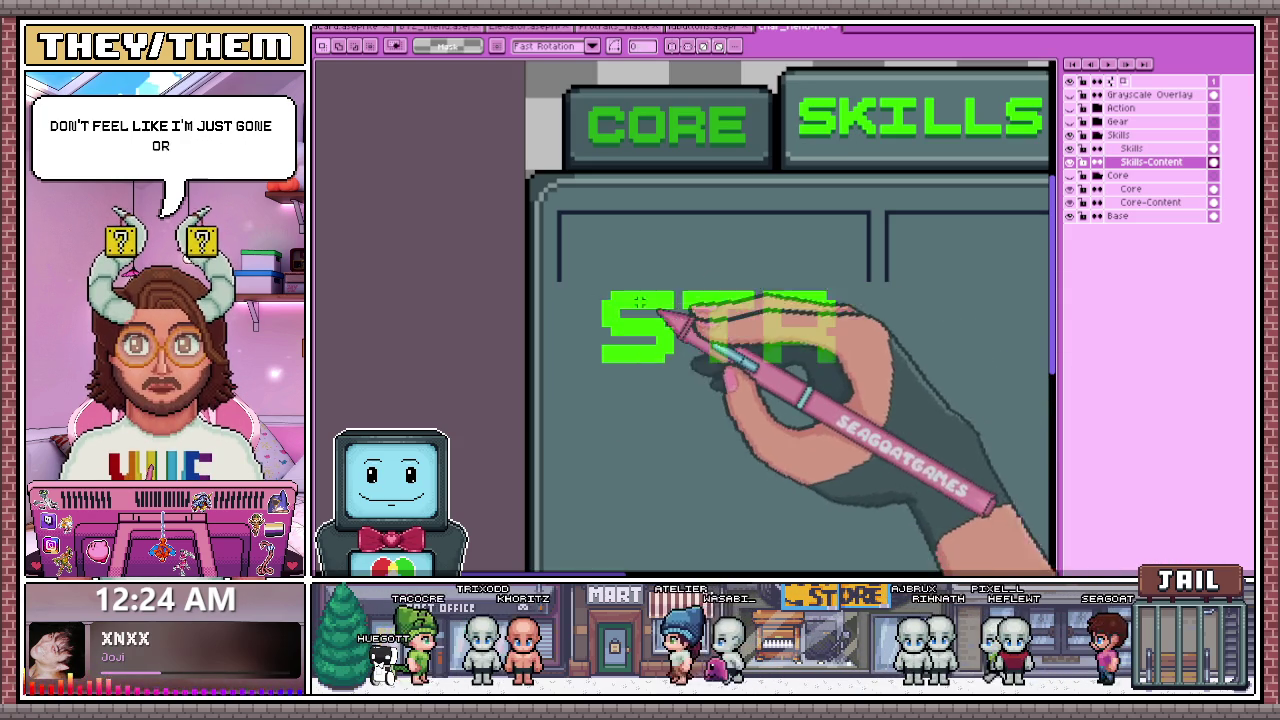
pyautogui.moveTo(592, 281); pyautogui.dragTo(852, 396)
pyautogui.moveTo(760, 335); pyautogui.dragTo(760, 290)
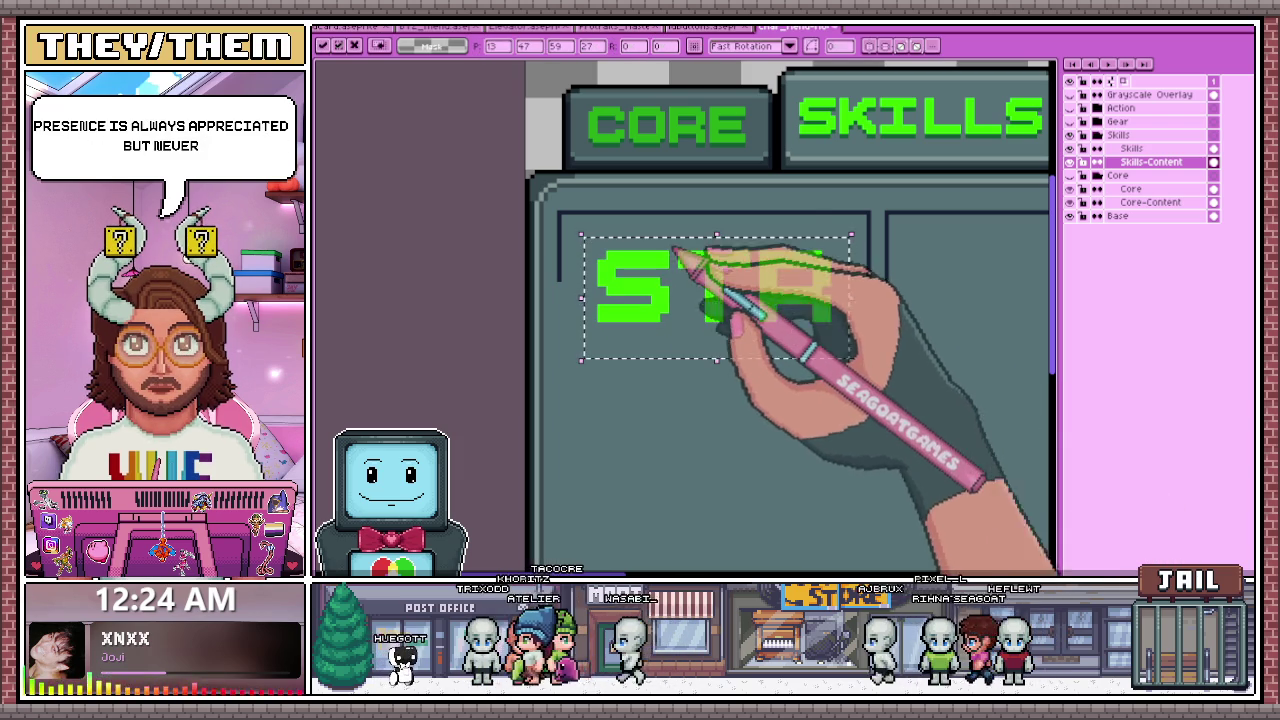
pyautogui.moveTo(683, 293); pyautogui.dragTo(684, 265)
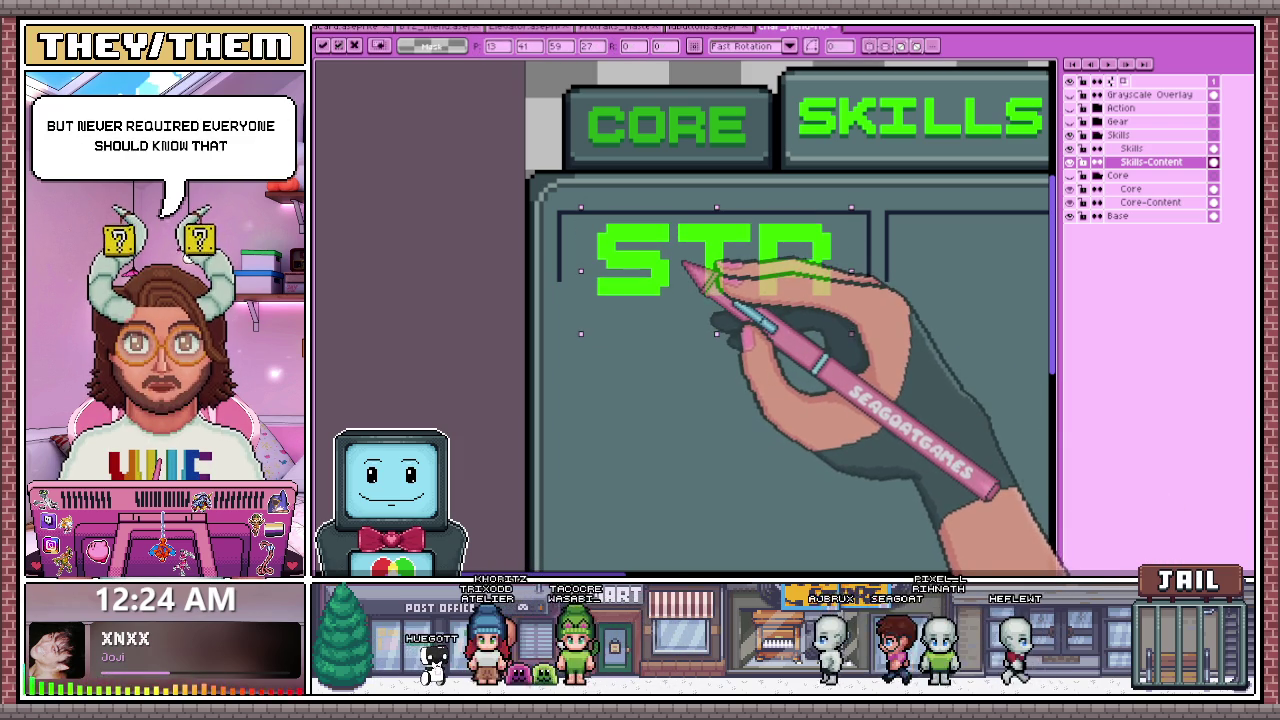
pyautogui.press('Return')
pyautogui.scroll(2, 640, 270)
pyautogui.scroll(-1, 617, 258)
# - Reselect the STR area and paste the STR text back onto the card
pyautogui.moveTo(617, 258); pyautogui.dragTo(920, 322)
pyautogui.scroll(1, 900, 330)
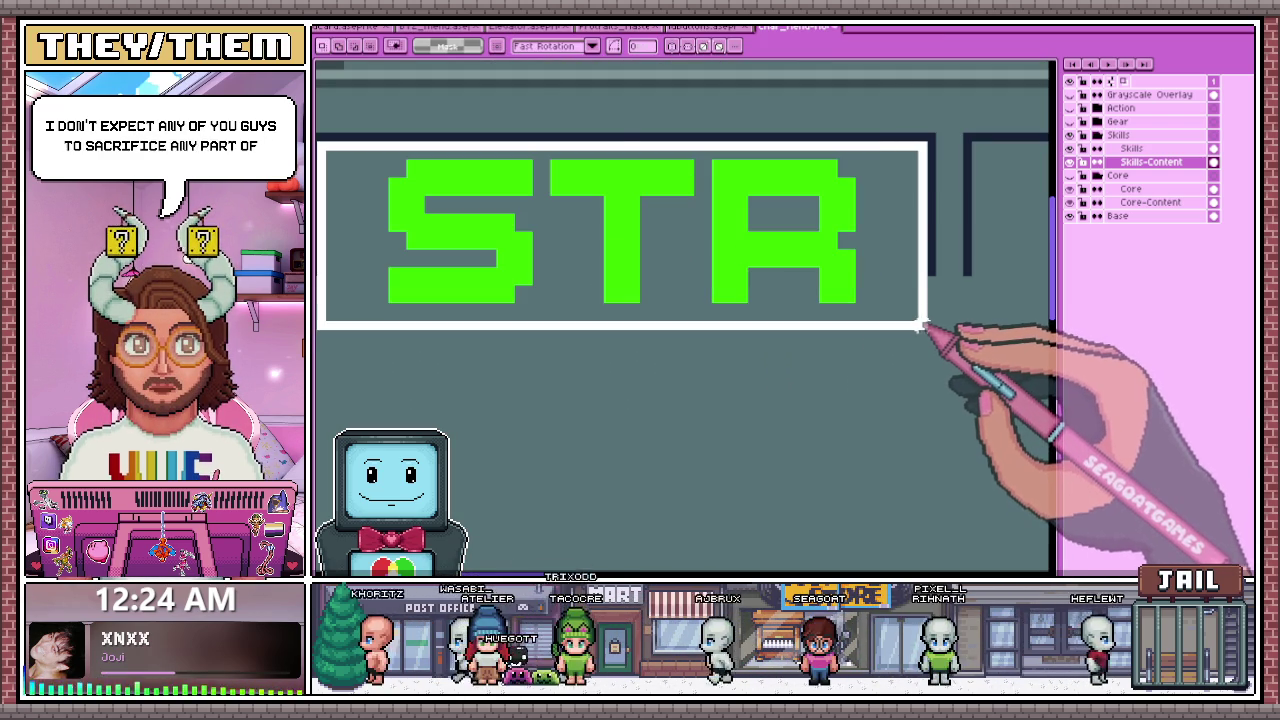
pyautogui.moveTo(920, 327); pyautogui.dragTo(921, 330)
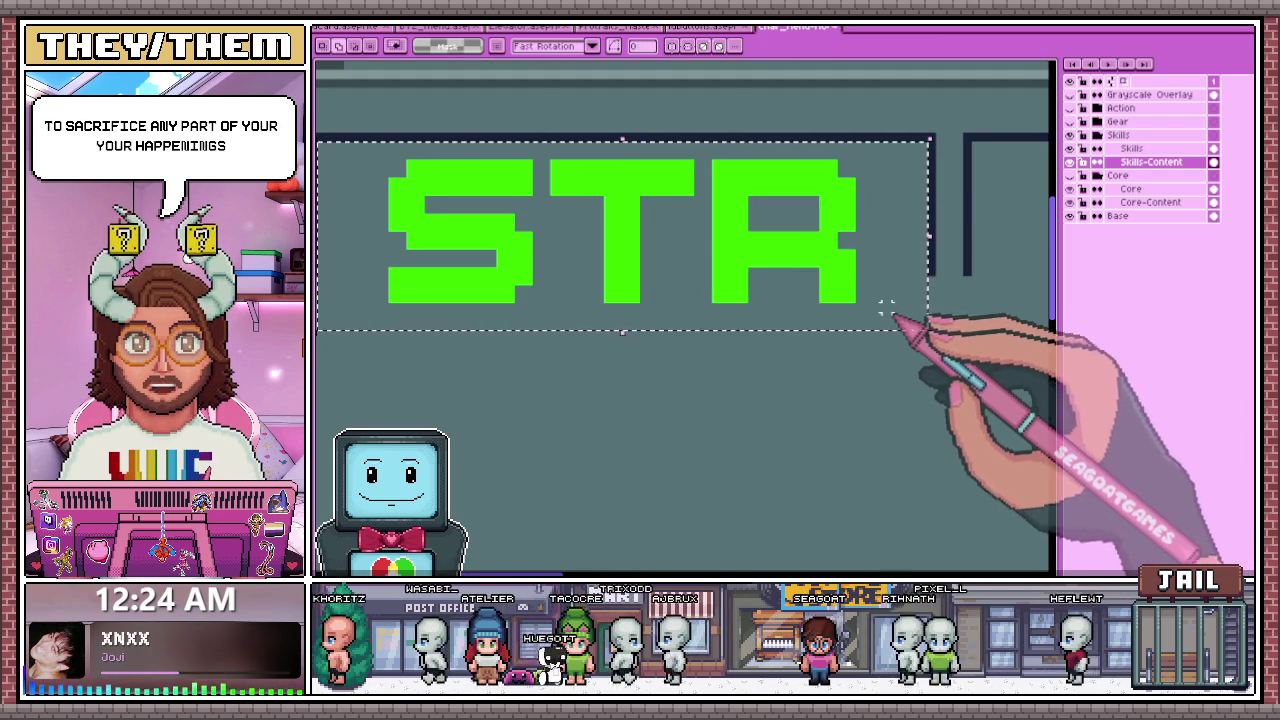
pyautogui.scroll(-1, 790, 288)
pyautogui.scroll(-1, 700, 295)
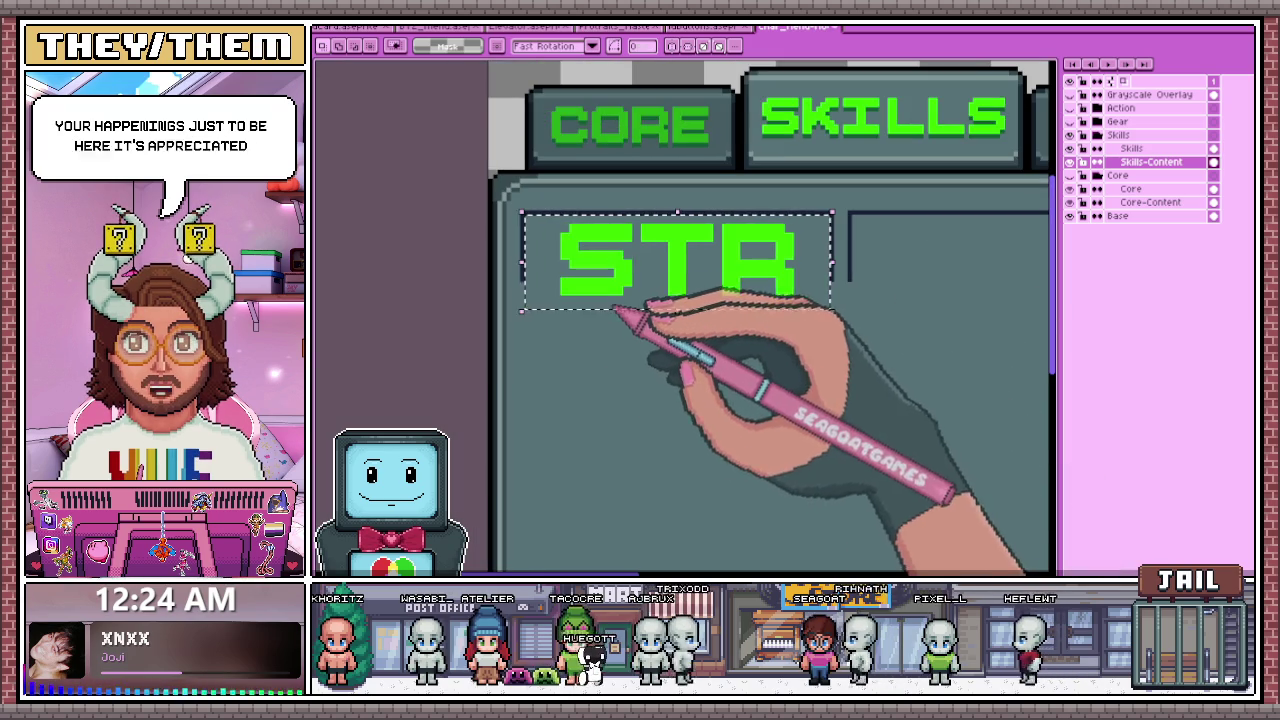
pyautogui.hotkey('ctrl', 'd')
pyautogui.moveTo(545, 213); pyautogui.dragTo(817, 332)
pyautogui.scroll(1, 817, 332)
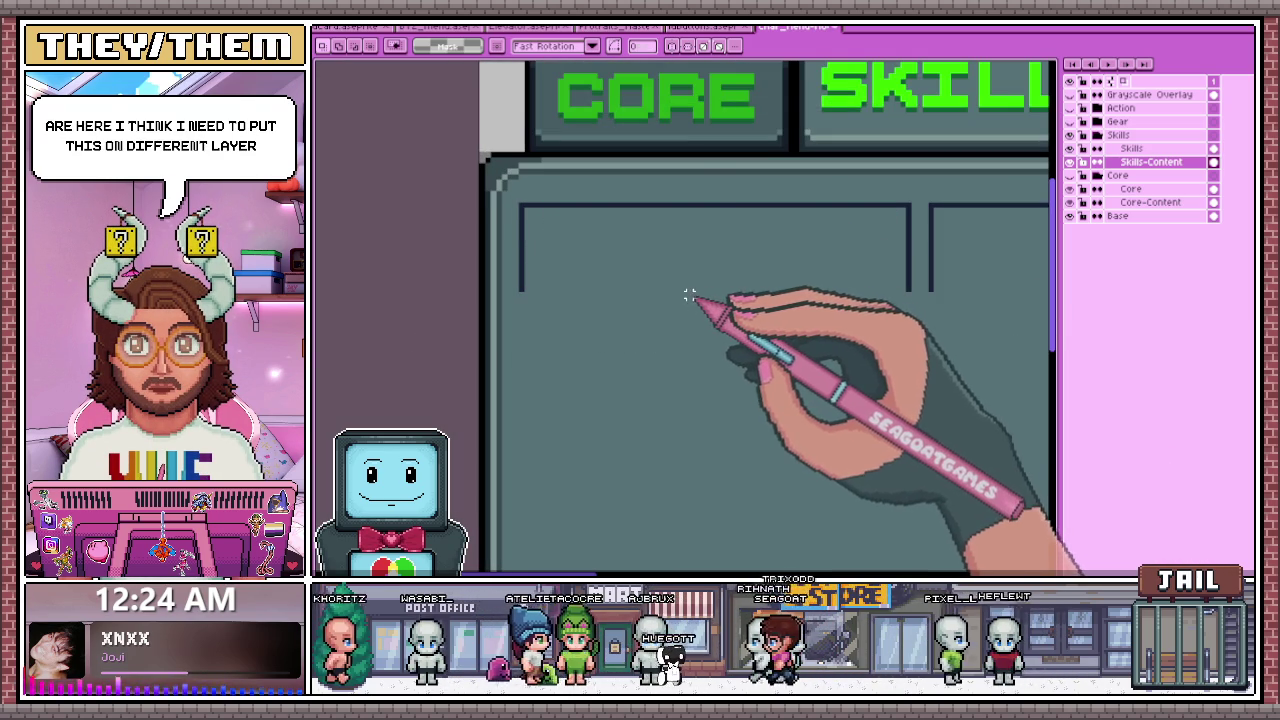
pyautogui.hotkey('ctrl', 'v')
pyautogui.click(521, 211)
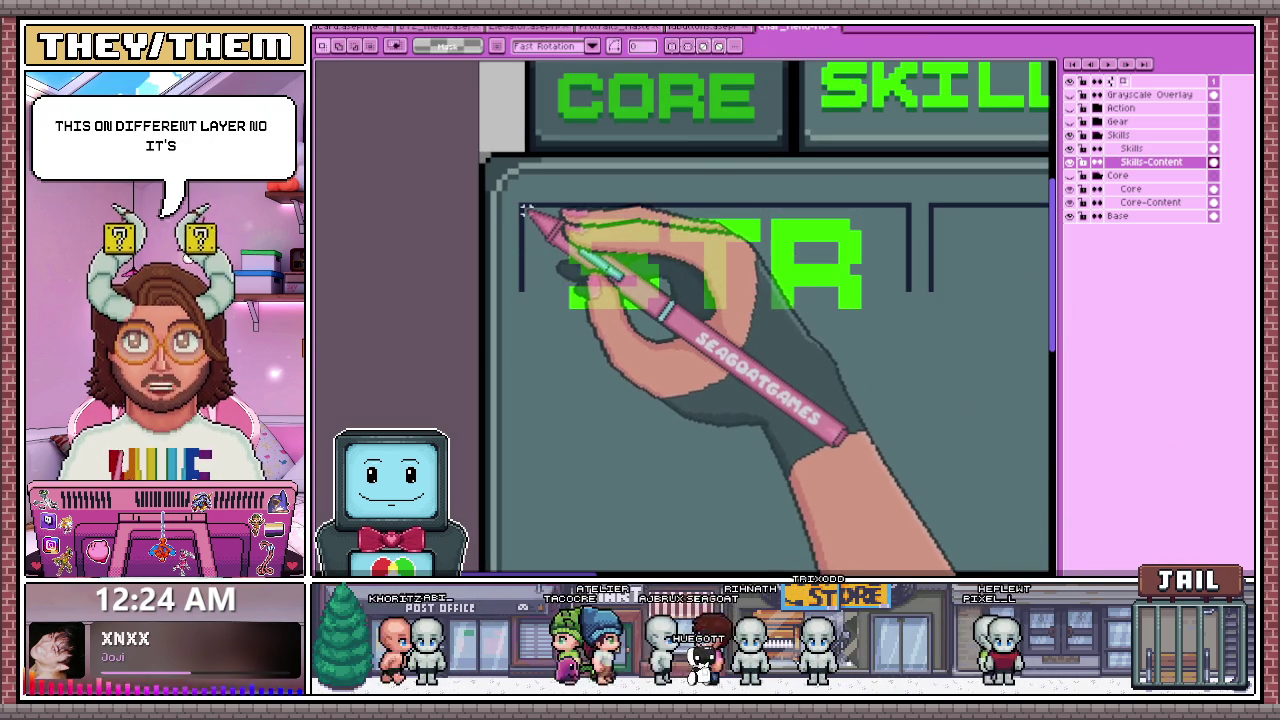
# - Select the whole STR text, sample a colour, and switch to the Pixel-perfect Pencil
pyautogui.moveTo(557, 234)
pyautogui.mouseDown()
pyautogui.moveTo(891, 356)
pyautogui.moveTo(903, 318)
pyautogui.mouseUp()
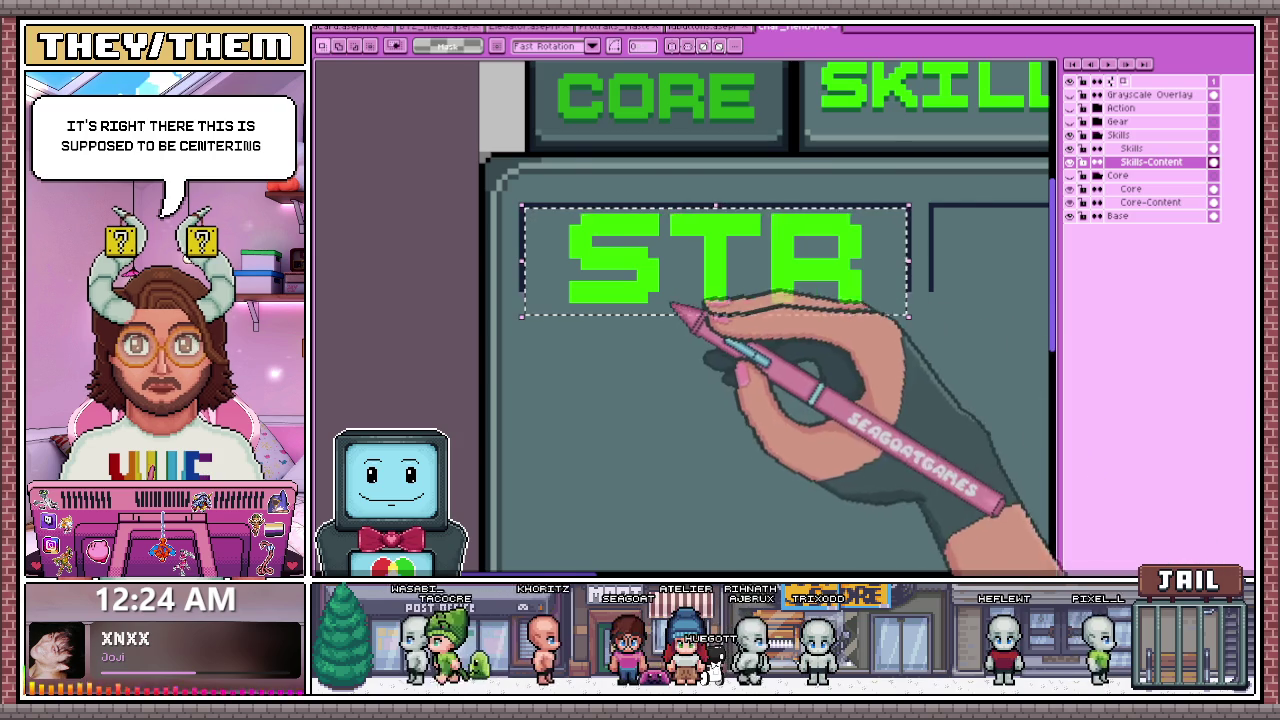
pyautogui.scroll(-1, 655, 305)
pyautogui.scroll(1, 622, 250)
pyautogui.scroll(1, 623, 206)
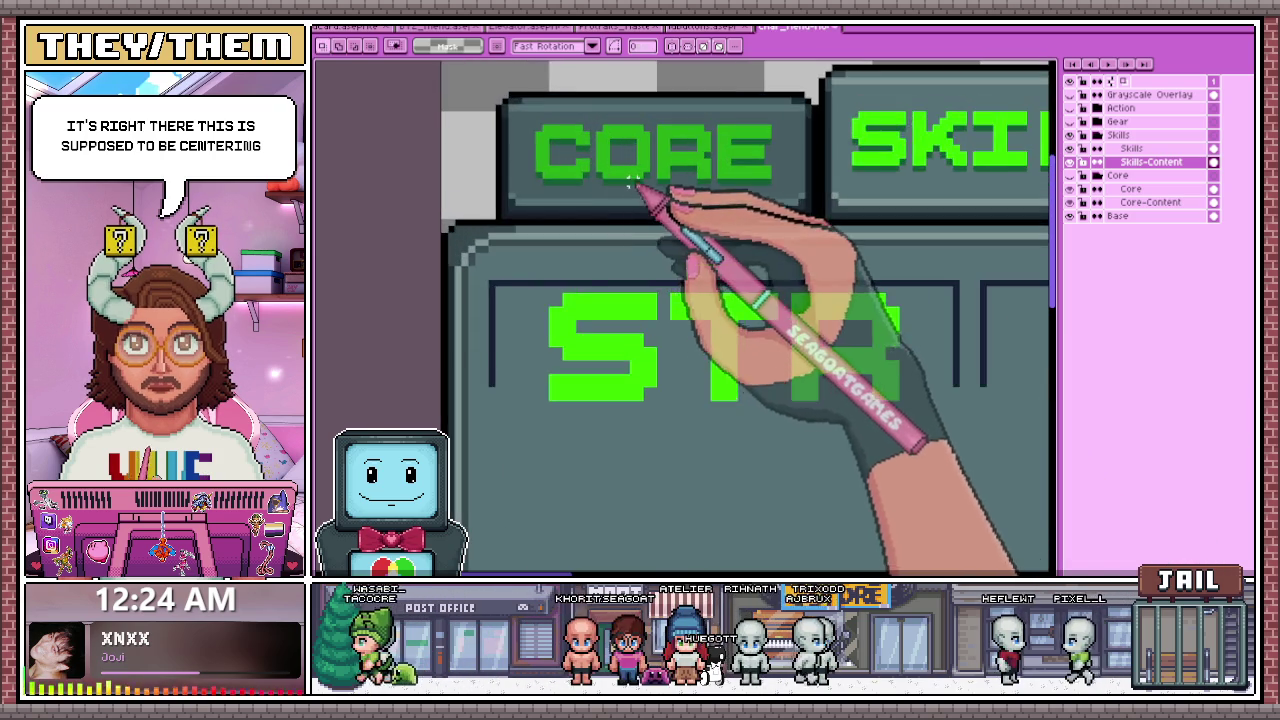
pyautogui.scroll(1, 651, 200)
pyautogui.press('i')
pyautogui.press('b')
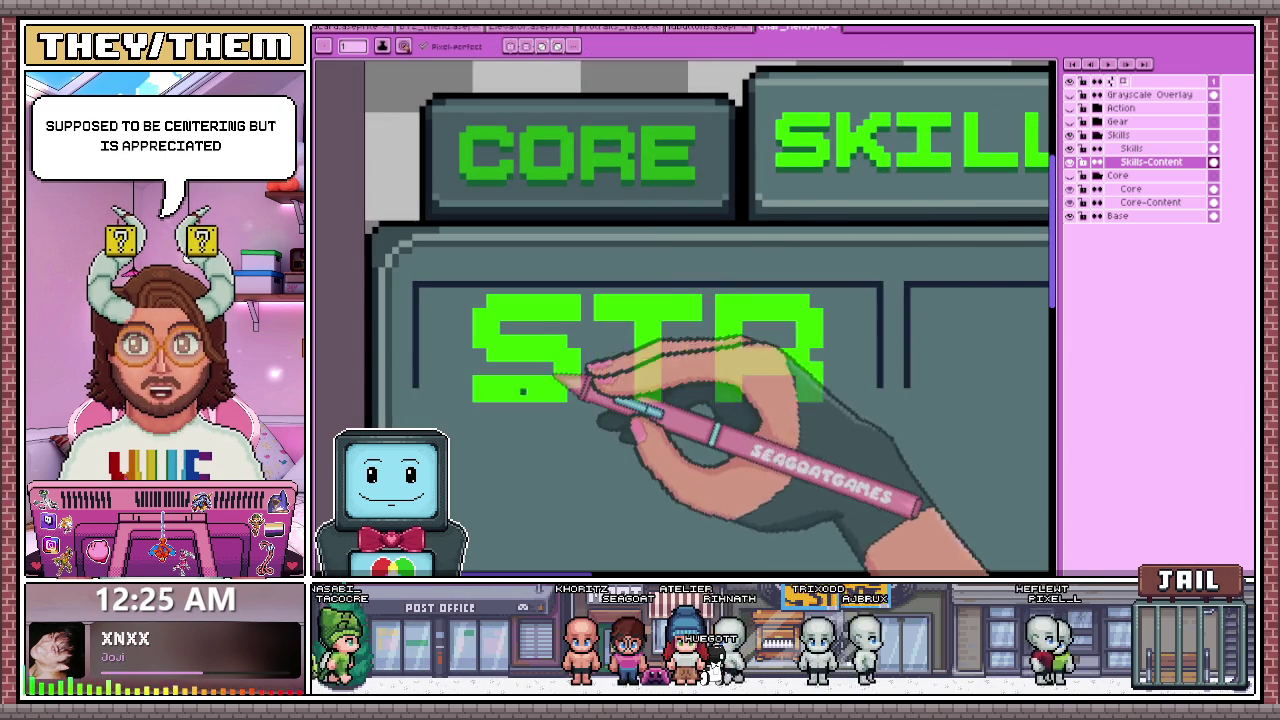
pyautogui.scroll(2, 480, 408)
# - Draw a dark green shadow under the S and a pixel at its inner corner
pyautogui.moveTo(480, 399); pyautogui.dragTo(640, 398)
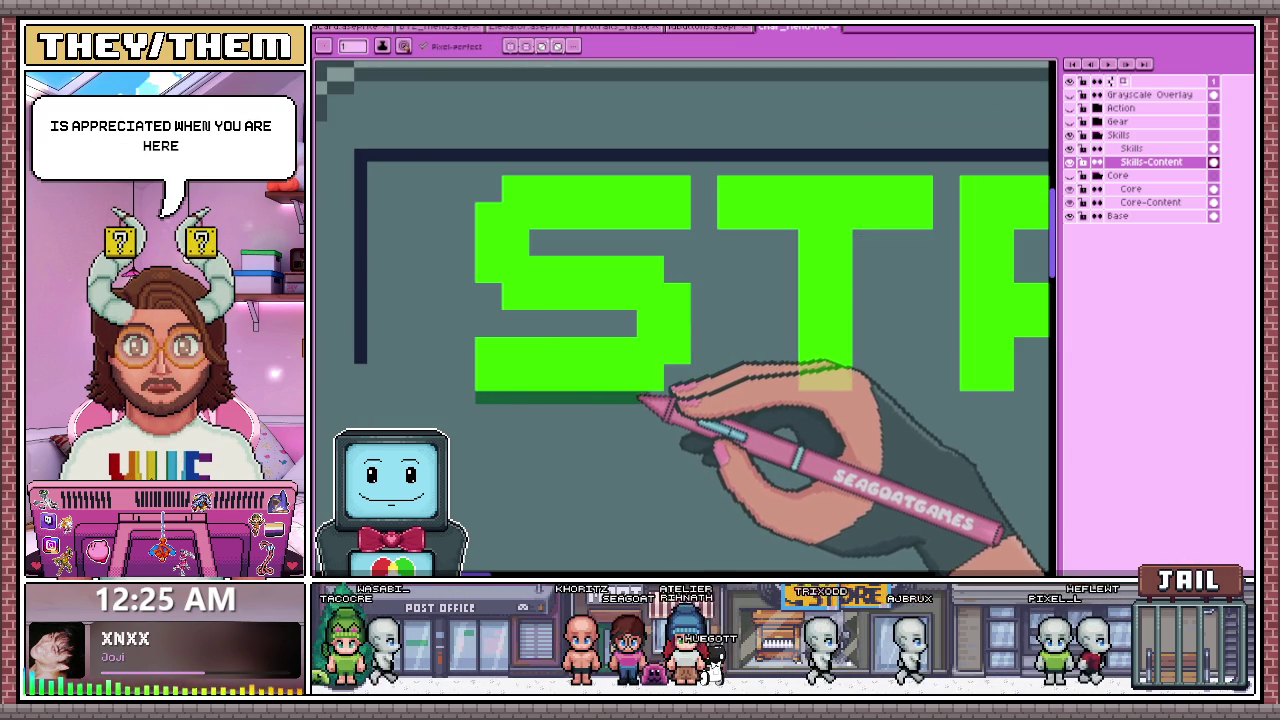
pyautogui.scroll(-2, 665, 340)
pyautogui.scroll(3, 545, 297)
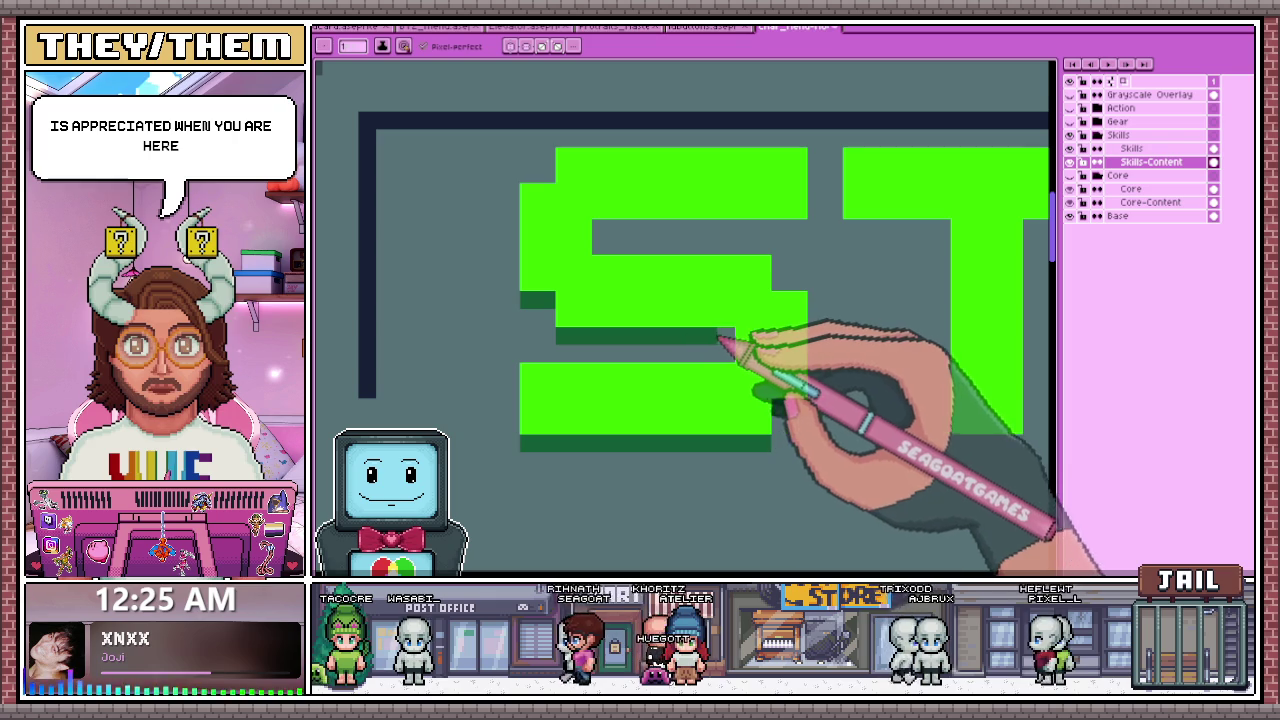
pyautogui.click(600, 228)
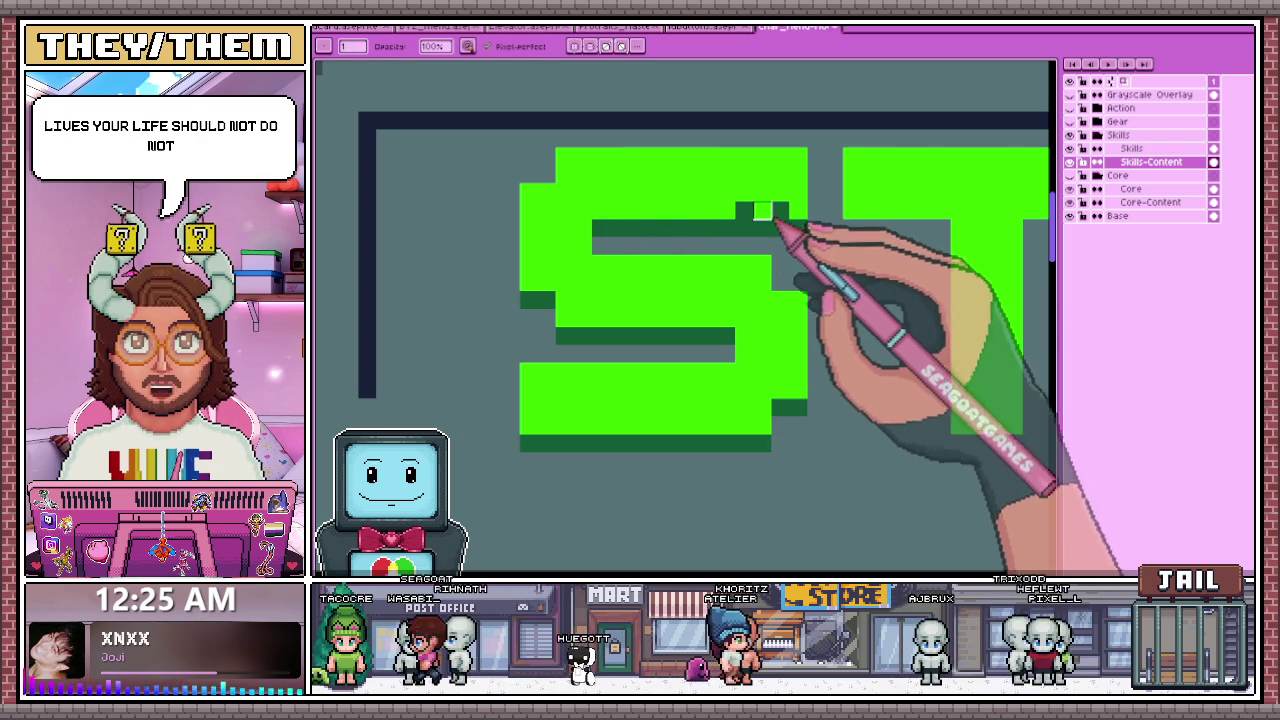
pyautogui.scroll(-2, 757, 222)
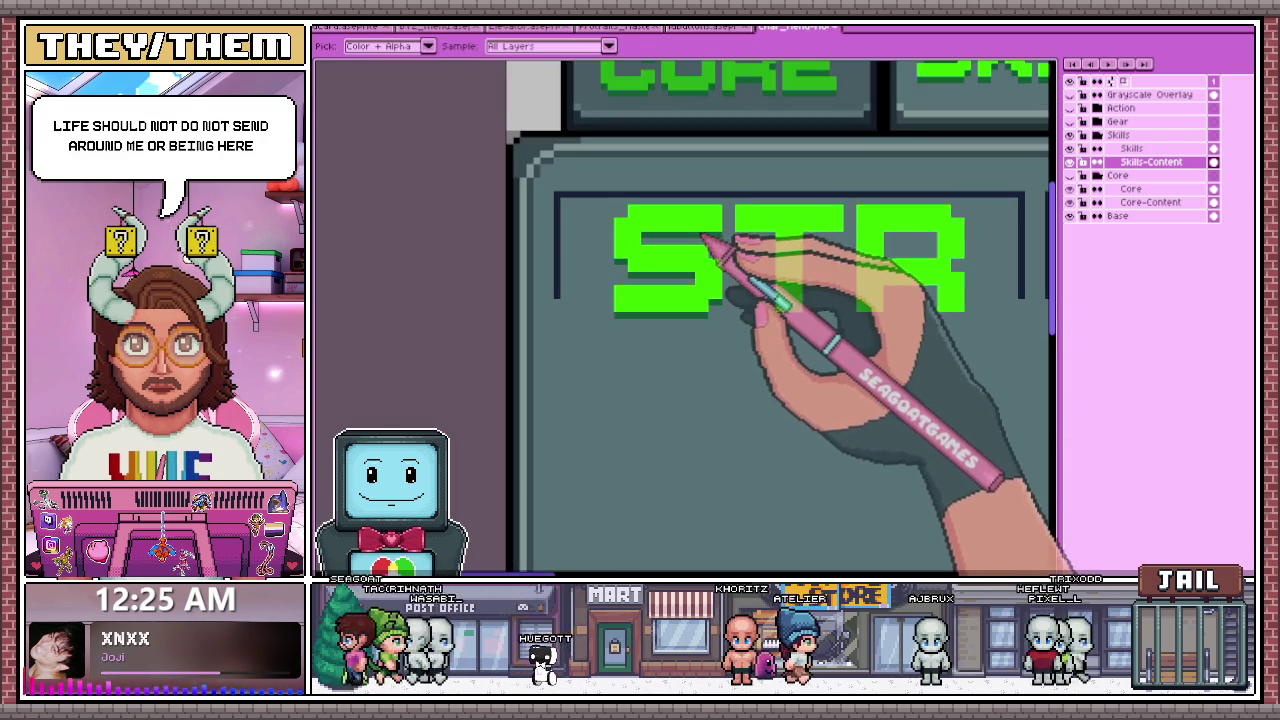
pyautogui.scroll(1, 700, 247)
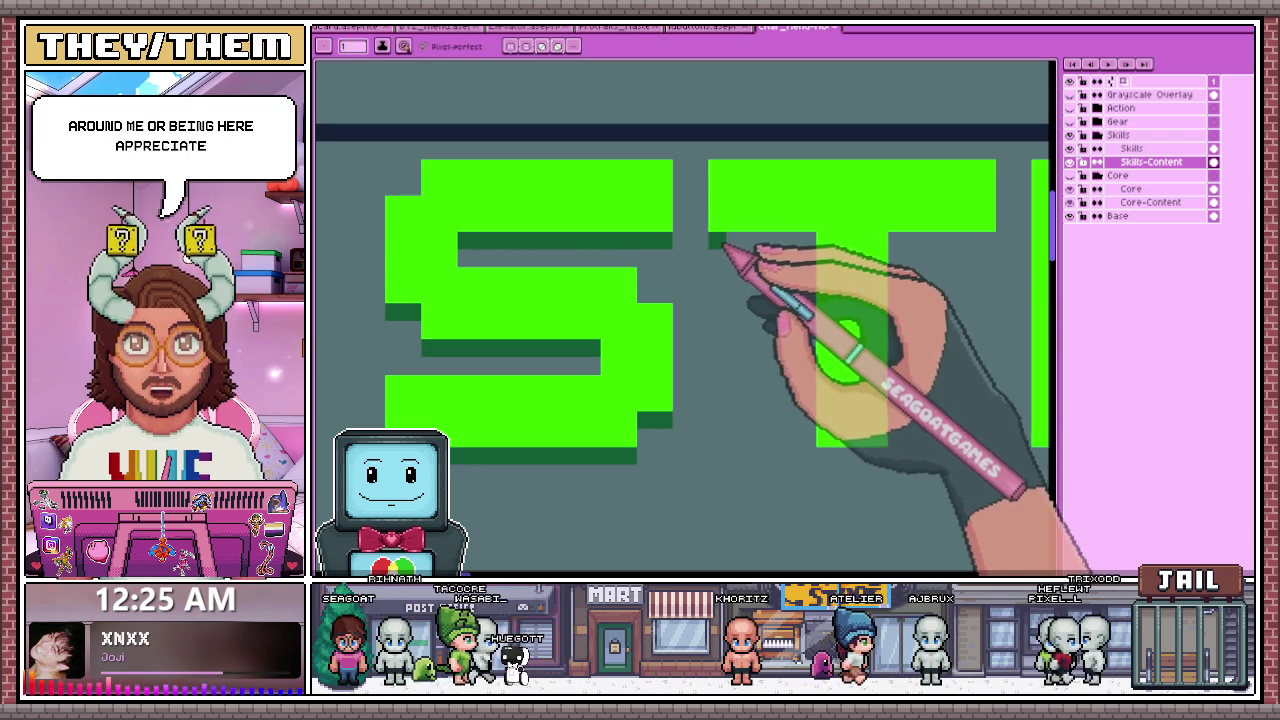
pyautogui.scroll(-1, 800, 242)
pyautogui.scroll(1, 800, 345)
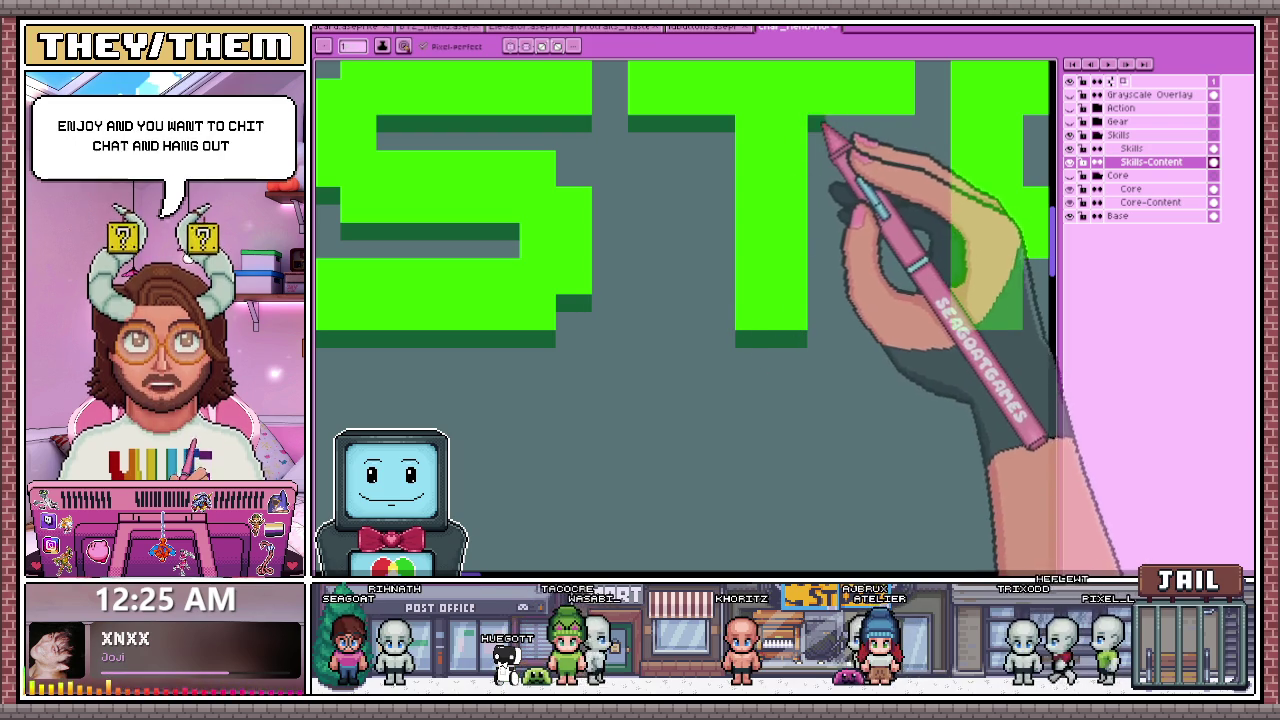
pyautogui.scroll(-2, 651, 266)
pyautogui.scroll(-1, 700, 245)
pyautogui.scroll(1, 780, 222)
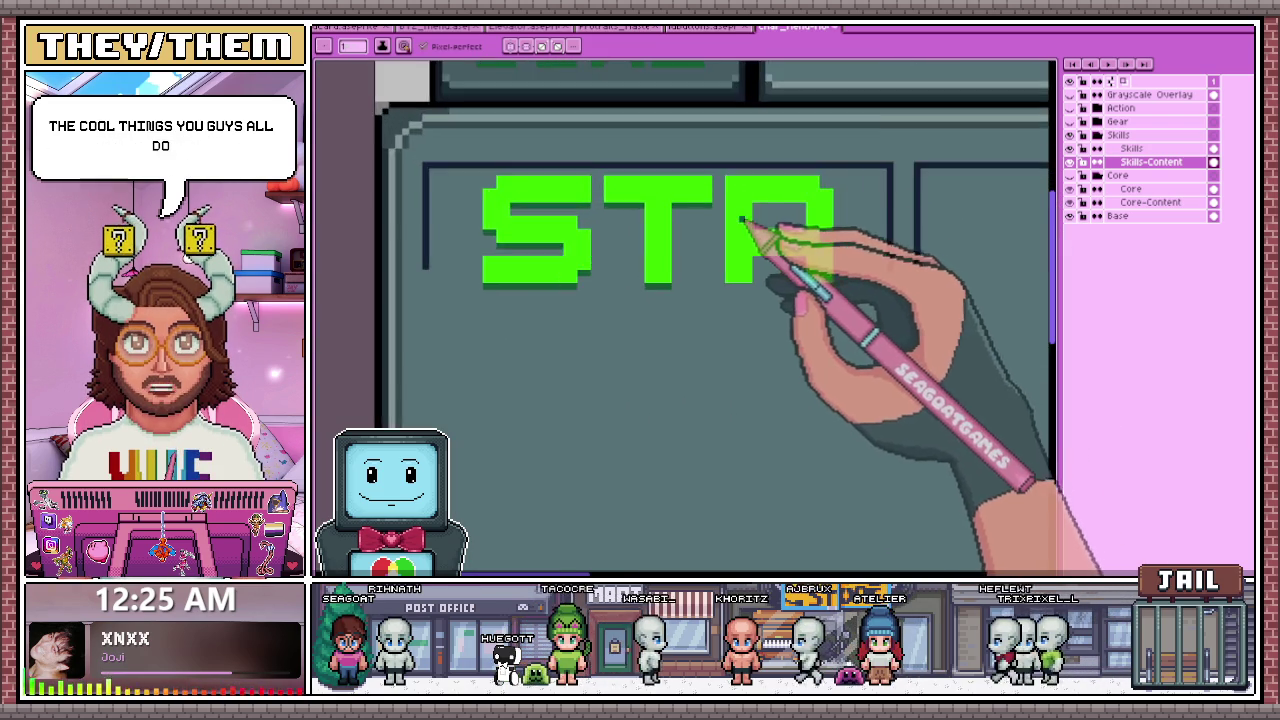
pyautogui.scroll(1, 745, 221)
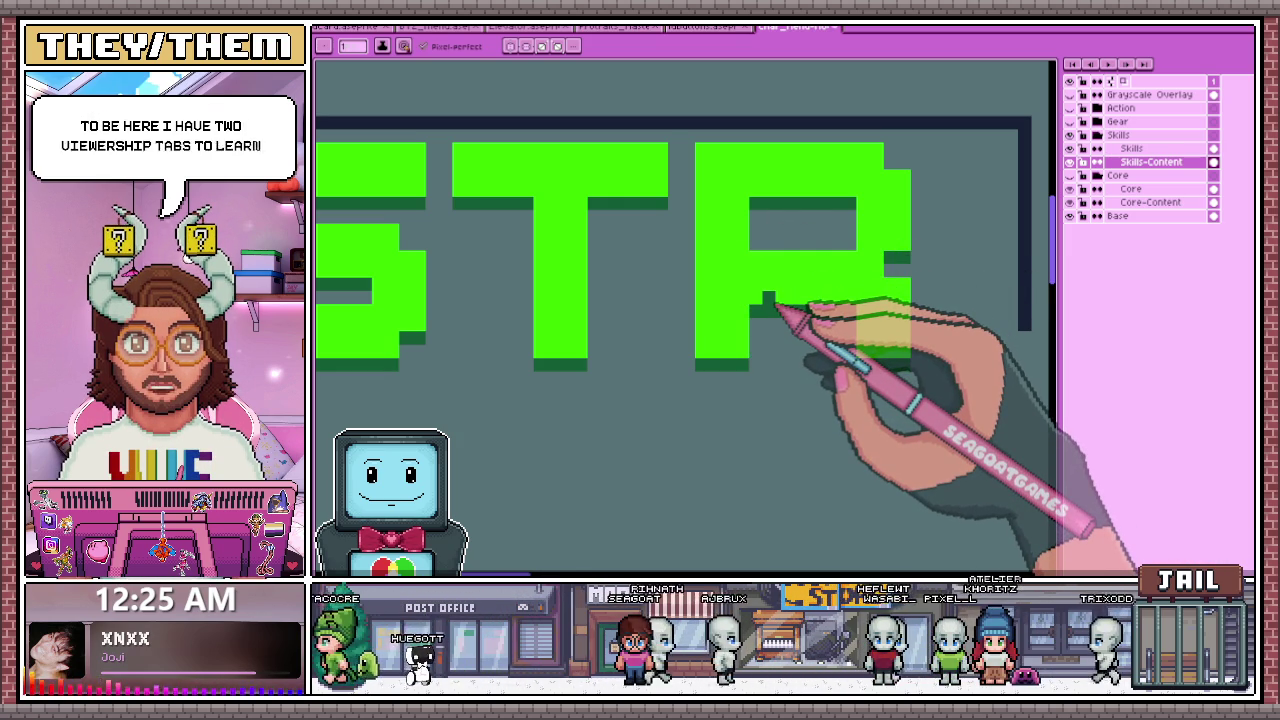
# - Zoom around to inspect the shaded STR header, then switch to the Marquee tool
pyautogui.scroll(-2, 775, 305)
pyautogui.scroll(-1, 737, 229)
pyautogui.scroll(-1, 700, 286)
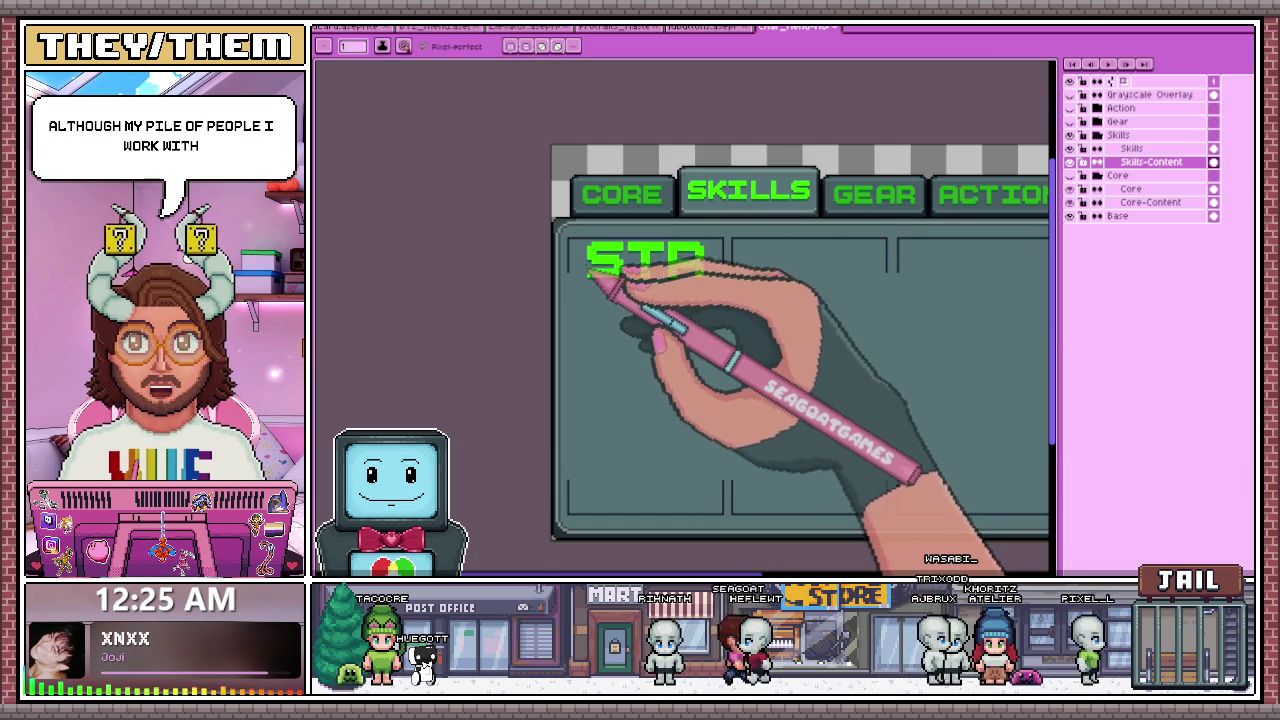
pyautogui.scroll(1, 600, 251)
pyautogui.scroll(1, 600, 256)
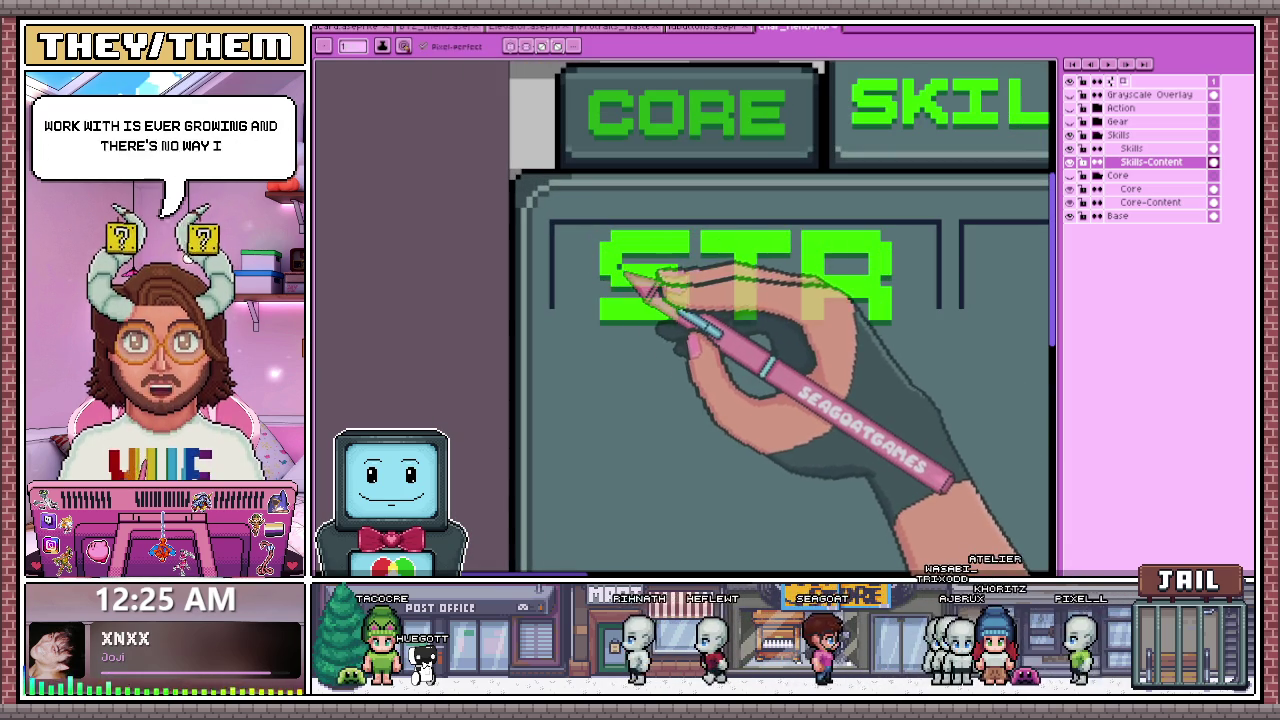
pyautogui.scroll(-1, 563, 240)
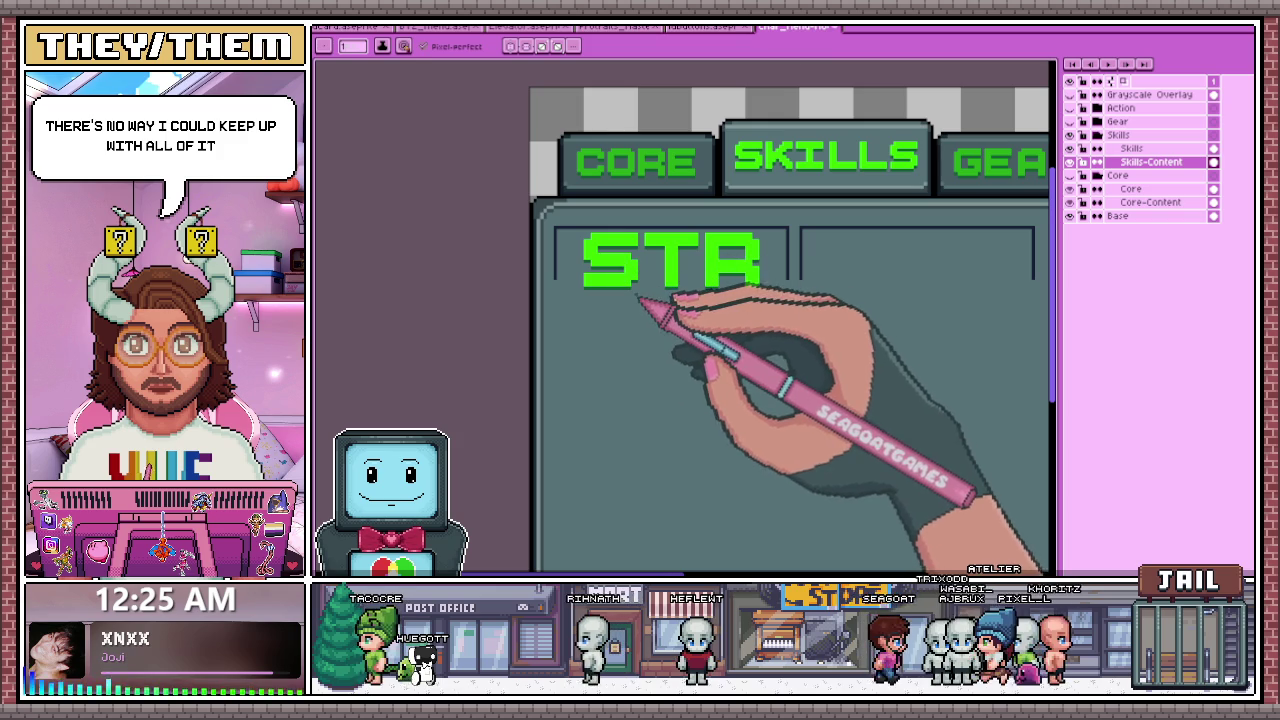
pyautogui.scroll(1, 600, 245)
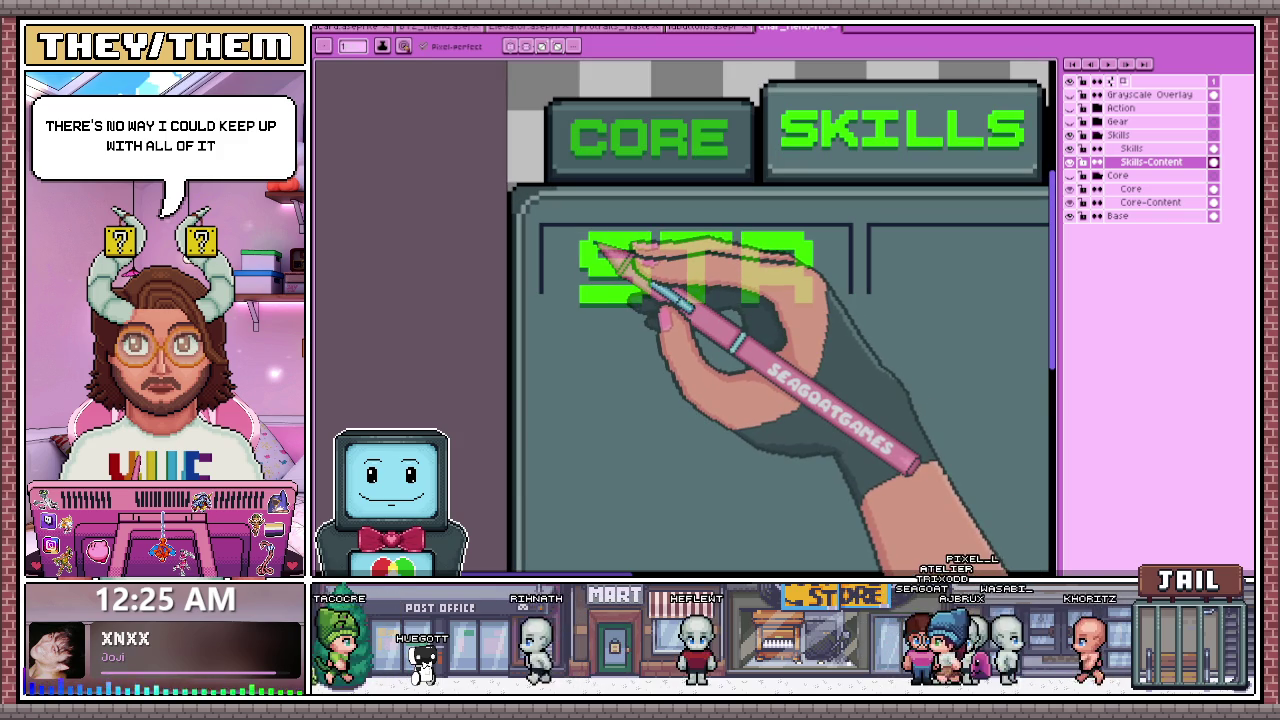
pyautogui.press('m')
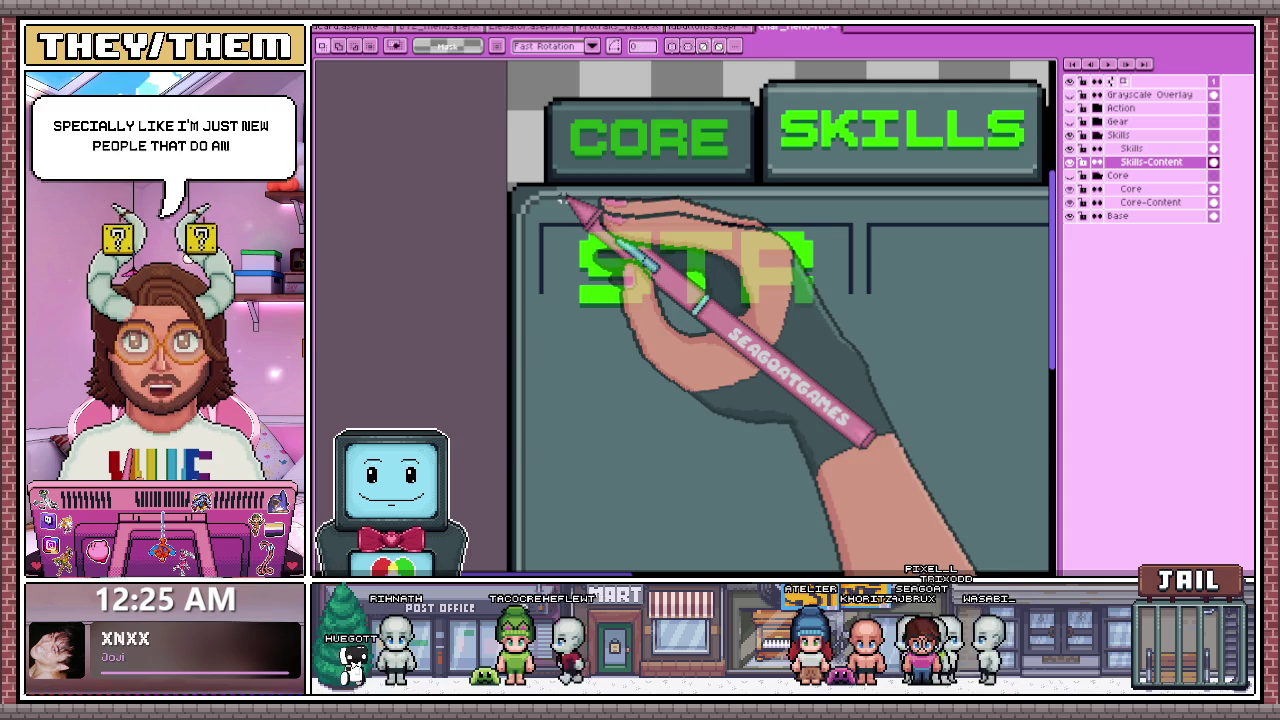
pyautogui.scroll(1, 550, 224)
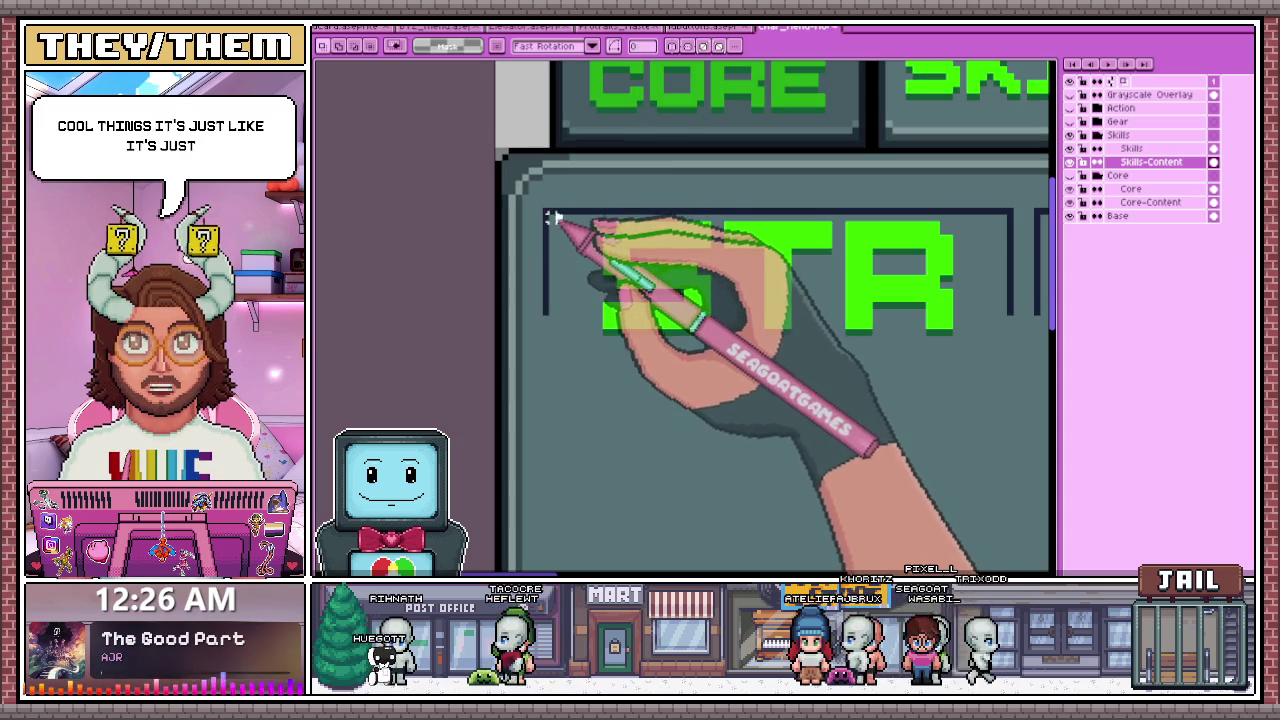
# - Select around the STR label, then dismiss the Insert Text dialog leaving STR unchanged
pyautogui.moveTo(552, 215); pyautogui.dragTo(1010, 343)
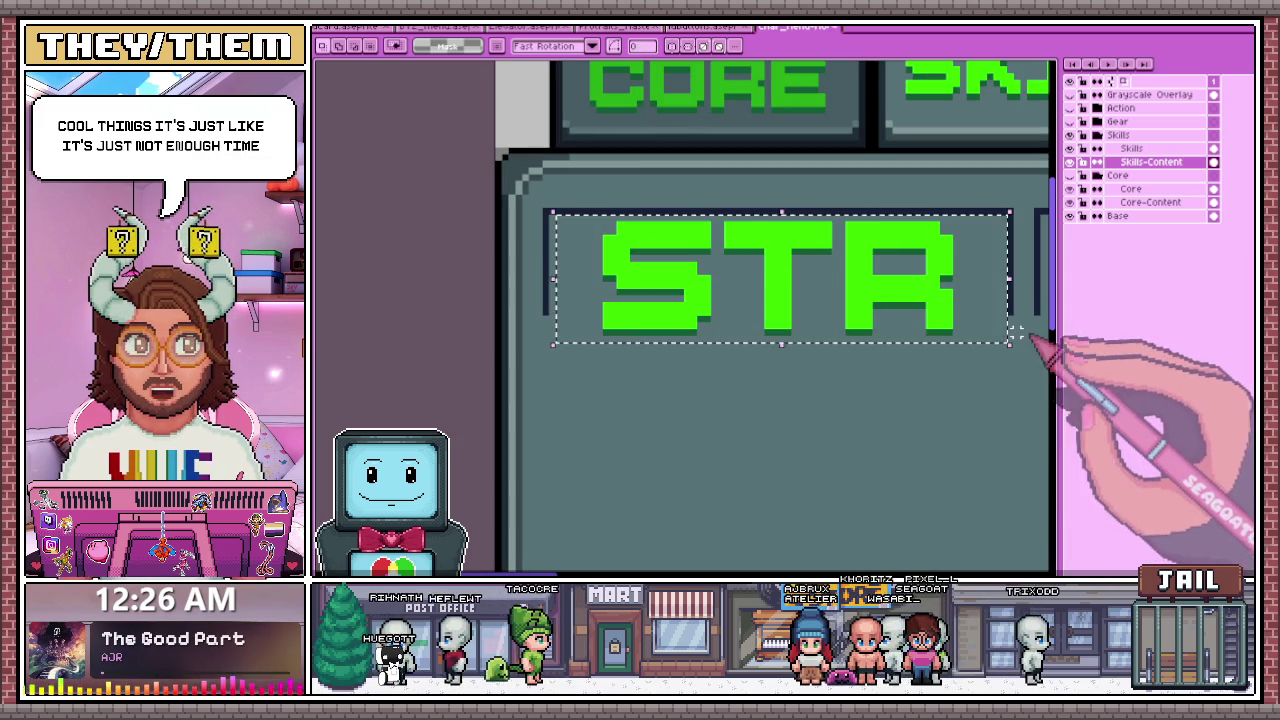
pyautogui.scroll(-2, 800, 337)
pyautogui.scroll(-1, 750, 360)
pyautogui.hotkey('ctrl', 'd')
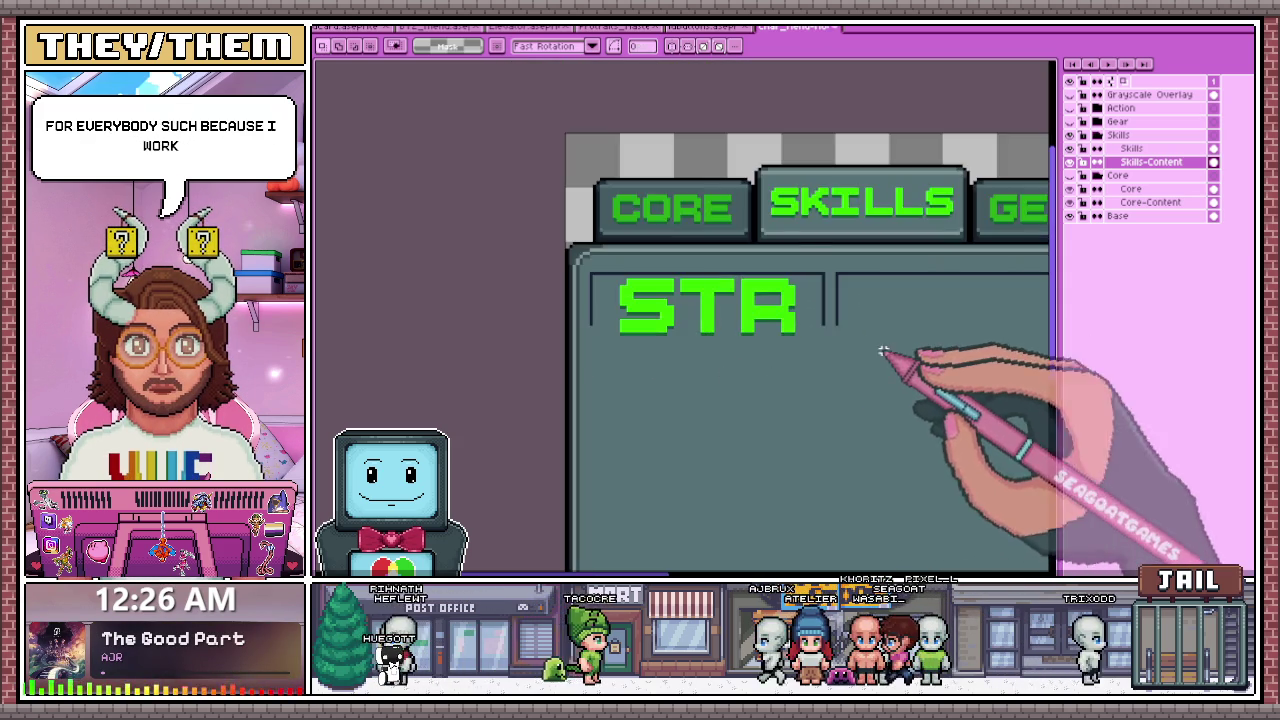
pyautogui.scroll(-3, 878, 352)
pyautogui.scroll(2, 870, 360)
pyautogui.hotkey('ctrl', 't')
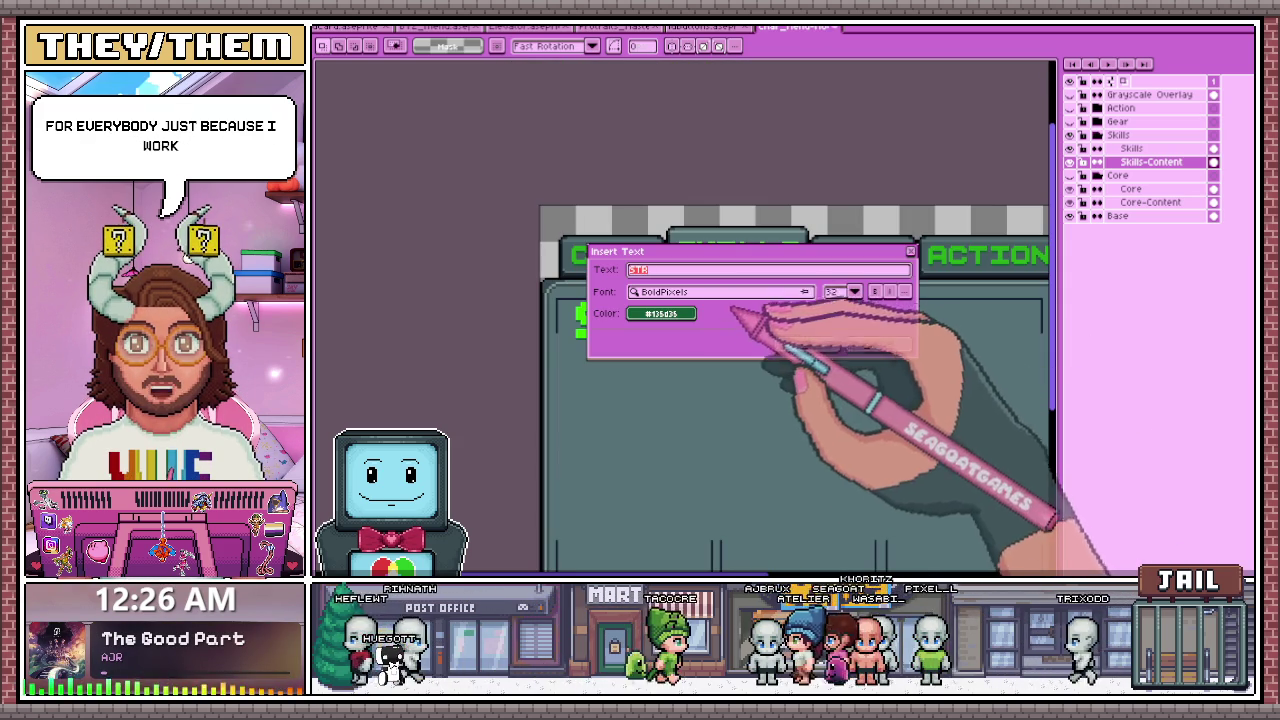
pyautogui.press('Return')
pyautogui.scroll(1, 680, 325)
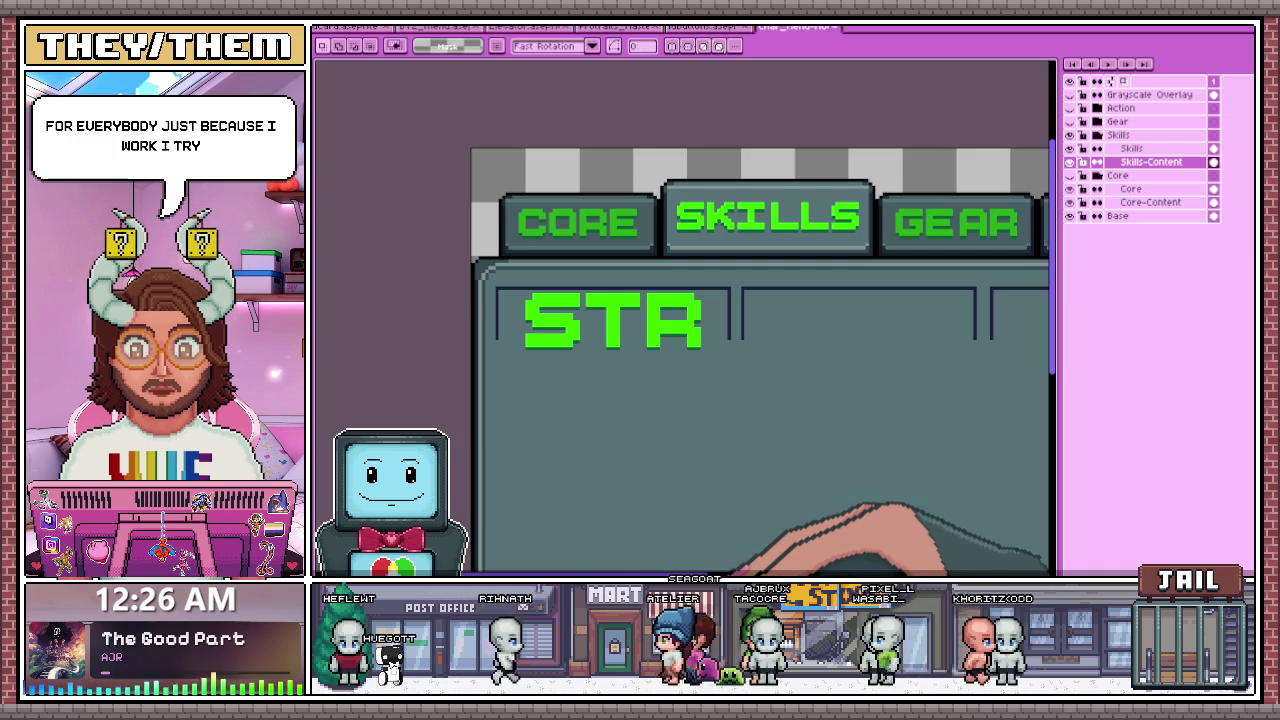
# - Insert a green AGI label in BoldPixels in the second Skills box
pyautogui.hotkey('ctrl', 't')
pyautogui.write('AGI')
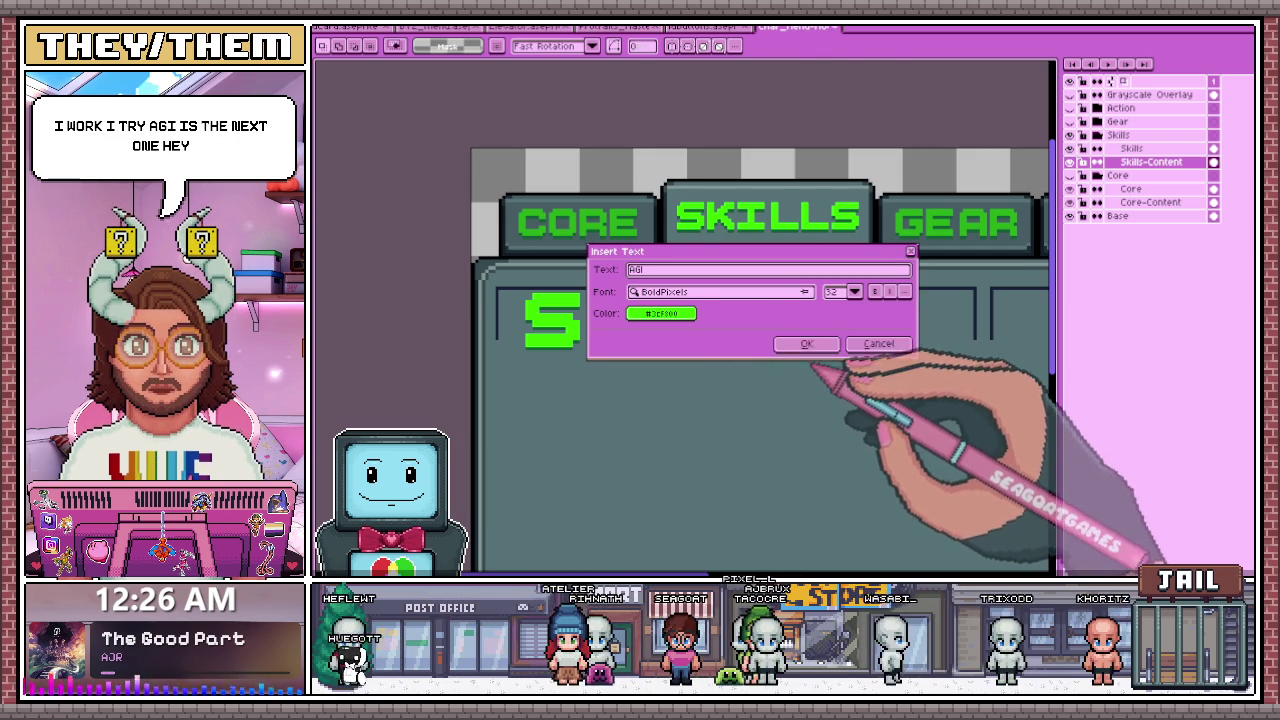
pyautogui.click(827, 350)
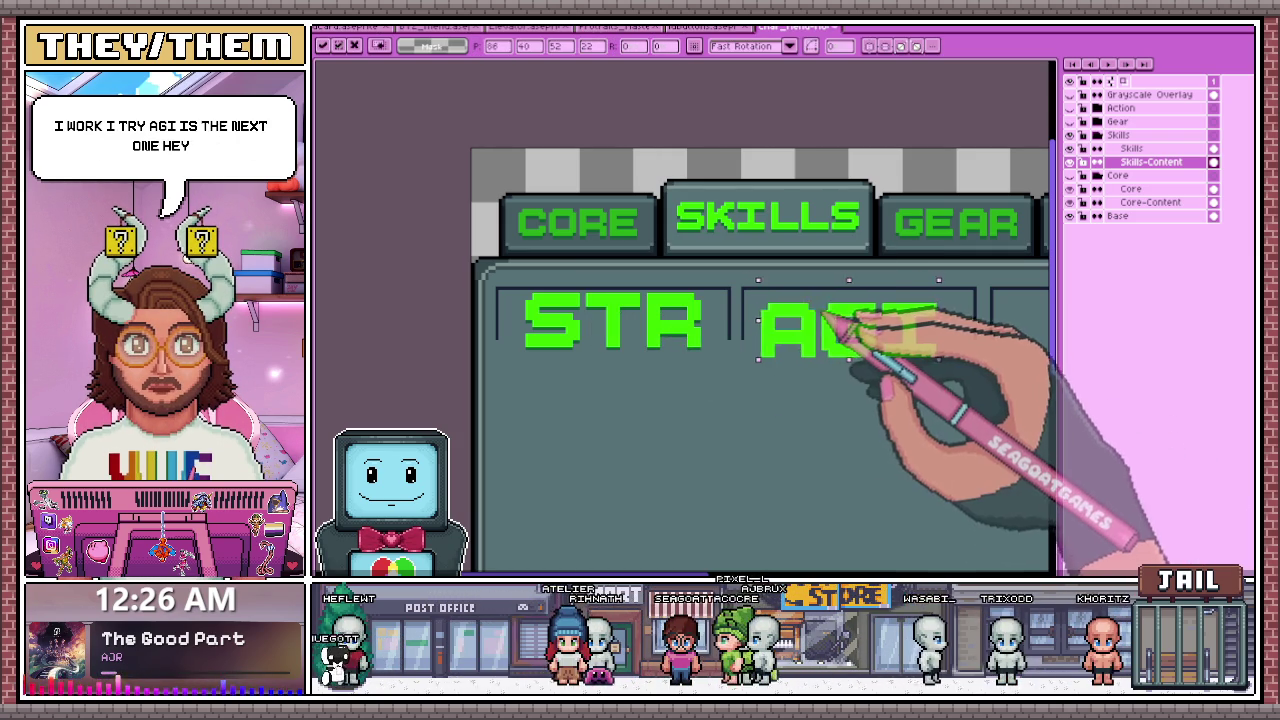
pyautogui.scroll(-3, 892, 362)
pyautogui.scroll(2, 892, 362)
pyautogui.scroll(1, 579, 218)
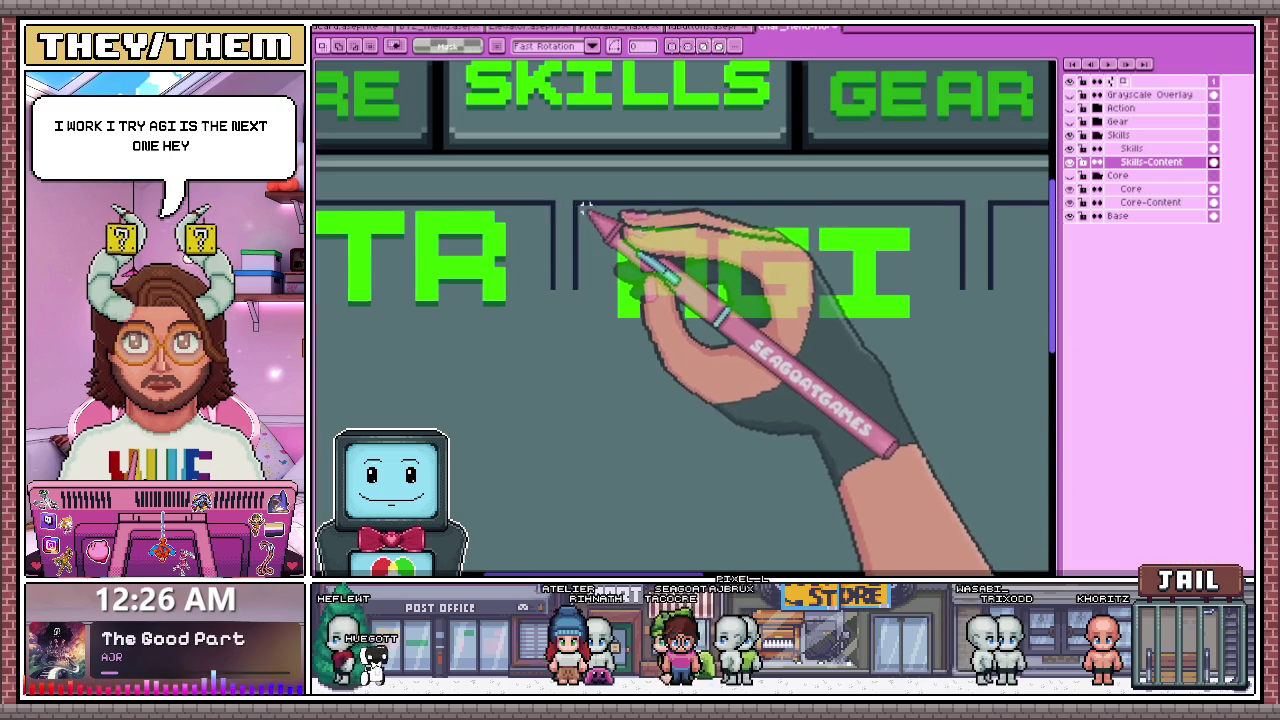
# - Select the AGI text and nudge it up one pixel
pyautogui.moveTo(583, 202); pyautogui.dragTo(945, 376)
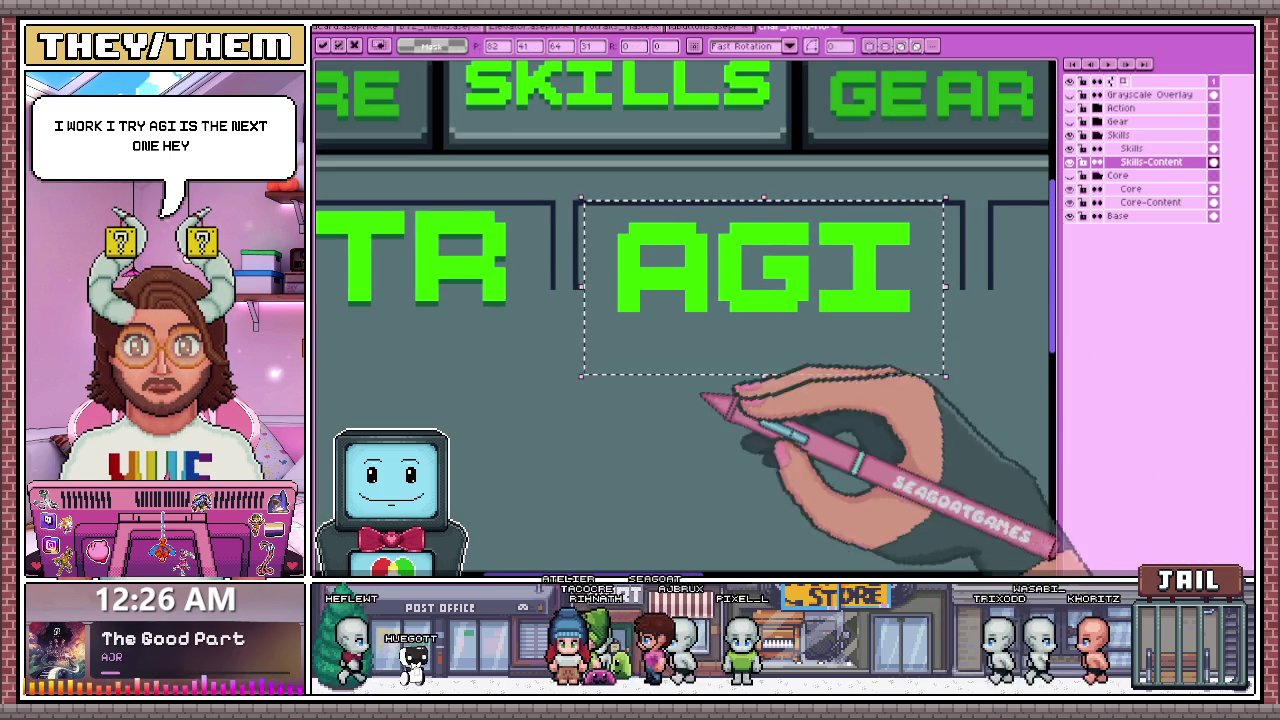
pyautogui.moveTo(736, 272); pyautogui.dragTo(736, 265)
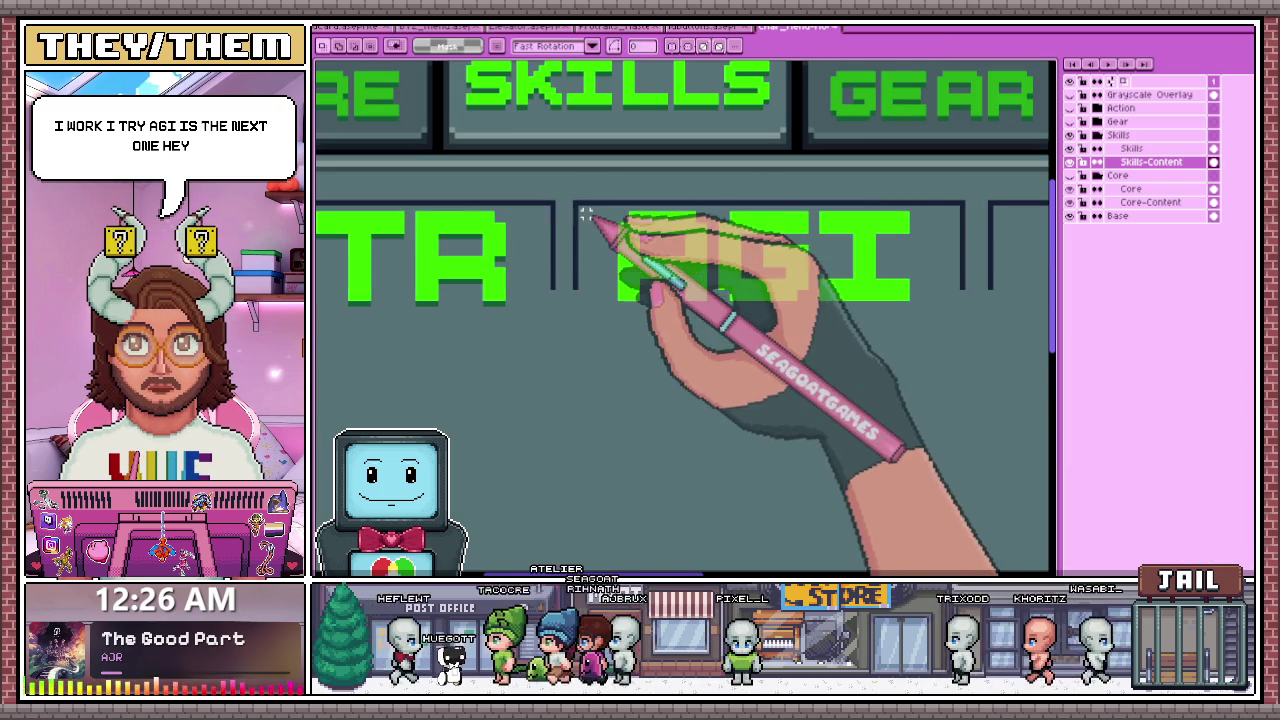
pyautogui.moveTo(580, 209)
pyautogui.mouseDown()
pyautogui.moveTo(916, 316)
pyautogui.moveTo(963, 307)
pyautogui.mouseUp()
pyautogui.scroll(-4, 712, 378)
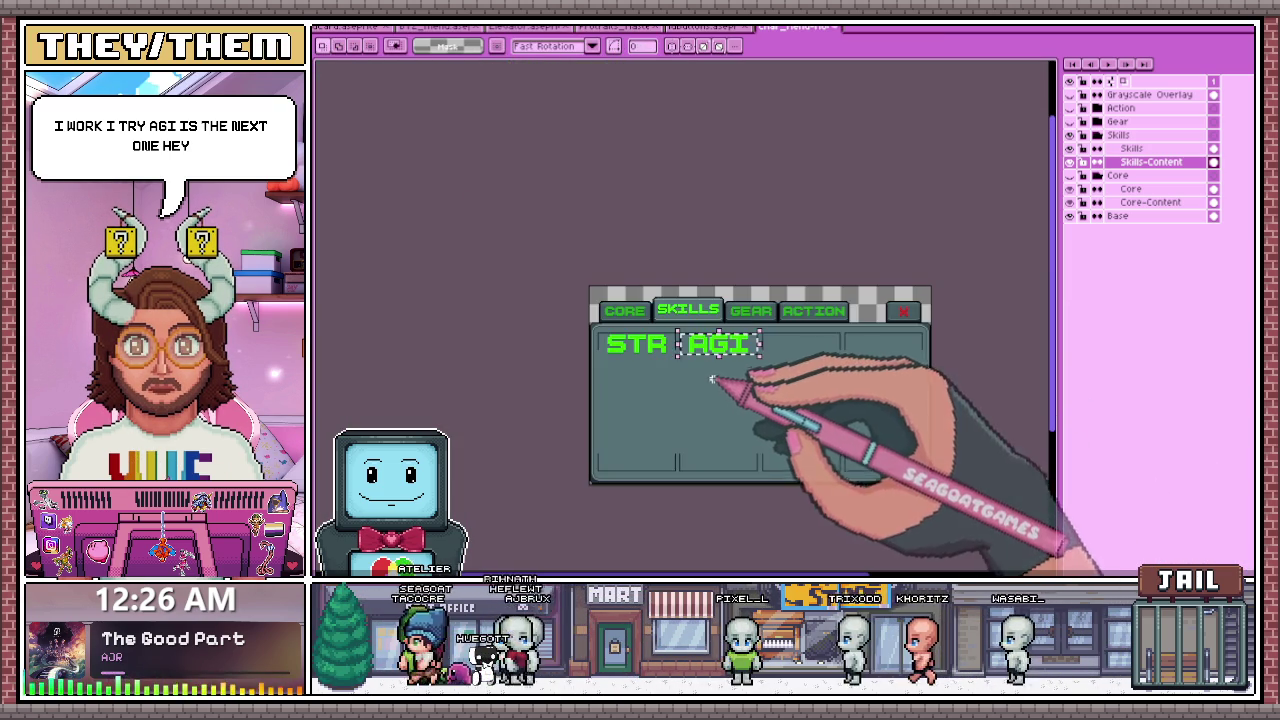
pyautogui.scroll(3, 717, 388)
# - Draw dark shadow pixels under the A's crossbar and inside its hole
pyautogui.scroll(2, 717, 388)
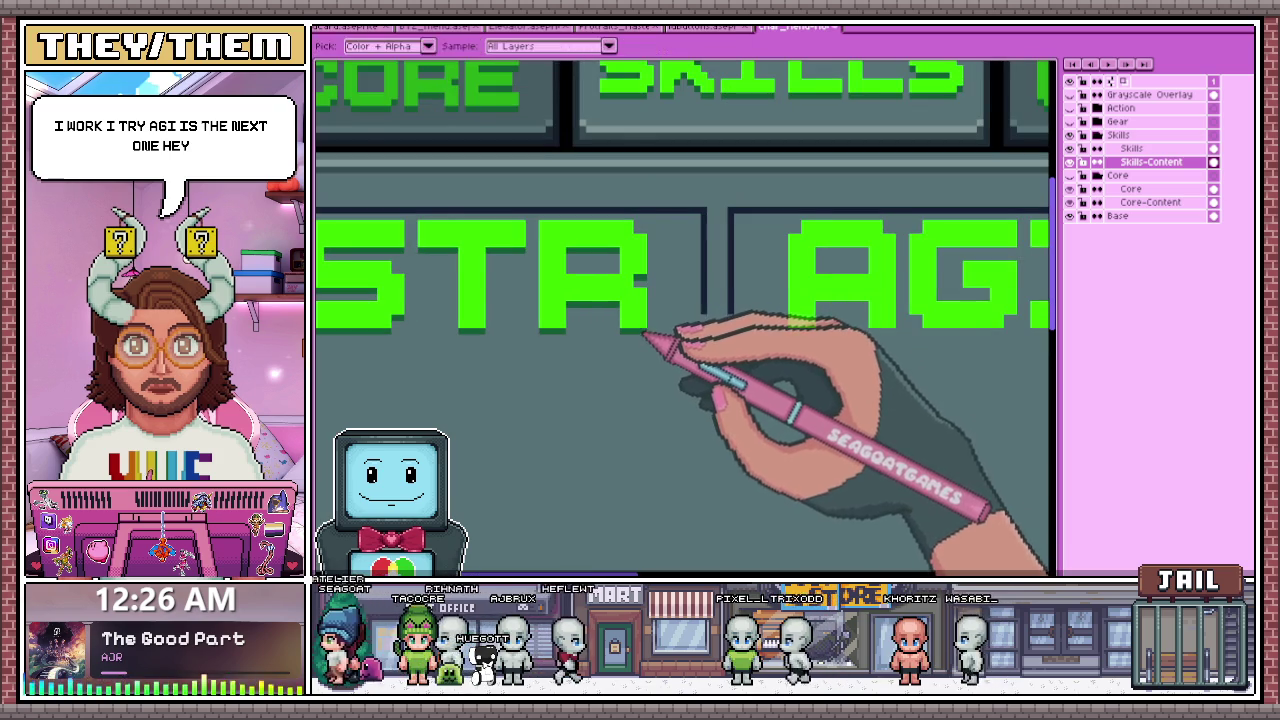
pyautogui.scroll(-2, 632, 330)
pyautogui.scroll(1, 660, 298)
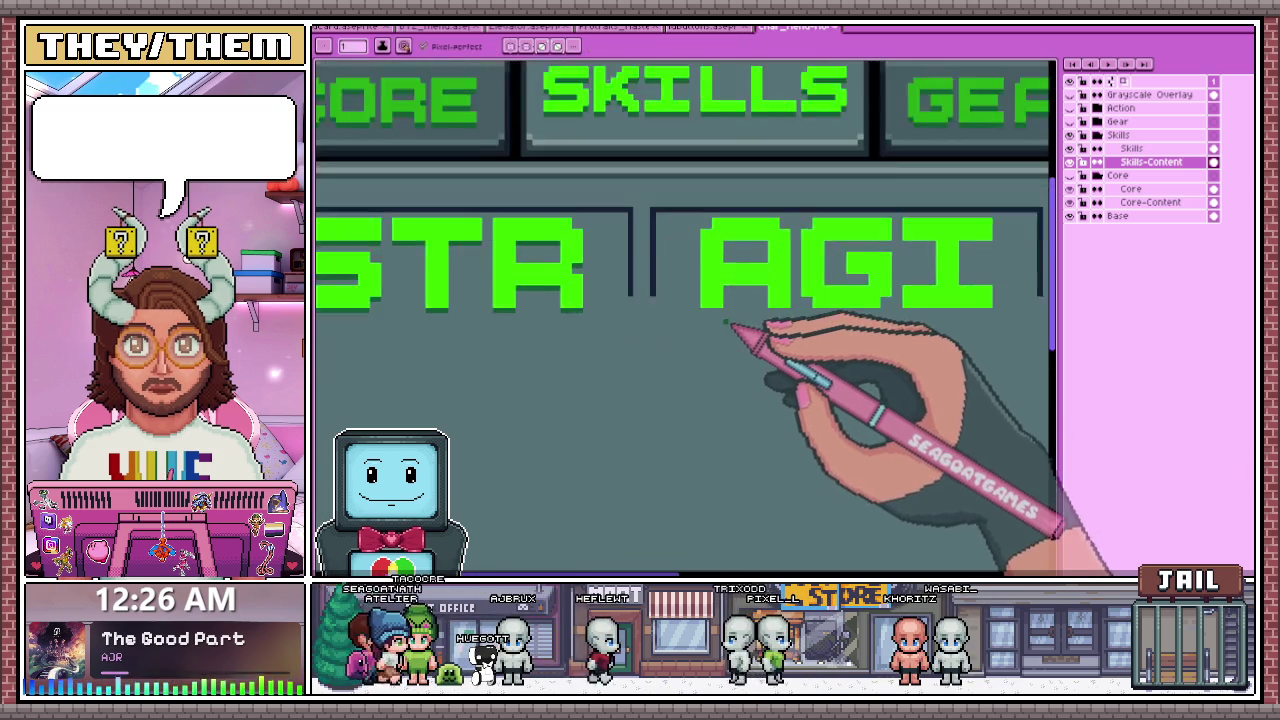
pyautogui.scroll(2, 704, 314)
pyautogui.scroll(-3, 733, 313)
pyautogui.scroll(3, 650, 315)
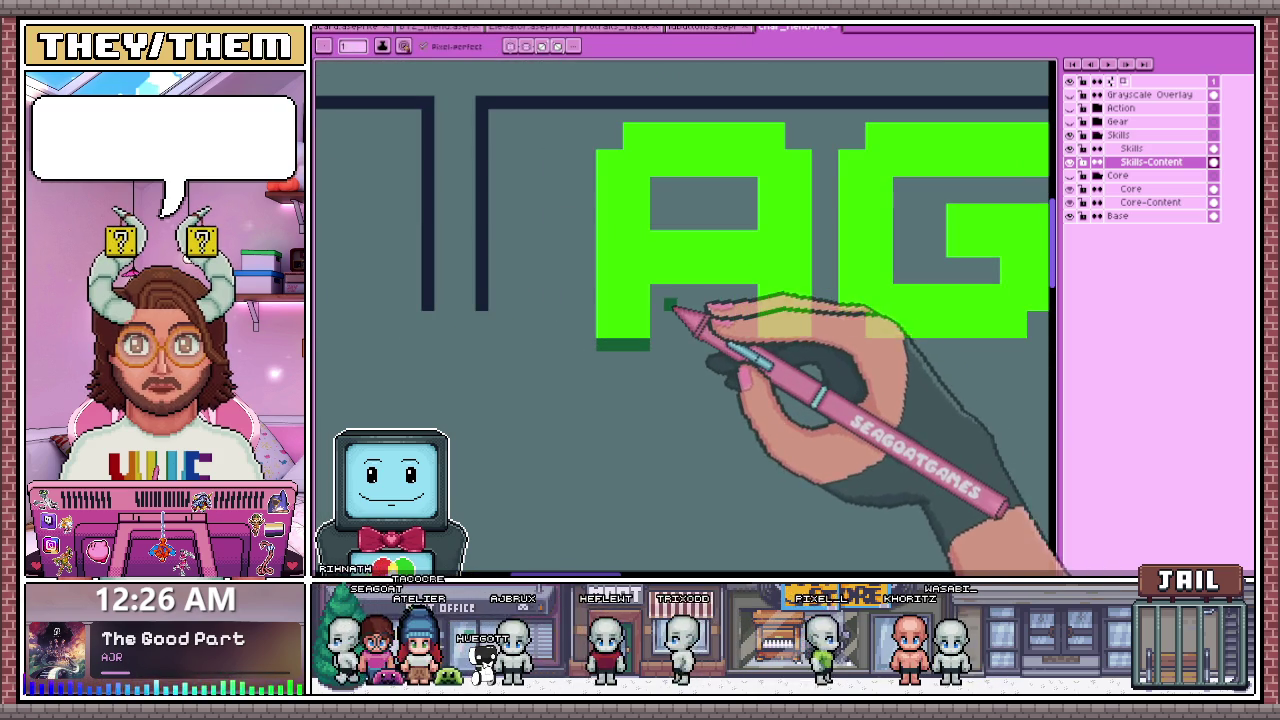
pyautogui.moveTo(668, 292); pyautogui.dragTo(757, 292)
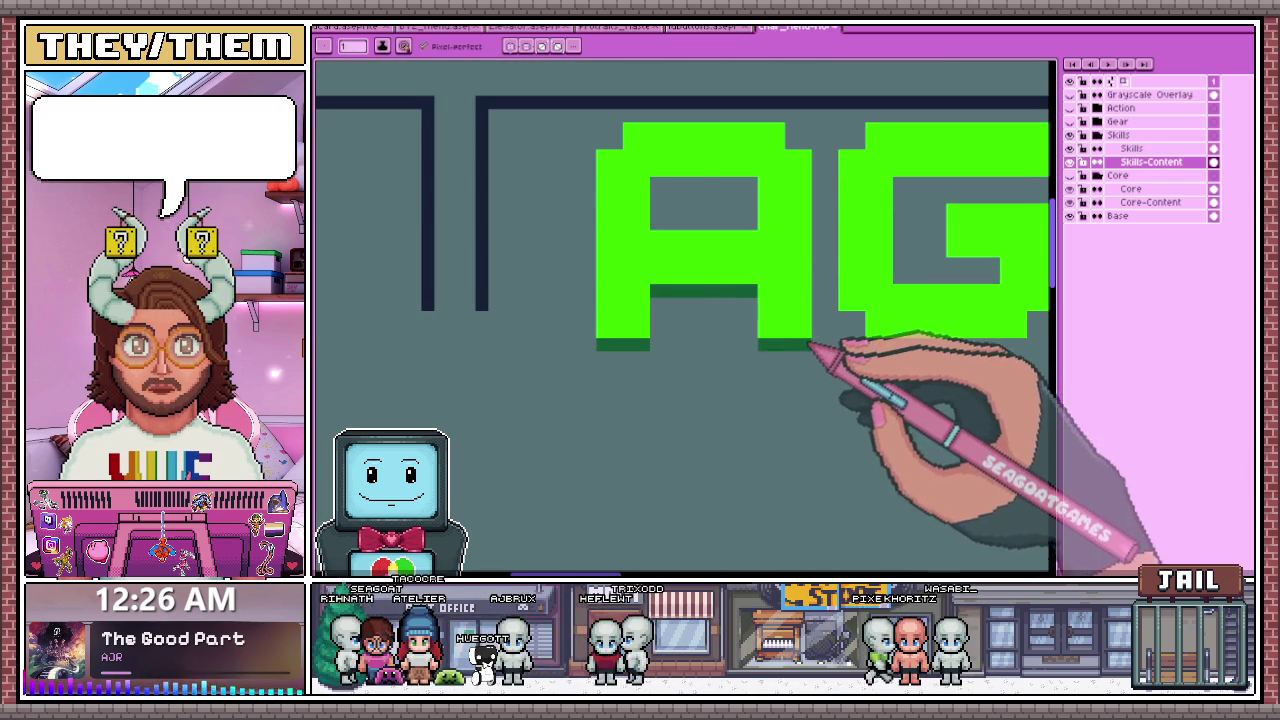
pyautogui.moveTo(676, 190); pyautogui.dragTo(751, 195)
pyautogui.scroll(-3, 680, 260)
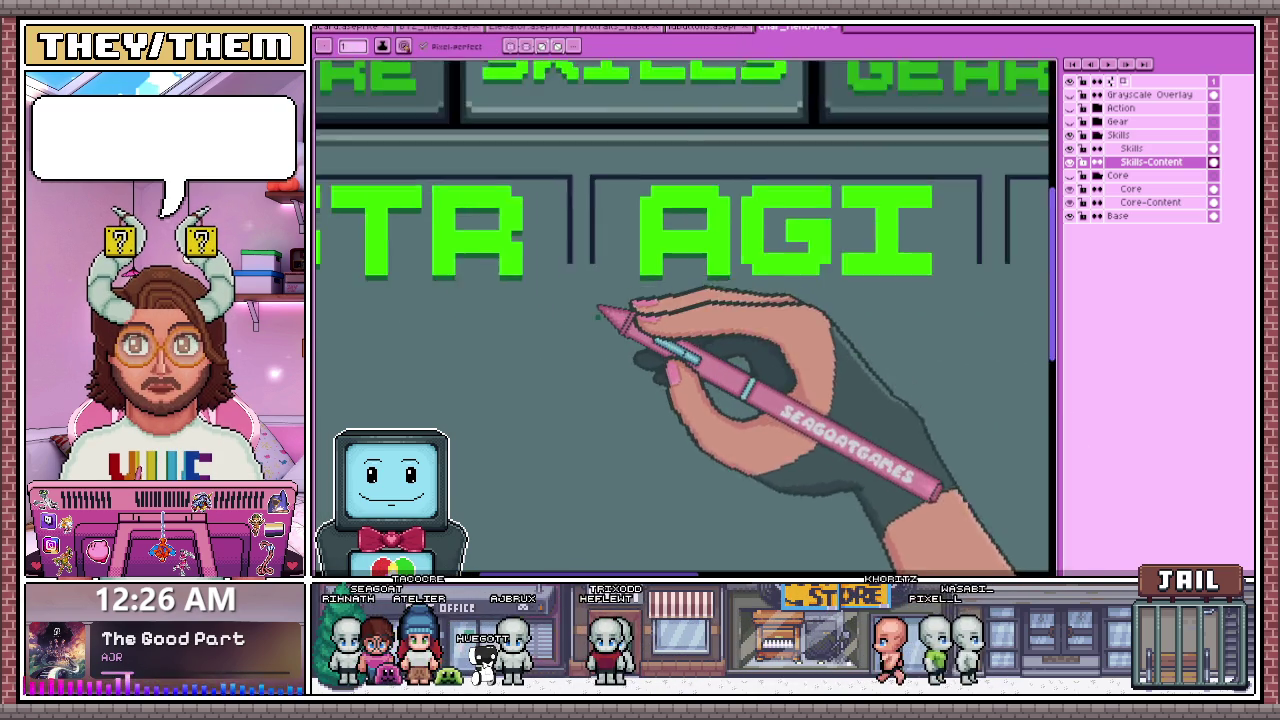
pyautogui.scroll(2, 737, 300)
pyautogui.scroll(1, 658, 282)
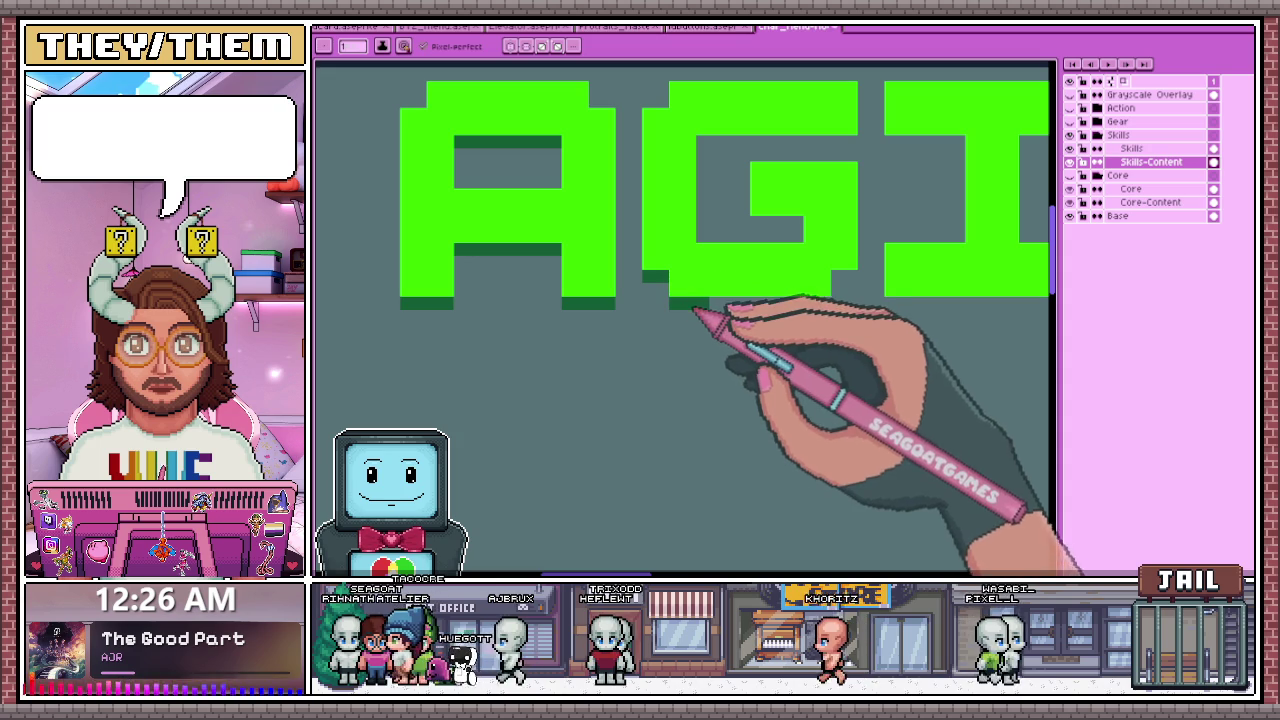
# - Add dark shadow strips under the G's inner bar and the I's top bar
pyautogui.moveTo(803, 222); pyautogui.dragTo(765, 222)
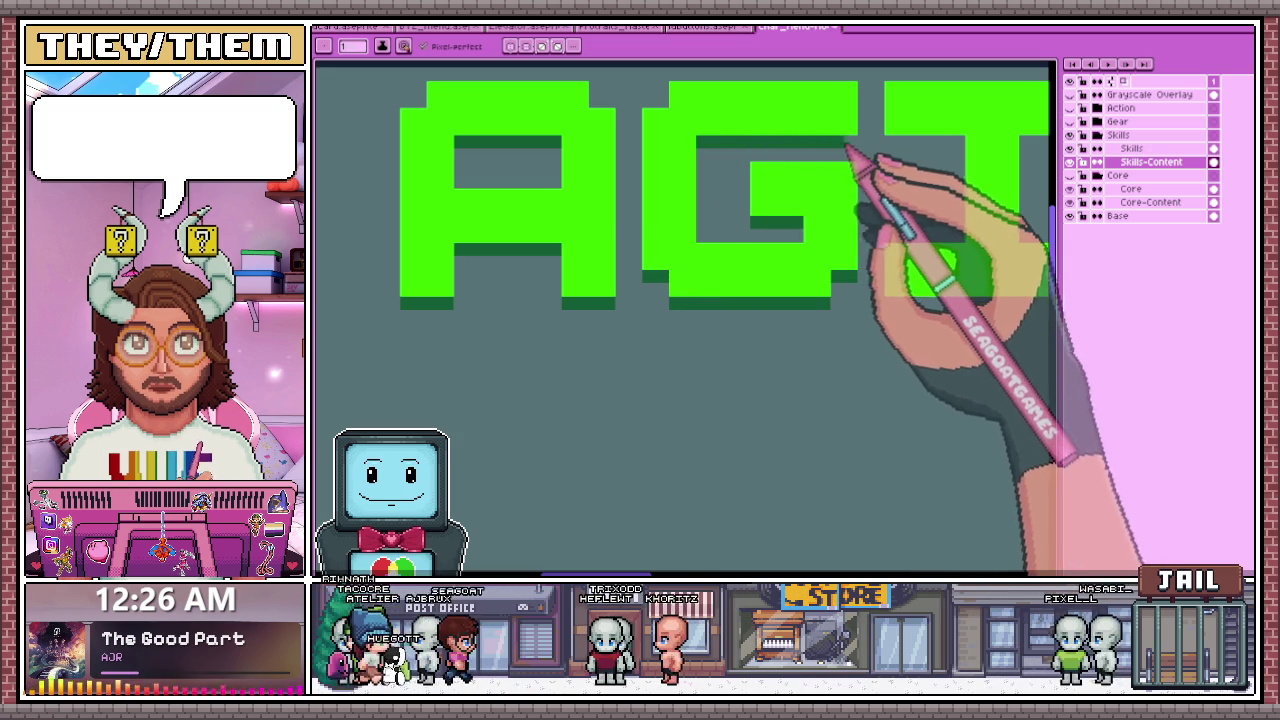
pyautogui.scroll(-1, 740, 222)
pyautogui.scroll(-1, 740, 222)
pyautogui.scroll(2, 758, 192)
pyautogui.moveTo(730, 188); pyautogui.dragTo(932, 190)
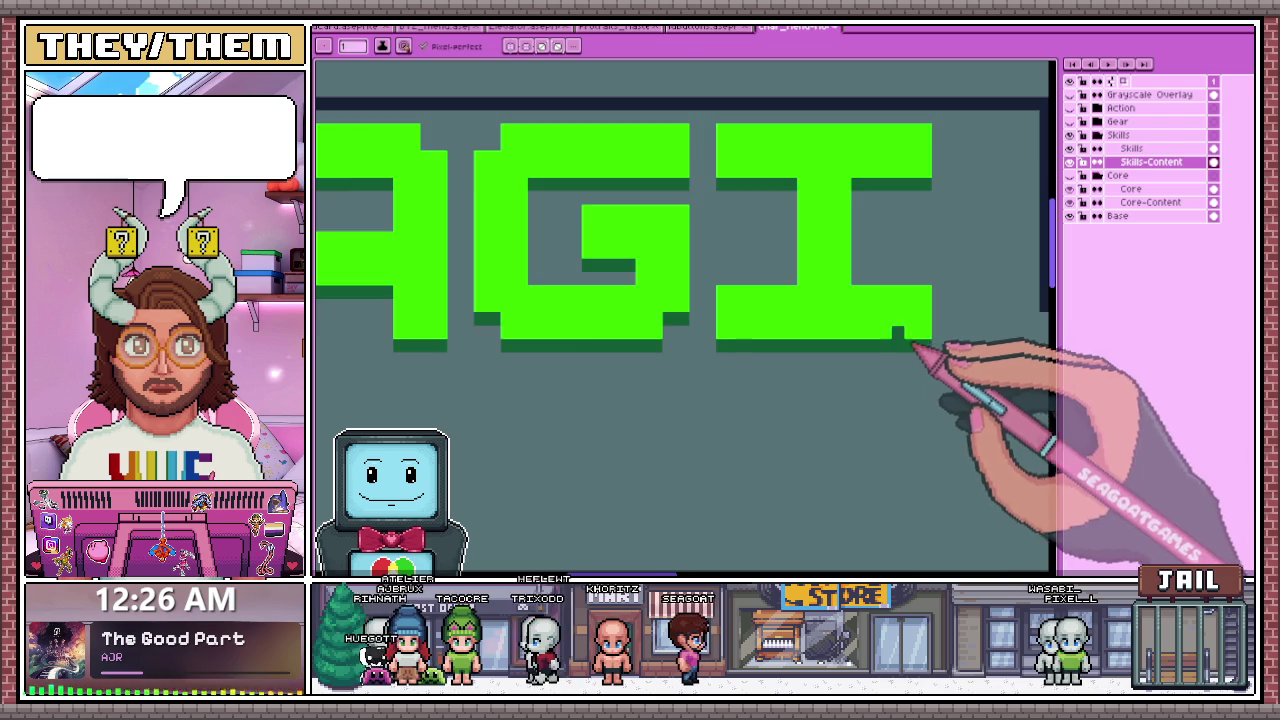
pyautogui.scroll(-2, 737, 334)
pyautogui.scroll(-2, 718, 330)
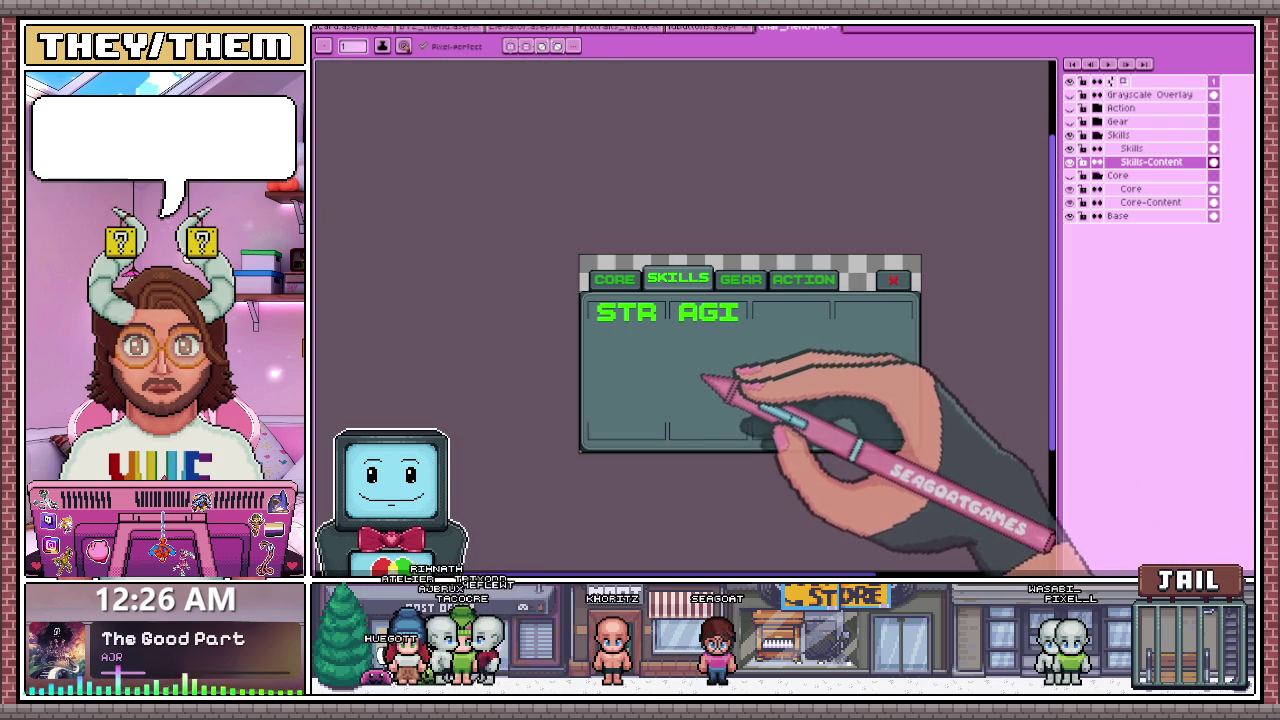
pyautogui.scroll(2, 708, 321)
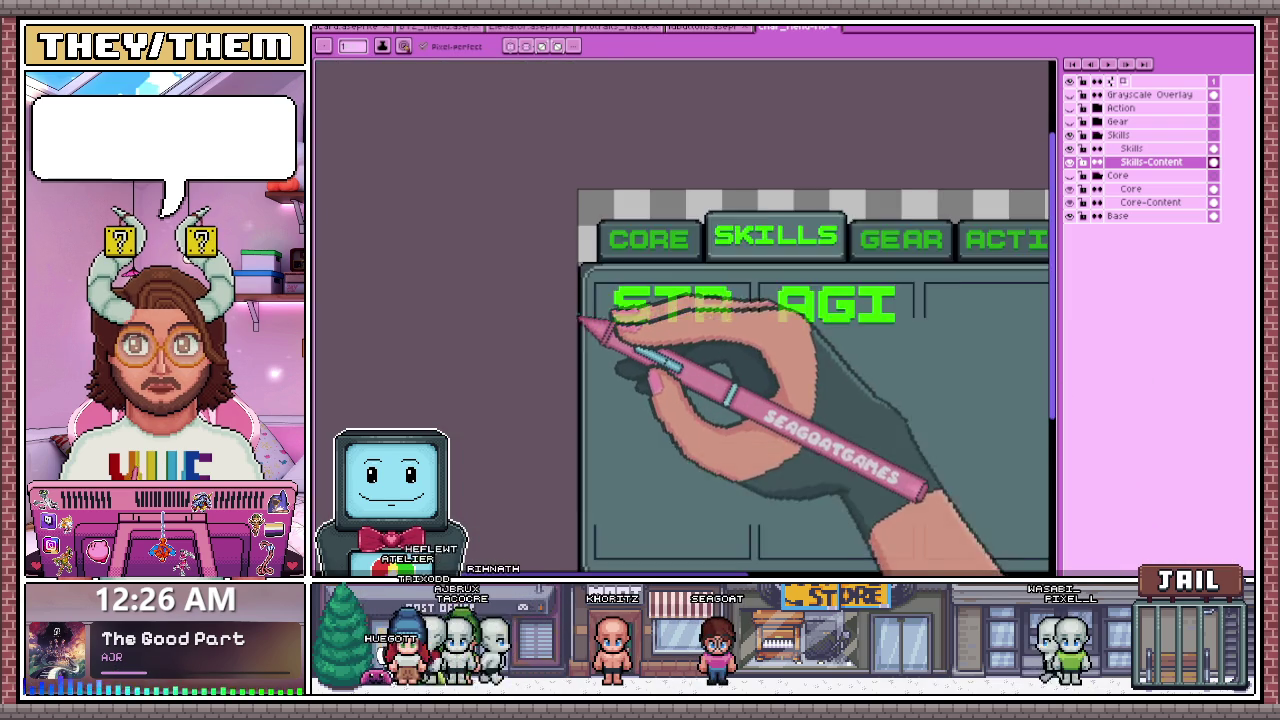
pyautogui.scroll(1, 683, 311)
pyautogui.scroll(2, 655, 291)
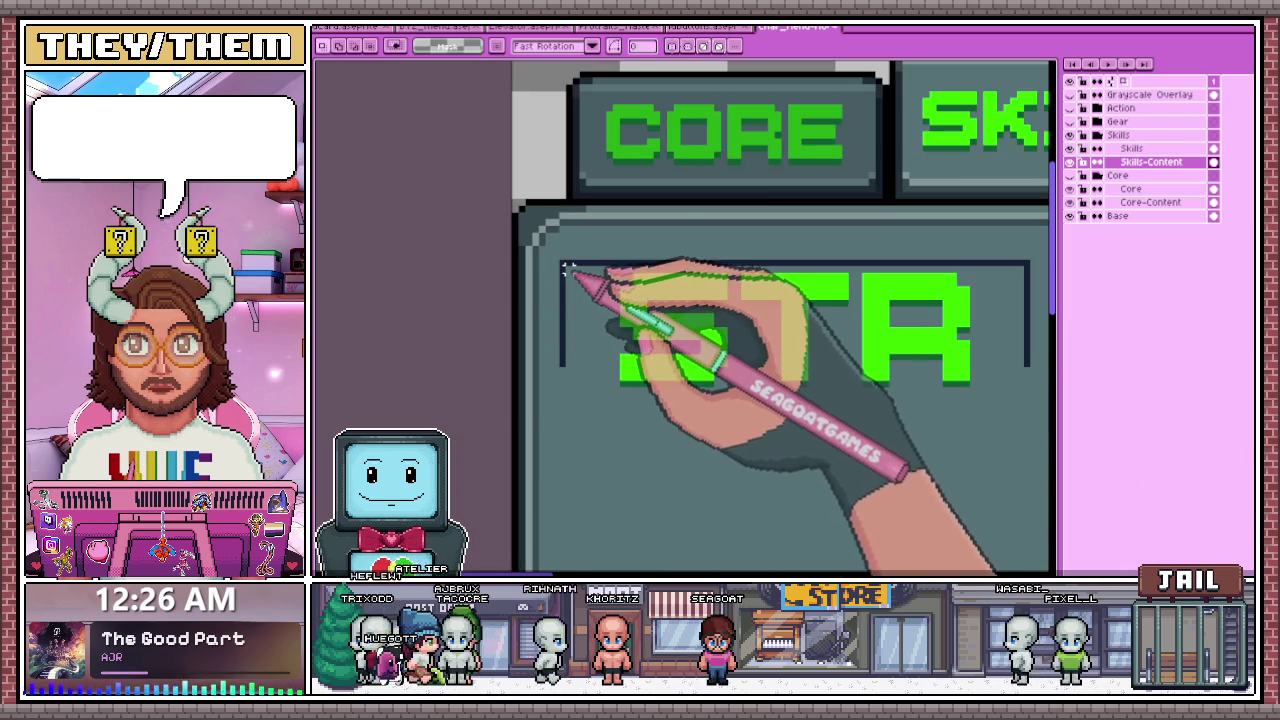
pyautogui.scroll(-2, 566, 268)
pyautogui.moveTo(517, 258); pyautogui.dragTo(795, 402)
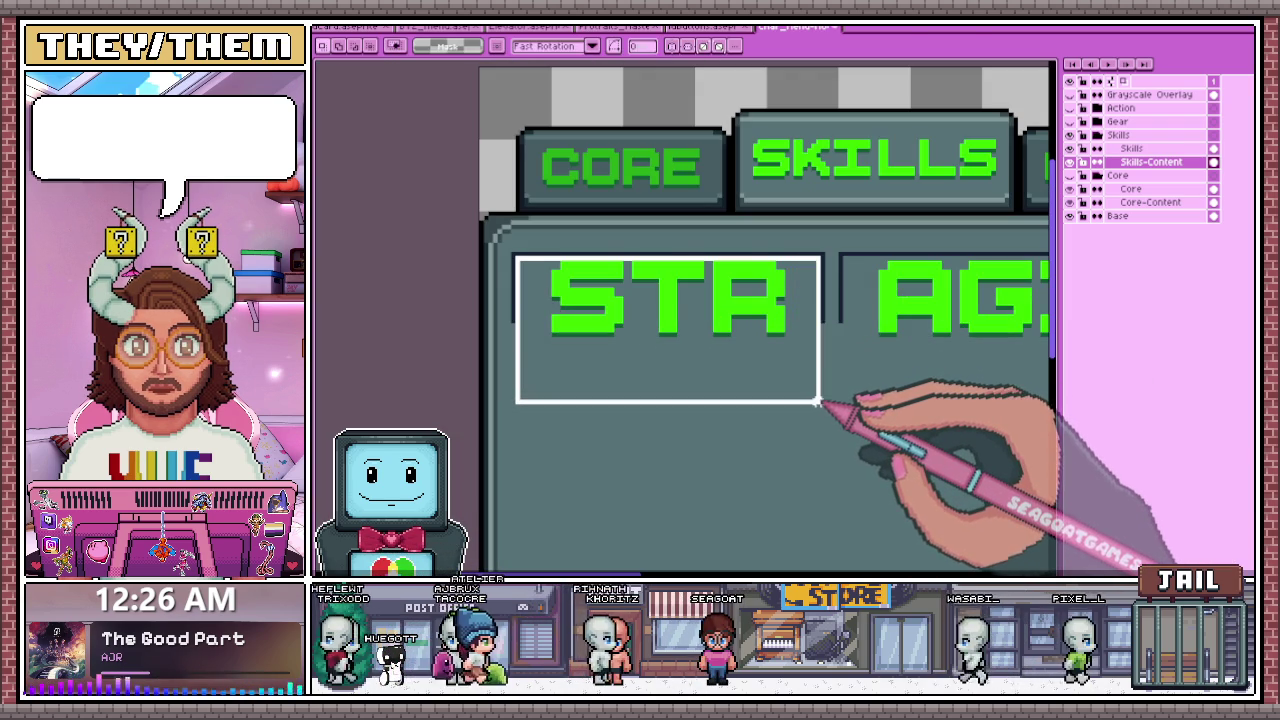
pyautogui.scroll(-3, 760, 370)
pyautogui.scroll(1, 650, 300)
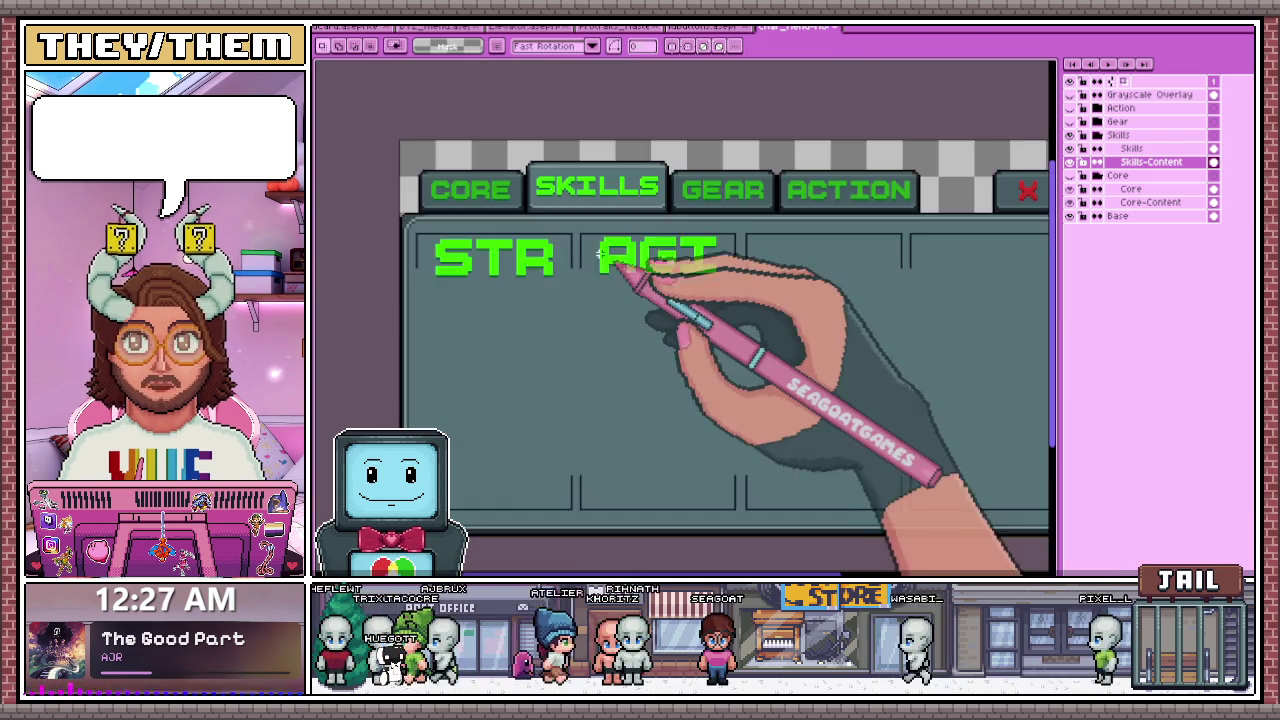
pyautogui.scroll(2, 580, 250)
pyautogui.moveTo(536, 226); pyautogui.dragTo(990, 401)
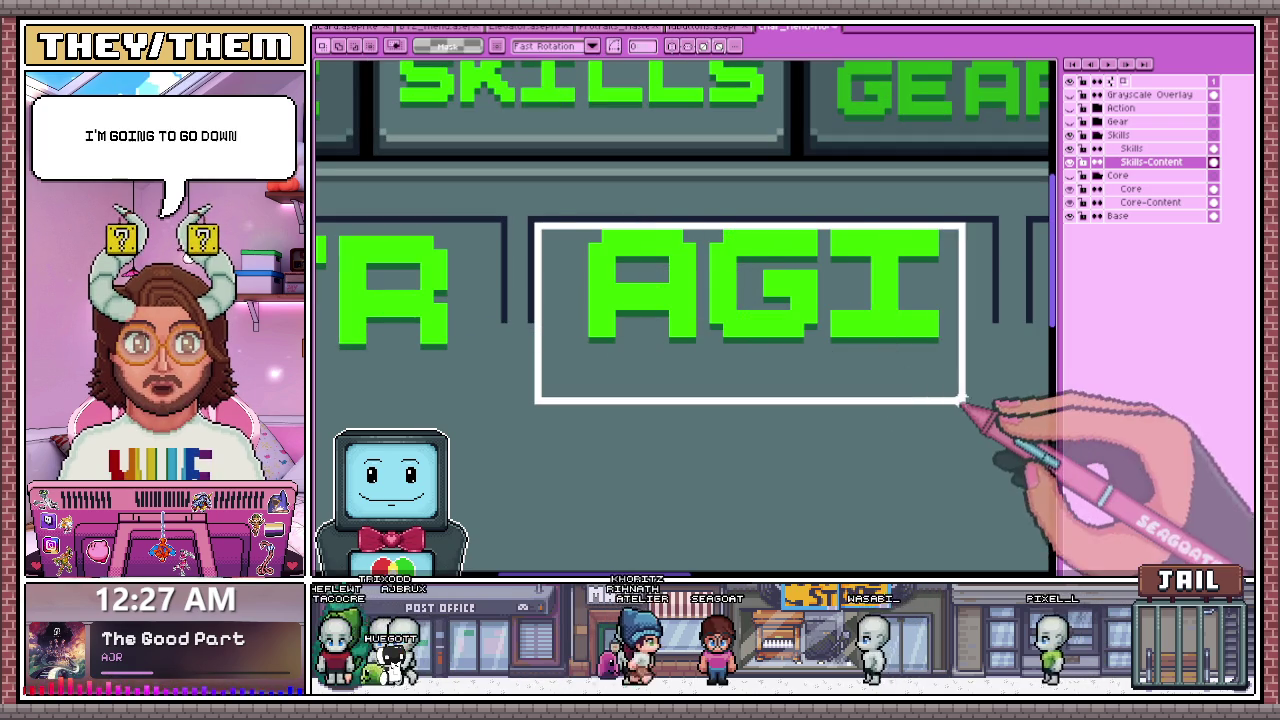
pyautogui.scroll(-1, 680, 325)
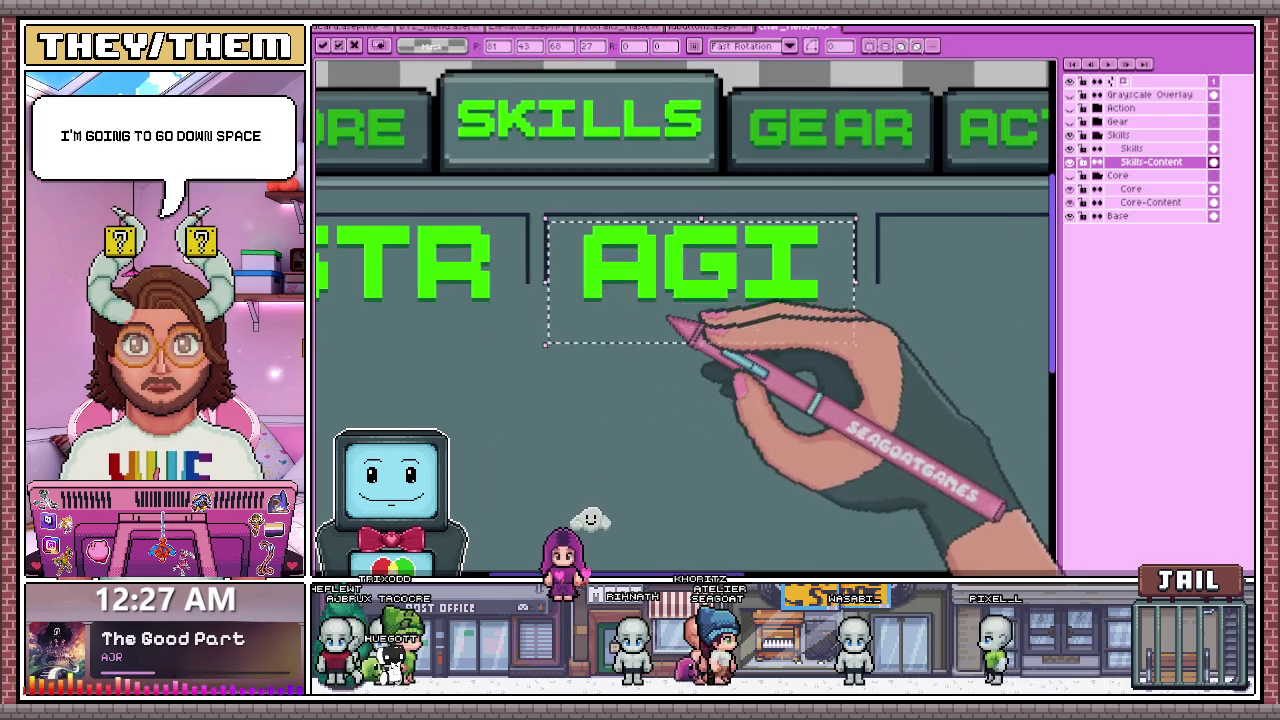
pyautogui.scroll(-2, 735, 447)
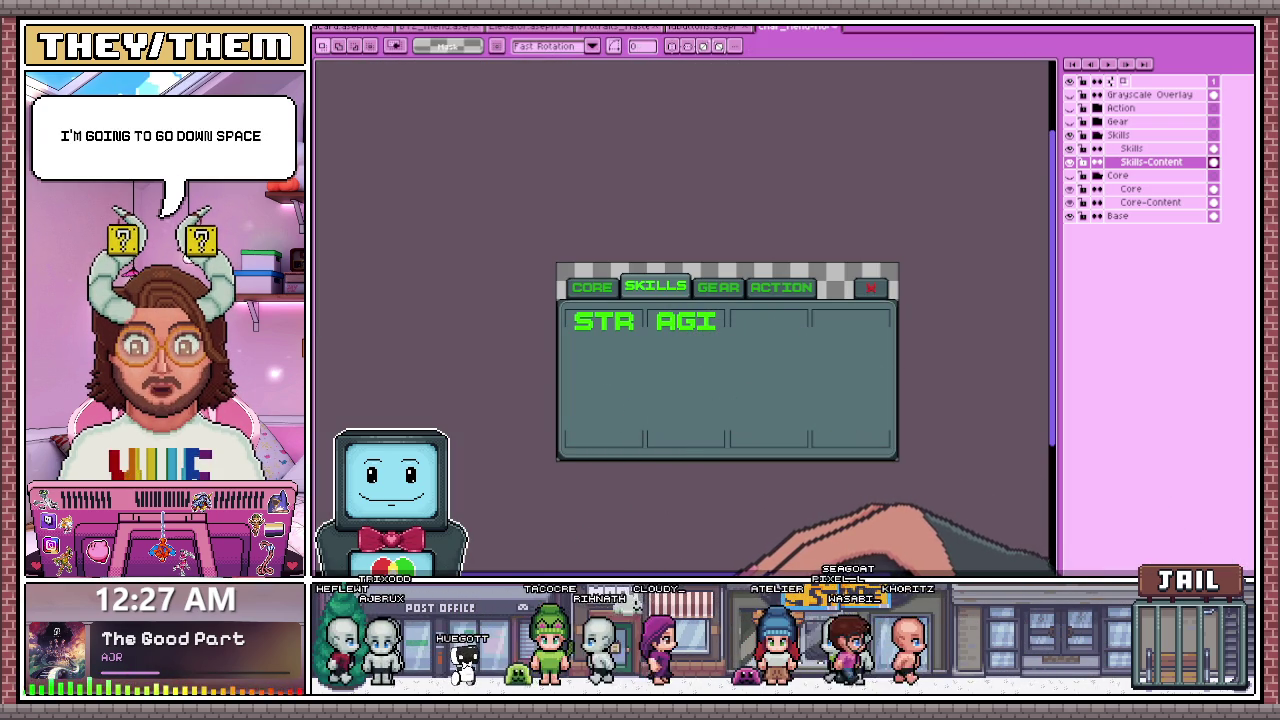
pyautogui.click(737, 413)
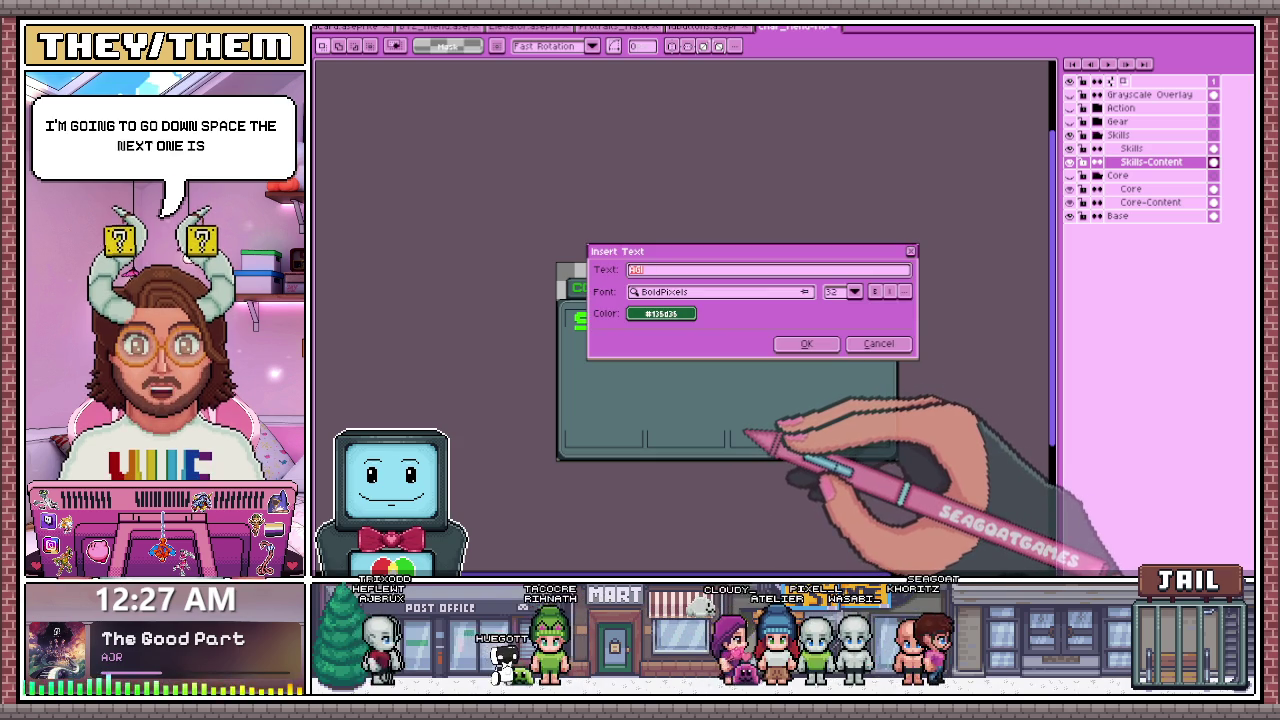
pyautogui.press('Return')
pyautogui.scroll(1, 756, 333)
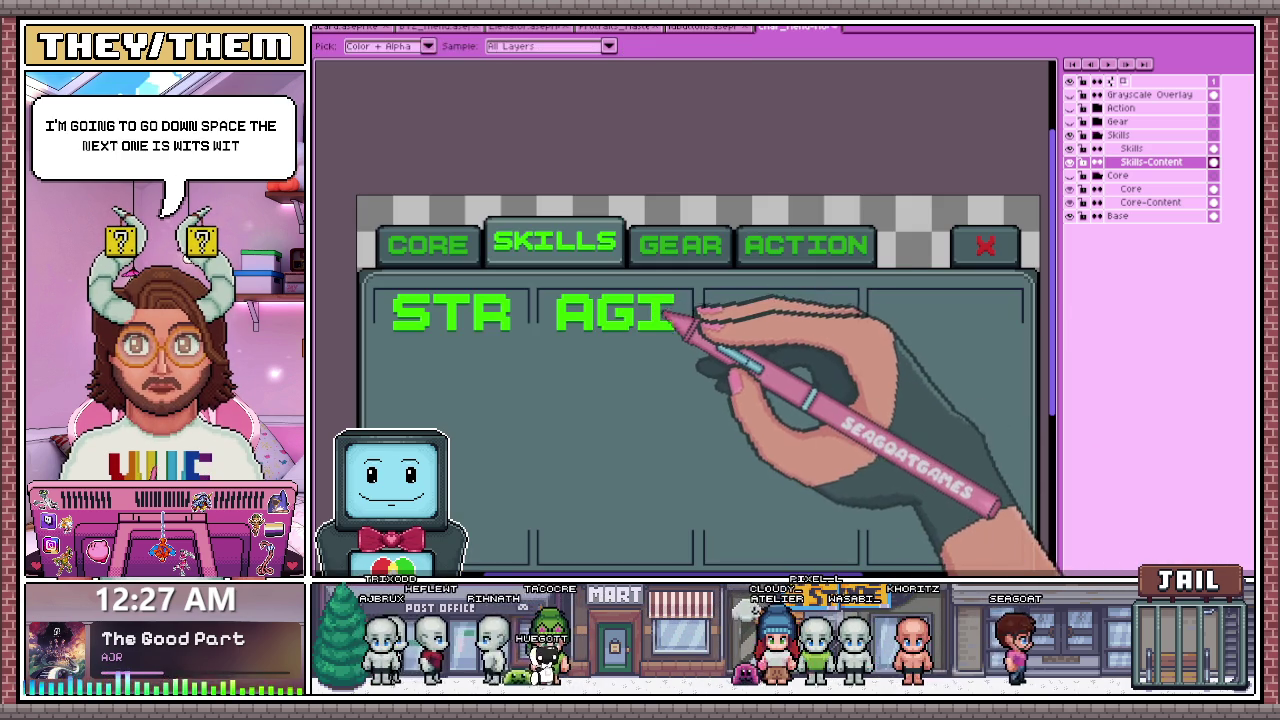
# - Insert a WIT label and move it up to line up with AGI
pyautogui.click(714, 408)
pyautogui.write('WIT')
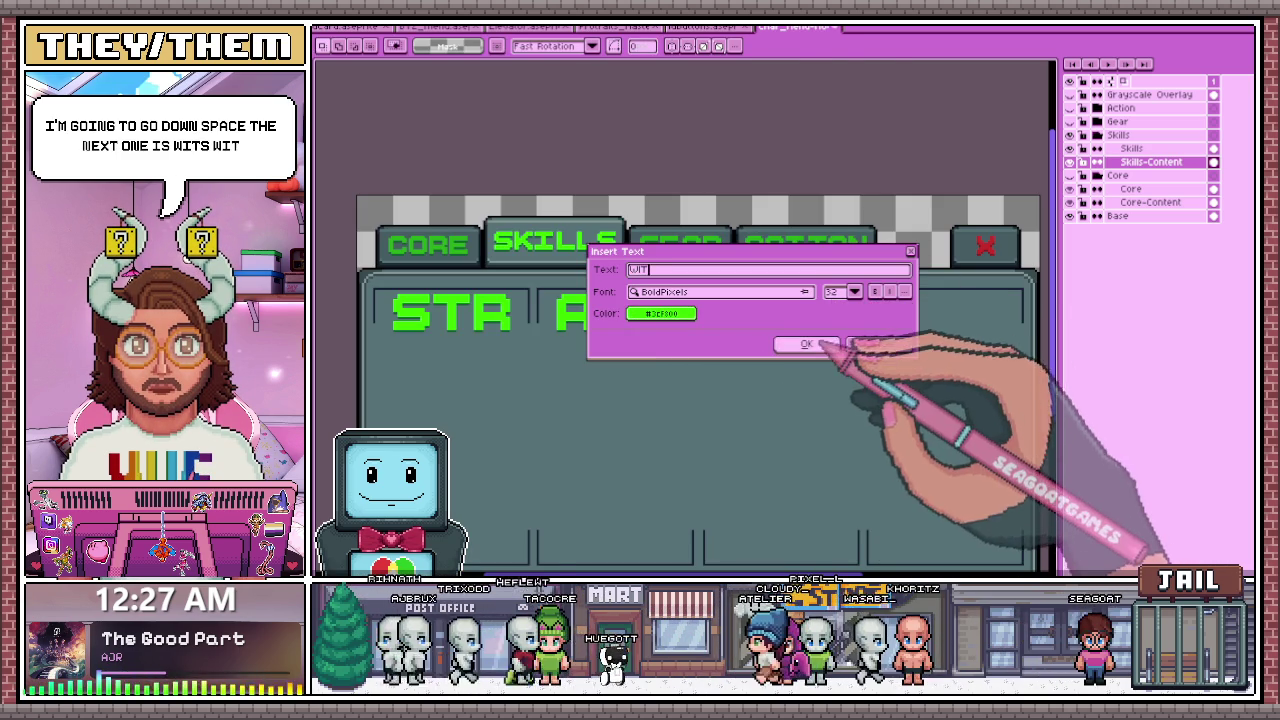
pyautogui.click(806, 343)
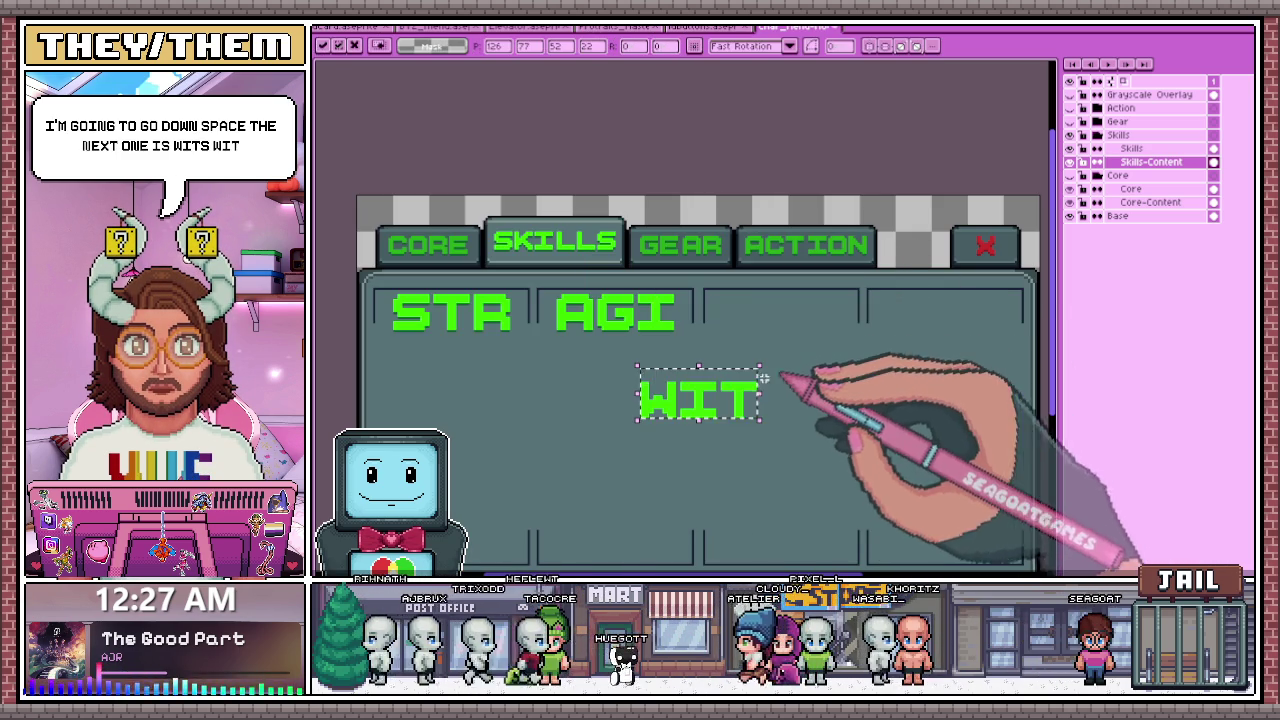
pyautogui.scroll(1, 812, 322)
pyautogui.click(688, 432)
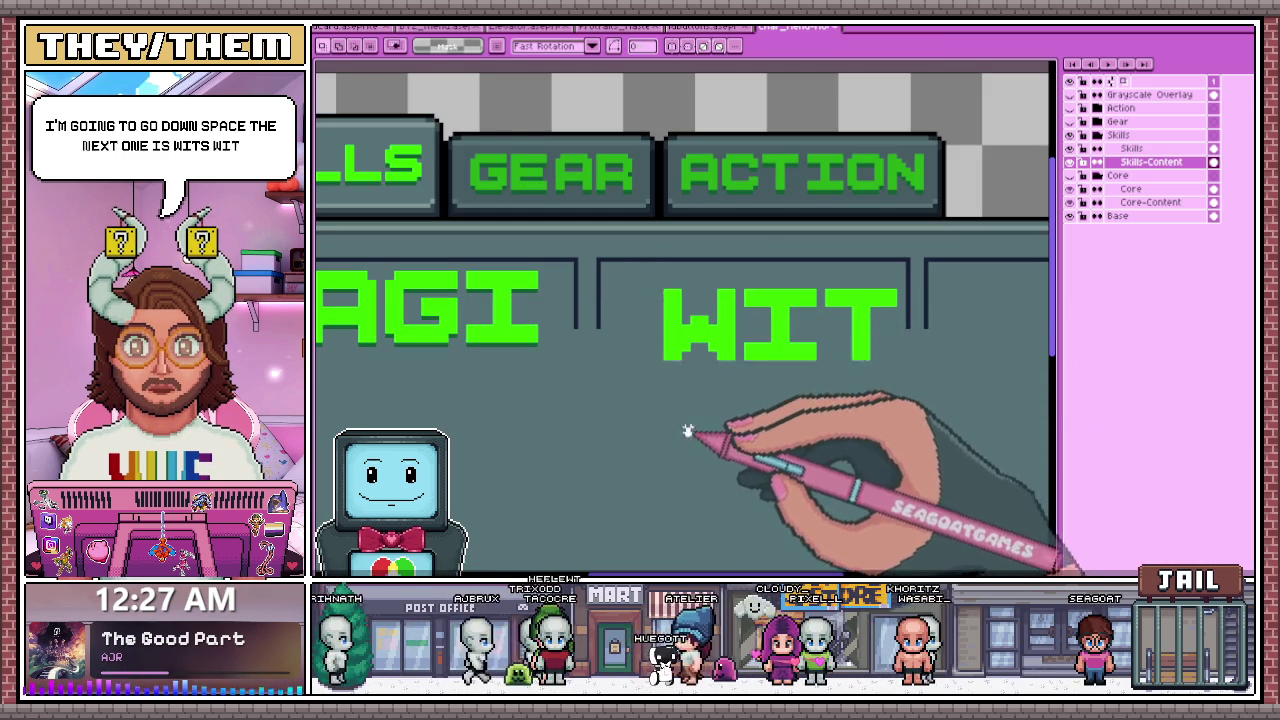
pyautogui.moveTo(689, 309); pyautogui.dragTo(907, 384)
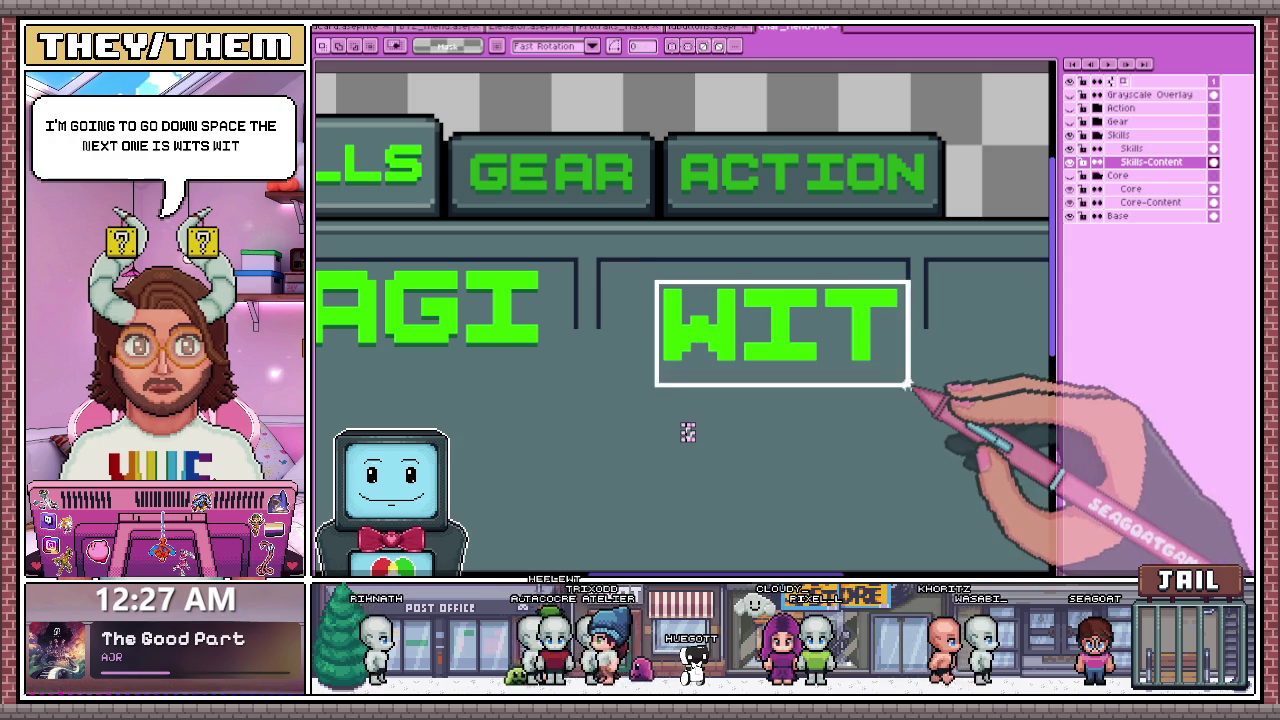
pyautogui.moveTo(771, 357); pyautogui.dragTo(766, 337)
pyautogui.click(745, 417)
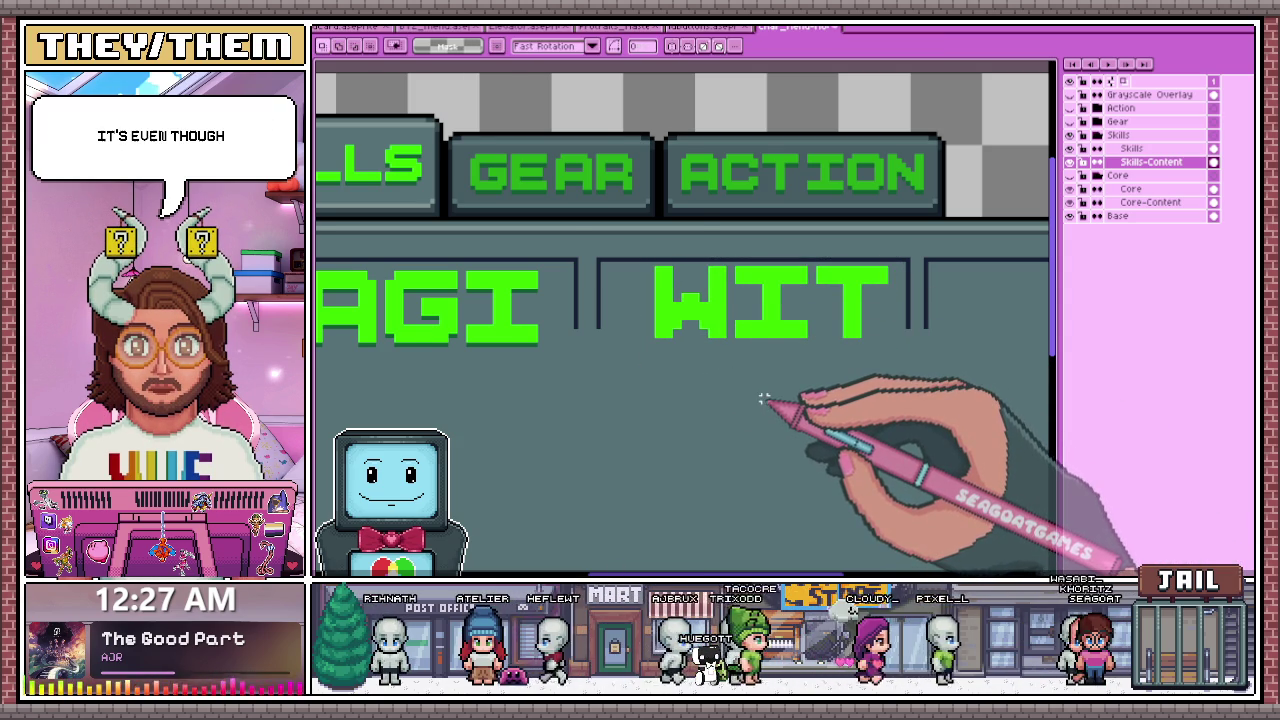
# - Reselect WIT, nudge it down with the arrow key, and commit the position
pyautogui.scroll(-1, 765, 385)
pyautogui.scroll(1, 700, 328)
pyautogui.scroll(1, 617, 296)
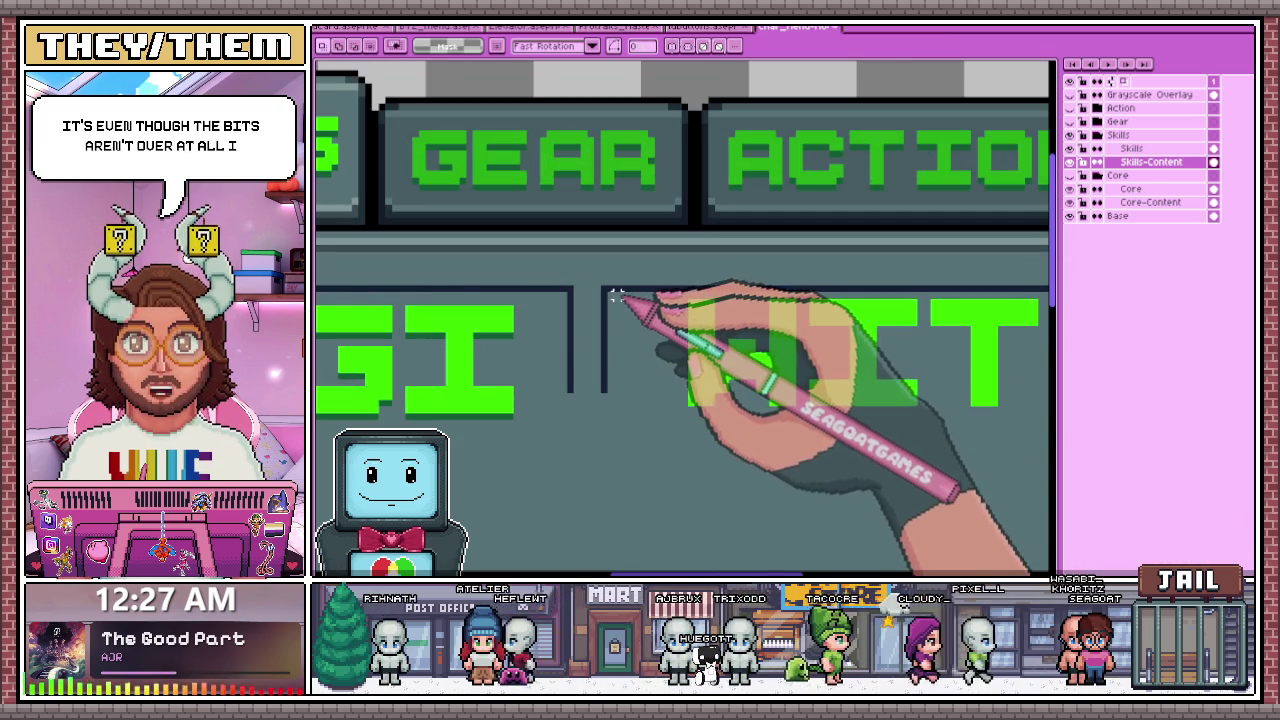
pyautogui.scroll(-1, 617, 296)
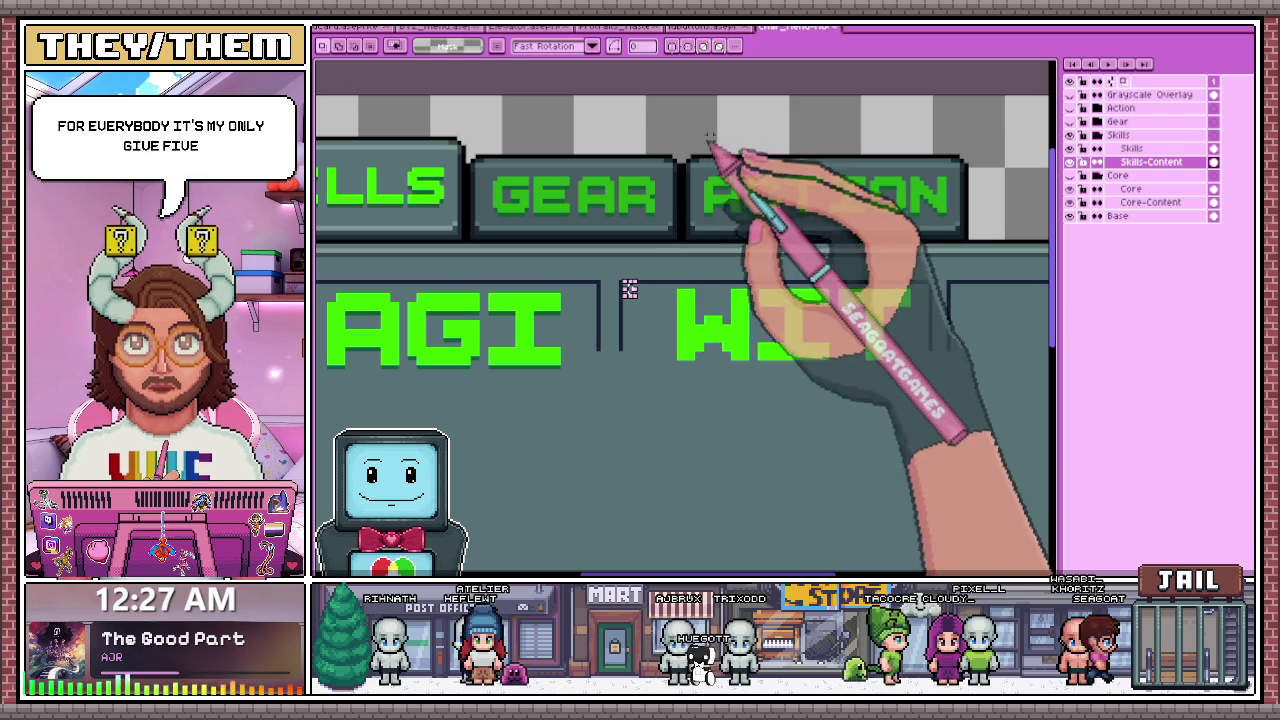
pyautogui.scroll(1, 622, 290)
pyautogui.scroll(-1, 617, 290)
pyautogui.moveTo(617, 292)
pyautogui.mouseDown()
pyautogui.moveTo(985, 404)
pyautogui.moveTo(998, 390)
pyautogui.mouseUp()
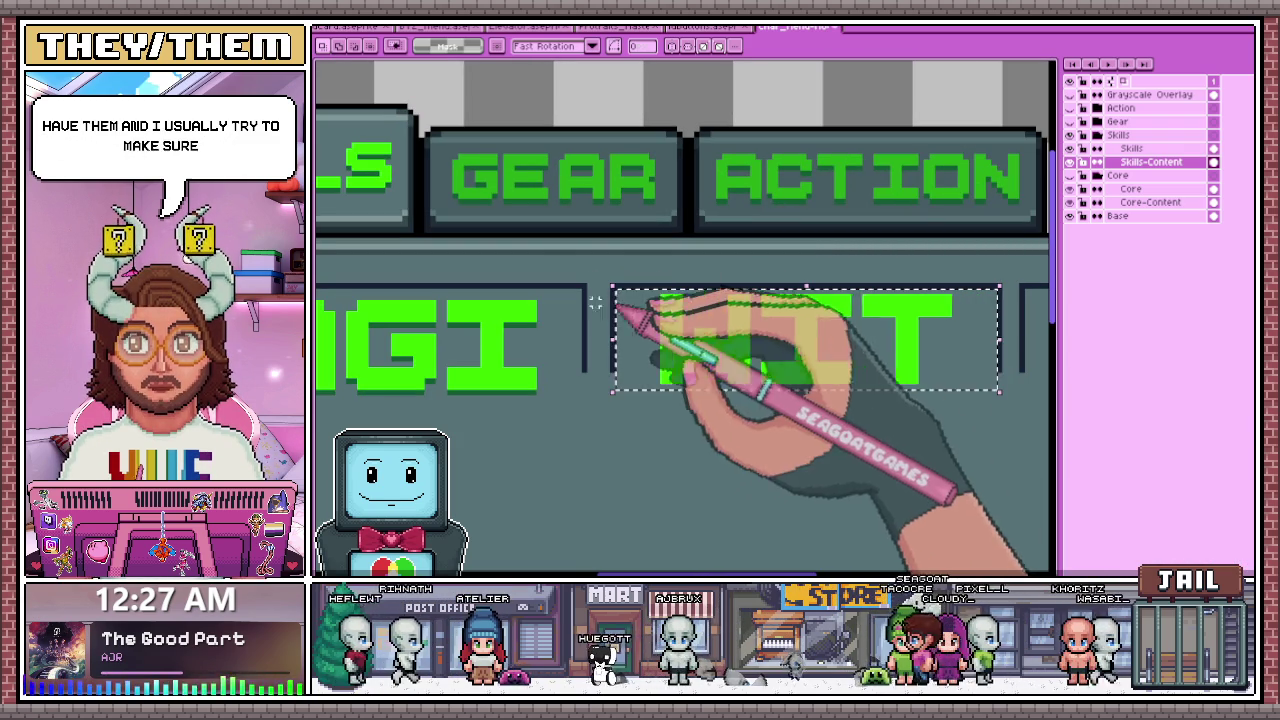
pyautogui.scroll(-1, 623, 307)
pyautogui.scroll(1, 780, 312)
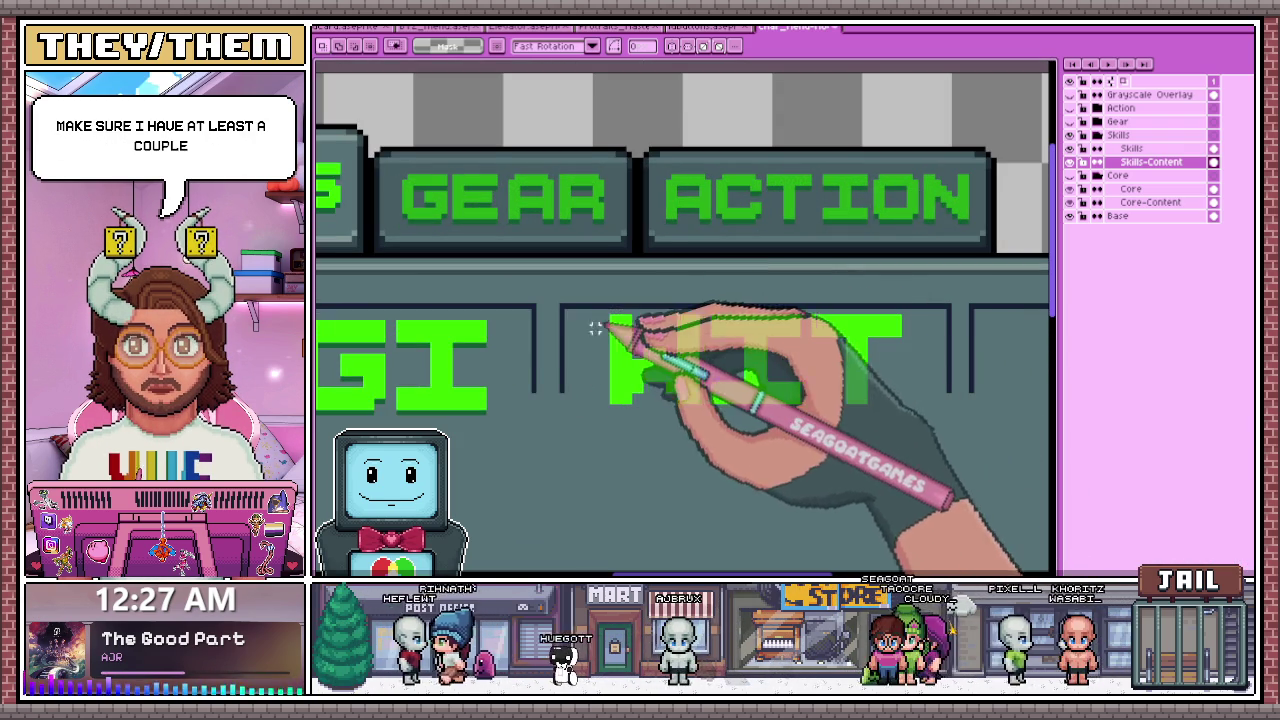
pyautogui.moveTo(566, 309); pyautogui.dragTo(948, 461)
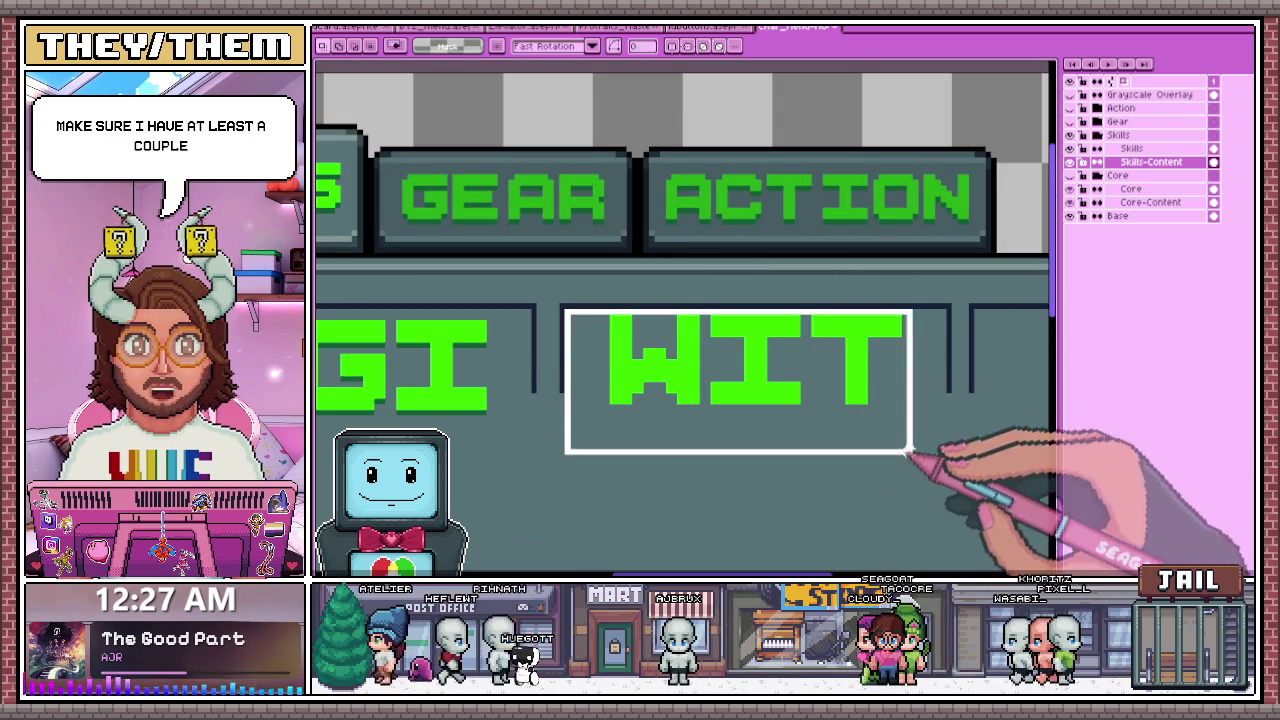
pyautogui.press('Down')
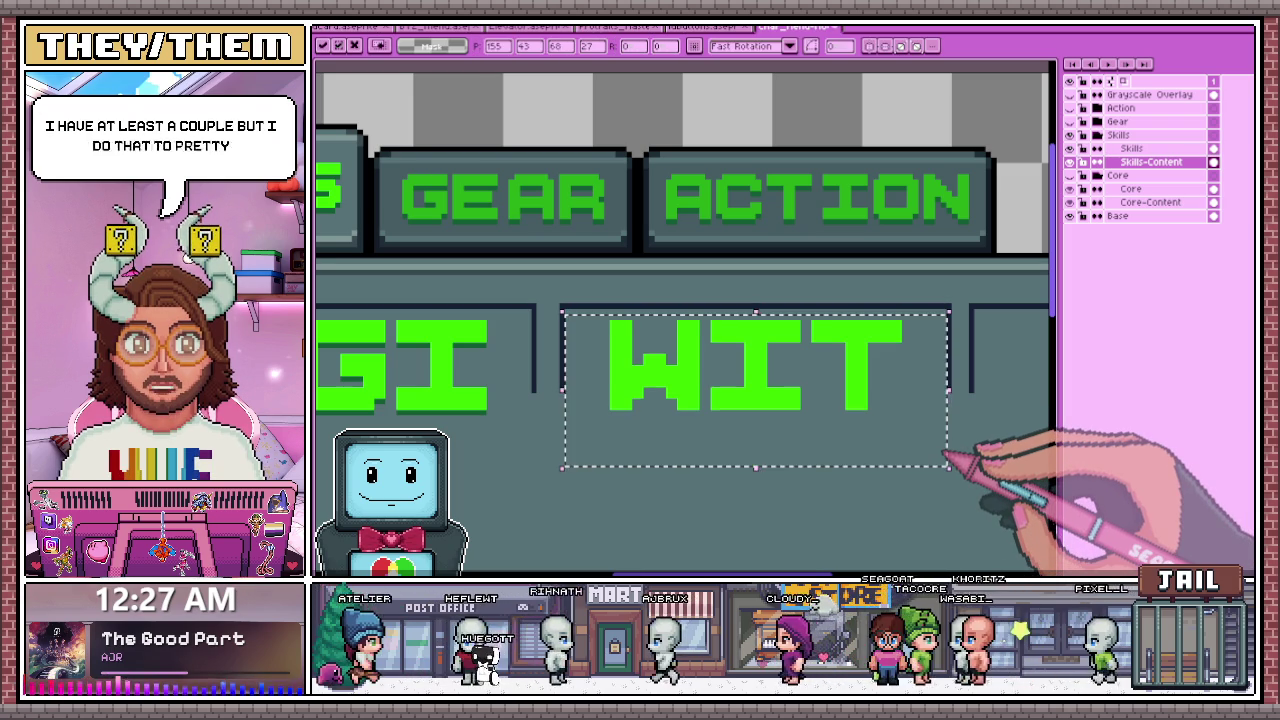
pyautogui.scroll(-2, 680, 251)
pyautogui.press('Return')
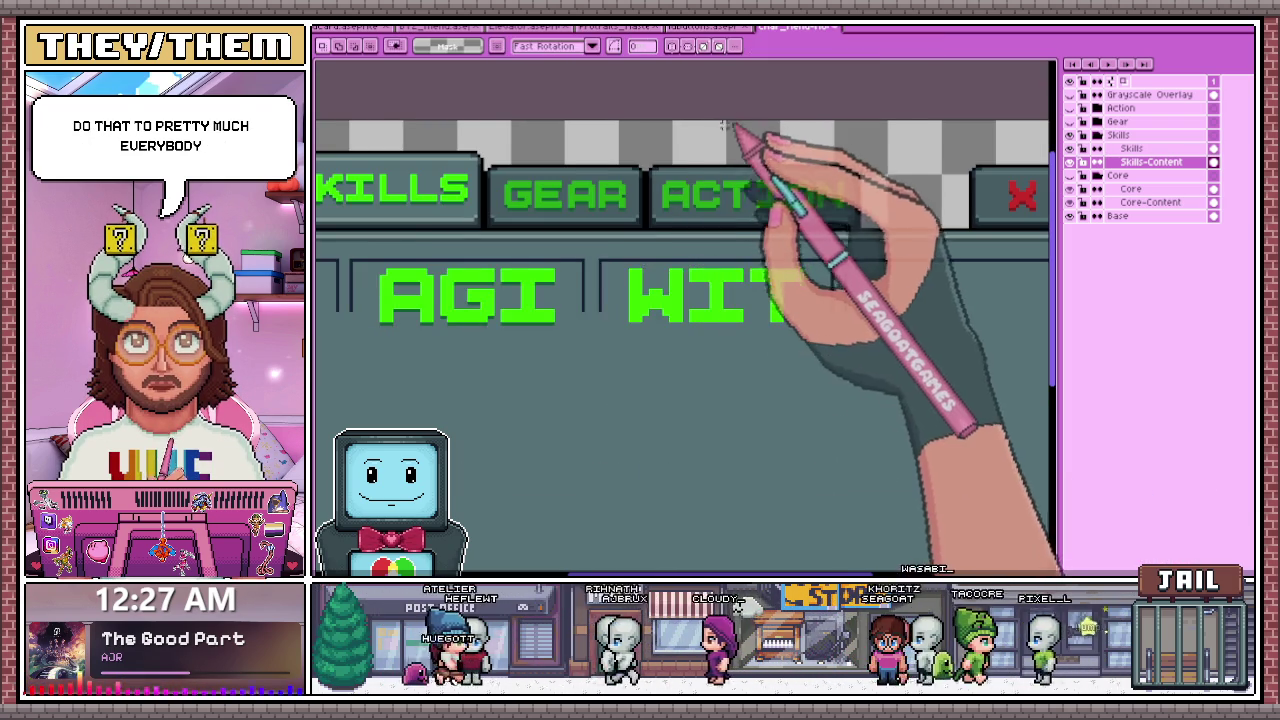
# - Zoom in on WIT and draw a dark-green shadow strip under the I
pyautogui.scroll(-1, 712, 198)
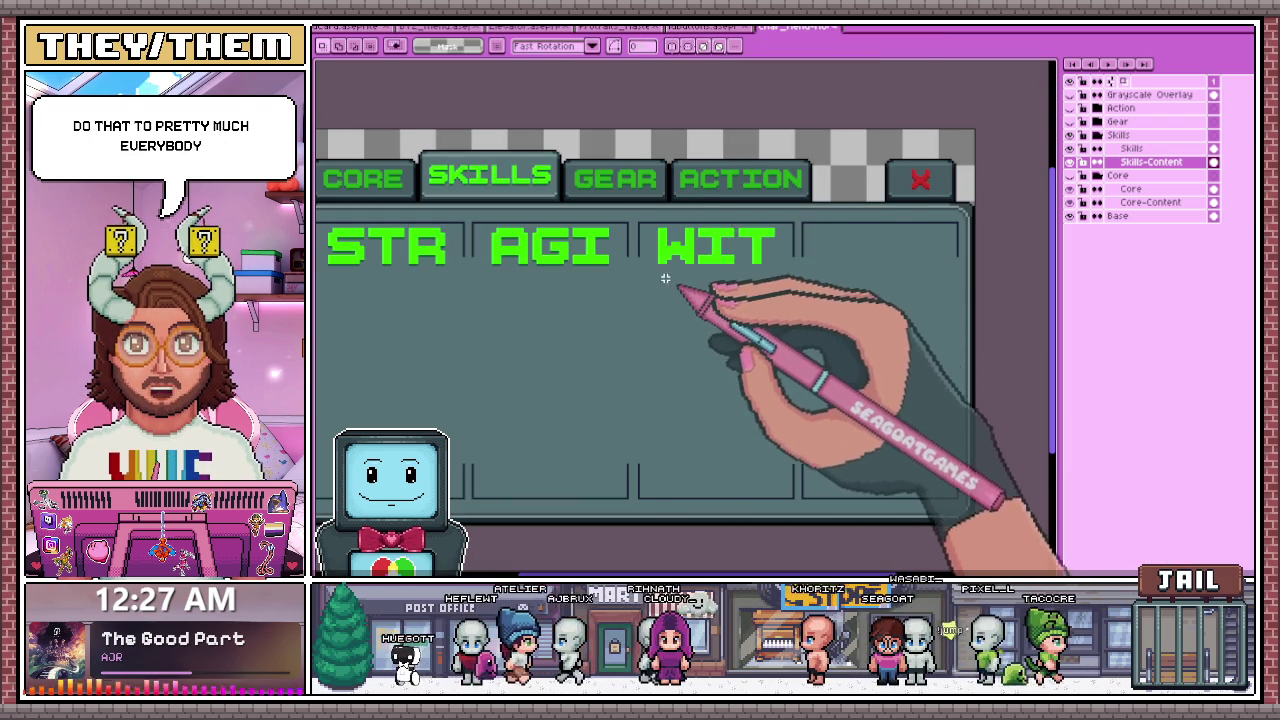
pyautogui.scroll(2, 640, 268)
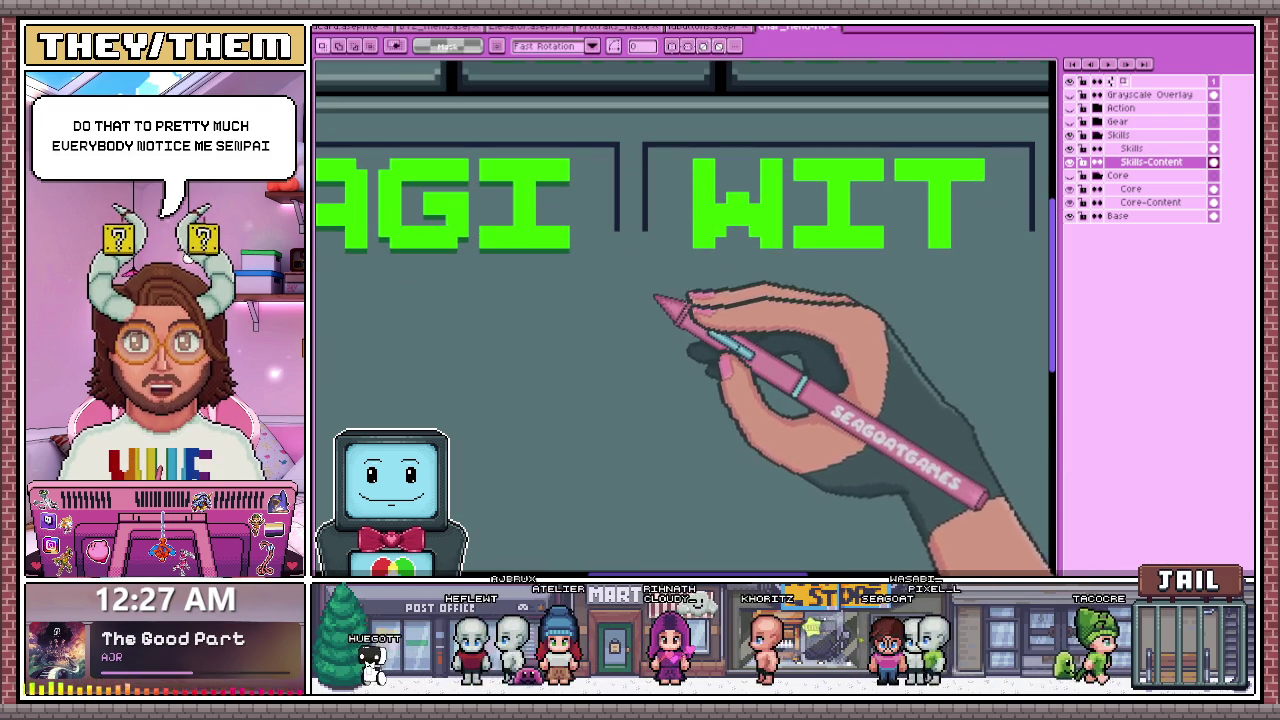
pyautogui.scroll(1, 705, 260)
pyautogui.scroll(1, 727, 266)
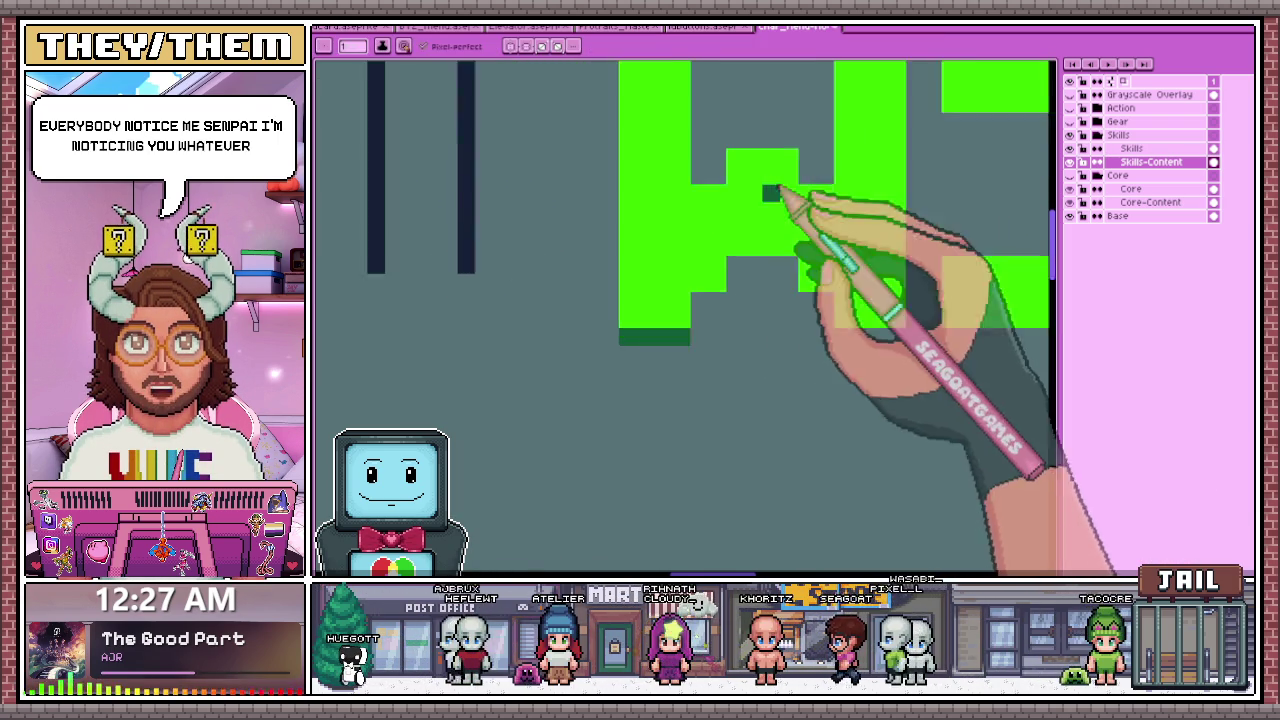
pyautogui.scroll(1, 771, 194)
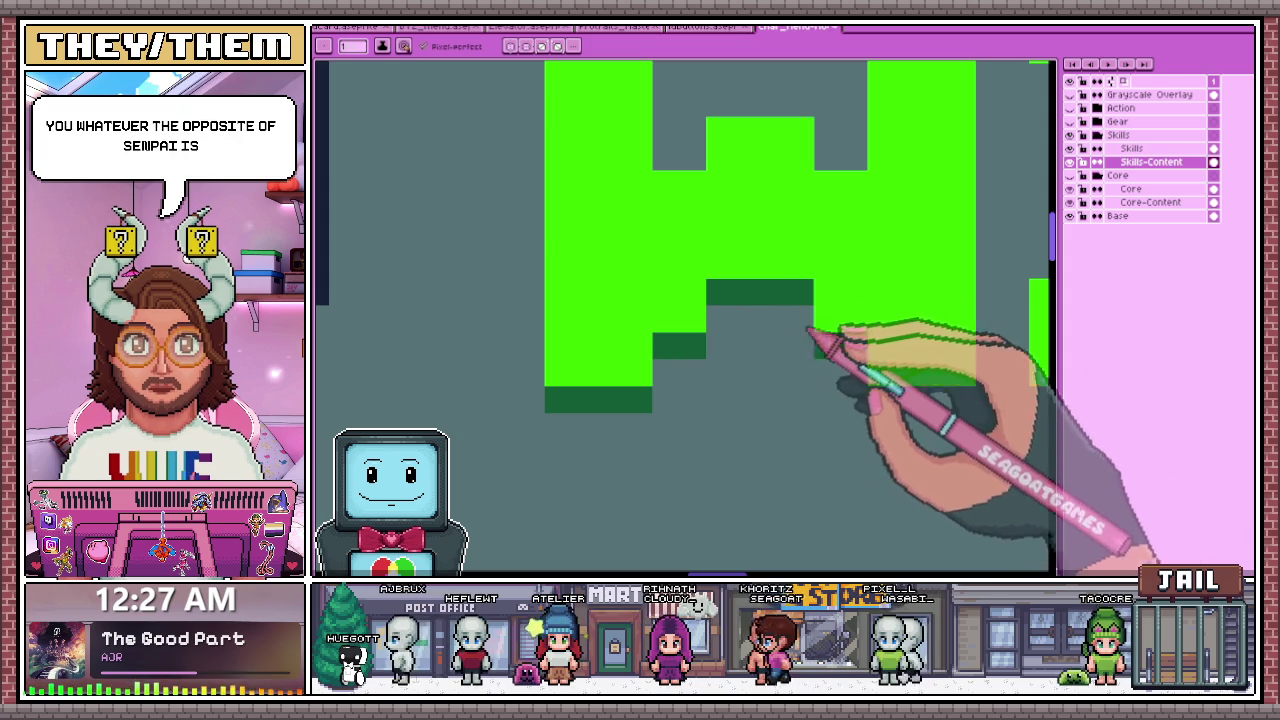
pyautogui.scroll(-1, 820, 375)
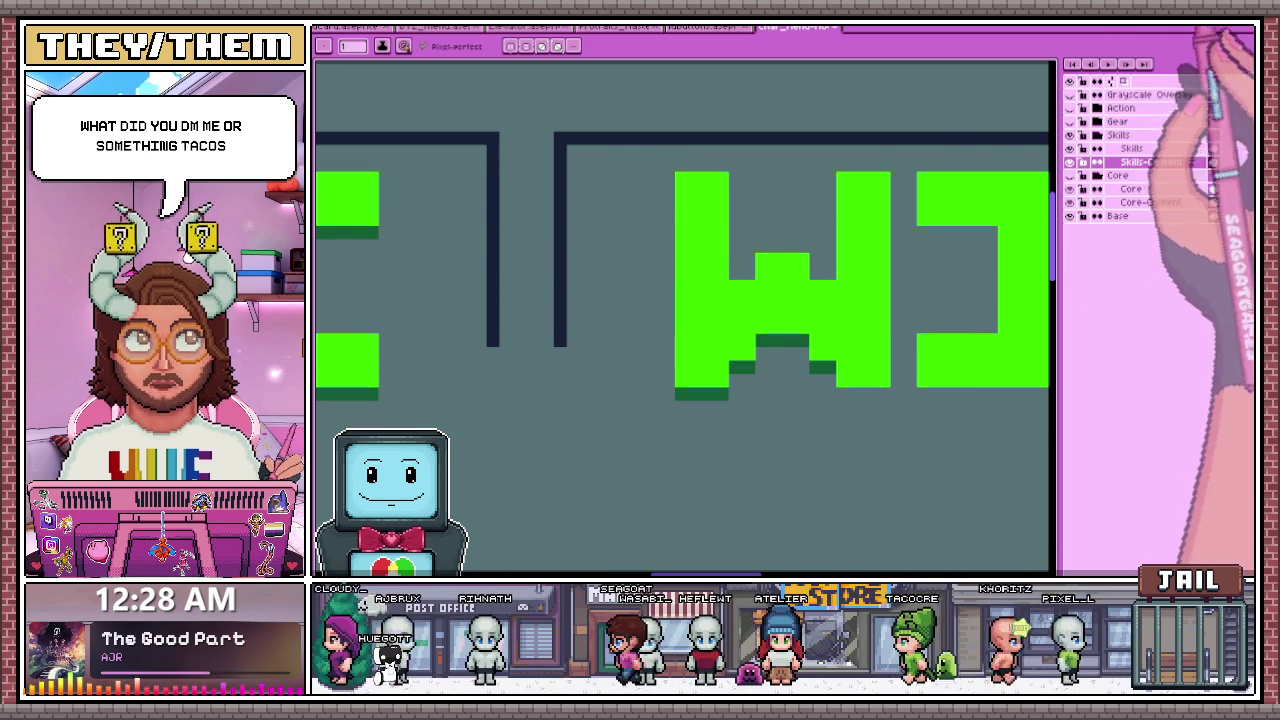
pyautogui.scroll(-2, 685, 300)
pyautogui.scroll(1, 685, 300)
pyautogui.scroll(-1, 685, 300)
pyautogui.scroll(-1, 685, 300)
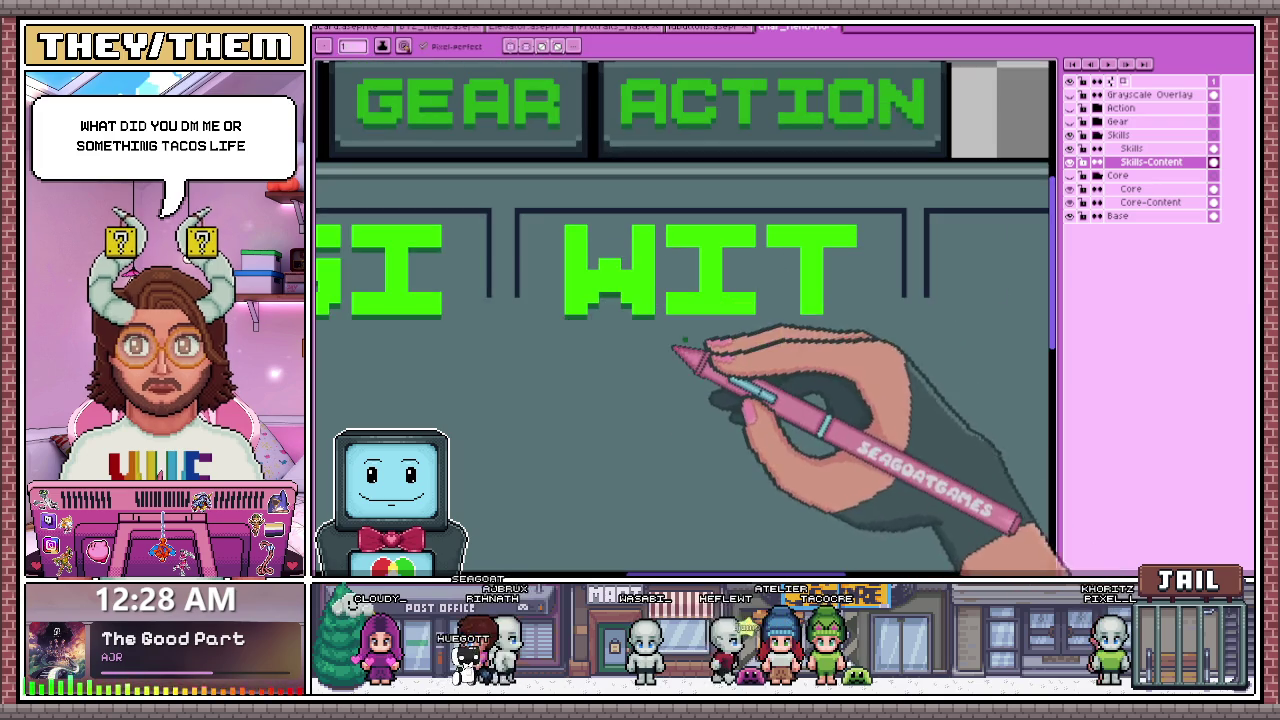
pyautogui.scroll(1, 736, 307)
pyautogui.scroll(2, 736, 307)
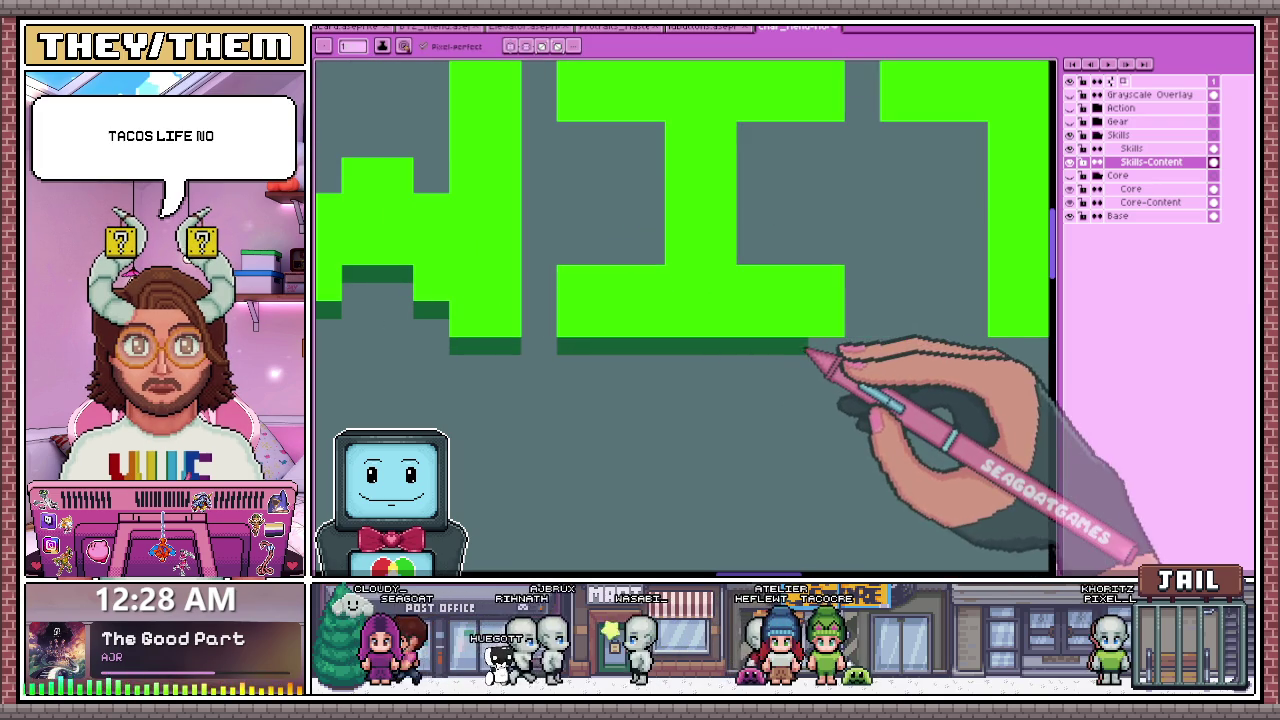
pyautogui.moveTo(560, 130); pyautogui.dragTo(660, 130)
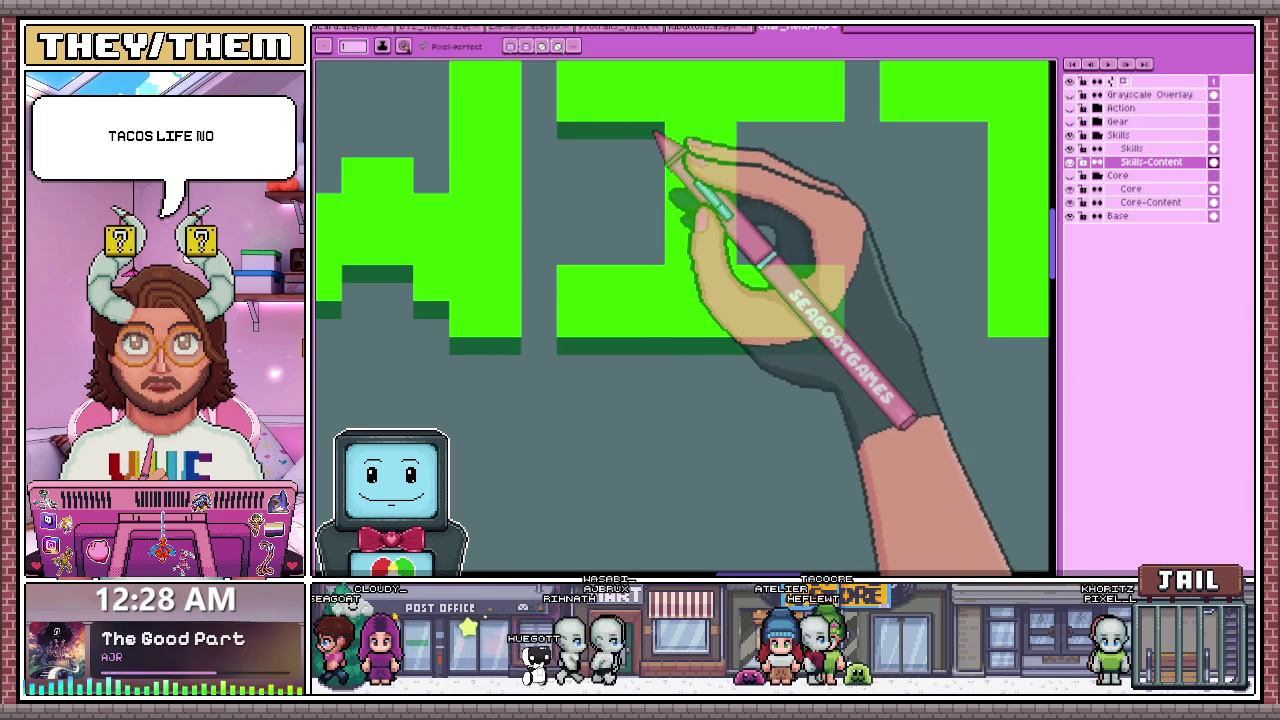
# - Draw a dark-green shadow under the T's top bar, then view the button states sheet
pyautogui.scroll(-2, 825, 200)
pyautogui.scroll(-2, 843, 290)
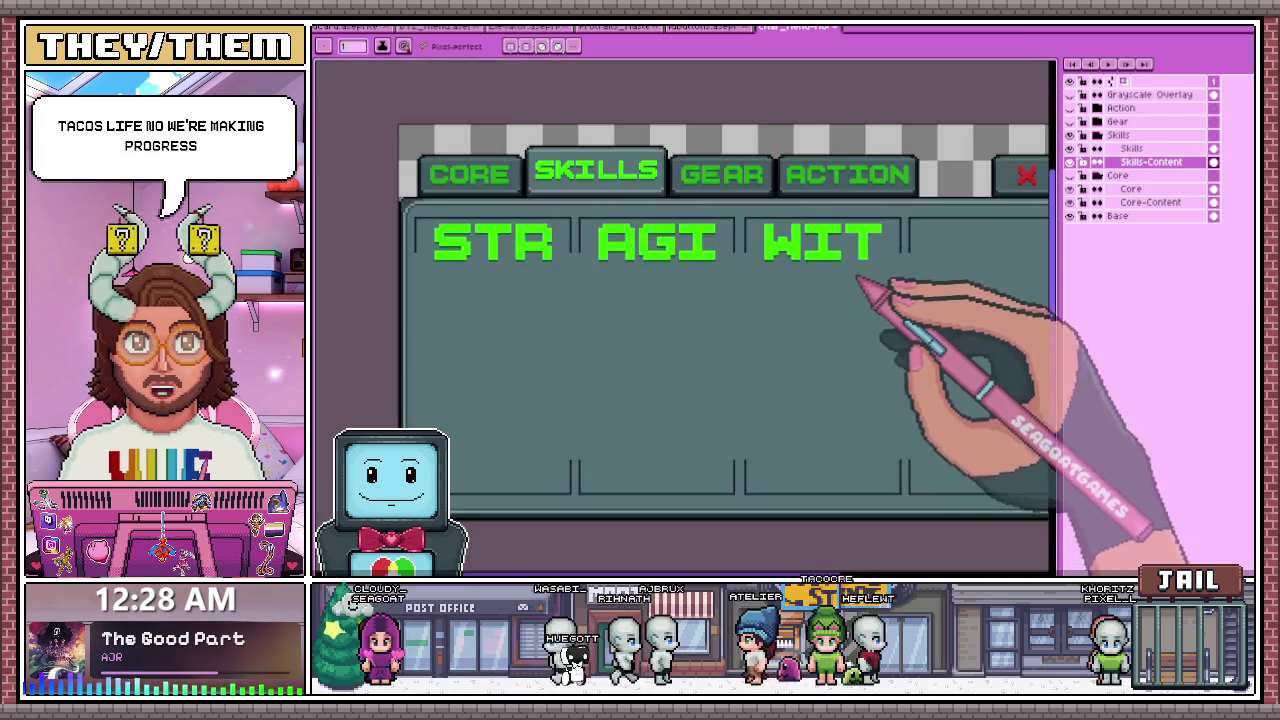
pyautogui.scroll(2, 835, 289)
pyautogui.scroll(1, 748, 298)
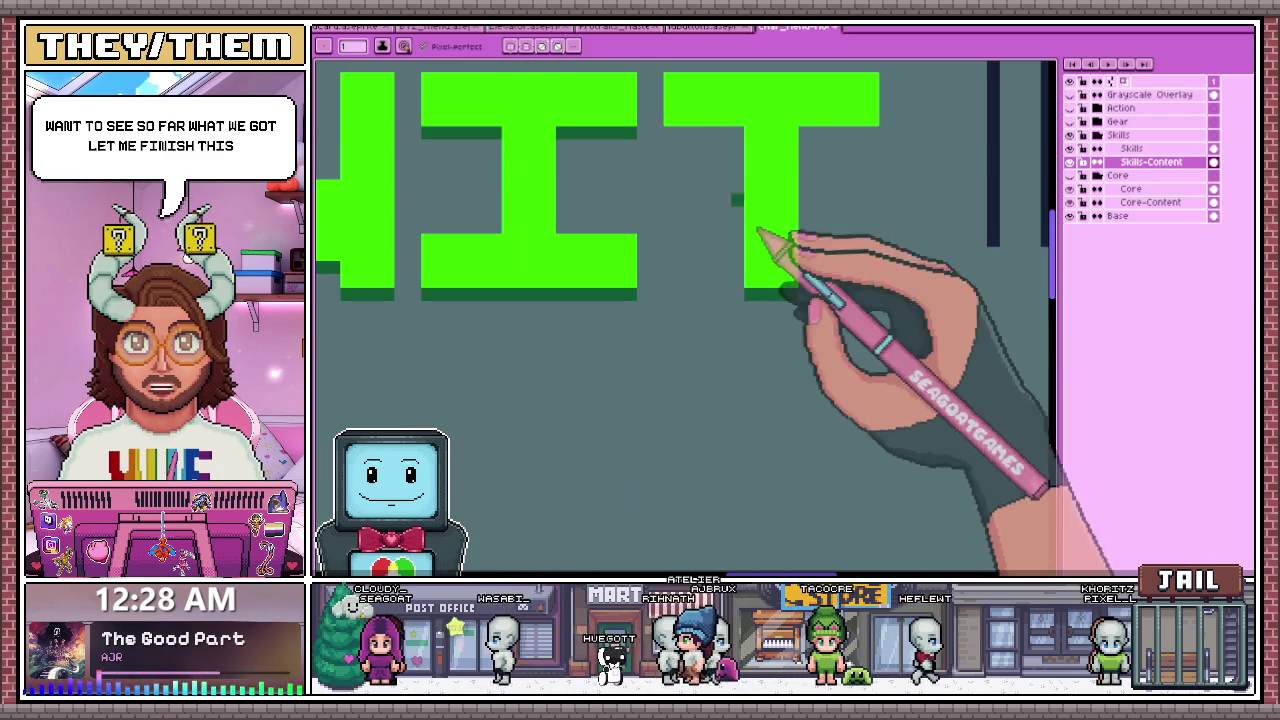
pyautogui.moveTo(665, 131); pyautogui.dragTo(726, 133)
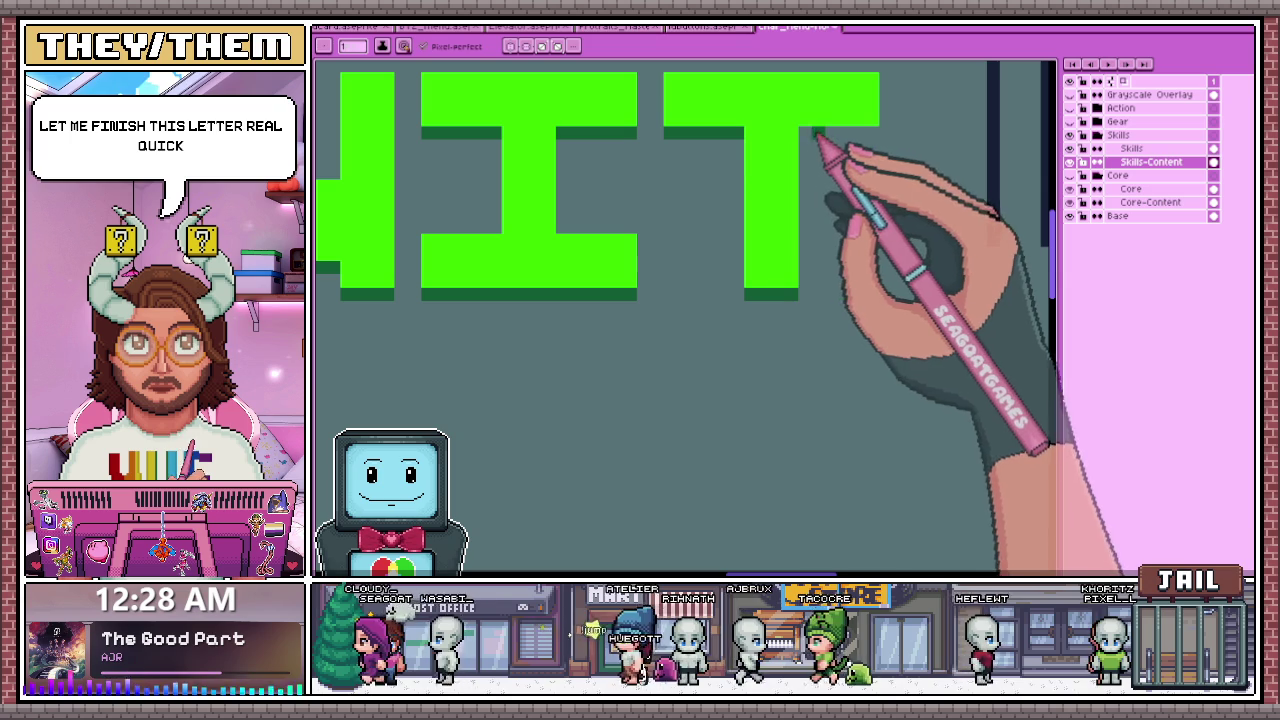
pyautogui.scroll(-2, 880, 210)
pyautogui.scroll(-2, 830, 280)
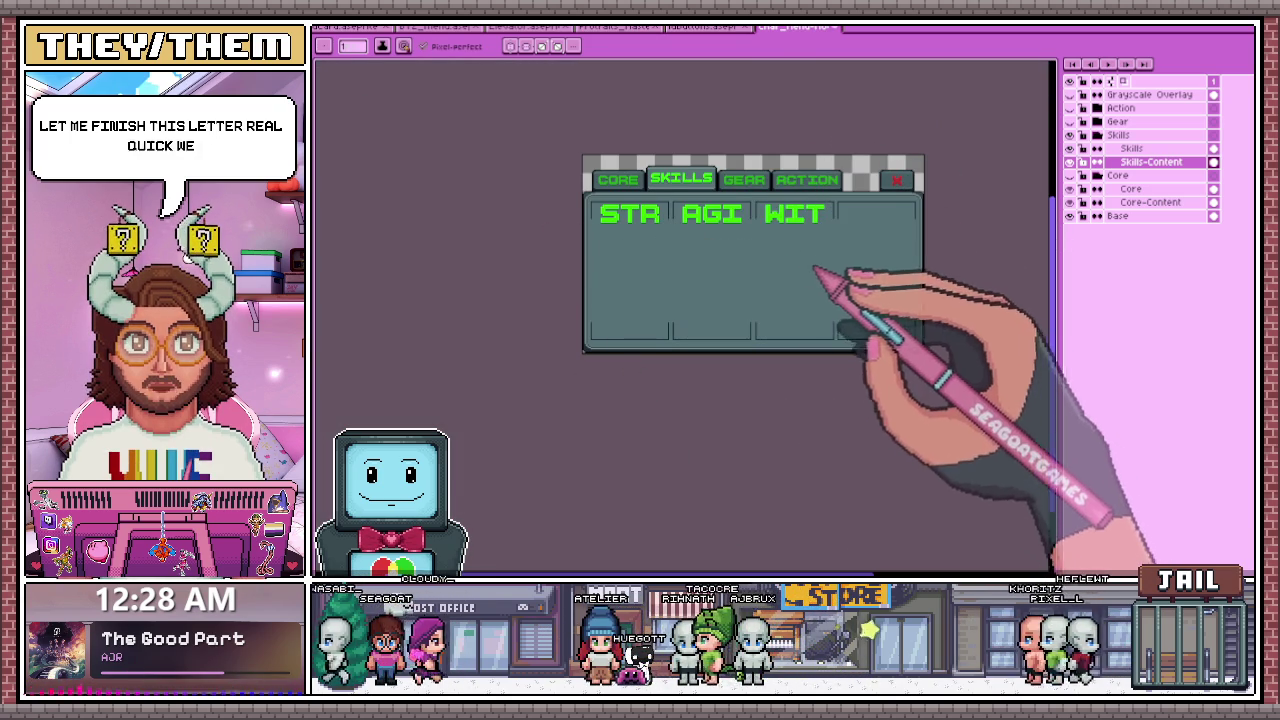
pyautogui.click(705, 27)
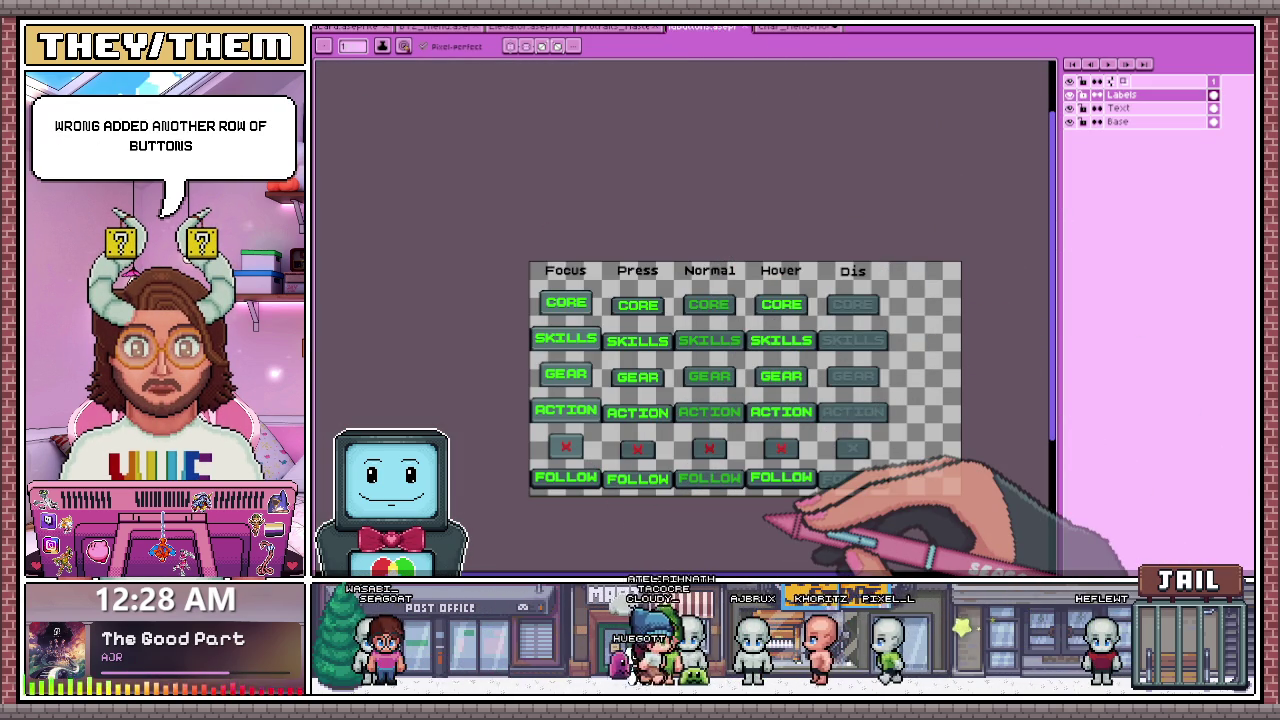
pyautogui.scroll(-2, 770, 260)
pyautogui.scroll(1, 760, 345)
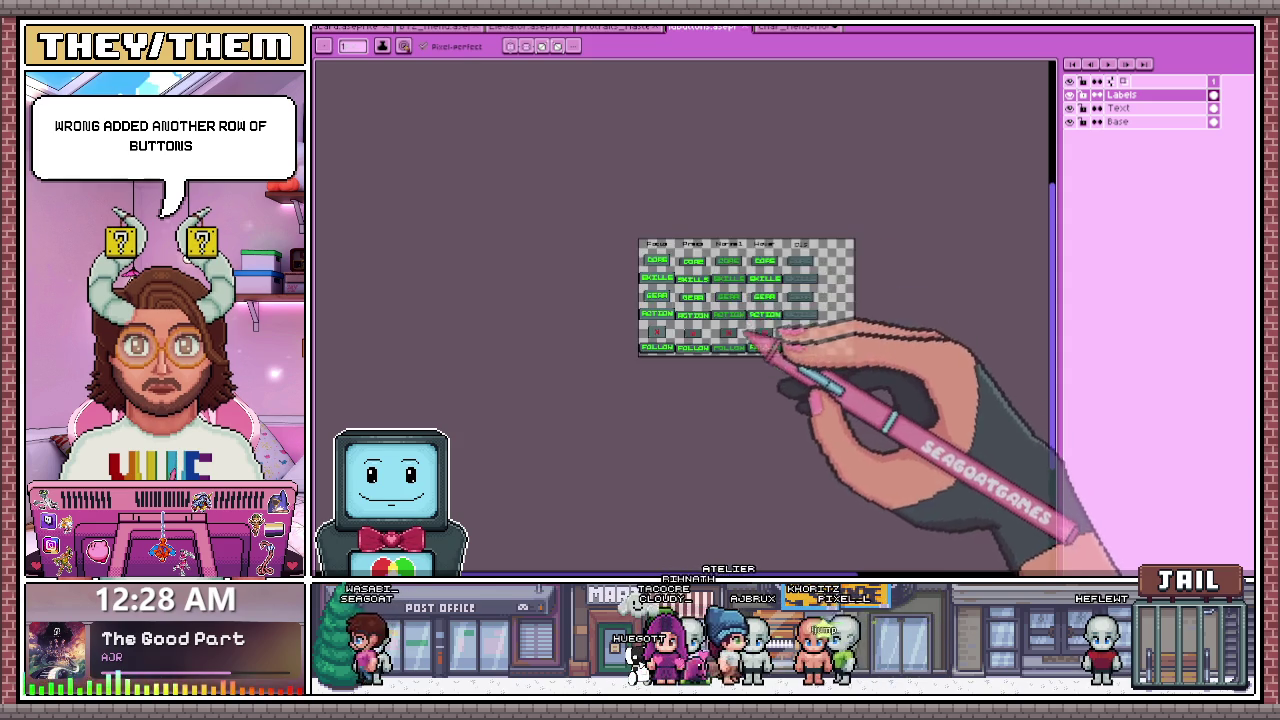
pyautogui.scroll(1, 740, 330)
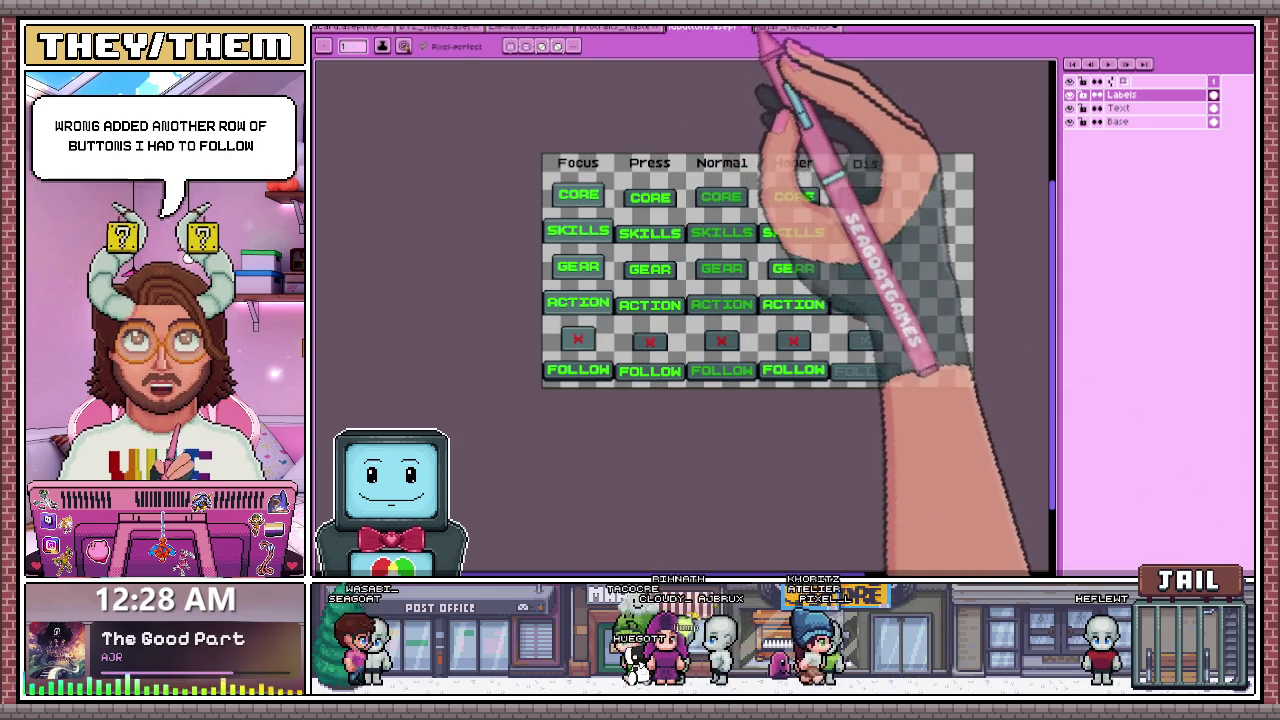
pyautogui.click(770, 28)
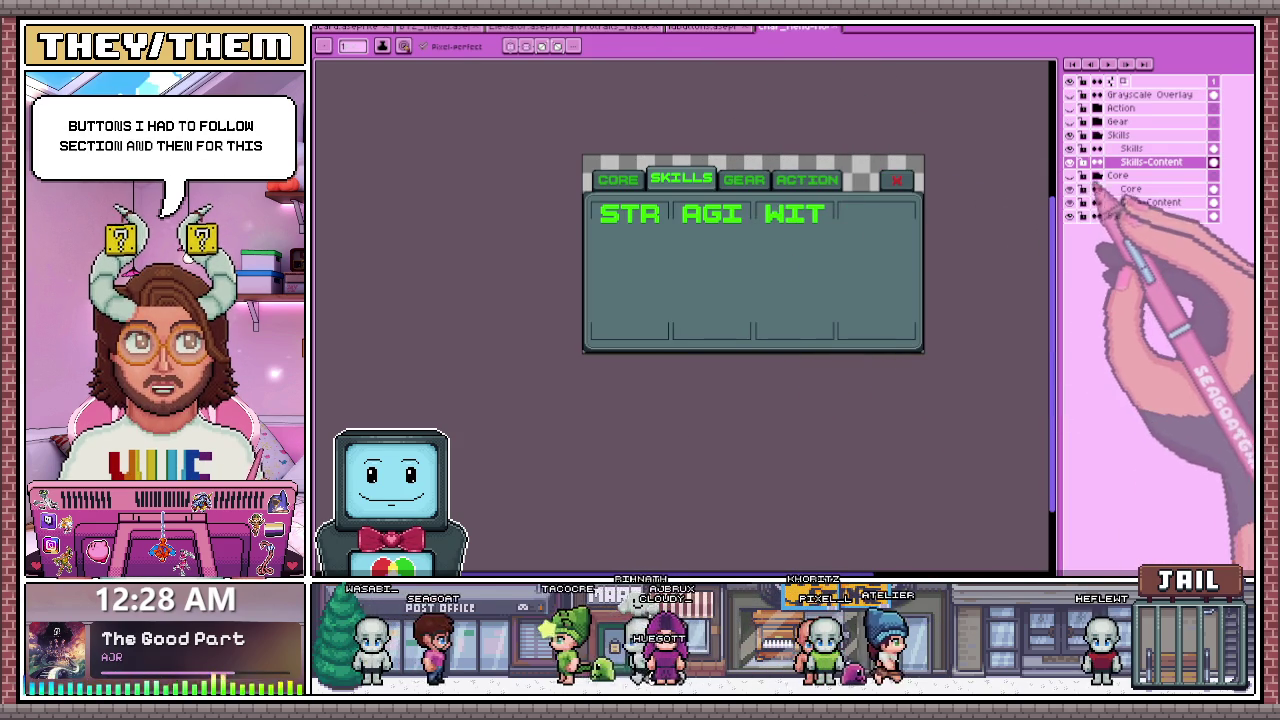
# - Collapse the Core group, show the Core content and hide the Skills labels
pyautogui.click(1097, 175)
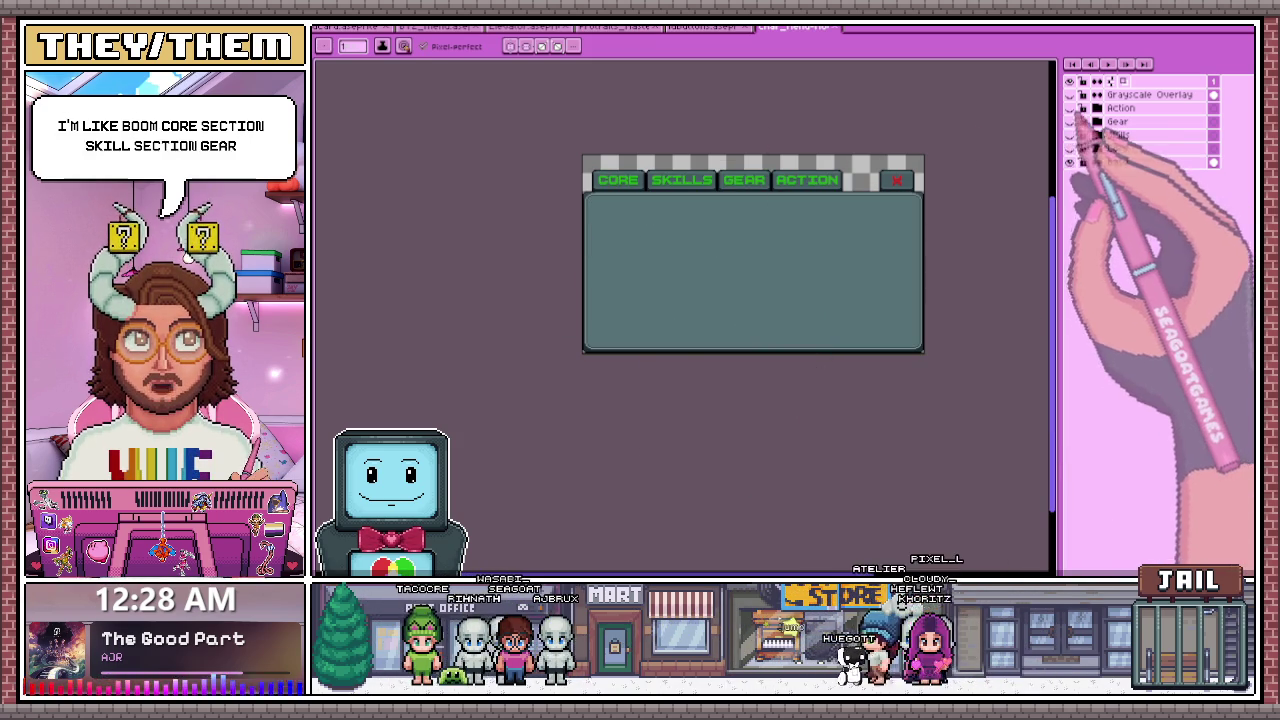
pyautogui.click(1070, 121)
pyautogui.click(1069, 148)
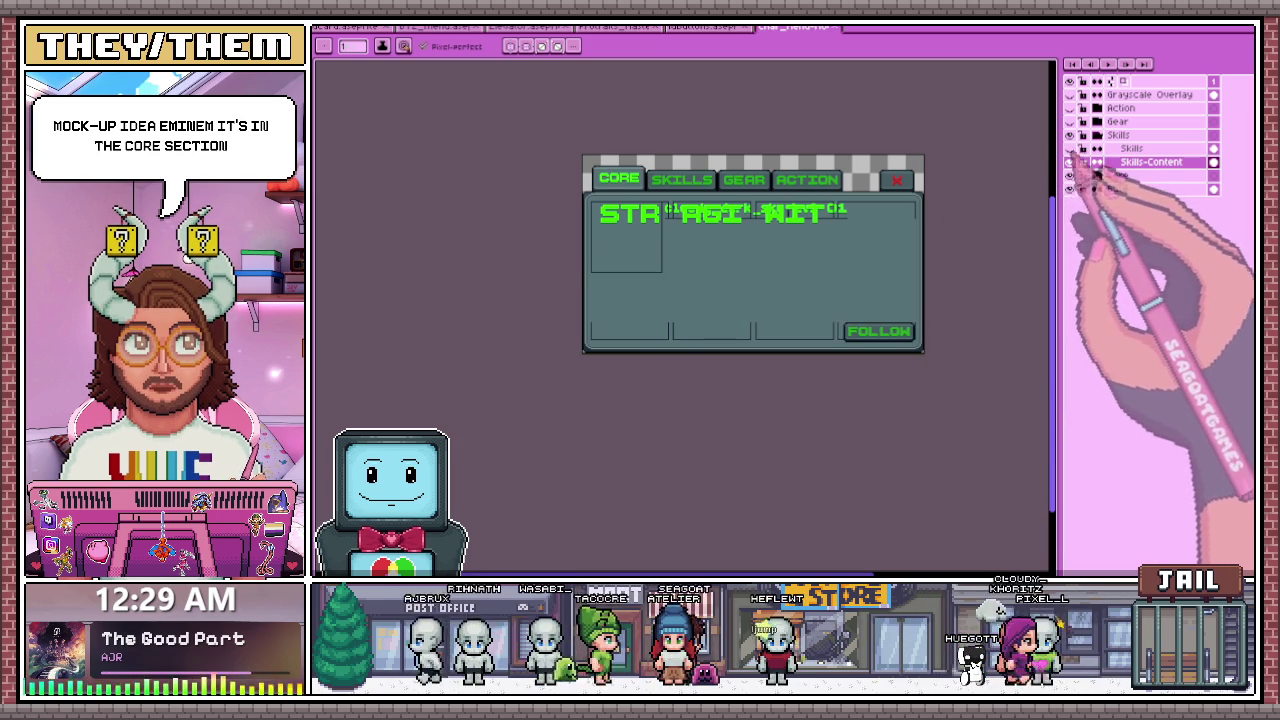
pyautogui.click(1069, 161)
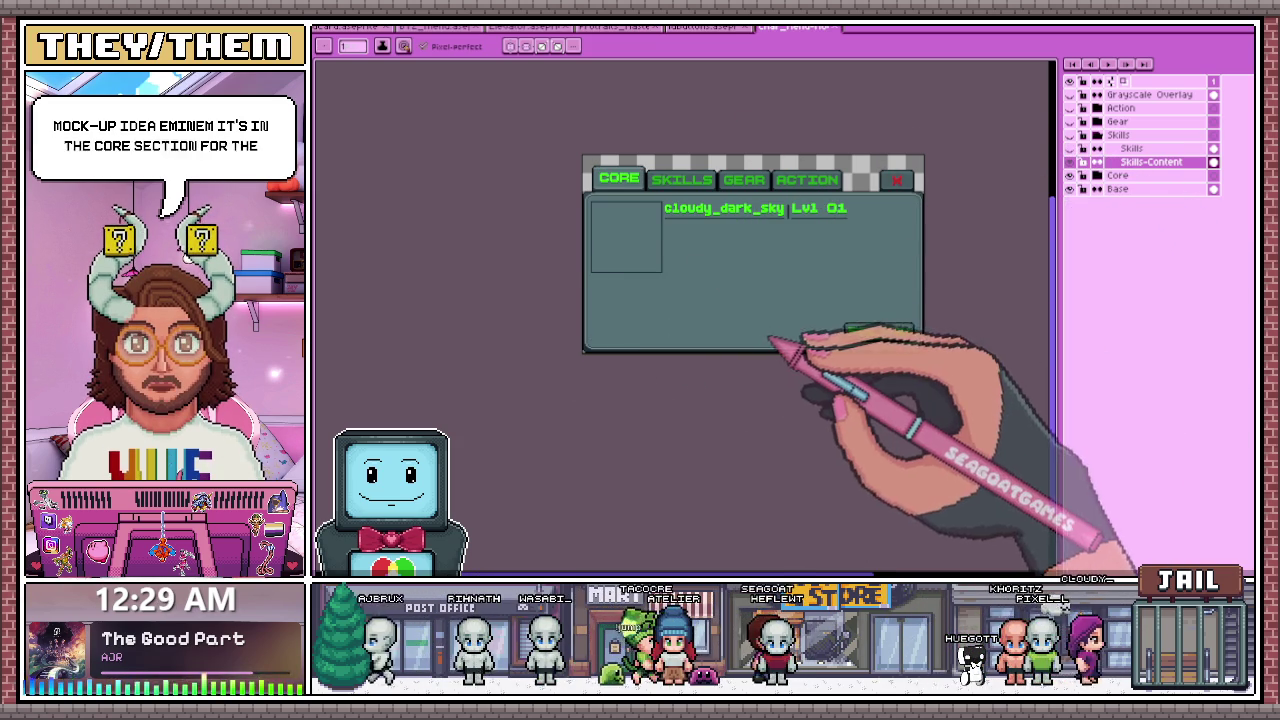
# - Zoom around to inspect the CORE tab's username, Lvl 01 and FOLLOW button
pyautogui.scroll(2, 740, 268)
pyautogui.scroll(-3, 694, 209)
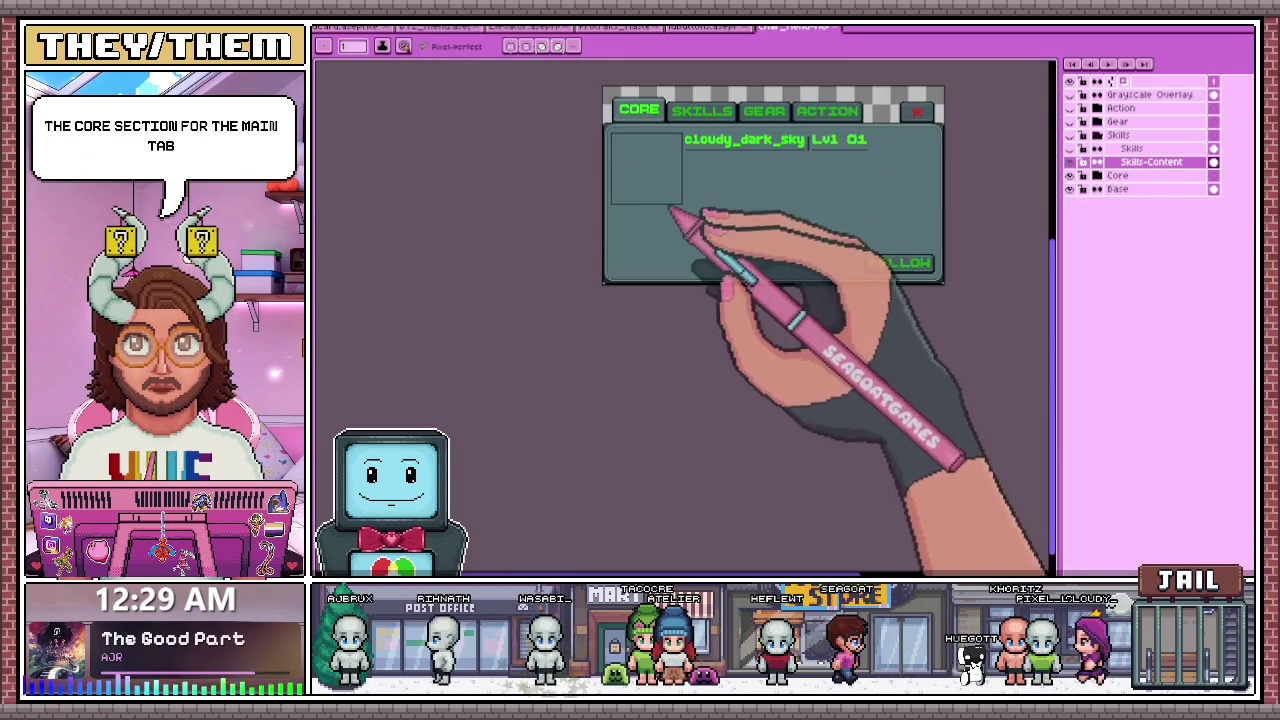
pyautogui.scroll(2, 694, 190)
pyautogui.scroll(-2, 614, 169)
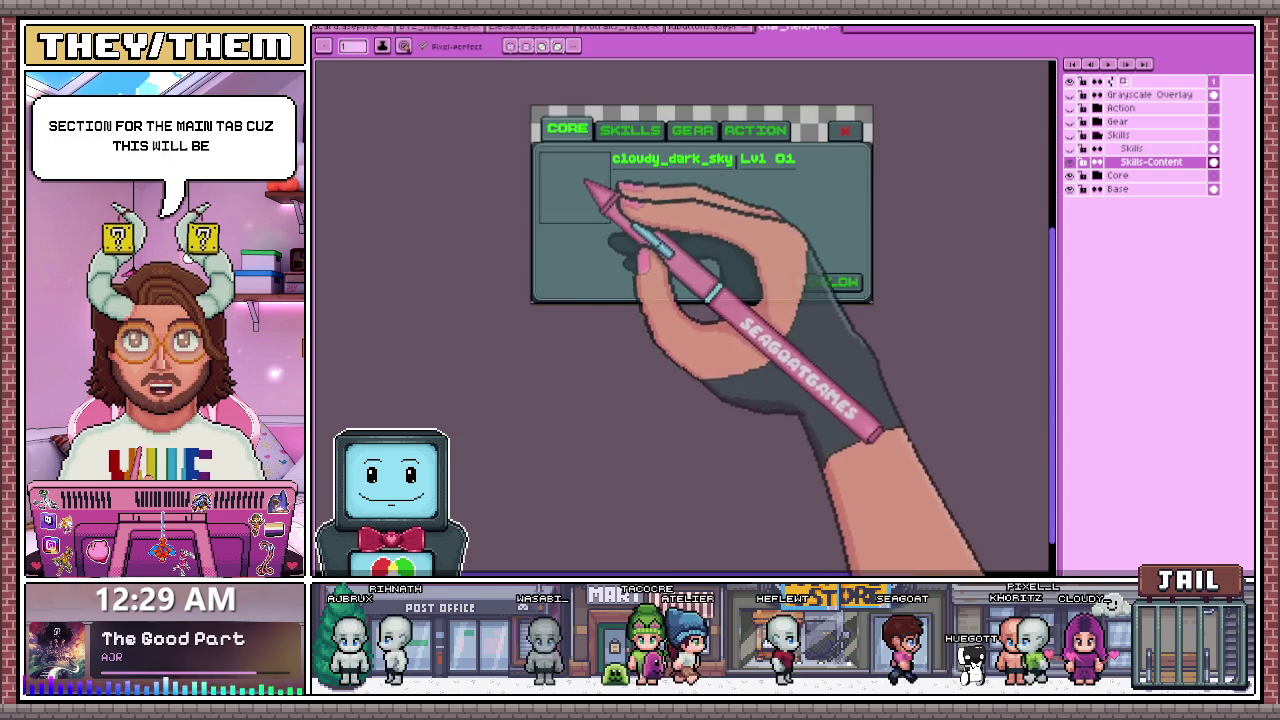
pyautogui.scroll(3, 614, 168)
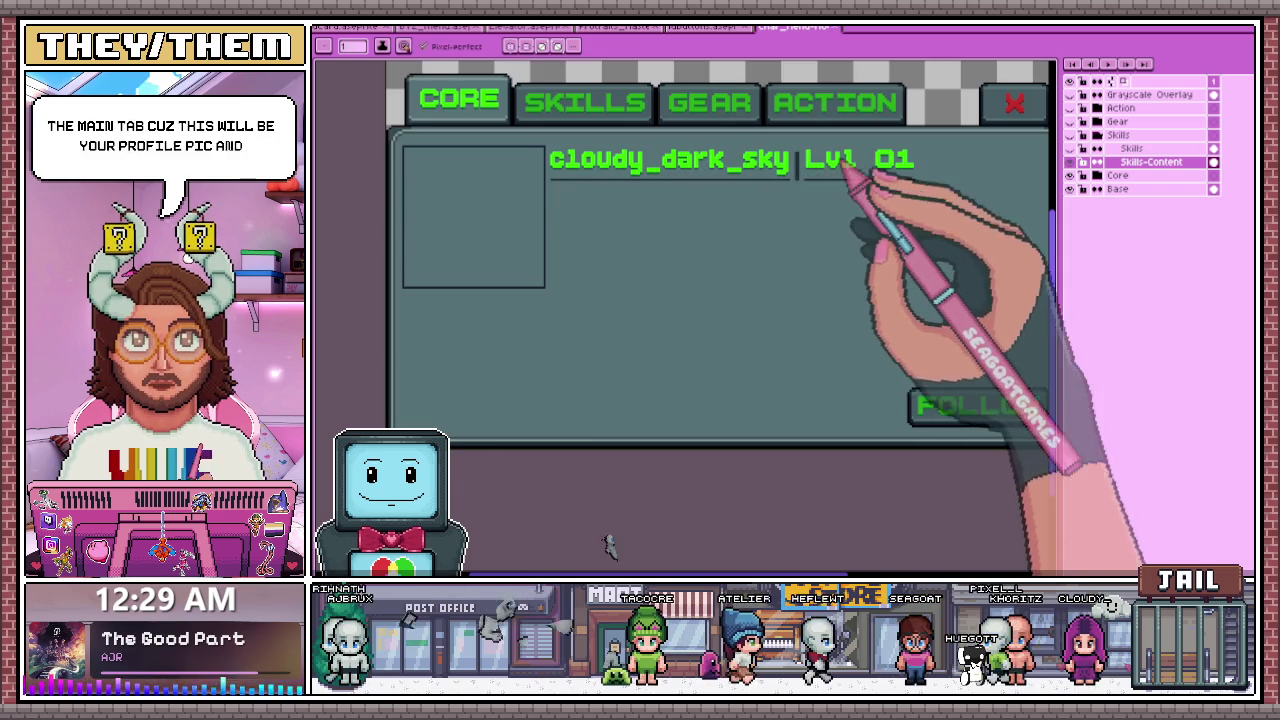
pyautogui.scroll(-3, 940, 210)
pyautogui.scroll(3, 860, 215)
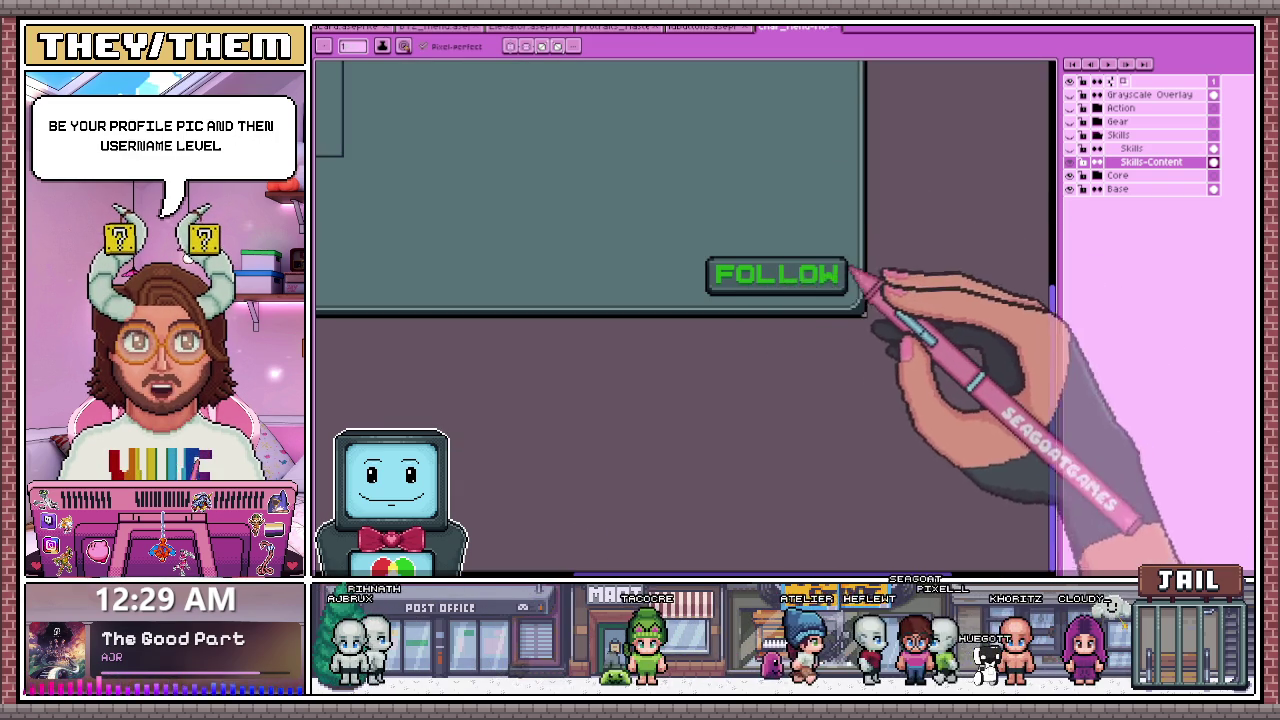
pyautogui.scroll(-2, 760, 290)
pyautogui.scroll(2, 534, 211)
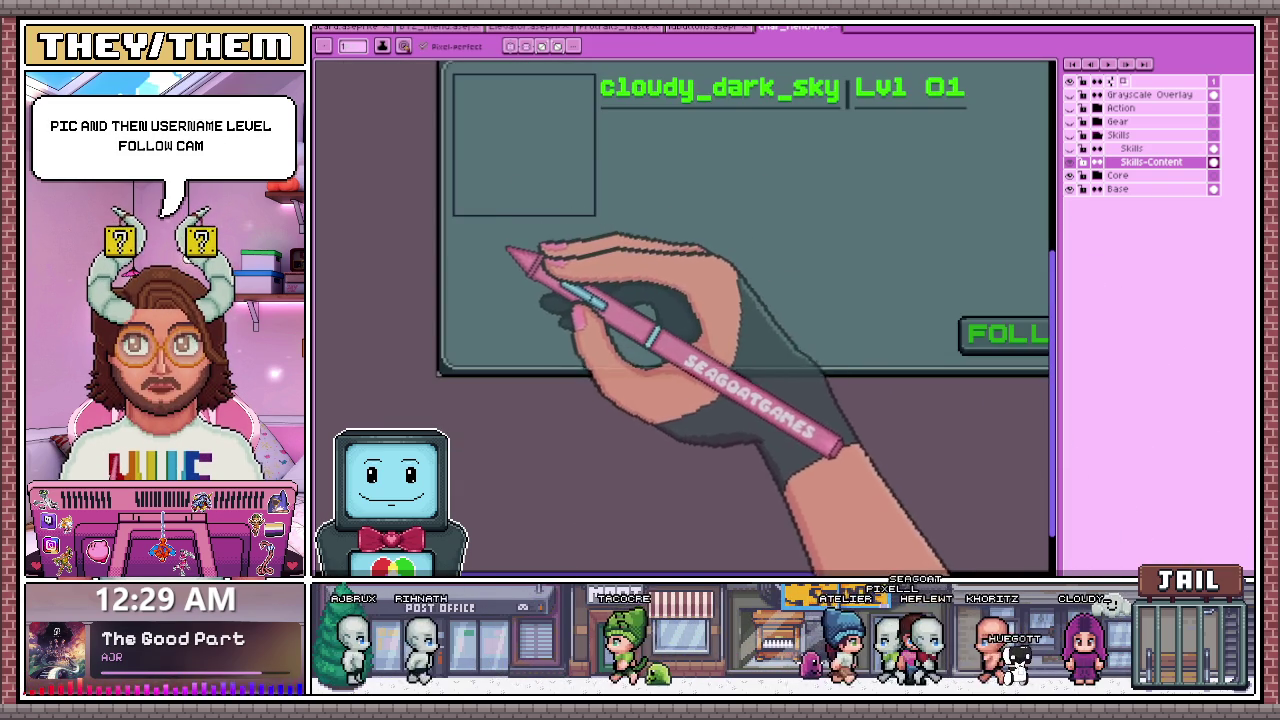
pyautogui.scroll(-3, 514, 251)
pyautogui.scroll(2, 491, 320)
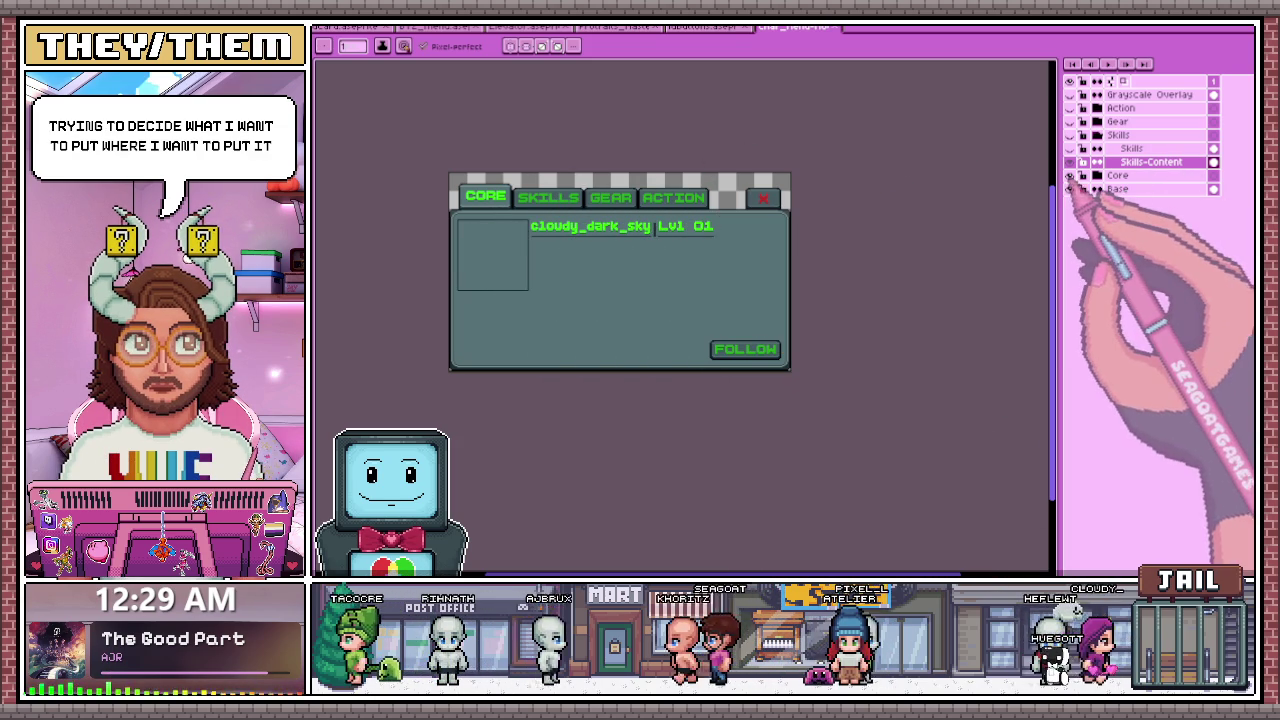
# - Turn the Skills group visible again and hide the Core content
pyautogui.click(1083, 135)
pyautogui.click(1069, 162)
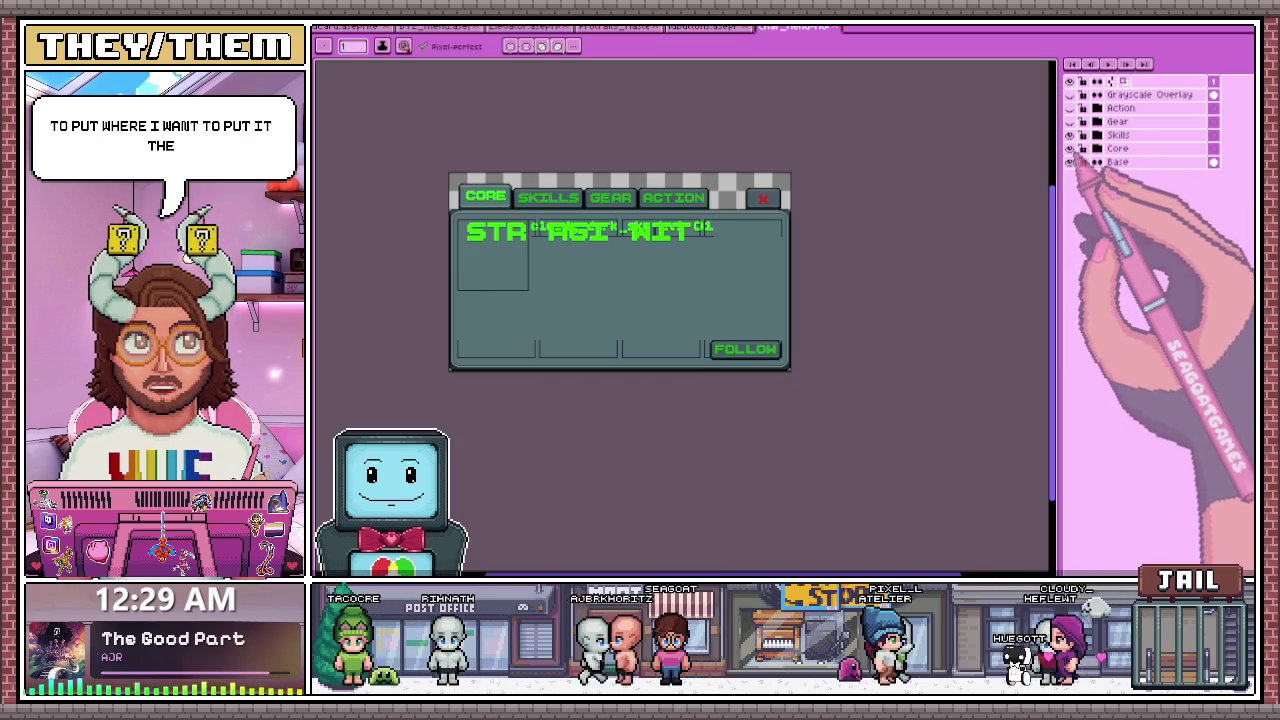
pyautogui.click(1069, 162)
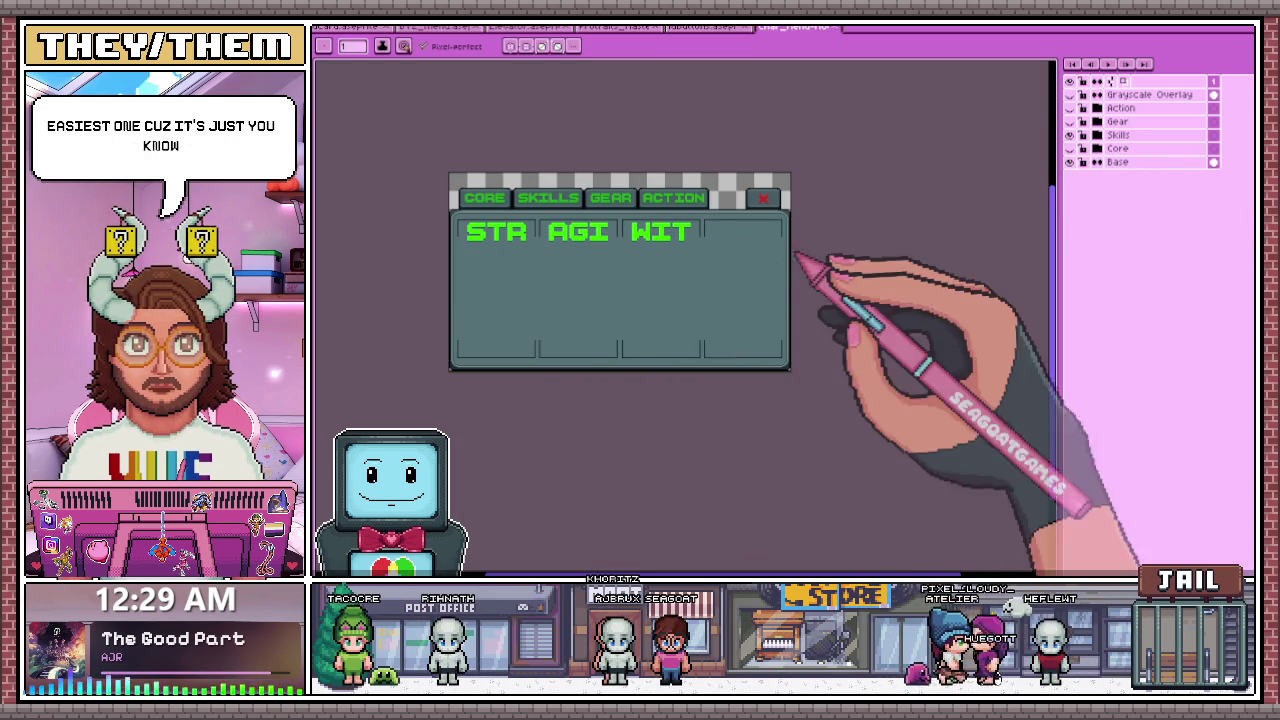
pyautogui.scroll(1, 470, 267)
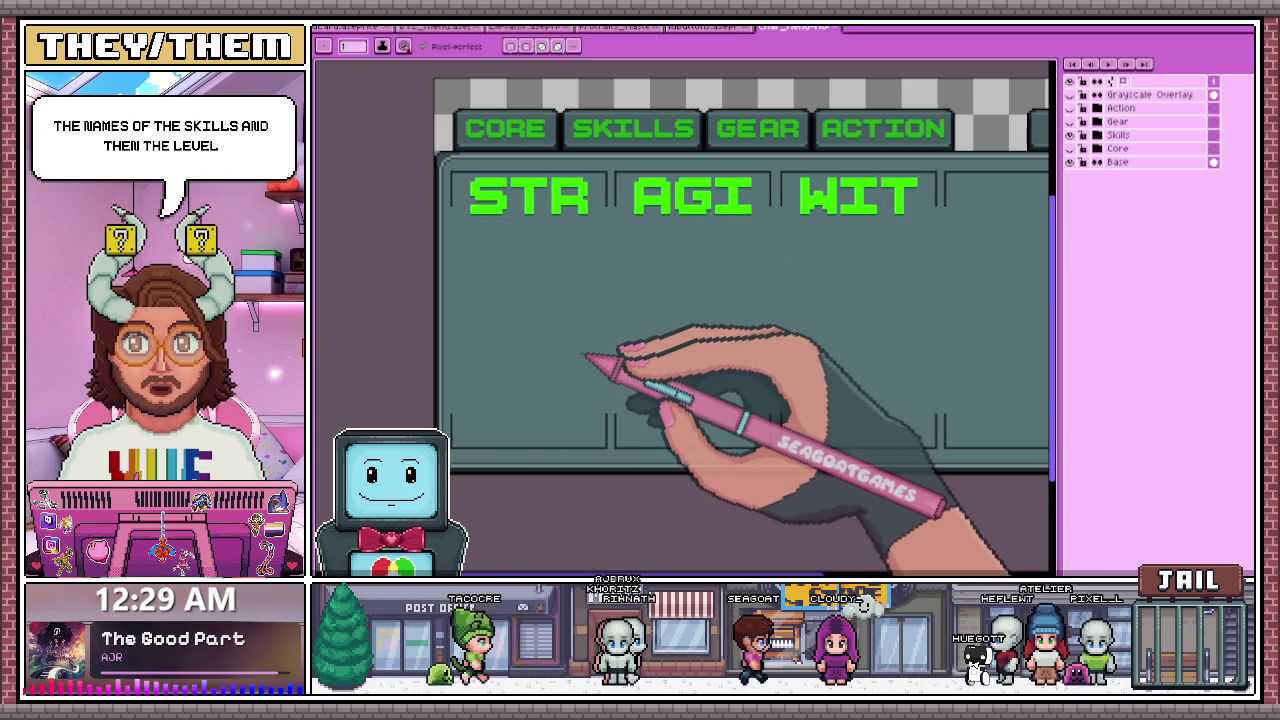
pyautogui.scroll(-2, 600, 345)
pyautogui.scroll(1, 660, 335)
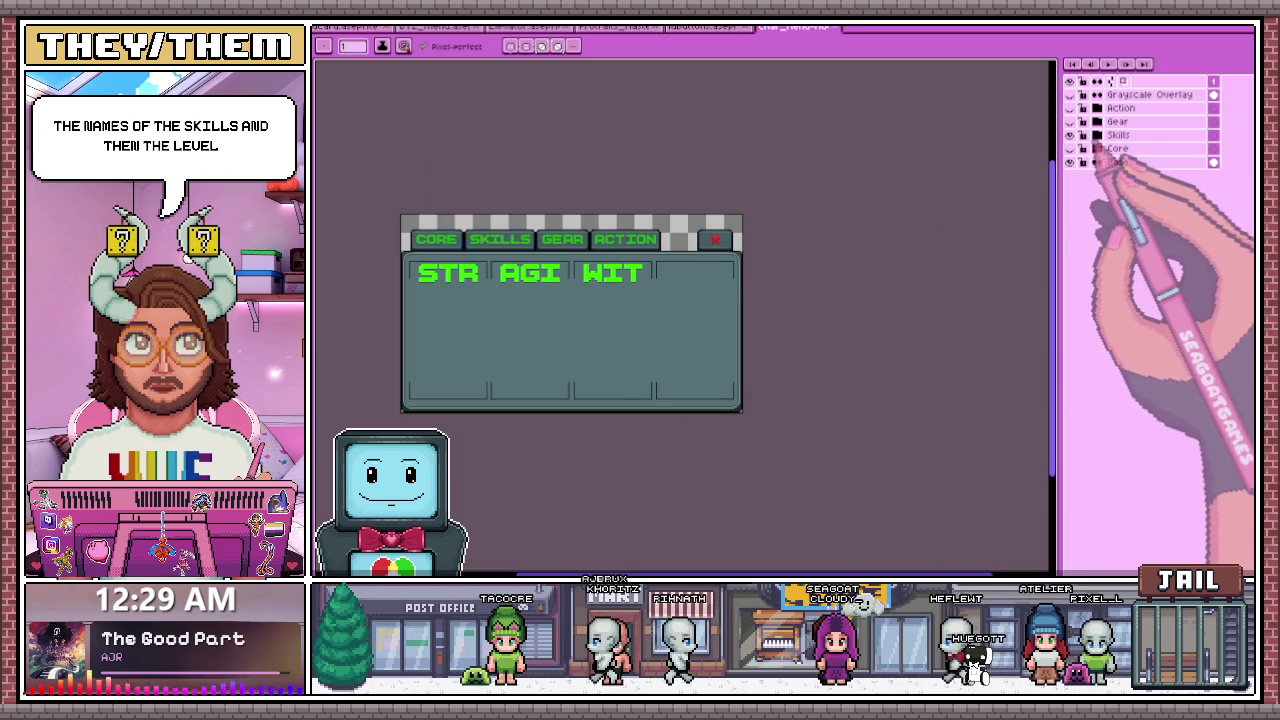
# - Expand the Skills group and select the Skills-Content layer
pyautogui.click(1083, 134)
pyautogui.click(1150, 161)
pyautogui.scroll(2, 625, 265)
pyautogui.scroll(-2, 628, 268)
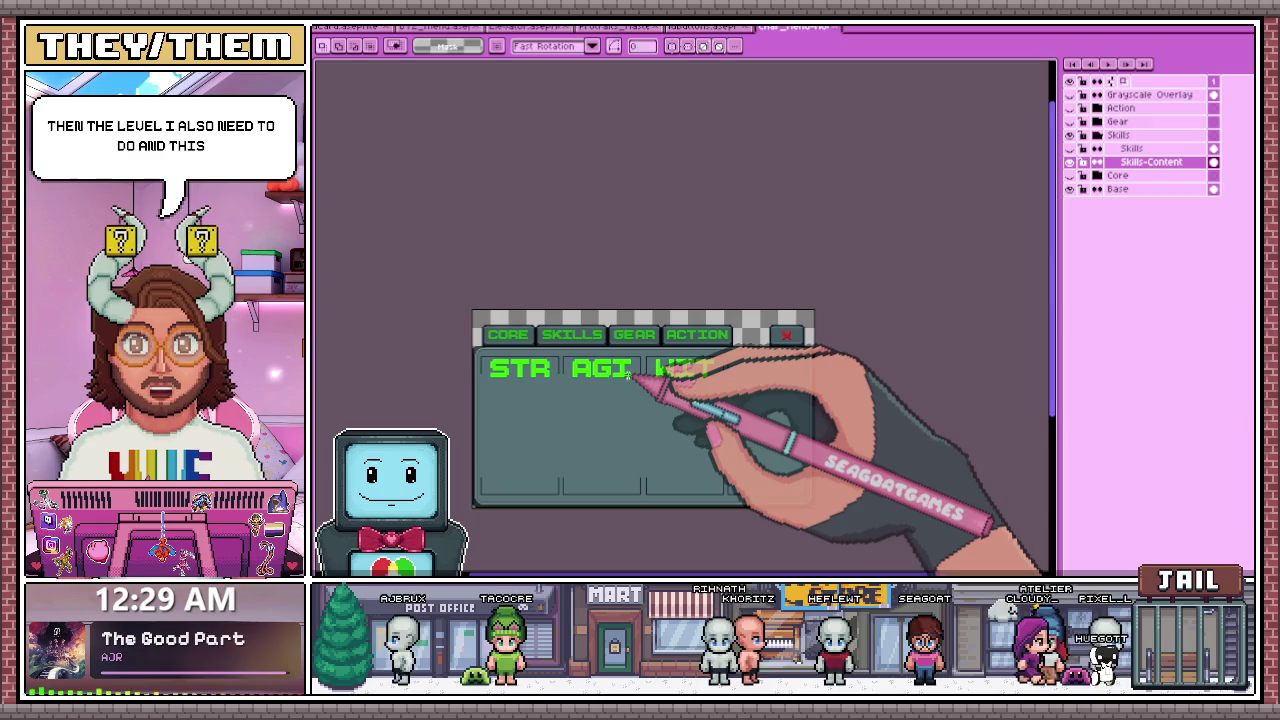
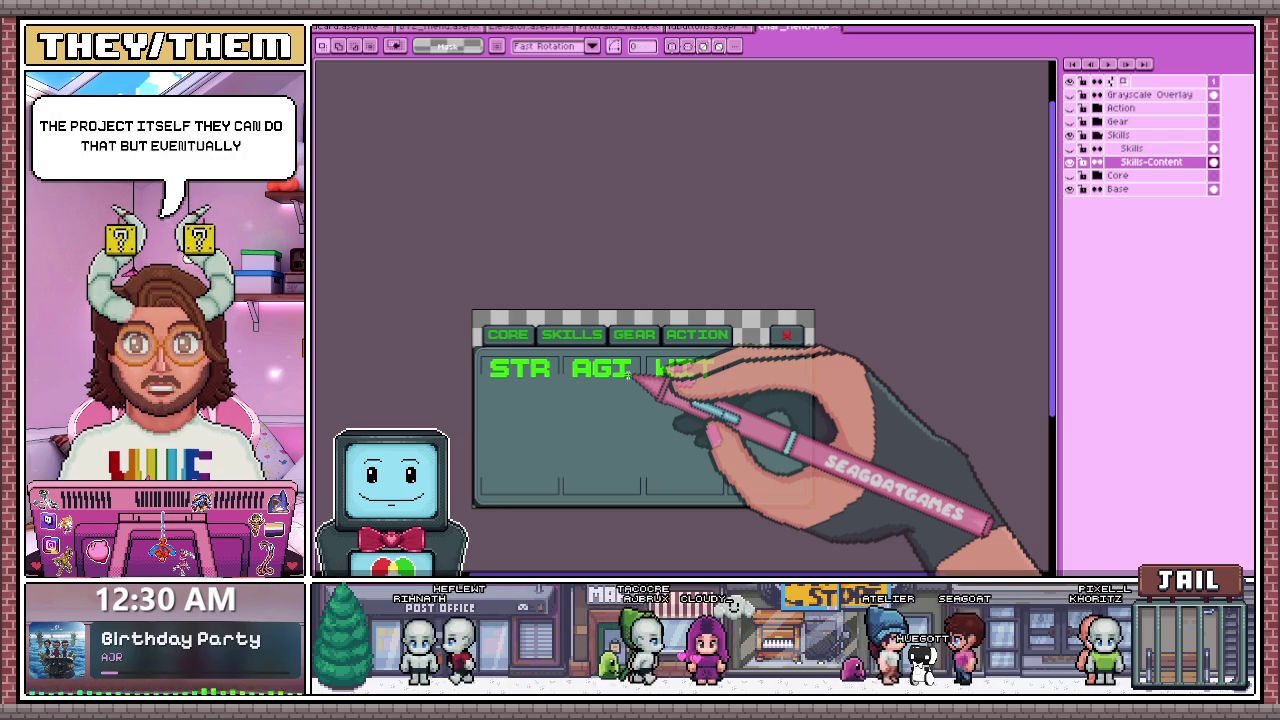
# - Measure the WIT cell and start an EMP text label in BoldPixels at size 32
pyautogui.scroll(3, 700, 378)
pyautogui.scroll(1, 620, 330)
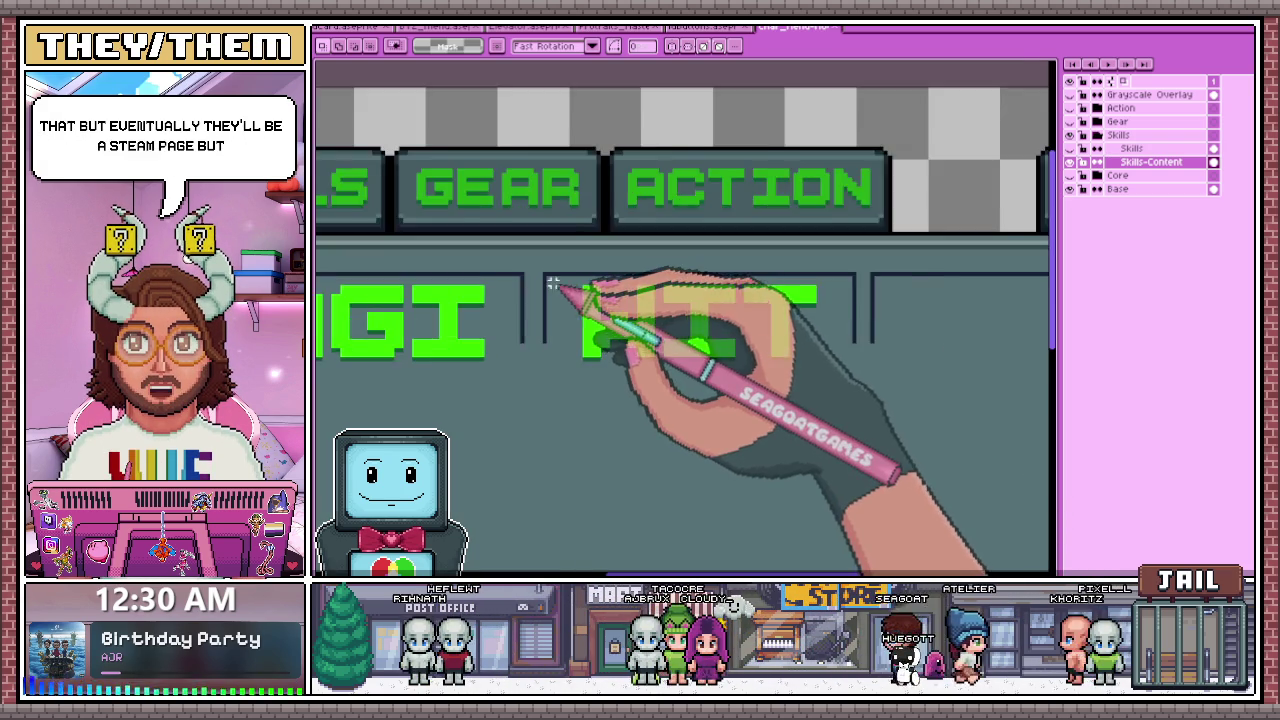
pyautogui.scroll(1, 552, 284)
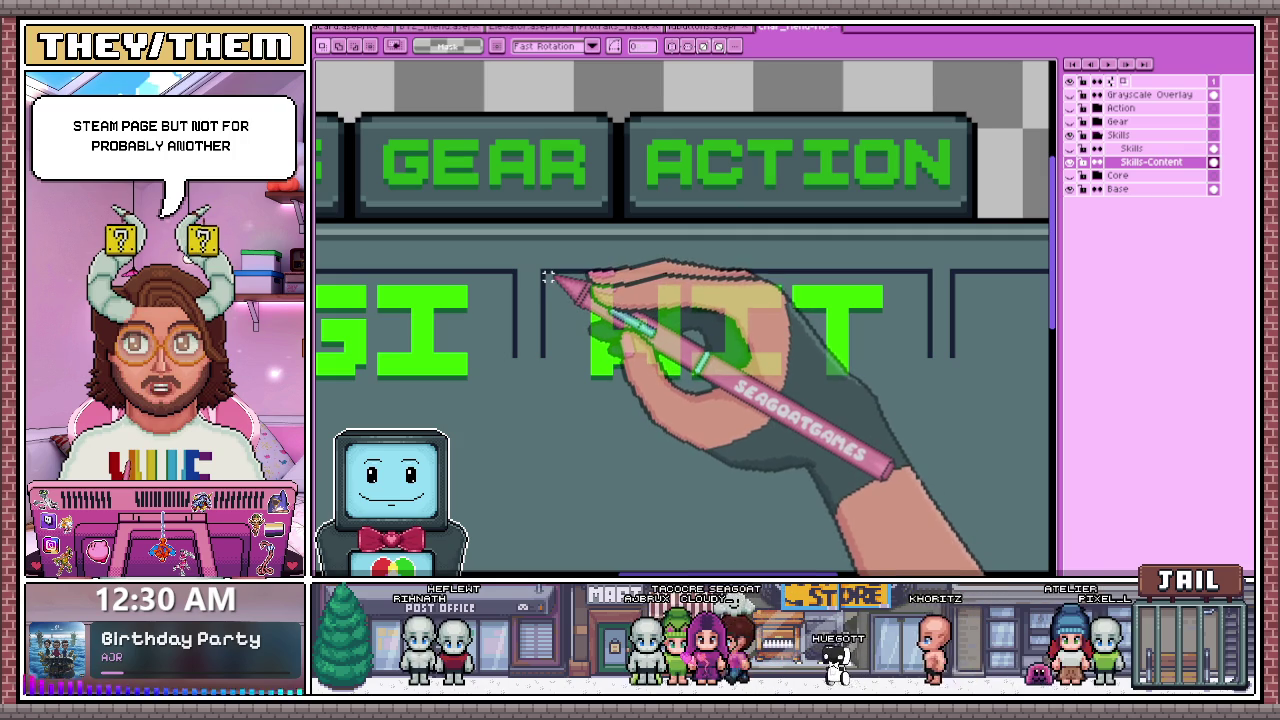
pyautogui.scroll(-1, 552, 284)
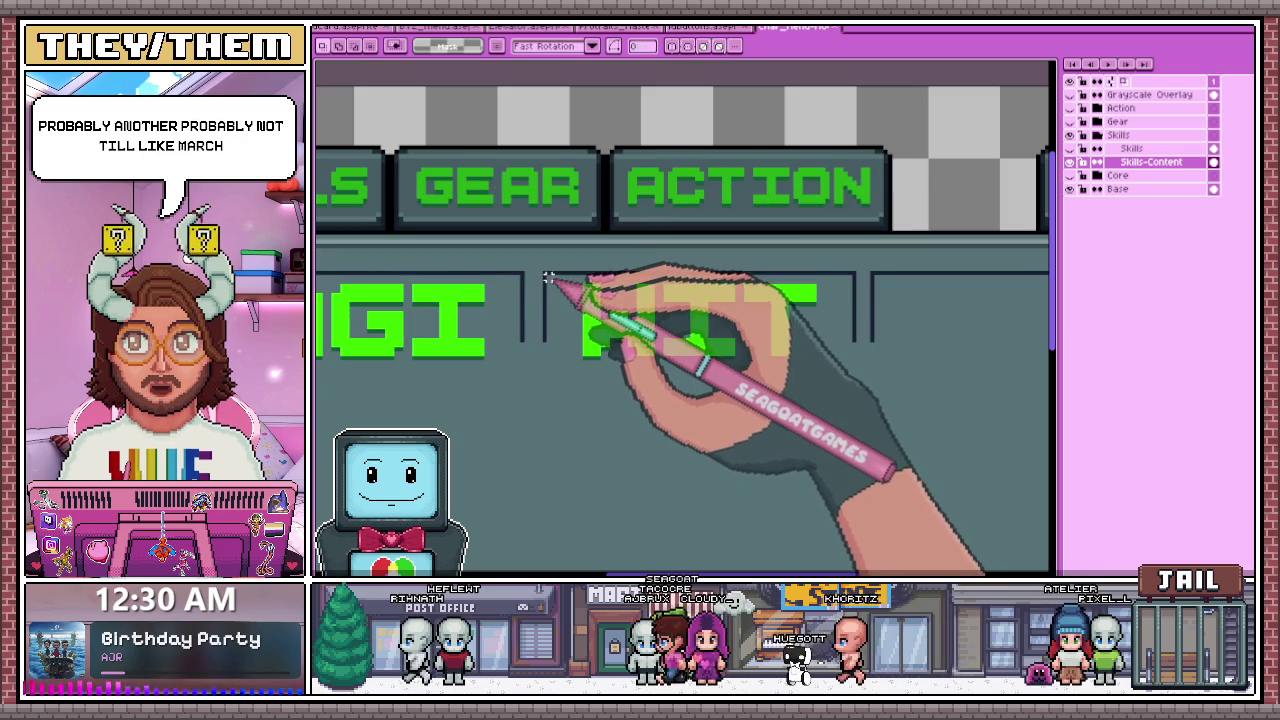
pyautogui.scroll(-2, 548, 278)
pyautogui.moveTo(597, 323); pyautogui.dragTo(689, 366)
pyautogui.scroll(2, 674, 366)
pyautogui.scroll(1, 645, 352)
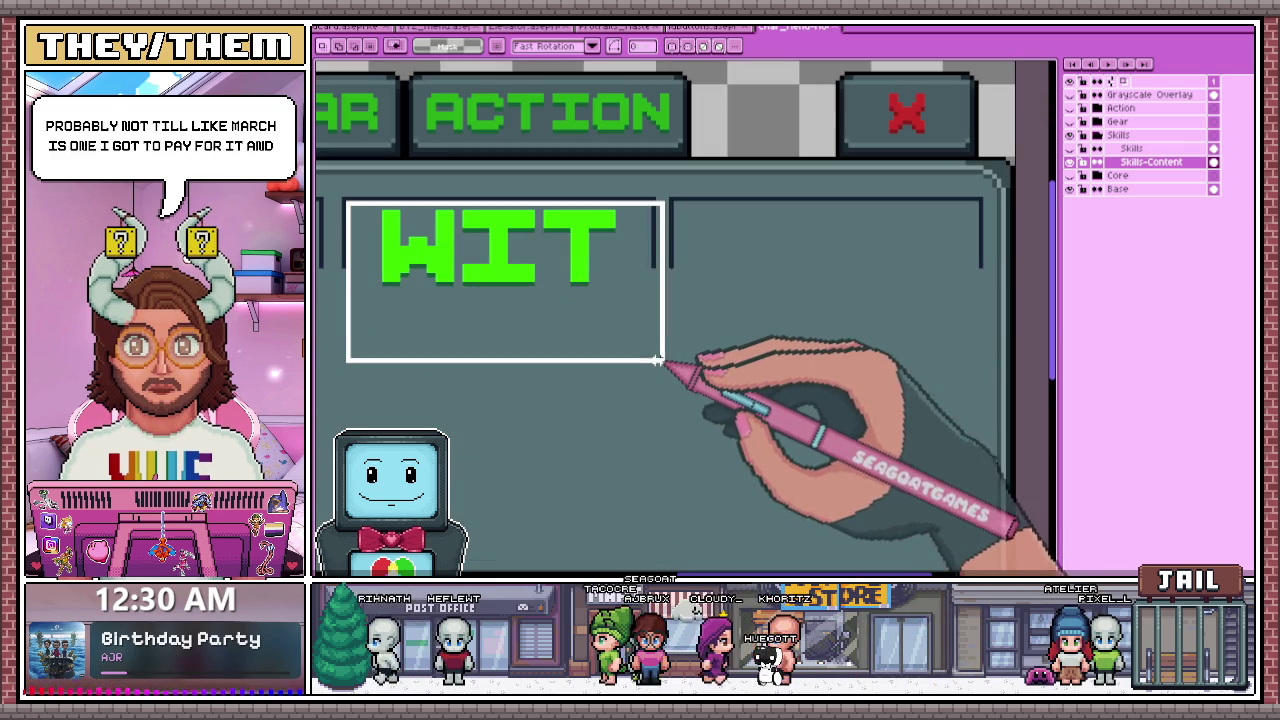
pyautogui.scroll(-2, 648, 347)
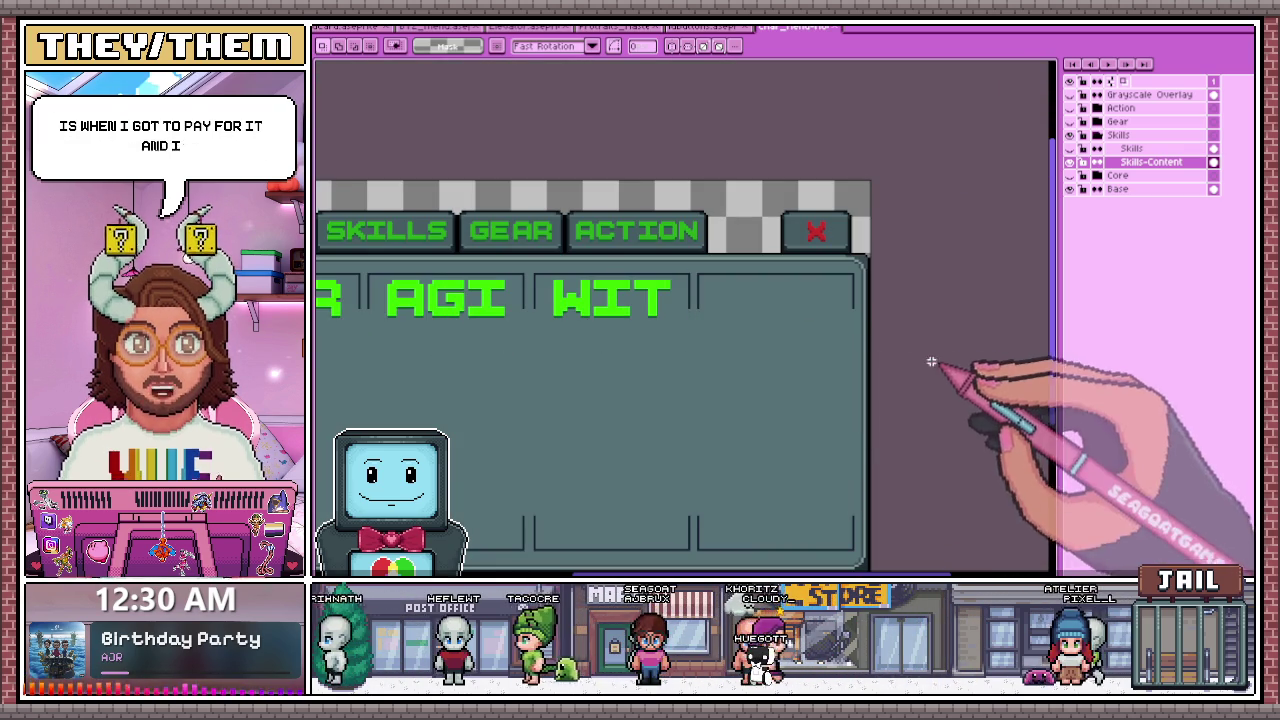
pyautogui.hotkey('ctrl', 't')
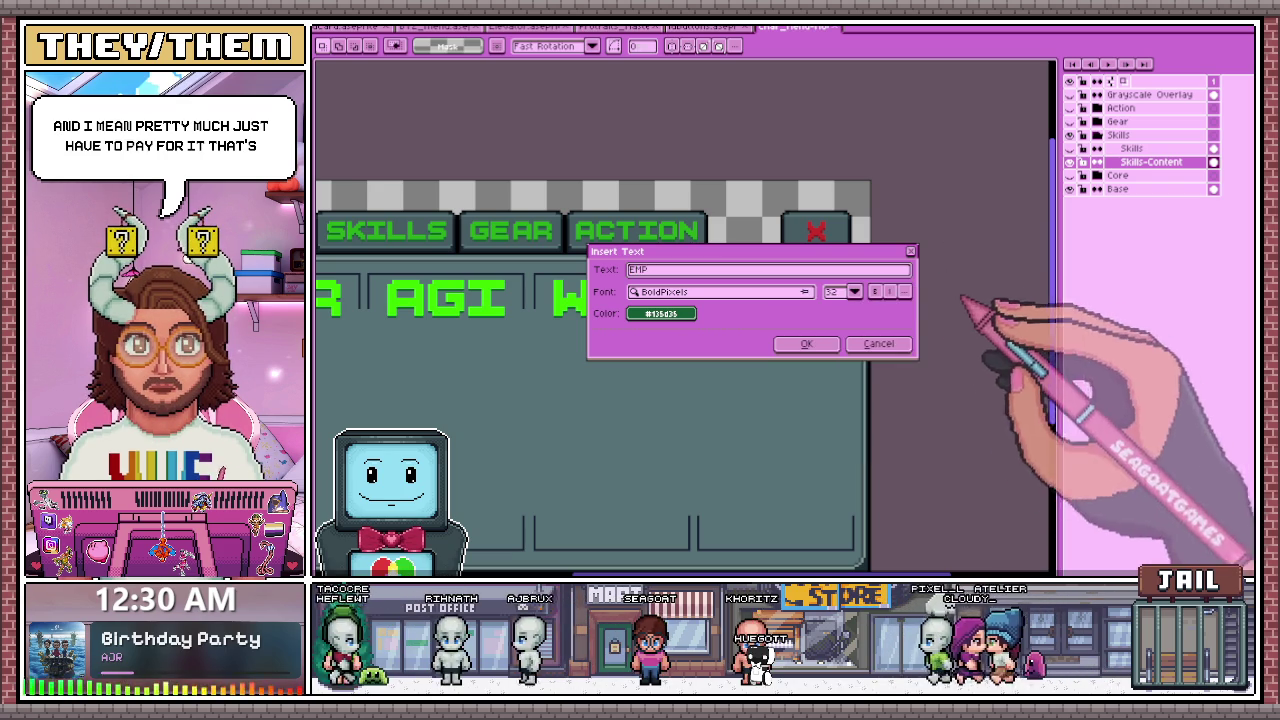
# - Place the EMP text in the WIT bright green and move it into the fourth skills cell
pyautogui.click(878, 343)
pyautogui.hotkey('ctrl', 't')
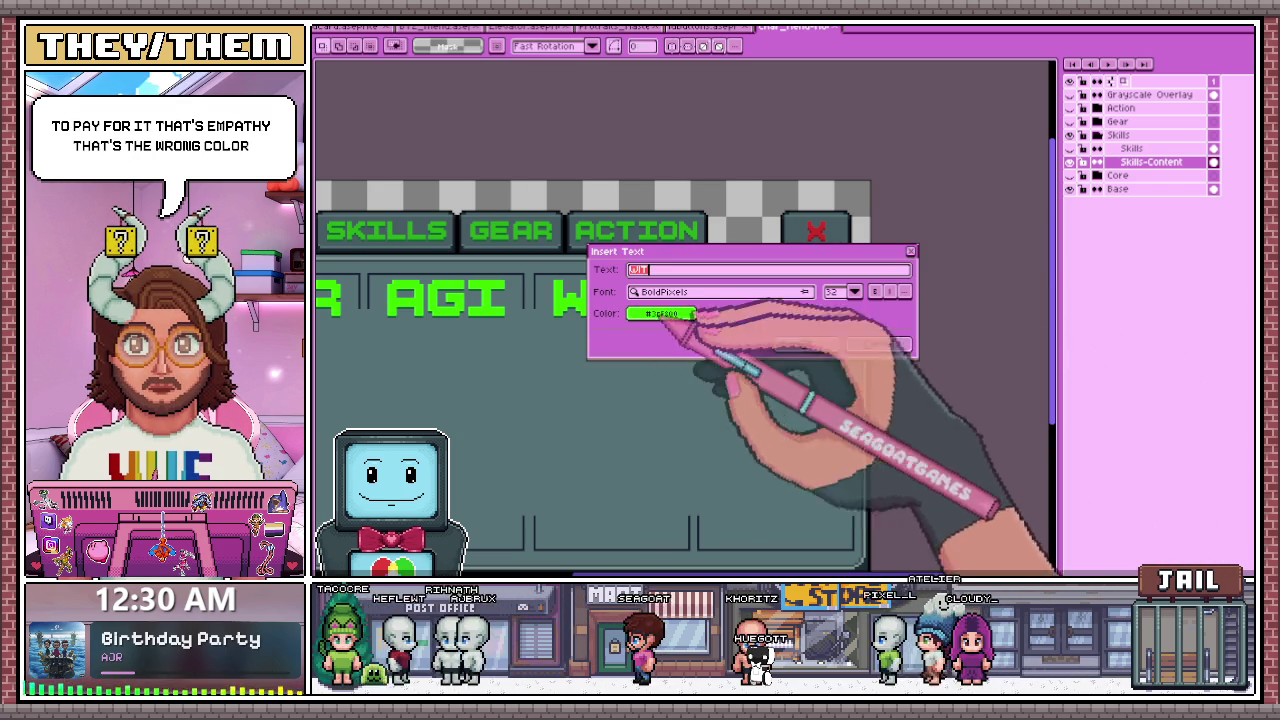
pyautogui.click(808, 343)
pyautogui.moveTo(571, 394); pyautogui.dragTo(790, 328)
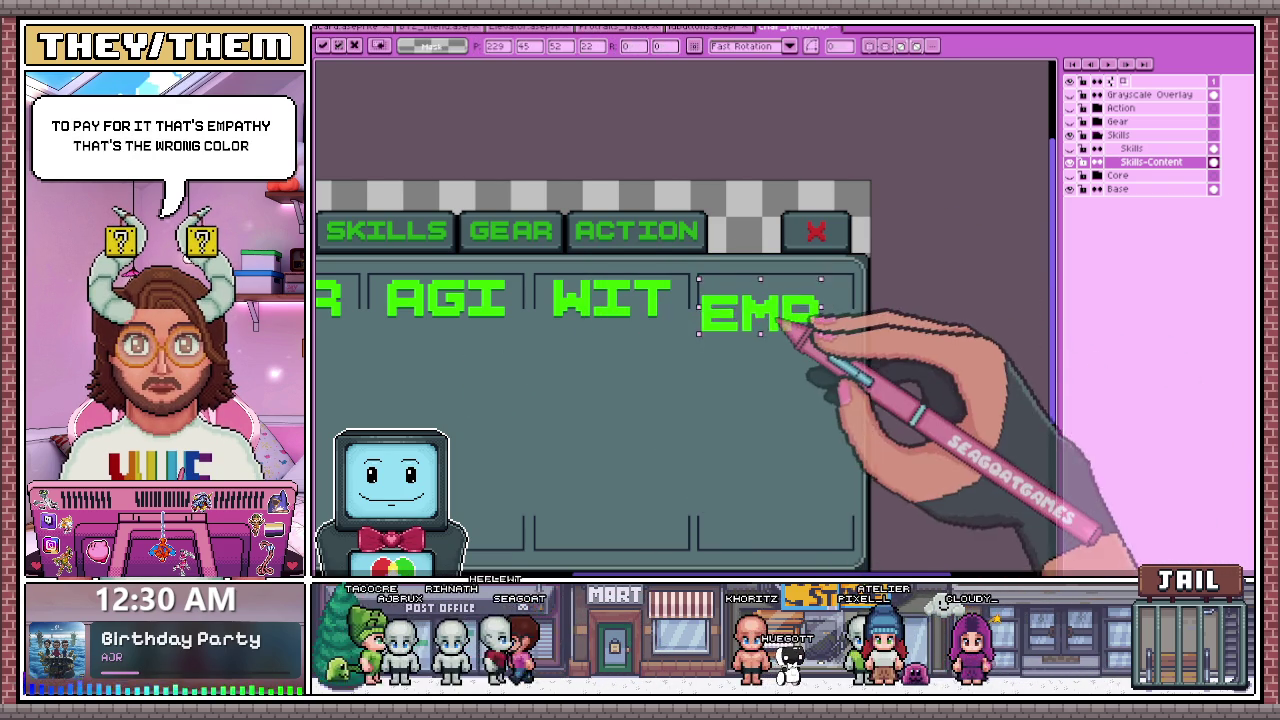
# - Nudge the EMP lettering up to line up with WIT and drop it in place
pyautogui.scroll(1, 806, 328)
pyautogui.scroll(1, 640, 270)
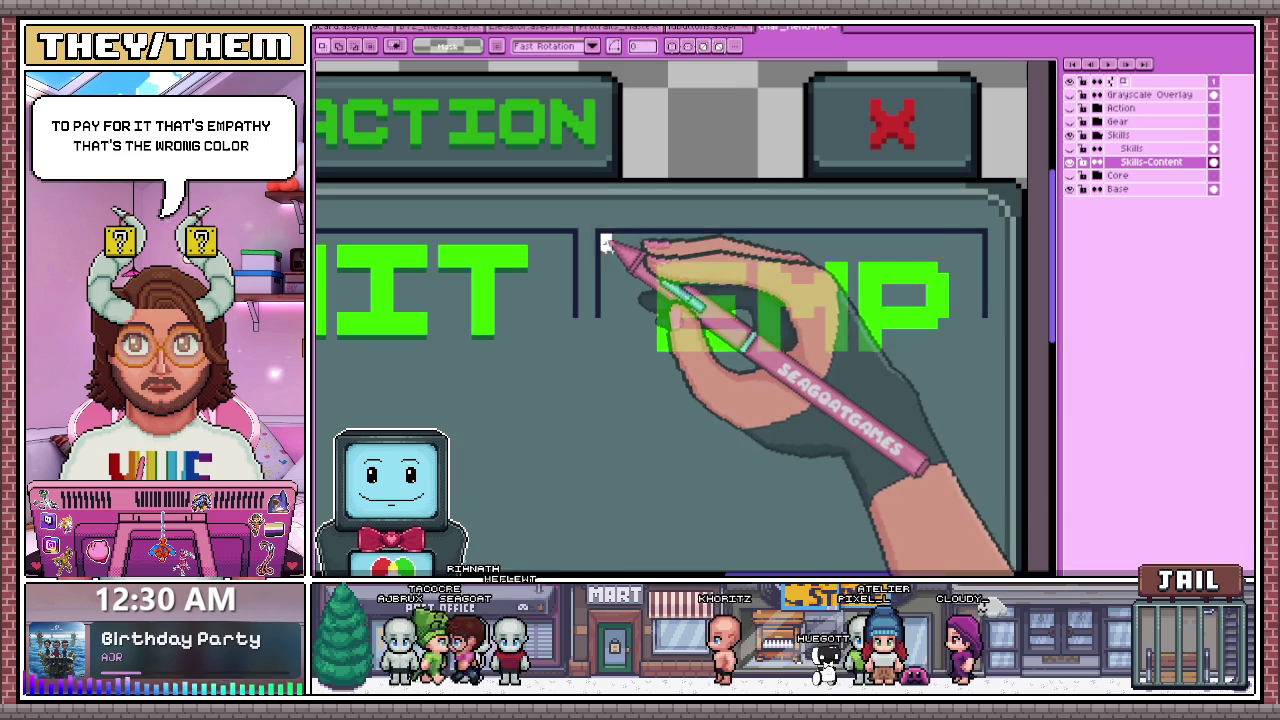
pyautogui.moveTo(601, 236); pyautogui.dragTo(956, 432)
pyautogui.moveTo(797, 324); pyautogui.dragTo(809, 307)
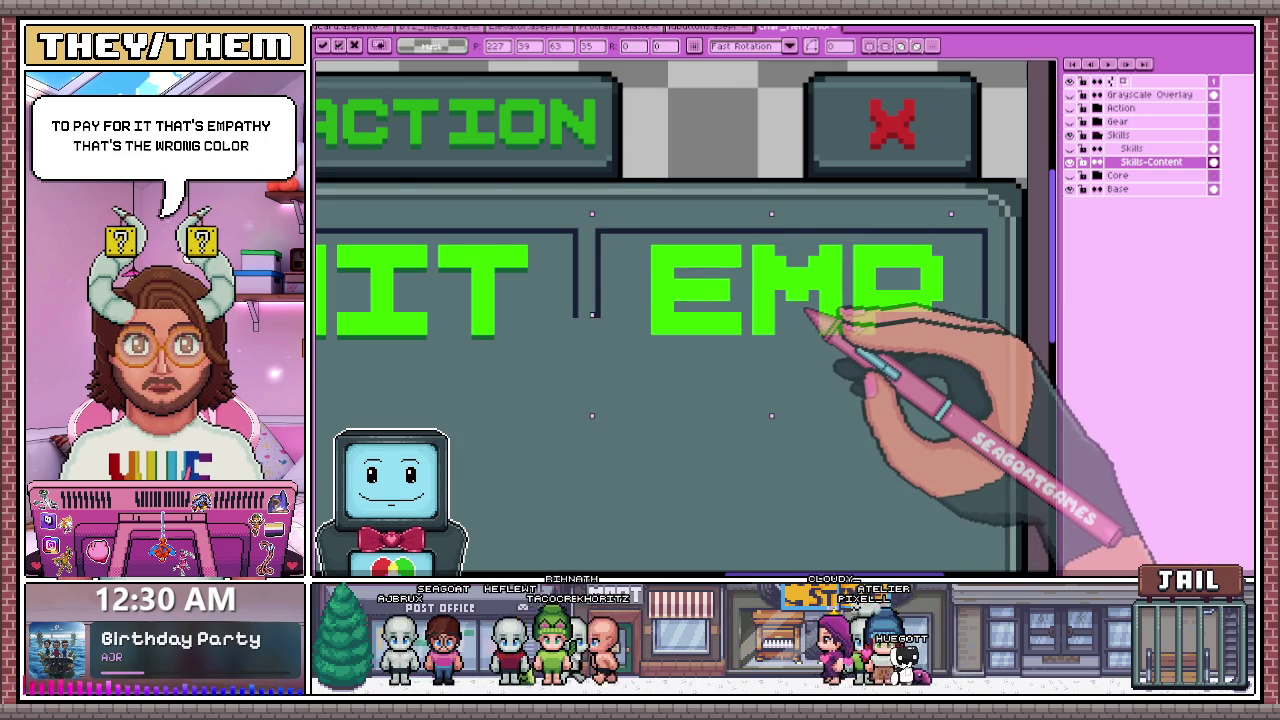
pyautogui.scroll(-1, 1000, 370)
pyautogui.scroll(1, 737, 320)
pyautogui.scroll(-1, 800, 380)
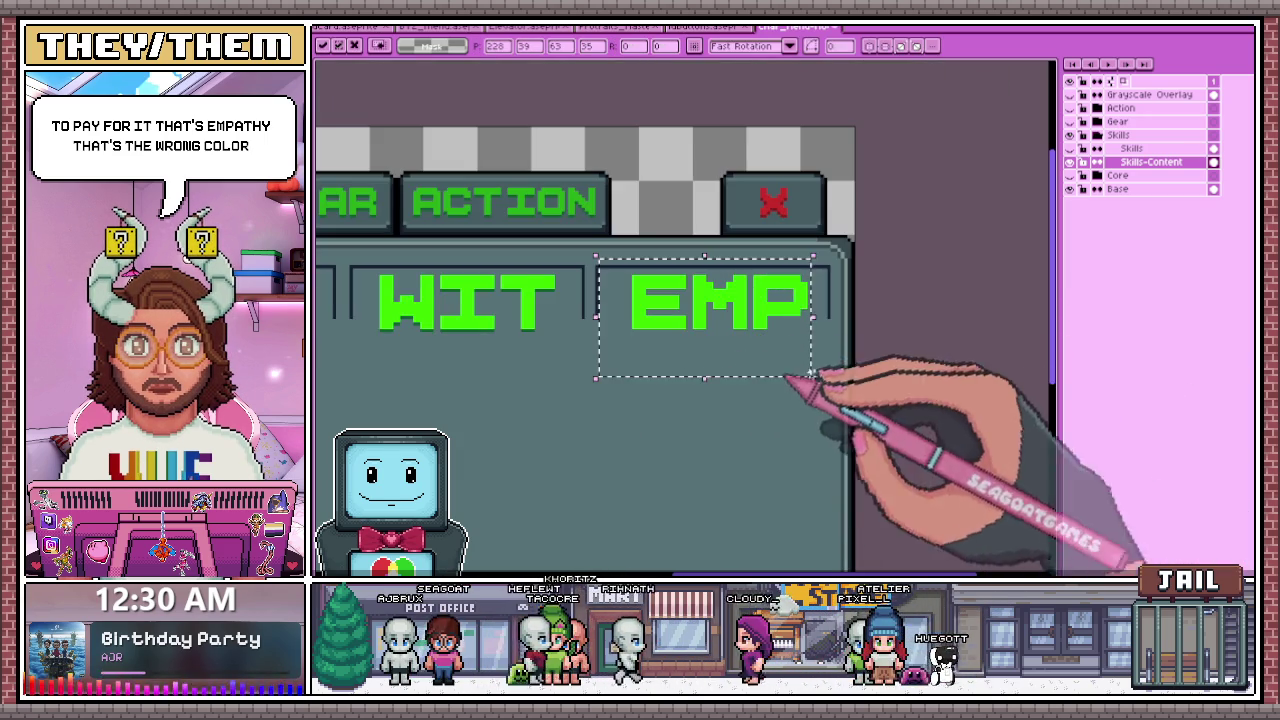
pyautogui.scroll(1, 765, 300)
pyautogui.hotkey('ctrl', 'd')
# - Reselect EMP and shift it slightly left within its cell
pyautogui.scroll(1, 719, 282)
pyautogui.moveTo(518, 252); pyautogui.dragTo(638, 343)
pyautogui.moveTo(519, 268); pyautogui.dragTo(948, 394)
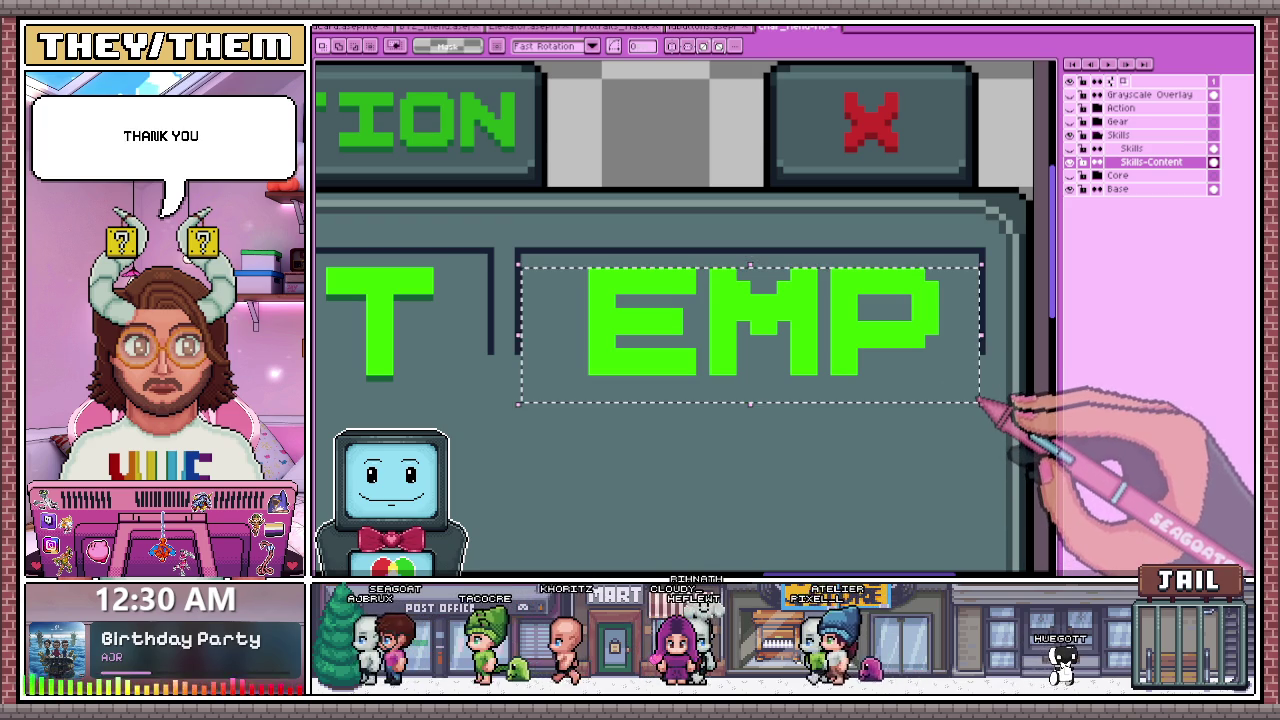
pyautogui.moveTo(985, 400); pyautogui.dragTo(972, 406)
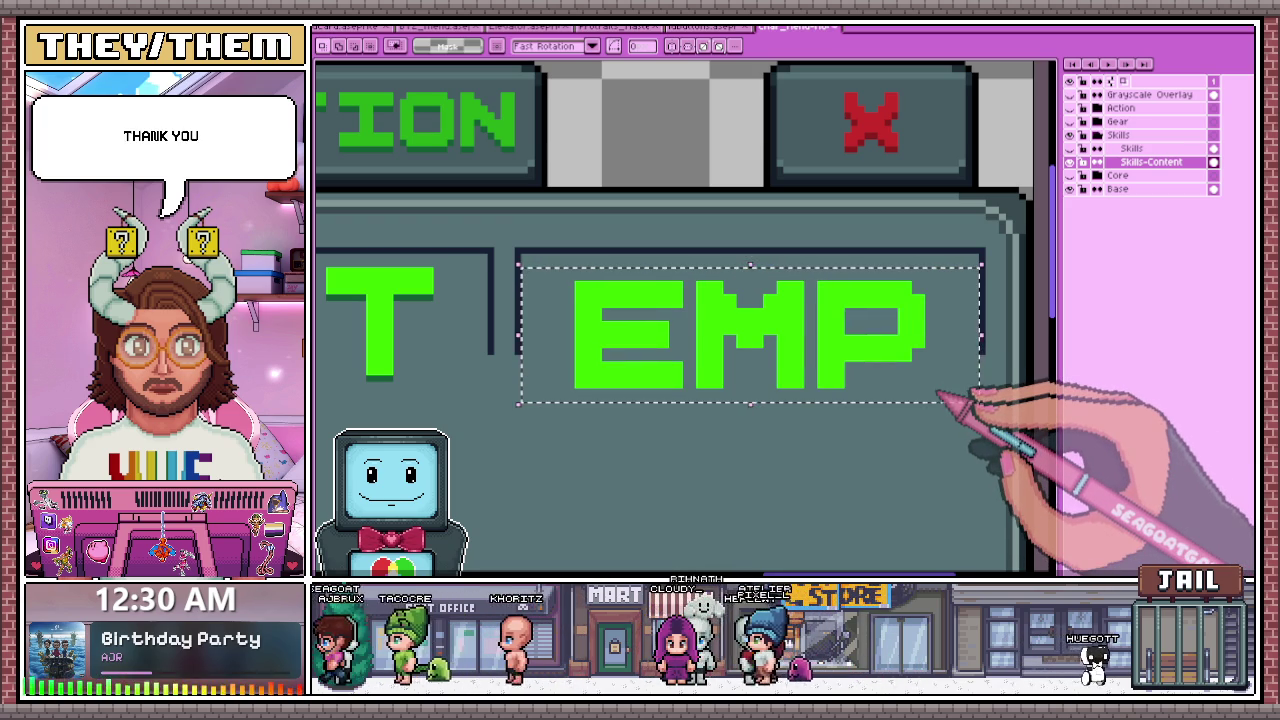
pyautogui.scroll(-2, 930, 392)
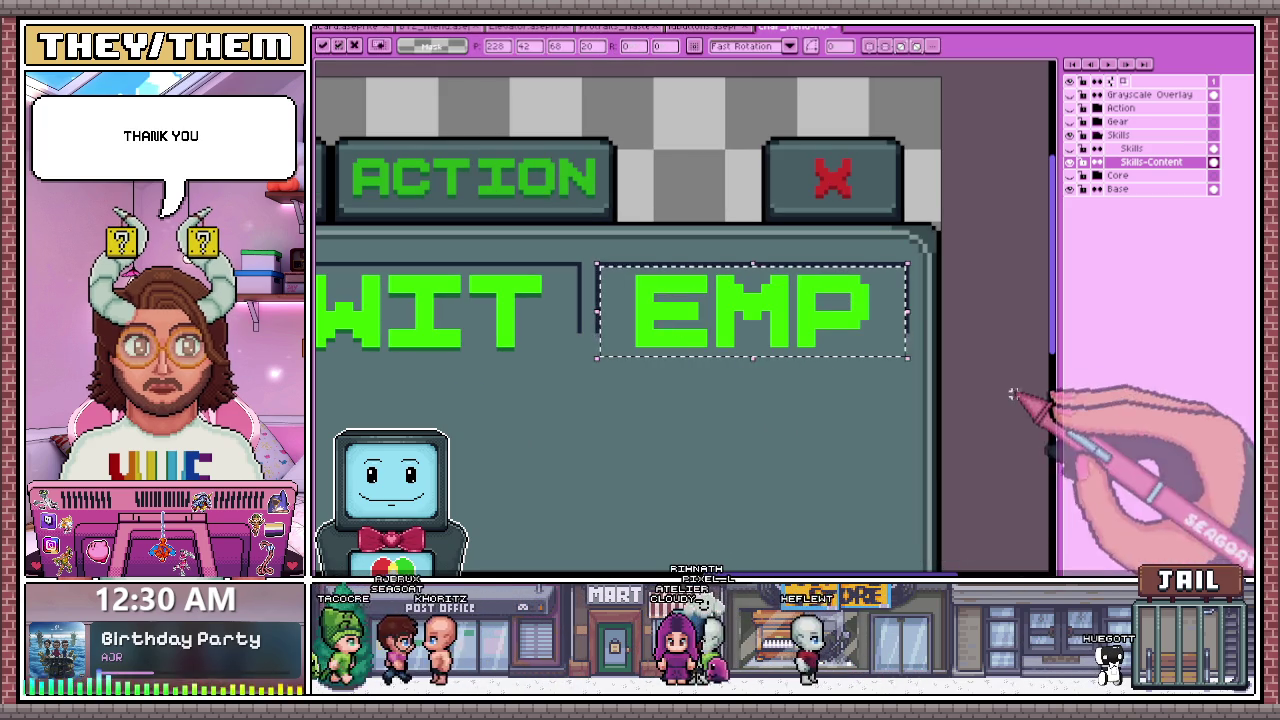
pyautogui.press('i')
pyautogui.press('b')
pyautogui.scroll(2, 645, 330)
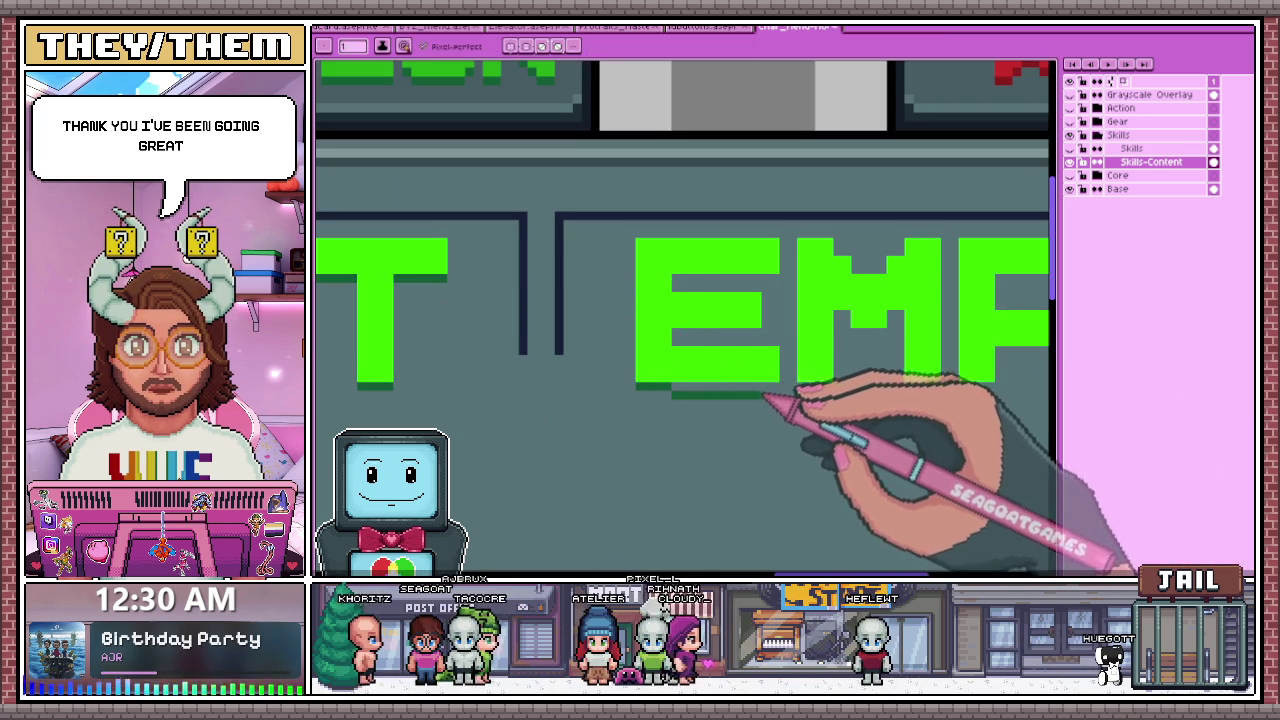
# - Undo the stray shadow pixels and redraw a dark green shadow under the E
pyautogui.scroll(2, 765, 397)
pyautogui.hotkey('ctrl', 'z')
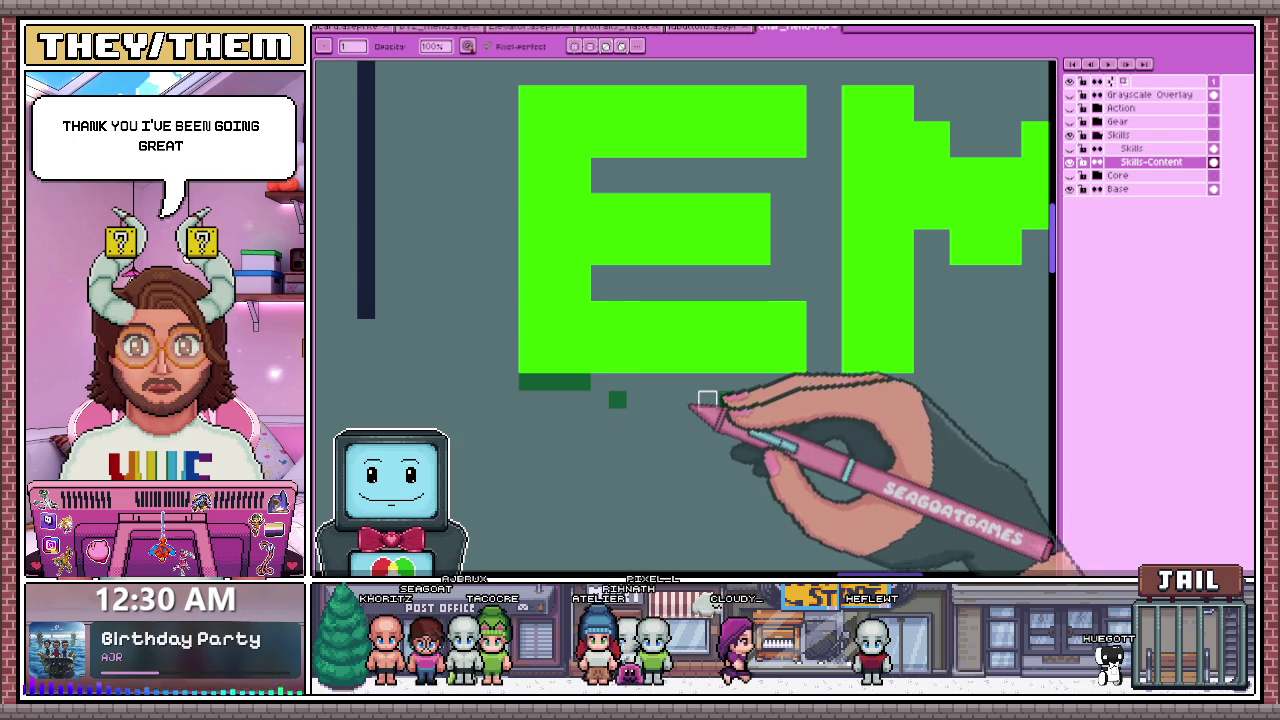
pyautogui.hotkey('ctrl', 'z')
pyautogui.moveTo(610, 386); pyautogui.dragTo(765, 384)
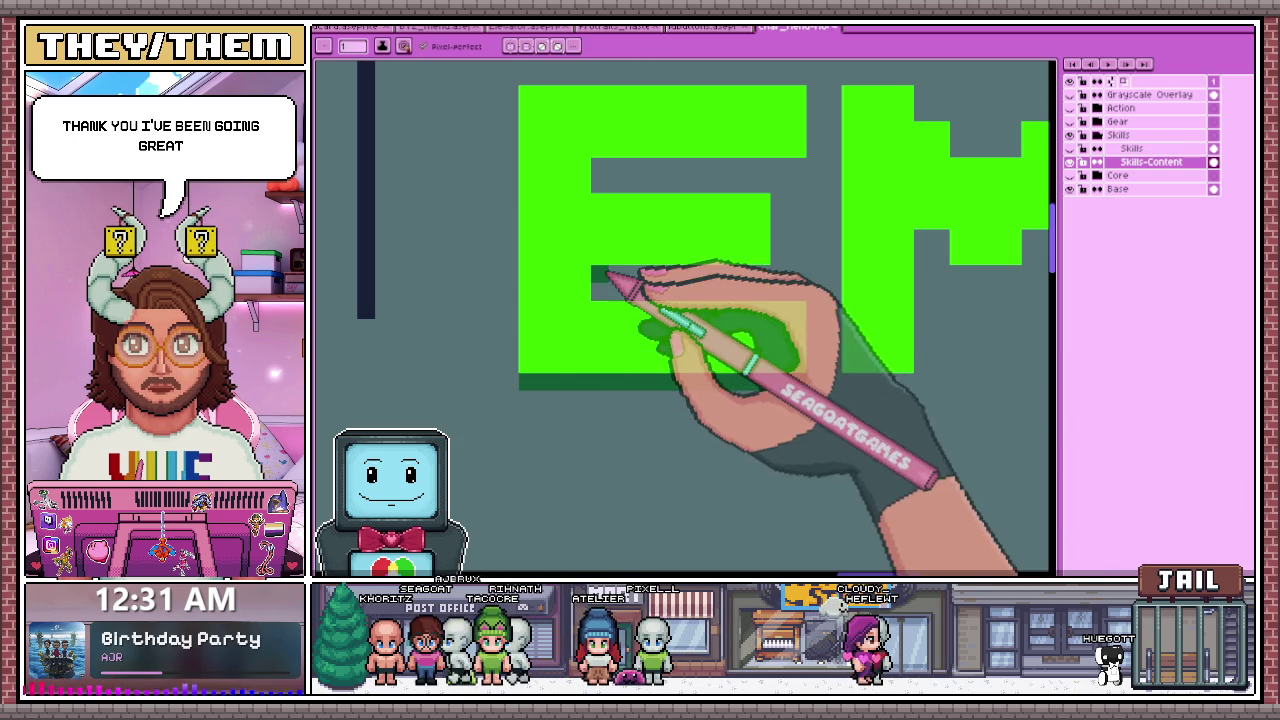
# - Add dark green shading inside the E and beneath its top bar
pyautogui.moveTo(593, 275); pyautogui.dragTo(686, 276)
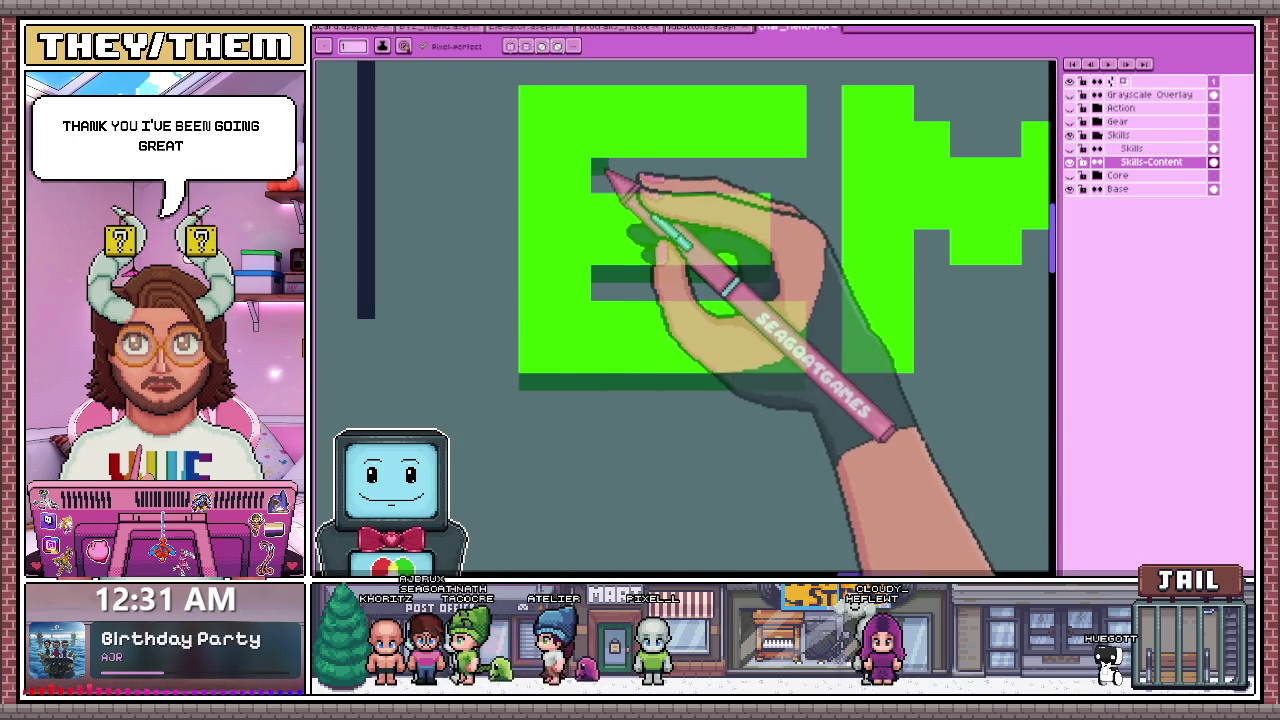
pyautogui.moveTo(600, 165); pyautogui.dragTo(805, 165)
pyautogui.scroll(-1, 850, 220)
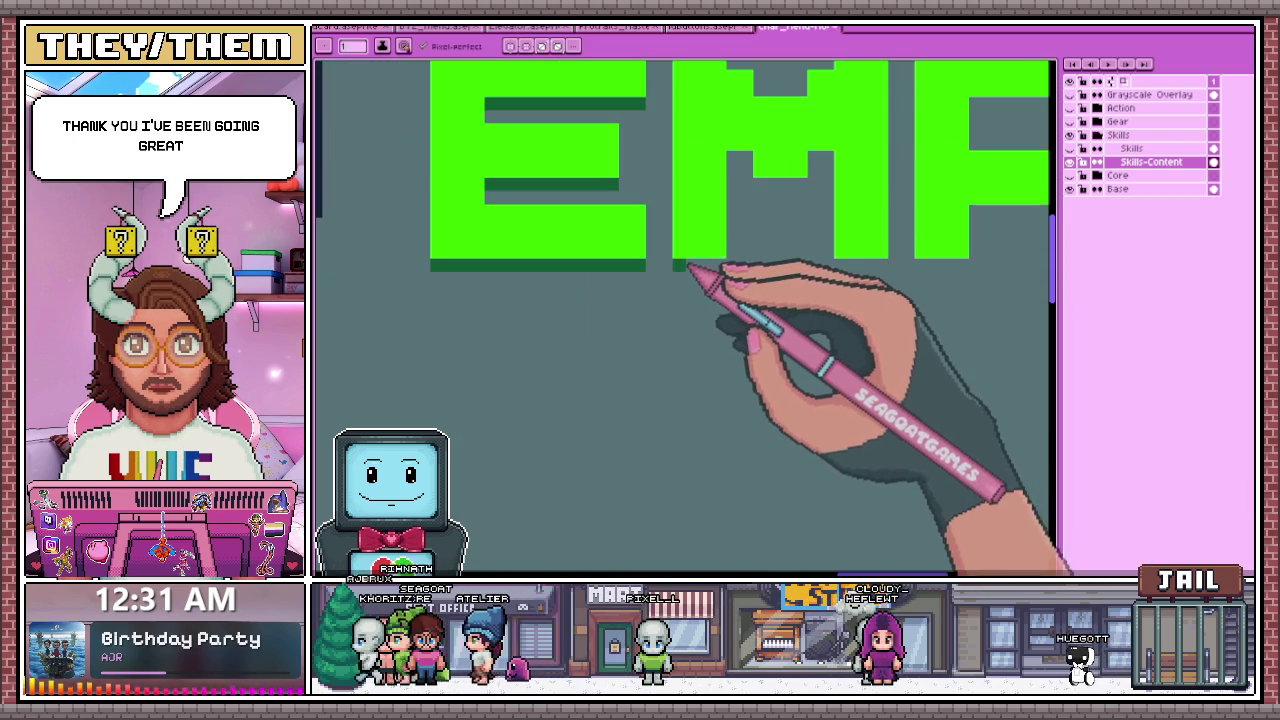
pyautogui.scroll(-1, 722, 268)
pyautogui.scroll(1, 732, 222)
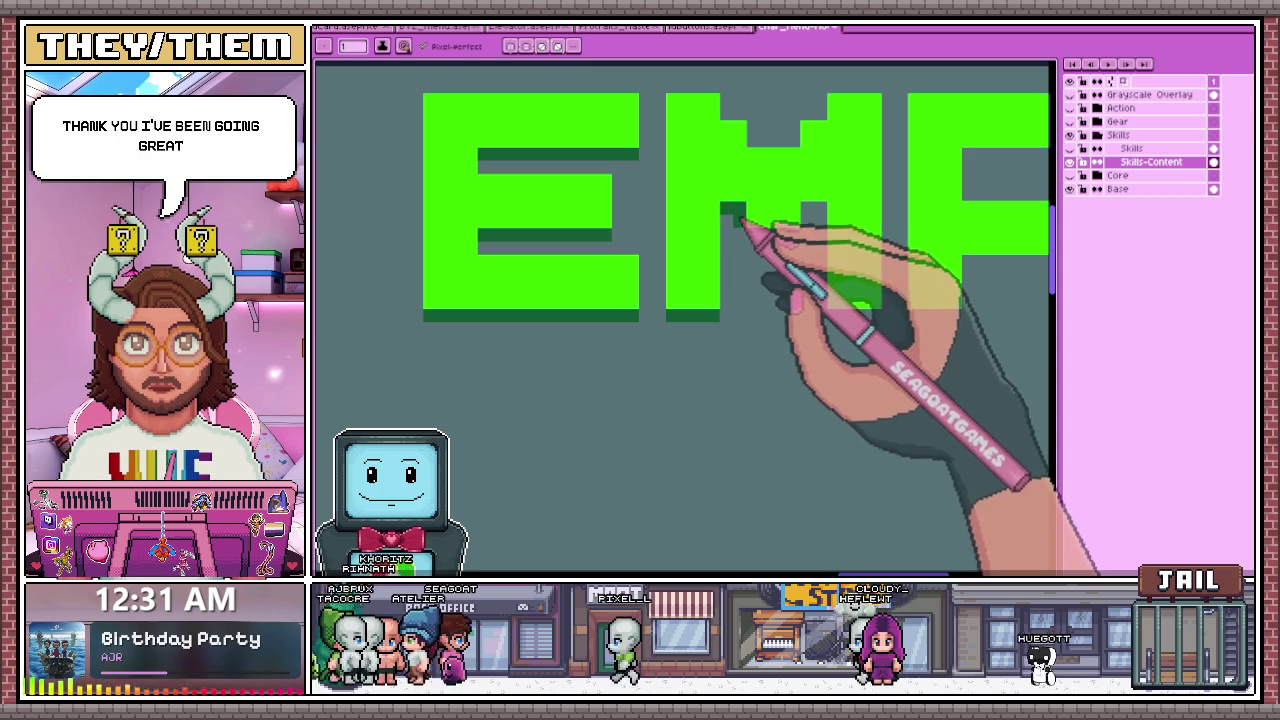
pyautogui.scroll(1, 694, 272)
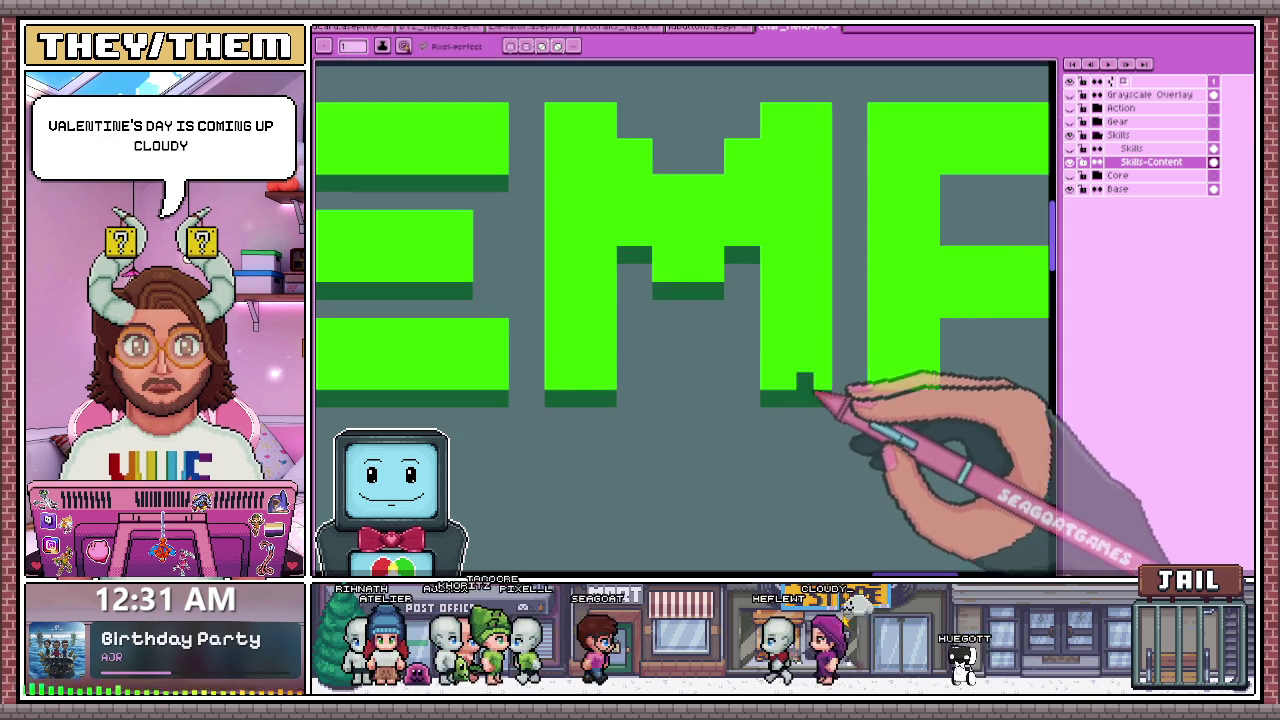
pyautogui.scroll(-2, 827, 402)
pyautogui.scroll(1, 886, 371)
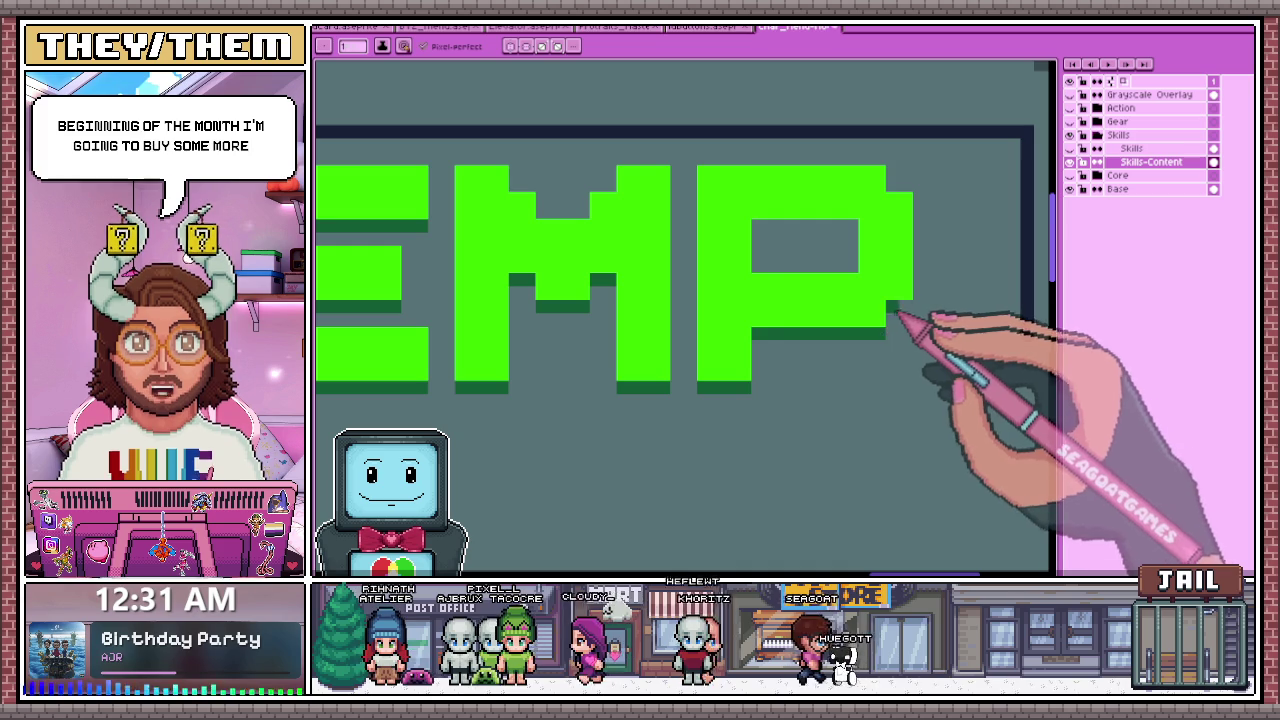
pyautogui.scroll(-1, 830, 260)
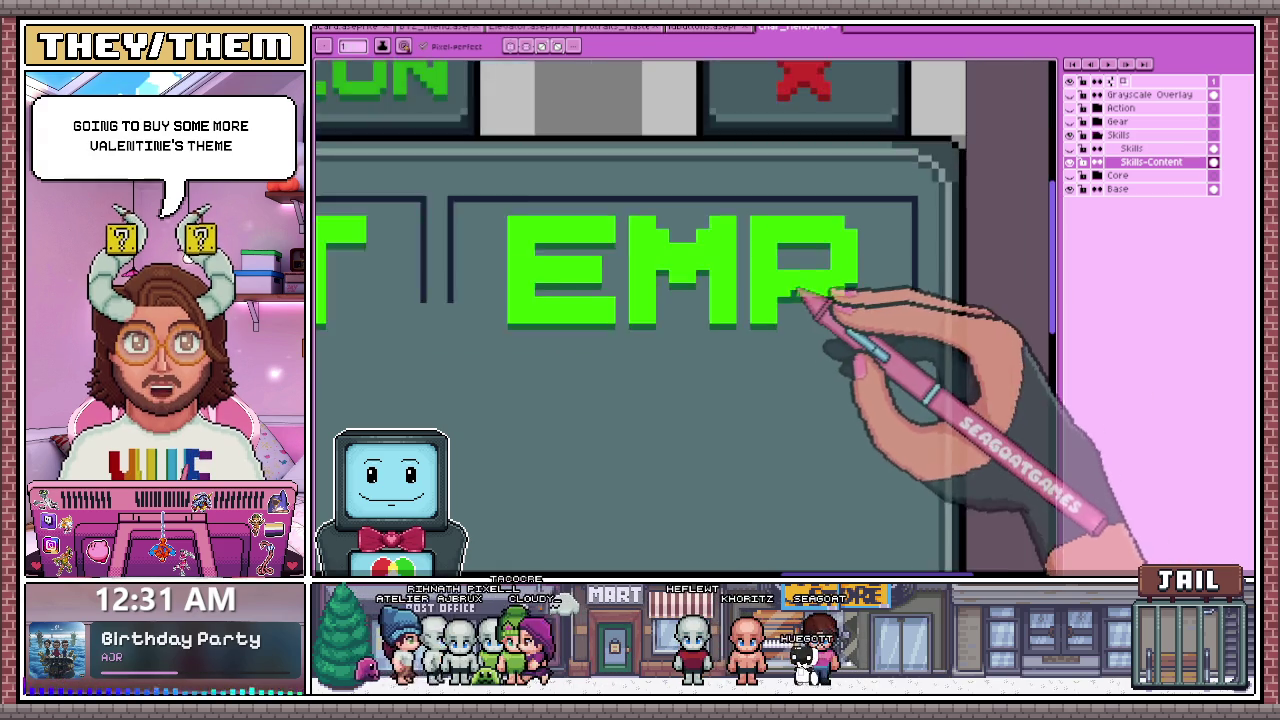
pyautogui.scroll(-1, 800, 294)
pyautogui.scroll(-1, 730, 290)
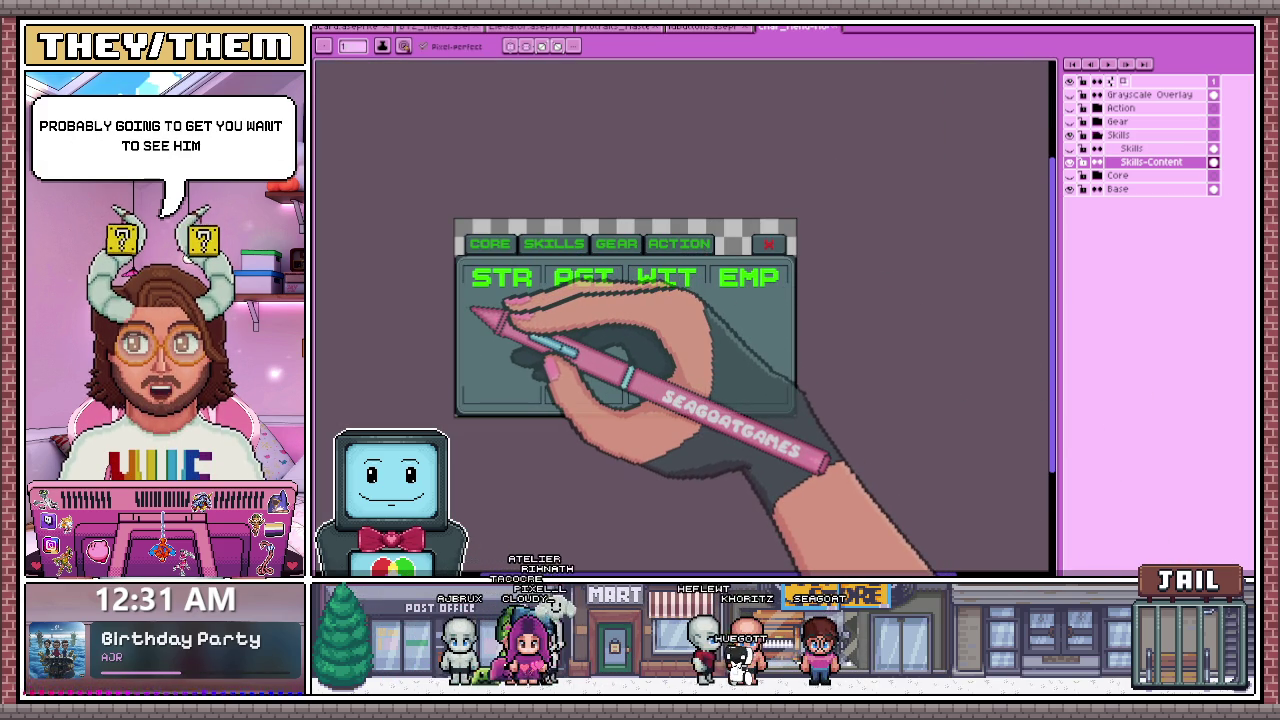
pyautogui.moveTo(710, 244); pyautogui.dragTo(499, 240)
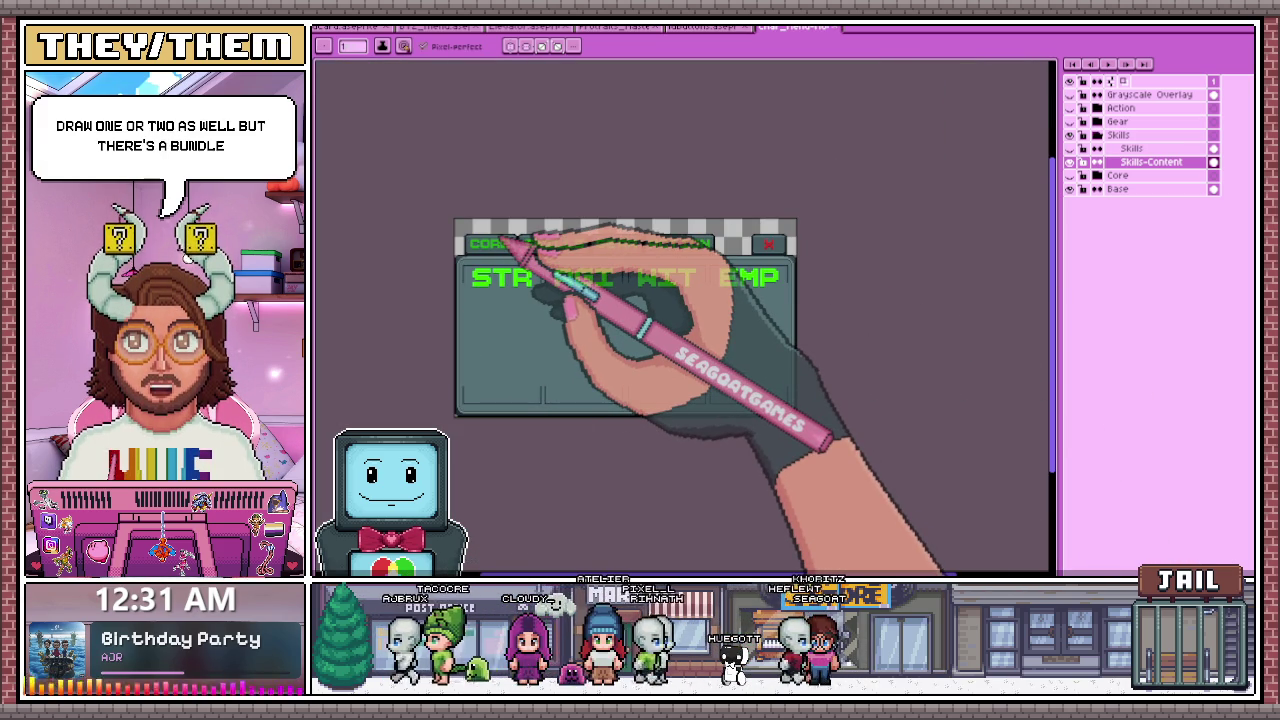
pyautogui.hotkey('ctrl', 'z')
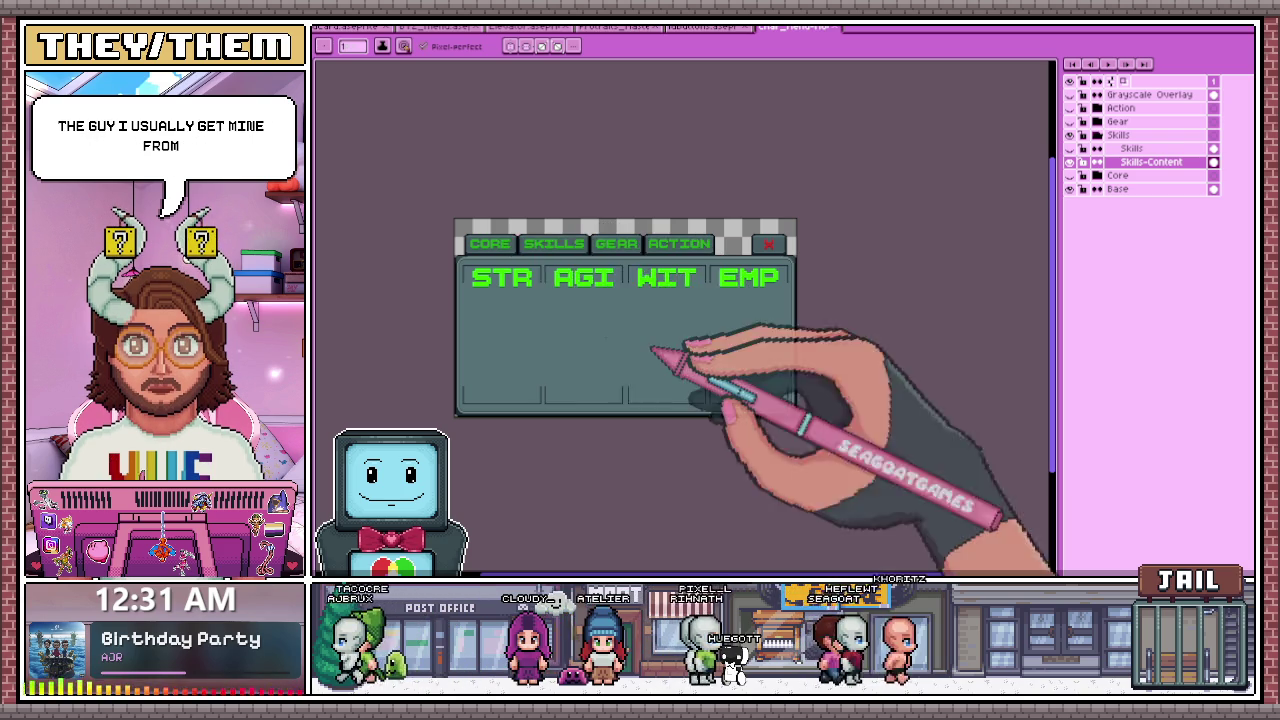
pyautogui.scroll(1, 454, 262)
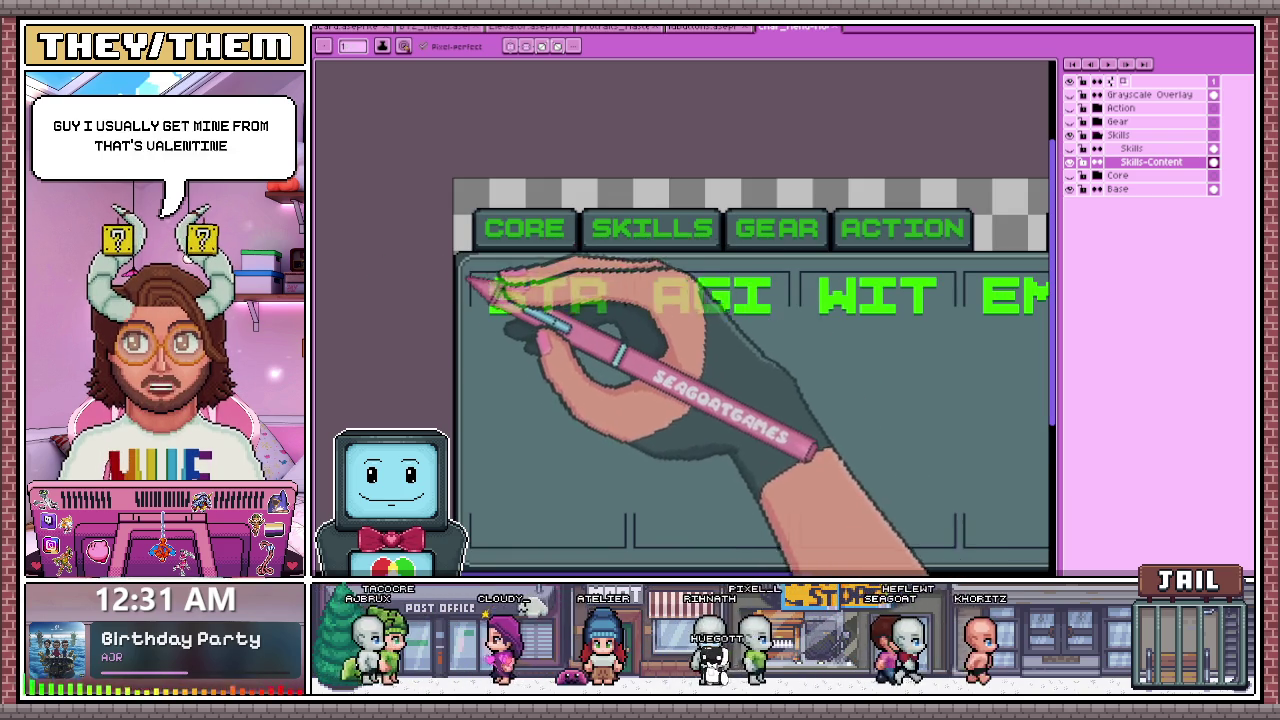
pyautogui.scroll(-1, 475, 290)
pyautogui.scroll(1, 516, 314)
pyautogui.scroll(-1, 494, 309)
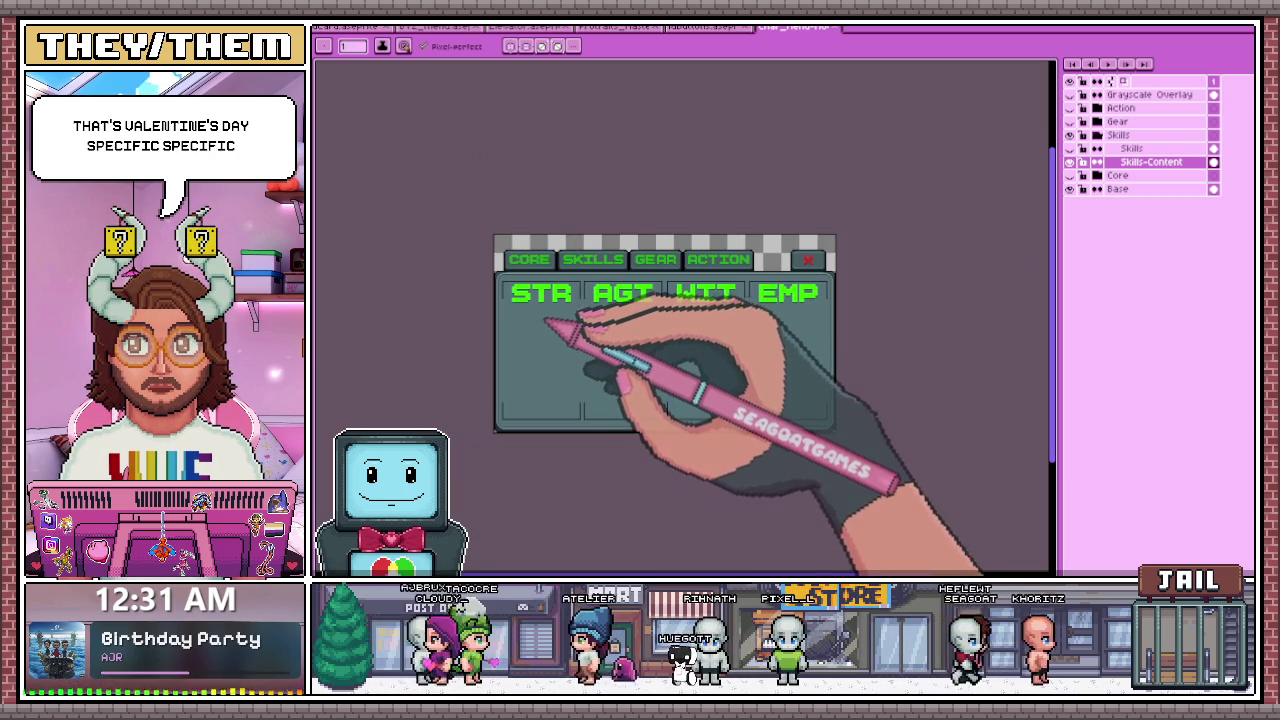
pyautogui.scroll(1, 512, 310)
pyautogui.scroll(-2, 520, 285)
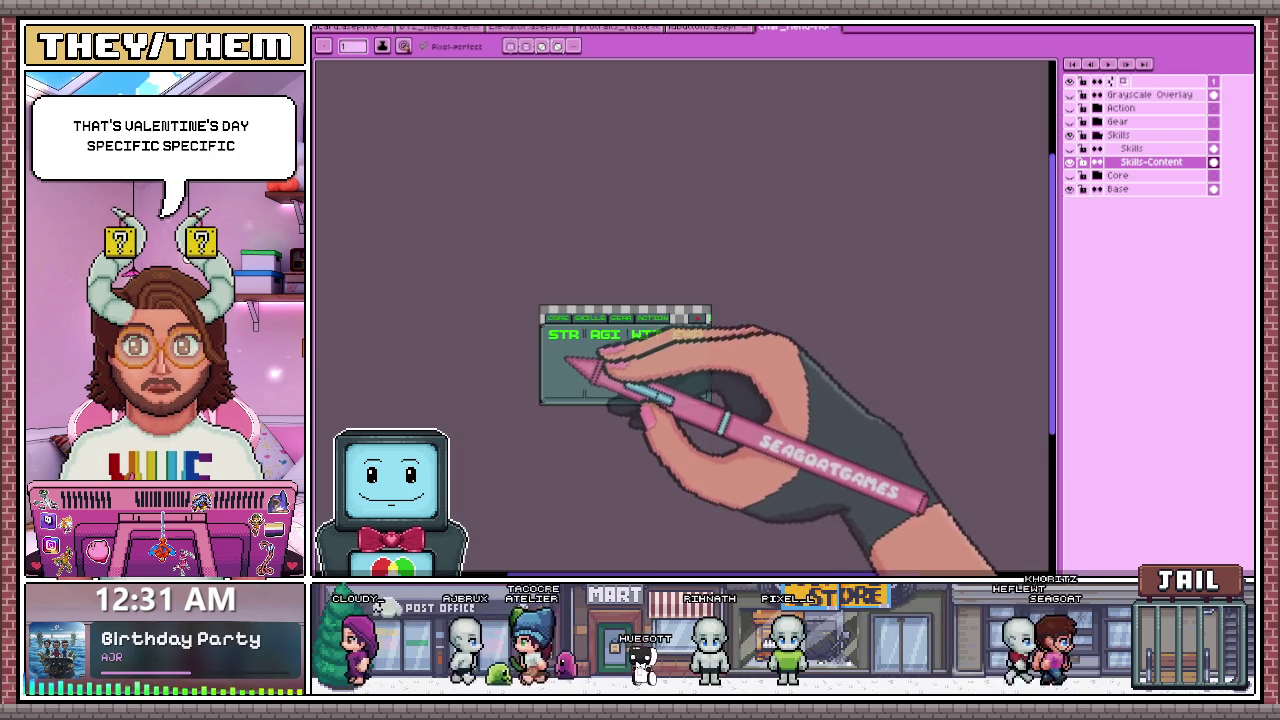
pyautogui.scroll(1, 544, 366)
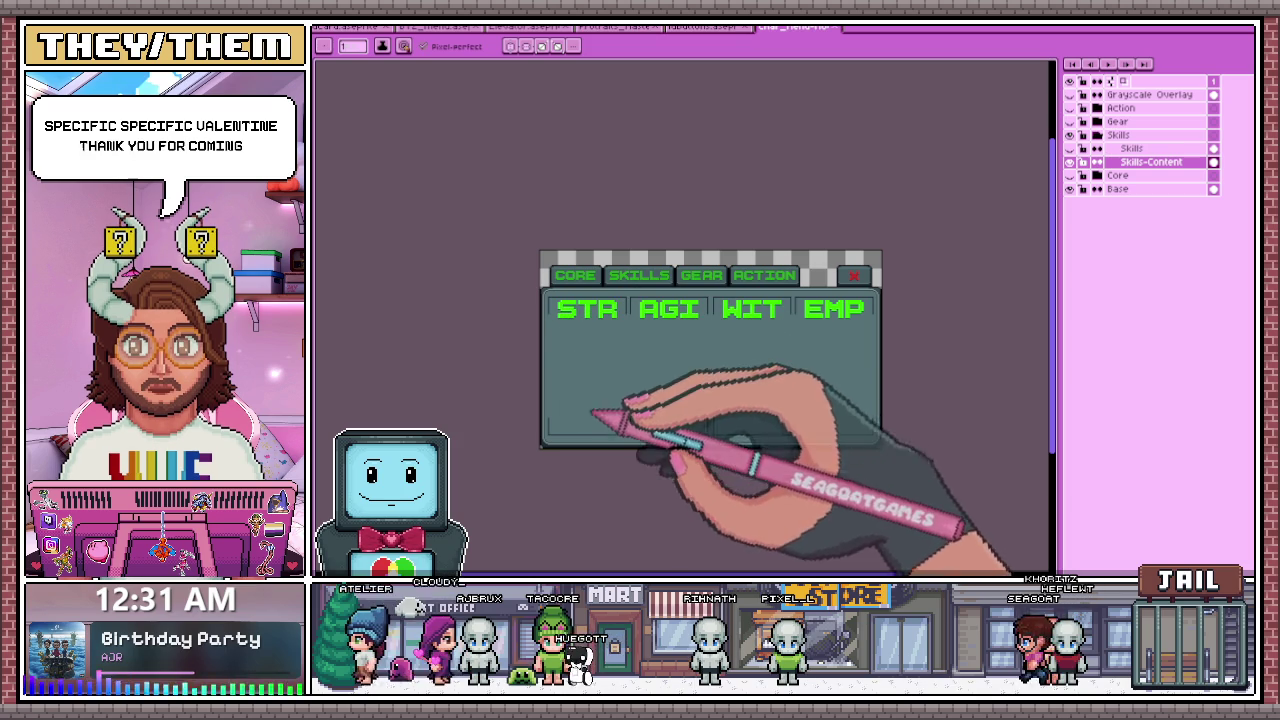
pyautogui.scroll(1, 582, 360)
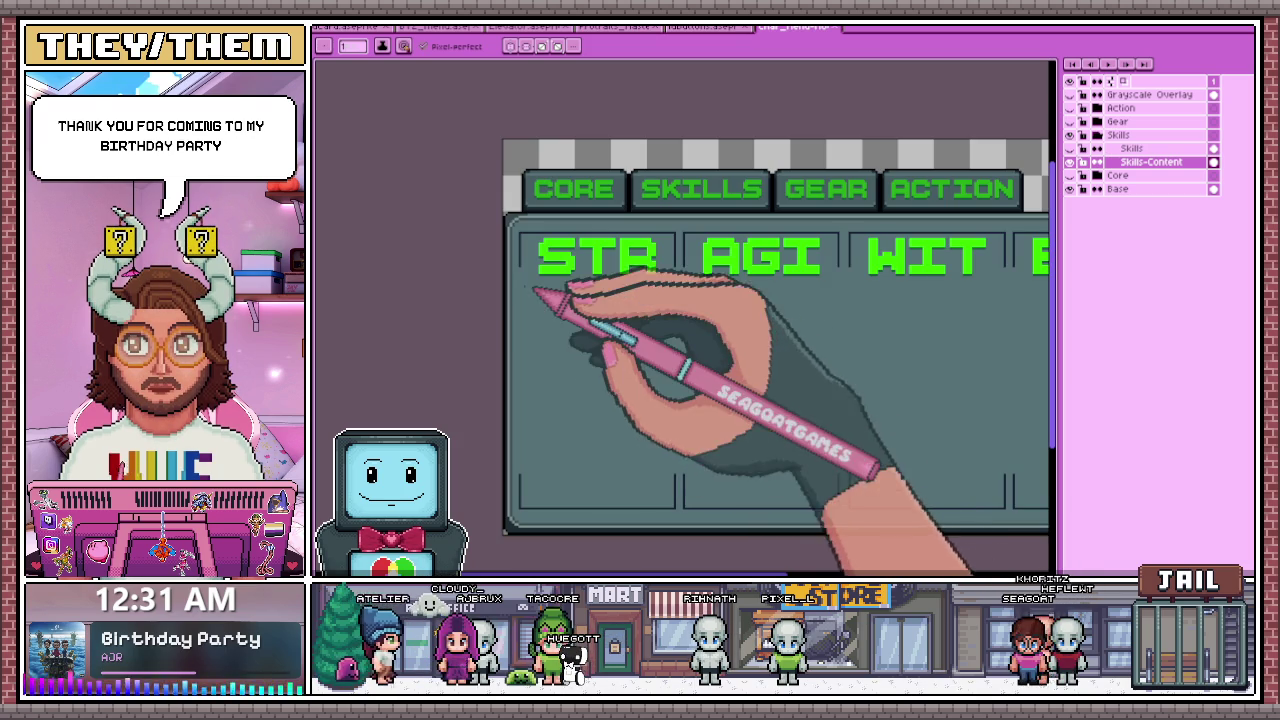
pyautogui.scroll(1, 548, 292)
pyautogui.scroll(1, 530, 272)
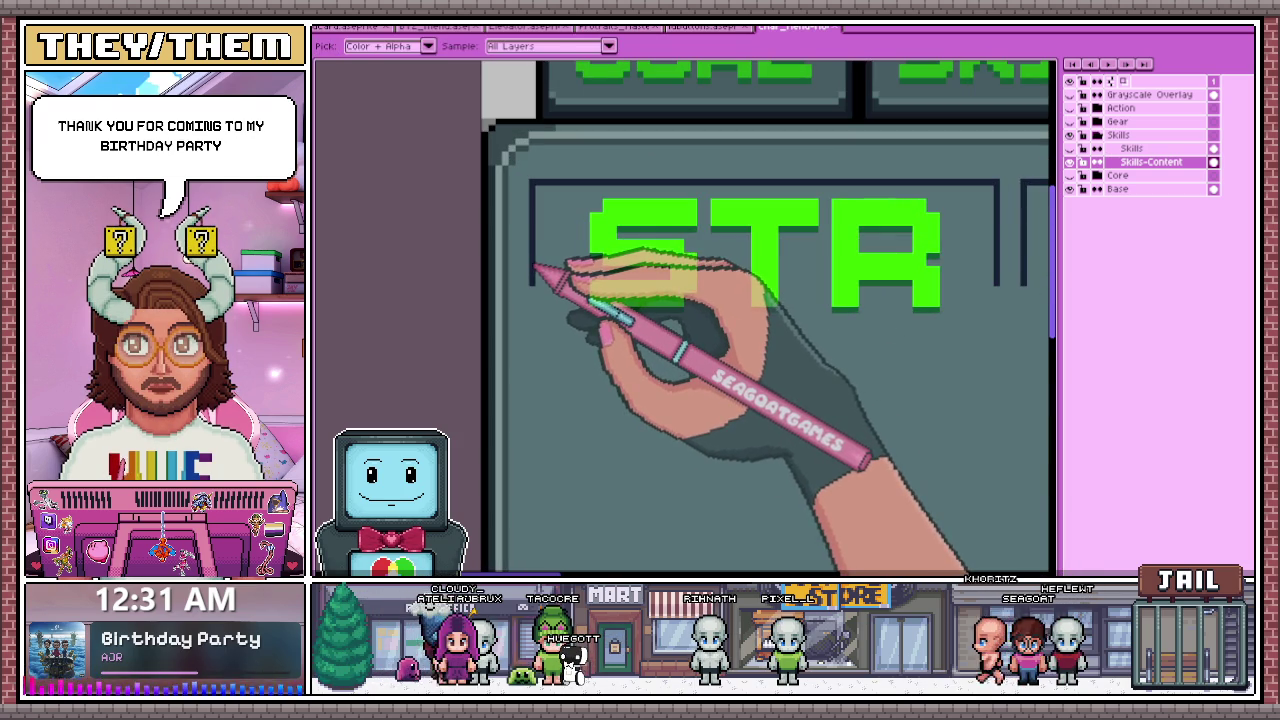
# - Draw the dark bottom edge of the STR header box
pyautogui.scroll(-1, 540, 296)
pyautogui.scroll(1, 565, 260)
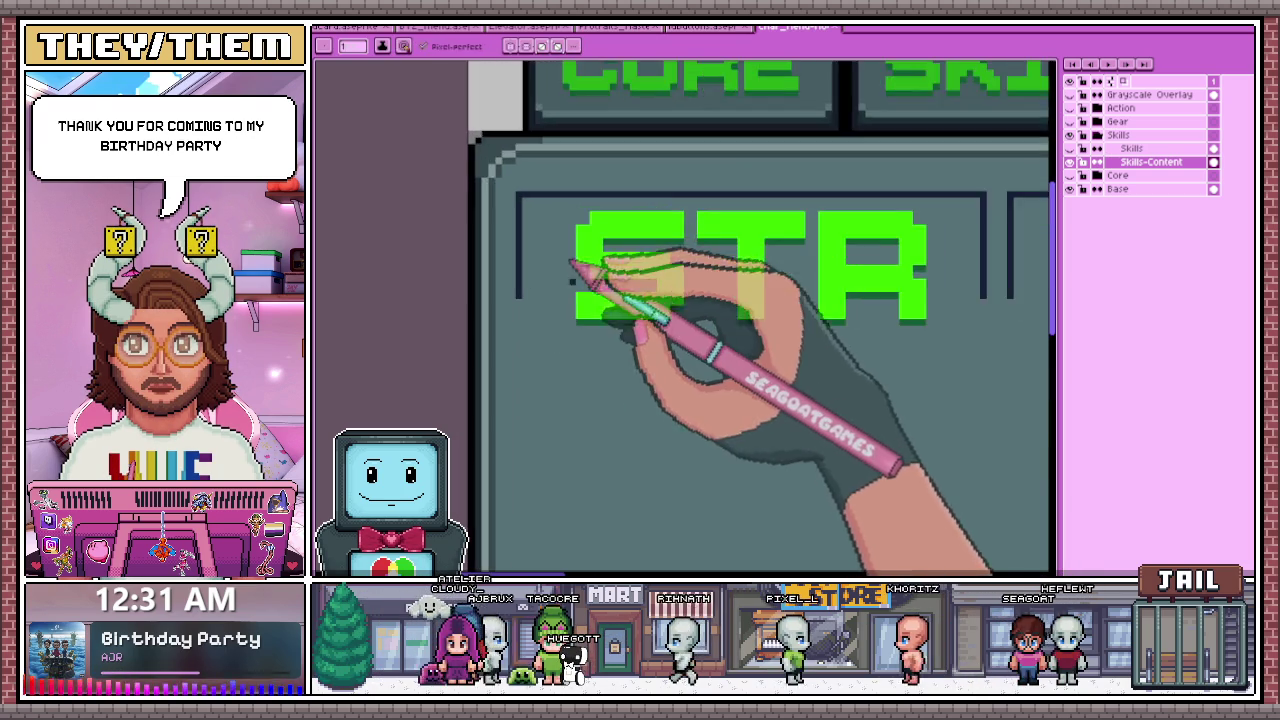
pyautogui.scroll(2, 595, 310)
pyautogui.scroll(1, 603, 330)
pyautogui.moveTo(595, 311); pyautogui.dragTo(365, 213)
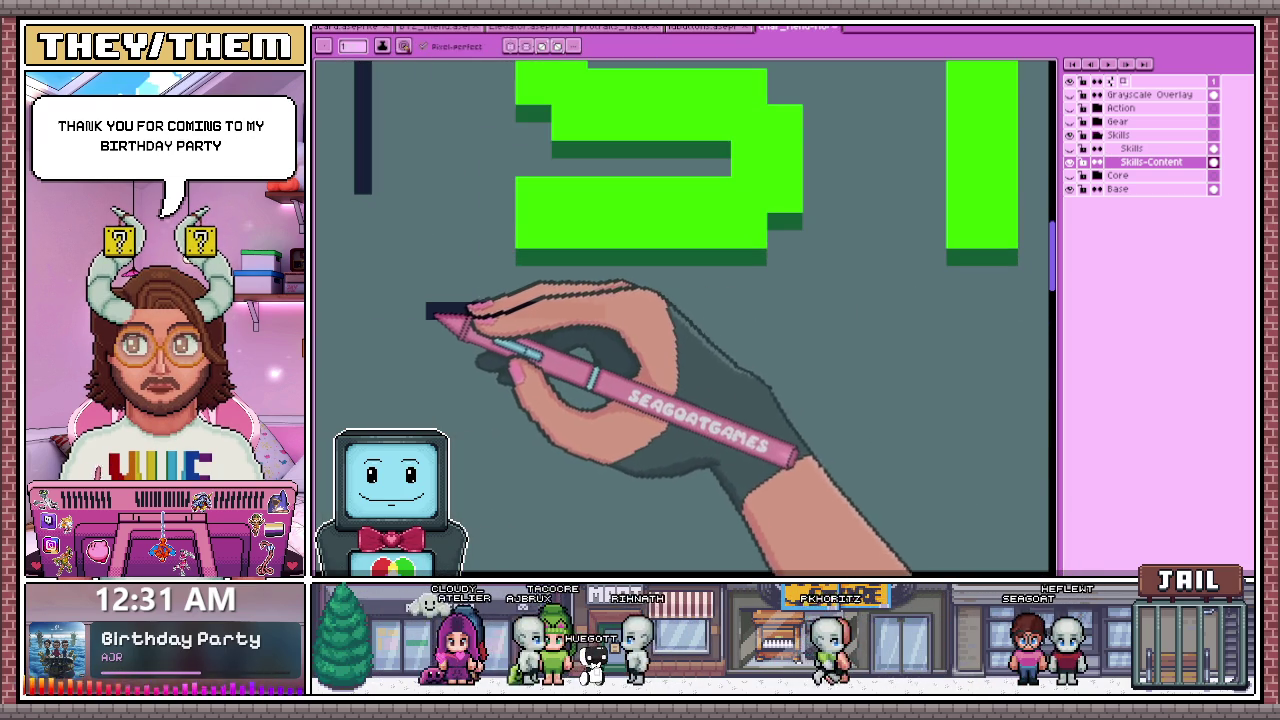
# - Extend the border under STR and close the right side of its box
pyautogui.scroll(-2, 480, 285)
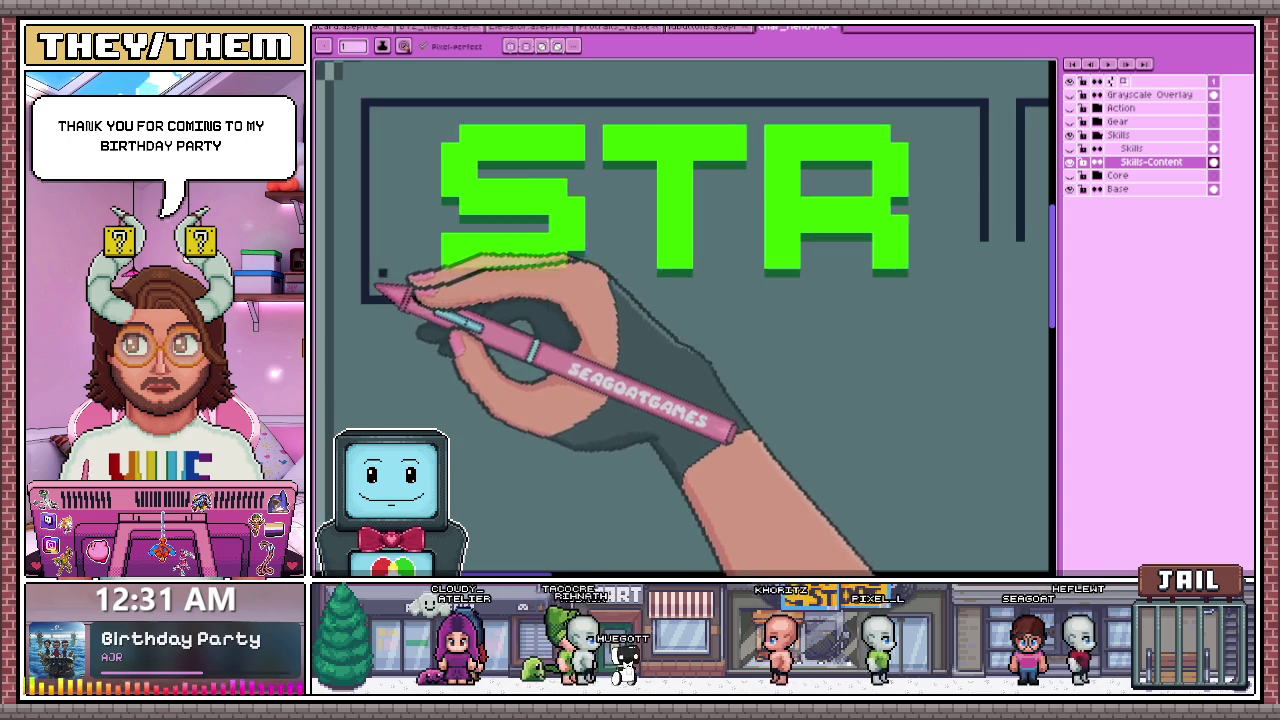
pyautogui.scroll(-1, 600, 298)
pyautogui.scroll(2, 700, 300)
pyautogui.scroll(1, 718, 300)
pyautogui.keyDown('shift'); pyautogui.click(757, 294); pyautogui.keyUp('shift')
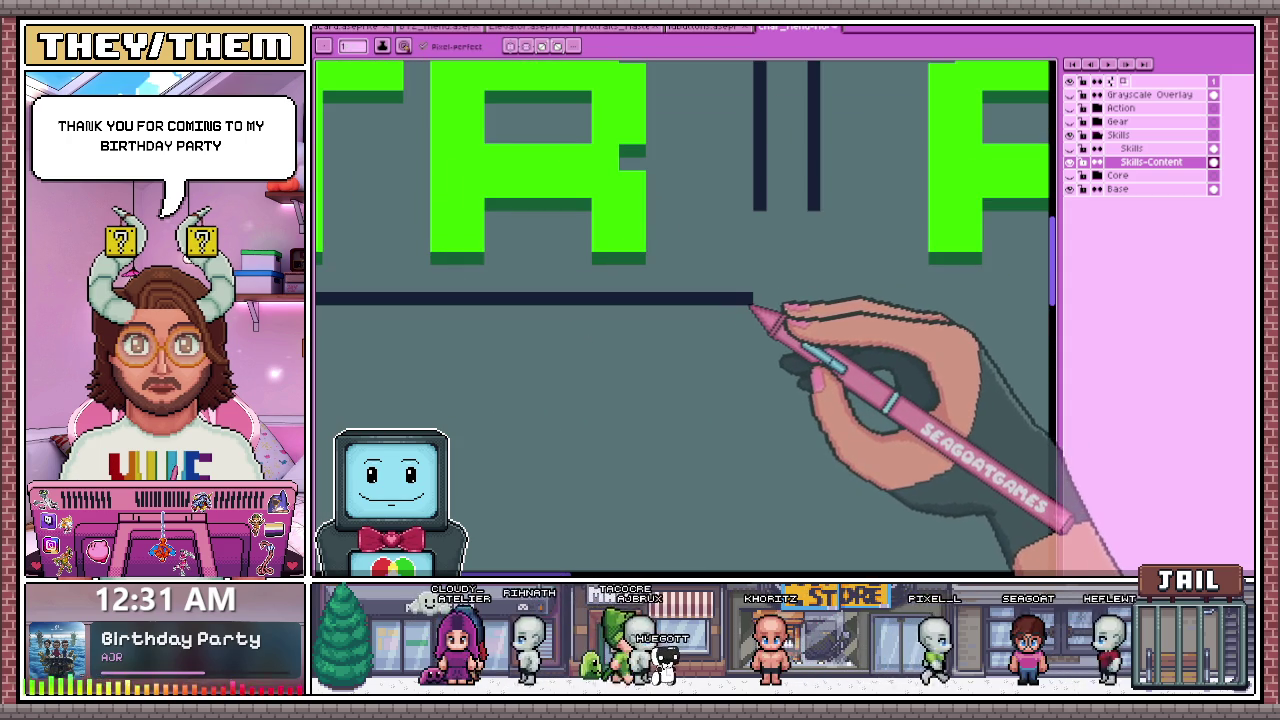
pyautogui.moveTo(760, 215); pyautogui.dragTo(762, 297)
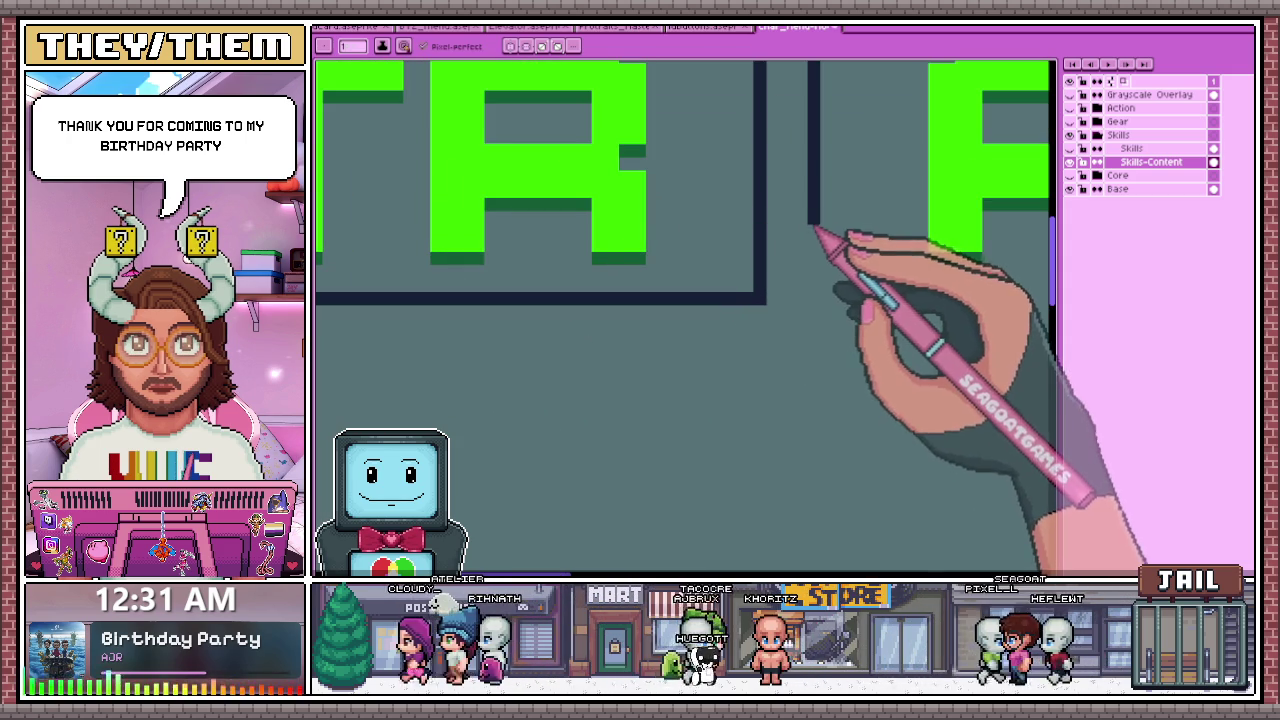
pyautogui.moveTo(813, 212); pyautogui.dragTo(831, 299)
pyautogui.scroll(-1, 590, 360)
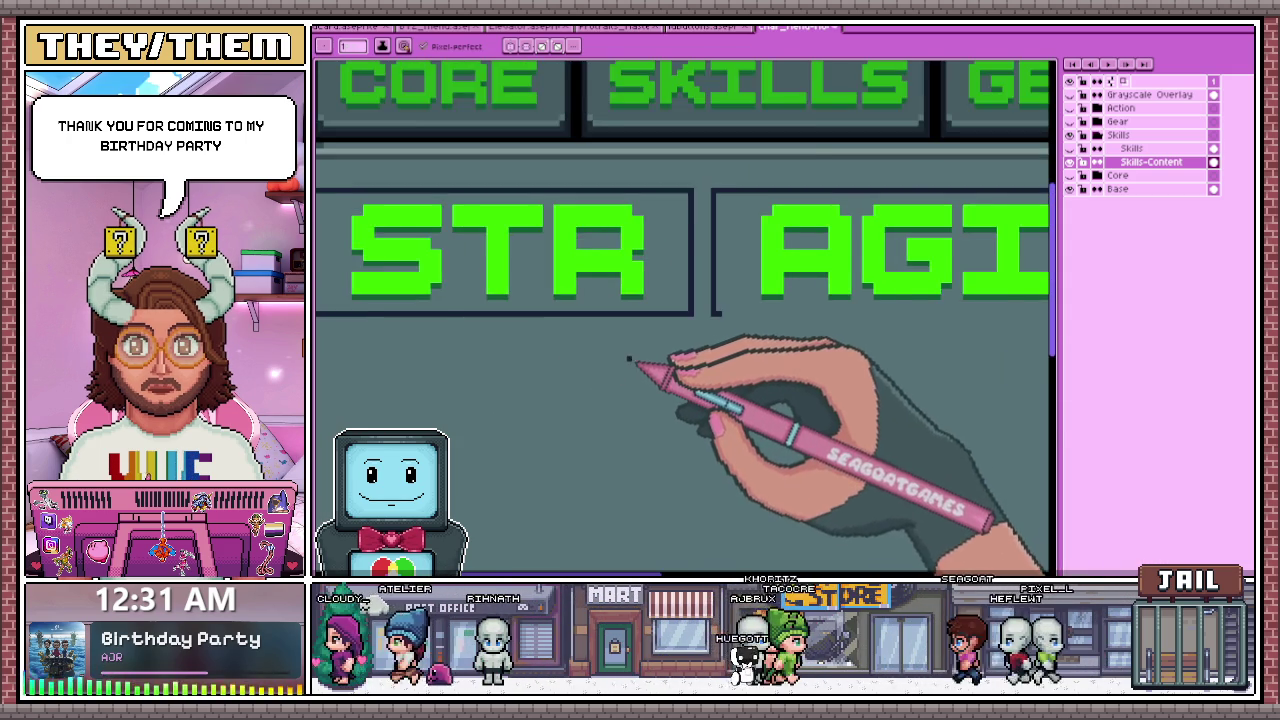
pyautogui.scroll(-1, 634, 366)
pyautogui.scroll(-1, 880, 340)
pyautogui.scroll(1, 905, 325)
pyautogui.scroll(1, 908, 312)
pyautogui.scroll(-1, 700, 352)
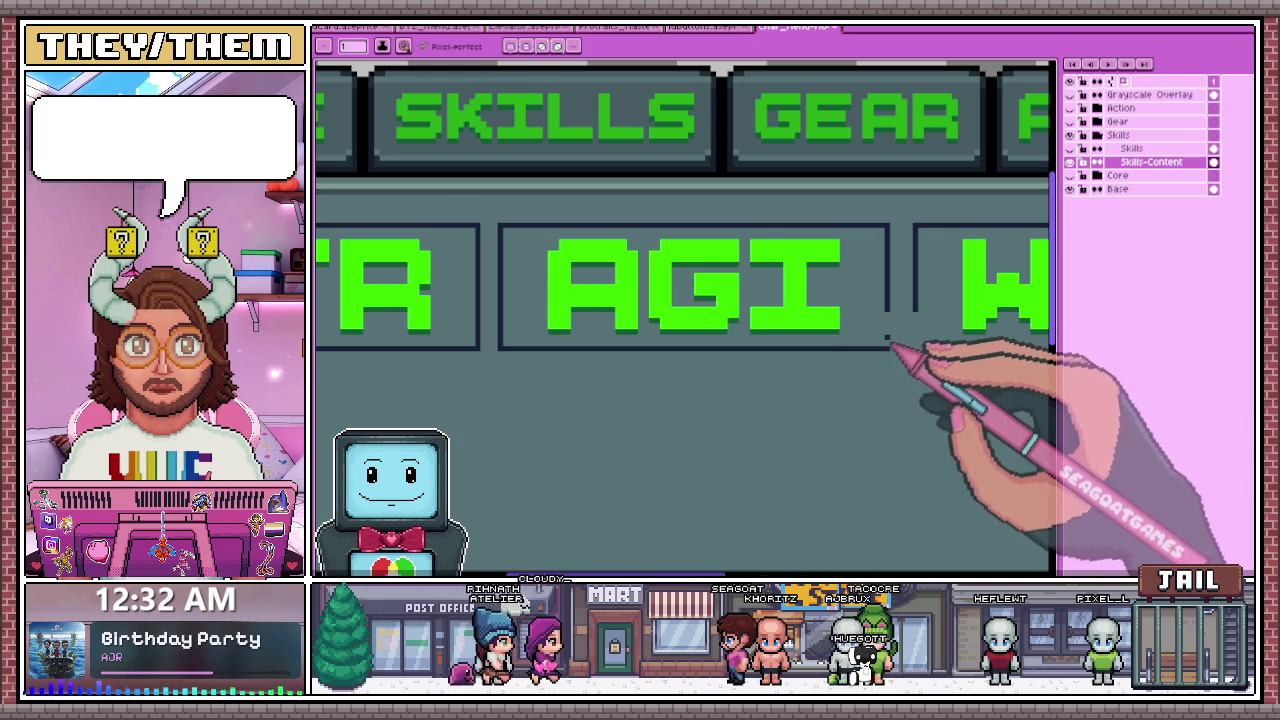
pyautogui.scroll(1, 890, 338)
pyautogui.scroll(-2, 860, 340)
pyautogui.scroll(2, 880, 338)
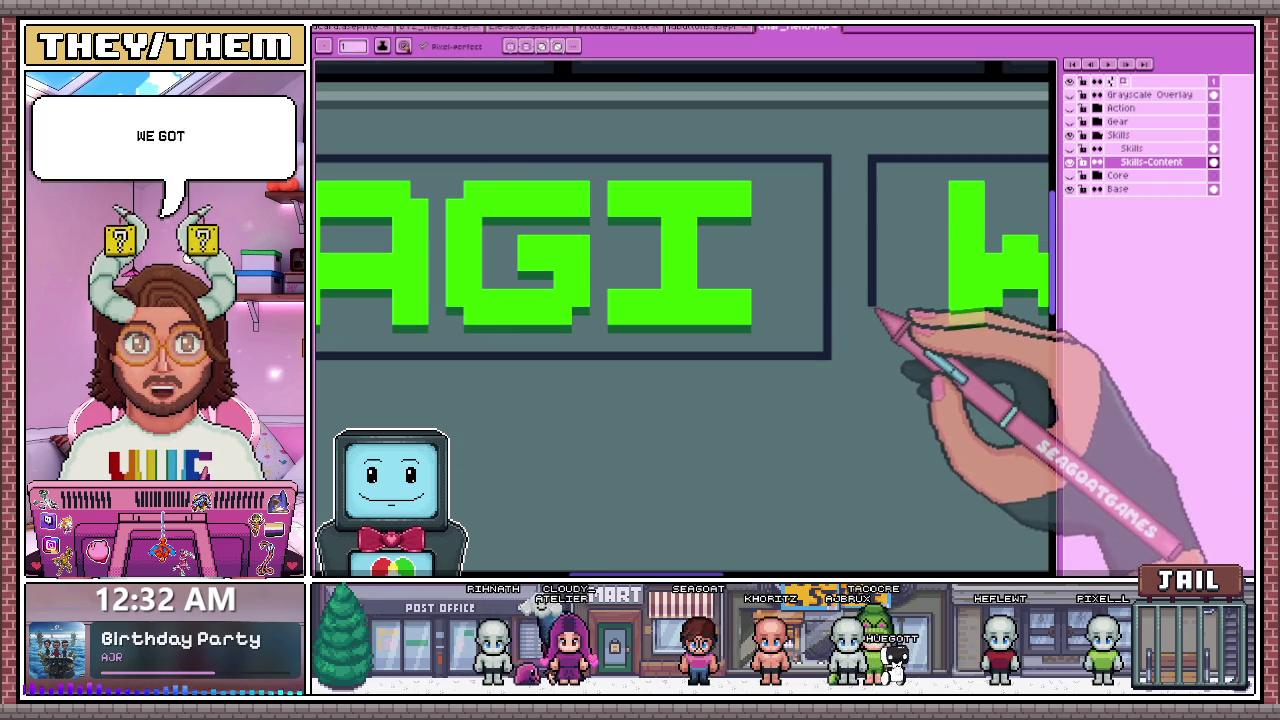
pyautogui.scroll(-3, 634, 329)
pyautogui.scroll(2, 610, 285)
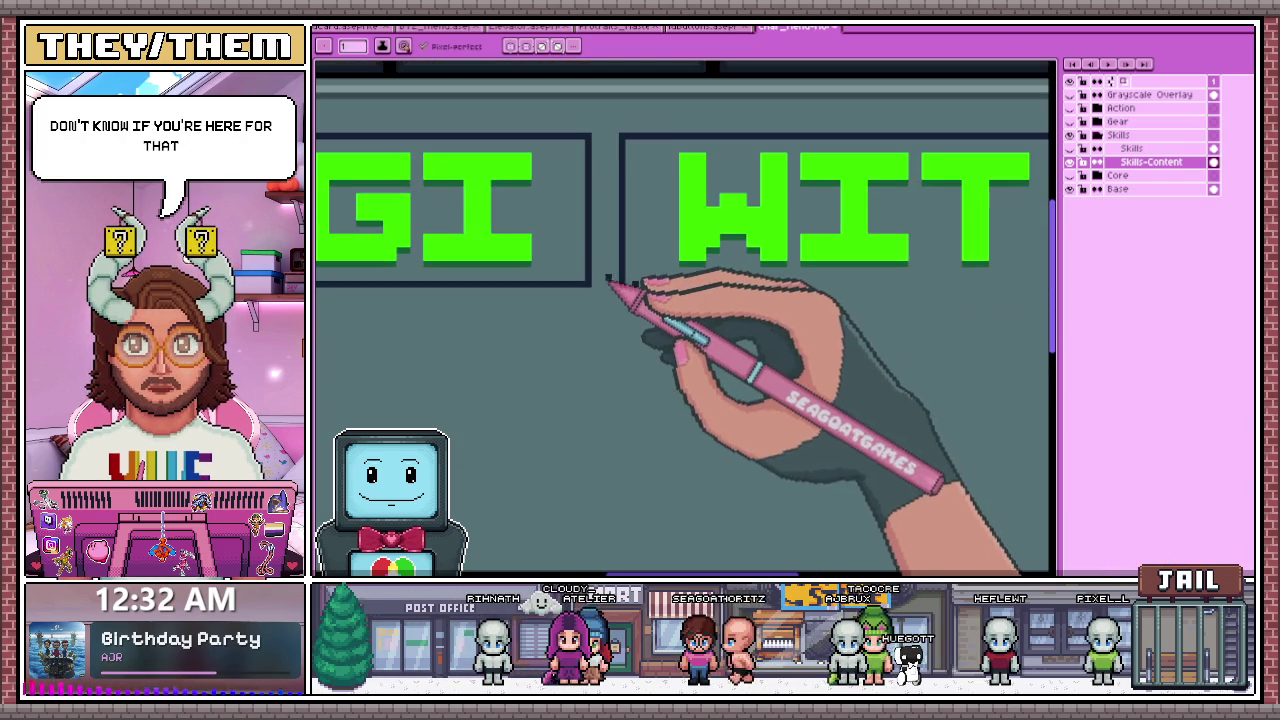
pyautogui.scroll(-2, 634, 294)
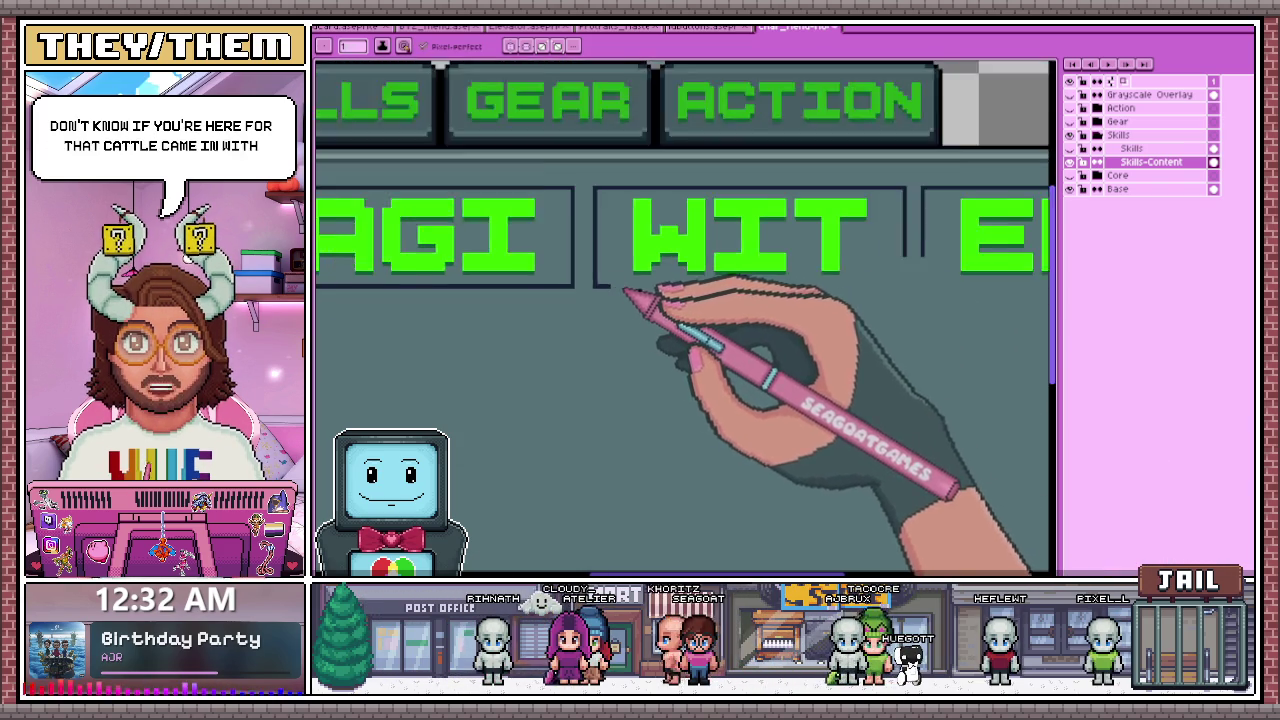
pyautogui.scroll(1, 889, 298)
pyautogui.scroll(1, 889, 296)
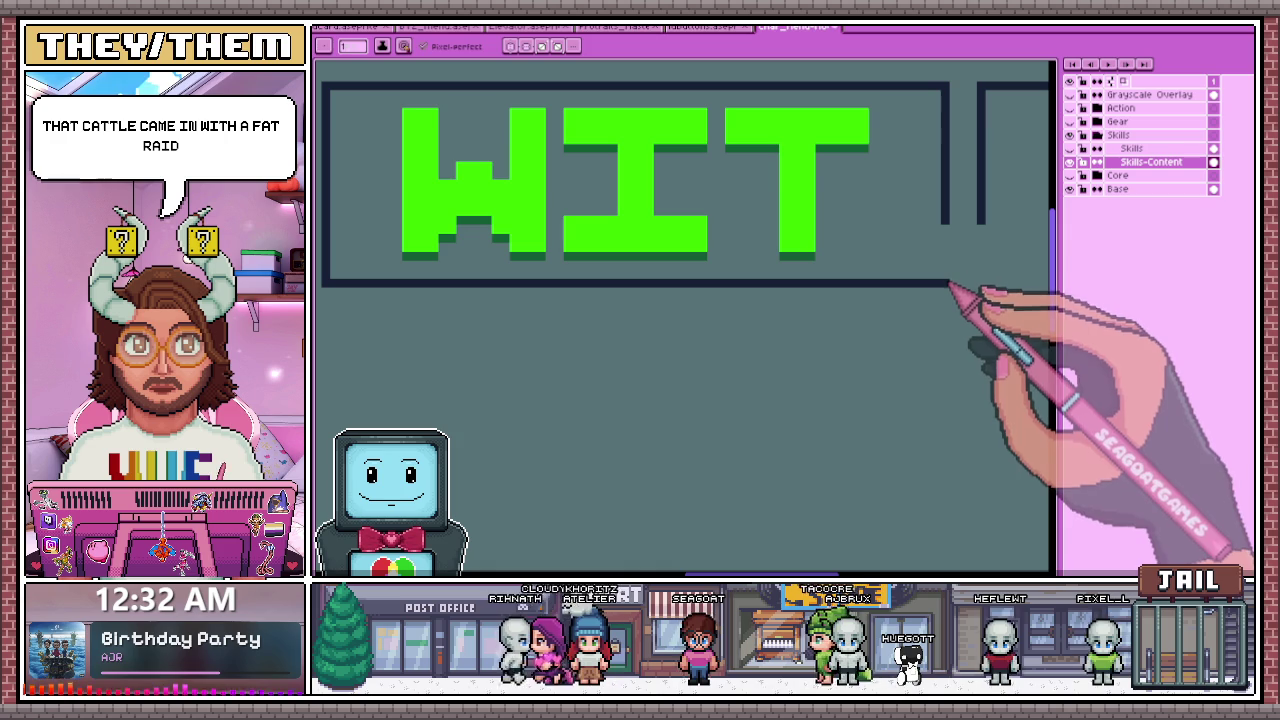
pyautogui.scroll(-1, 900, 290)
pyautogui.scroll(-1, 860, 310)
pyautogui.scroll(1, 660, 300)
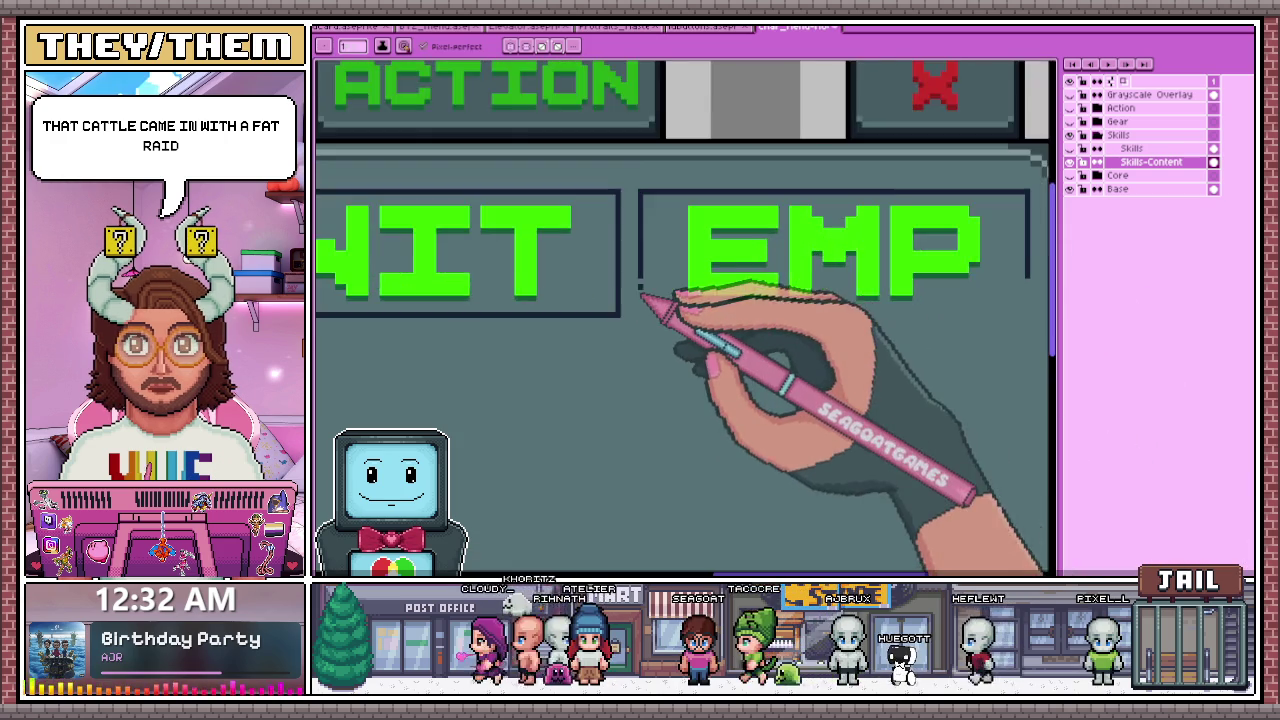
pyautogui.scroll(1, 642, 290)
pyautogui.scroll(-1, 655, 340)
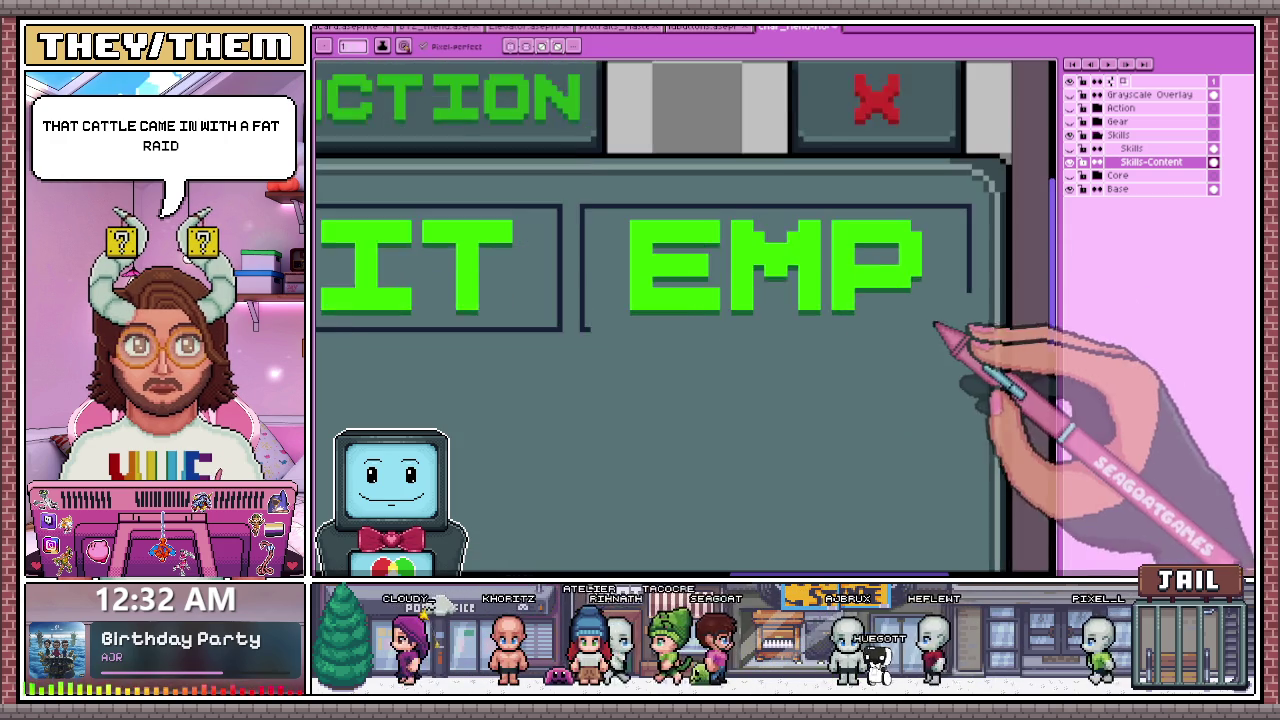
pyautogui.scroll(1, 955, 336)
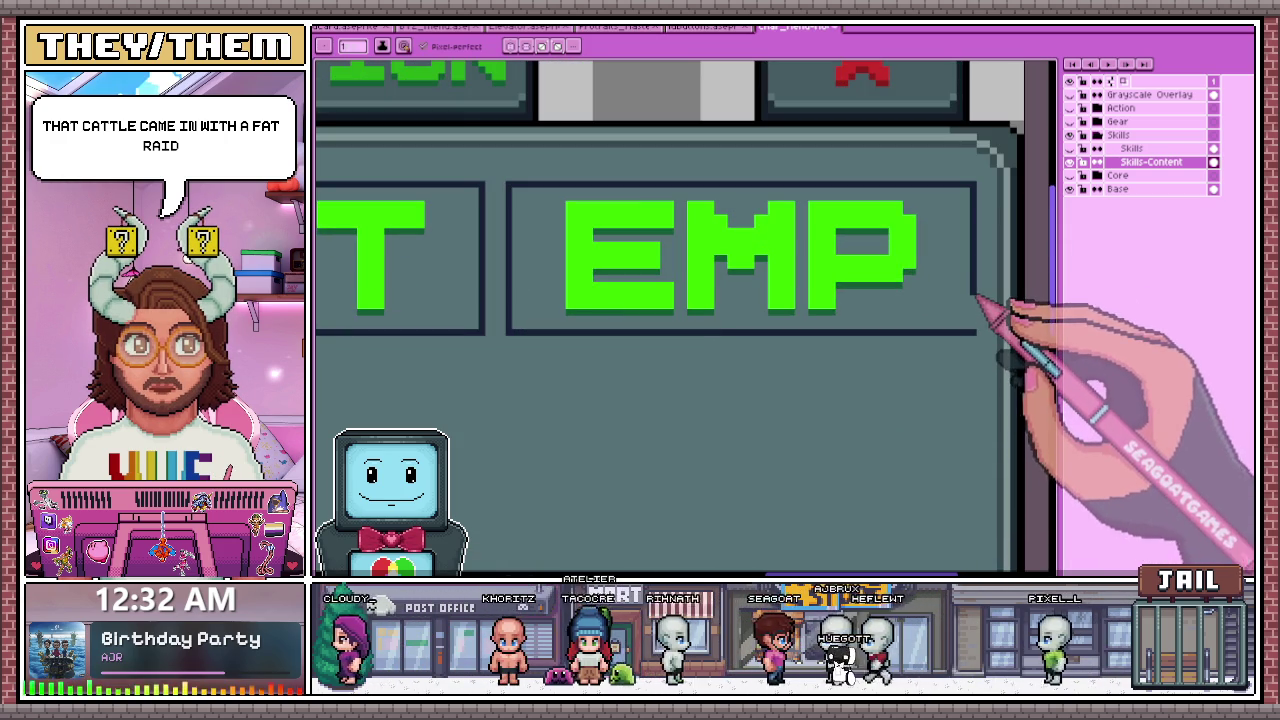
pyautogui.scroll(-1, 985, 337)
pyautogui.scroll(-3, 700, 315)
pyautogui.scroll(1, 700, 313)
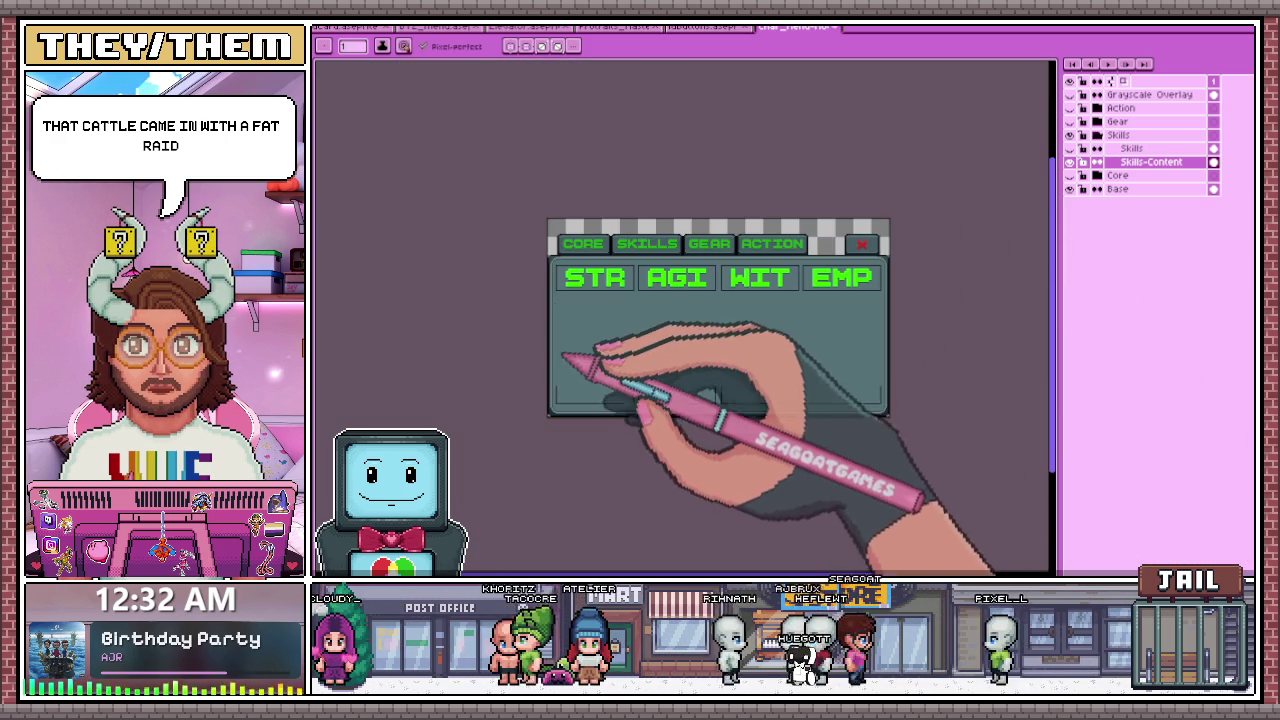
# - Zoom in and out around the panel to inspect the empty cell below STR
pyautogui.scroll(2, 571, 366)
pyautogui.scroll(1, 550, 362)
pyautogui.scroll(-3, 548, 358)
pyautogui.scroll(1, 560, 400)
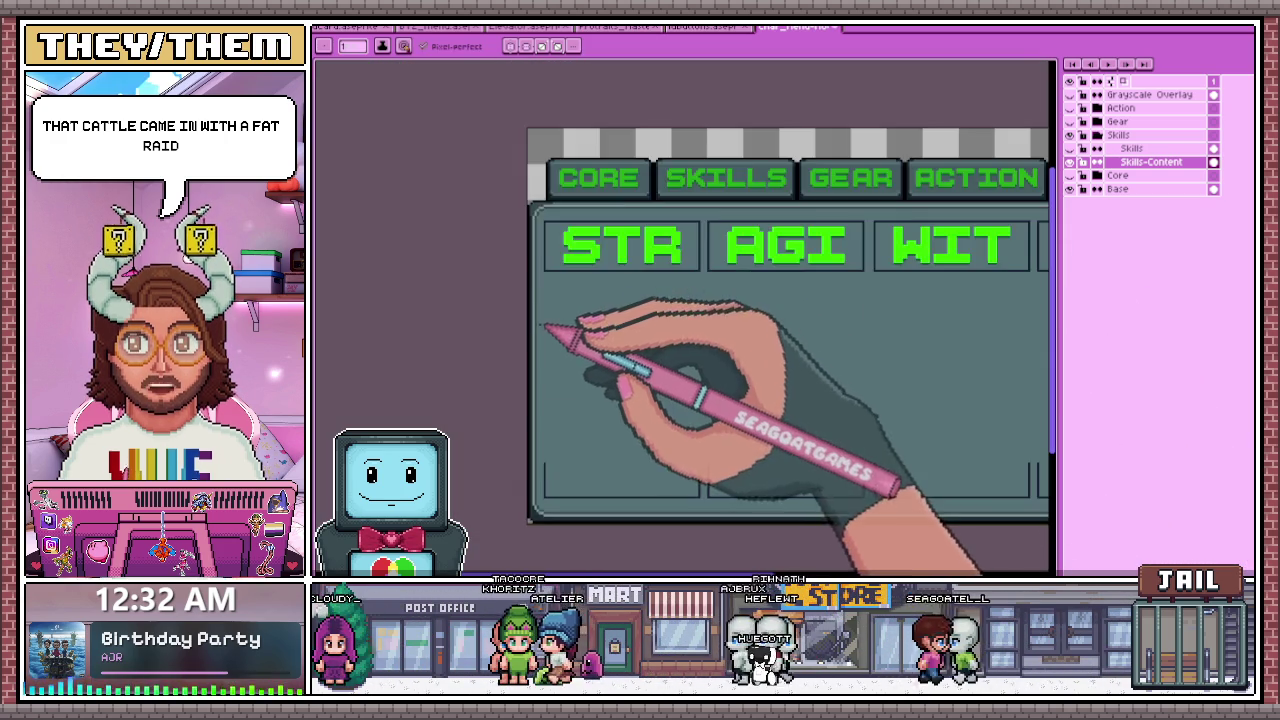
pyautogui.scroll(1, 551, 334)
pyautogui.scroll(1, 551, 278)
pyautogui.scroll(-3, 573, 300)
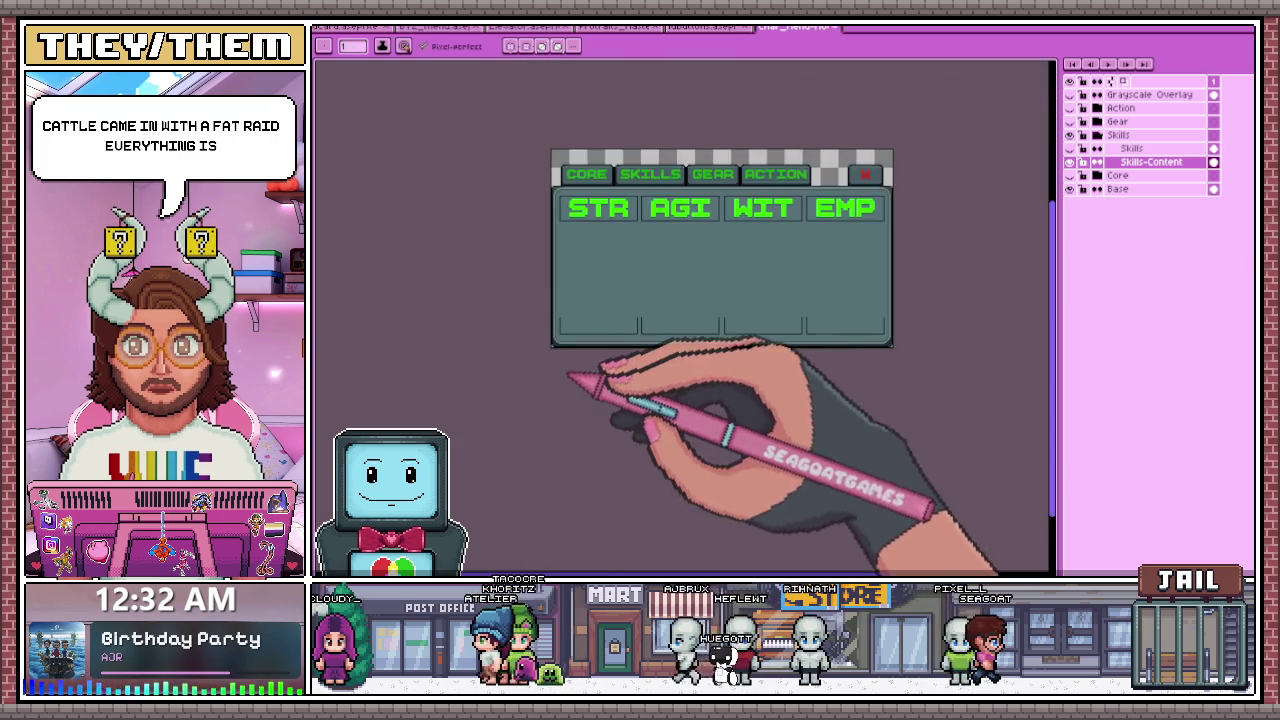
pyautogui.scroll(3, 586, 386)
pyautogui.scroll(-1, 565, 300)
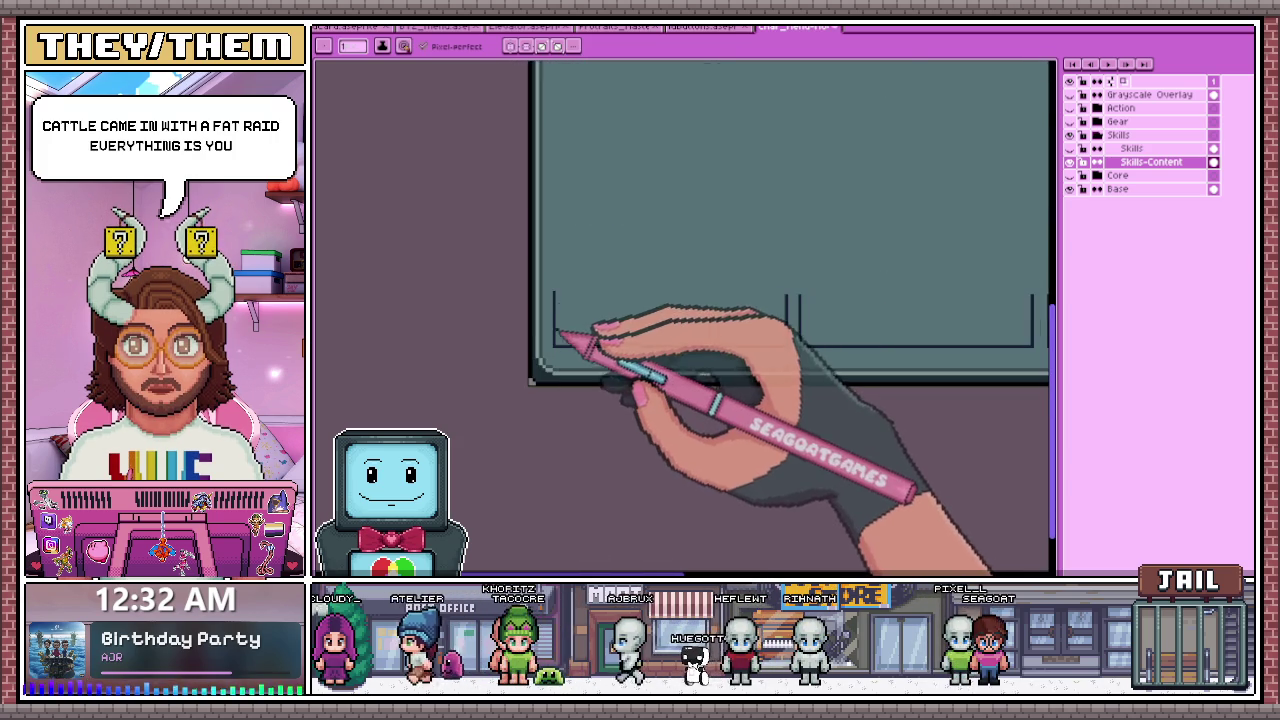
pyautogui.scroll(-2, 565, 340)
pyautogui.scroll(2, 562, 120)
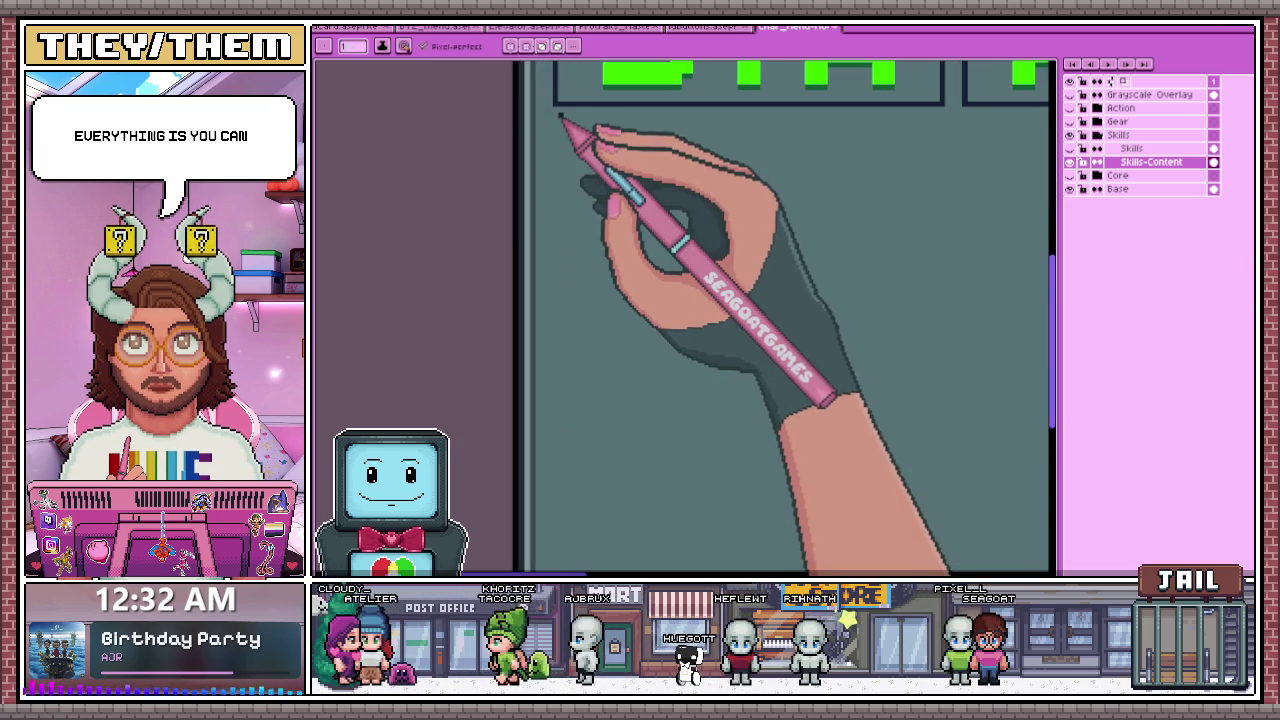
pyautogui.scroll(-1, 553, 160)
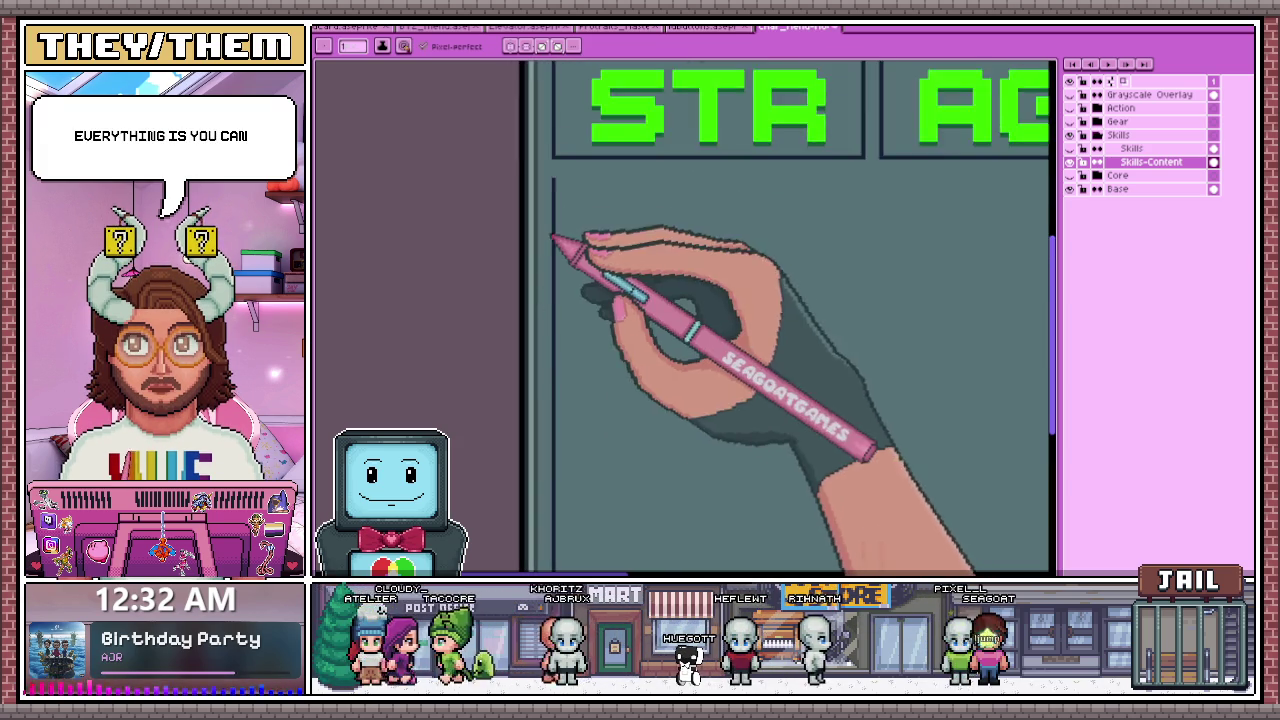
pyautogui.scroll(2, 557, 263)
pyautogui.scroll(1, 569, 186)
pyautogui.scroll(-1, 560, 177)
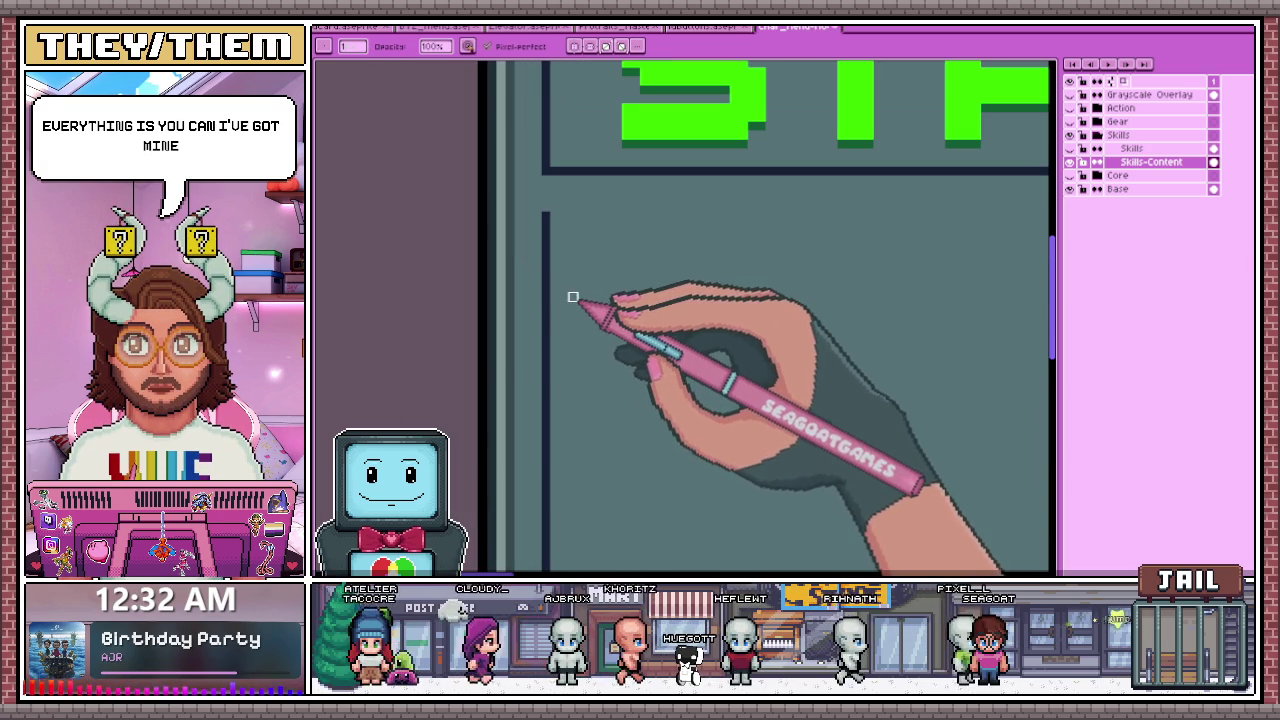
pyautogui.scroll(1, 548, 212)
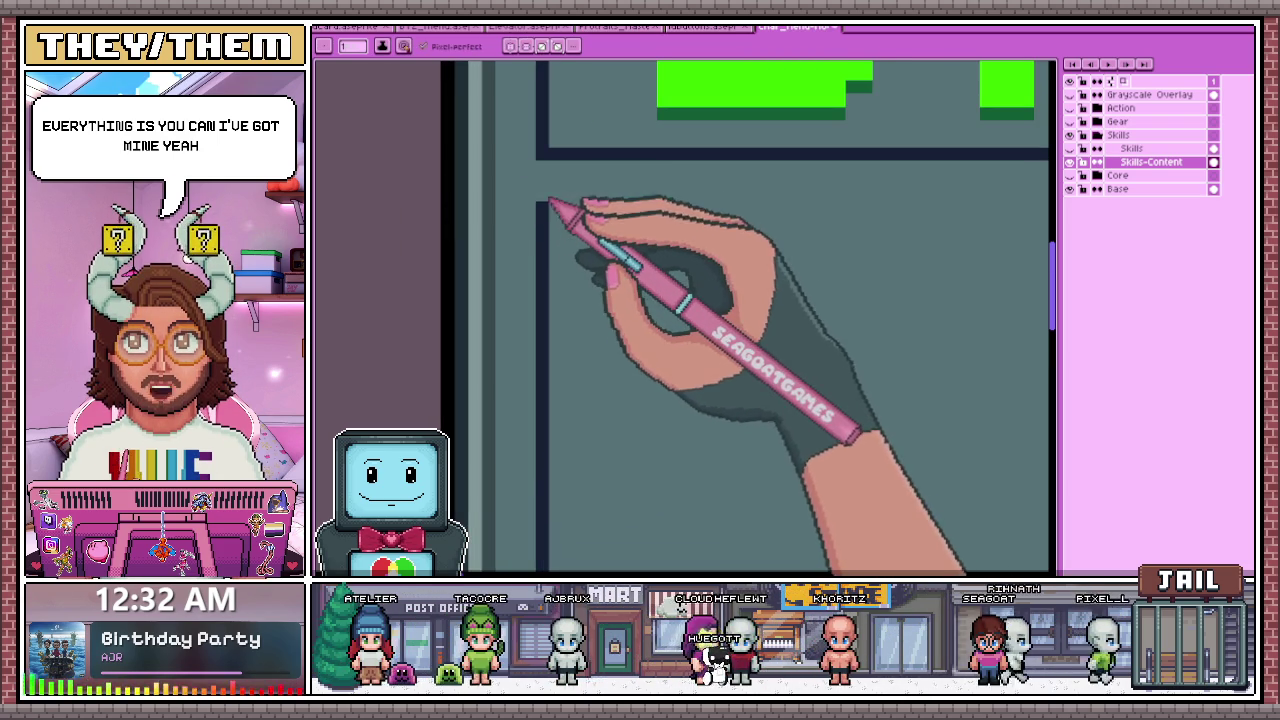
pyautogui.scroll(-1, 640, 220)
pyautogui.scroll(-1, 820, 290)
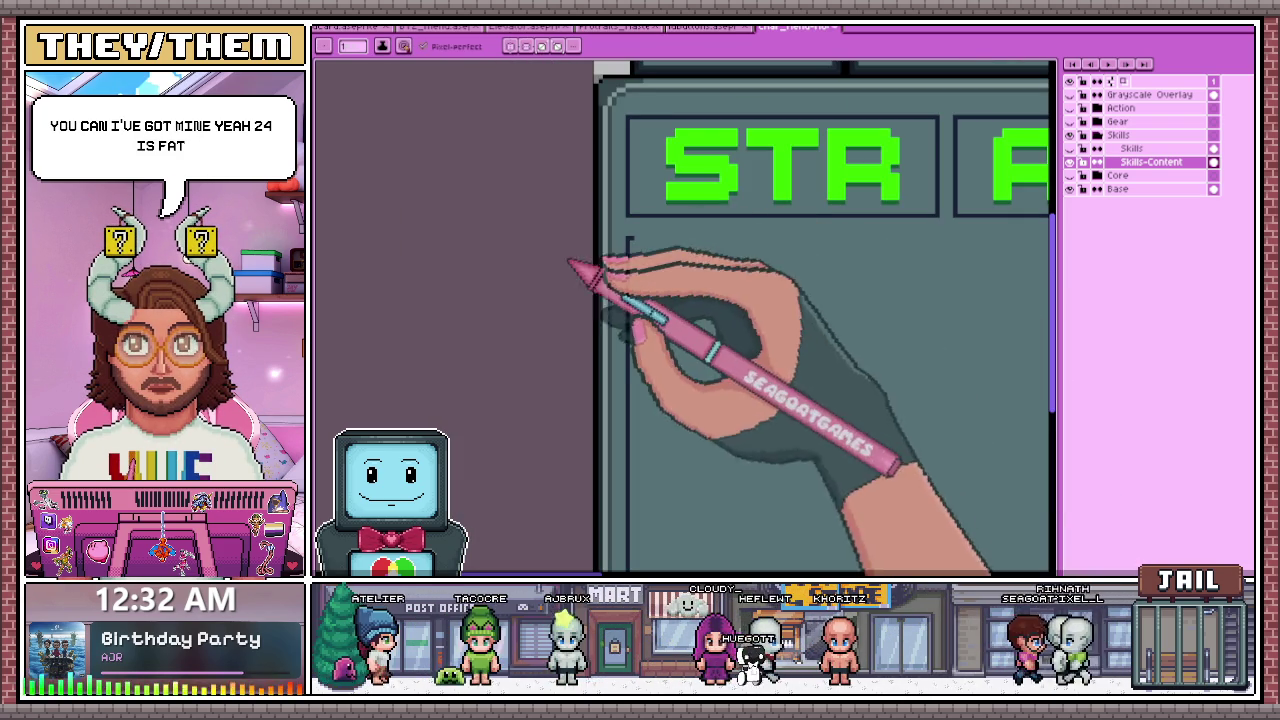
pyautogui.scroll(-1, 815, 323)
pyautogui.scroll(1, 909, 286)
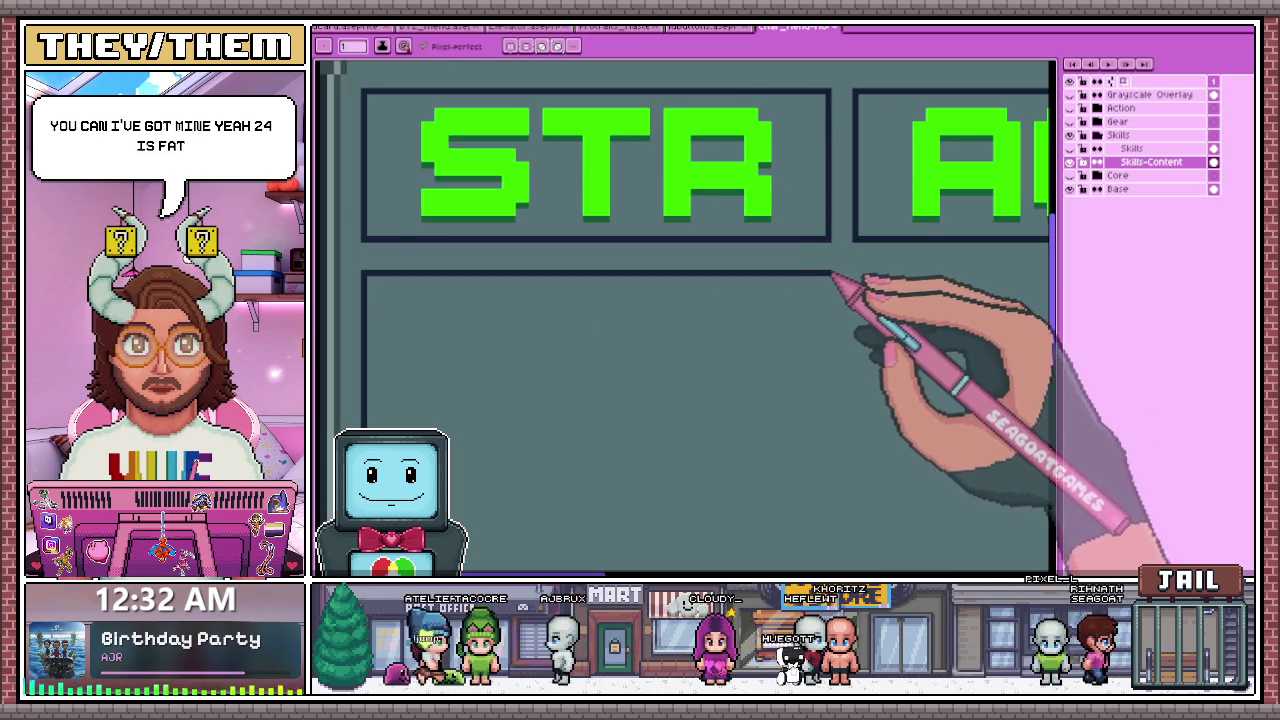
# - Marquee the cell below STR to size the skill box
pyautogui.press('m')
pyautogui.scroll(1, 590, 285)
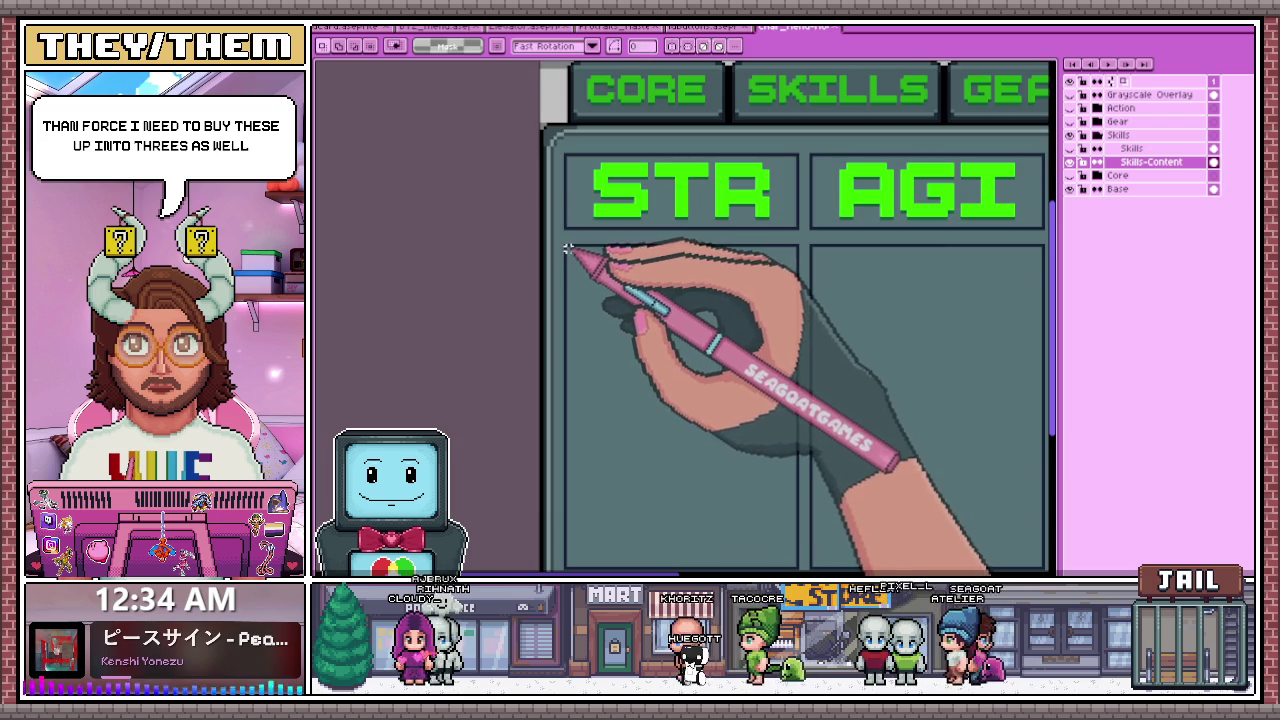
pyautogui.scroll(-2, 580, 330)
pyautogui.scroll(1, 590, 360)
pyautogui.scroll(2, 560, 340)
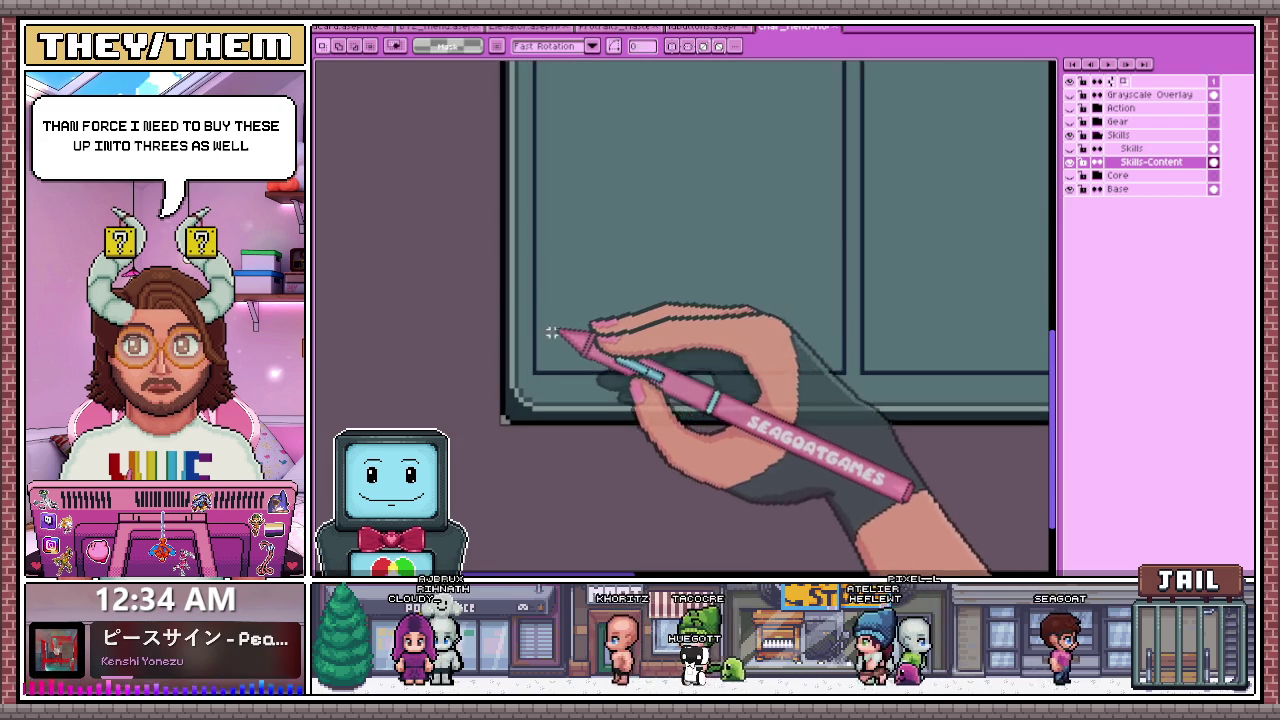
pyautogui.scroll(-2, 538, 362)
pyautogui.scroll(2, 543, 286)
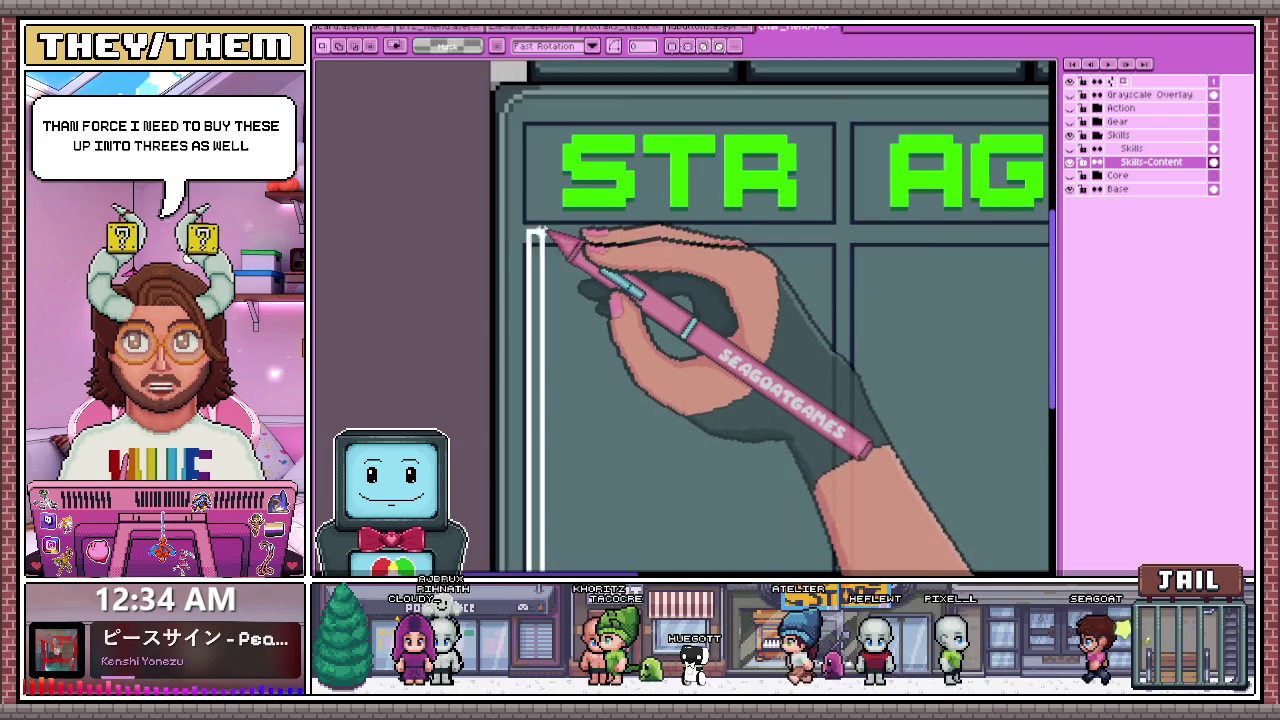
pyautogui.scroll(1, 534, 240)
pyautogui.moveTo(537, 256); pyautogui.dragTo(544, 265)
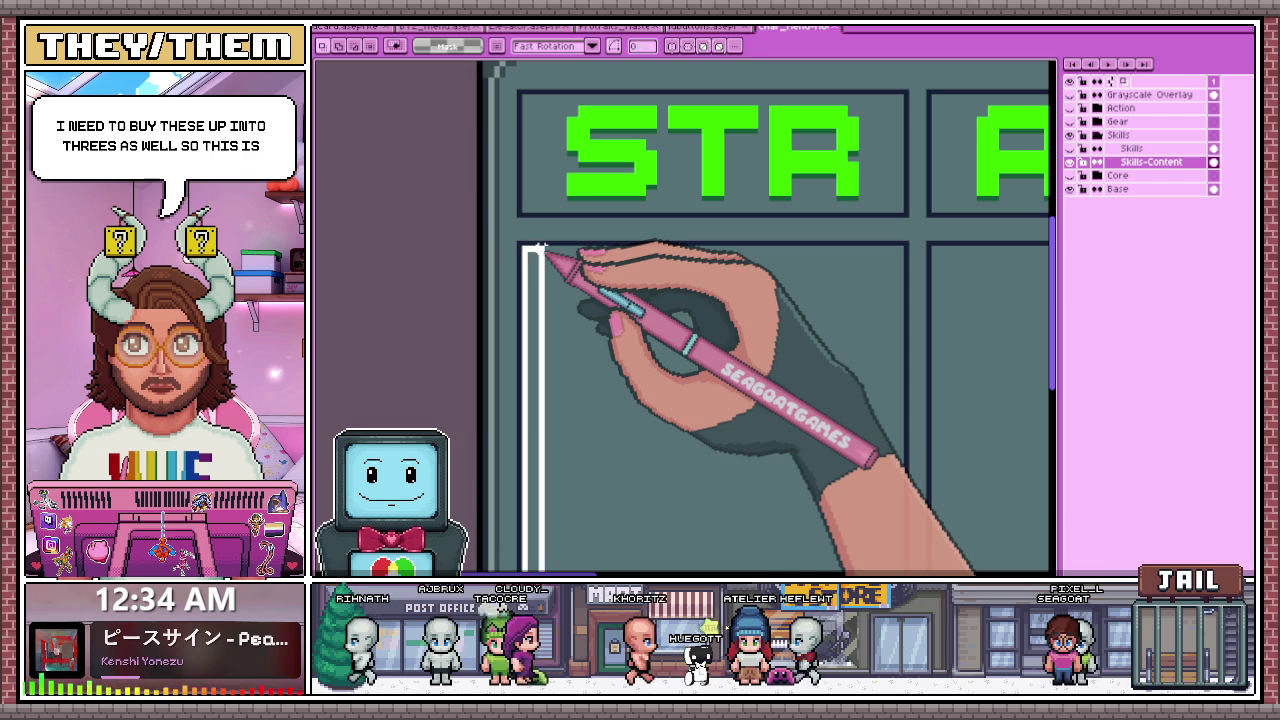
pyautogui.moveTo(540, 255); pyautogui.dragTo(524, 250)
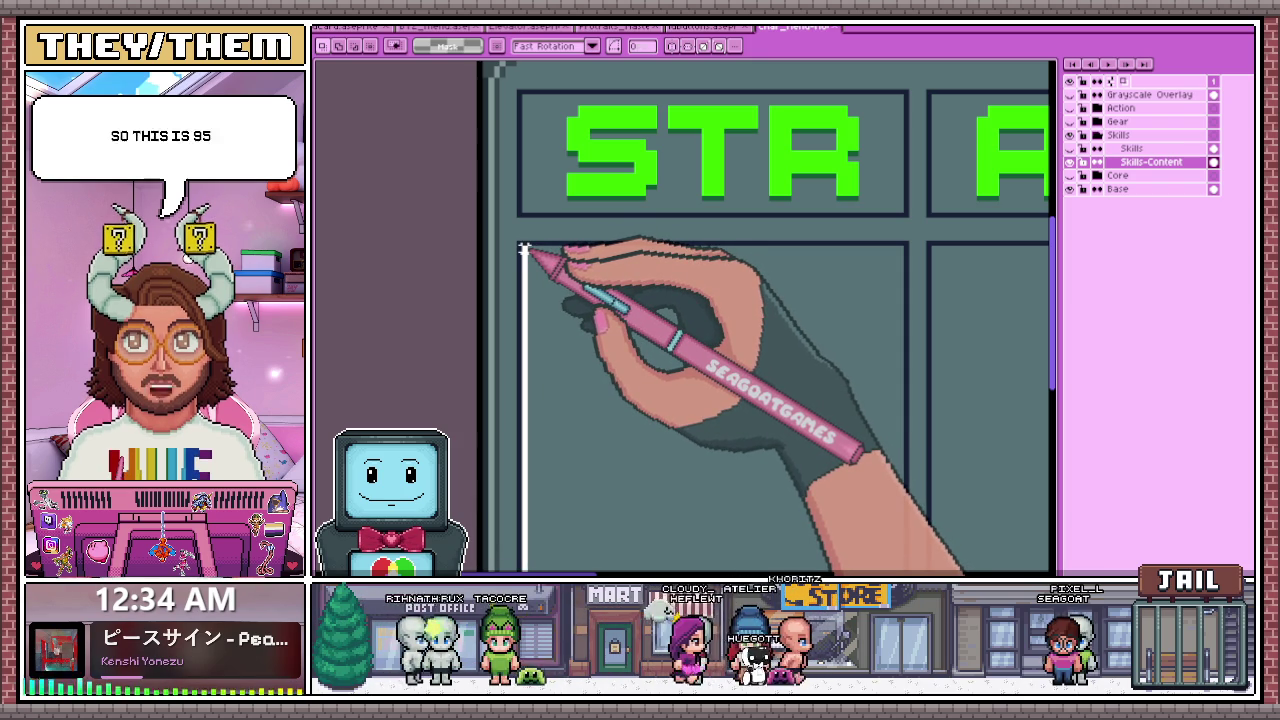
# - Draw a white rectangle outline at the top-left of the STR cell
pyautogui.scroll(-3, 524, 250)
pyautogui.scroll(-2, 557, 290)
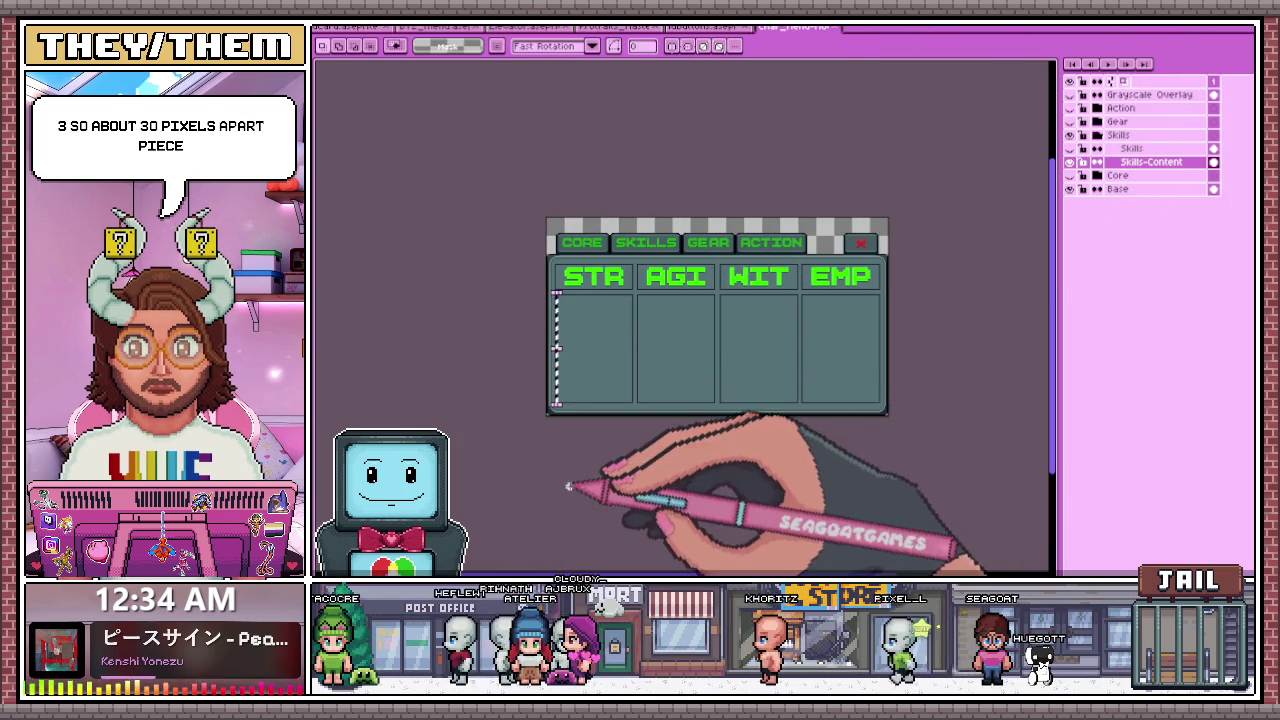
pyautogui.scroll(2, 556, 348)
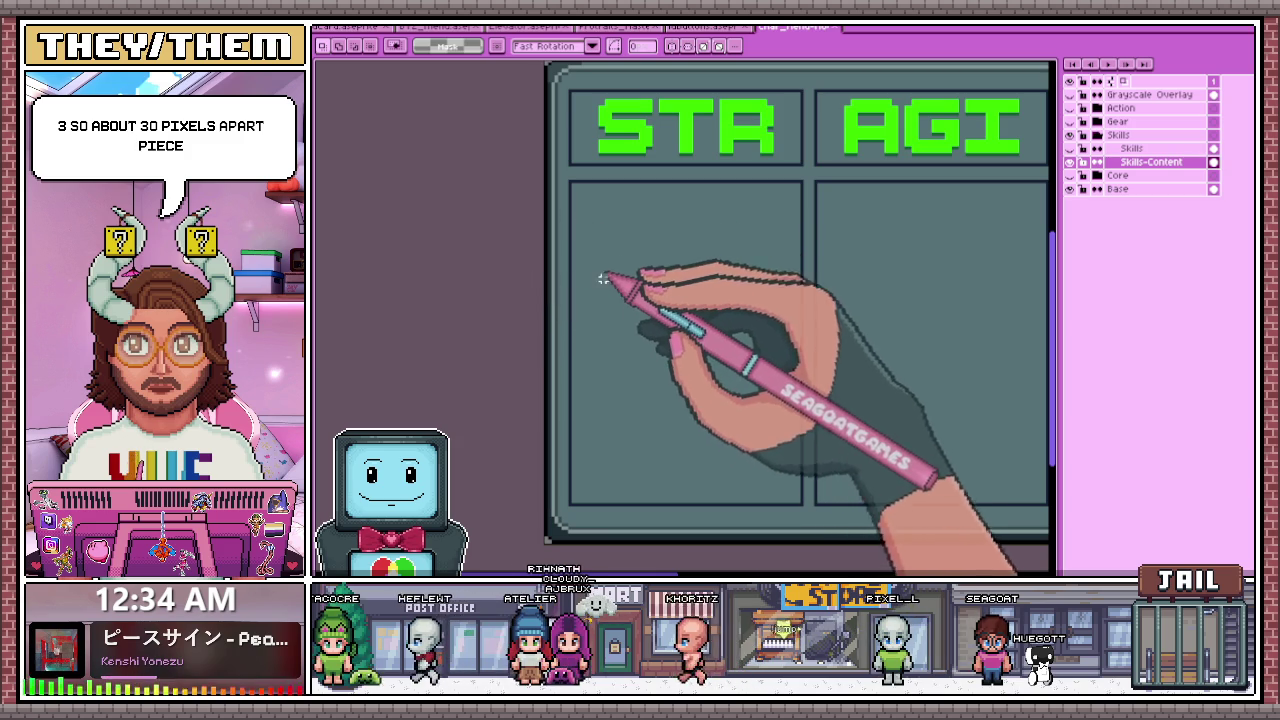
pyautogui.scroll(1, 574, 185)
pyautogui.scroll(-2, 574, 185)
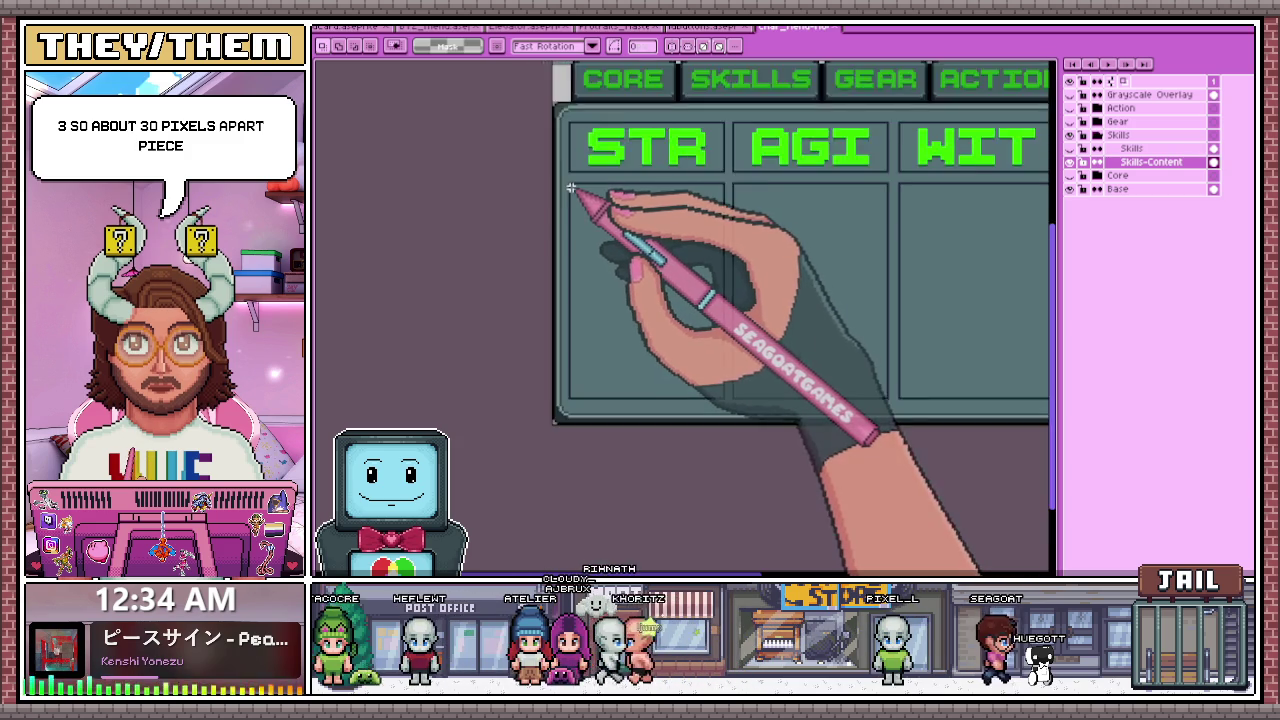
pyautogui.scroll(1, 571, 186)
pyautogui.moveTo(574, 184); pyautogui.dragTo(694, 277)
pyautogui.scroll(1, 583, 220)
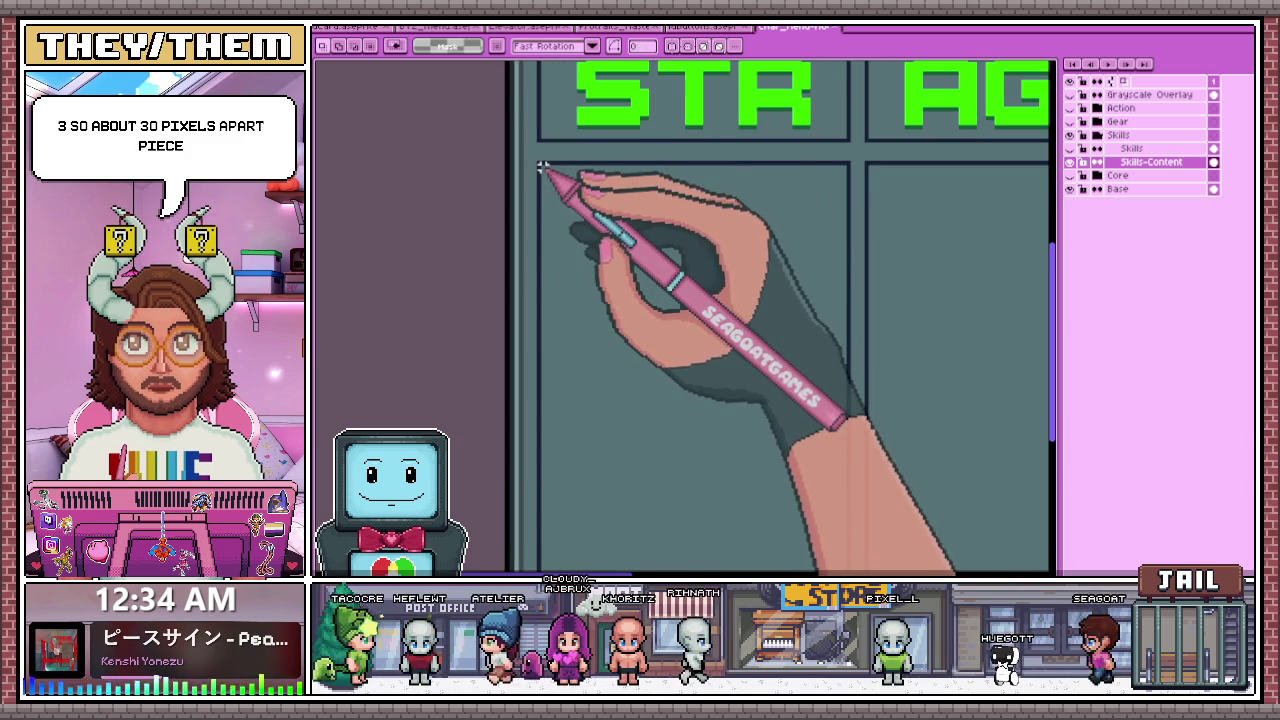
pyautogui.moveTo(543, 170)
pyautogui.mouseDown()
pyautogui.moveTo(609, 371)
pyautogui.moveTo(671, 406)
pyautogui.moveTo(769, 423)
pyautogui.moveTo(830, 392)
pyautogui.moveTo(843, 380)
pyautogui.moveTo(839, 311)
pyautogui.mouseUp()
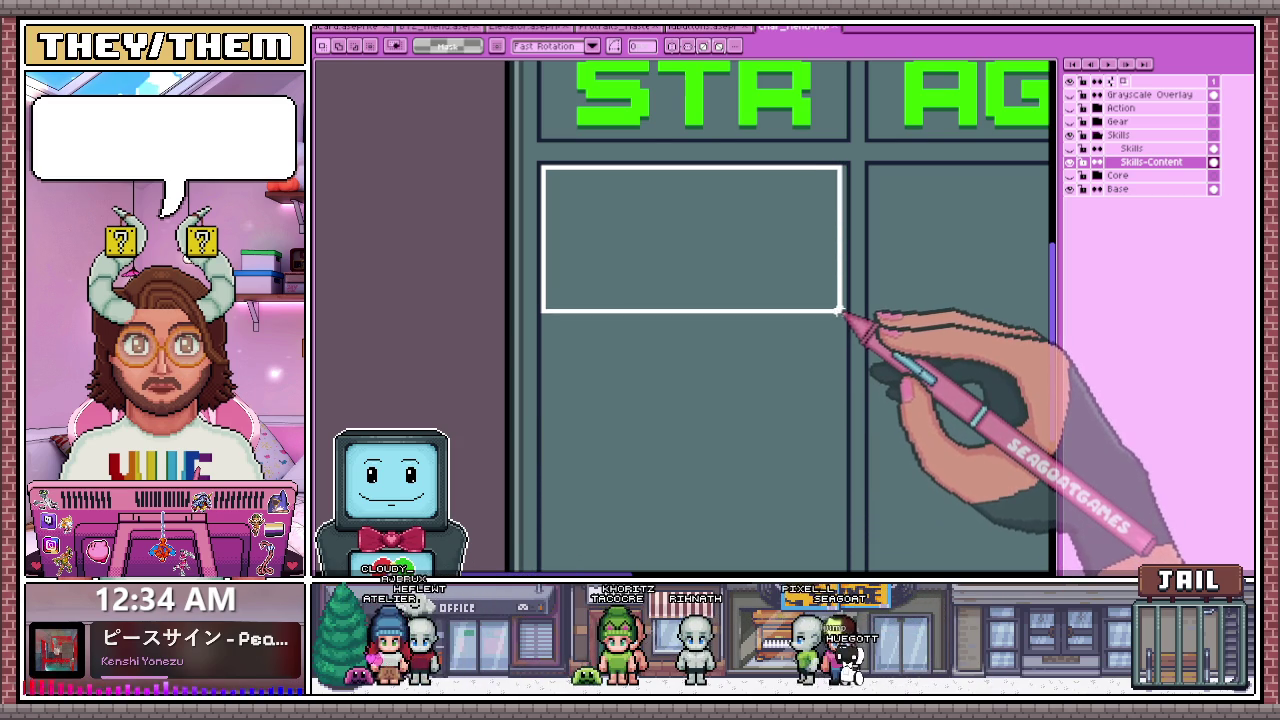
# - Narrow the white box slightly and add a light line up its left edge
pyautogui.moveTo(840, 297)
pyautogui.mouseDown()
pyautogui.moveTo(857, 297)
pyautogui.moveTo(843, 297)
pyautogui.mouseUp()
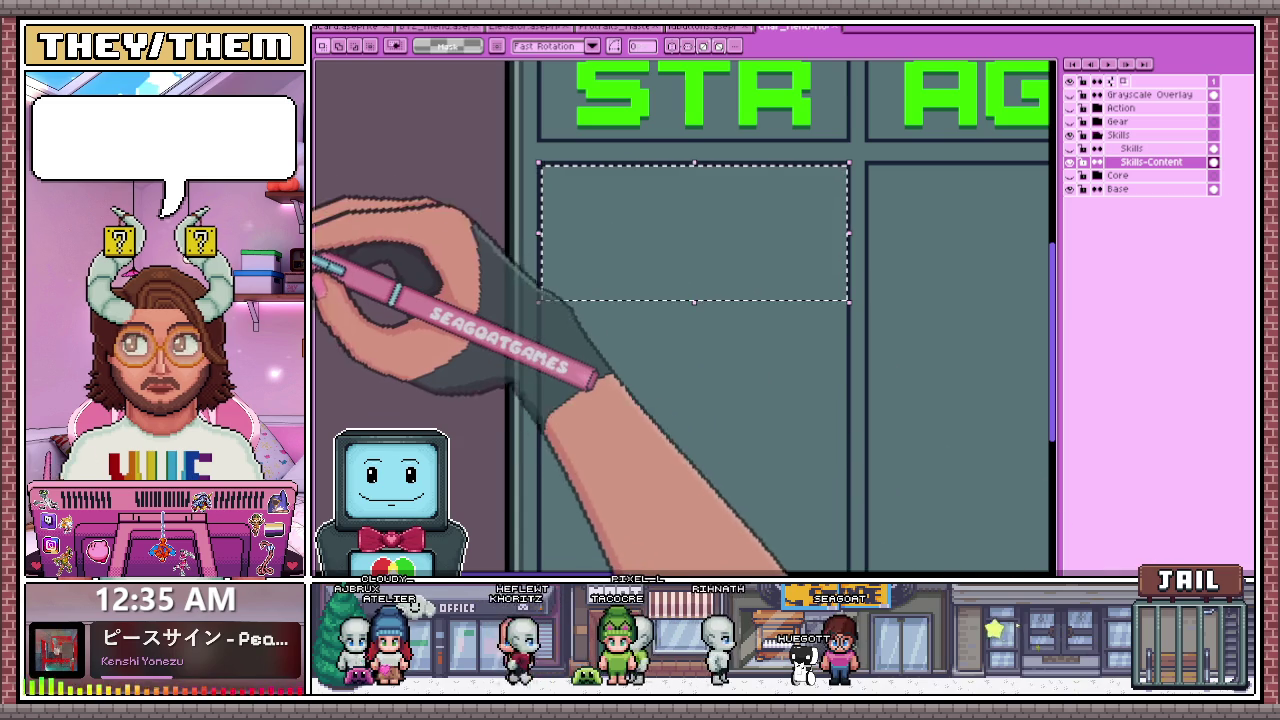
pyautogui.scroll(1, 548, 298)
pyautogui.press('b')
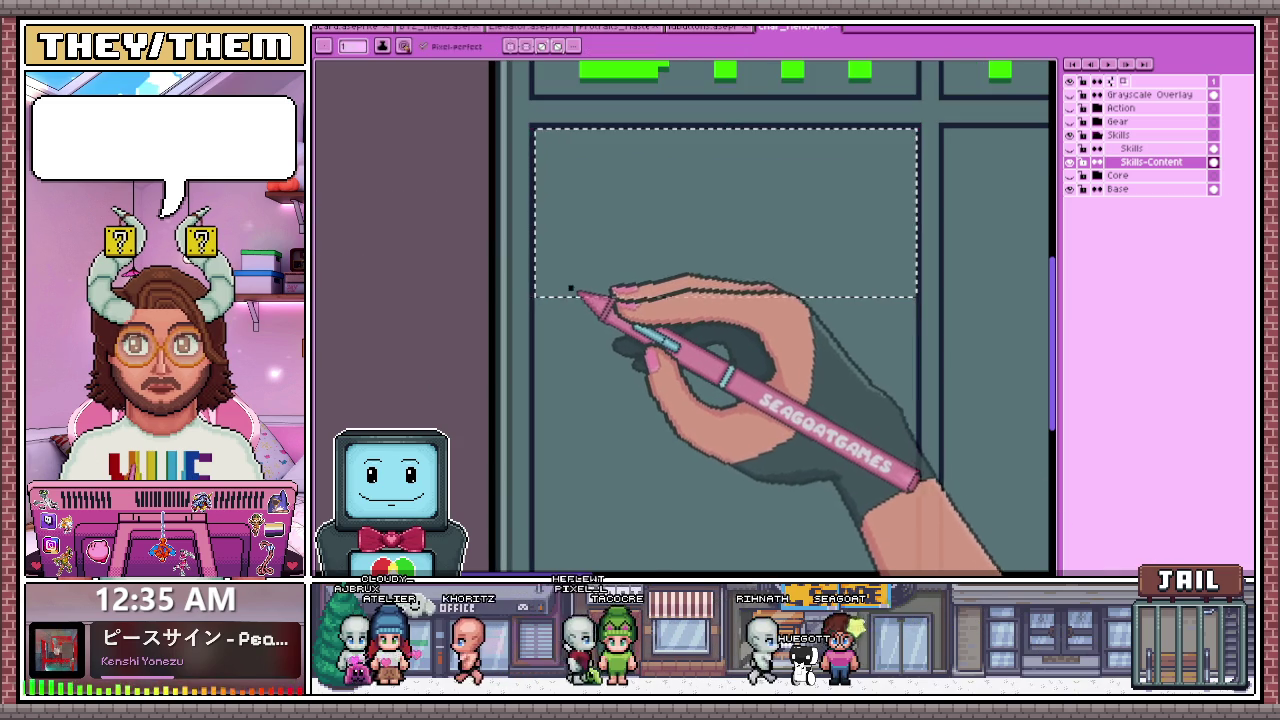
pyautogui.moveTo(537, 294)
pyautogui.mouseDown()
pyautogui.moveTo(551, 143)
pyautogui.moveTo(848, 163)
pyautogui.moveTo(900, 140)
pyautogui.mouseUp()
pyautogui.hotkey('ctrl', 'z')
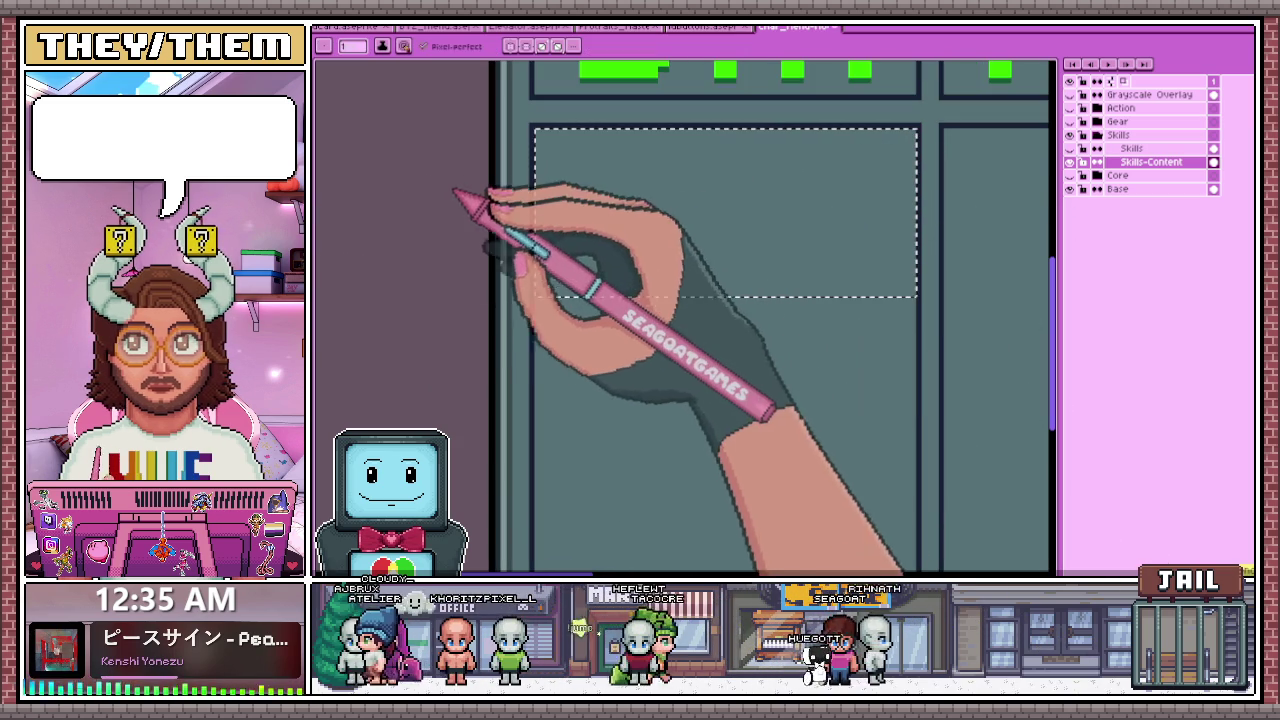
pyautogui.moveTo(543, 294)
pyautogui.mouseDown()
pyautogui.moveTo(551, 143)
pyautogui.moveTo(574, 133)
pyautogui.moveTo(914, 133)
pyautogui.moveTo(915, 296)
pyautogui.moveTo(552, 296)
pyautogui.mouseUp()
pyautogui.scroll(-2, 548, 296)
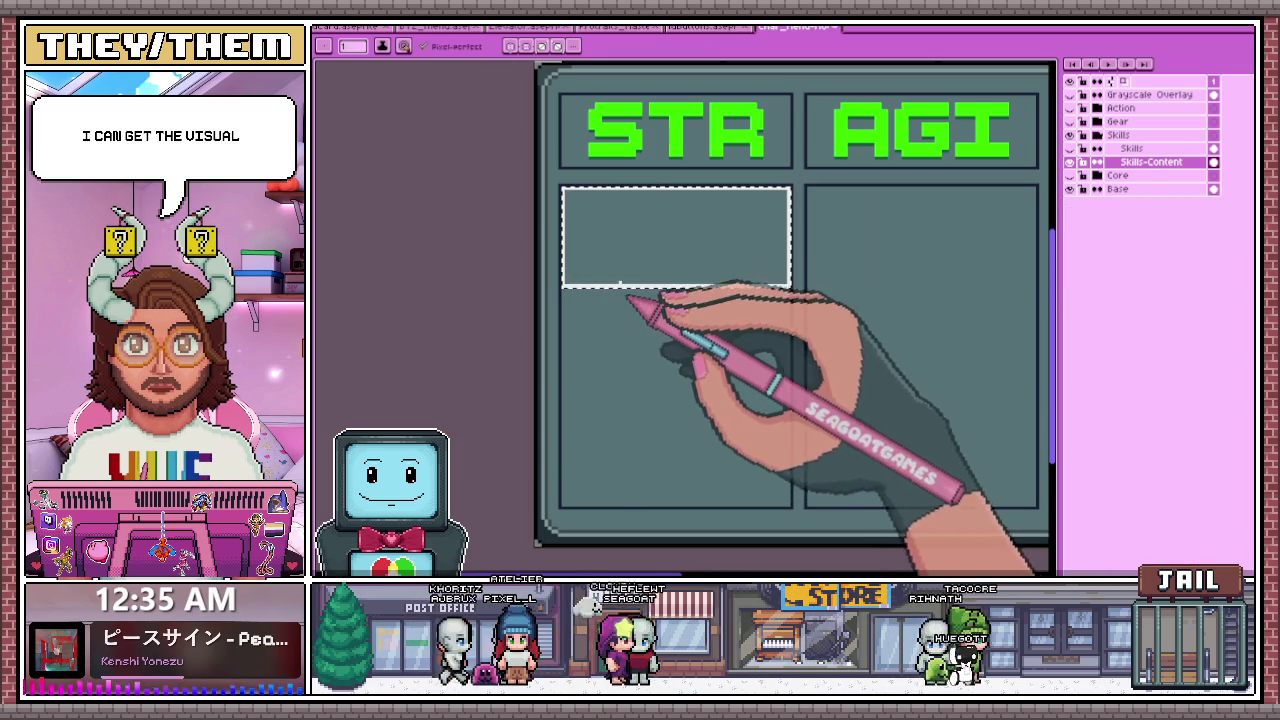
# - Paste two copies of the white box and stack them one below the other beneath the first
pyautogui.hotkey('ctrl', 'c')
pyautogui.hotkey('ctrl', 'v')
pyautogui.moveTo(663, 272); pyautogui.dragTo(672, 345)
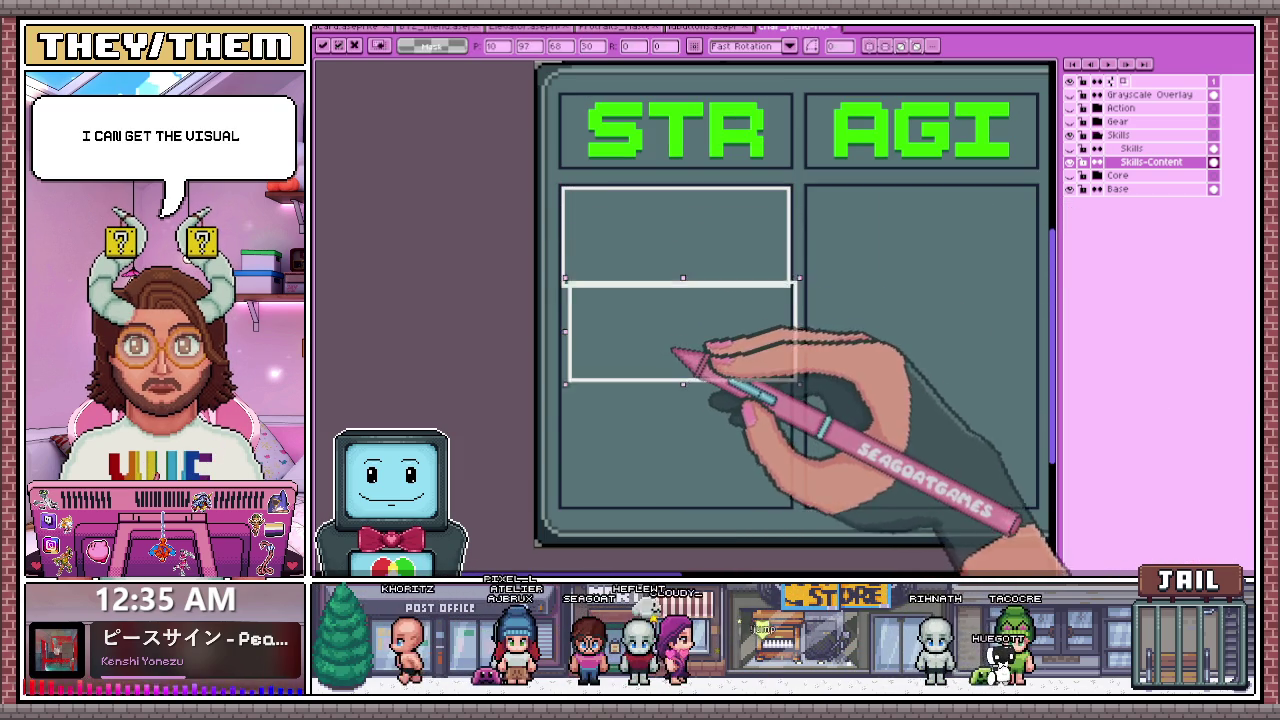
pyautogui.scroll(2, 660, 366)
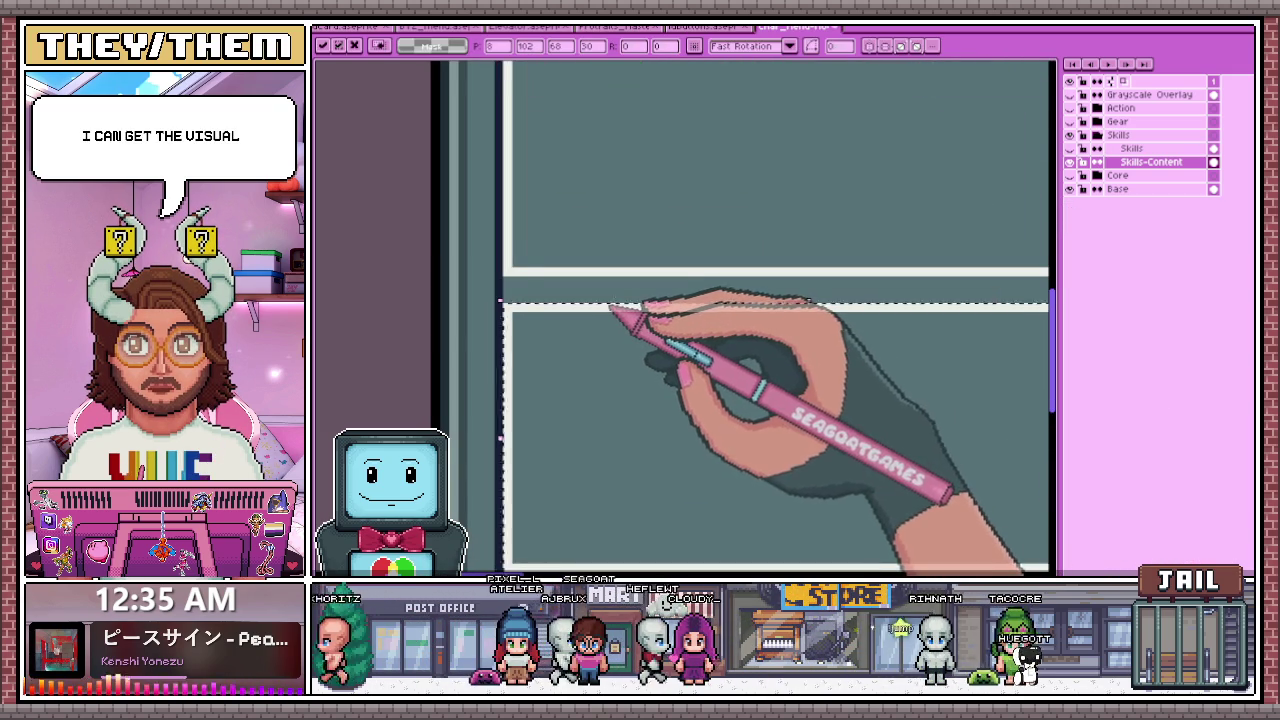
pyautogui.scroll(-2, 614, 309)
pyautogui.hotkey('ctrl', 'v')
pyautogui.moveTo(676, 293); pyautogui.dragTo(674, 374)
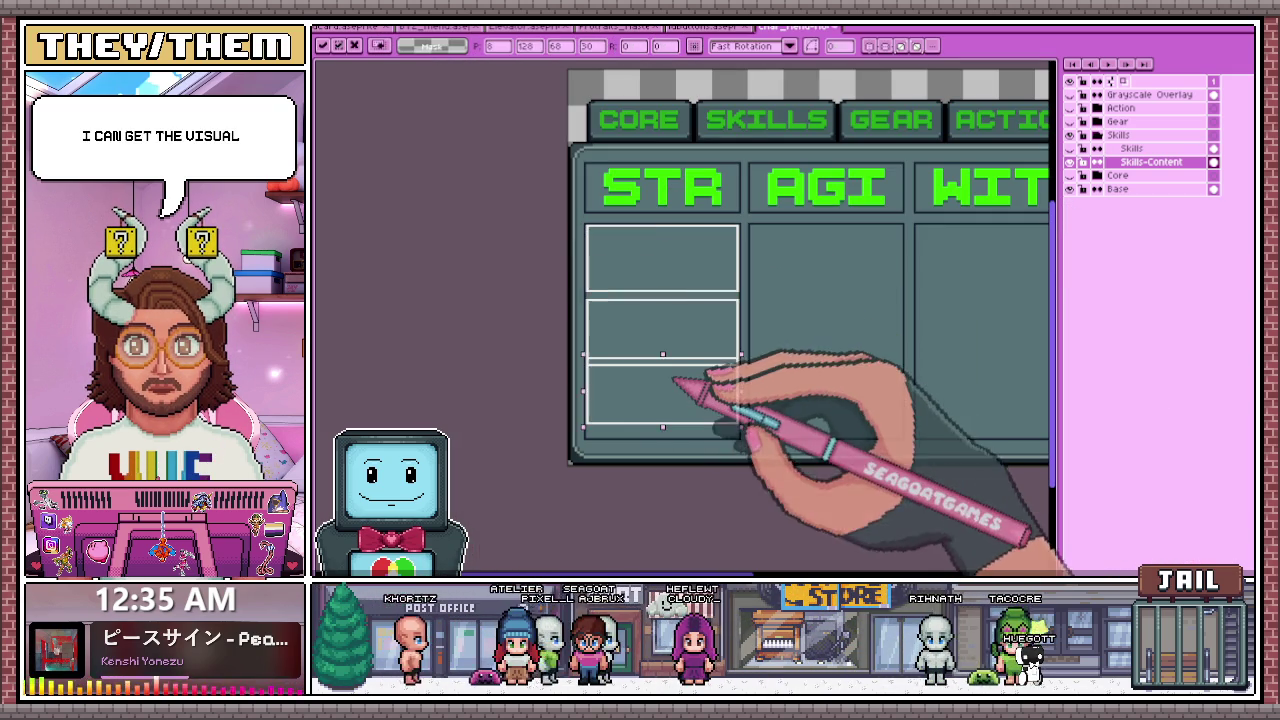
pyautogui.scroll(2, 655, 372)
pyautogui.scroll(-2, 655, 398)
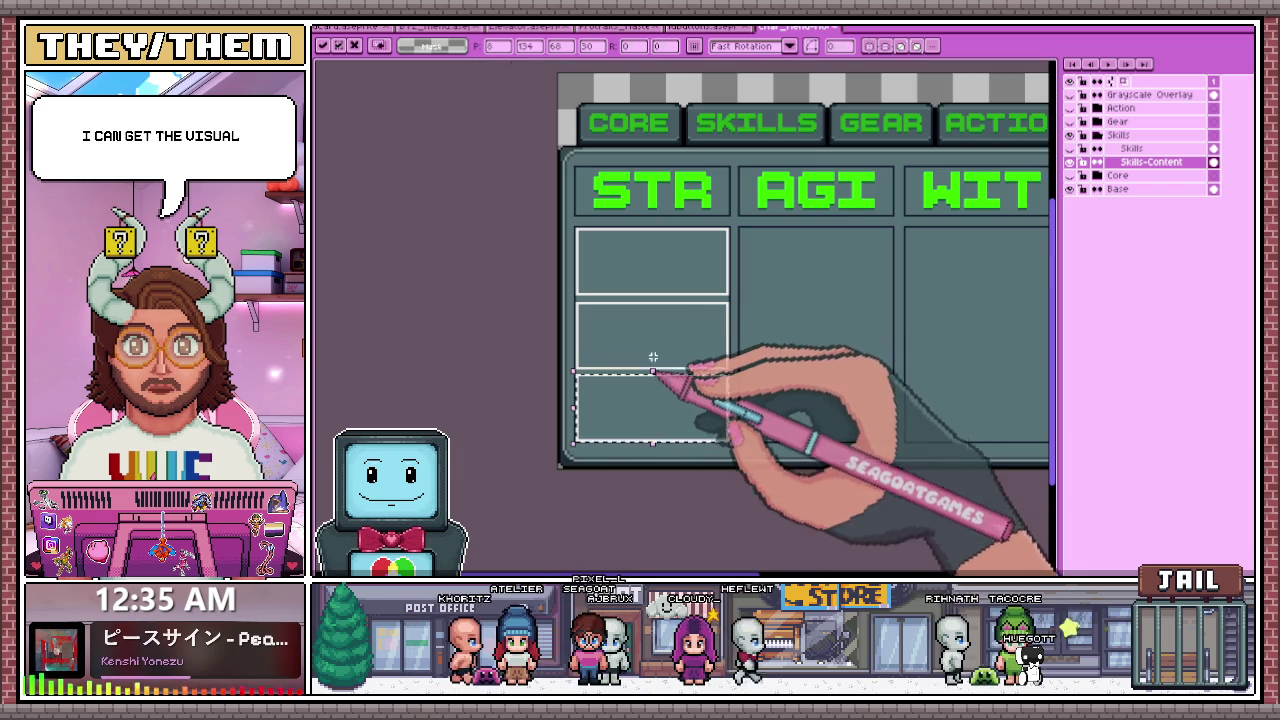
pyautogui.click(690, 480)
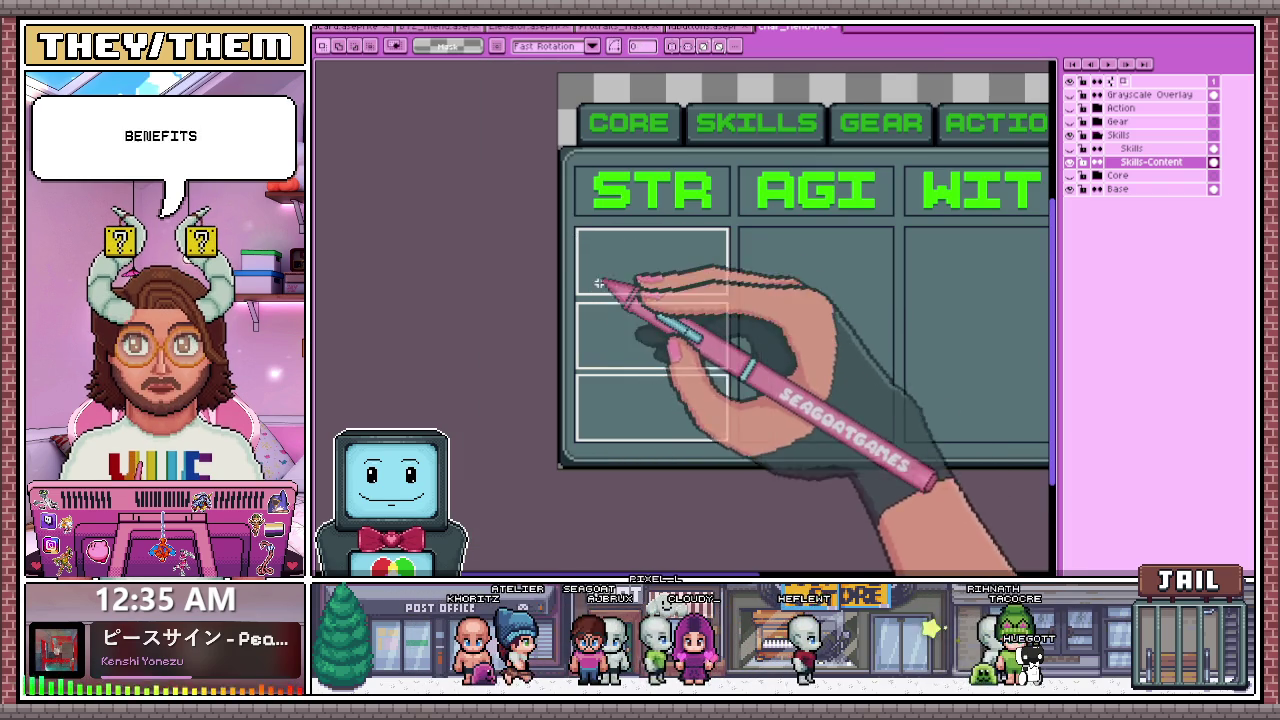
# - Clear the stray selection on the STR box and marquee-select the whole three-box STR column
pyautogui.scroll(-2, 621, 340)
pyautogui.scroll(2, 648, 388)
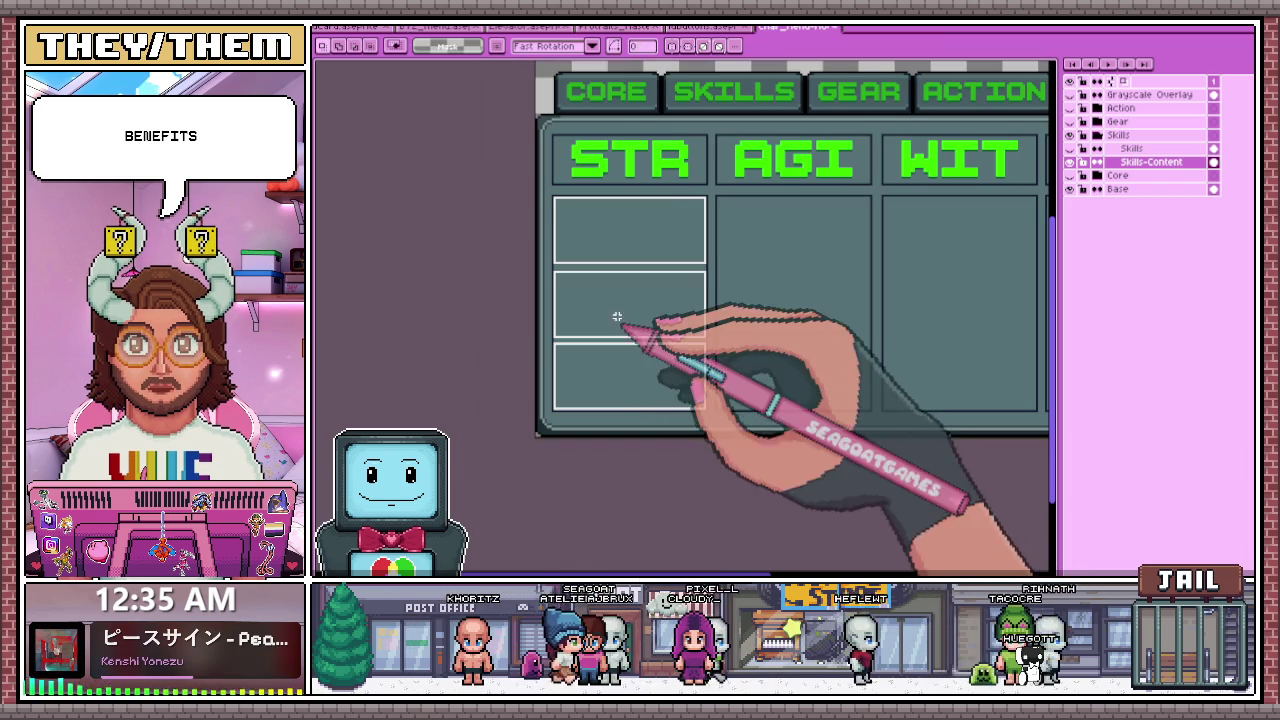
pyautogui.scroll(1, 550, 199)
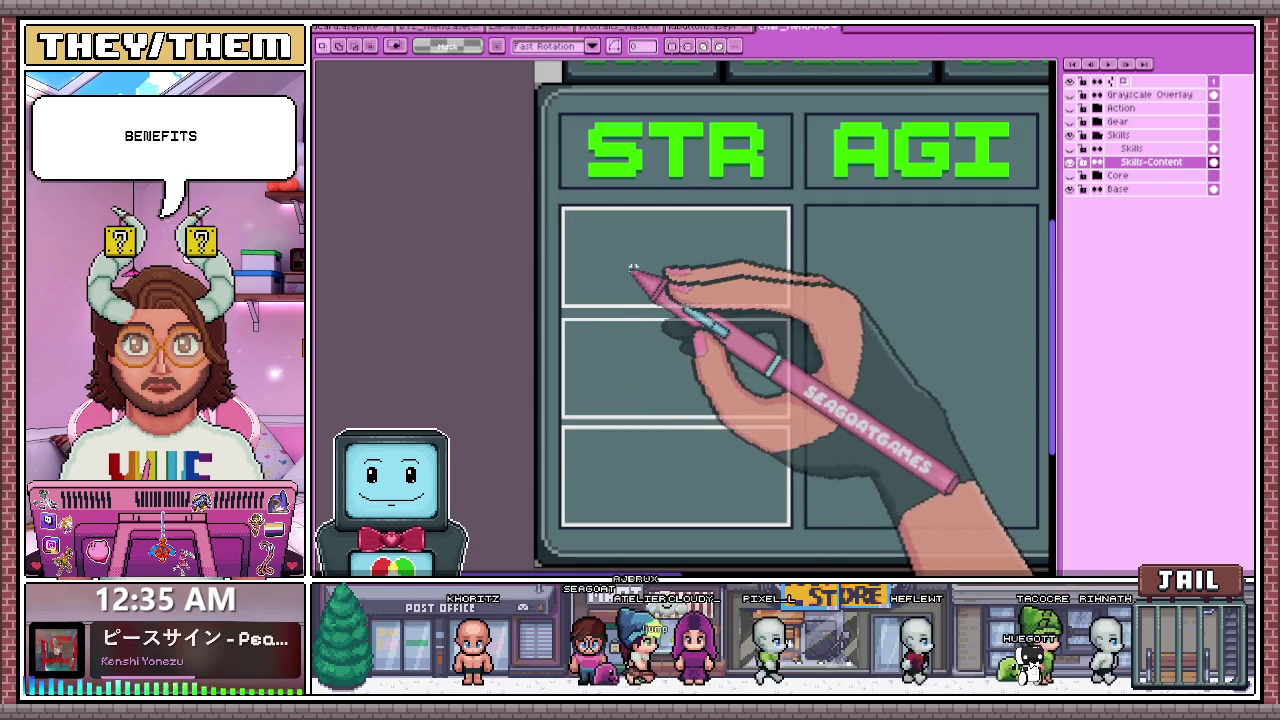
pyautogui.scroll(-3, 619, 268)
pyautogui.scroll(2, 614, 286)
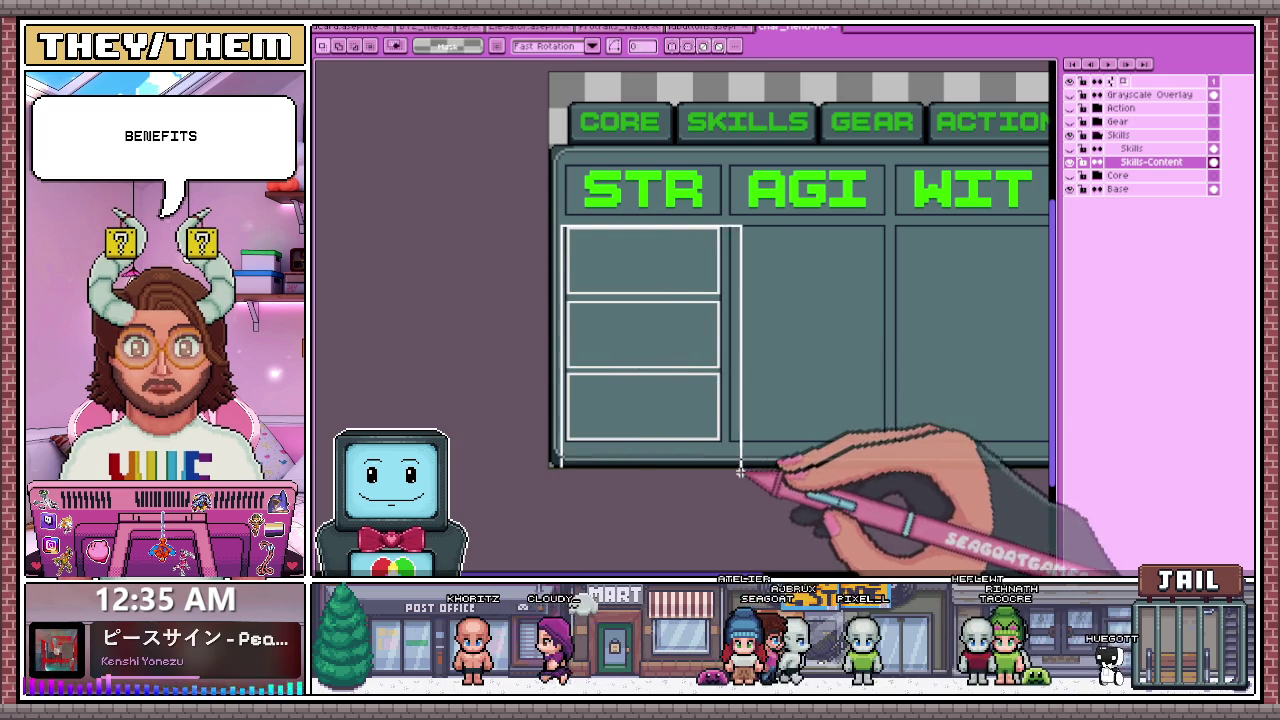
pyautogui.click(463, 253)
pyautogui.scroll(1, 639, 236)
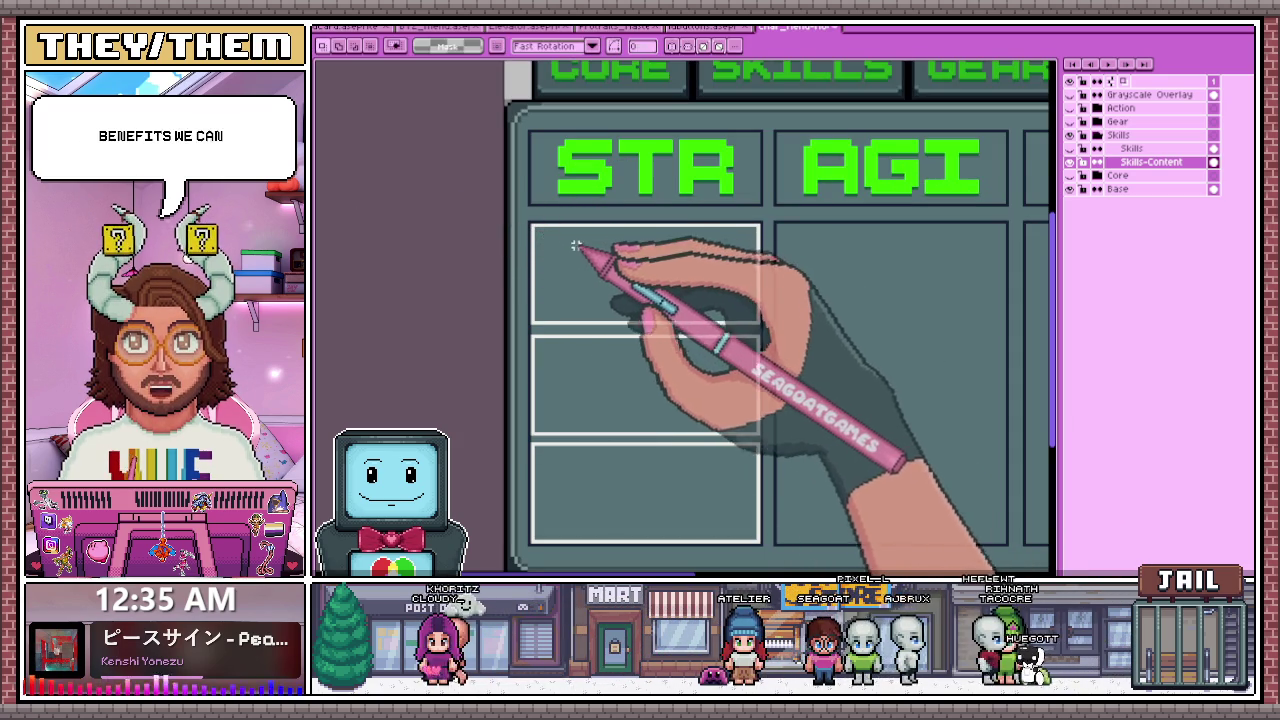
pyautogui.scroll(1, 558, 253)
pyautogui.scroll(-2, 551, 266)
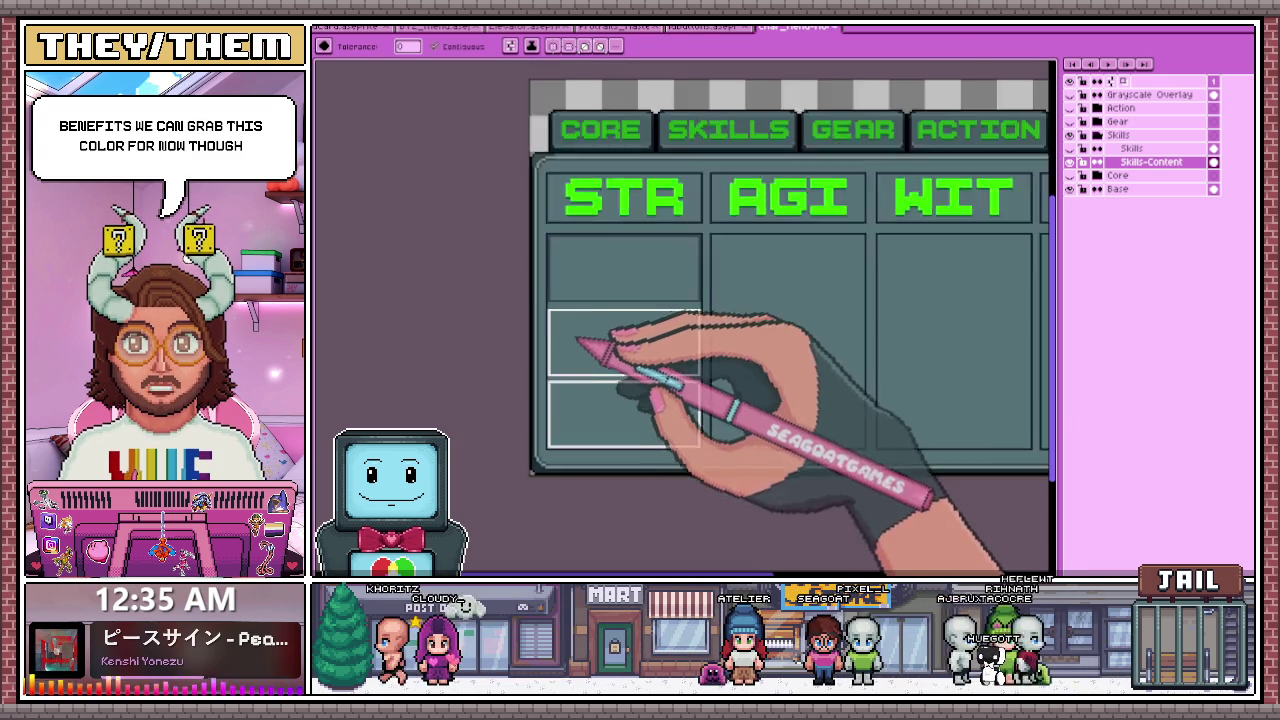
pyautogui.scroll(1, 590, 297)
pyautogui.scroll(2, 592, 327)
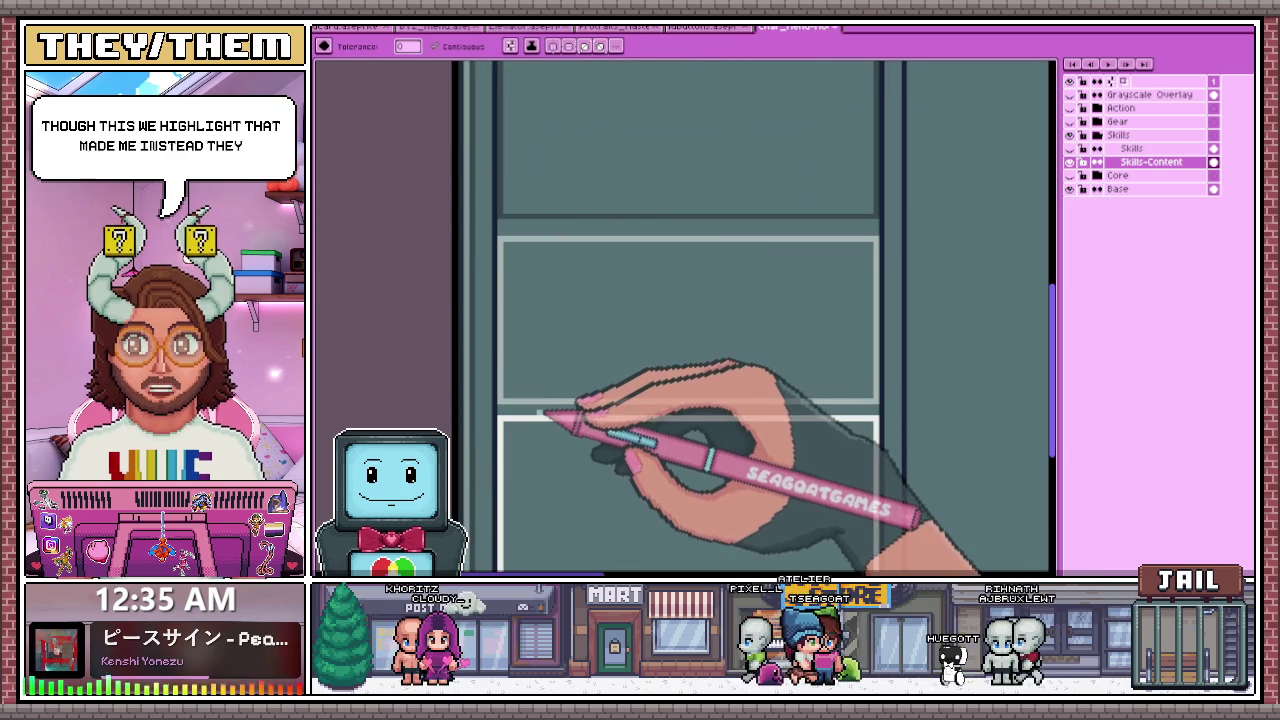
pyautogui.scroll(-2, 545, 422)
pyautogui.scroll(2, 560, 337)
pyautogui.scroll(-2, 586, 343)
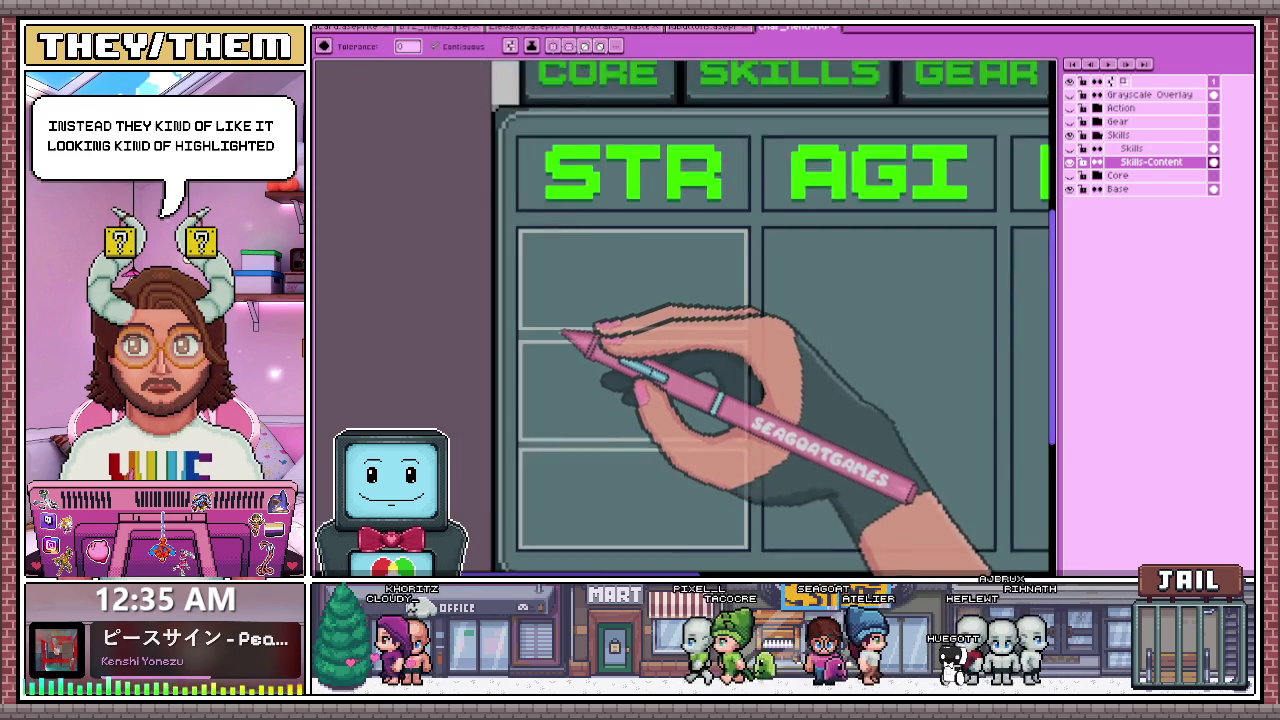
pyautogui.scroll(2, 544, 274)
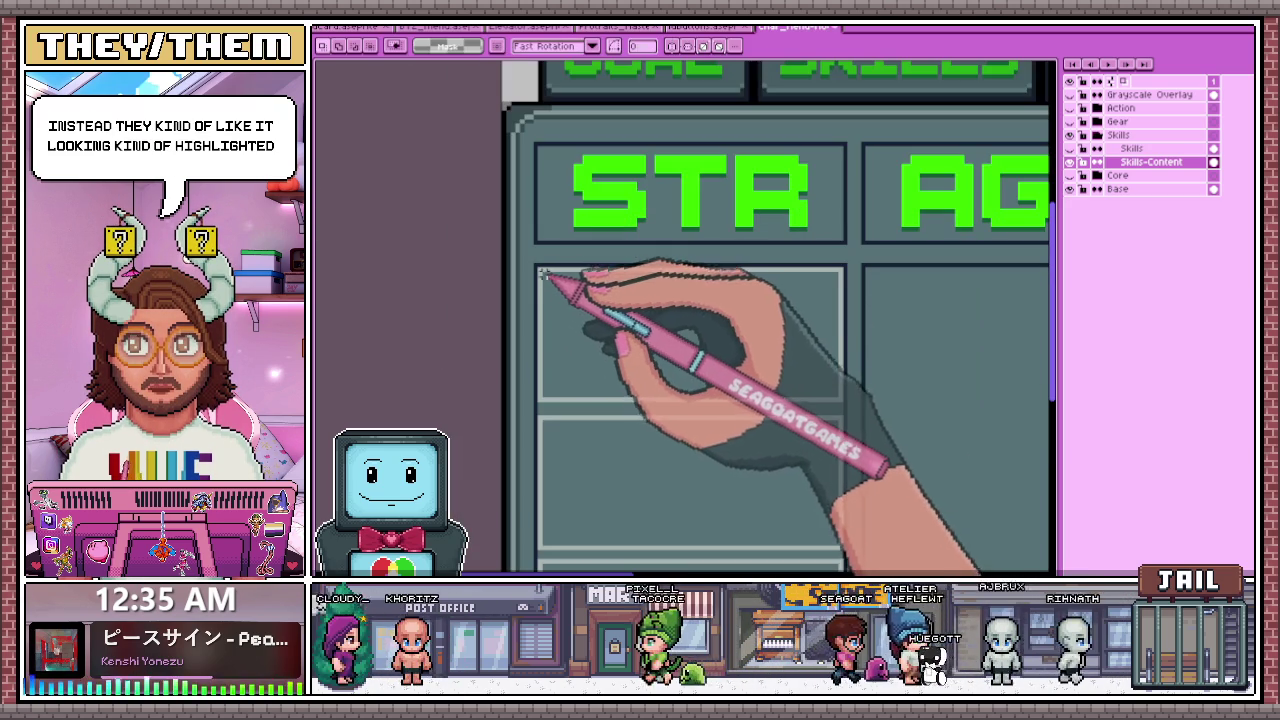
pyautogui.scroll(-2, 534, 268)
pyautogui.scroll(2, 600, 350)
pyautogui.moveTo(405, 73); pyautogui.dragTo(651, 403)
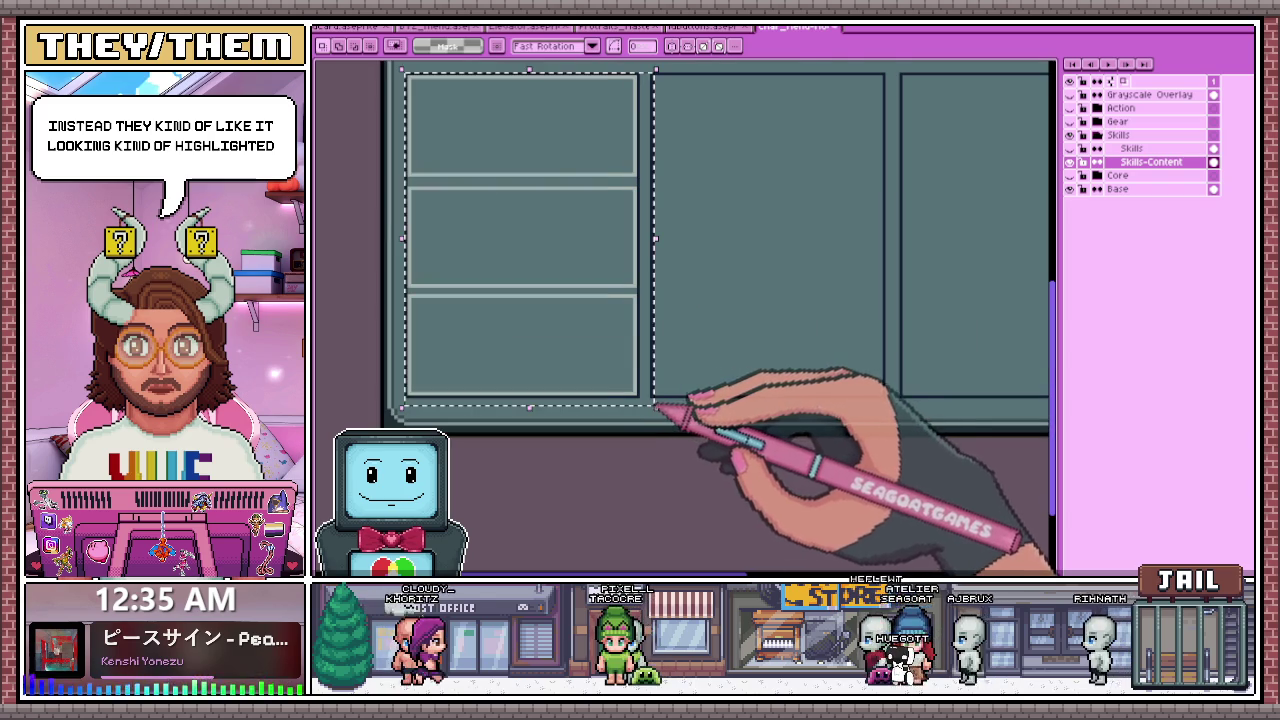
# - Undo a misplaced copy, then copy the three STR boxes into the AGI column
pyautogui.moveTo(610, 332); pyautogui.dragTo(848, 363)
pyautogui.hotkey('ctrl', 'z')
pyautogui.click(641, 396)
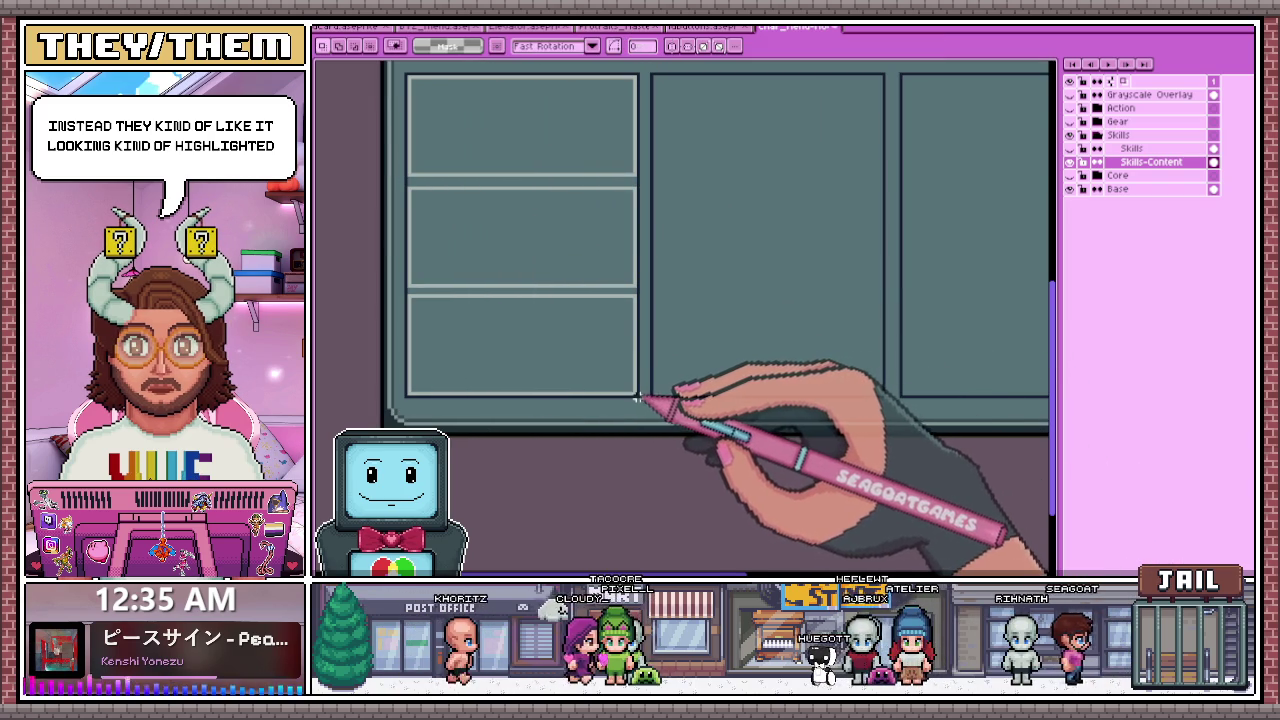
pyautogui.scroll(-2, 636, 397)
pyautogui.scroll(3, 541, 268)
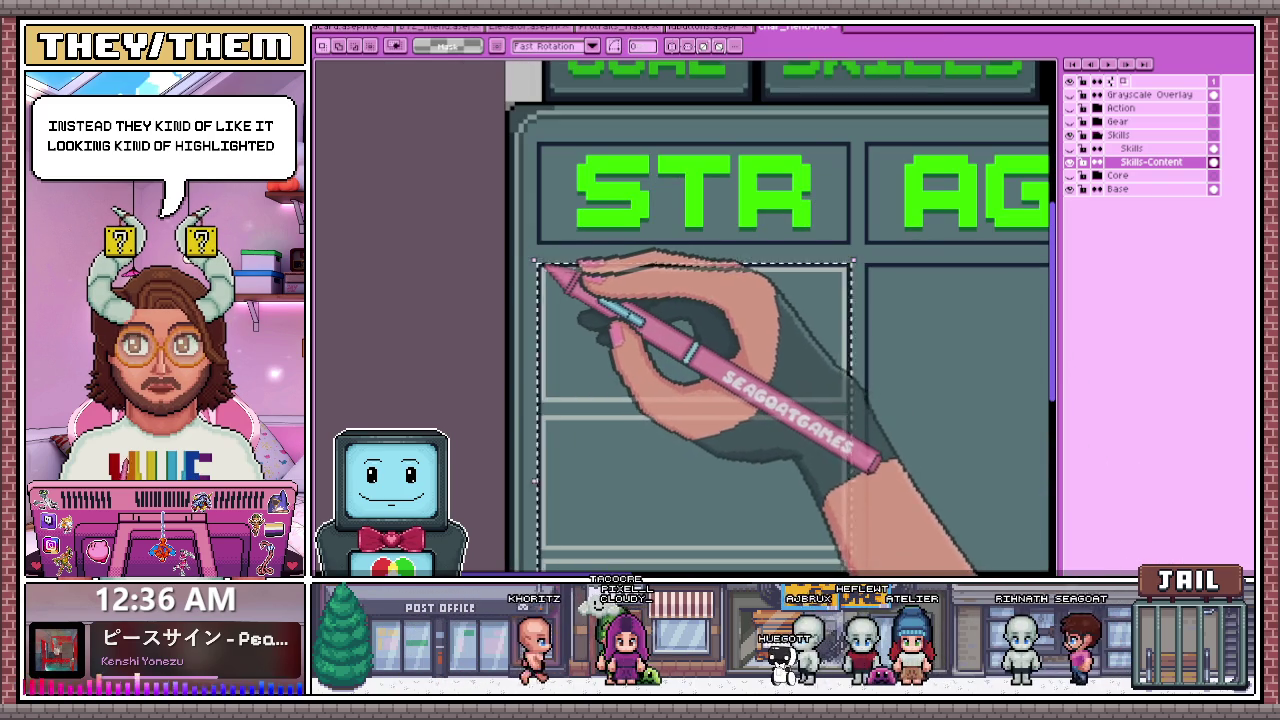
pyautogui.moveTo(538, 266); pyautogui.dragTo(540, 268)
pyautogui.scroll(-2, 540, 268)
pyautogui.moveTo(676, 412); pyautogui.dragTo(841, 412)
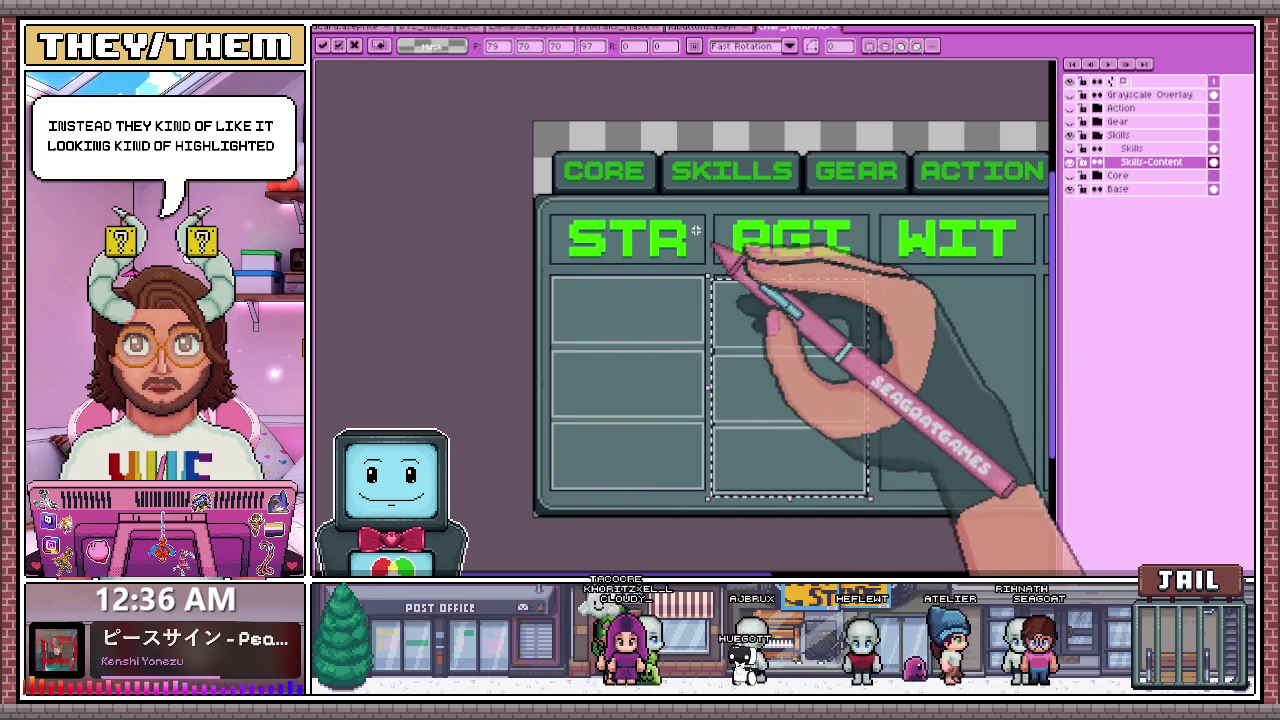
pyautogui.scroll(3, 808, 491)
pyautogui.scroll(-1, 790, 470)
pyautogui.scroll(2, 770, 462)
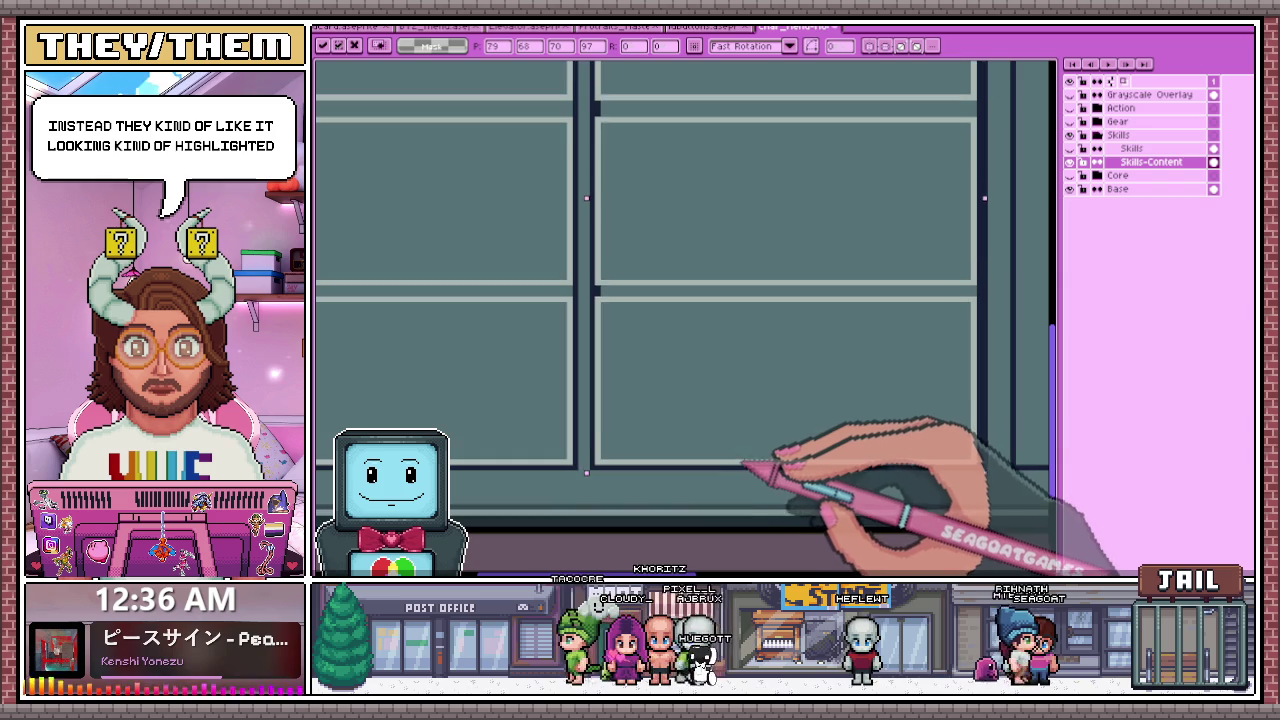
pyautogui.scroll(-4, 760, 455)
pyautogui.scroll(2, 820, 414)
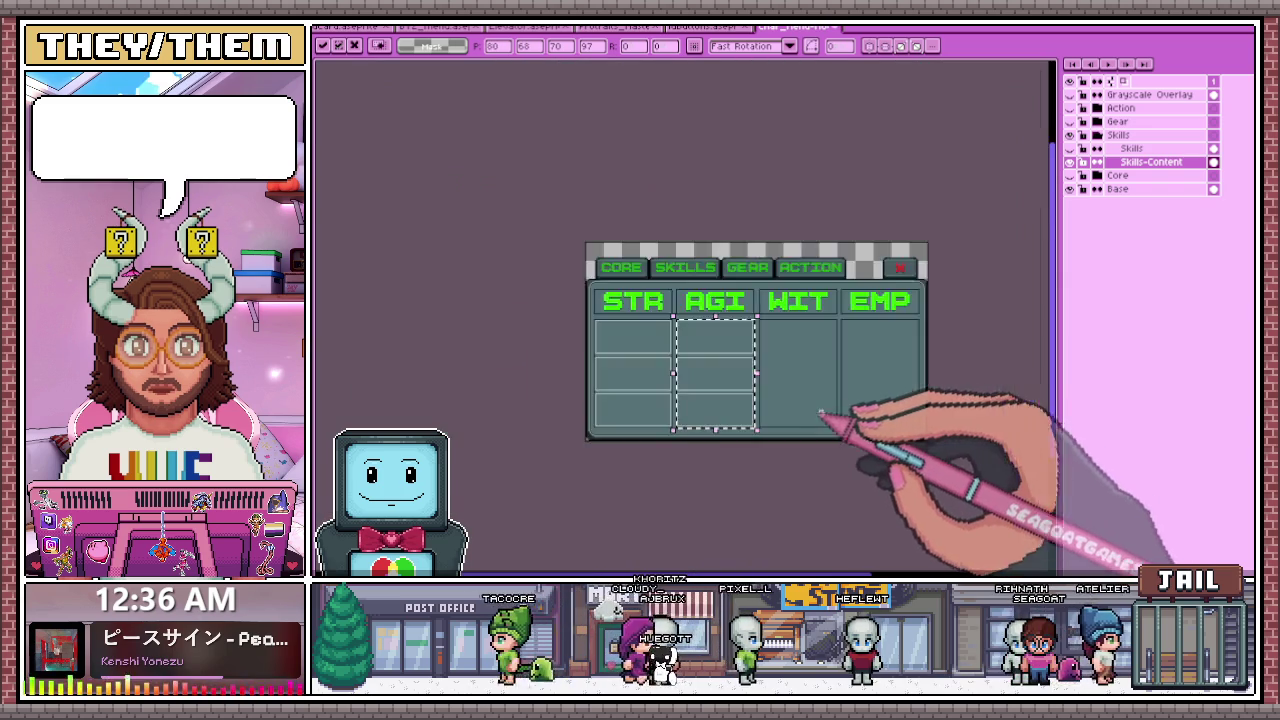
# - Show the SKILLS tab active and copy the cell boxes into the WIT column, aligned
pyautogui.click(1090, 121)
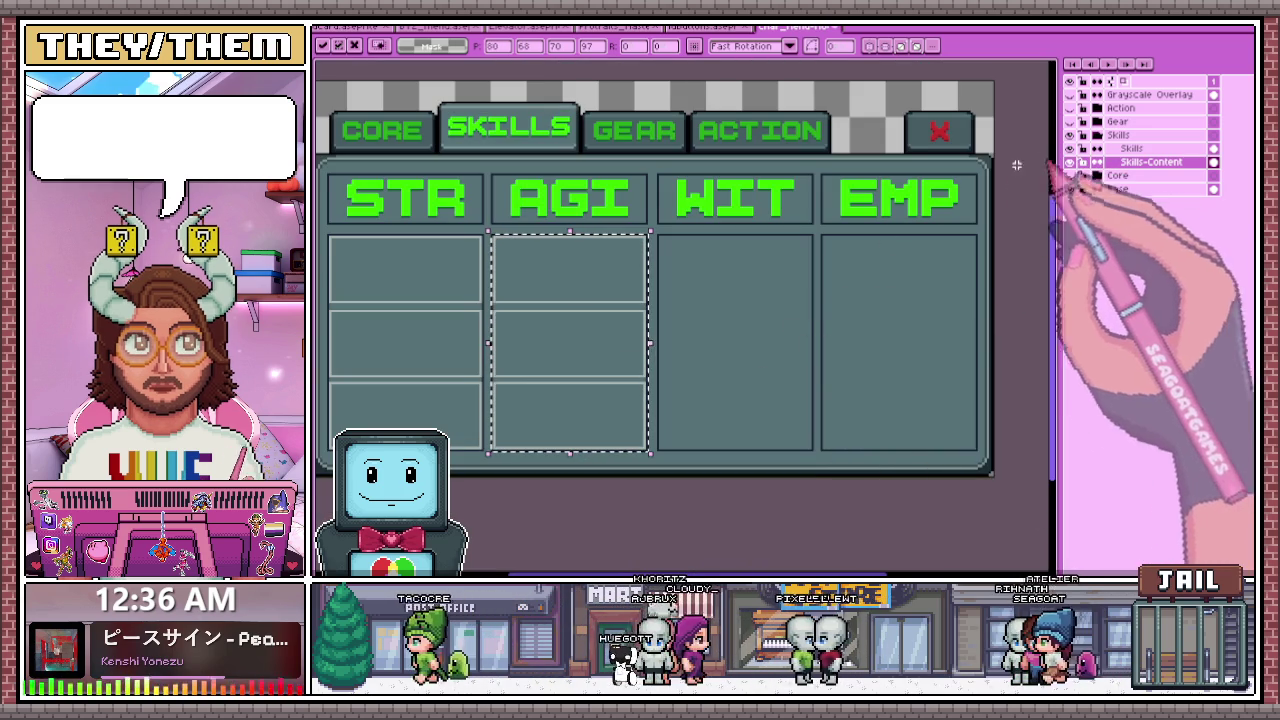
pyautogui.moveTo(588, 368); pyautogui.dragTo(752, 372)
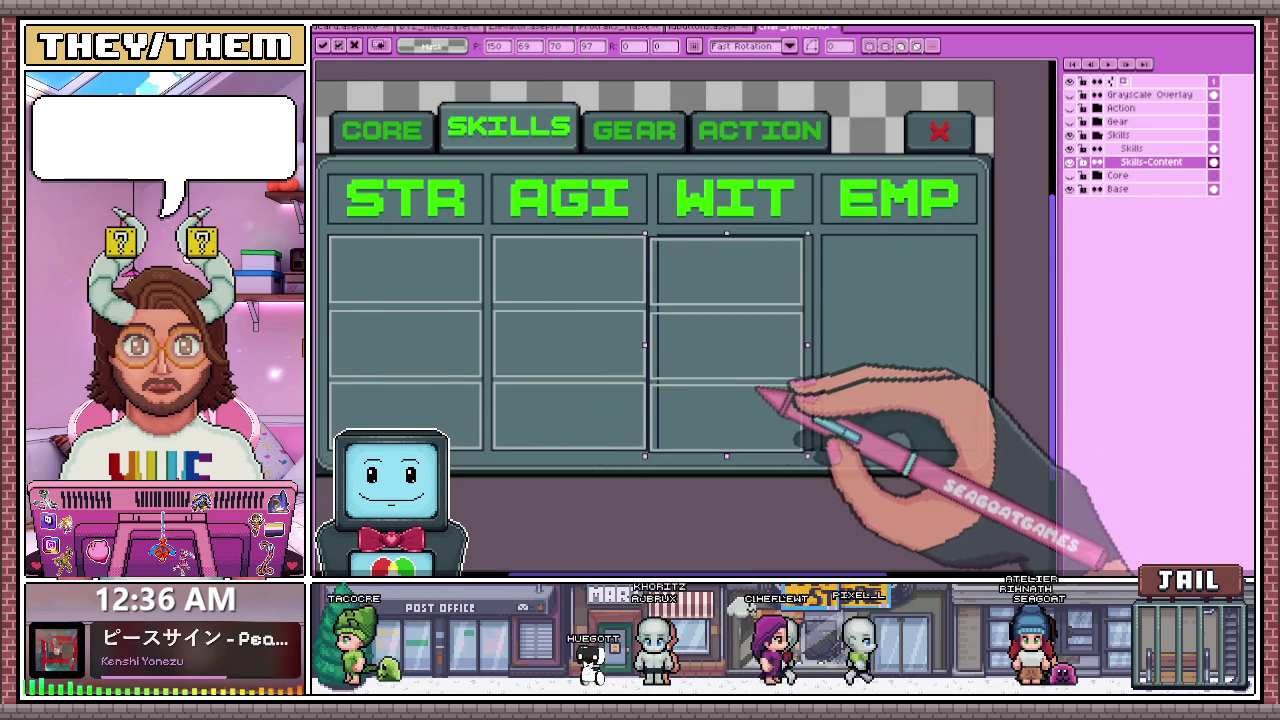
pyautogui.scroll(1, 700, 446)
pyautogui.moveTo(698, 446); pyautogui.dragTo(732, 438)
pyautogui.scroll(-3, 730, 442)
pyautogui.scroll(2, 808, 414)
pyautogui.scroll(-3, 722, 370)
pyautogui.scroll(1, 829, 414)
pyautogui.scroll(2, 834, 400)
# - Copy the three cell boxes into the EMP column
pyautogui.moveTo(564, 357); pyautogui.dragTo(729, 357)
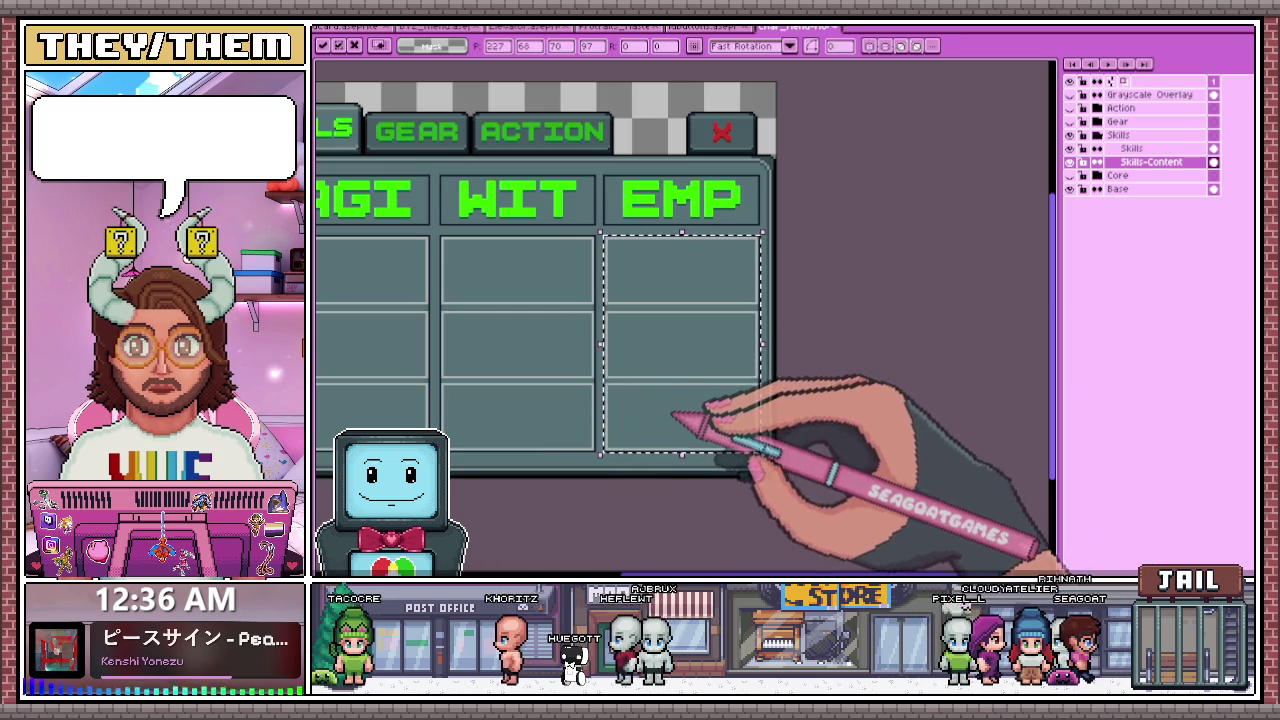
pyautogui.scroll(1, 676, 416)
pyautogui.scroll(-1, 686, 434)
pyautogui.scroll(-1, 834, 394)
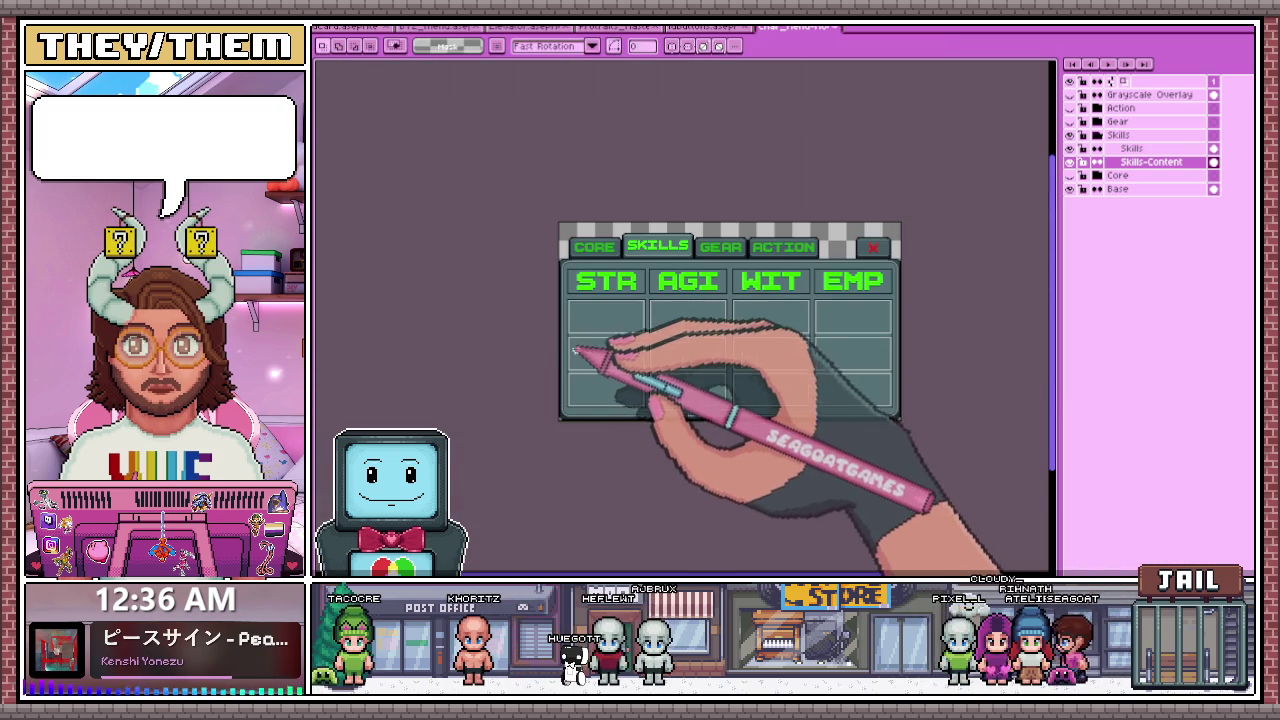
pyautogui.scroll(1, 587, 343)
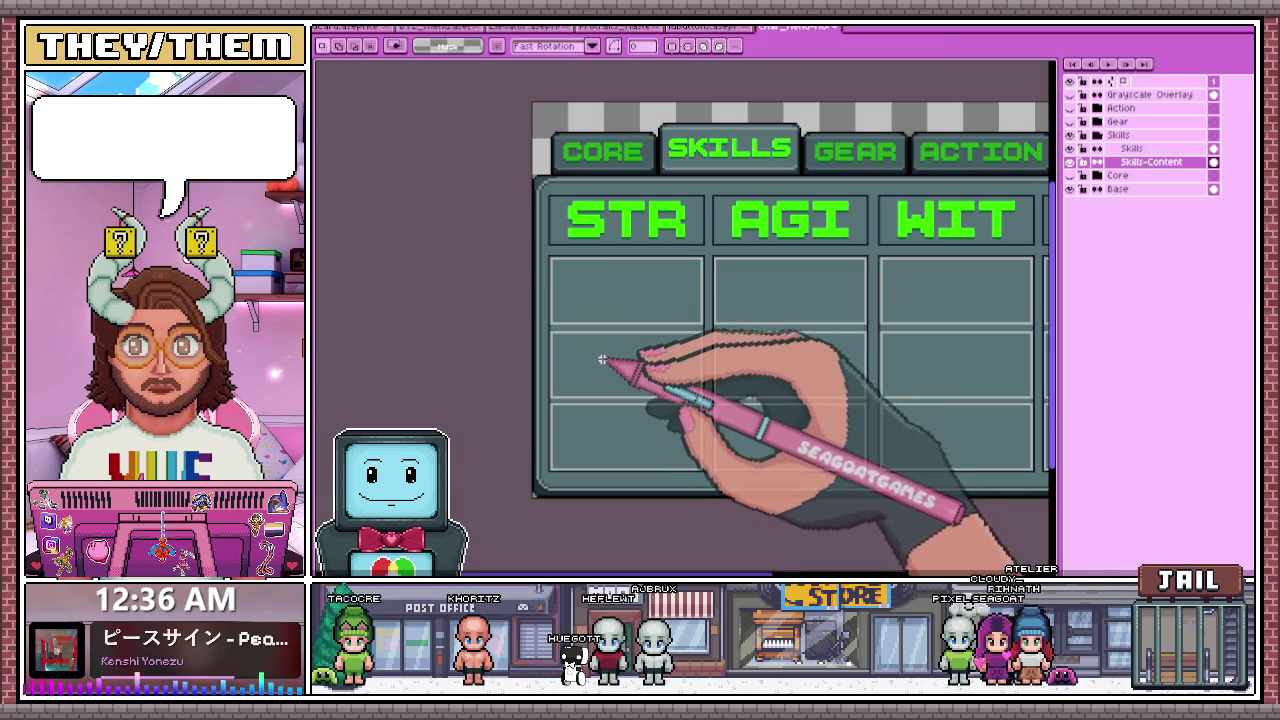
# - Switch from the Pencil to the Move tool and bring up Edit > Insert Text
pyautogui.scroll(1, 555, 350)
pyautogui.scroll(1, 543, 337)
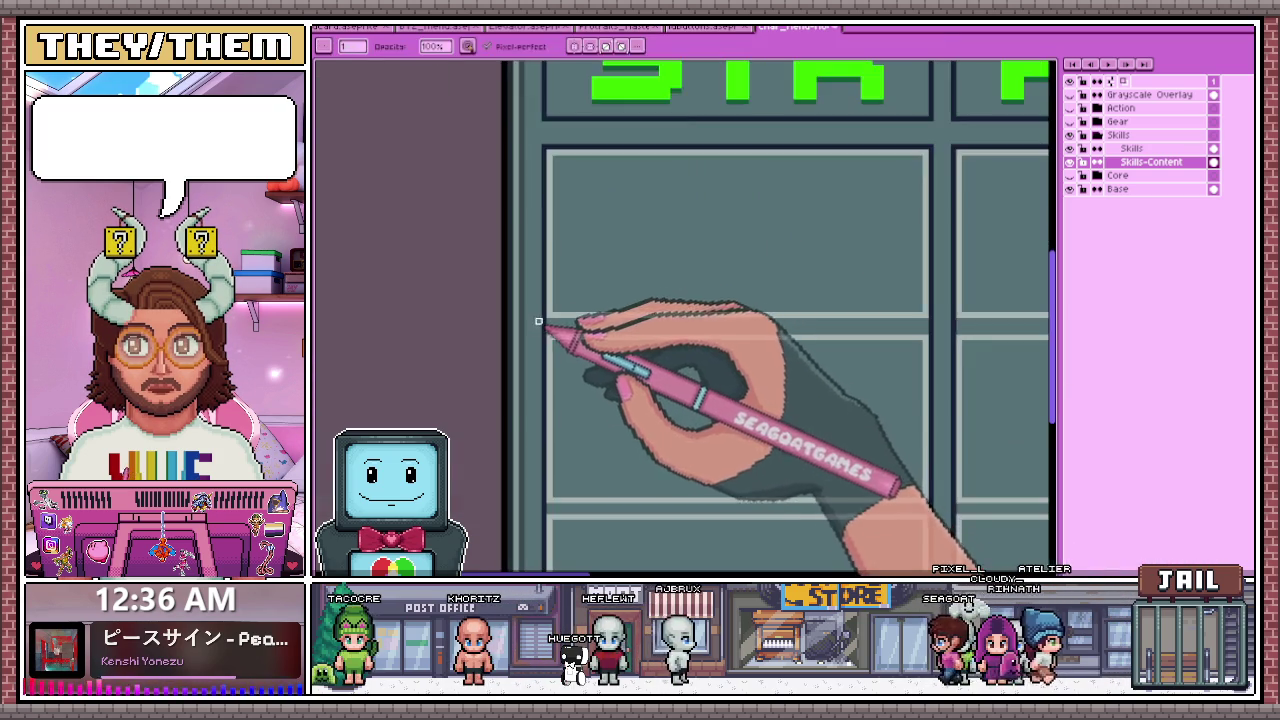
pyautogui.scroll(-2, 540, 320)
pyautogui.press('b')
pyautogui.scroll(1, 559, 297)
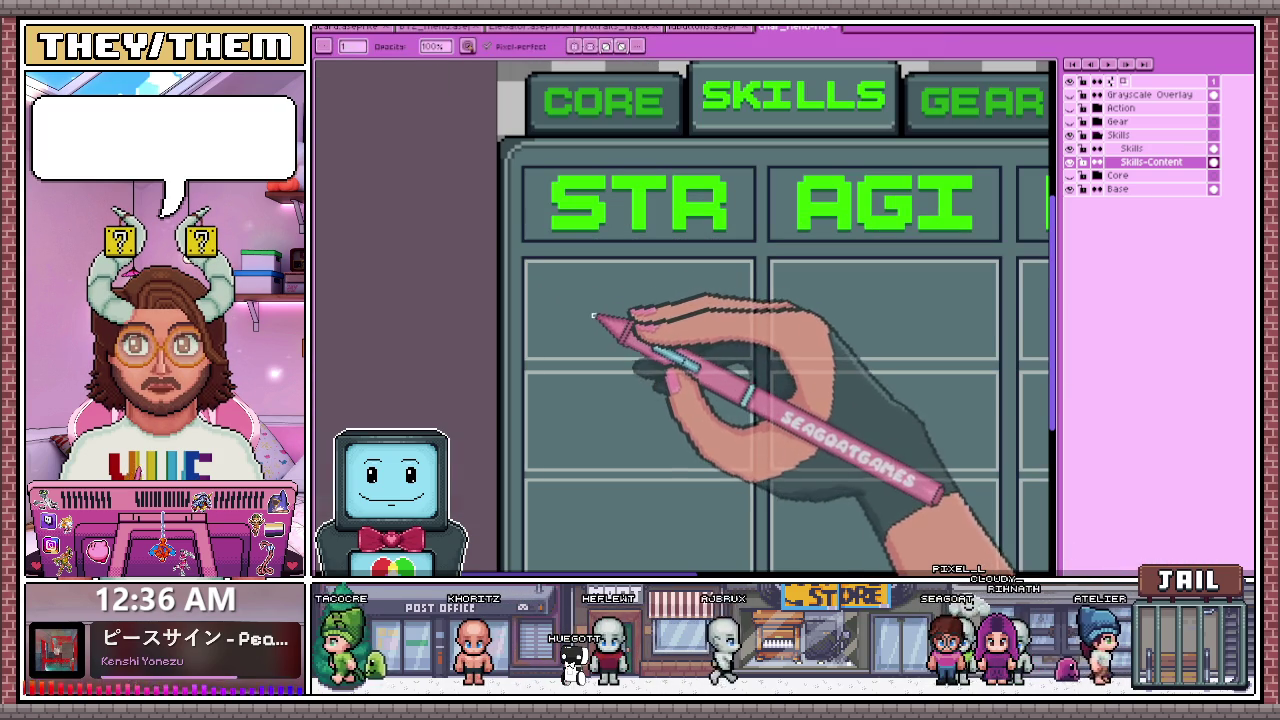
pyautogui.scroll(-3, 623, 290)
pyautogui.scroll(2, 620, 280)
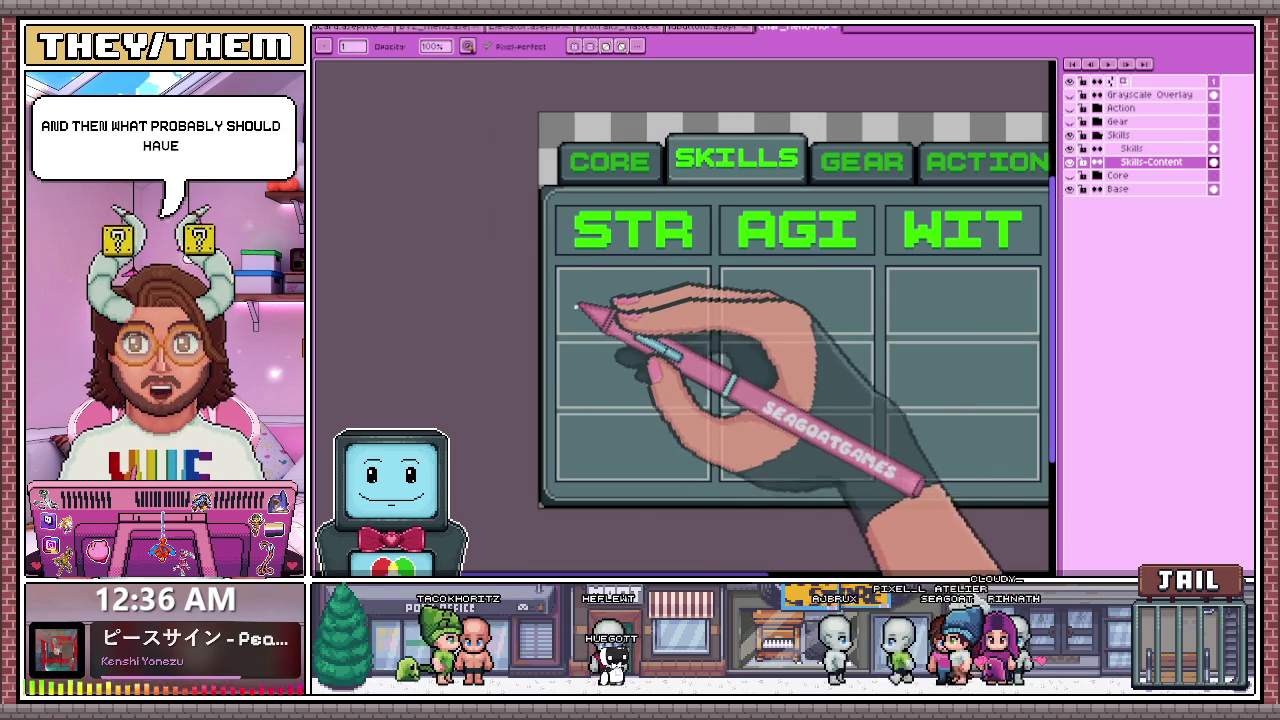
pyautogui.press('v')
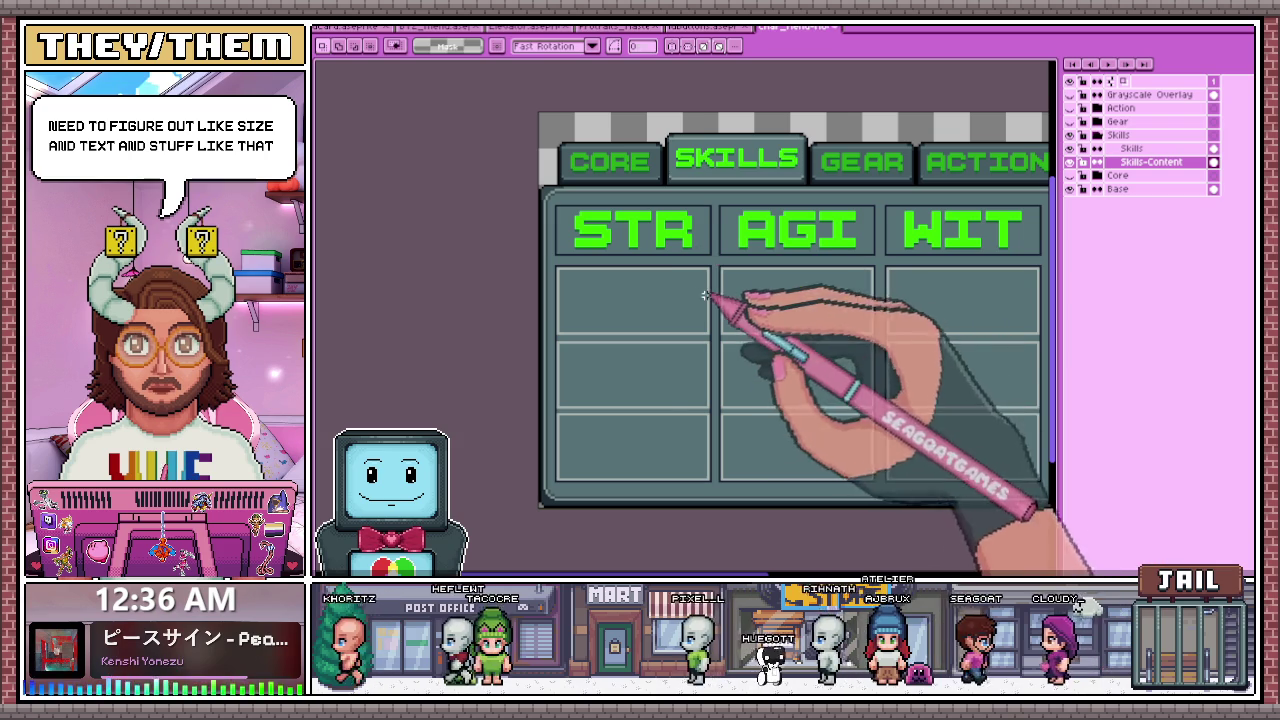
pyautogui.scroll(1, 578, 306)
pyautogui.click(611, 323)
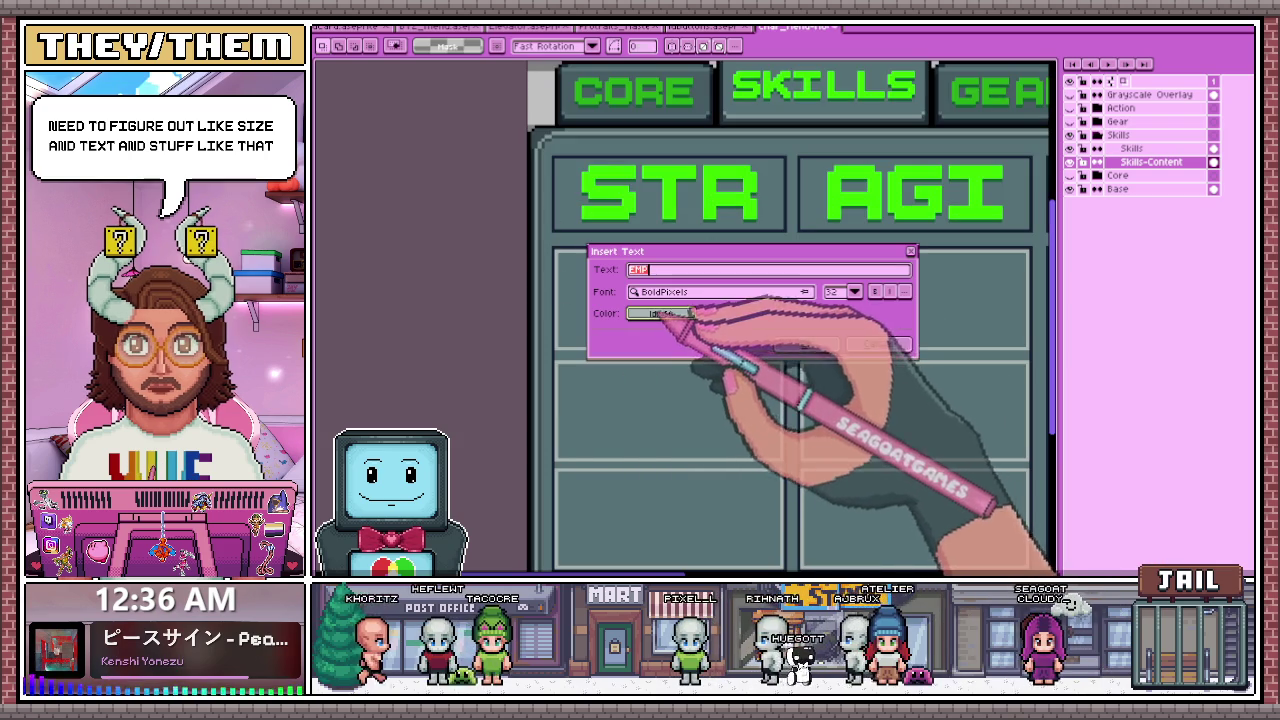
# - Insert Force in the STR header green at size 16, replacing an oversized first attempt
pyautogui.click(660, 313)
pyautogui.click(606, 206)
pyautogui.write('Force')
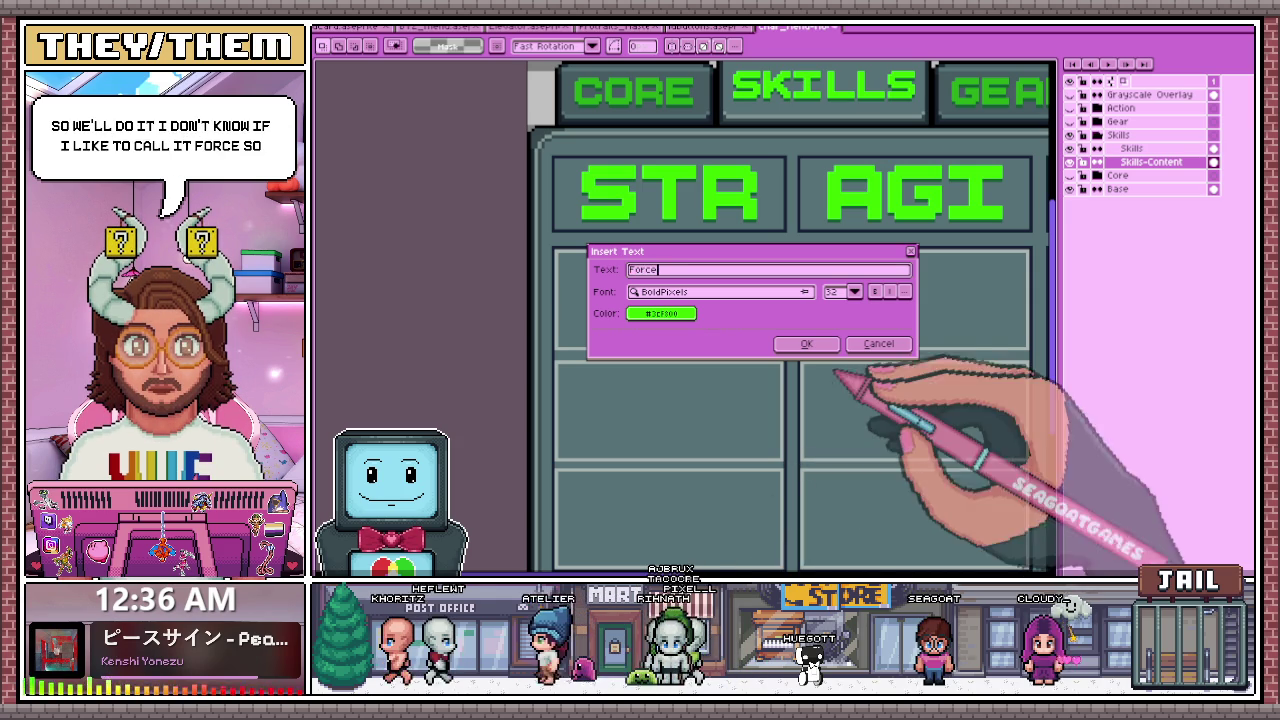
pyautogui.click(806, 343)
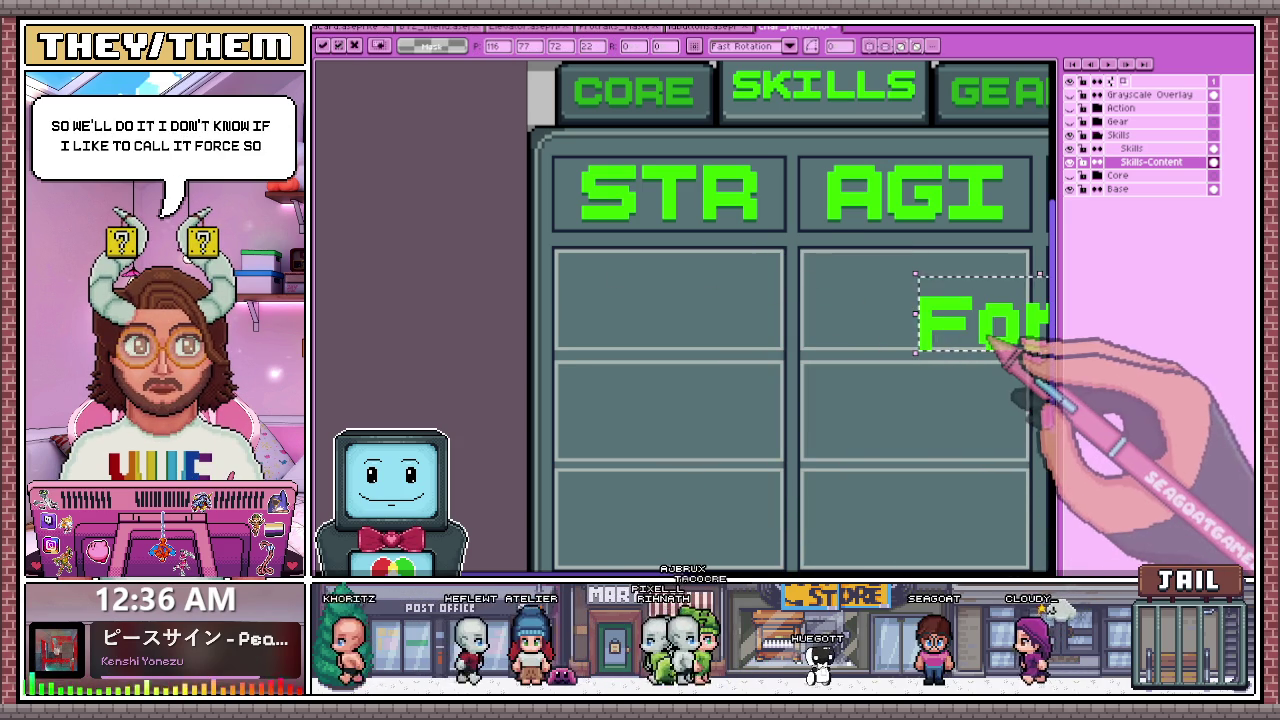
pyautogui.hotkey('ctrl', 't')
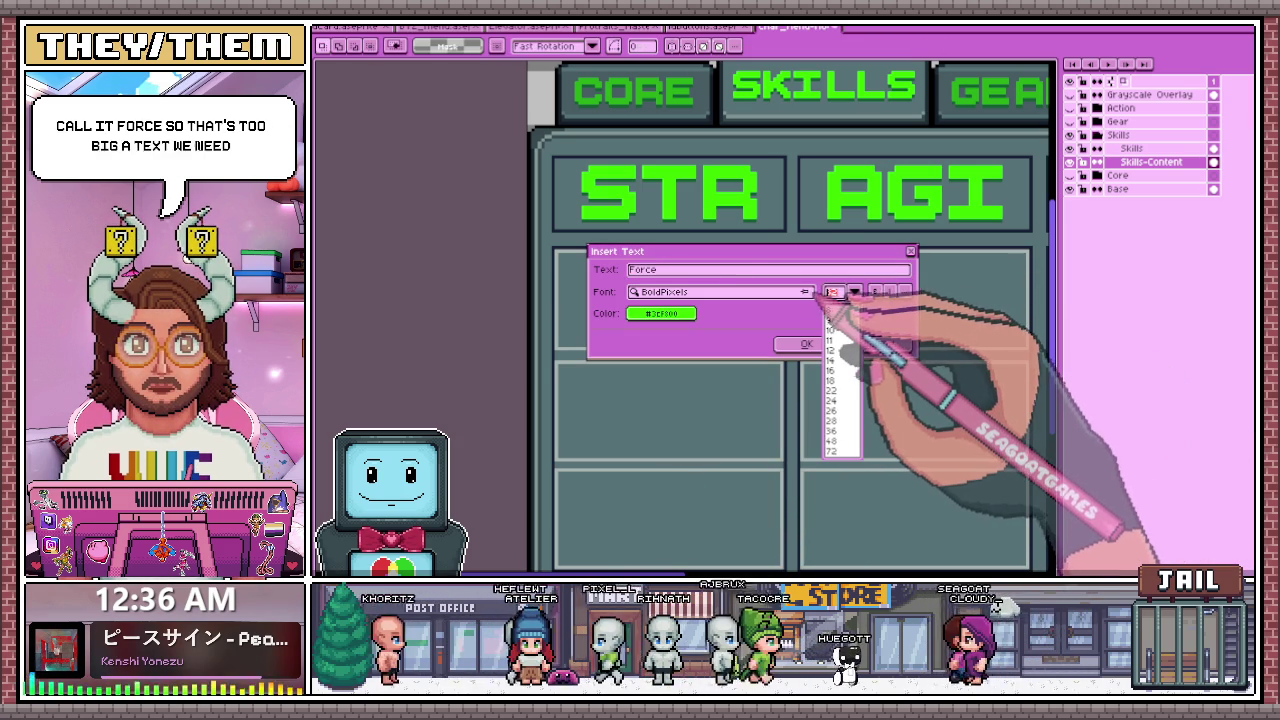
pyautogui.click(855, 291)
pyautogui.click(810, 344)
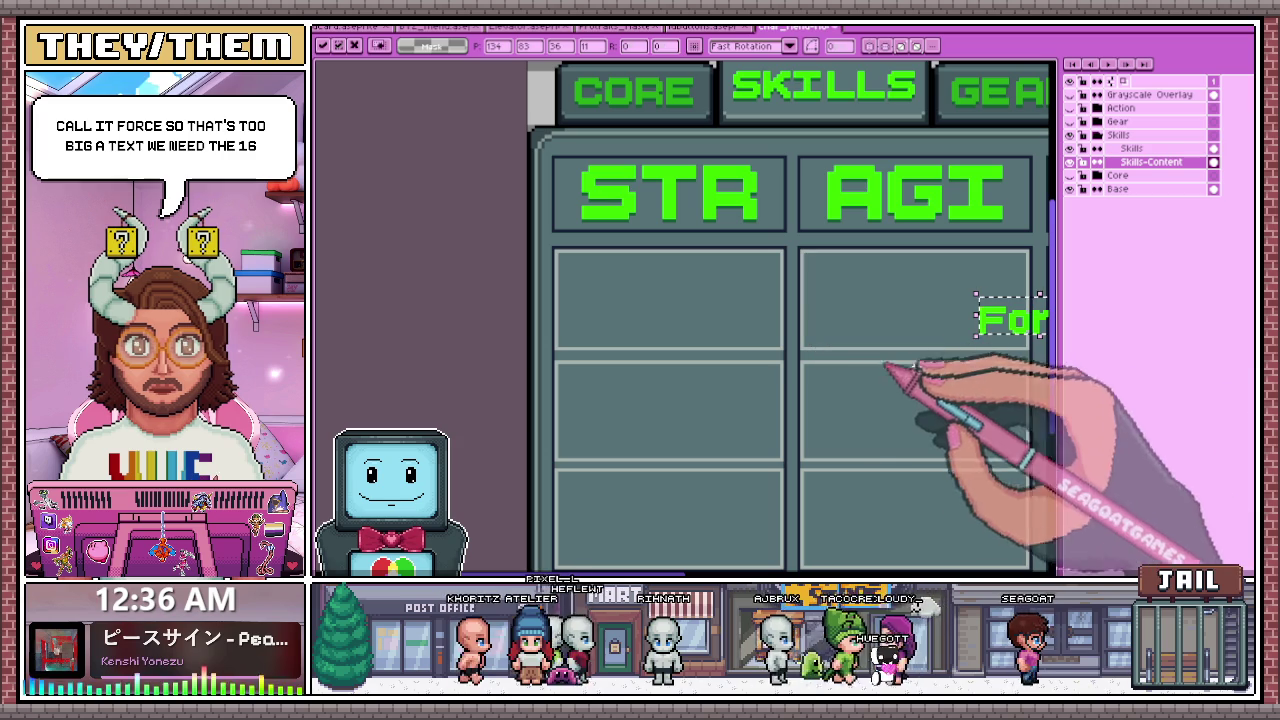
# - Move Force into the top-left STR cell, nudge it one pixel left, and commit
pyautogui.moveTo(1045, 342); pyautogui.dragTo(618, 284)
pyautogui.scroll(1, 618, 284)
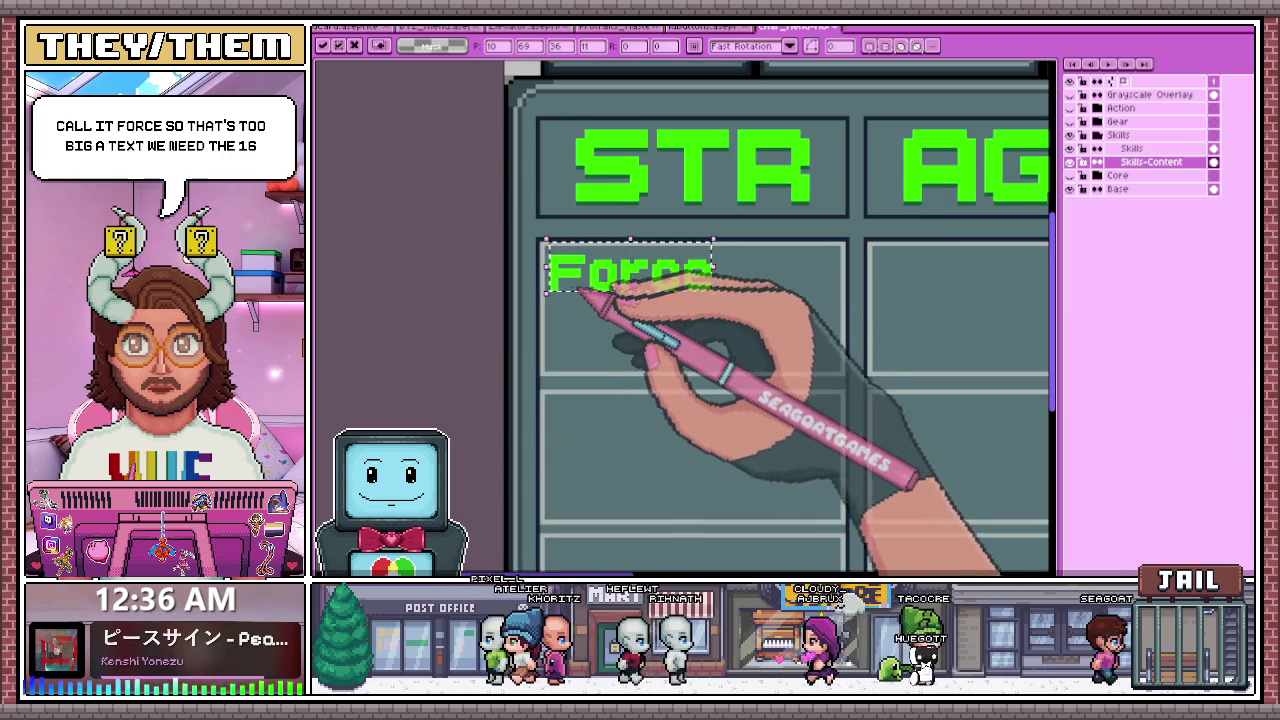
pyautogui.scroll(1, 562, 276)
pyautogui.moveTo(585, 266); pyautogui.dragTo(579, 266)
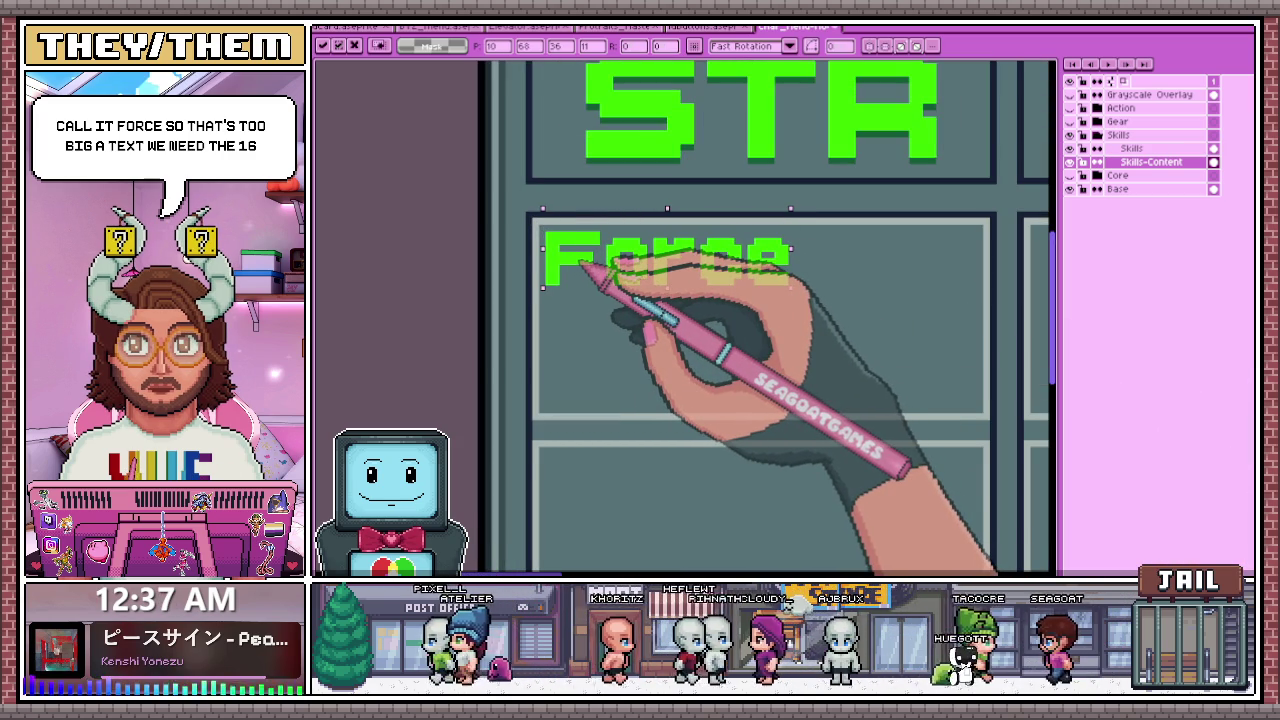
pyautogui.press('Return')
pyautogui.scroll(-1, 587, 272)
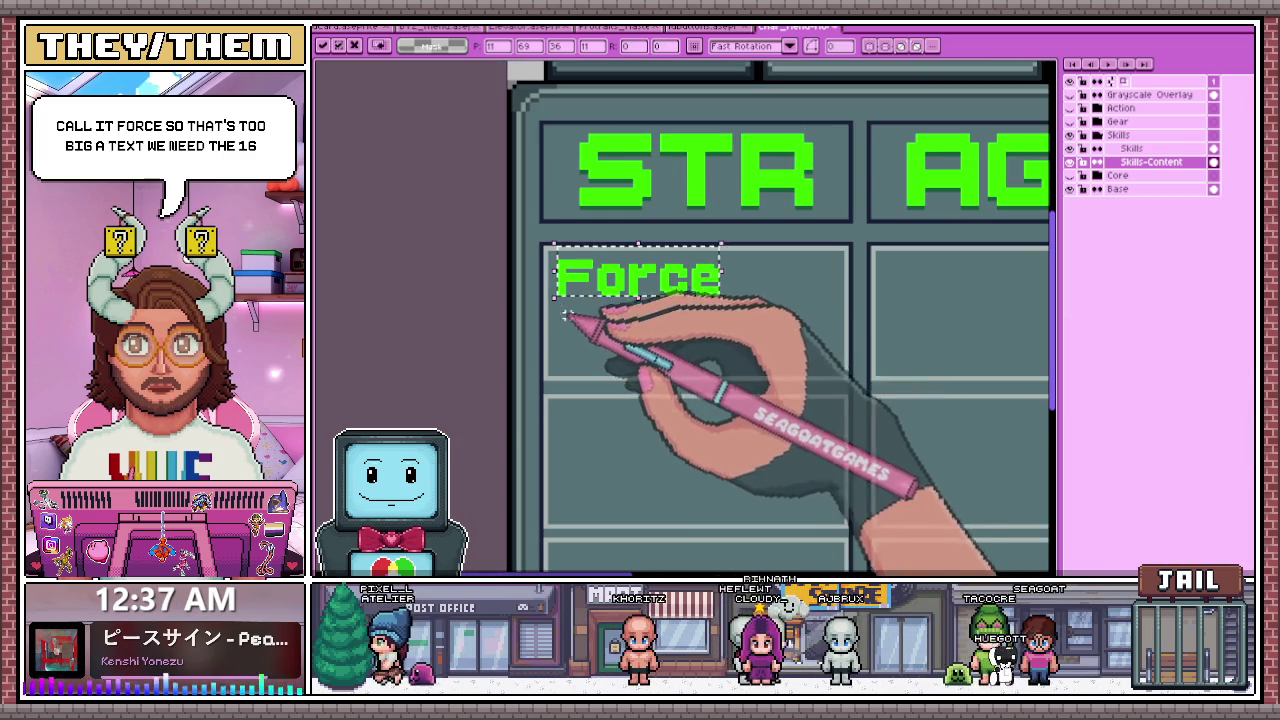
# - Draw a dark-green Pencil shadow beneath the letters of Force and inspect the result
pyautogui.press('i')
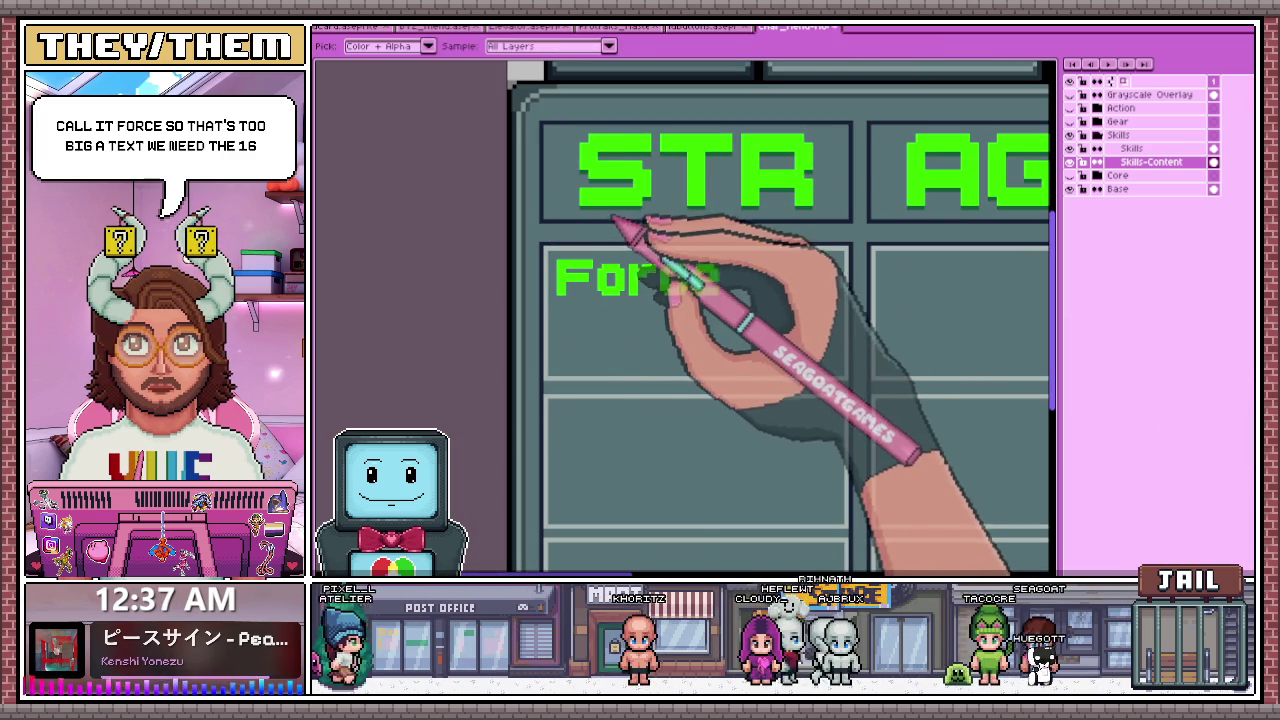
pyautogui.press('b')
pyautogui.scroll(1, 551, 266)
pyautogui.scroll(1, 571, 309)
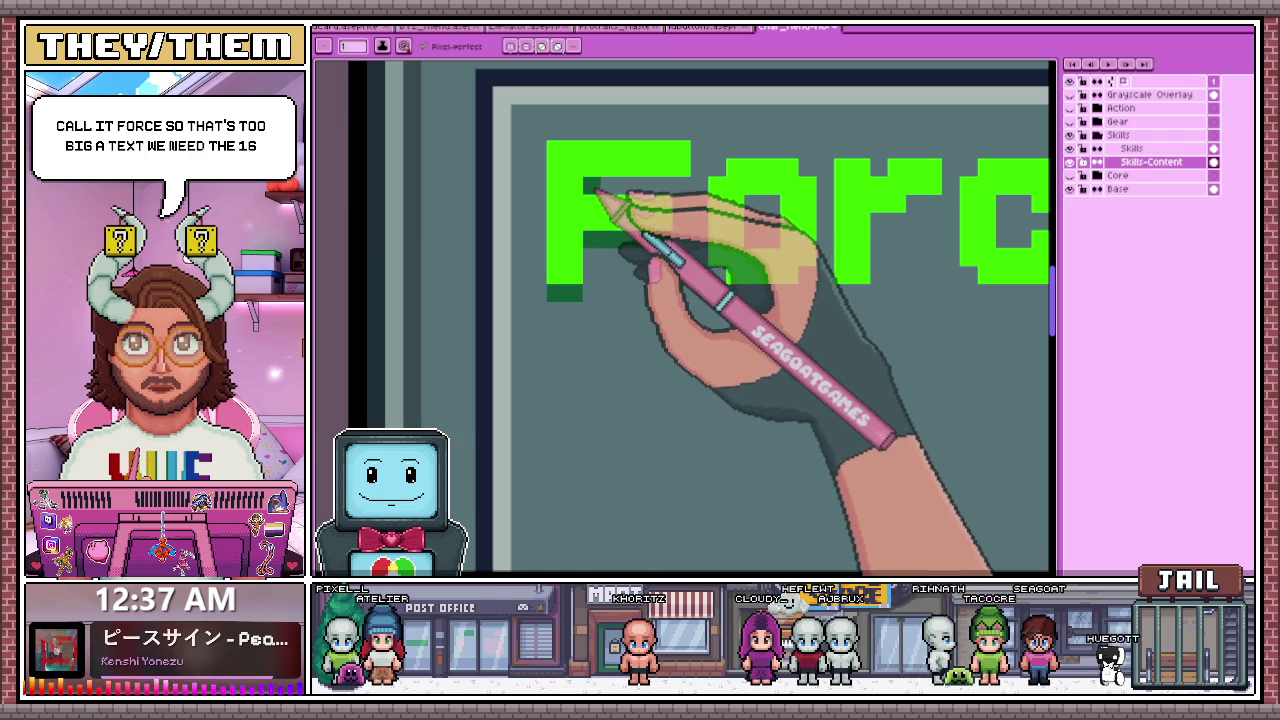
pyautogui.hscroll(3, 686, 206)
pyautogui.moveTo(585, 262); pyautogui.dragTo(650, 266)
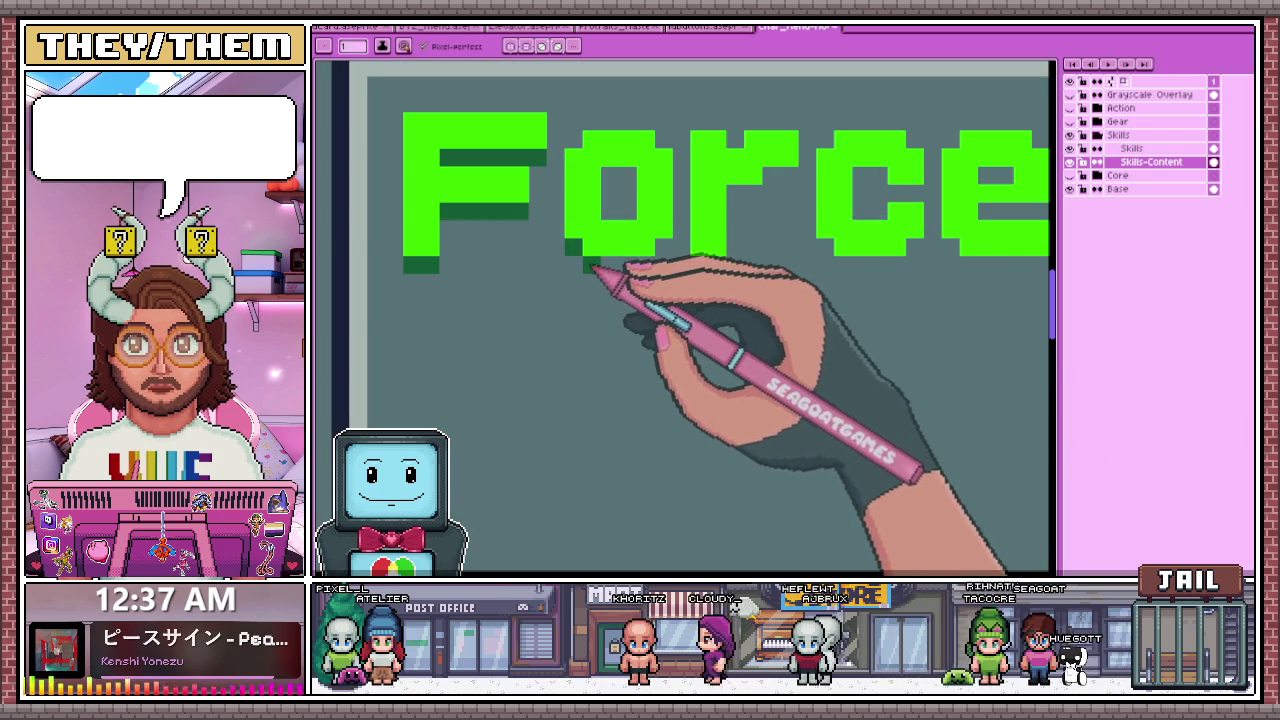
pyautogui.hscroll(2, 682, 262)
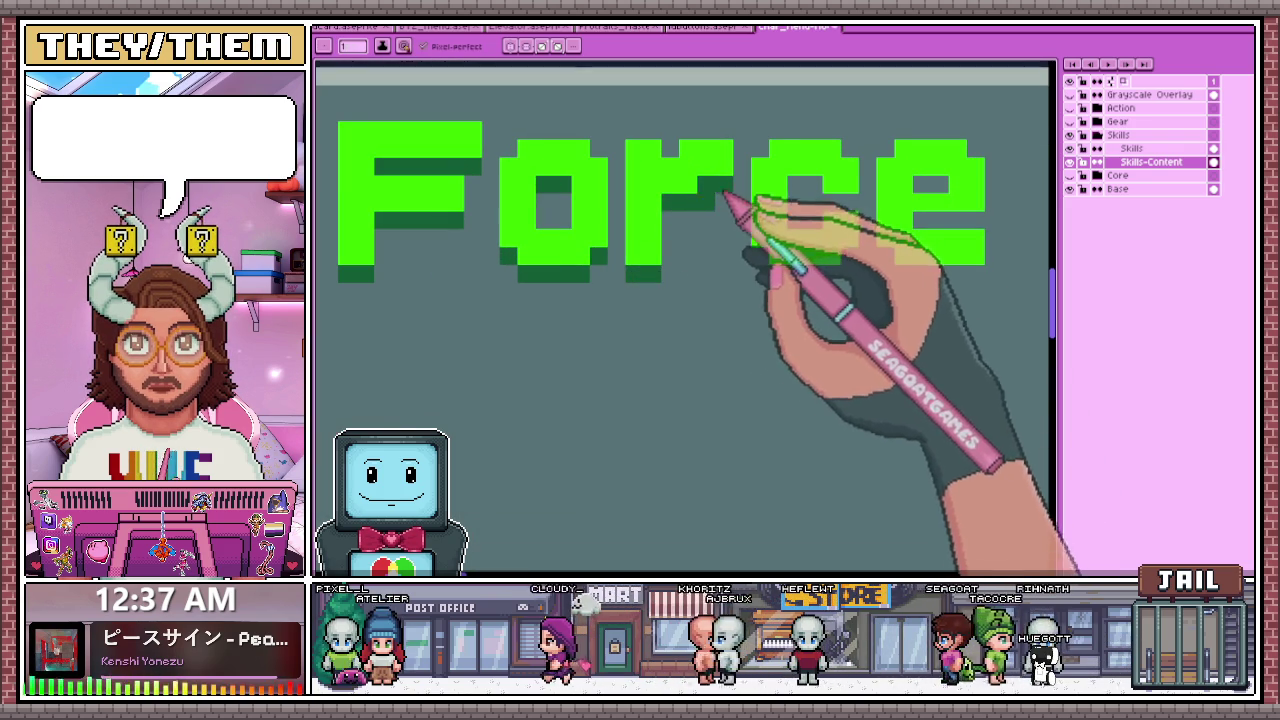
pyautogui.scroll(-4, 700, 240)
pyautogui.scroll(3, 660, 275)
pyautogui.scroll(1, 637, 272)
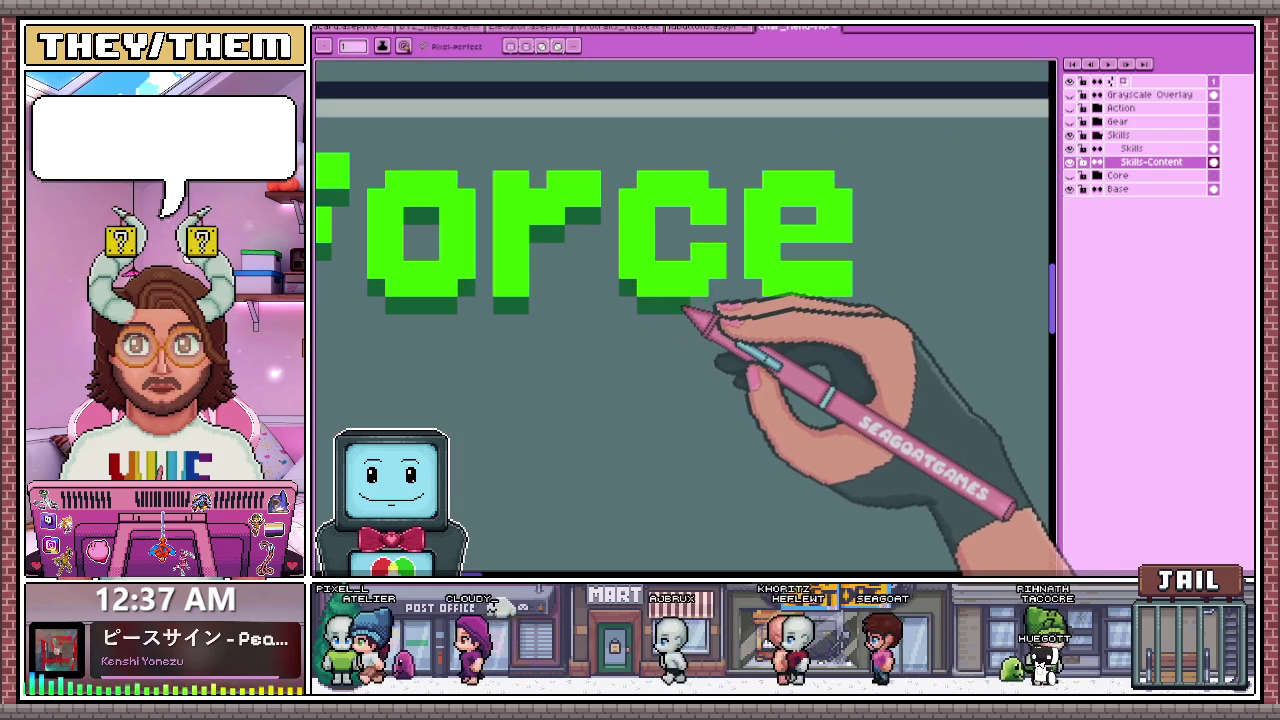
pyautogui.scroll(-3, 697, 236)
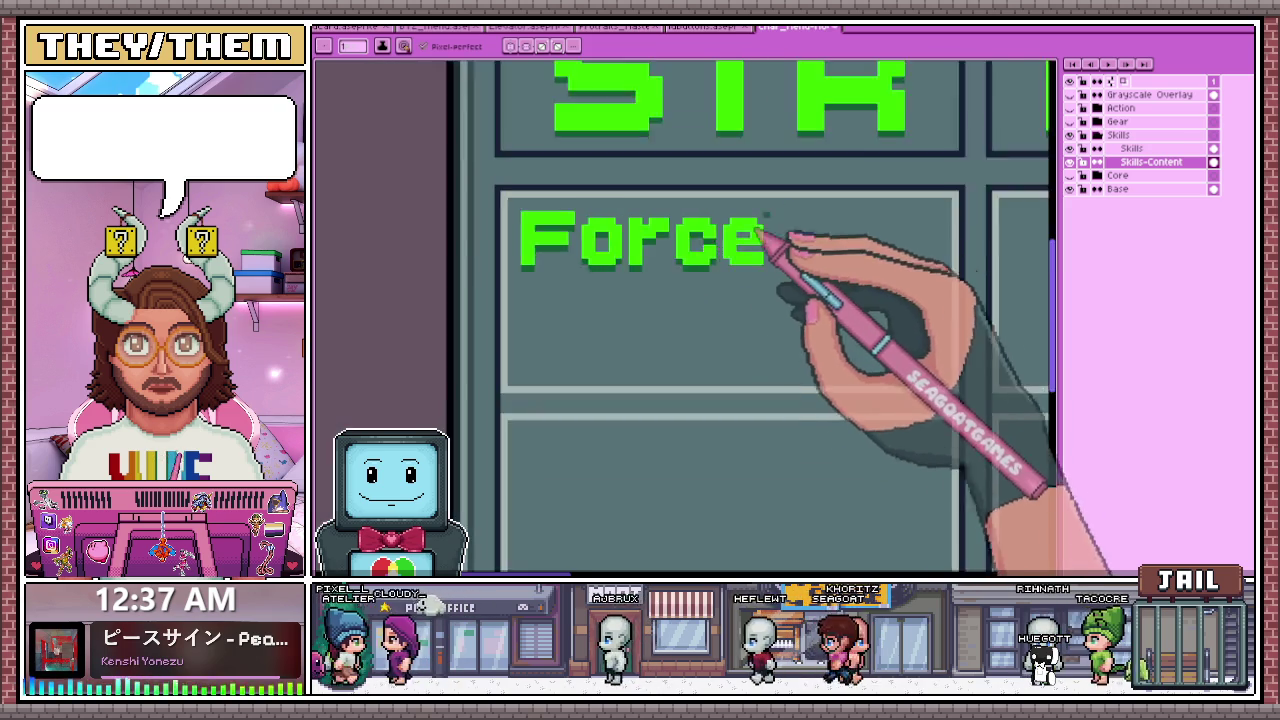
pyautogui.scroll(2, 737, 251)
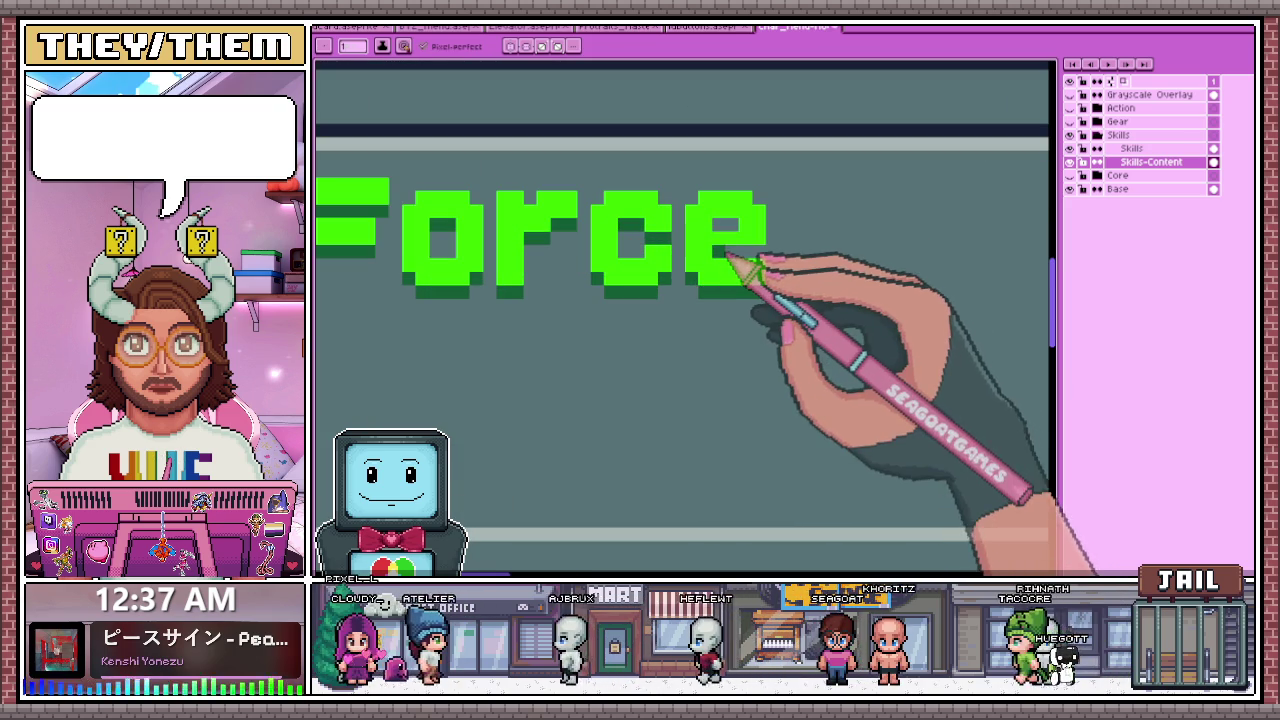
pyautogui.scroll(-2, 726, 225)
pyautogui.scroll(-2, 729, 277)
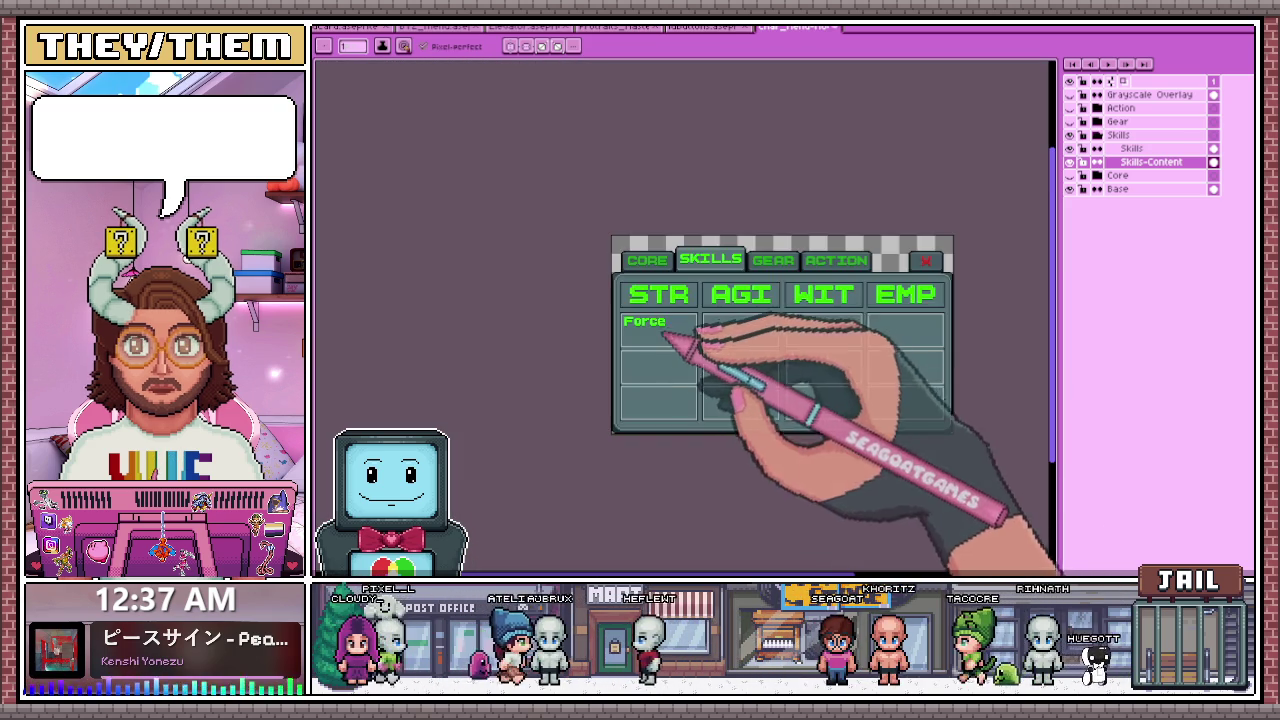
pyautogui.scroll(1, 700, 334)
pyautogui.scroll(1, 663, 345)
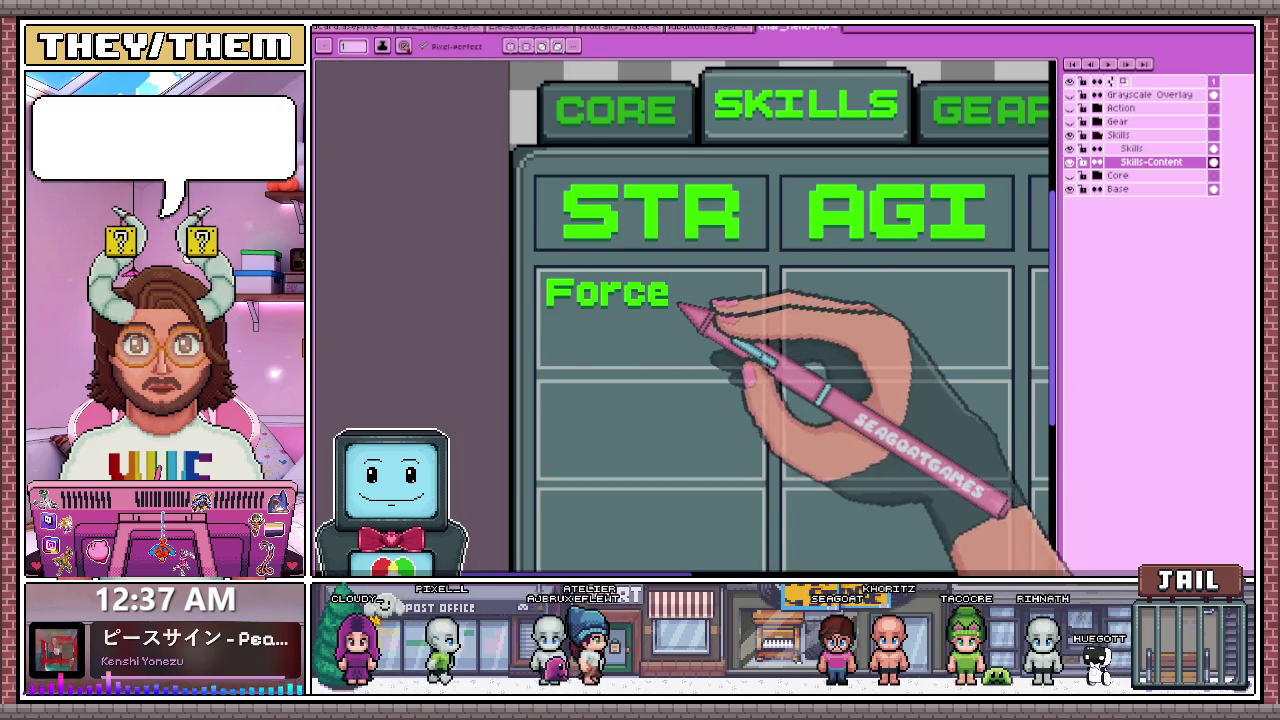
pyautogui.scroll(1, 690, 275)
pyautogui.scroll(1, 700, 290)
pyautogui.scroll(-1, 684, 310)
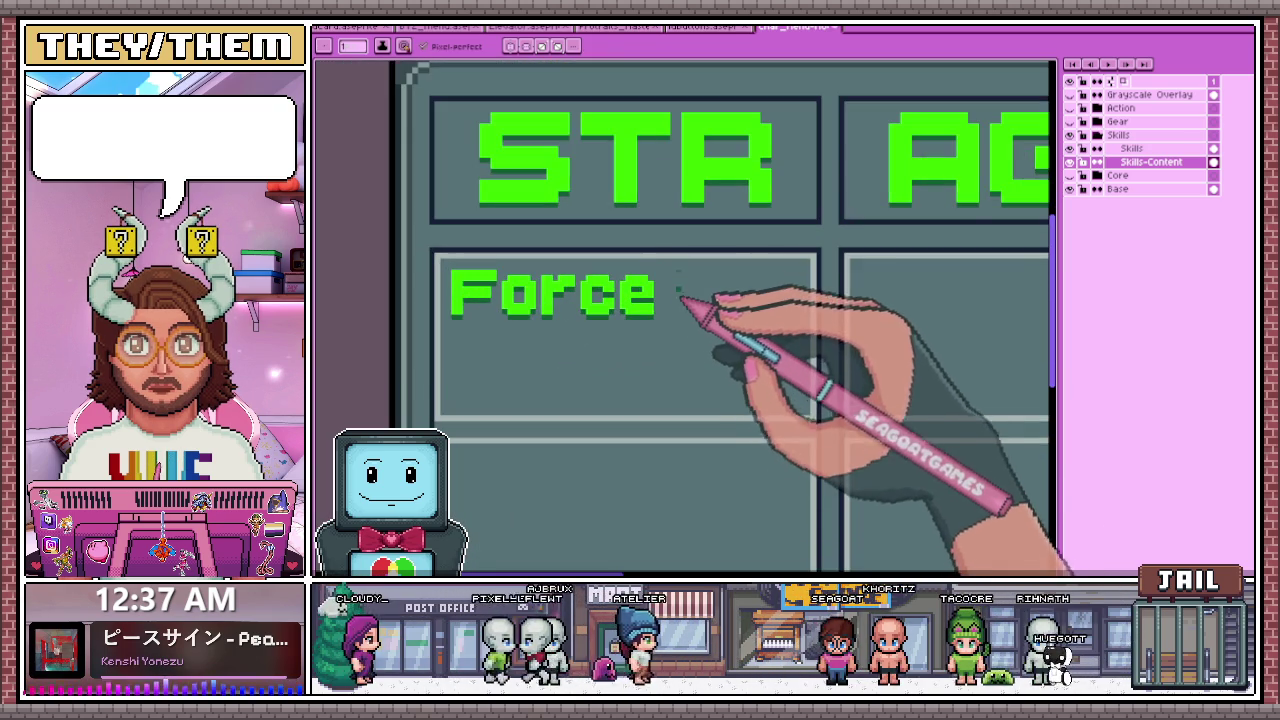
pyautogui.scroll(-1, 688, 256)
pyautogui.scroll(1, 680, 263)
# - Marquee-select the Force cell from corner to corner, redoing it twice, to read its size
pyautogui.press('m')
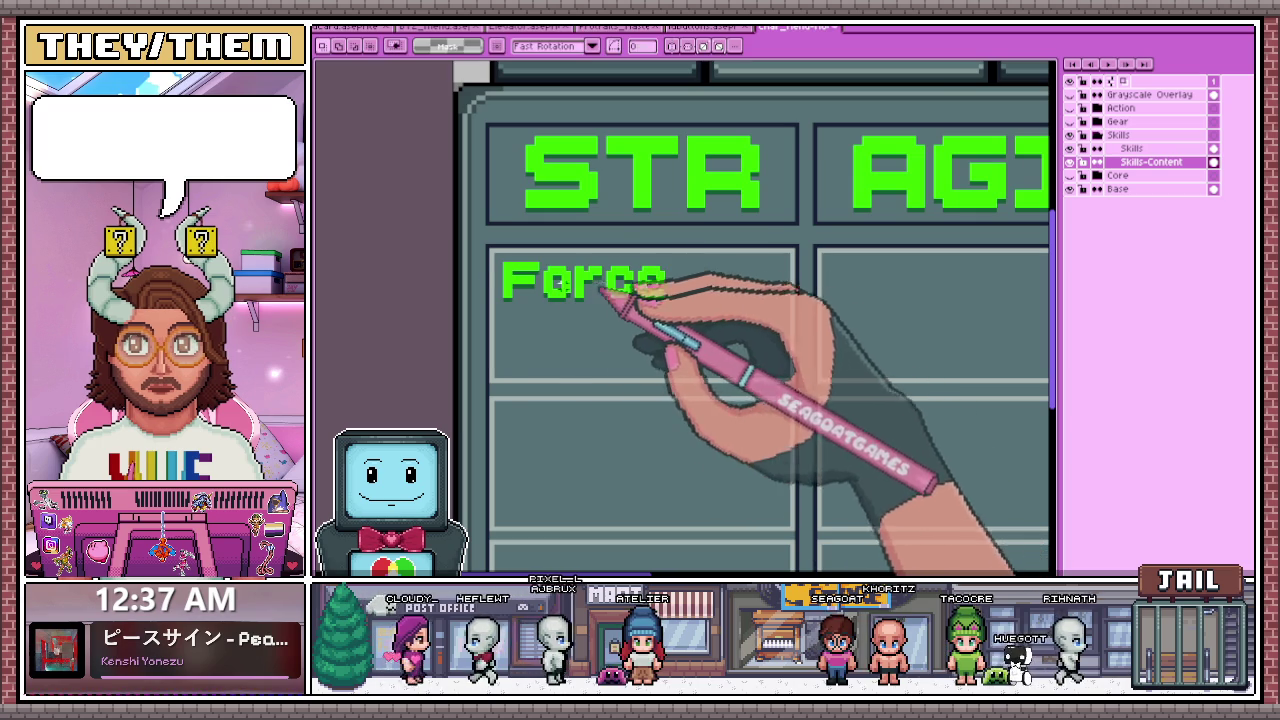
pyautogui.moveTo(494, 256); pyautogui.dragTo(705, 368)
pyautogui.scroll(1, 715, 372)
pyautogui.scroll(1, 780, 378)
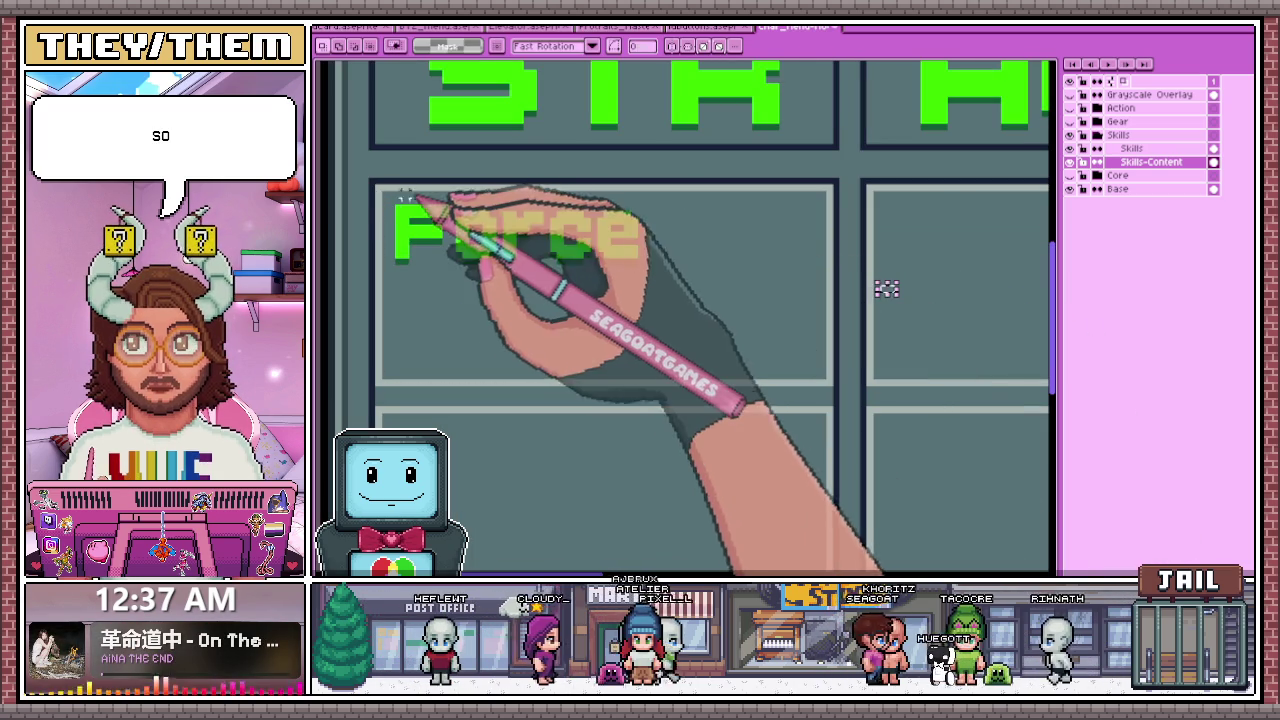
pyautogui.moveTo(378, 189)
pyautogui.mouseDown()
pyautogui.moveTo(592, 328)
pyautogui.moveTo(834, 386)
pyautogui.mouseUp()
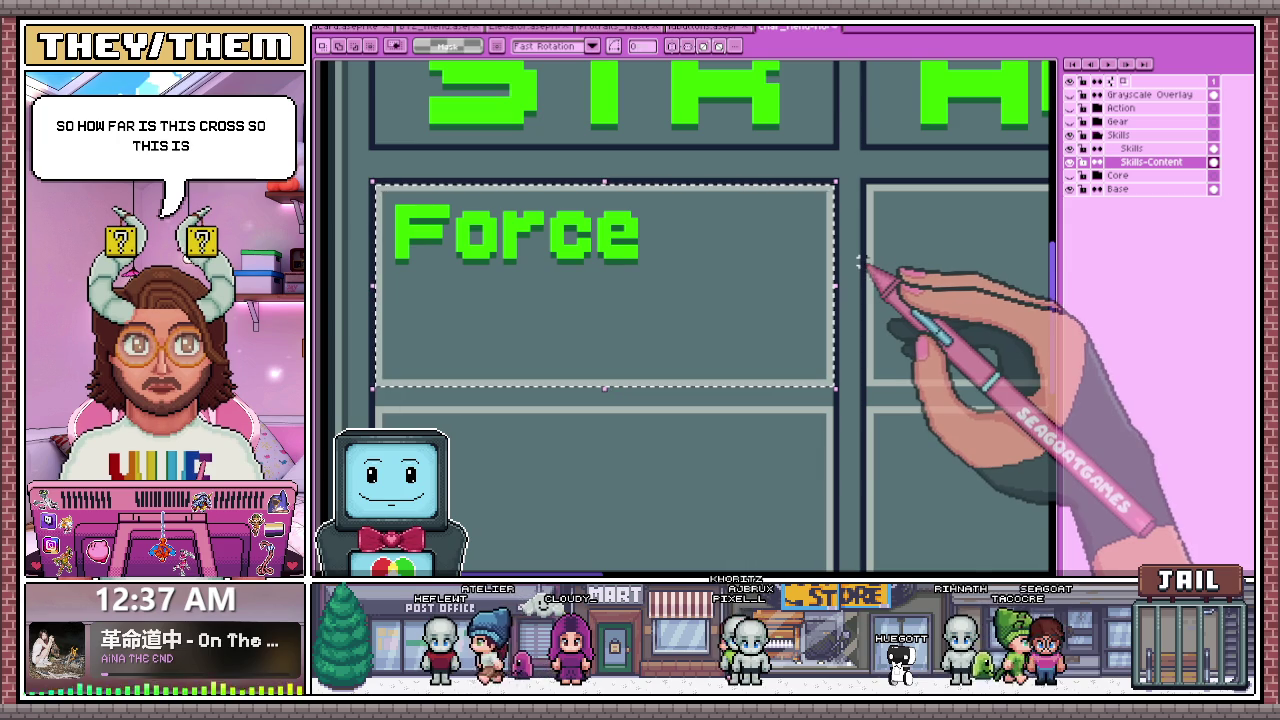
pyautogui.scroll(-1, 858, 263)
pyautogui.scroll(-1, 851, 268)
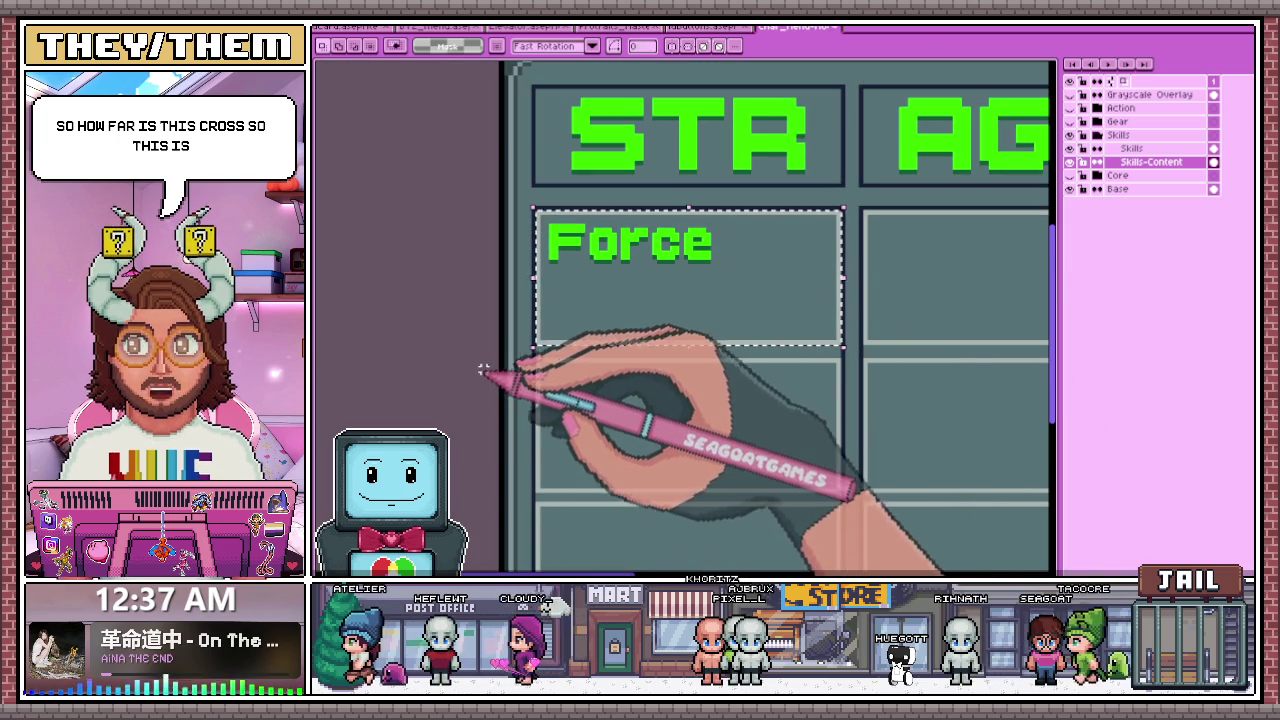
pyautogui.scroll(1, 545, 228)
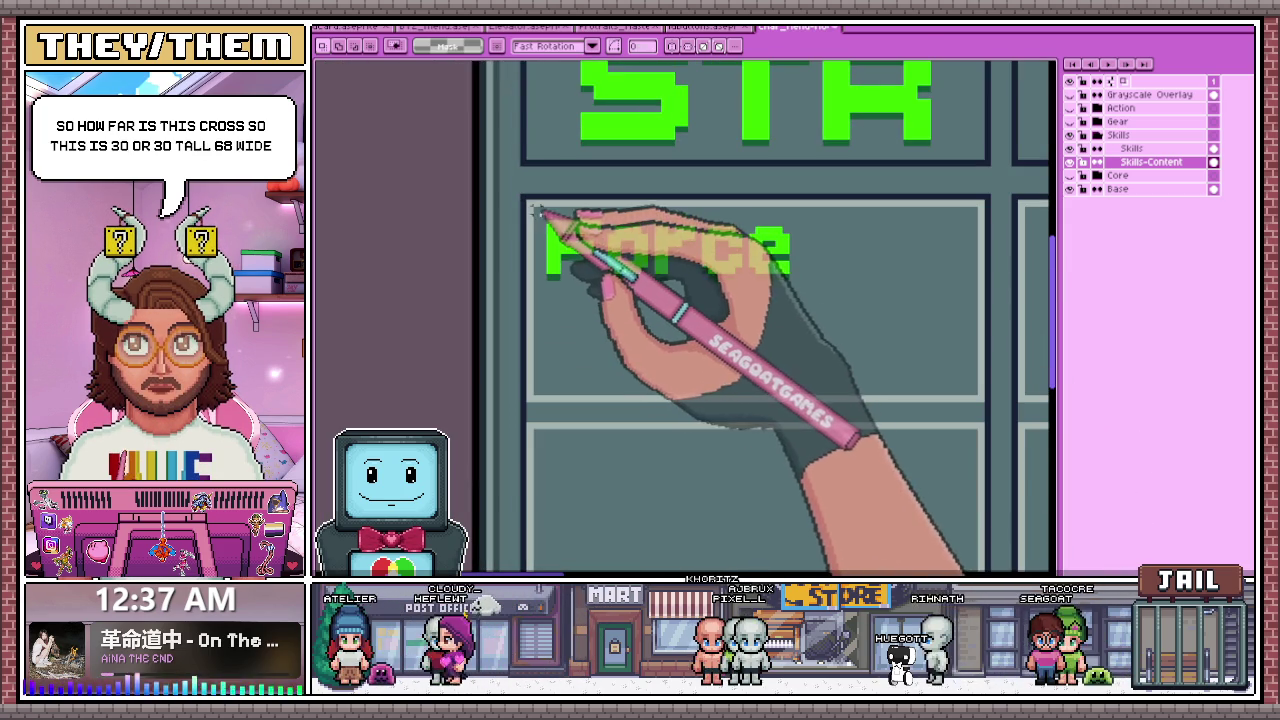
pyautogui.moveTo(531, 203); pyautogui.dragTo(983, 398)
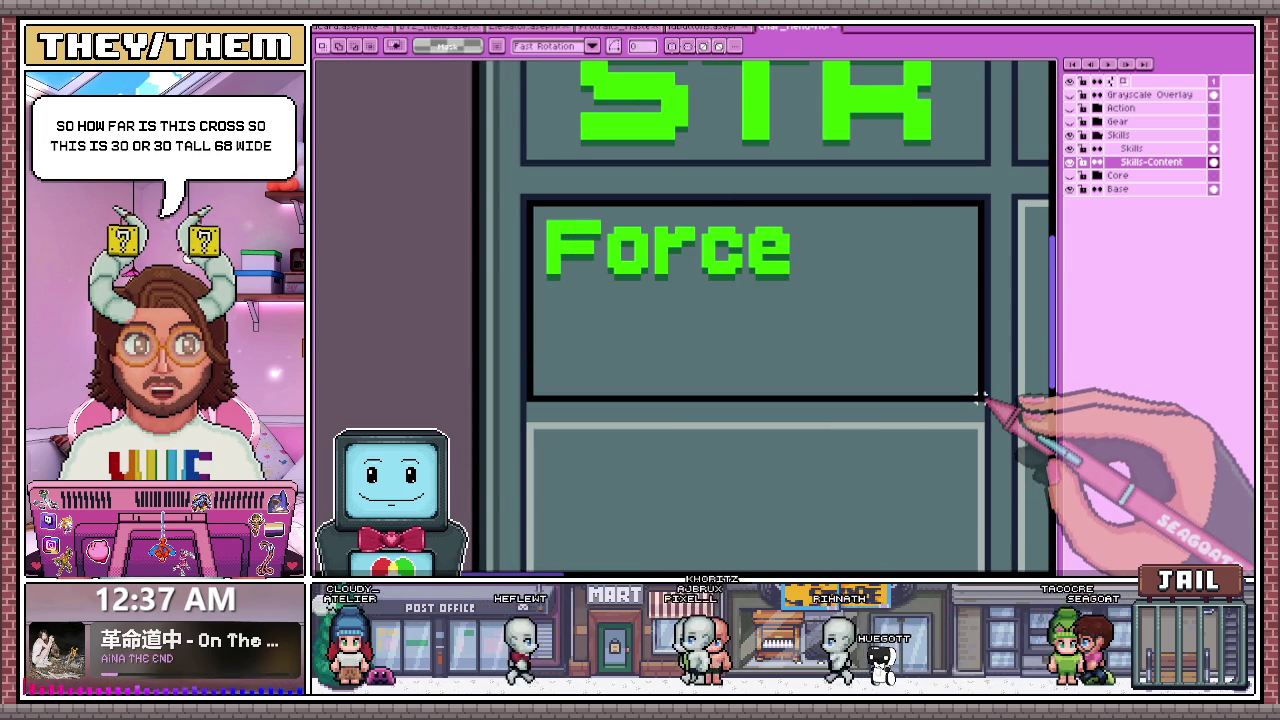
pyautogui.scroll(-1, 900, 385)
pyautogui.scroll(-2, 610, 368)
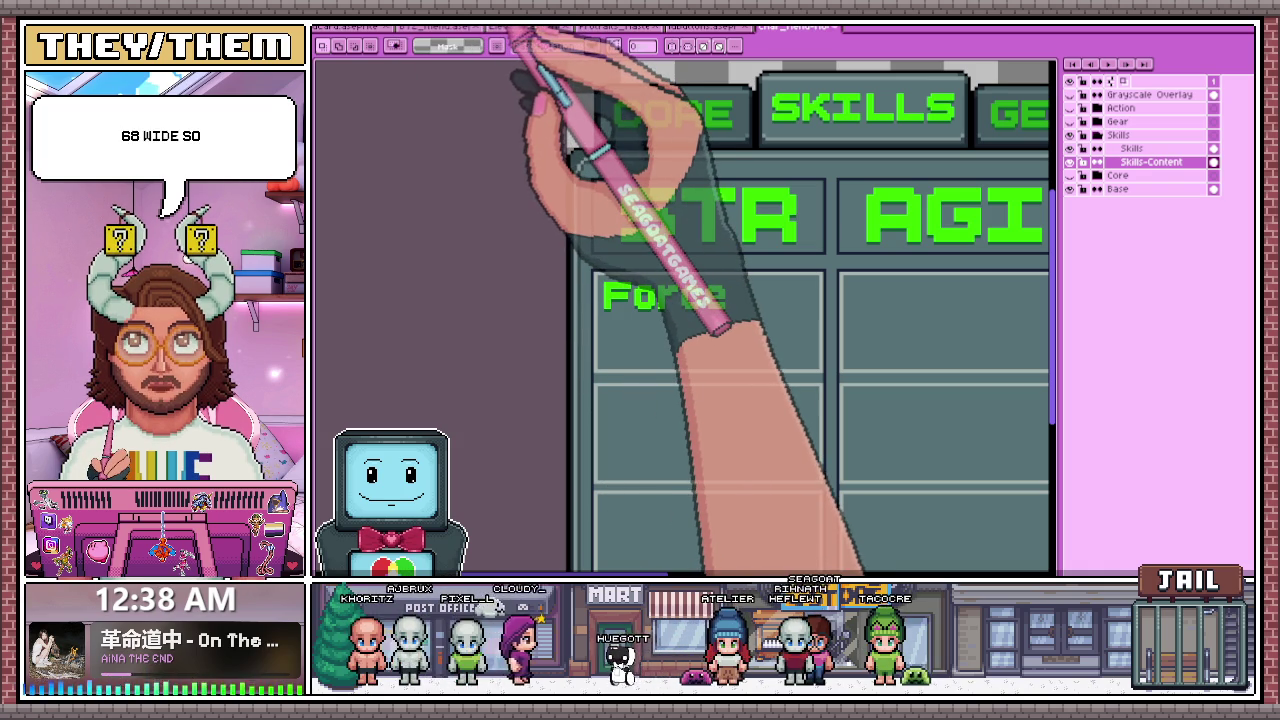
pyautogui.press('m')
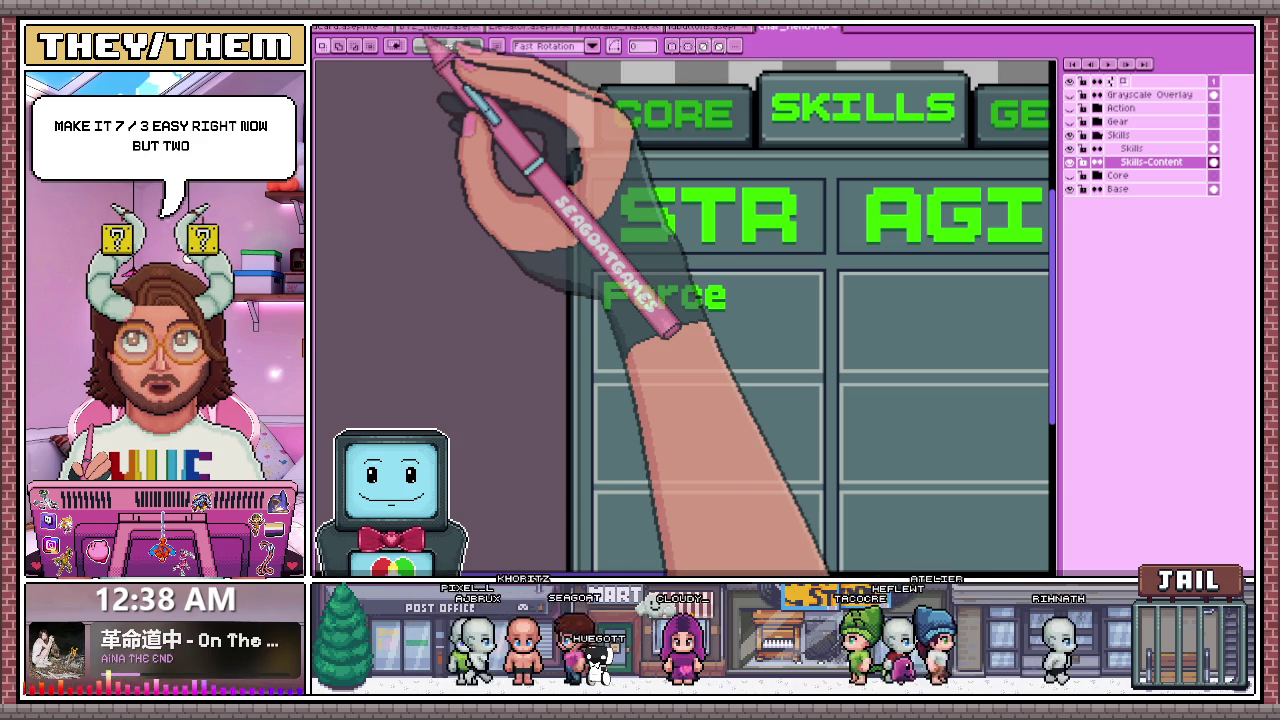
pyautogui.press('b')
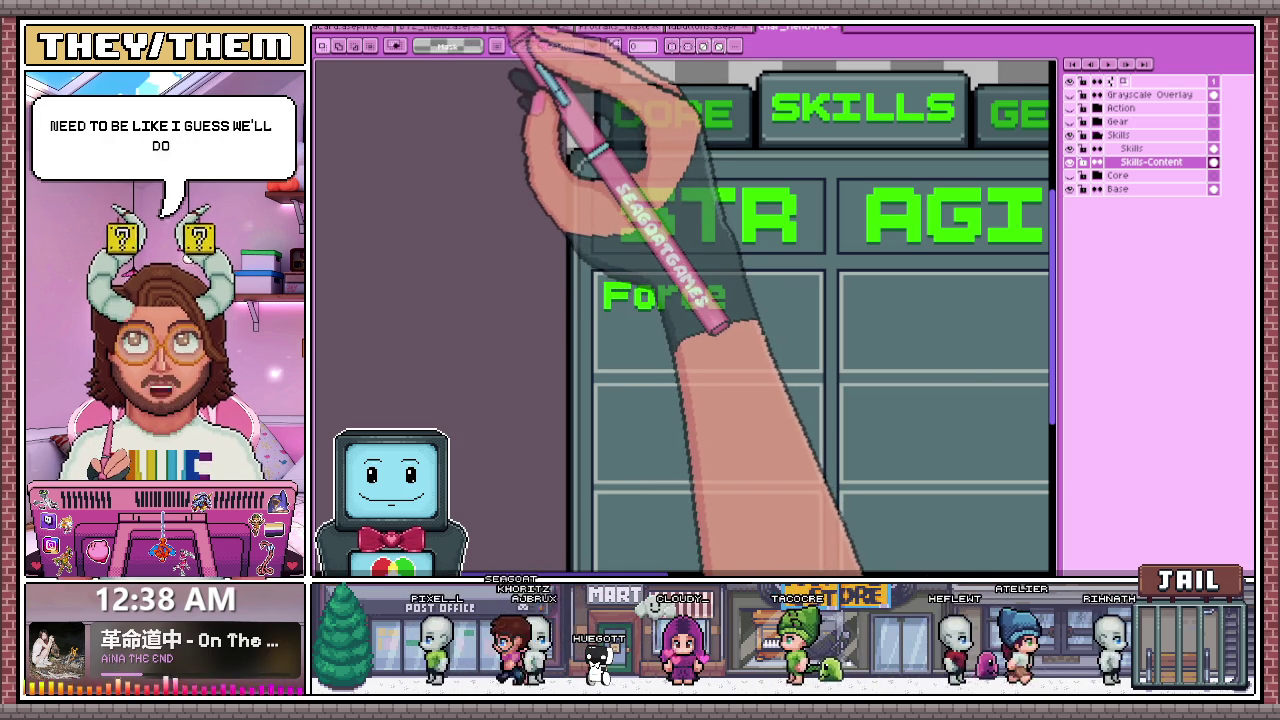
pyautogui.press('m')
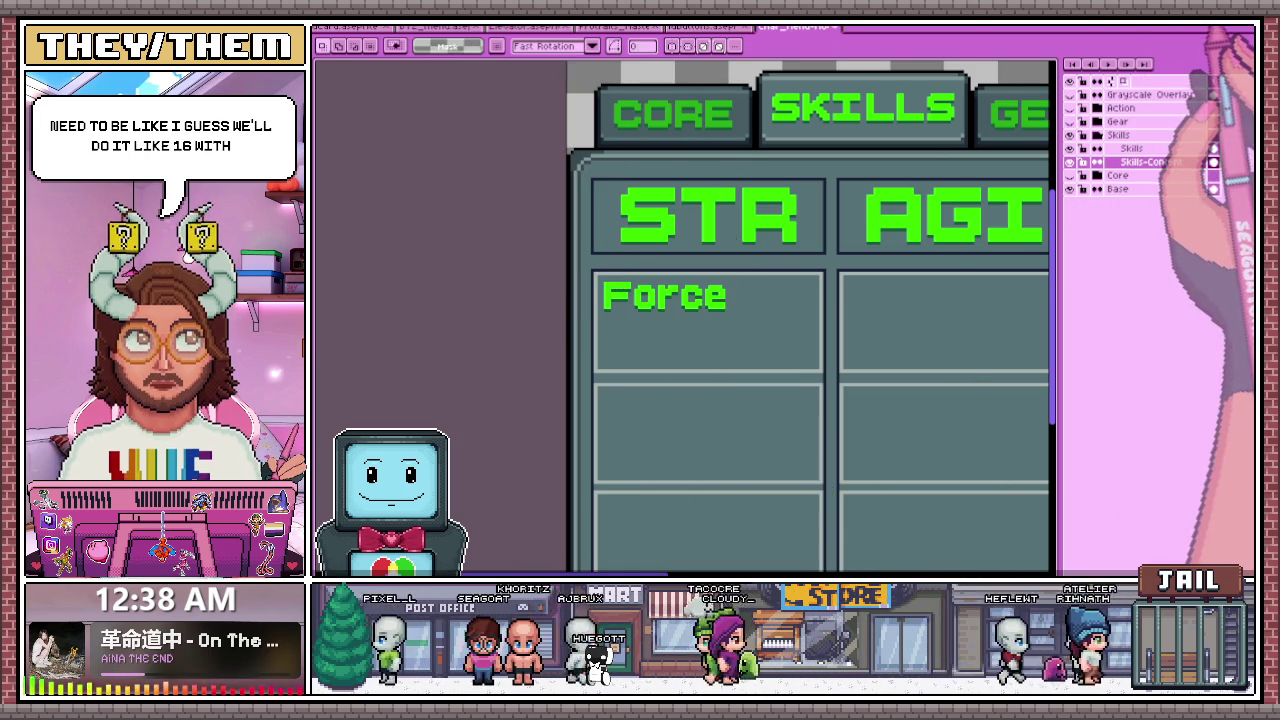
pyautogui.scroll(-2, 709, 257)
pyautogui.scroll(2, 709, 257)
pyautogui.scroll(1, 737, 229)
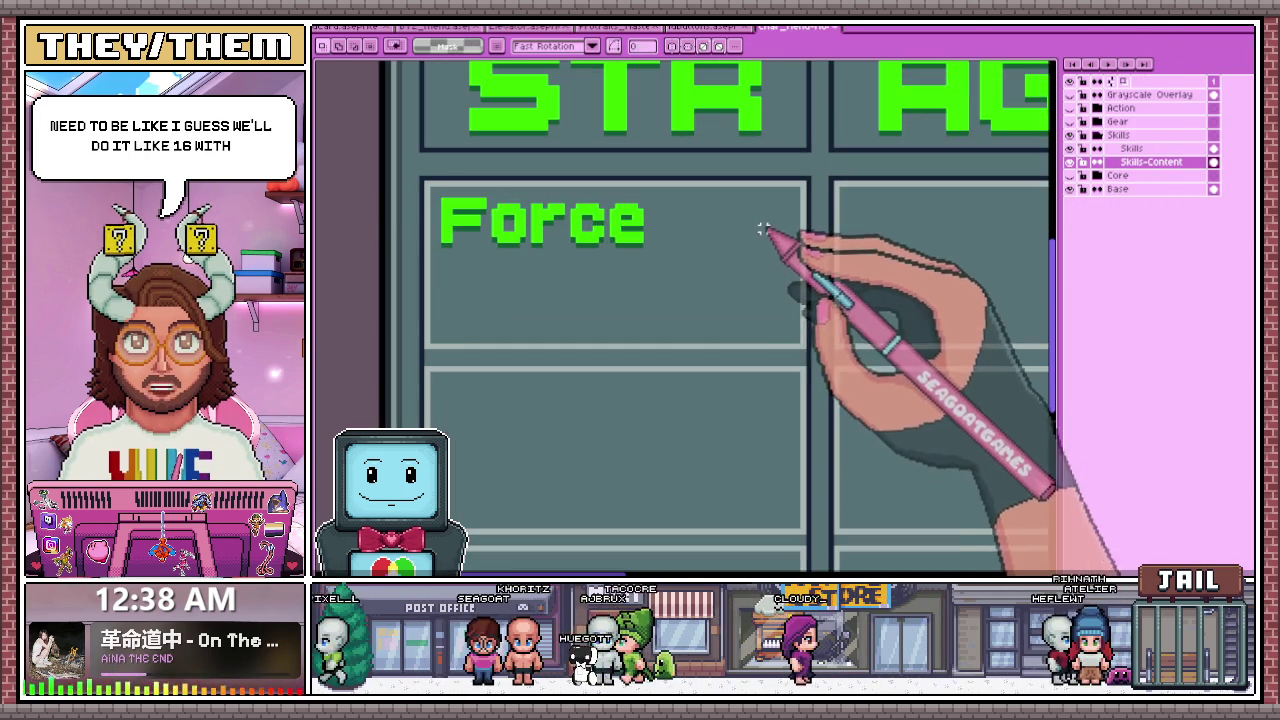
pyautogui.scroll(1, 736, 216)
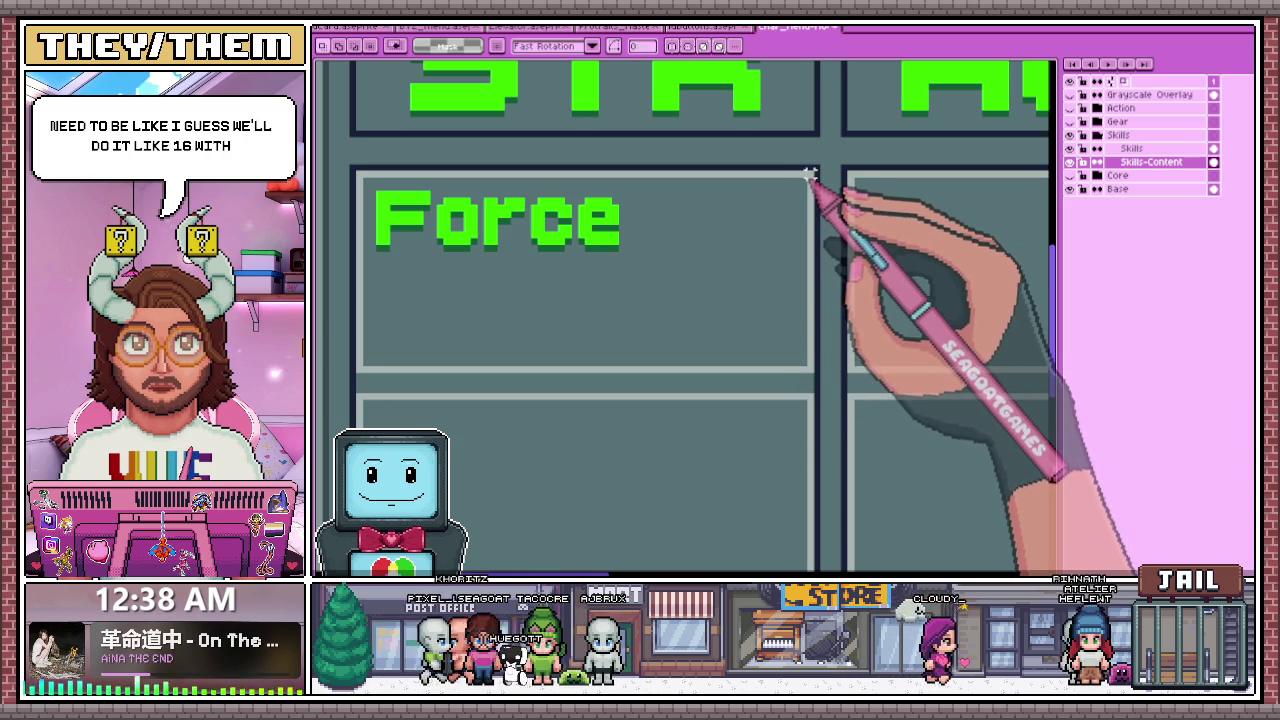
# - Marquee a small value box at the right side of the Force cell
pyautogui.moveTo(804, 182); pyautogui.dragTo(700, 248)
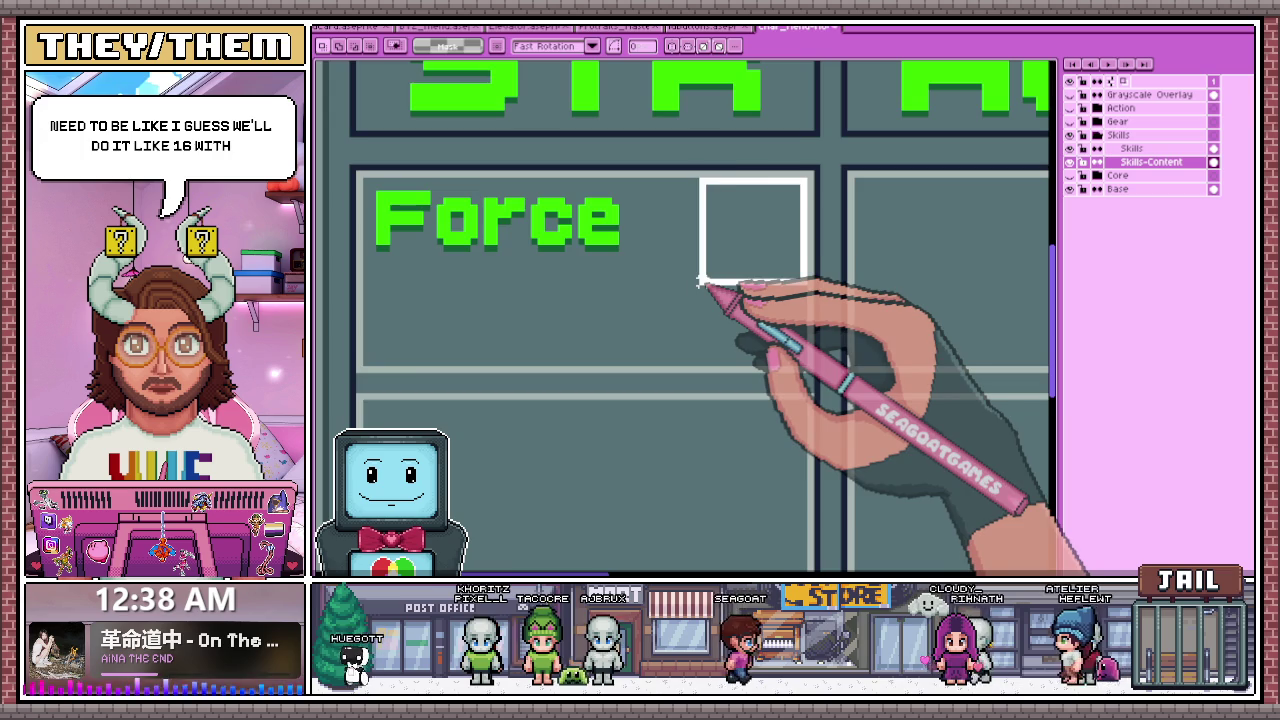
pyautogui.scroll(-2, 700, 284)
pyautogui.scroll(3, 708, 263)
pyautogui.press('b')
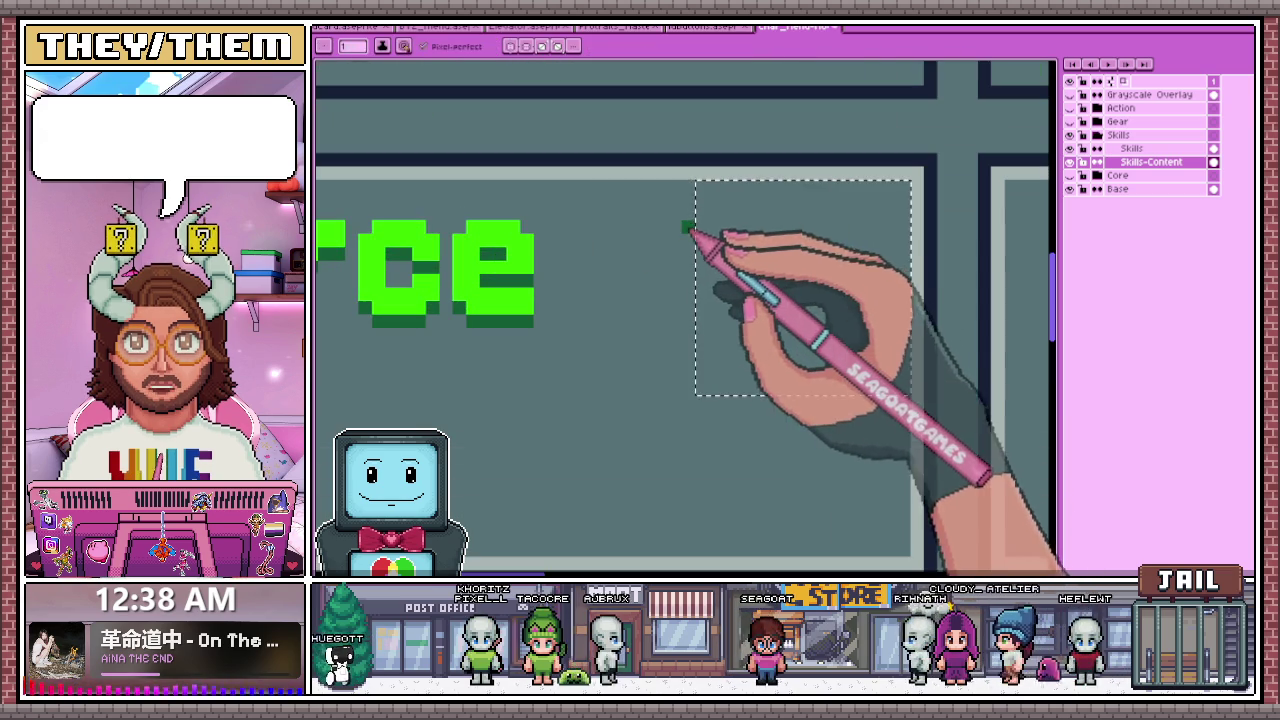
pyautogui.scroll(-1, 686, 215)
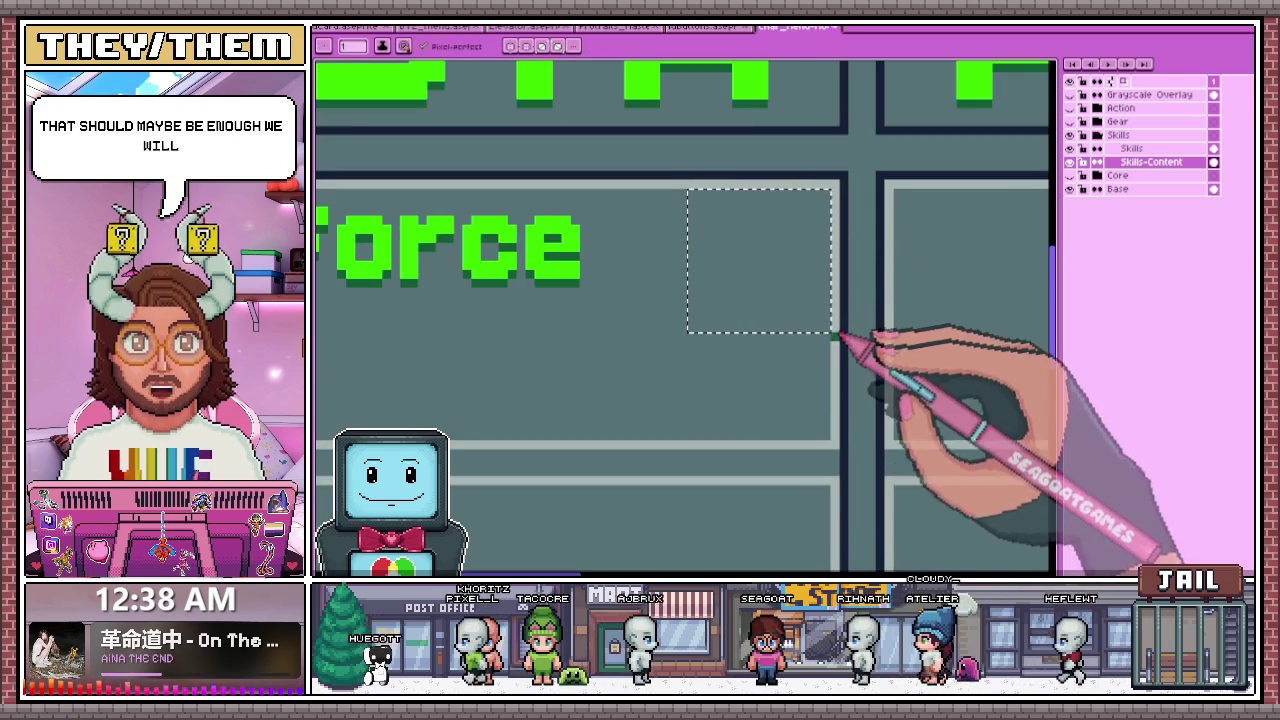
pyautogui.scroll(-2, 655, 235)
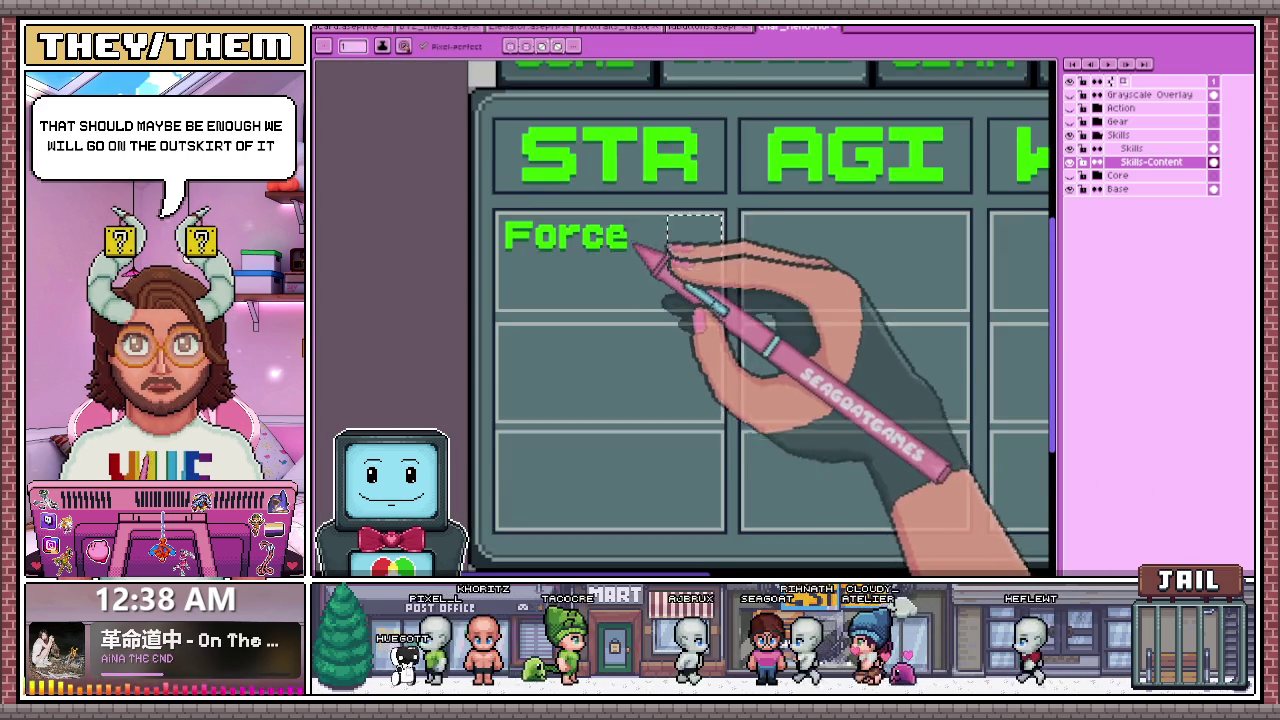
pyautogui.scroll(1, 491, 143)
pyautogui.scroll(2, 806, 266)
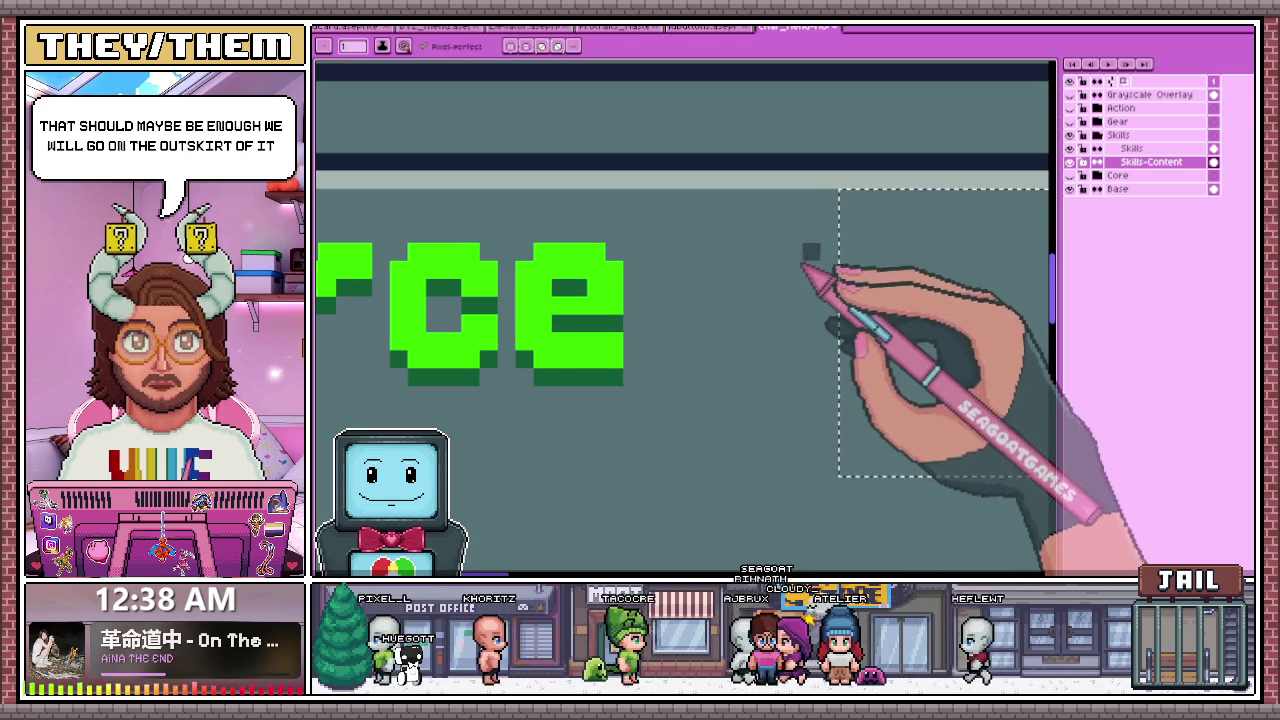
pyautogui.scroll(-3, 830, 240)
pyautogui.scroll(2, 815, 195)
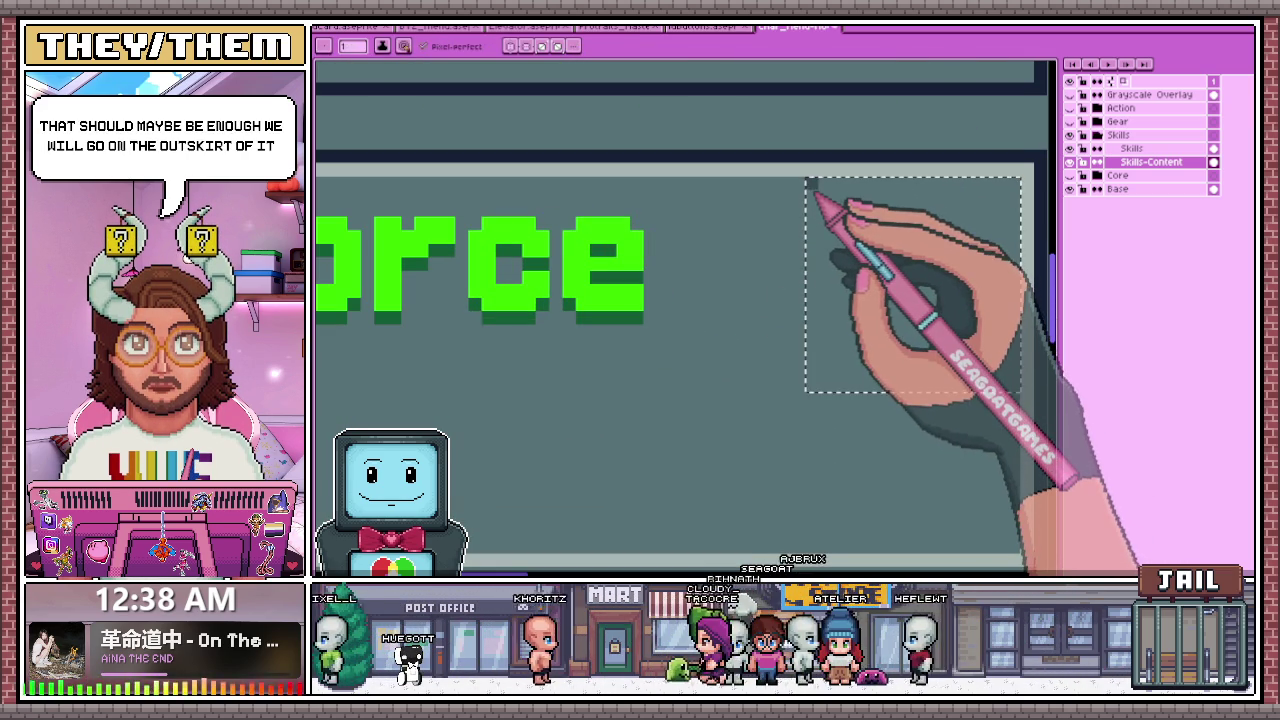
pyautogui.scroll(-2, 812, 190)
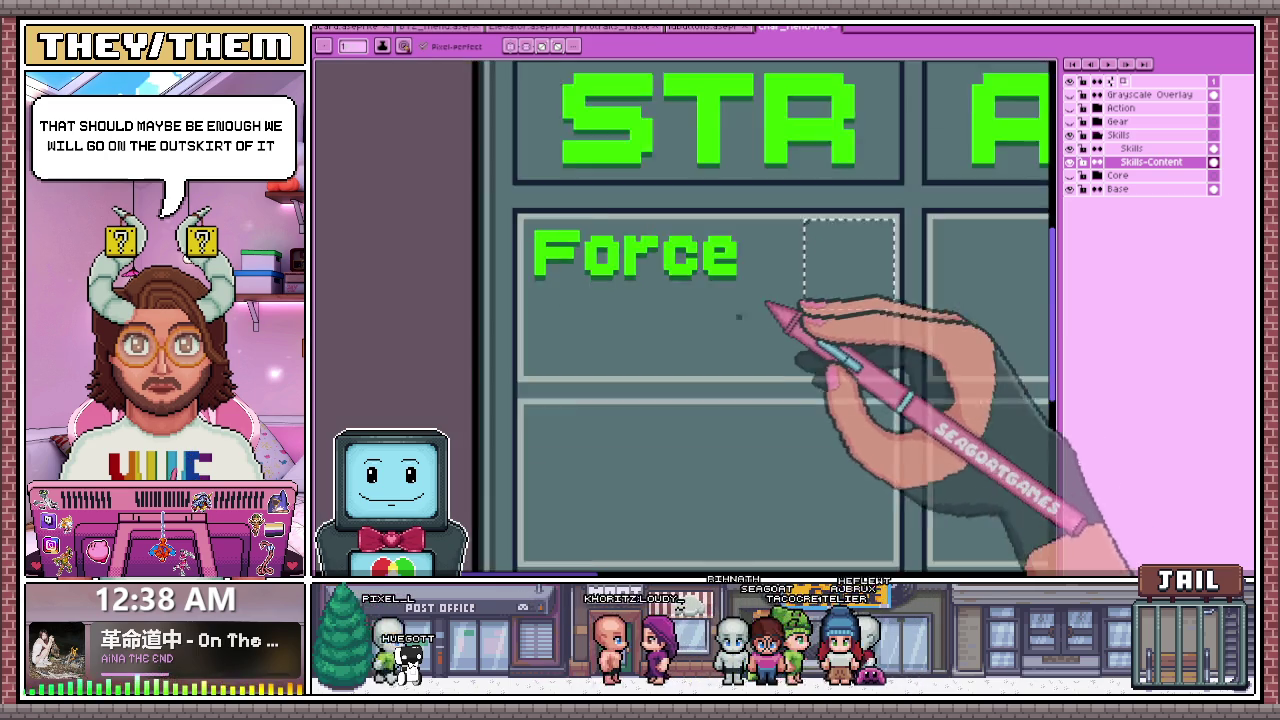
pyautogui.scroll(-2, 680, 328)
# - Draw a dark divider pixel at the box's left edge, then reopen Insert Text
pyautogui.press('b')
pyautogui.scroll(1, 780, 280)
pyautogui.scroll(1, 725, 265)
pyautogui.click(720, 262)
pyautogui.scroll(-2, 720, 262)
pyautogui.scroll(2, 714, 337)
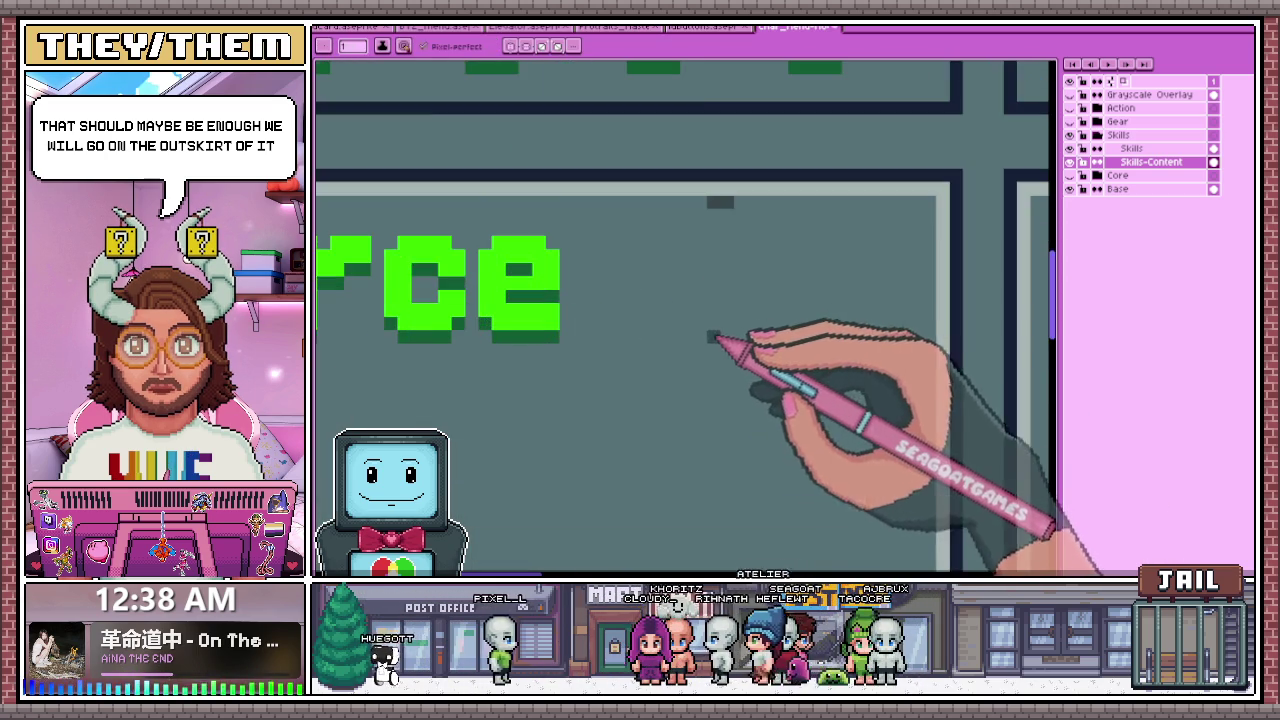
pyautogui.scroll(-1, 711, 300)
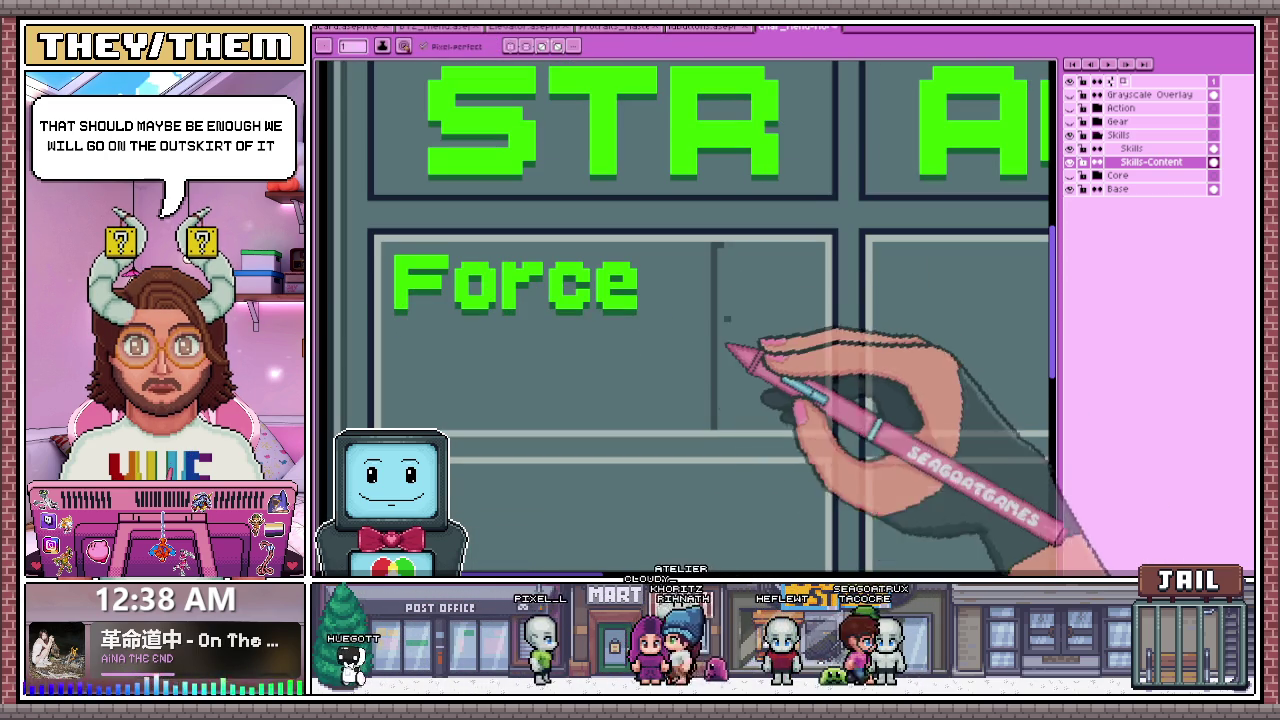
pyautogui.scroll(1, 725, 258)
pyautogui.scroll(-1, 711, 241)
pyautogui.scroll(-1, 600, 260)
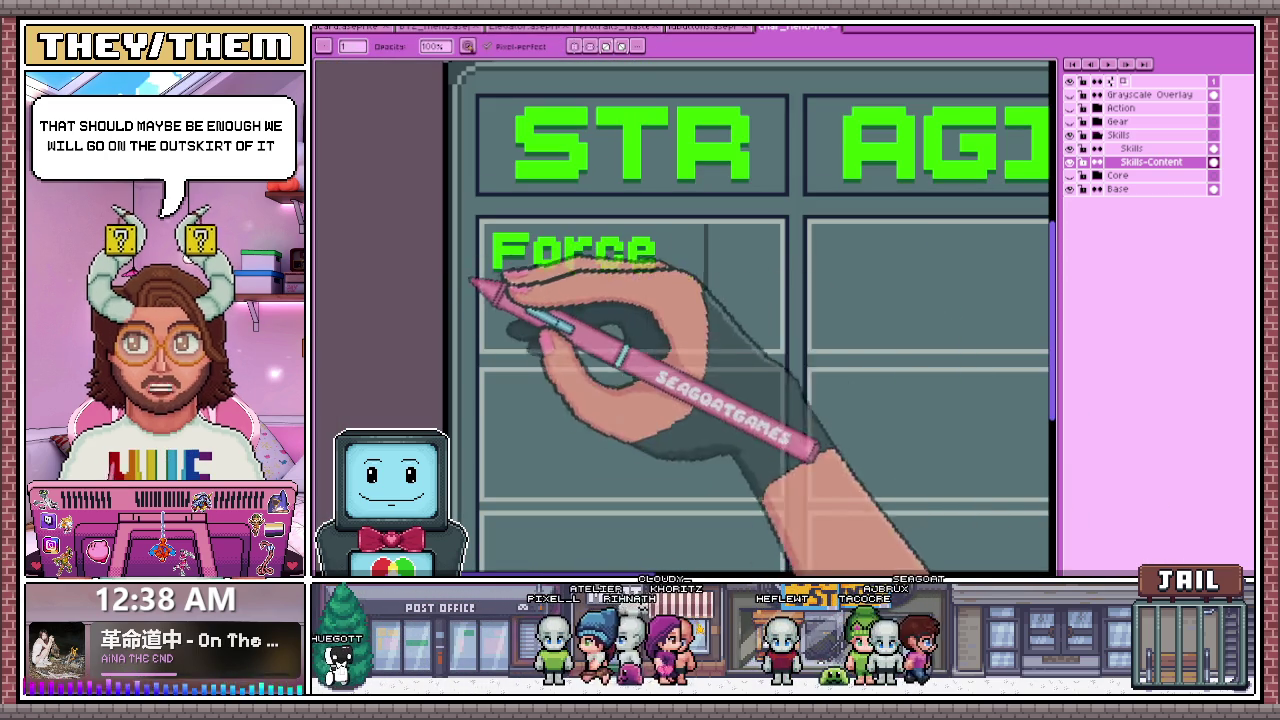
pyautogui.scroll(-1, 740, 320)
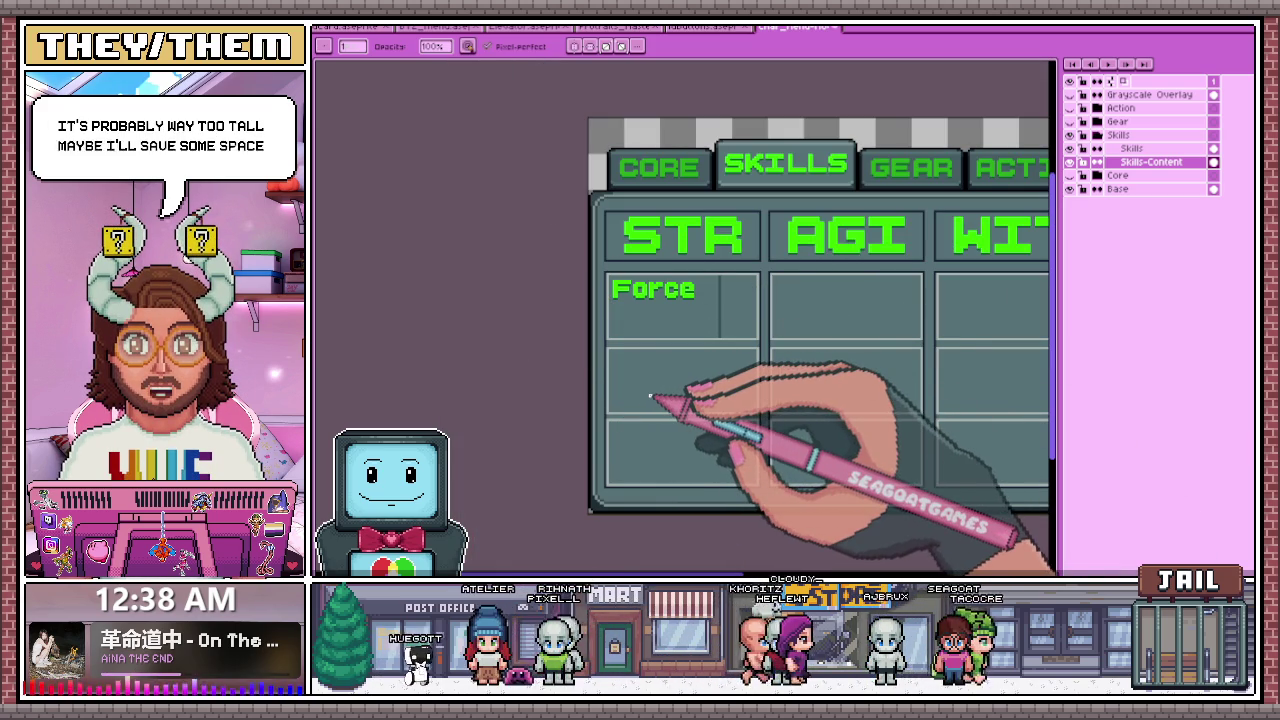
pyautogui.scroll(1, 738, 300)
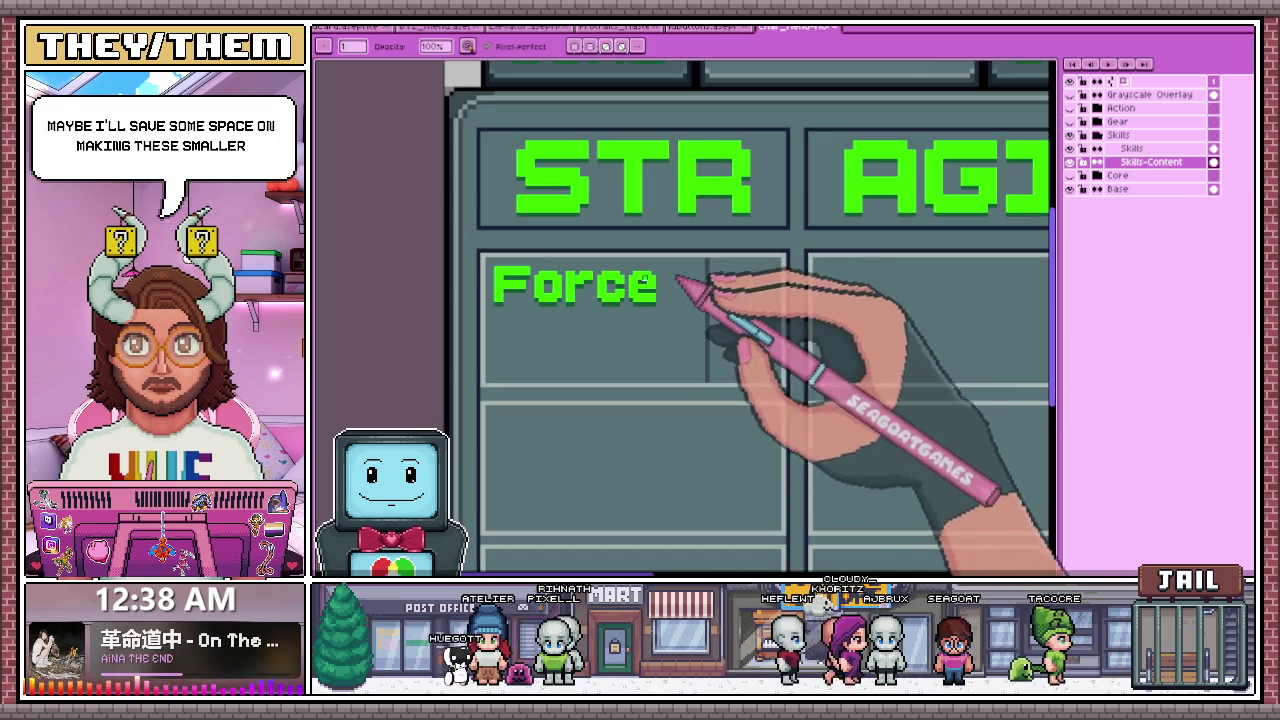
pyautogui.scroll(1, 738, 300)
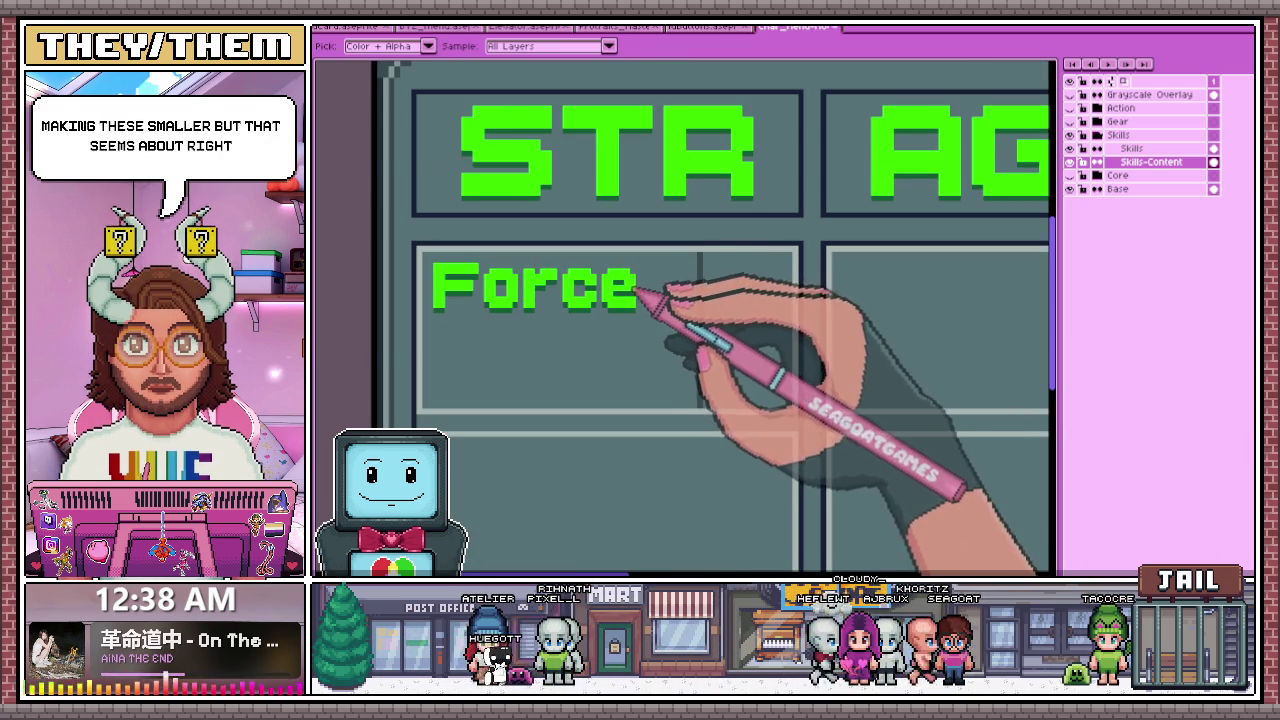
pyautogui.hotkey('ctrl', 't')
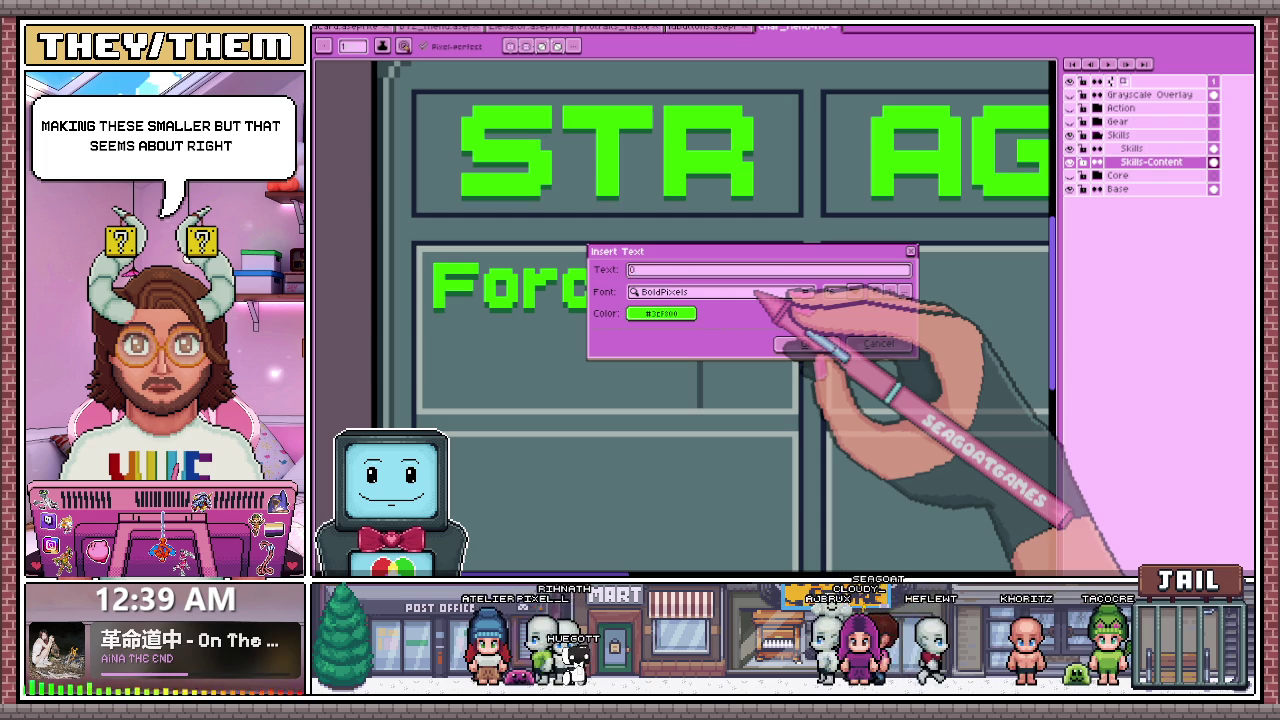
# - Finish the '01' text and drag it beside Force in the STR cell
pyautogui.write('1')
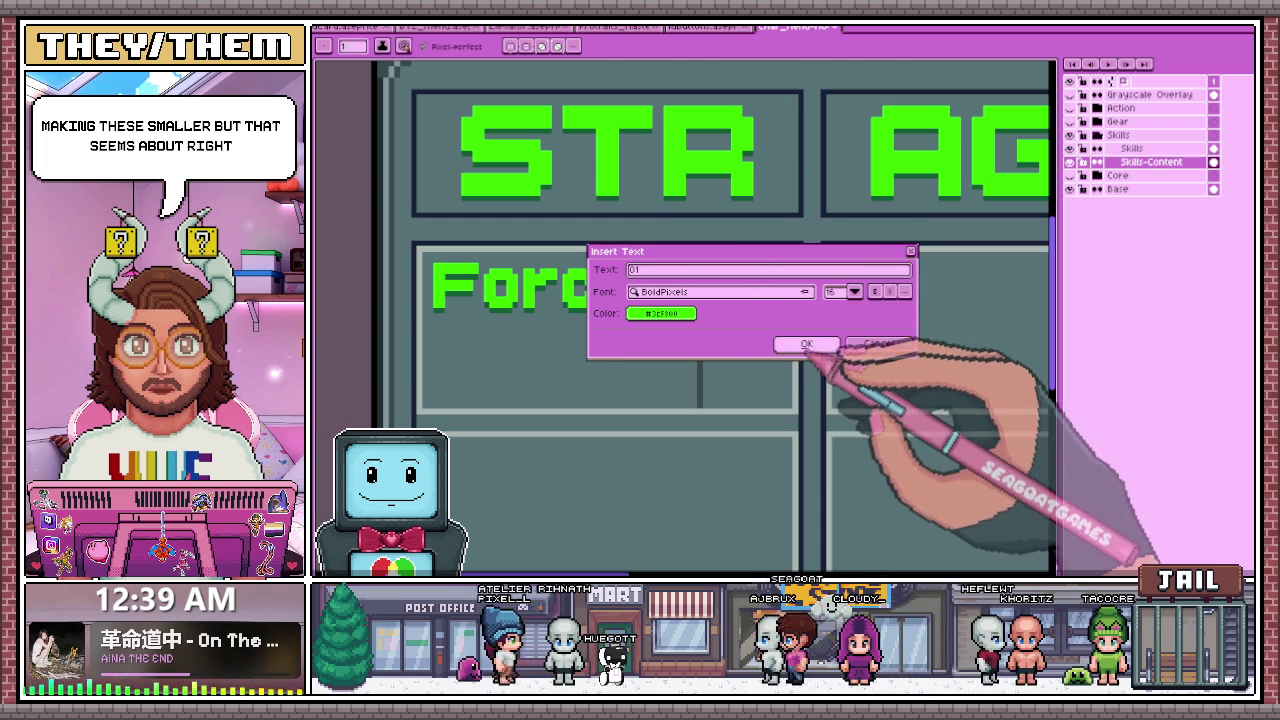
pyautogui.click(805, 343)
pyautogui.scroll(-2, 770, 296)
pyautogui.moveTo(932, 283); pyautogui.dragTo(762, 258)
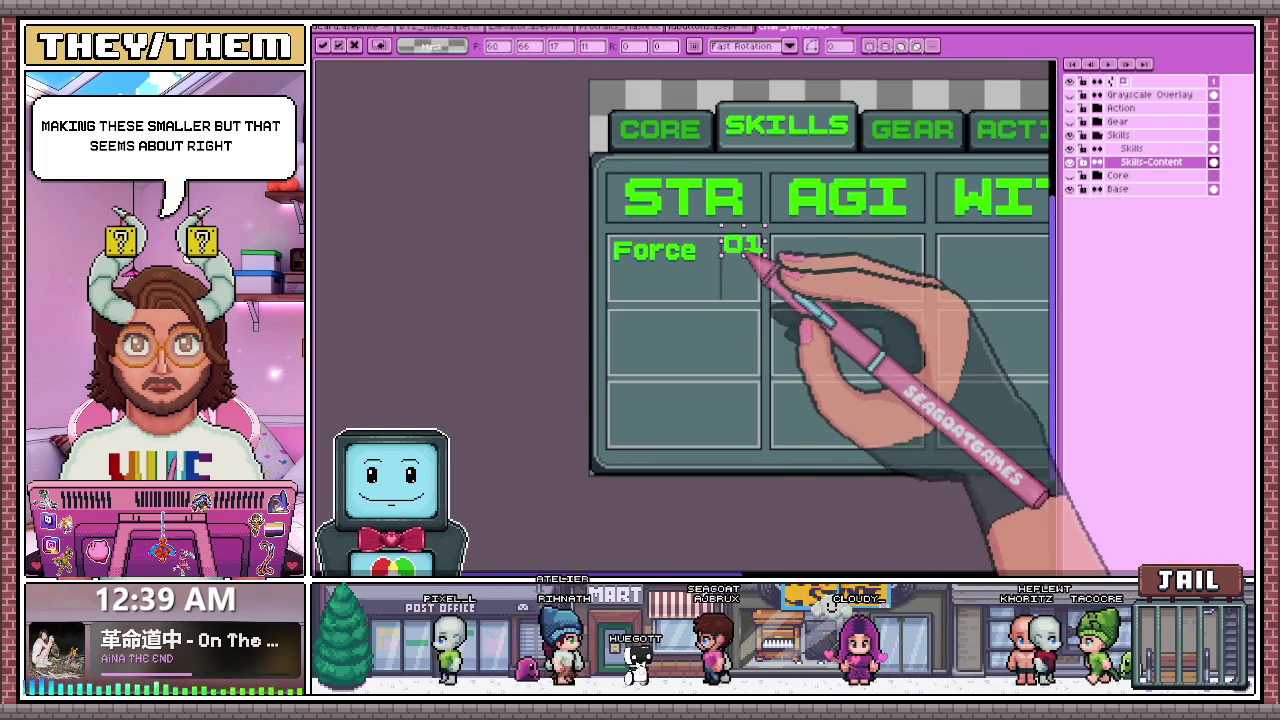
pyautogui.scroll(2, 751, 265)
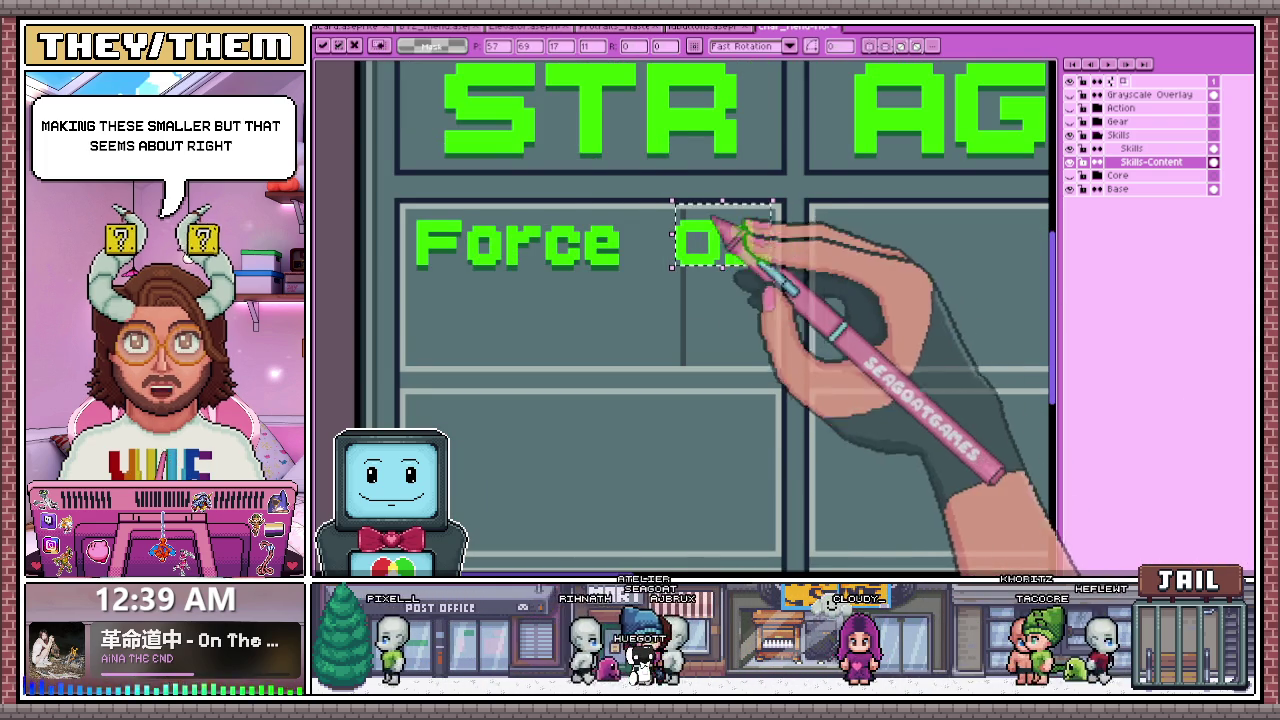
pyautogui.scroll(1, 728, 262)
pyautogui.scroll(1, 732, 266)
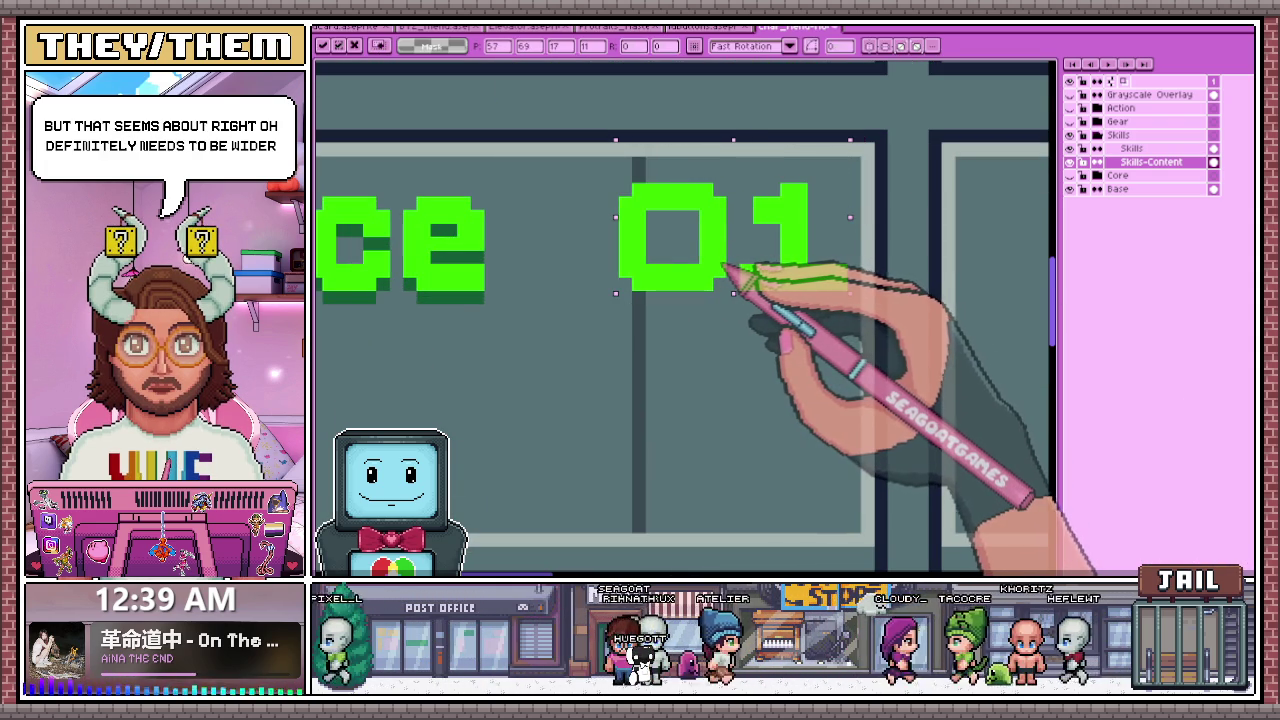
pyautogui.scroll(-1, 720, 268)
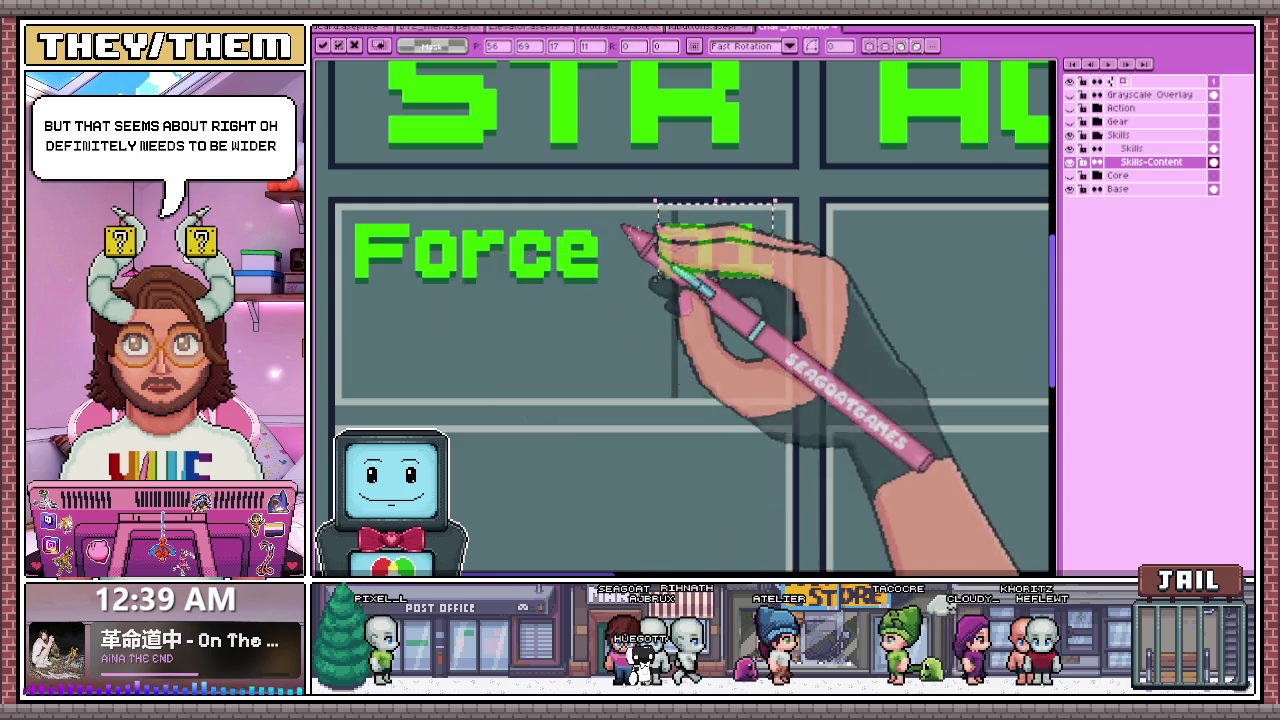
pyautogui.scroll(-1, 706, 270)
pyautogui.scroll(1, 712, 268)
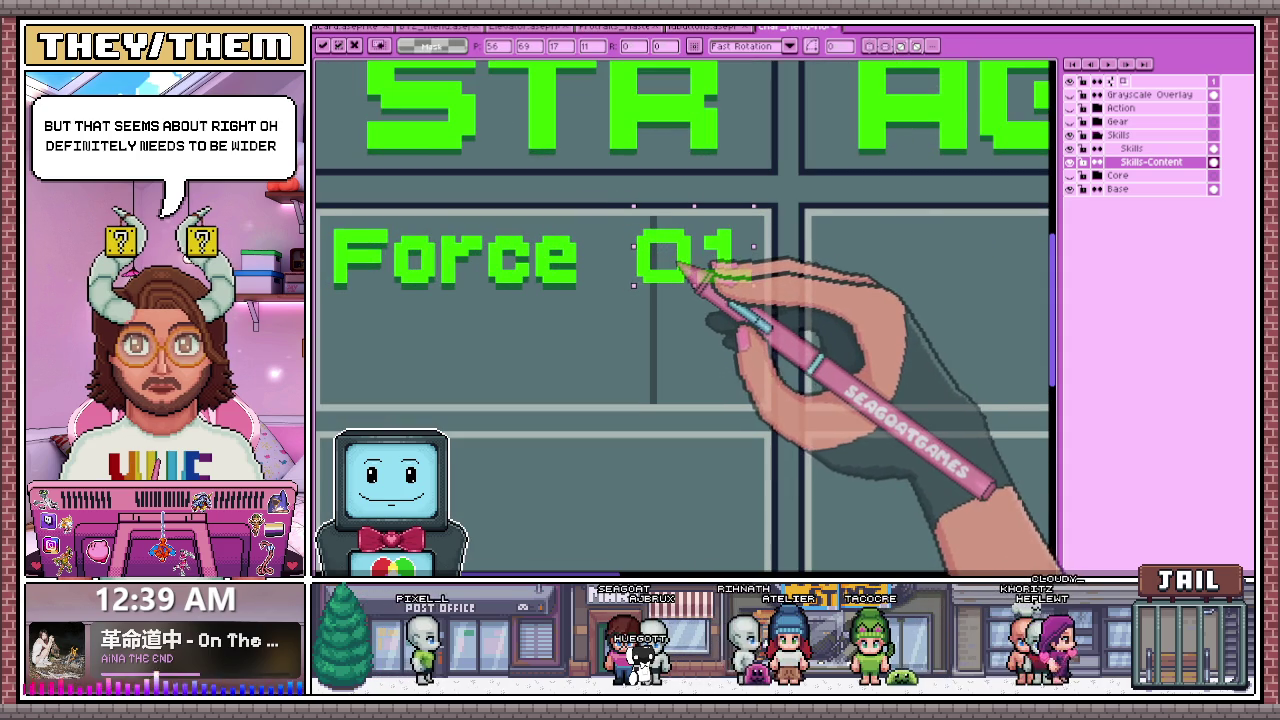
pyautogui.scroll(1, 600, 250)
# - Select the 01 text, nudge it into its final spot, and deselect
pyautogui.moveTo(570, 238); pyautogui.dragTo(625, 238)
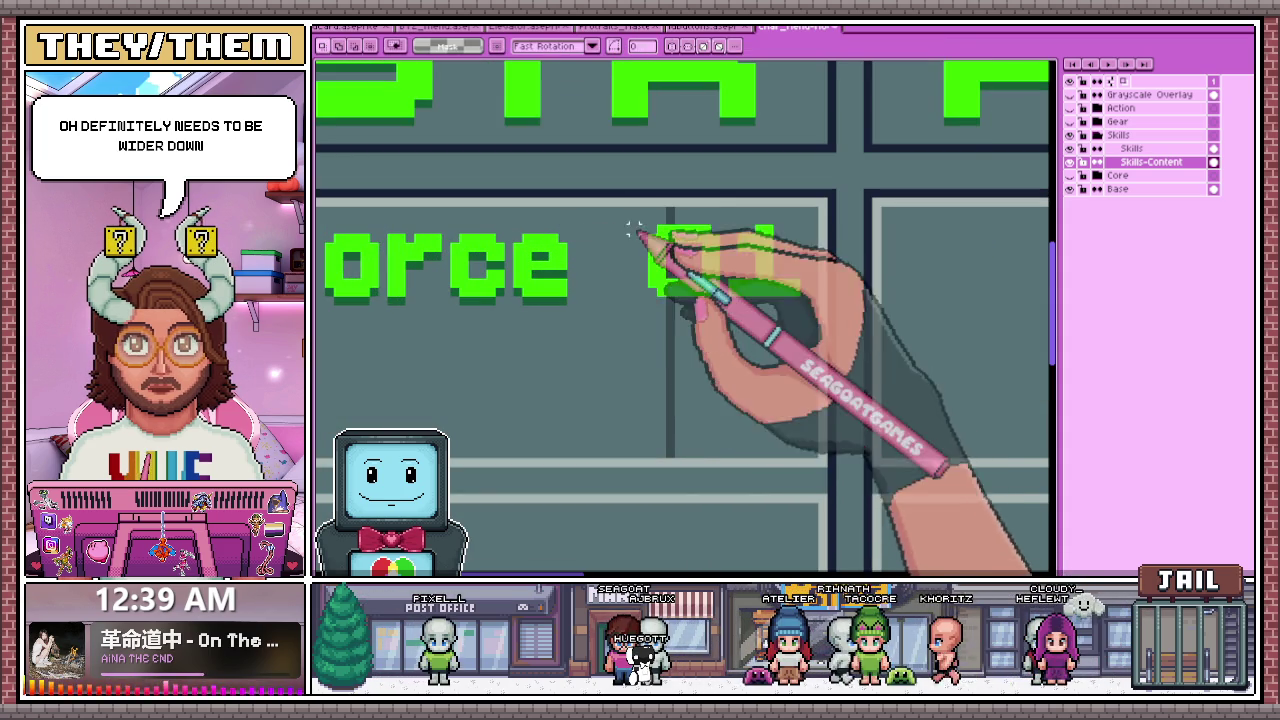
pyautogui.moveTo(632, 220); pyautogui.dragTo(768, 318)
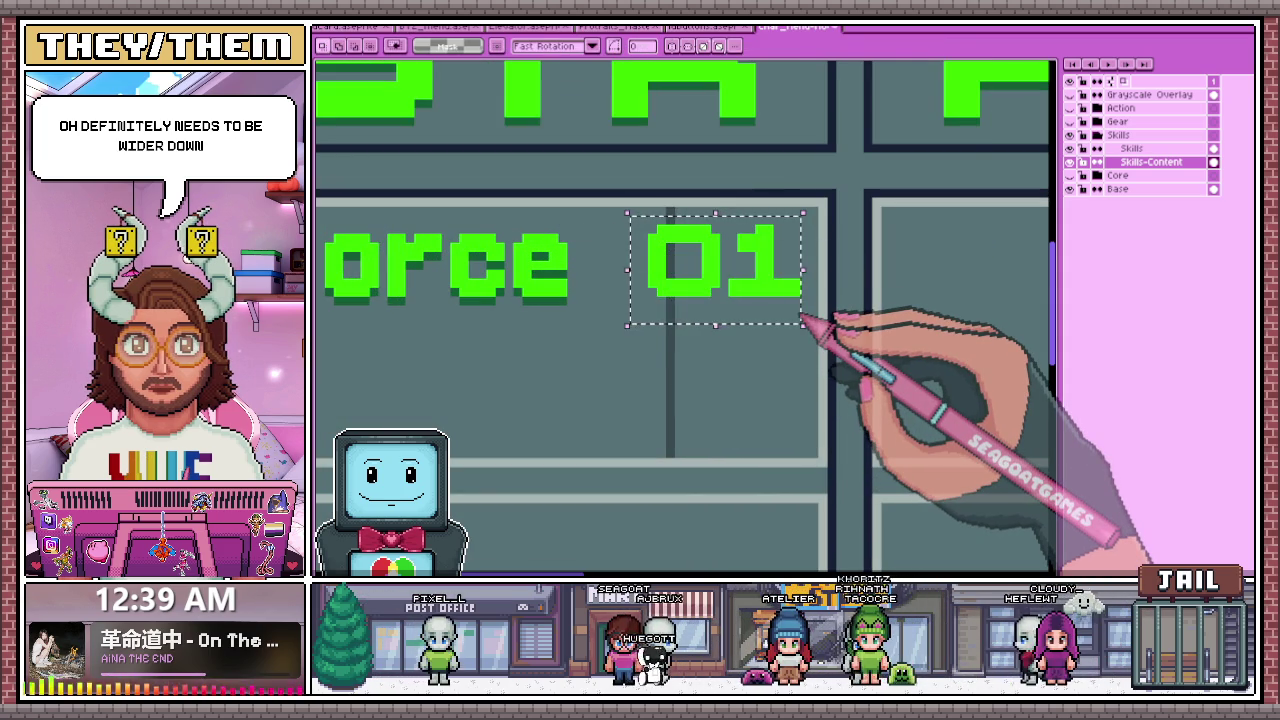
pyautogui.scroll(-1, 802, 318)
pyautogui.scroll(-1, 729, 280)
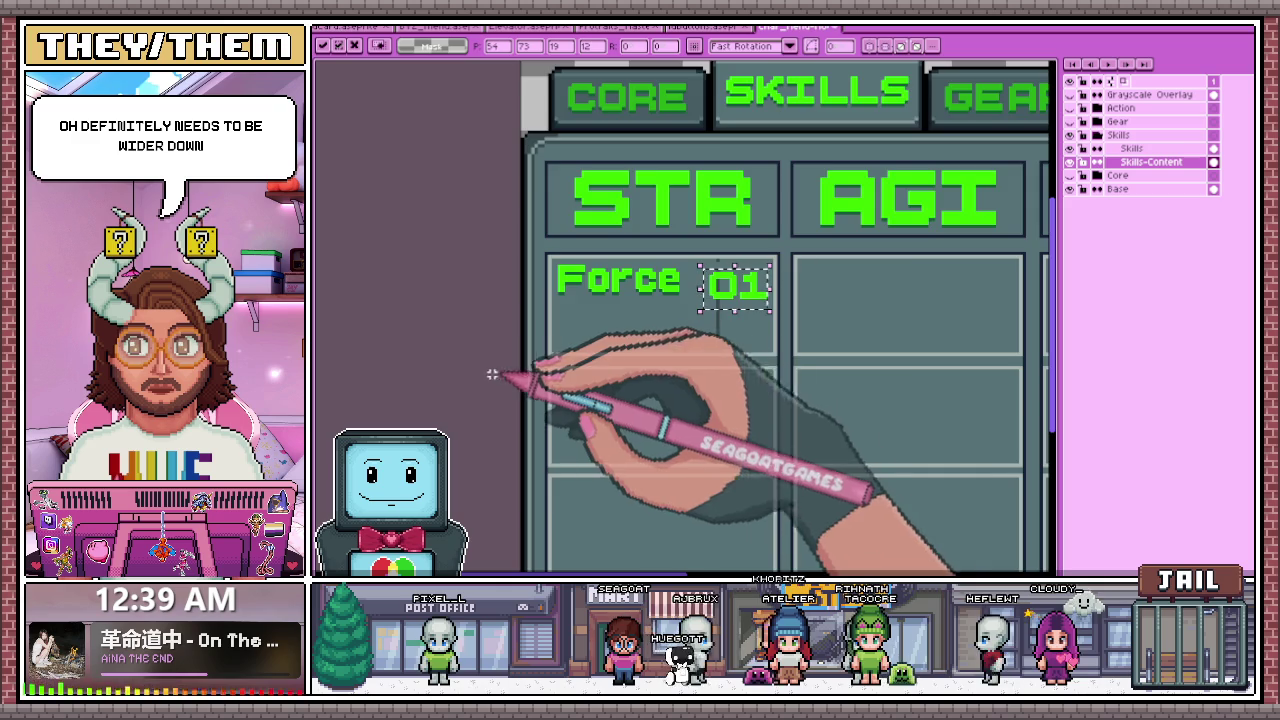
pyautogui.scroll(2, 738, 295)
pyautogui.scroll(2, 740, 295)
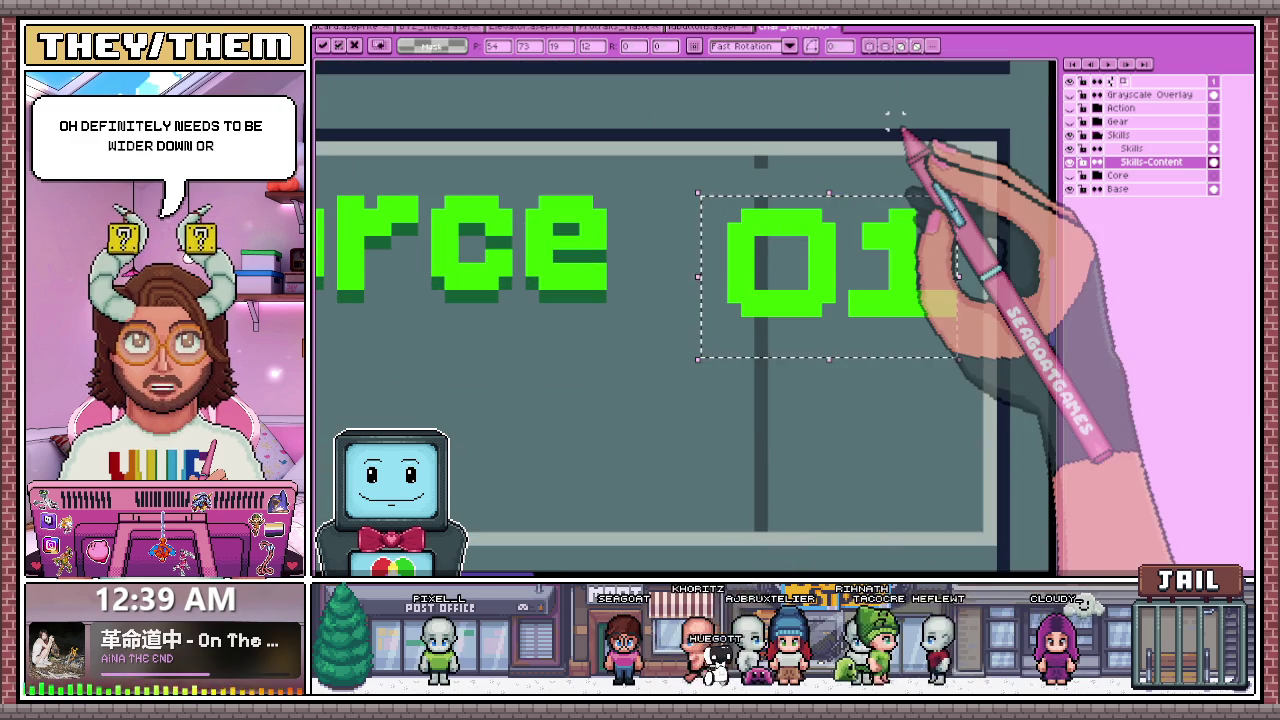
pyautogui.click(666, 188)
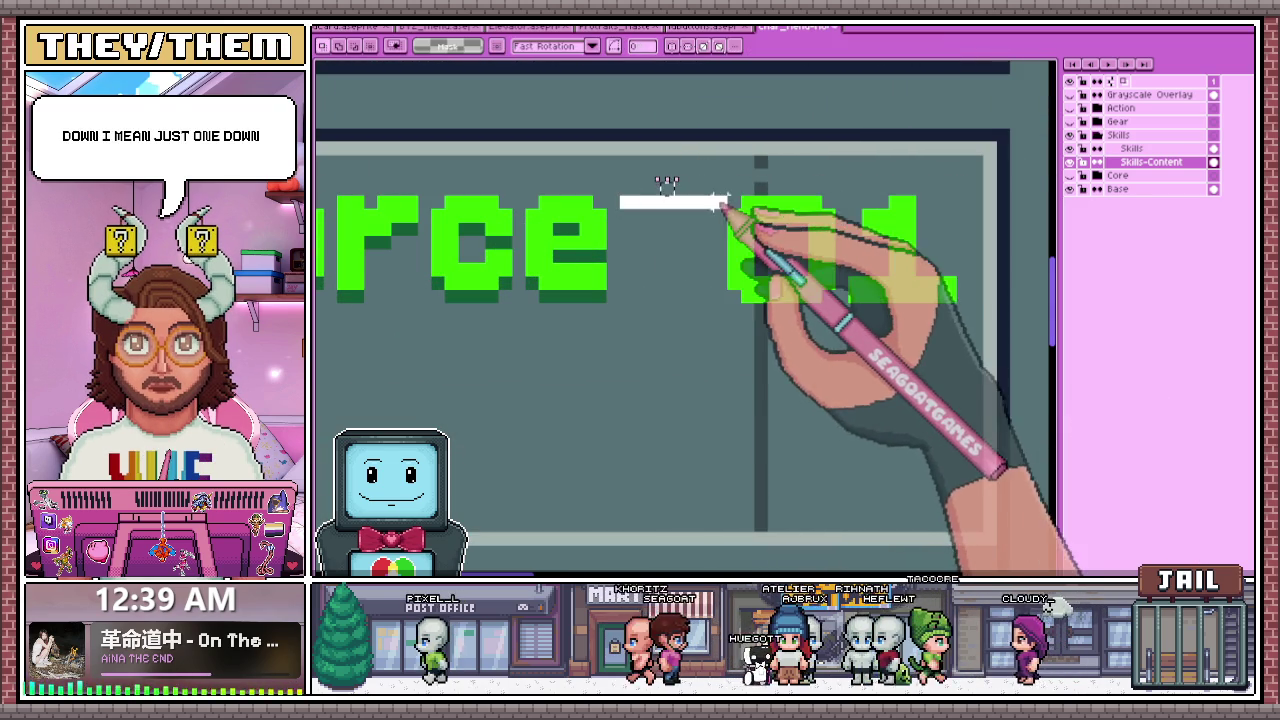
# - Return to the Rectangular Marquee tool and zoom around to inspect the placed number
pyautogui.scroll(-1, 728, 194)
pyautogui.scroll(-1, 677, 243)
pyautogui.scroll(1, 742, 272)
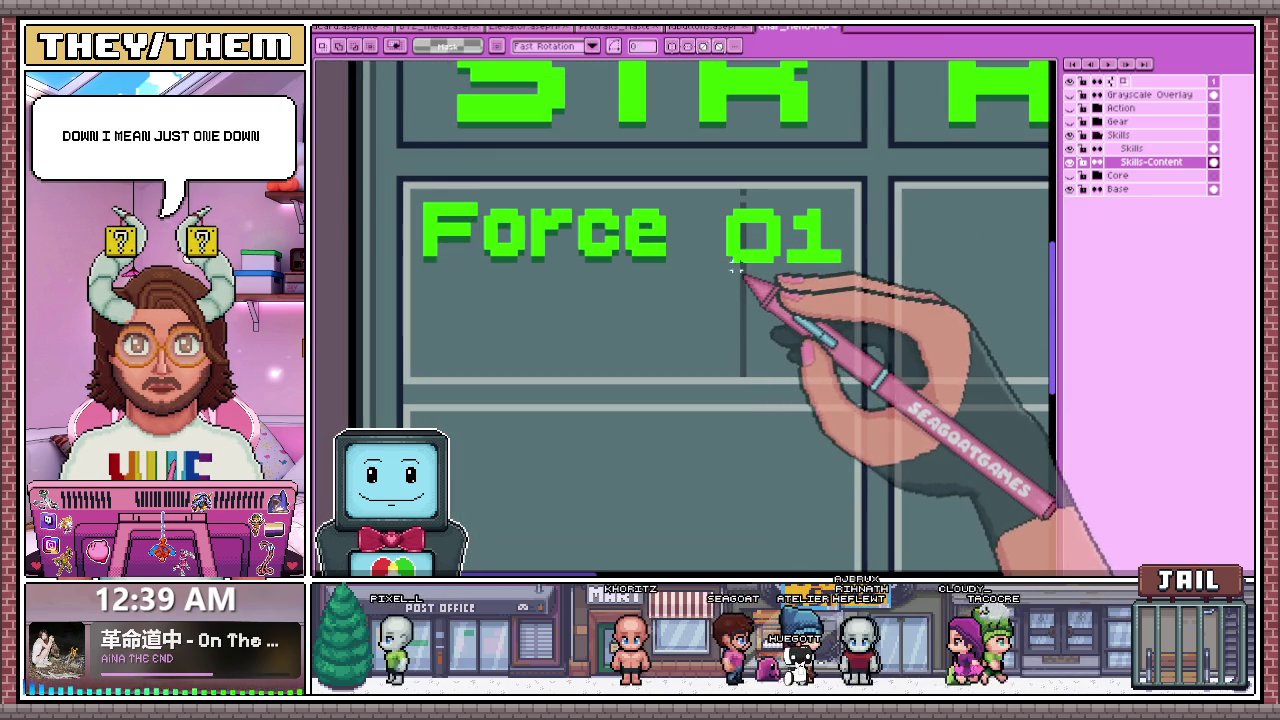
pyautogui.press('m')
pyautogui.scroll(1, 708, 228)
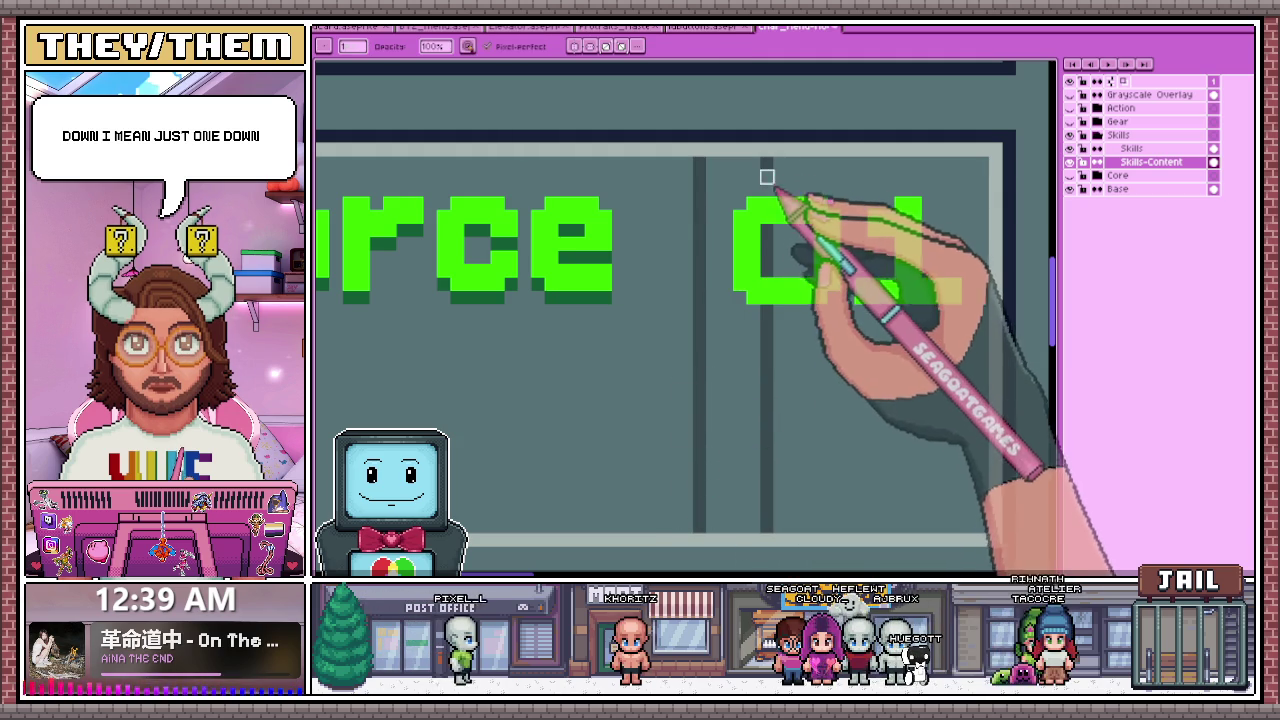
pyautogui.scroll(-2, 766, 163)
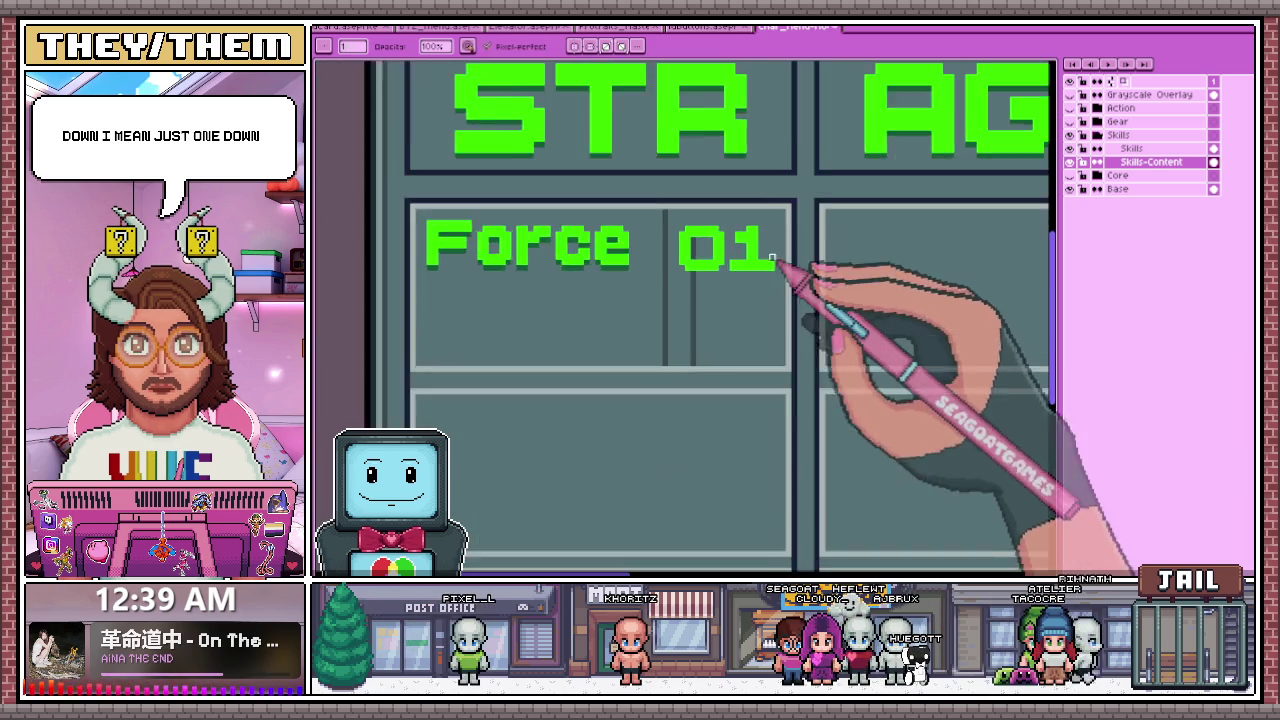
pyautogui.scroll(2, 700, 265)
pyautogui.scroll(-2, 658, 210)
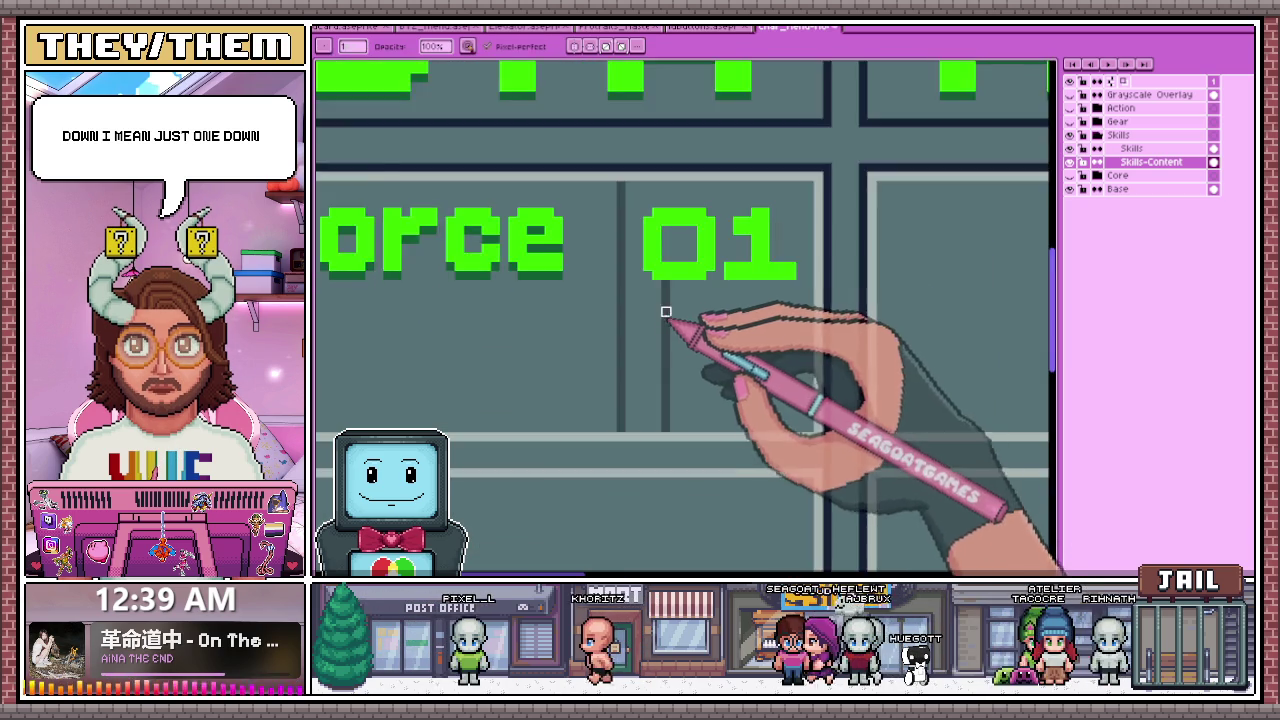
pyautogui.scroll(1, 663, 300)
pyautogui.scroll(-2, 660, 491)
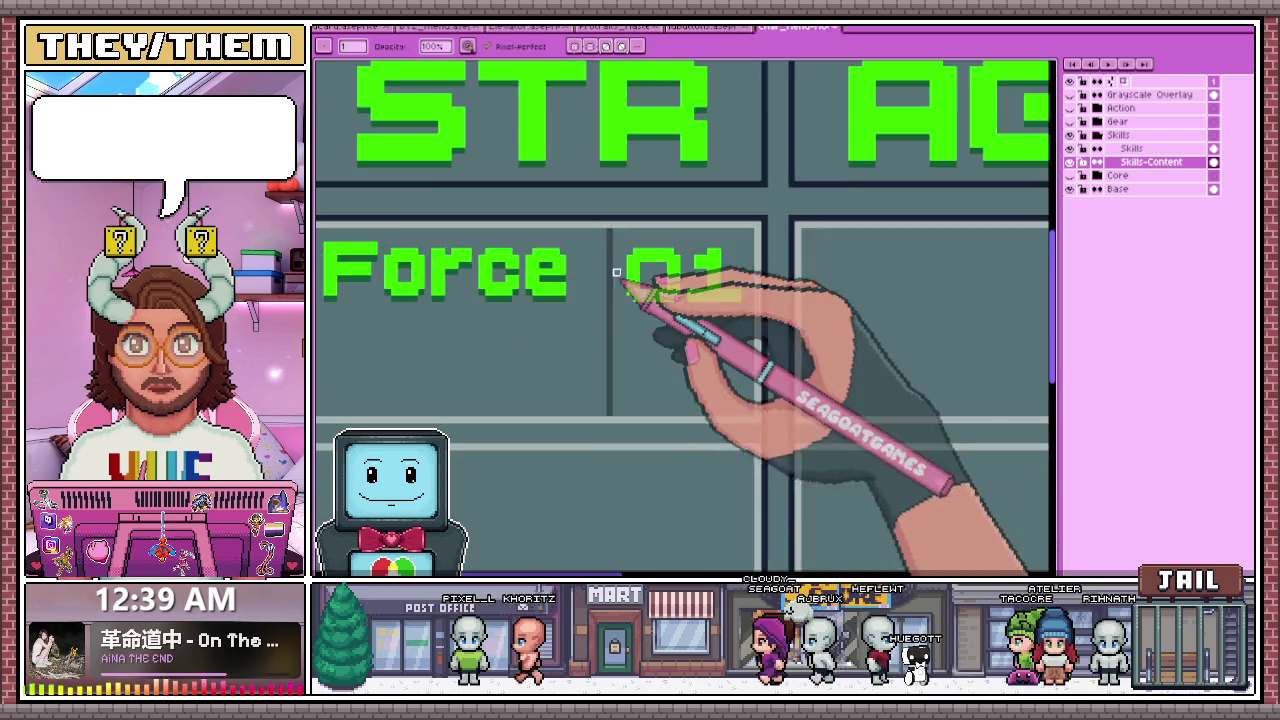
pyautogui.scroll(2, 700, 286)
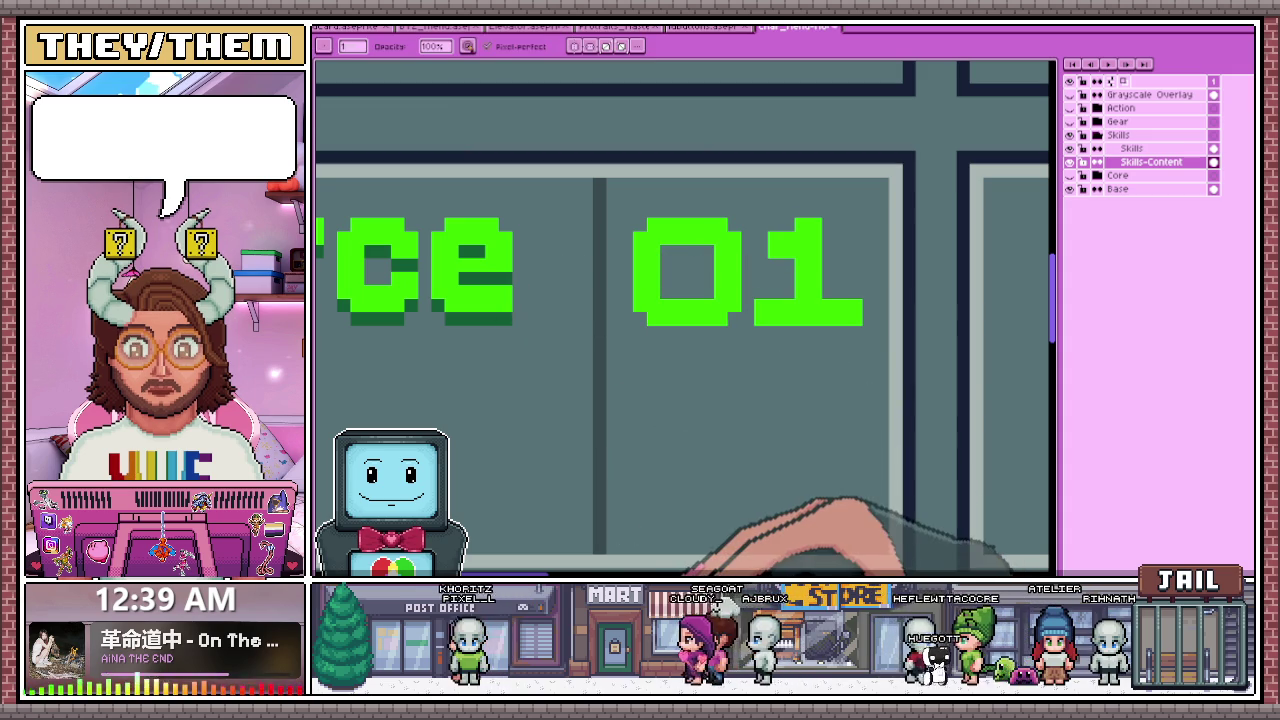
pyautogui.scroll(1, 663, 337)
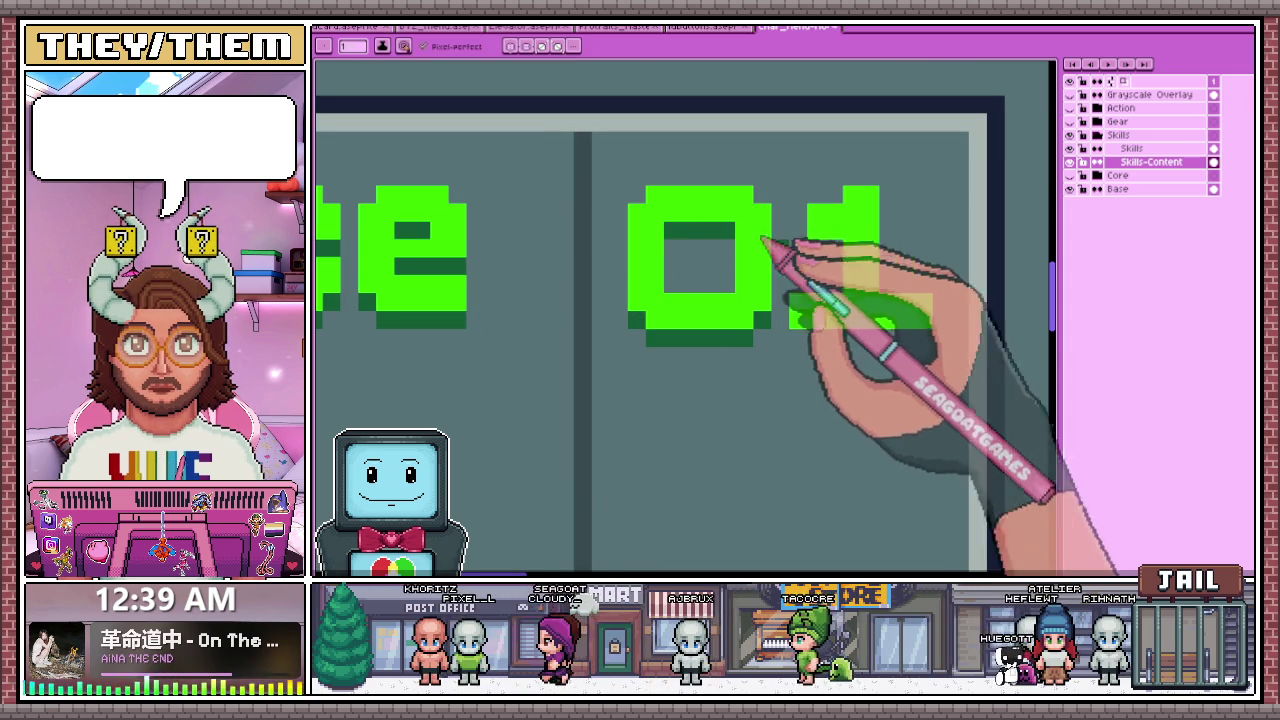
pyautogui.scroll(-1, 900, 342)
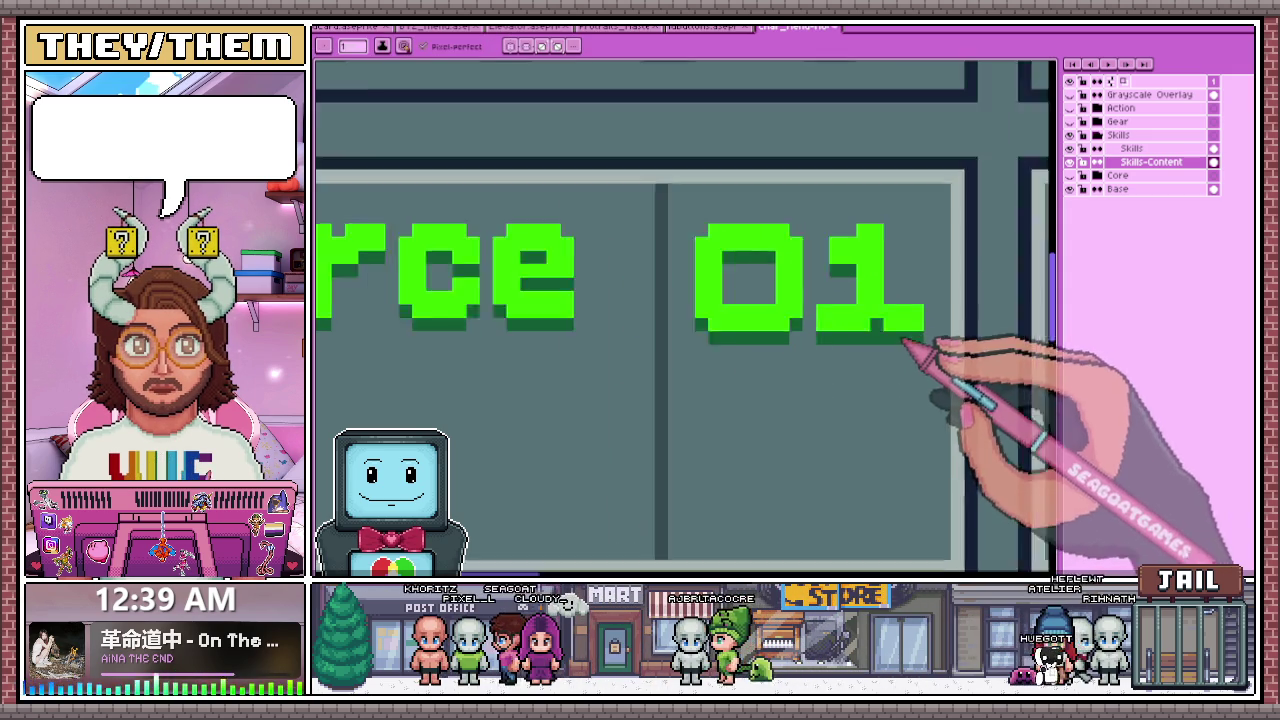
pyautogui.scroll(-2, 905, 342)
pyautogui.scroll(-1, 771, 349)
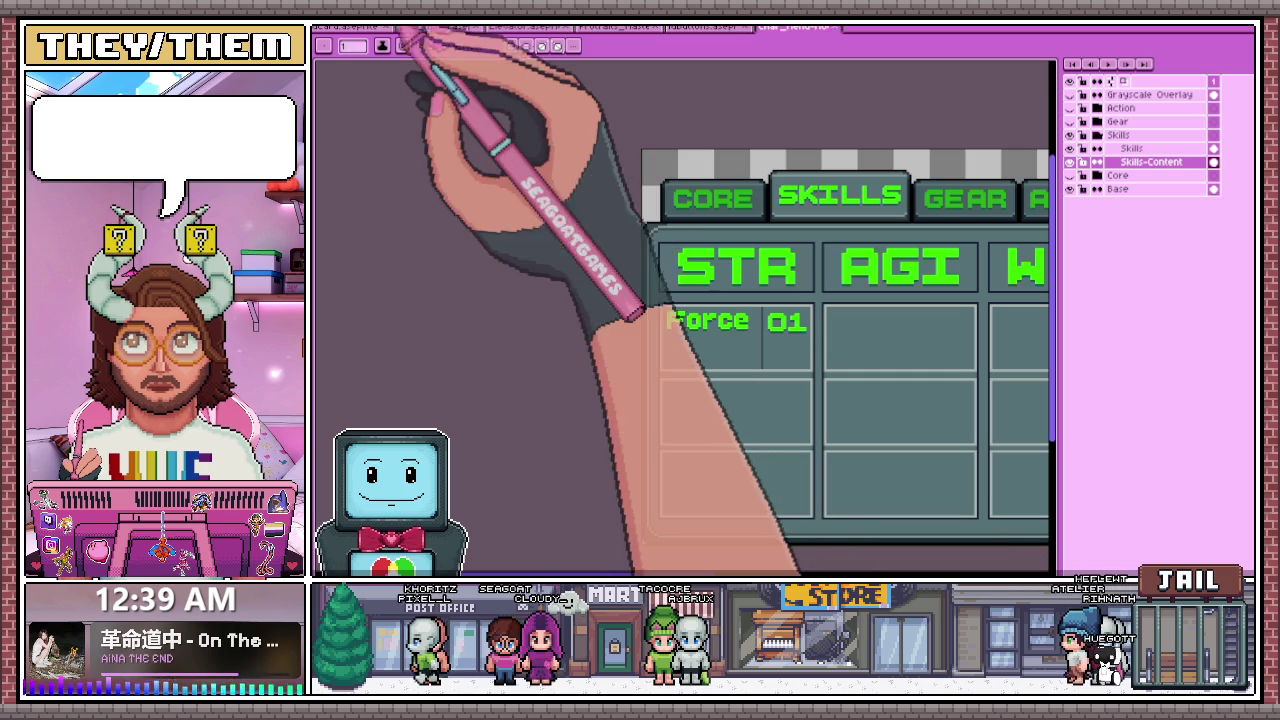
# - Recolour the Force label green and draw a vertical divider between Force and 01
pyautogui.click(398, 44)
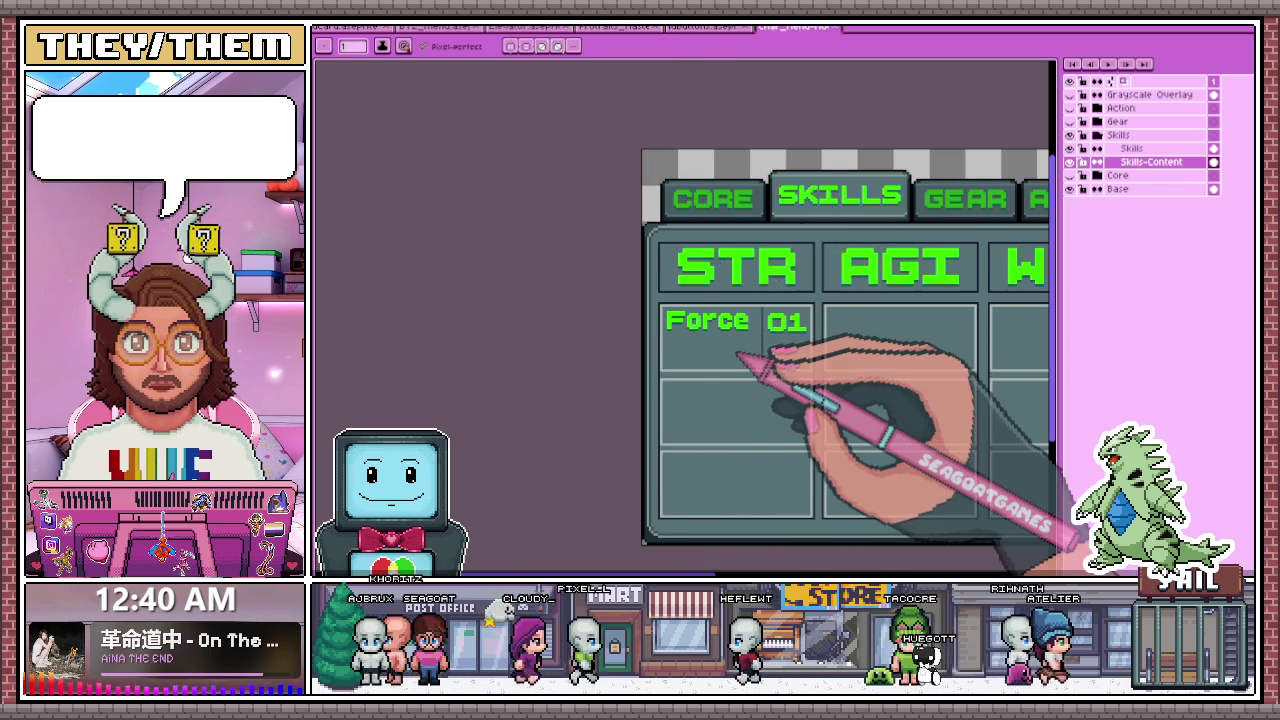
pyautogui.moveTo(762, 306); pyautogui.dragTo(762, 370)
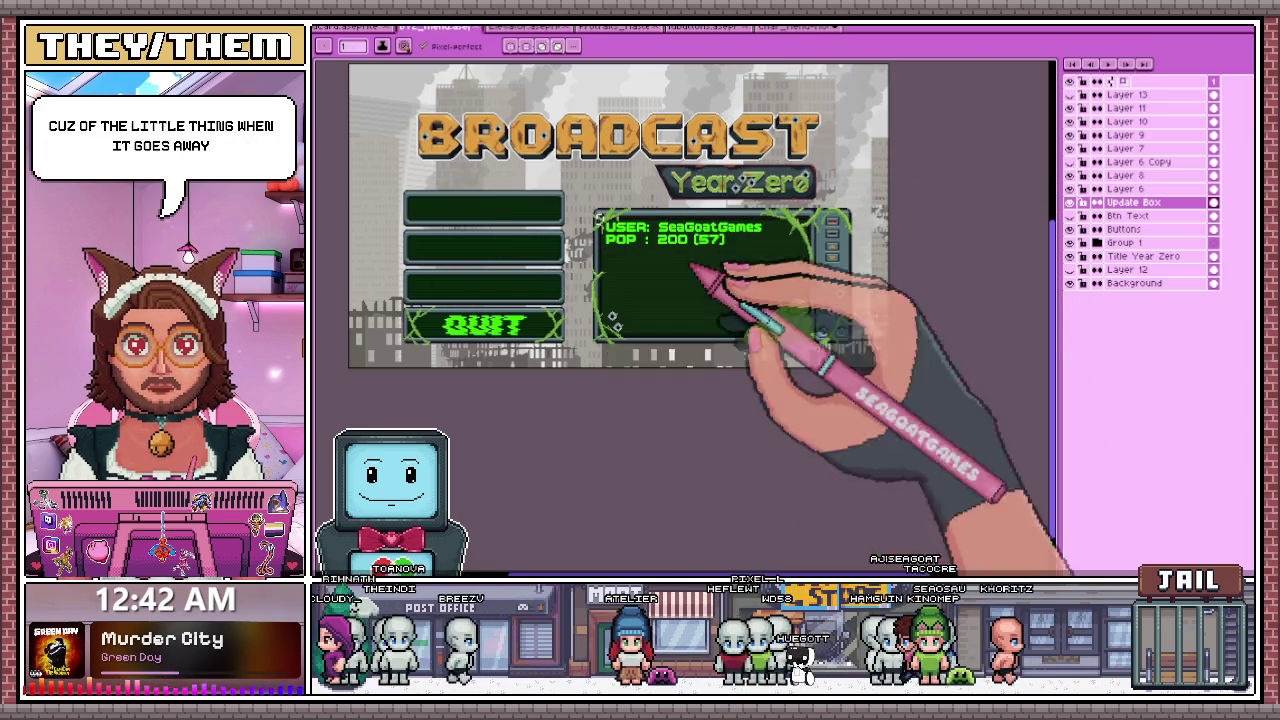
# - Play the elevator sprite's animation, then bring up the character portraits file
pyautogui.scroll(1, 548, 271)
pyautogui.scroll(-1, 466, 234)
pyautogui.scroll(1, 594, 214)
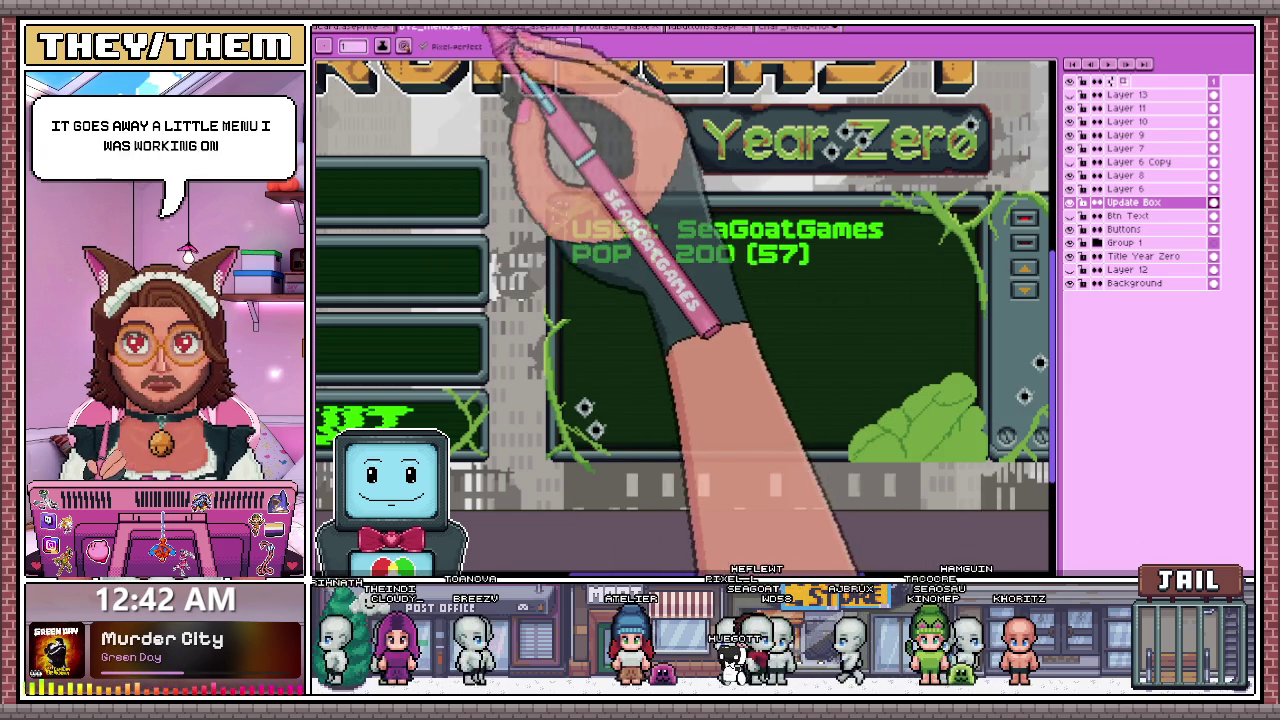
pyautogui.click(490, 28)
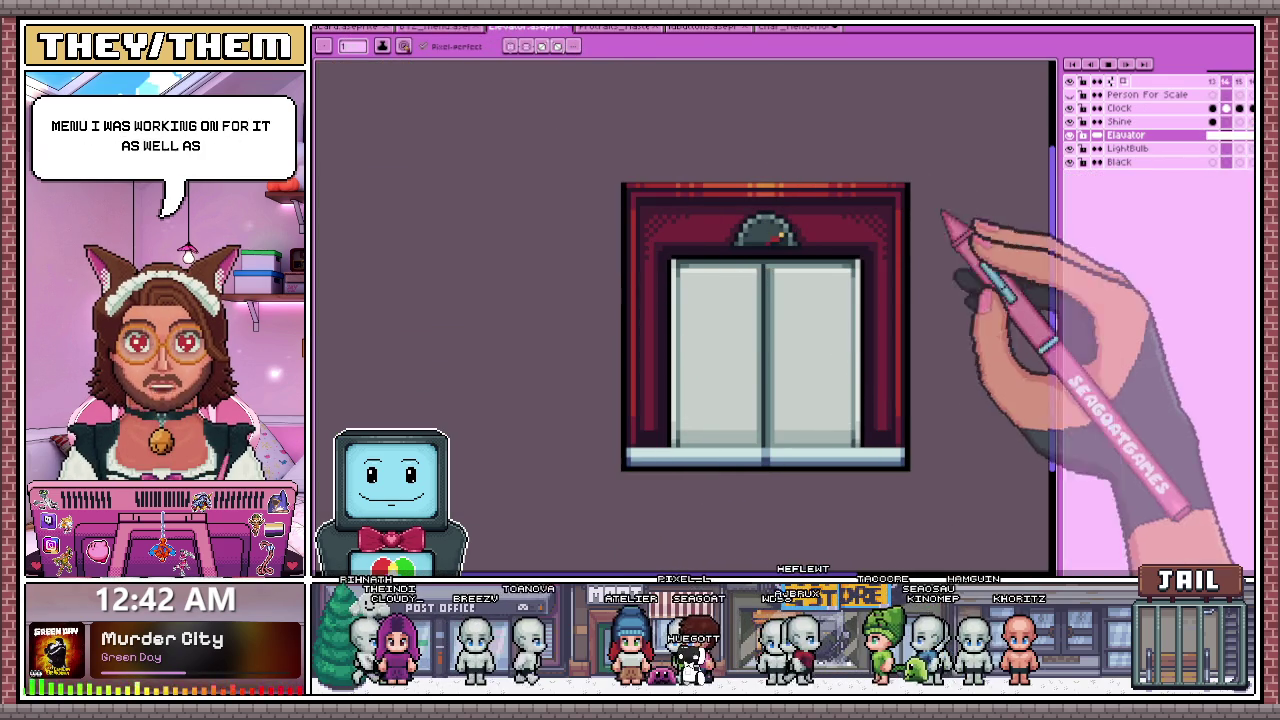
pyautogui.press('Return')
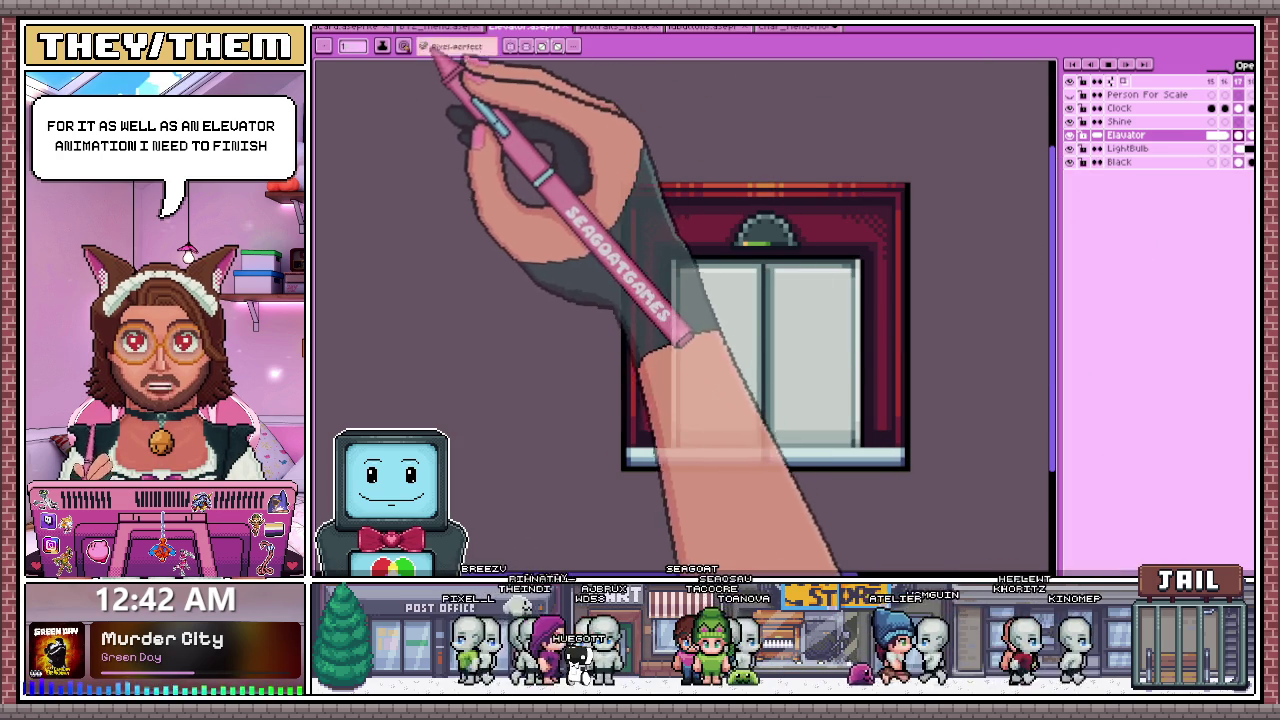
pyautogui.click(617, 28)
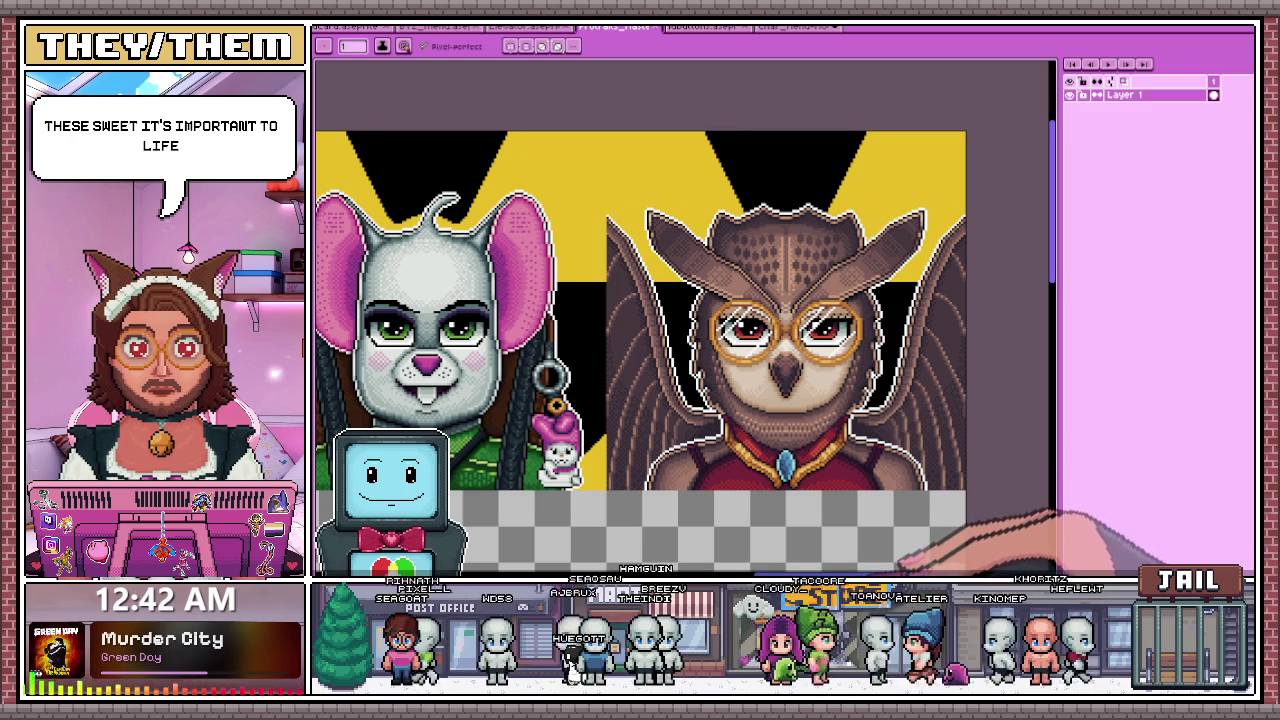
# - Pan left along the character portraits, then switch to the browser's pixel-art creature image
pyautogui.hscroll(-10, 683, 310)
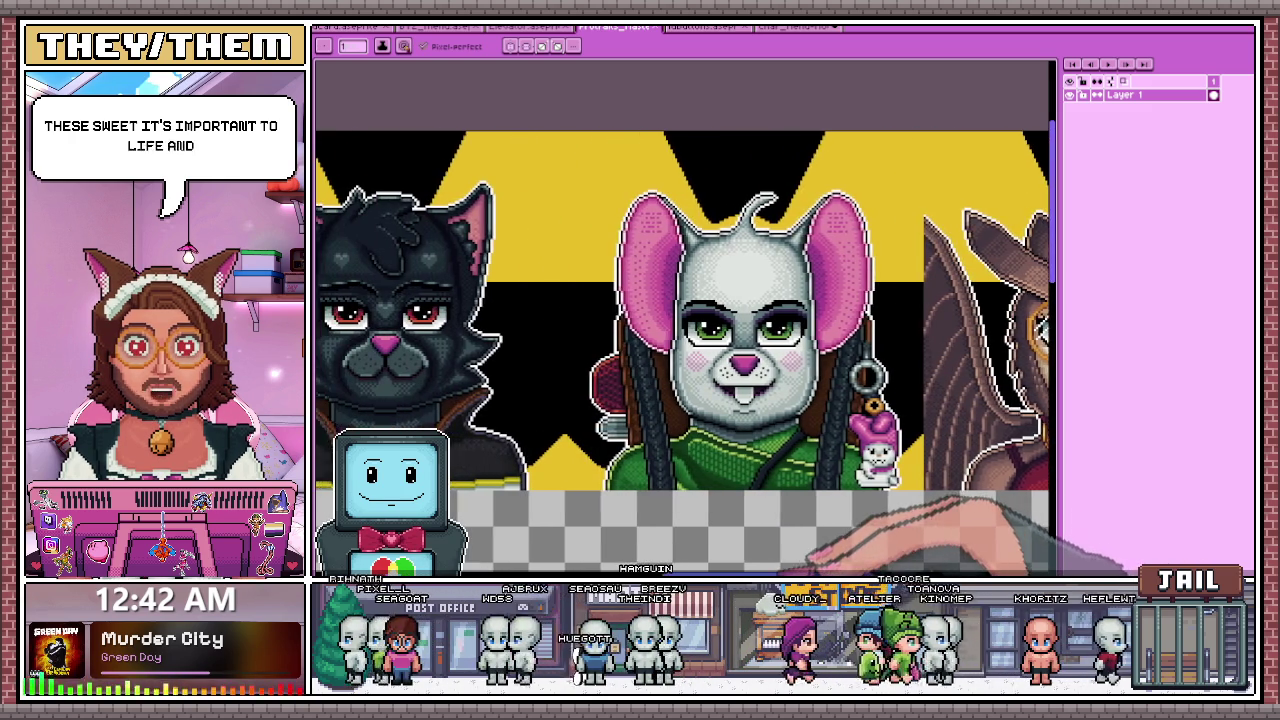
pyautogui.hscroll(-3, 683, 310)
pyautogui.hscroll(-3, 683, 310)
pyautogui.hscroll(-3, 683, 310)
pyautogui.hscroll(-3, 683, 310)
pyautogui.hscroll(-3, 683, 310)
pyautogui.hscroll(-3, 683, 310)
pyautogui.hscroll(-3, 683, 310)
pyautogui.hscroll(-3, 683, 310)
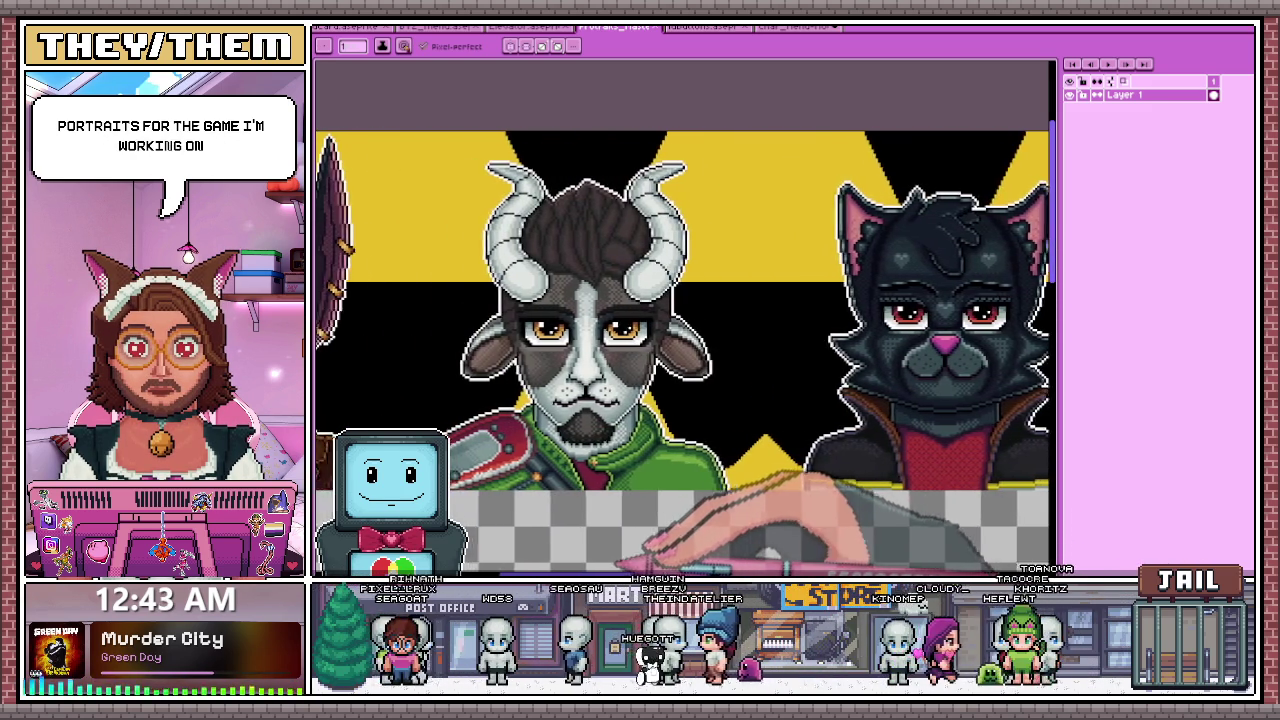
pyautogui.hscroll(-3, 683, 310)
pyautogui.hscroll(-3, 683, 310)
pyautogui.hscroll(-3, 683, 310)
pyautogui.hscroll(-3, 683, 310)
pyautogui.hscroll(-3, 683, 310)
pyautogui.hscroll(-3, 683, 310)
pyautogui.hscroll(-2, 683, 310)
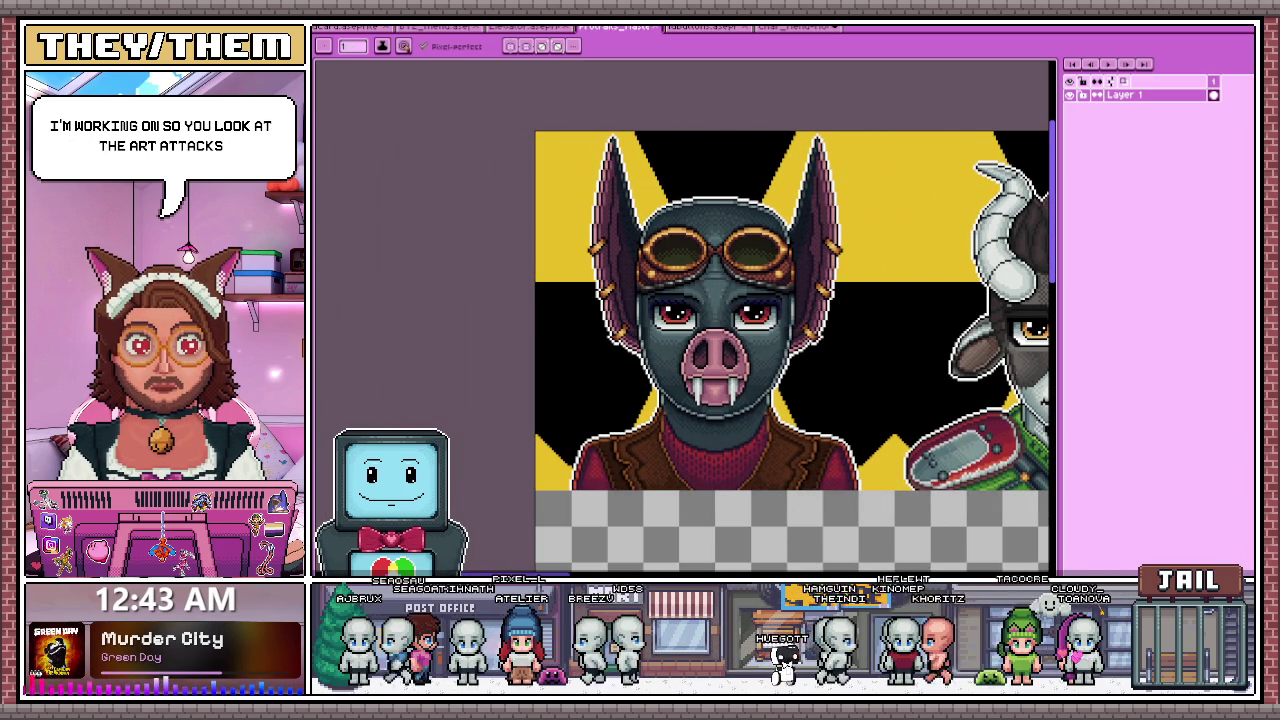
pyautogui.hotkey('alt', 'Tab')
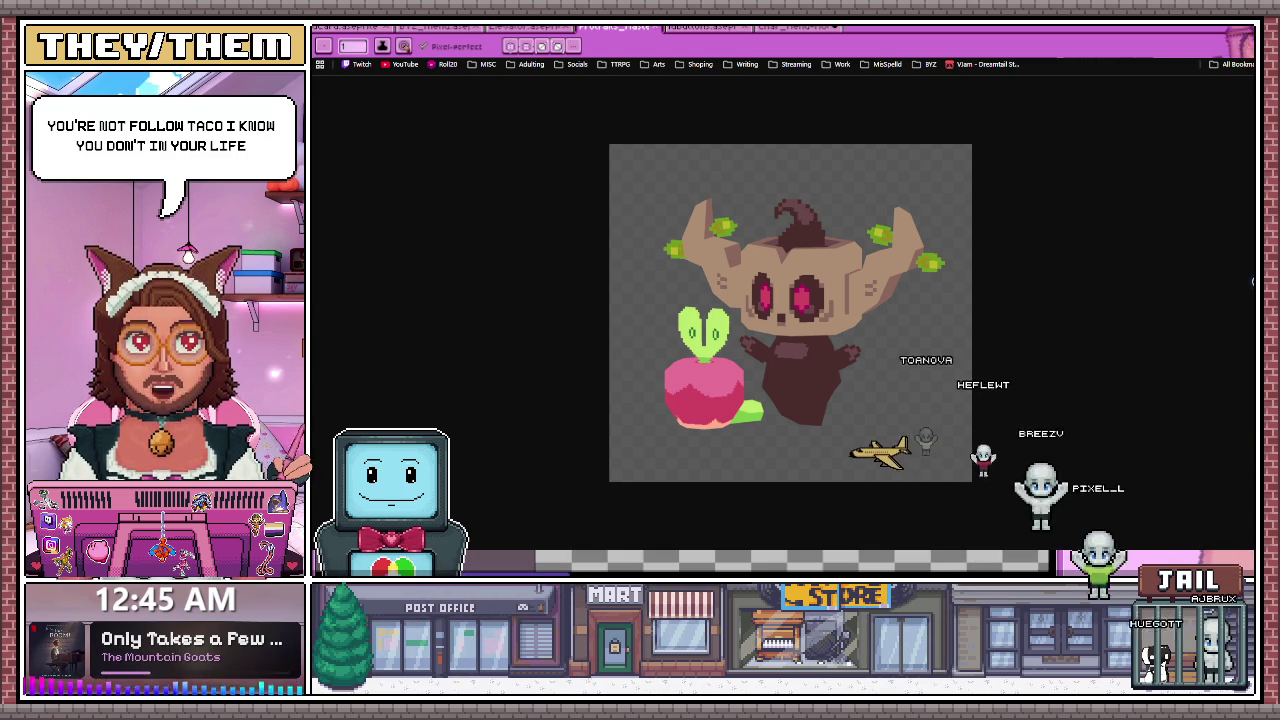
# - Alt+Tab from the browser back to the portraits in Aseprite
pyautogui.hotkey('alt', 'Tab')
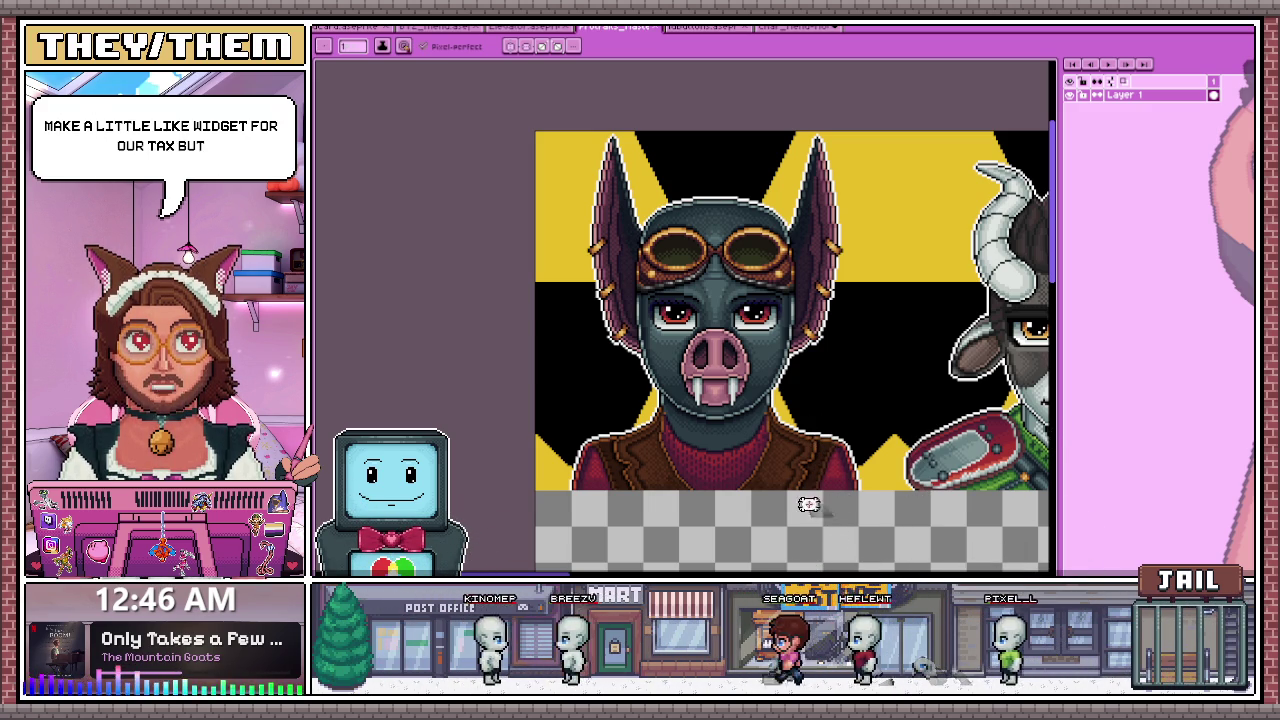
# - Switch to the skills-menu sprite showing Force 01 in the first STR cell
pyautogui.click(810, 28)
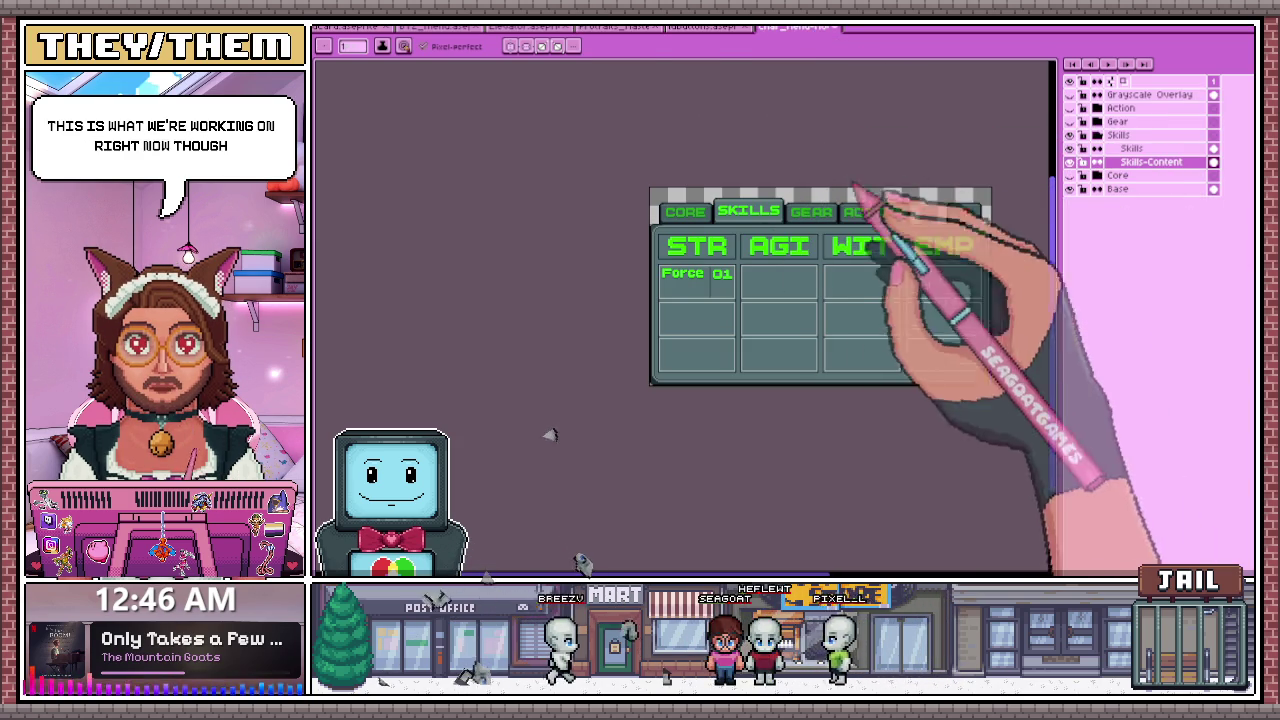
# - Glance at the button-states sheet, then hide the Skills layer and show Core
pyautogui.click(705, 27)
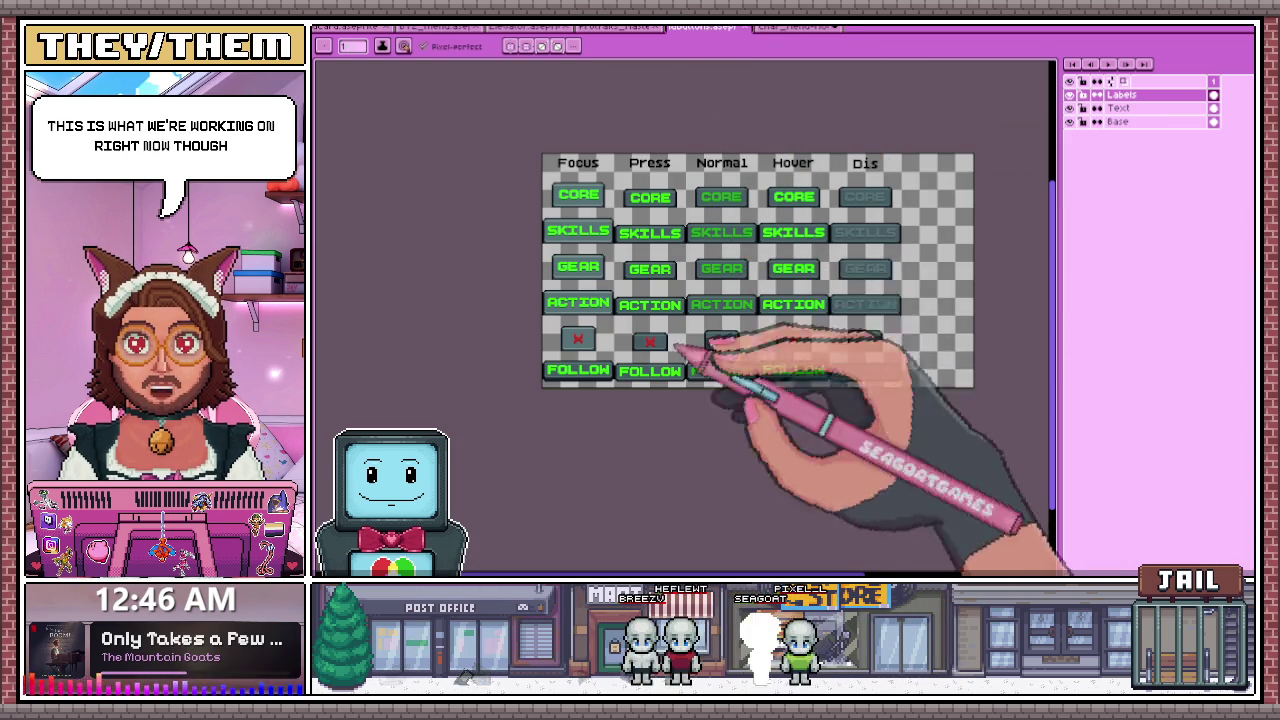
pyautogui.click(810, 28)
pyautogui.click(1097, 134)
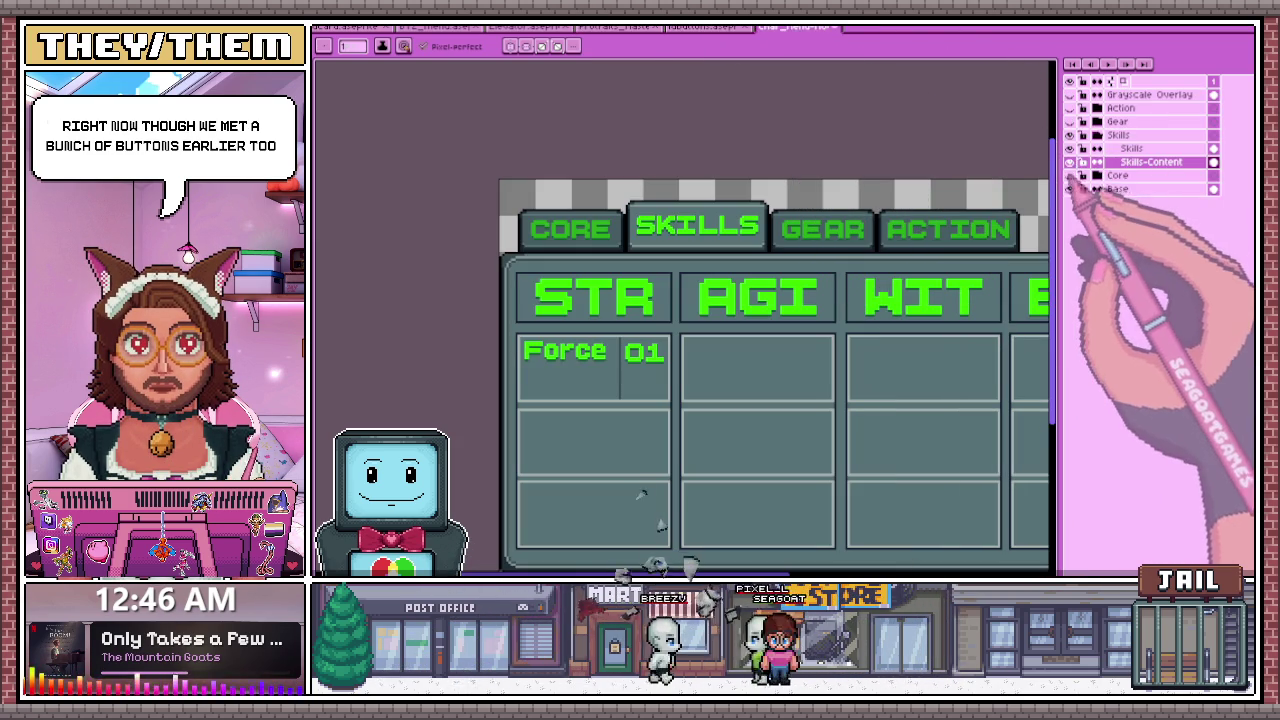
pyautogui.click(1069, 134)
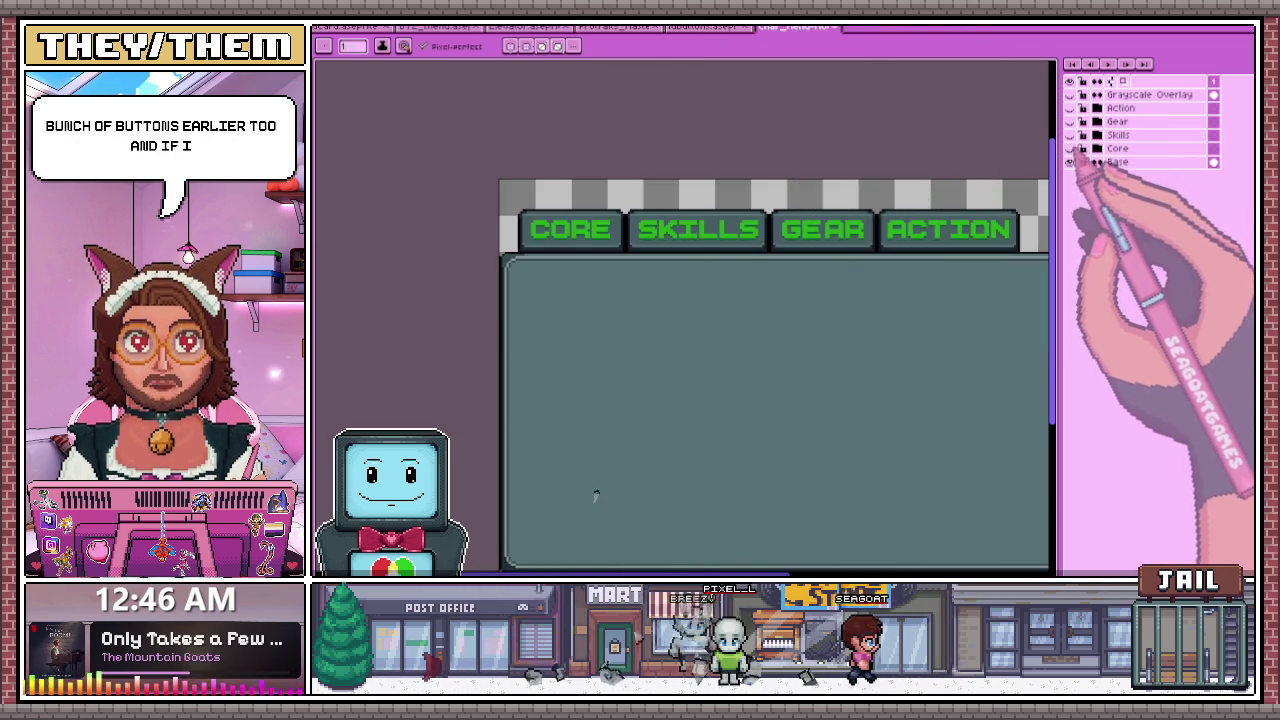
pyautogui.click(1069, 148)
pyautogui.scroll(-2, 814, 357)
pyautogui.scroll(2, 905, 445)
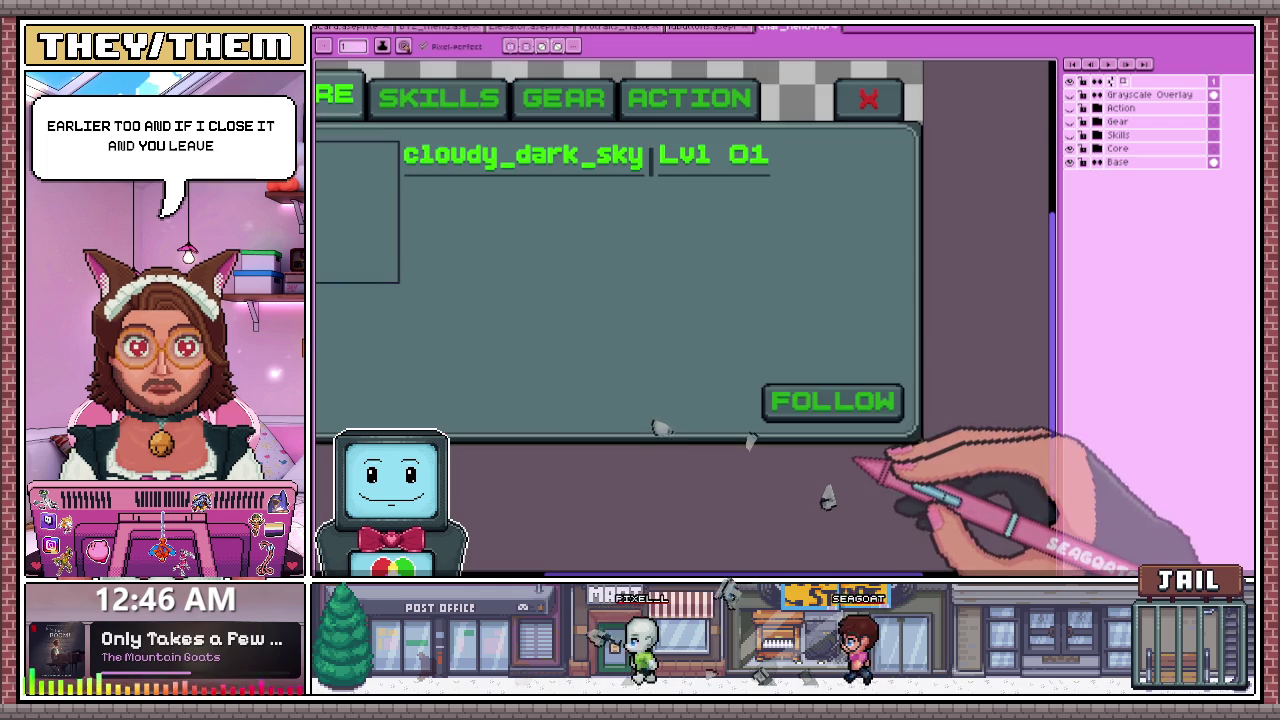
pyautogui.scroll(-2, 643, 257)
pyautogui.scroll(2, 557, 168)
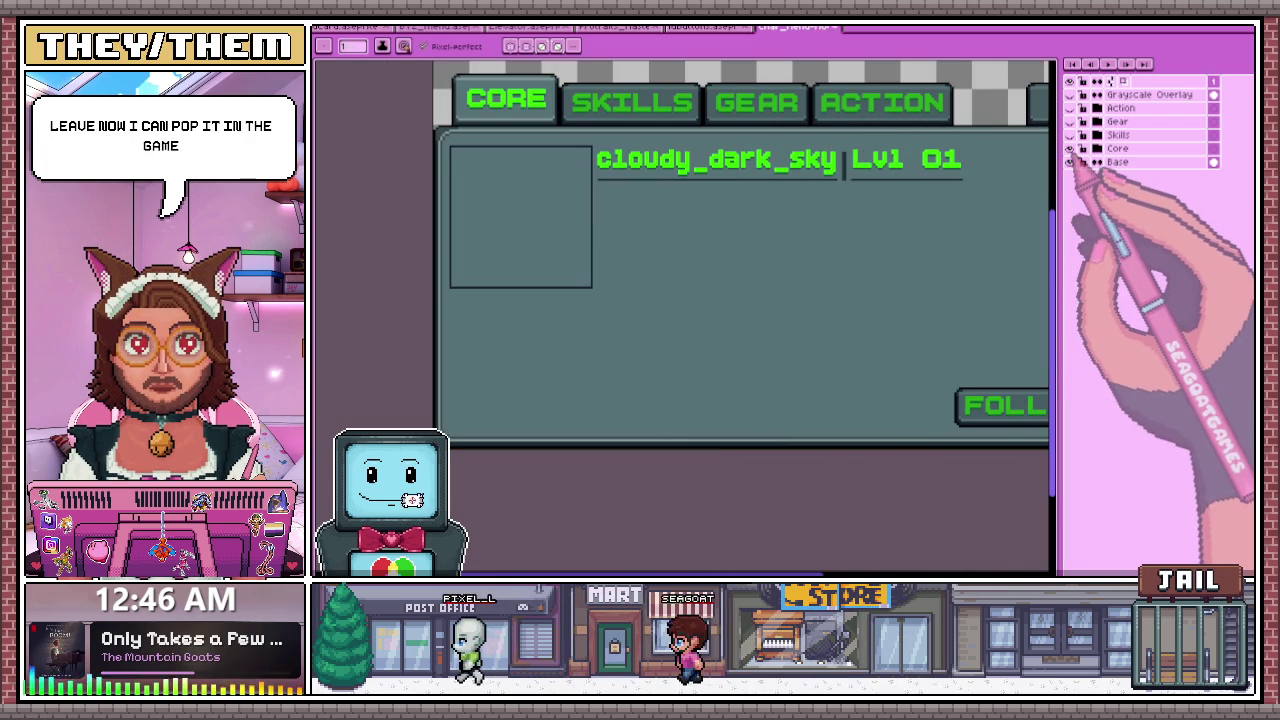
# - Toggle the Gear and Action layers to preview each tab, ending with Action hidden and Core shown
pyautogui.click(1069, 148)
pyautogui.click(1069, 134)
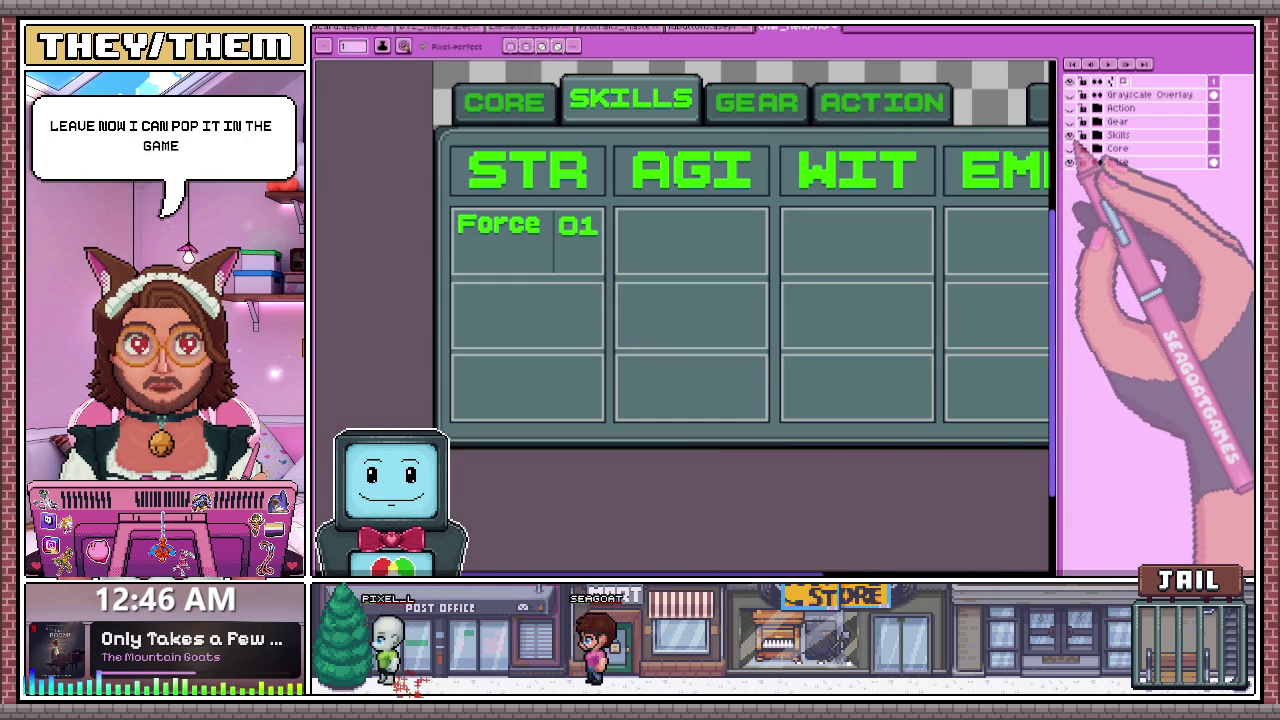
pyautogui.click(1069, 134)
pyautogui.click(1069, 121)
pyautogui.click(1069, 121)
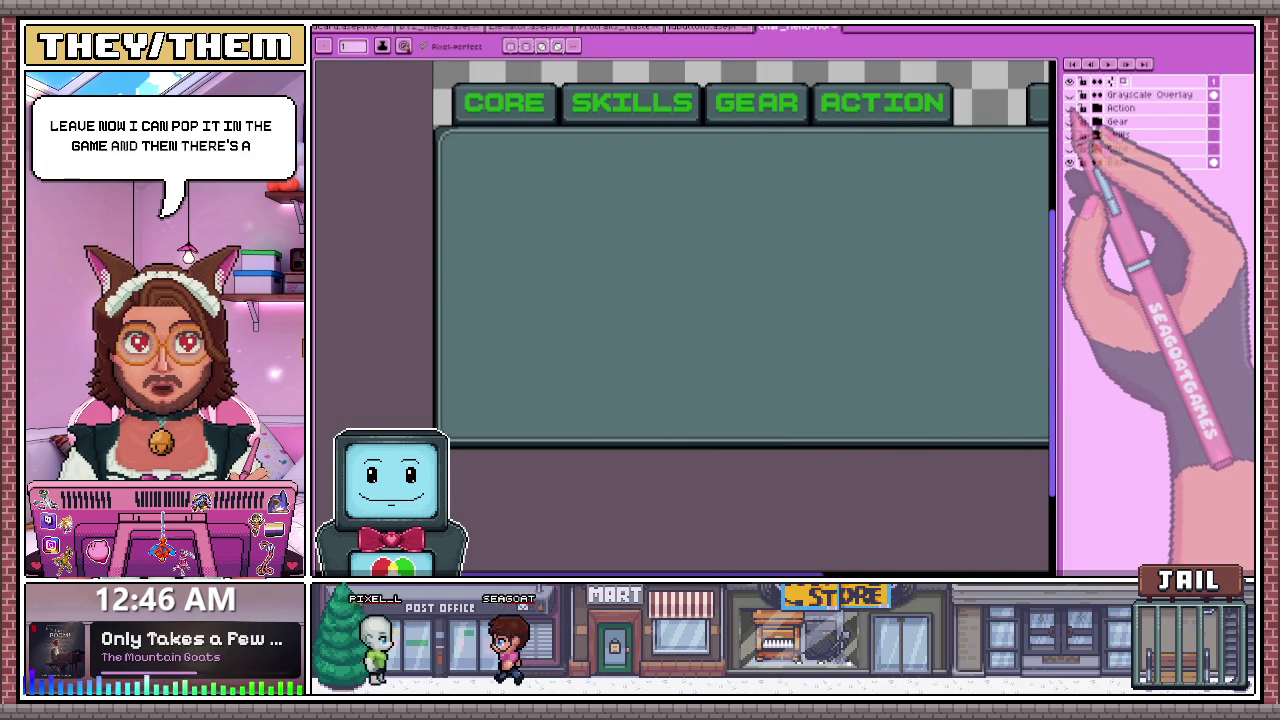
pyautogui.click(1069, 107)
pyautogui.click(1069, 107)
pyautogui.click(1069, 107)
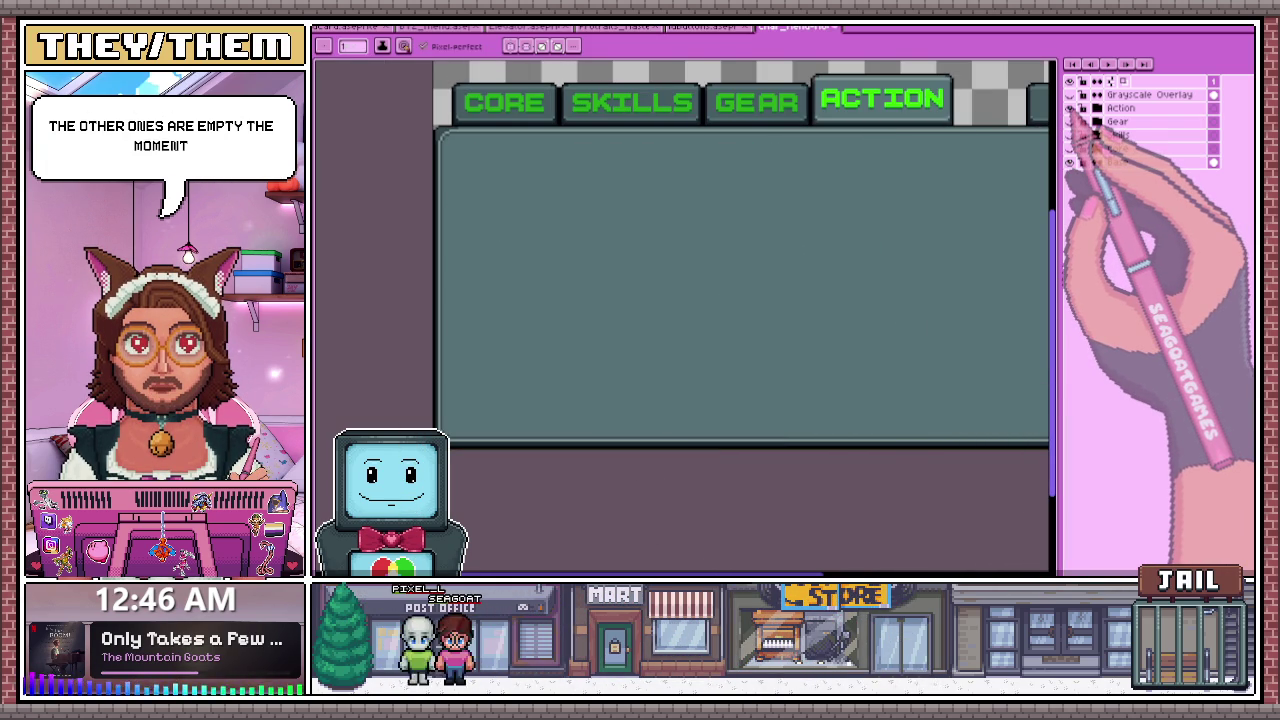
pyautogui.click(1069, 107)
pyautogui.click(1069, 161)
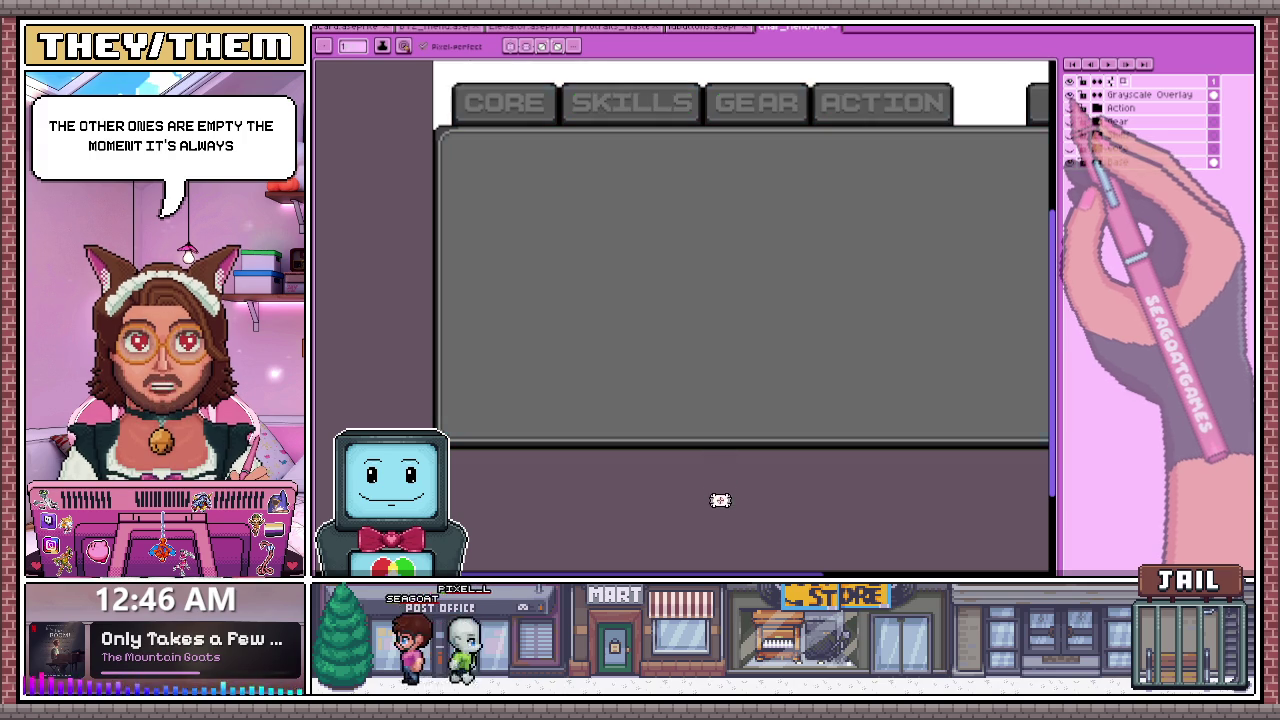
pyautogui.click(1069, 161)
pyautogui.click(1069, 148)
# - Zoom in and out to inspect the CORE tab's cloudy_dark_sky Lvl 01 header and FOLLOW button
pyautogui.scroll(-2, 643, 232)
pyautogui.scroll(1, 575, 228)
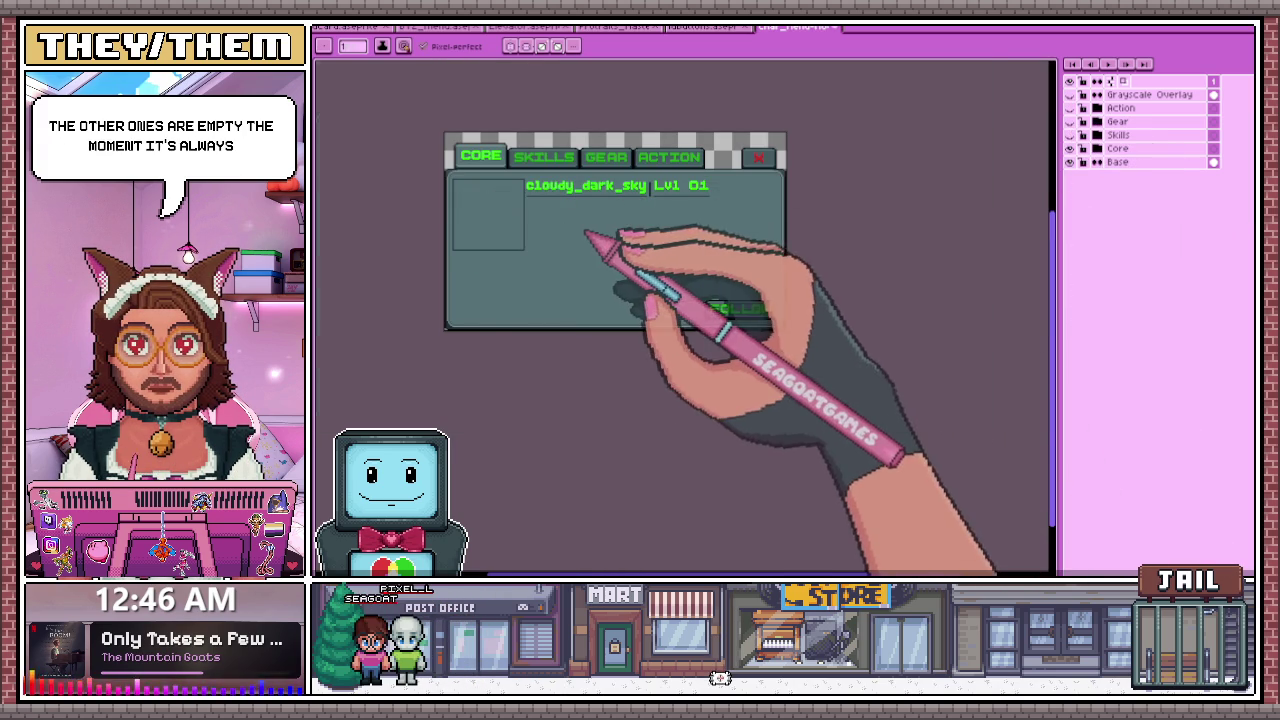
pyautogui.scroll(1, 578, 215)
pyautogui.scroll(1, 505, 145)
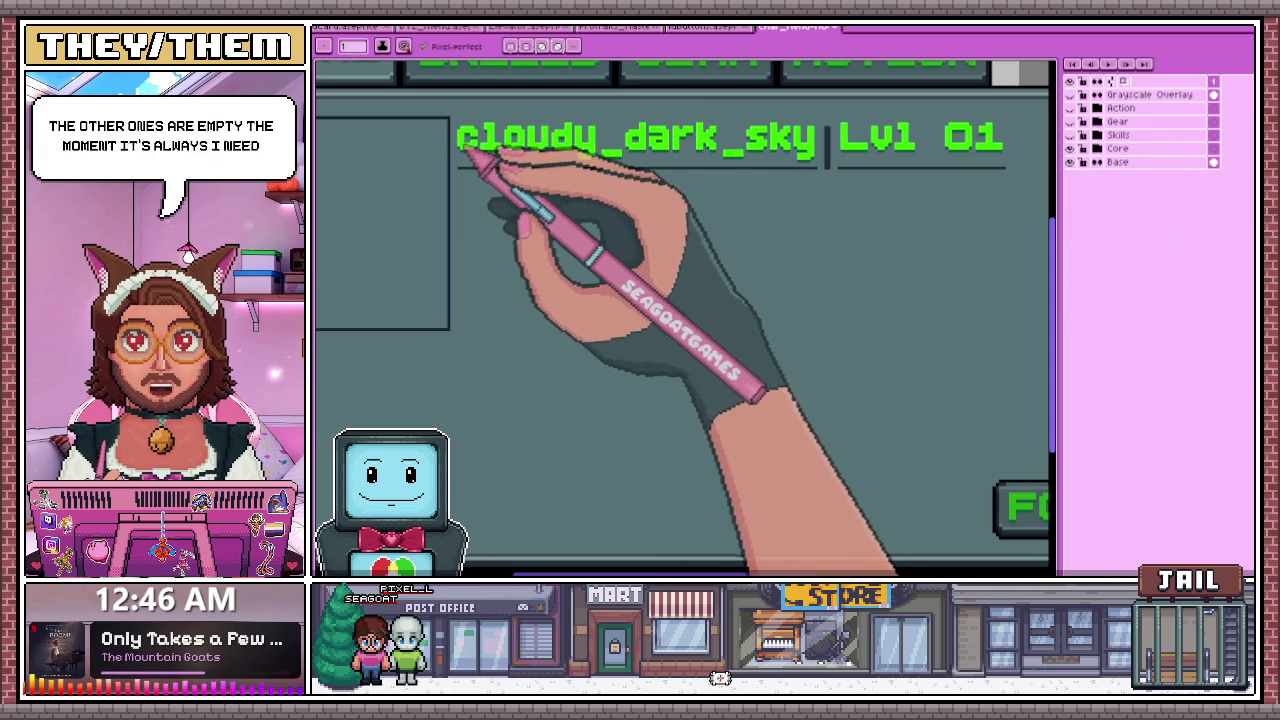
pyautogui.scroll(-1, 470, 155)
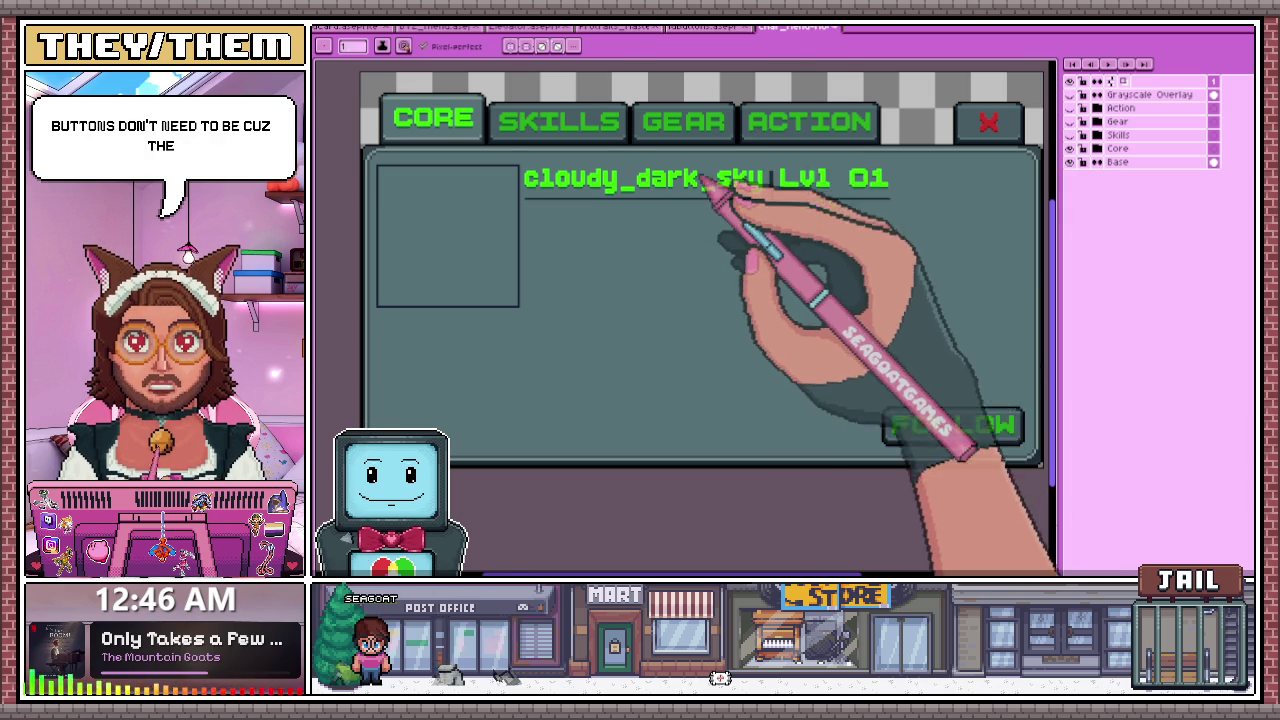
pyautogui.scroll(1, 647, 184)
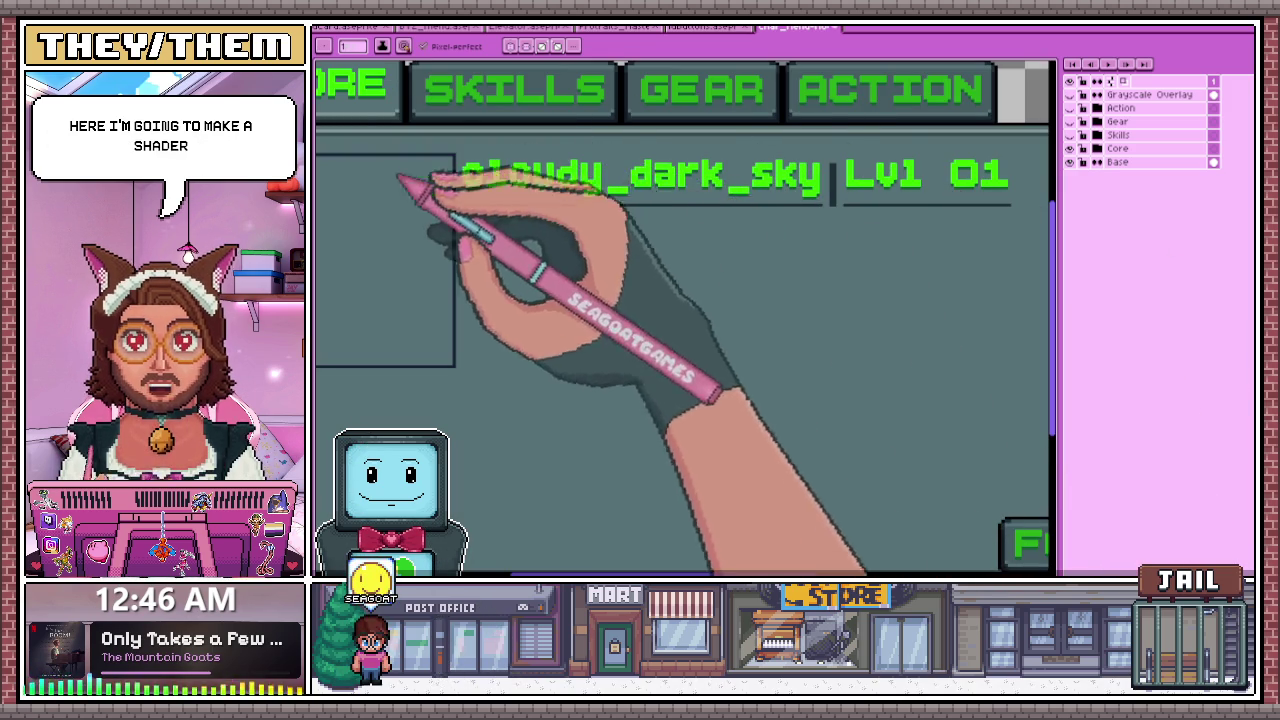
pyautogui.scroll(-2, 600, 200)
pyautogui.scroll(1, 586, 229)
pyautogui.scroll(-2, 580, 240)
pyautogui.scroll(1, 567, 233)
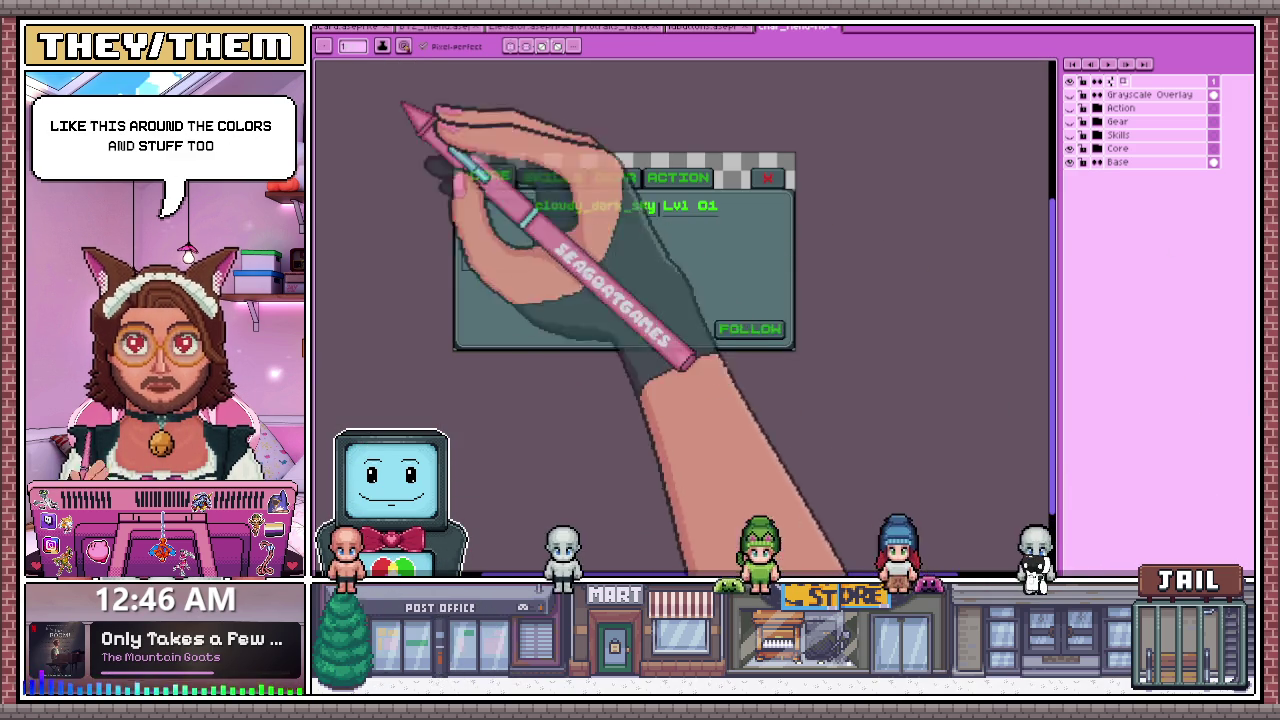
pyautogui.scroll(1, 570, 236)
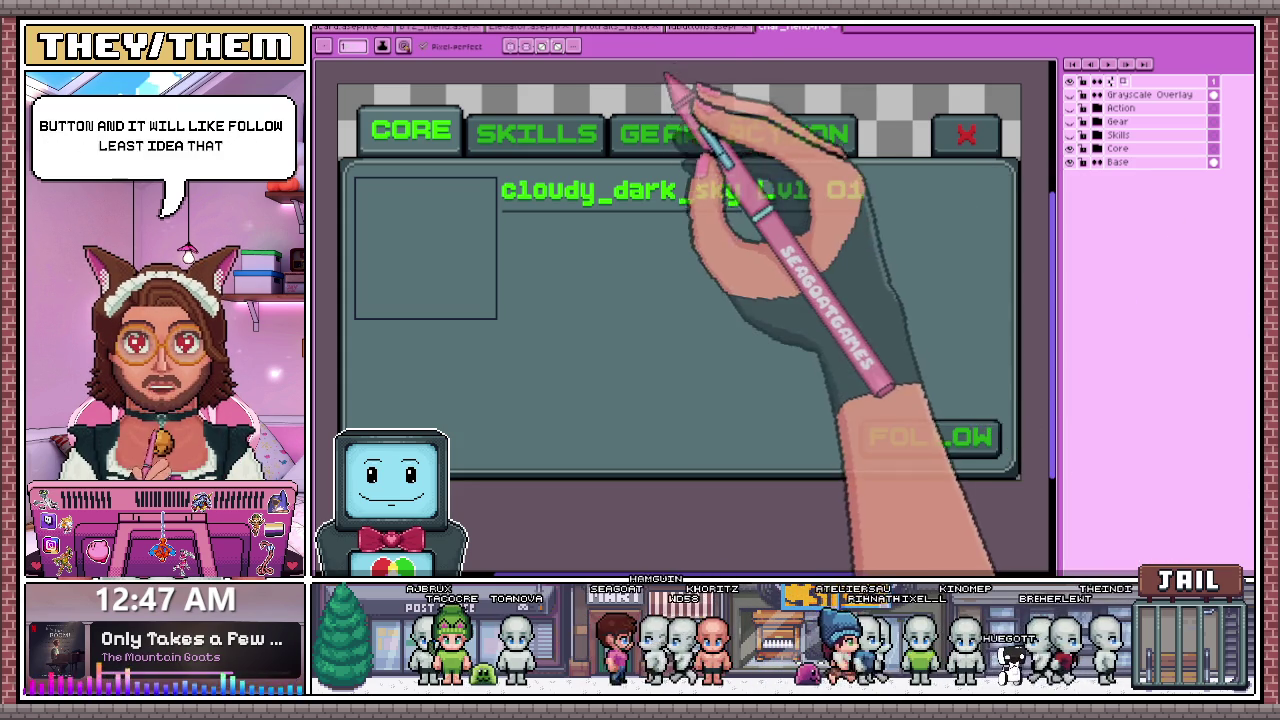
pyautogui.click(708, 27)
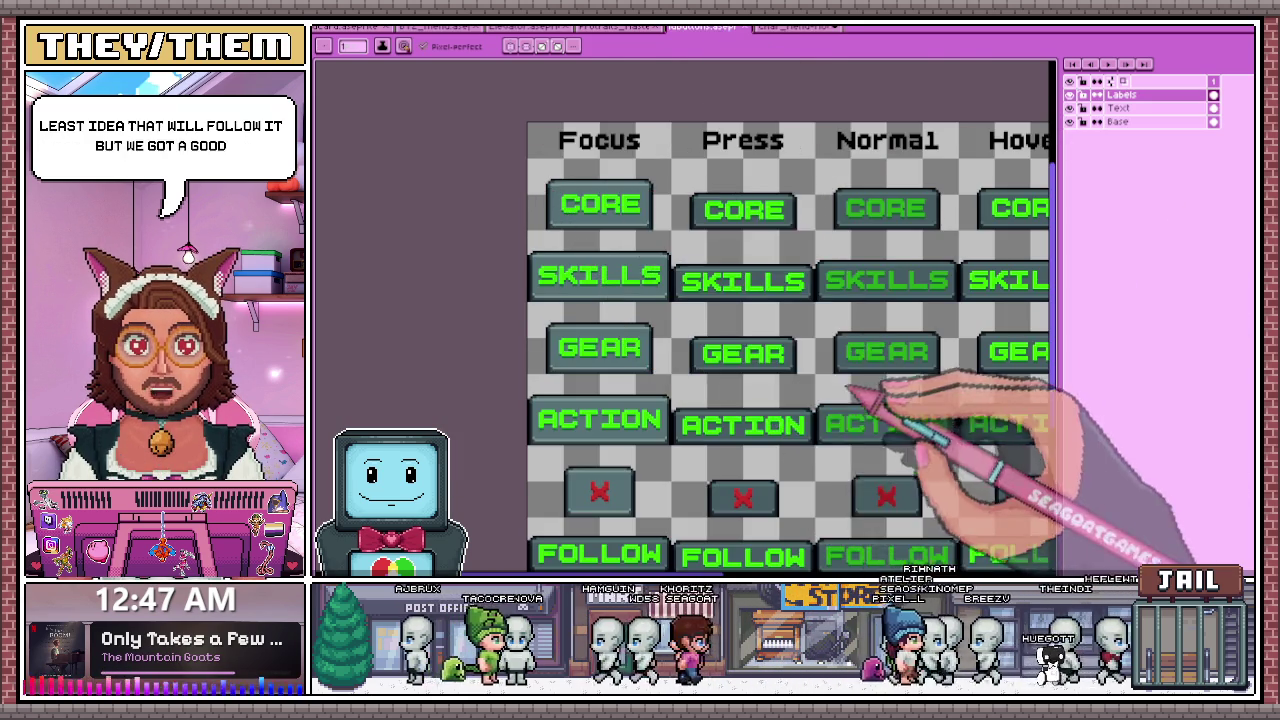
pyautogui.scroll(-3, 848, 388)
pyautogui.scroll(-2, 900, 440)
pyautogui.scroll(2, 805, 325)
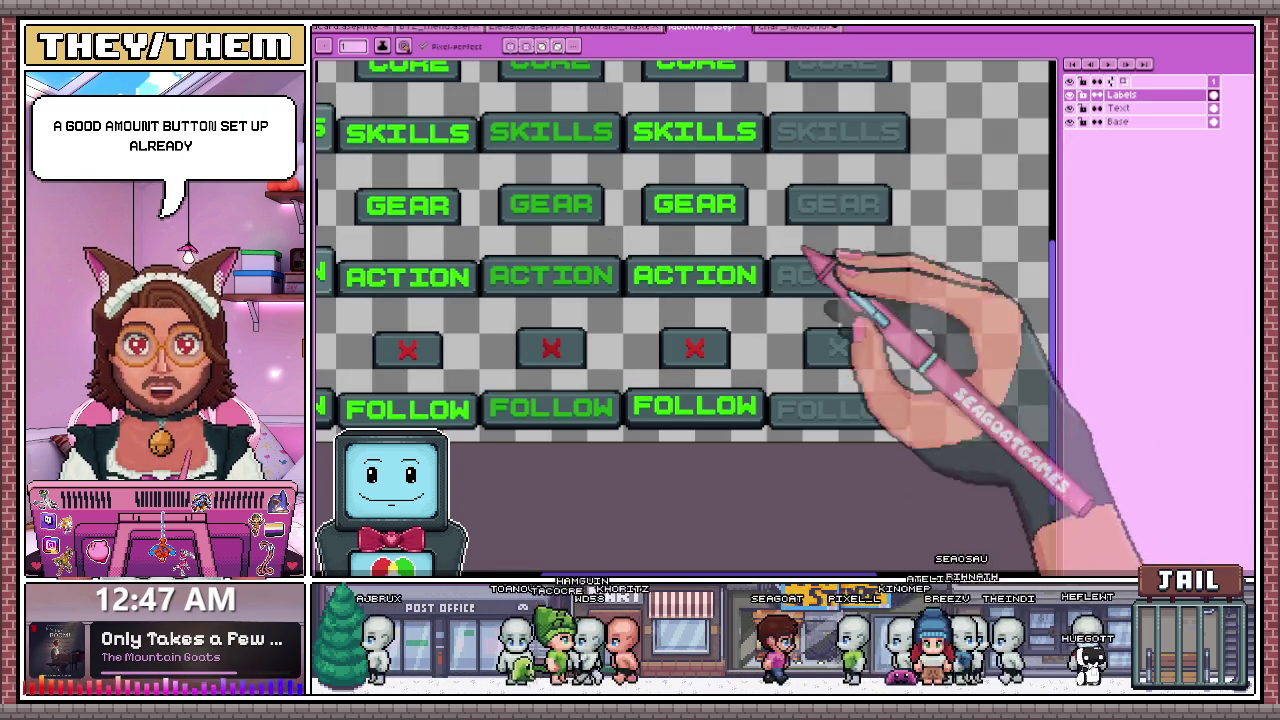
pyautogui.scroll(-2, 914, 428)
pyautogui.scroll(2, 686, 229)
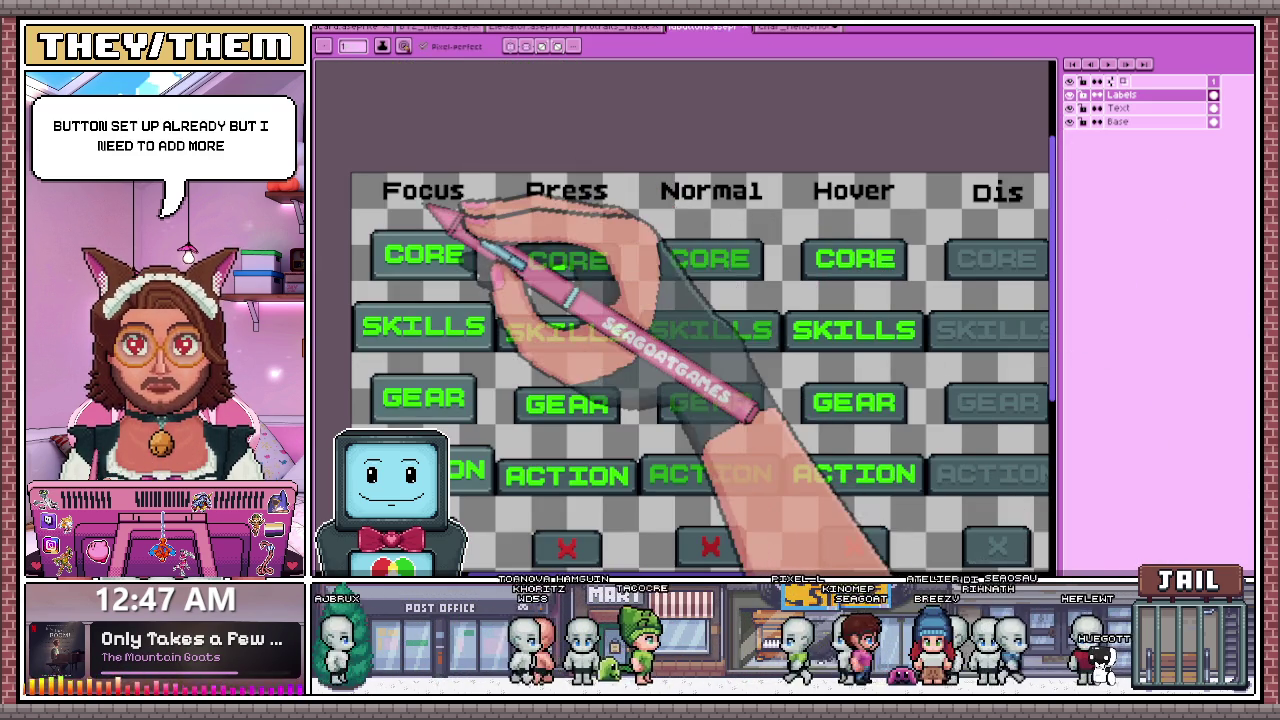
pyautogui.scroll(-2, 900, 230)
pyautogui.scroll(2, 945, 215)
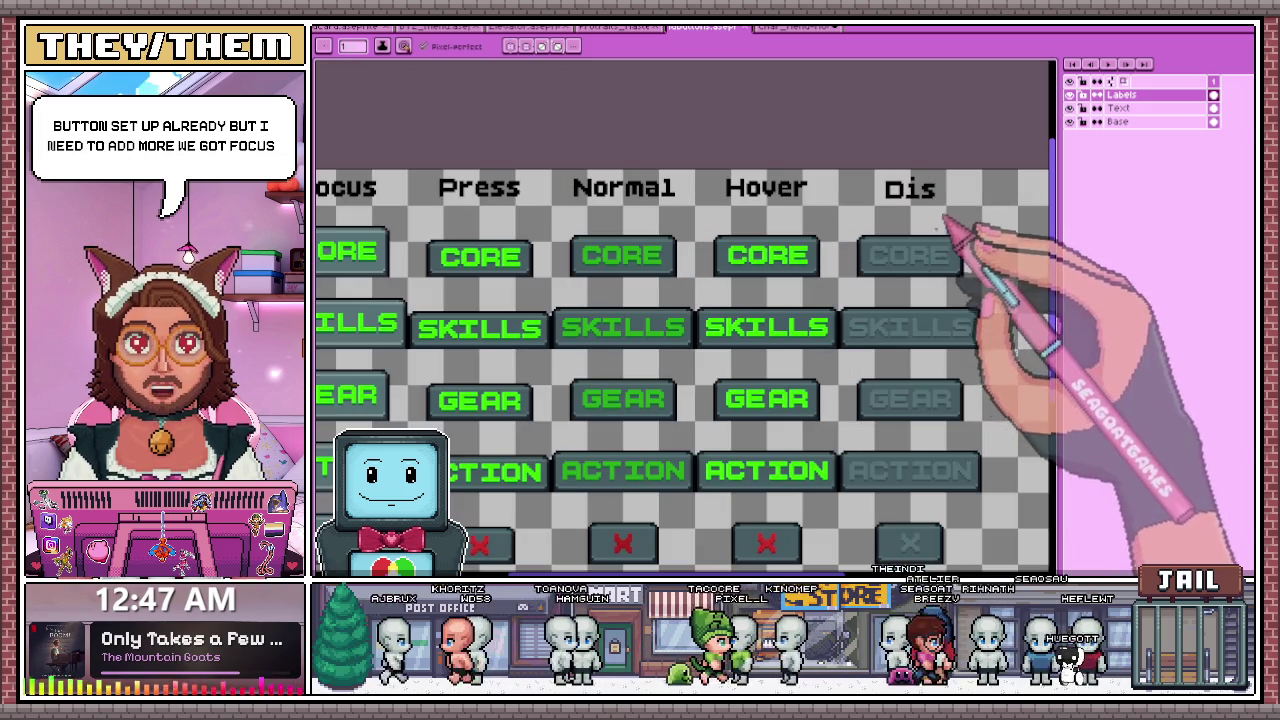
pyautogui.scroll(-2, 935, 430)
pyautogui.scroll(2, 920, 445)
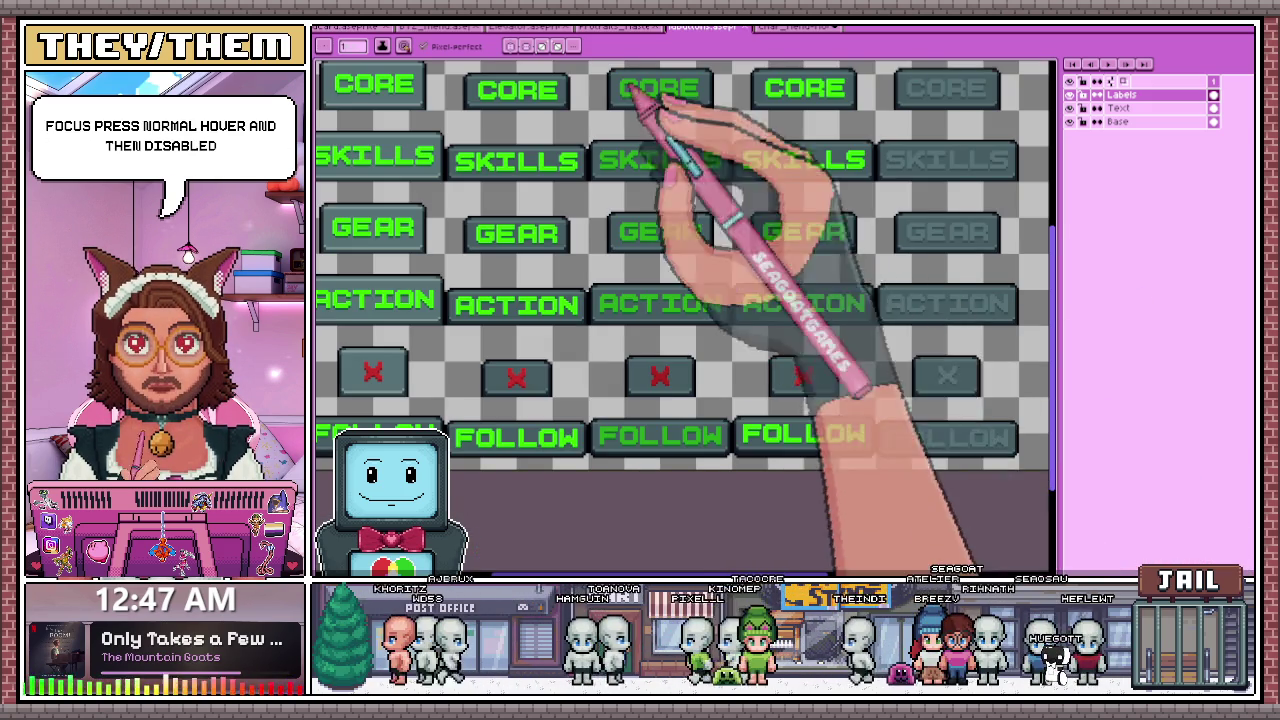
pyautogui.click(798, 27)
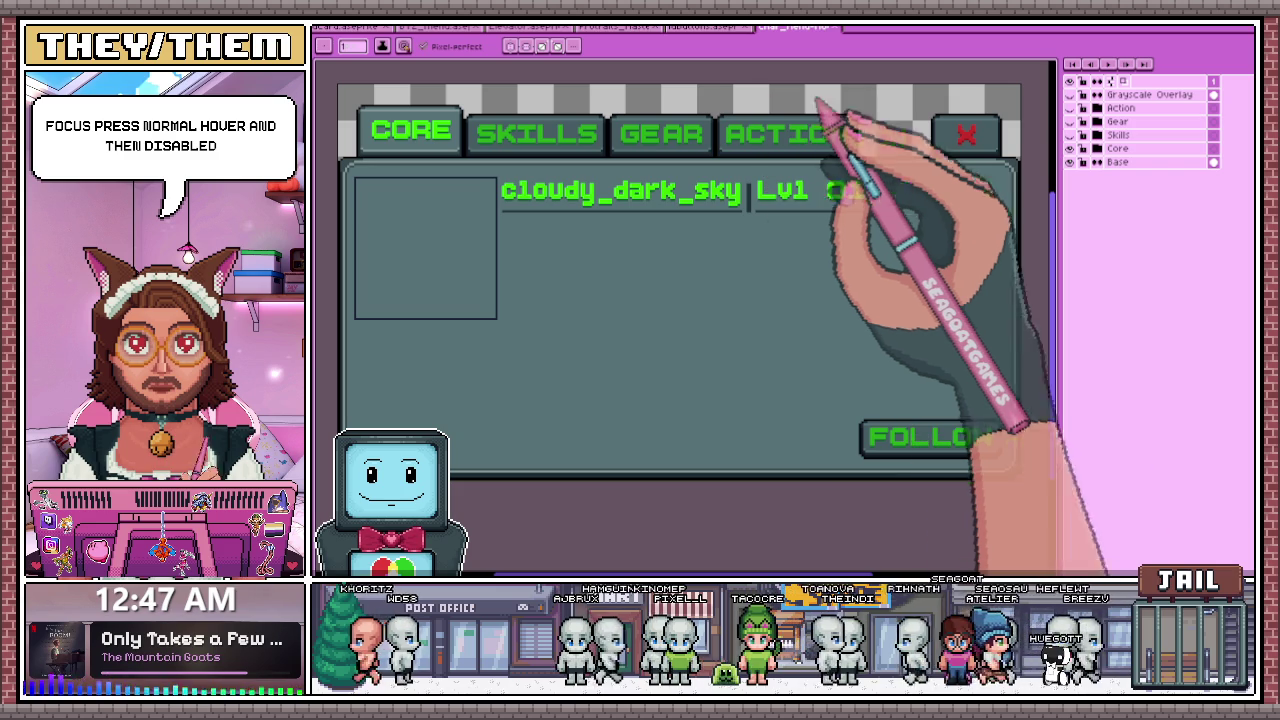
# - Show the Skills layer and hide the Core layer to display the STR/AGI/WIT/EMP grid
pyautogui.click(1069, 134)
pyautogui.click(1069, 148)
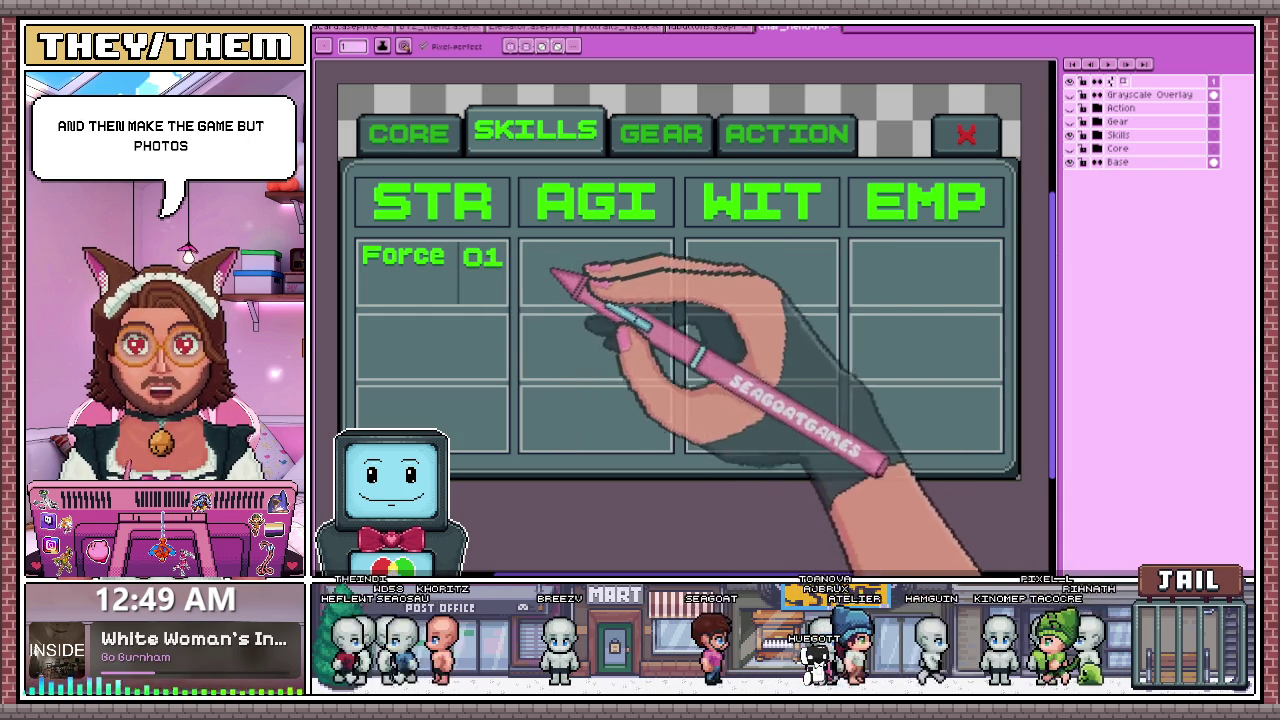
pyautogui.scroll(-3, 700, 271)
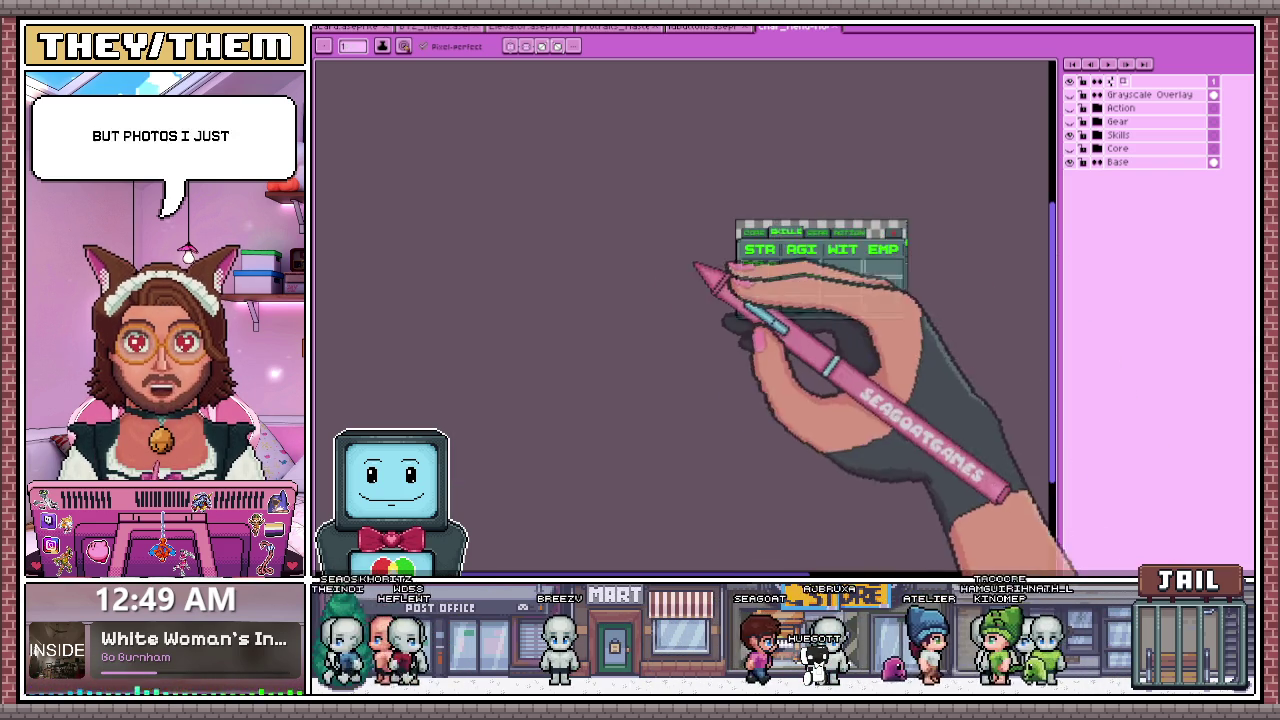
# - Marquee-select the Force 01 cell, then switch over to the web browser
pyautogui.scroll(3, 808, 258)
pyautogui.scroll(1, 475, 262)
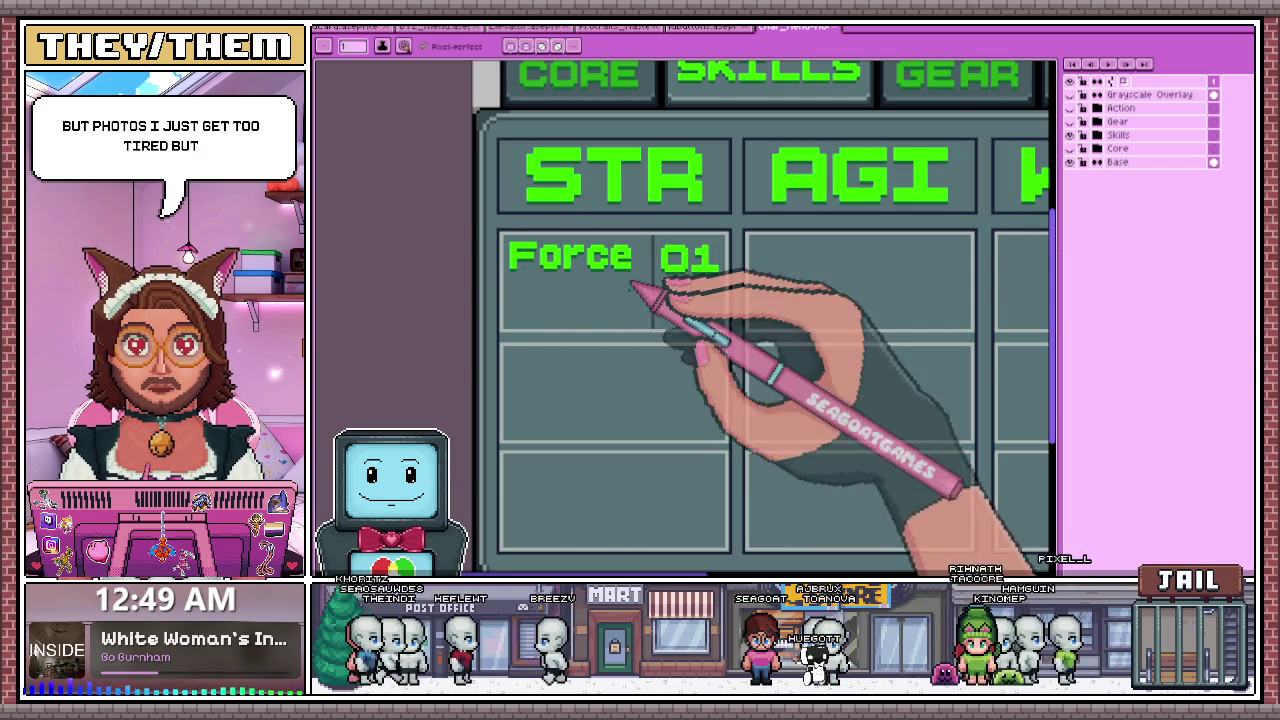
pyautogui.scroll(1, 543, 258)
pyautogui.scroll(-1, 540, 268)
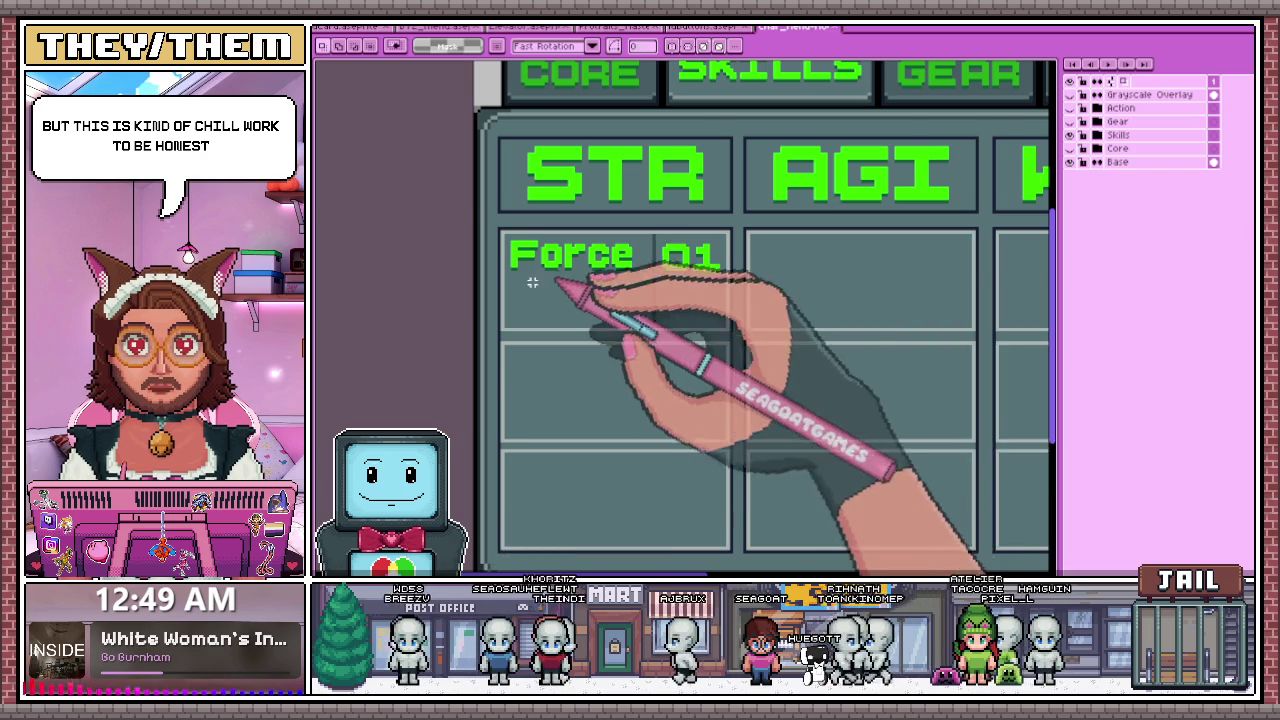
pyautogui.scroll(1, 505, 240)
pyautogui.moveTo(496, 220); pyautogui.dragTo(797, 352)
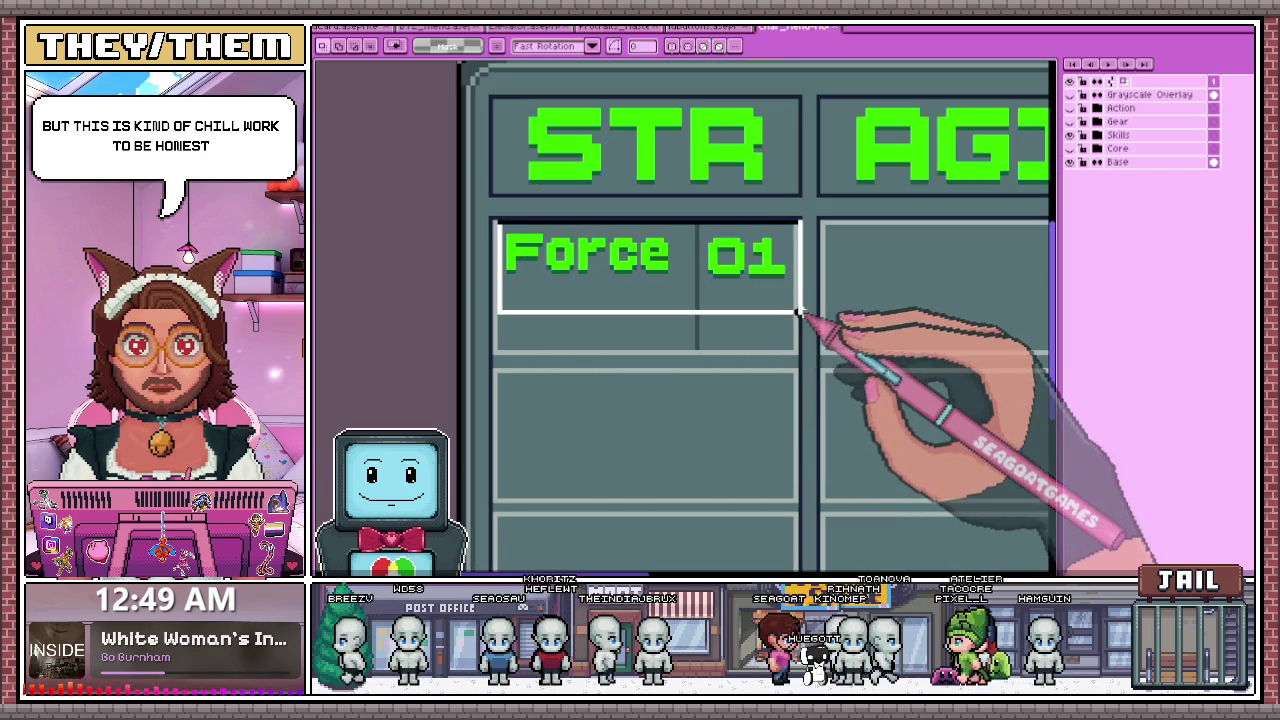
pyautogui.scroll(-1, 672, 250)
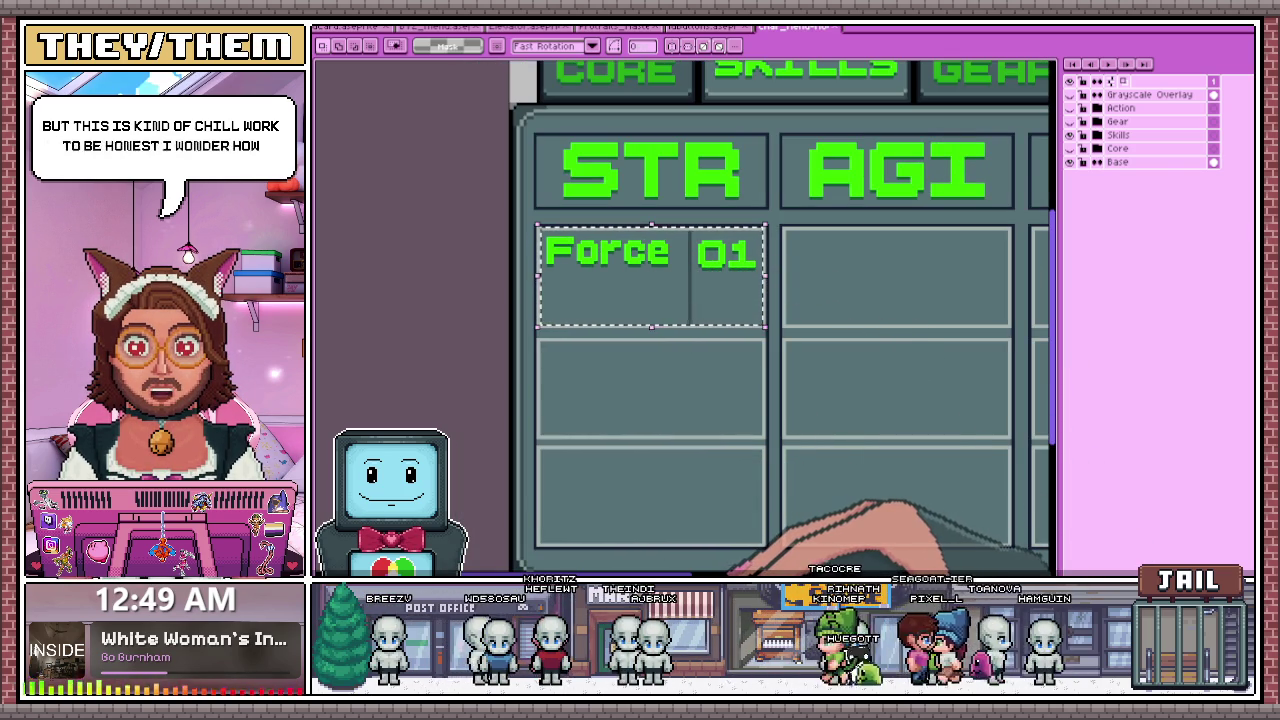
pyautogui.hotkey('alt', 'Tab')
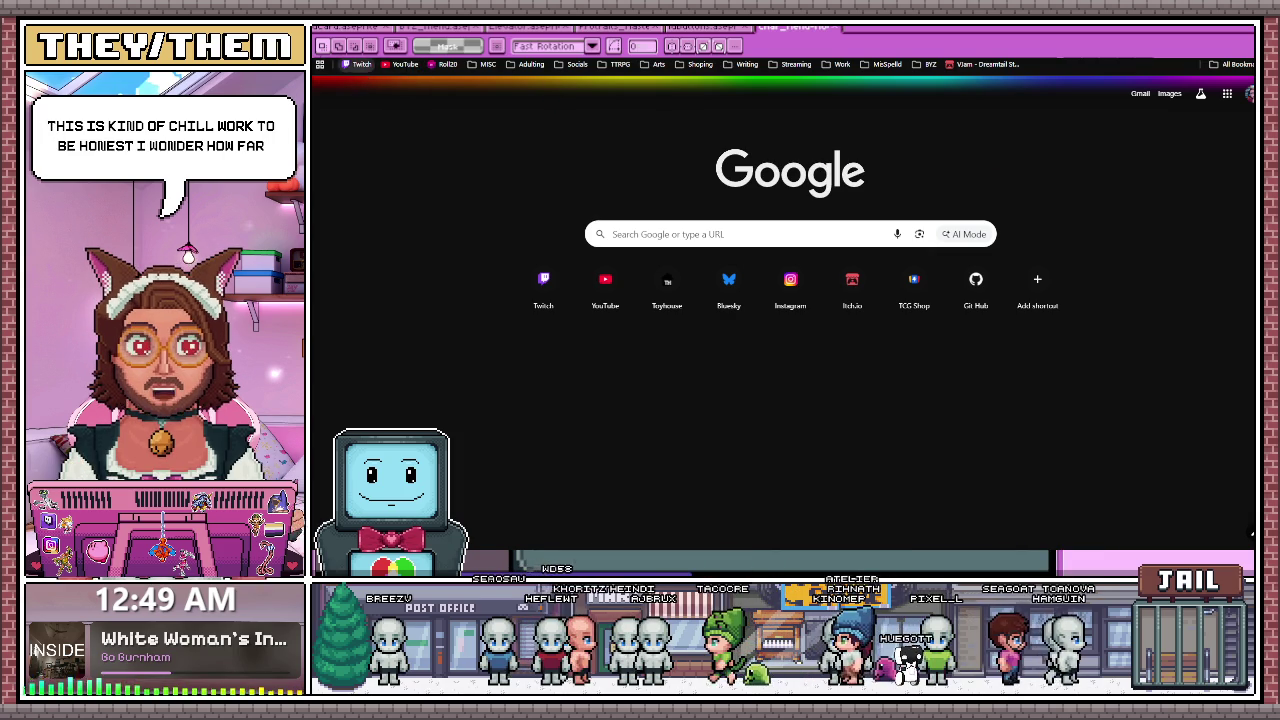
# - Browse Twitch's Software and Game Development live channels in Chrome, then return to Aseprite's skills grid
pyautogui.click(361, 64)
pyautogui.hotkey('alt', 'Tab')
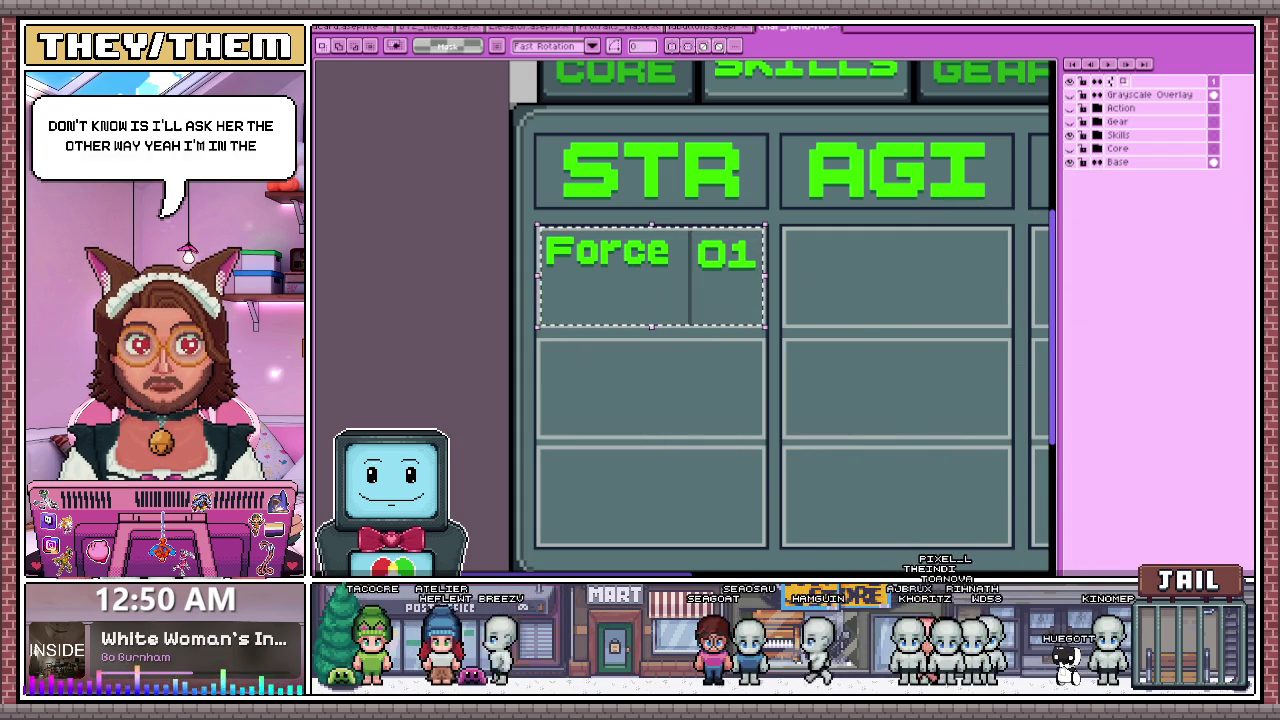
pyautogui.hotkey('alt', 'Tab')
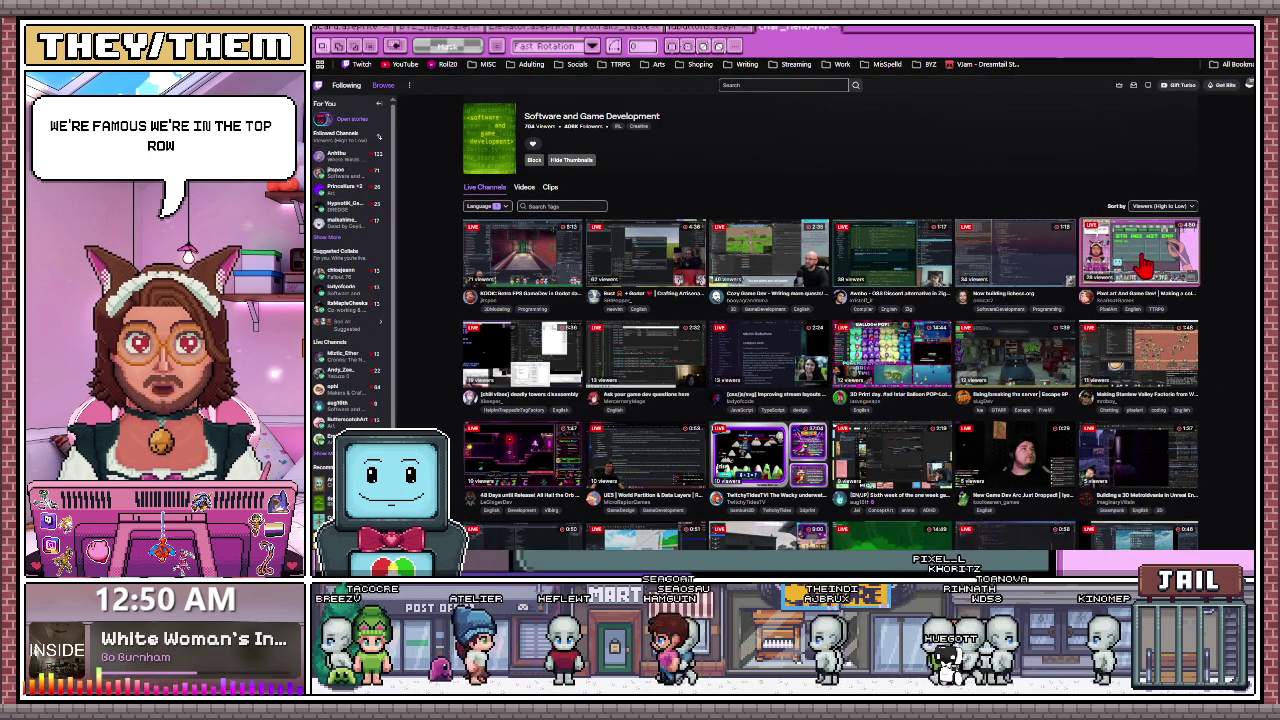
pyautogui.hotkey('alt', 'Tab')
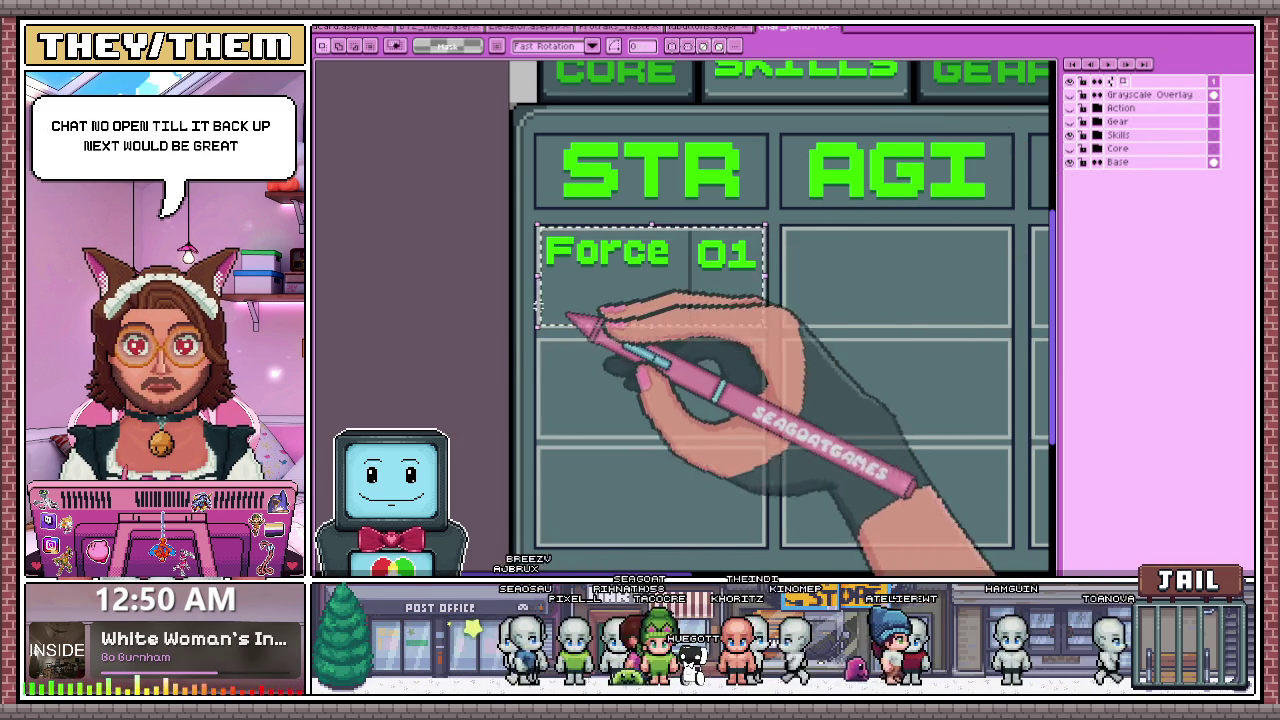
# - On the Skills-Content layer, add a 'Grit' text label and place it in a grid cell
pyautogui.click(1097, 135)
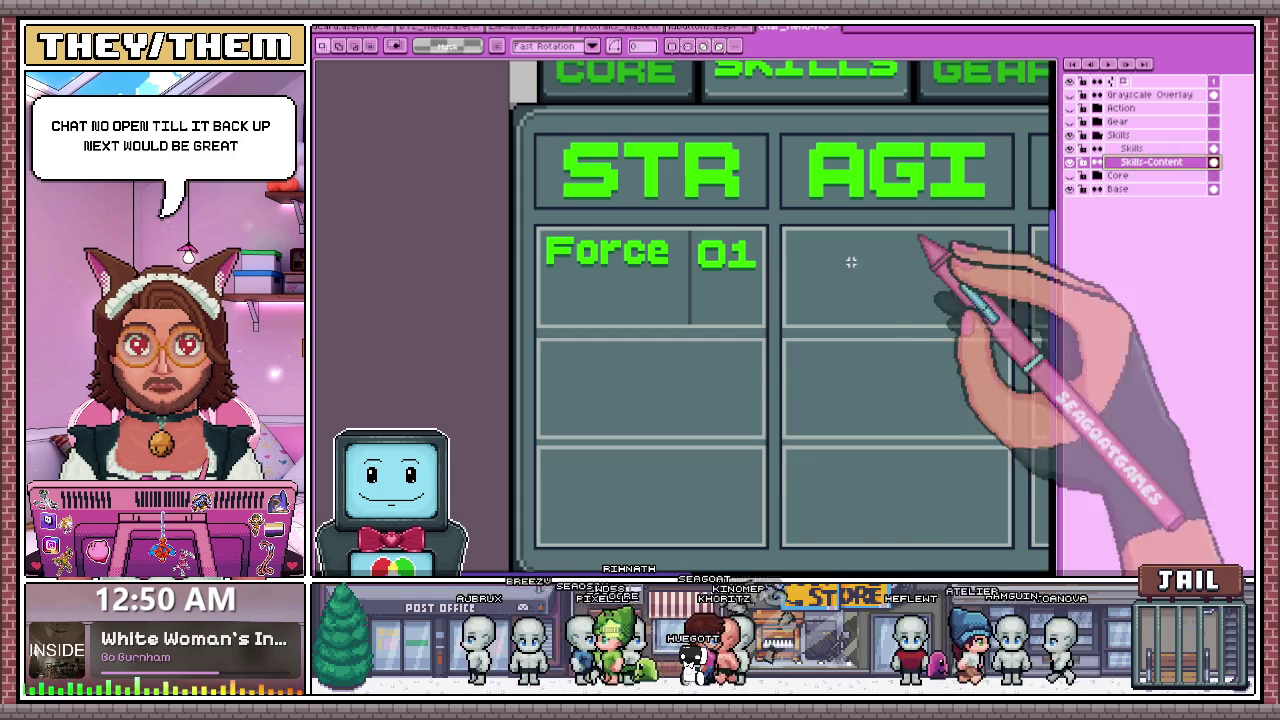
pyautogui.press('t')
pyautogui.click(808, 343)
pyautogui.press('t')
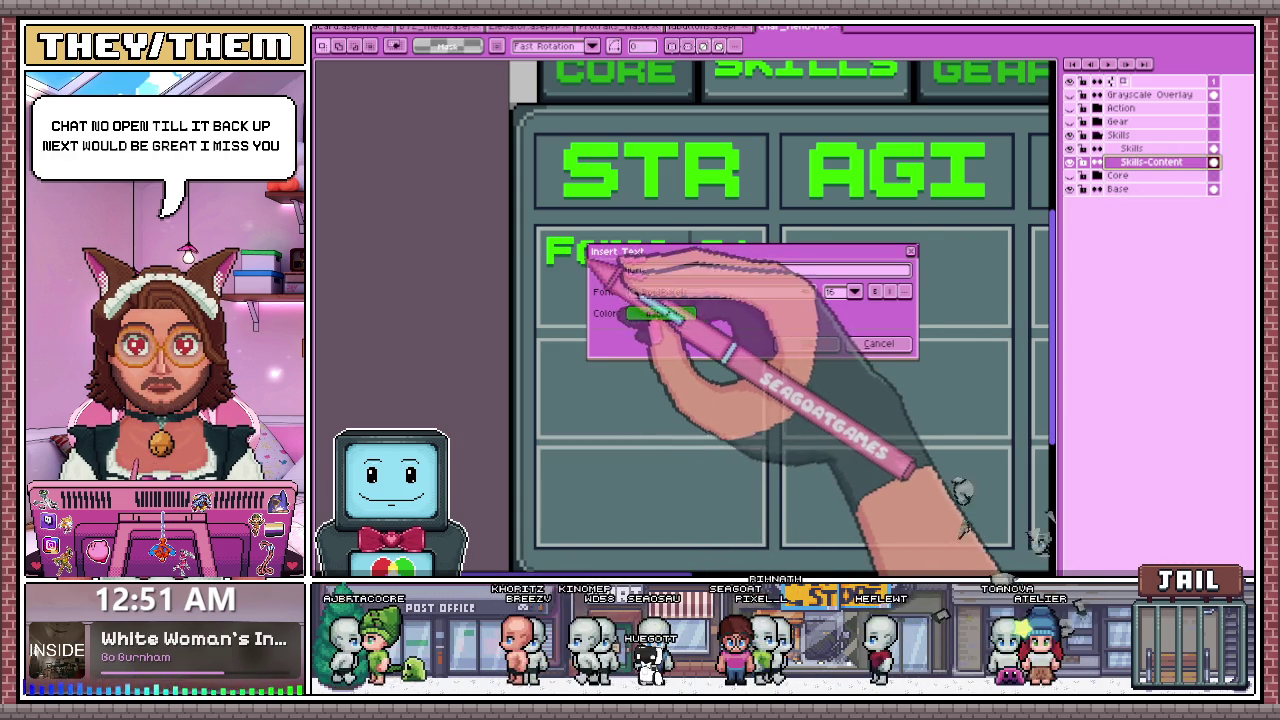
pyautogui.write('Grit')
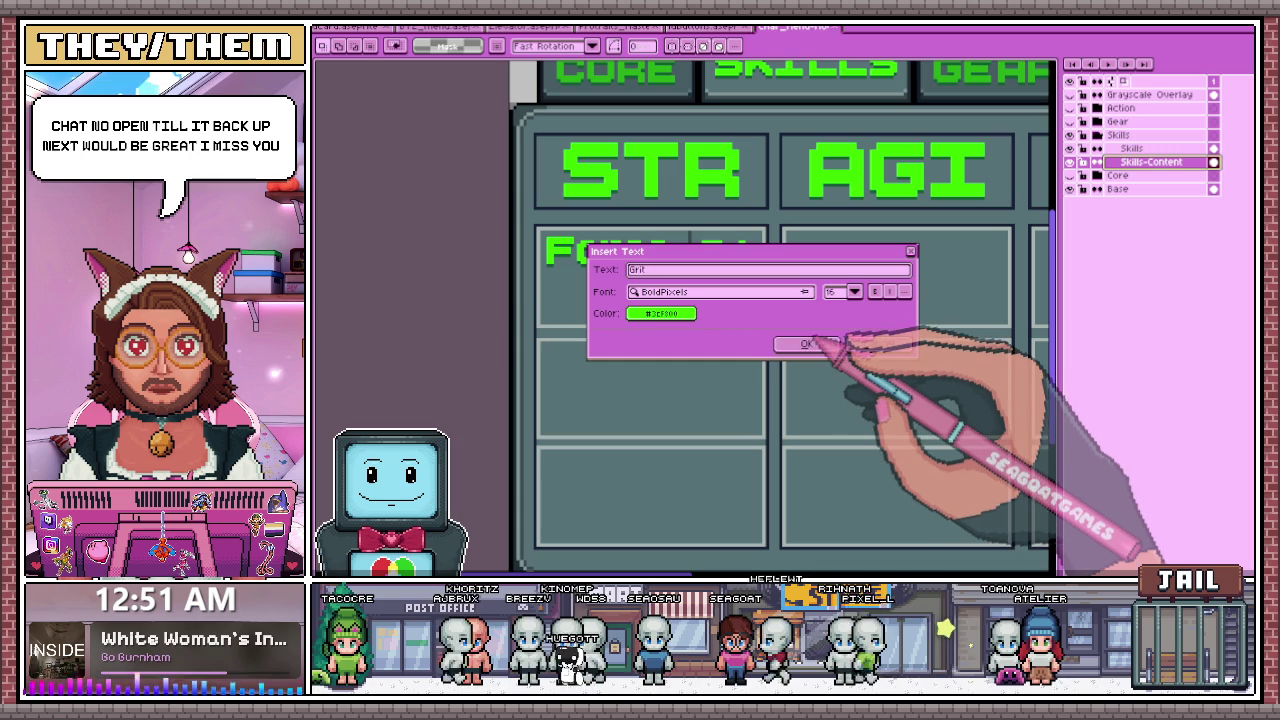
pyautogui.click(808, 344)
pyautogui.moveTo(1000, 316); pyautogui.dragTo(590, 360)
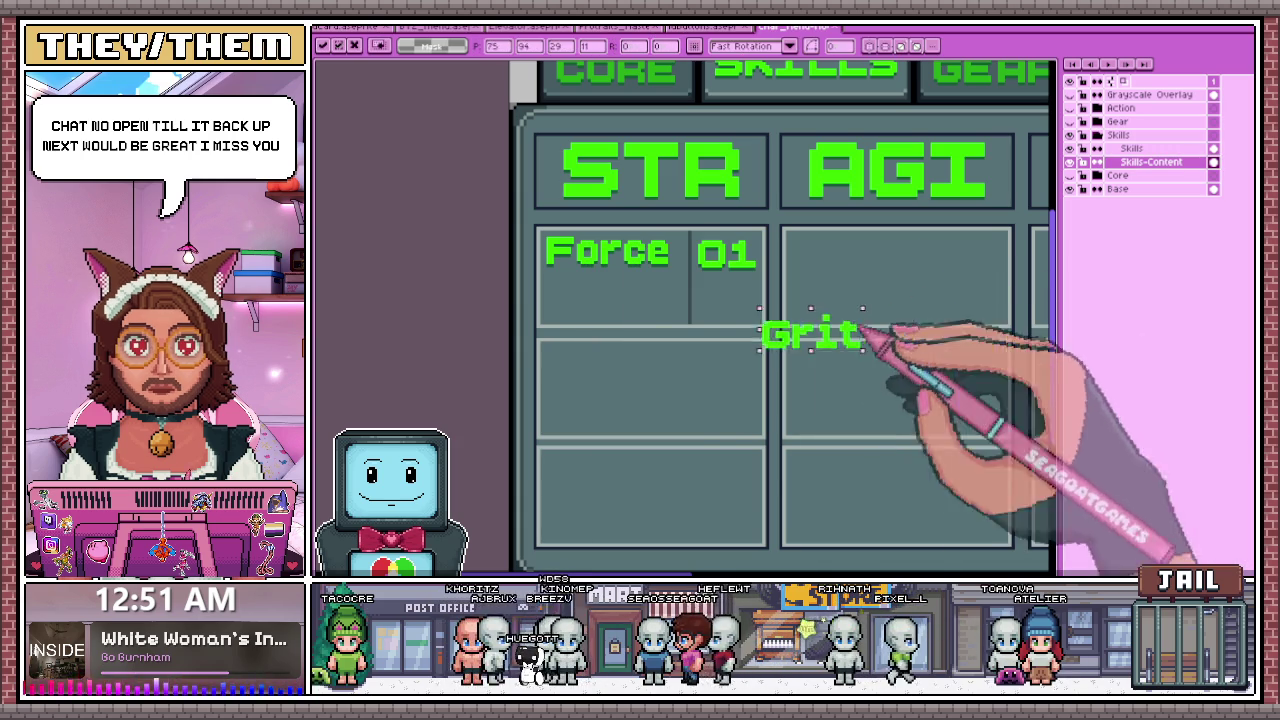
# - Move the Grit label up directly beneath Force and drop the selection
pyautogui.scroll(2, 590, 360)
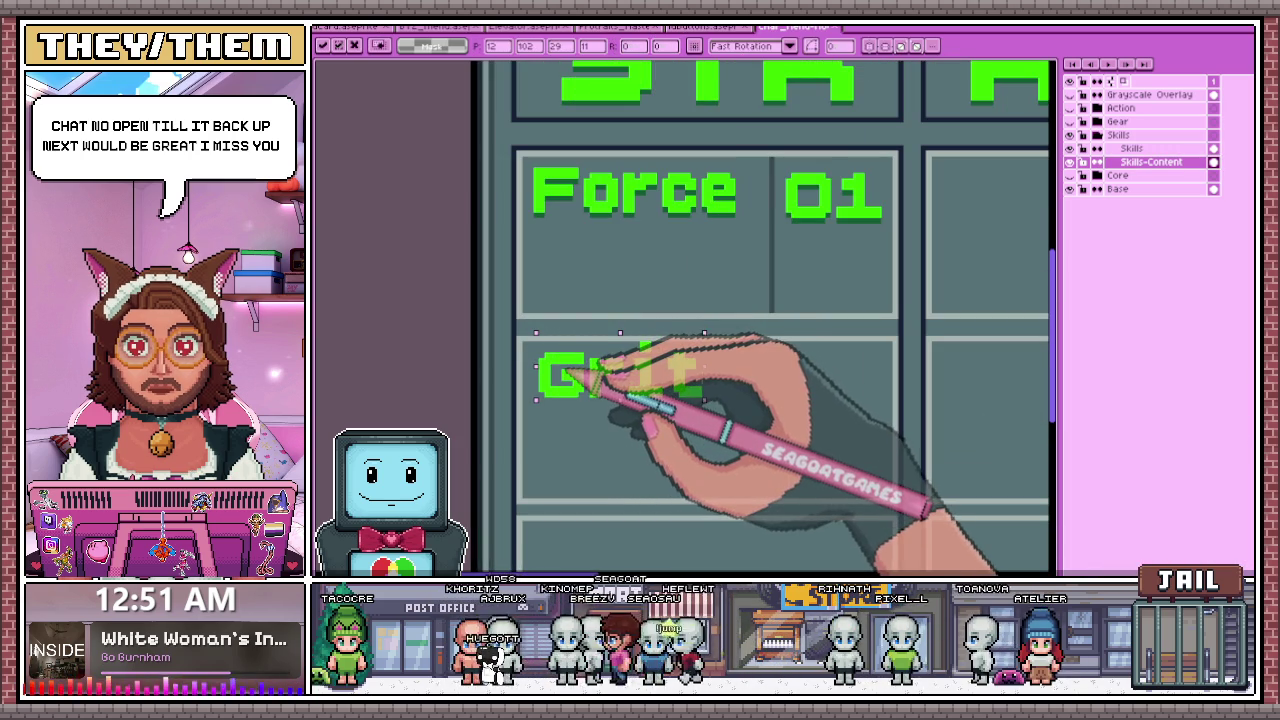
pyautogui.scroll(-1, 705, 388)
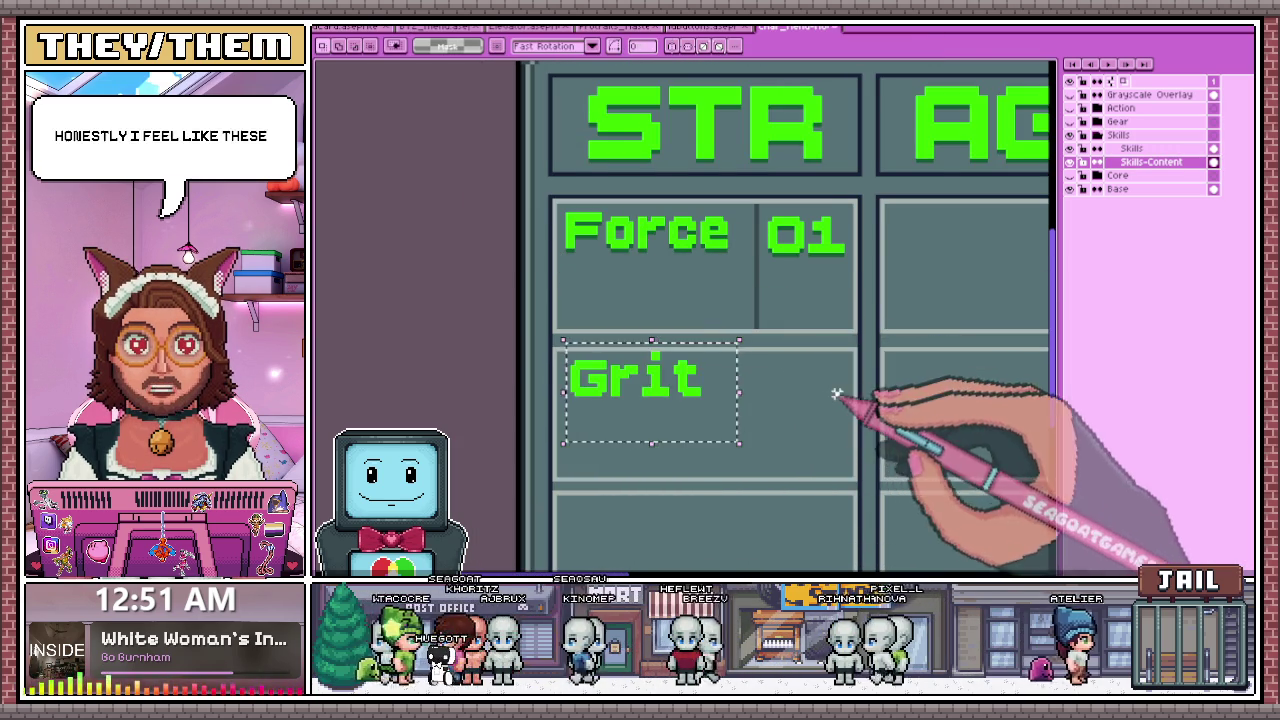
pyautogui.scroll(1, 585, 365)
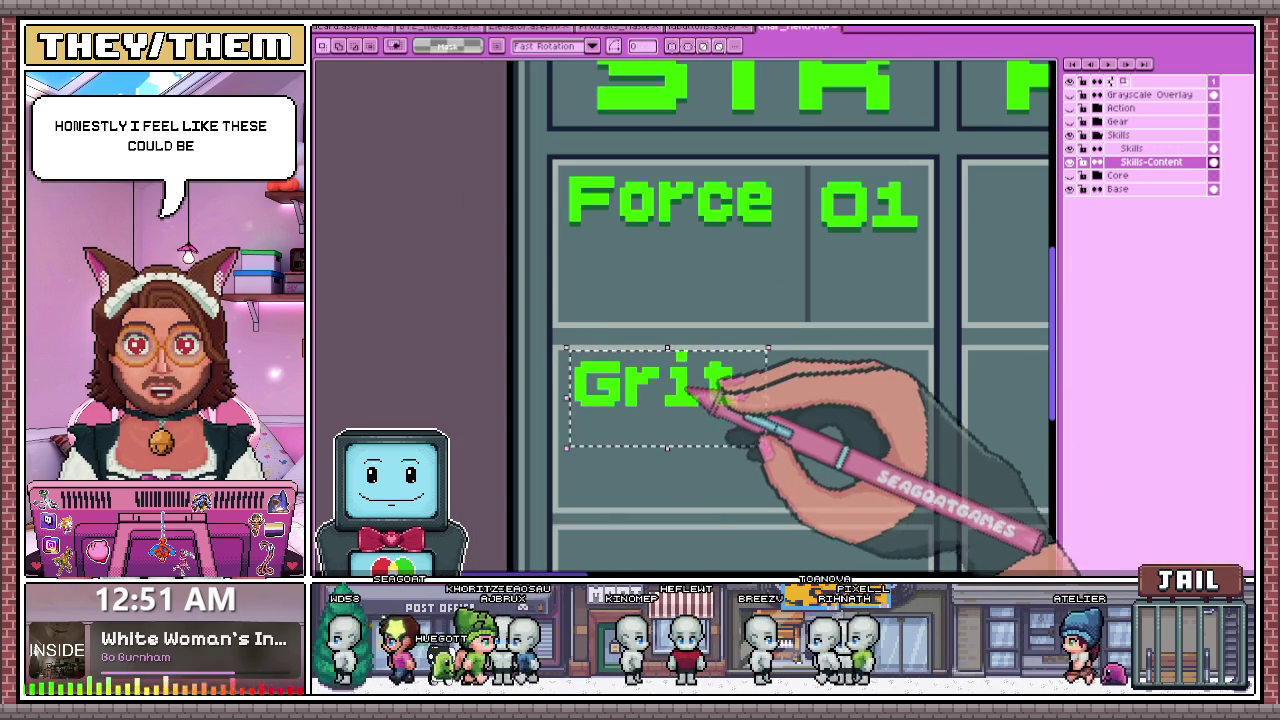
pyautogui.moveTo(717, 397); pyautogui.dragTo(717, 303)
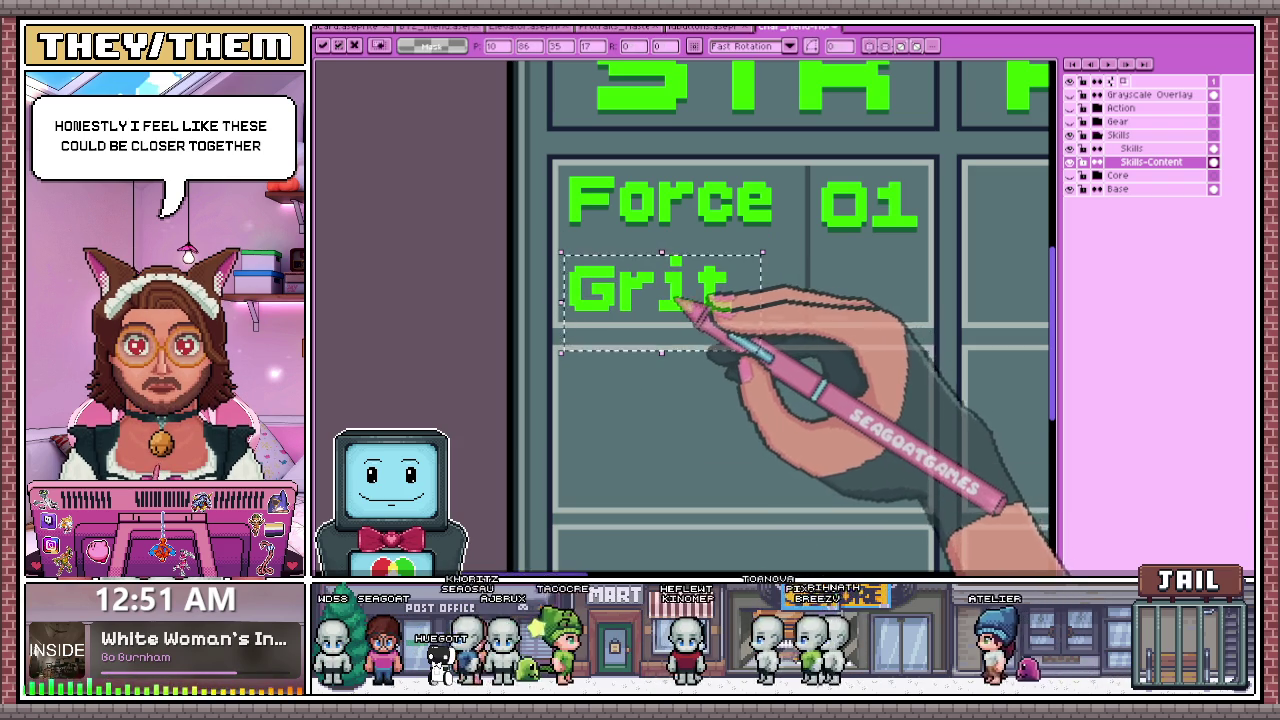
pyautogui.scroll(-1, 680, 300)
pyautogui.scroll(-1, 677, 329)
pyautogui.scroll(1, 814, 357)
pyautogui.scroll(-1, 663, 314)
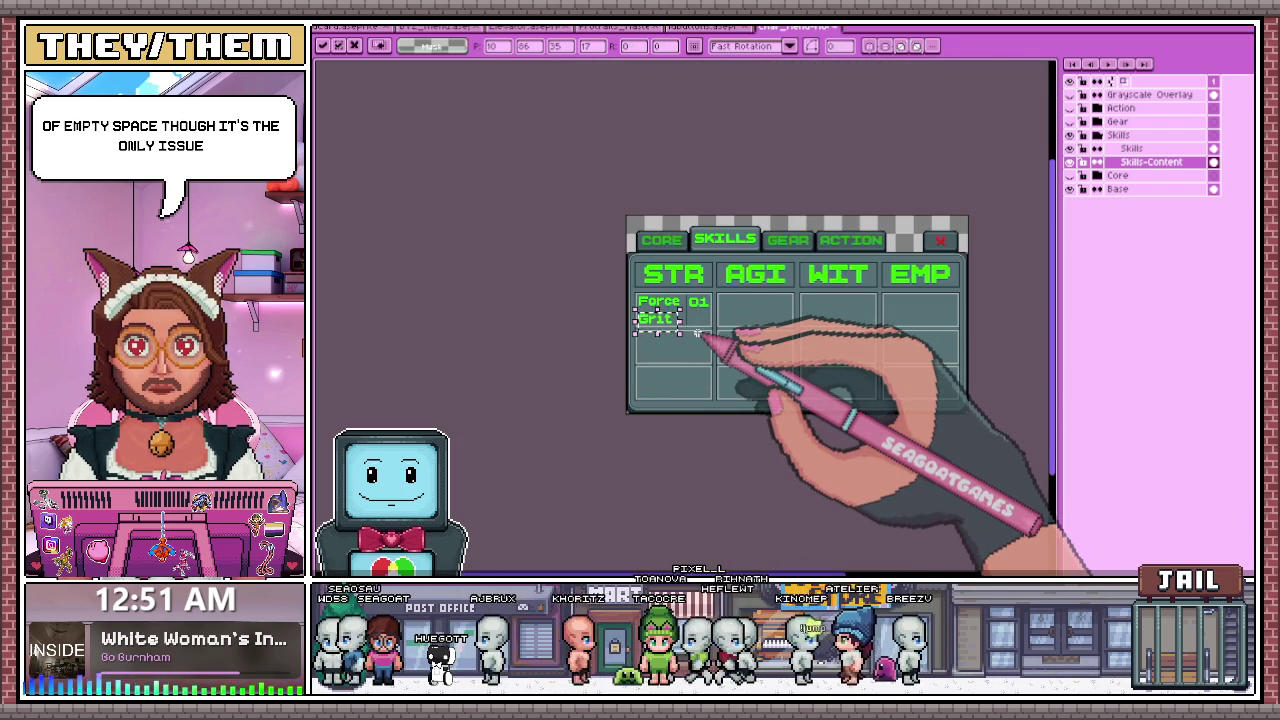
pyautogui.scroll(3, 697, 333)
pyautogui.scroll(3, 700, 334)
pyautogui.scroll(-3, 586, 309)
pyautogui.scroll(3, 586, 309)
pyautogui.scroll(-3, 586, 309)
pyautogui.scroll(-2, 571, 300)
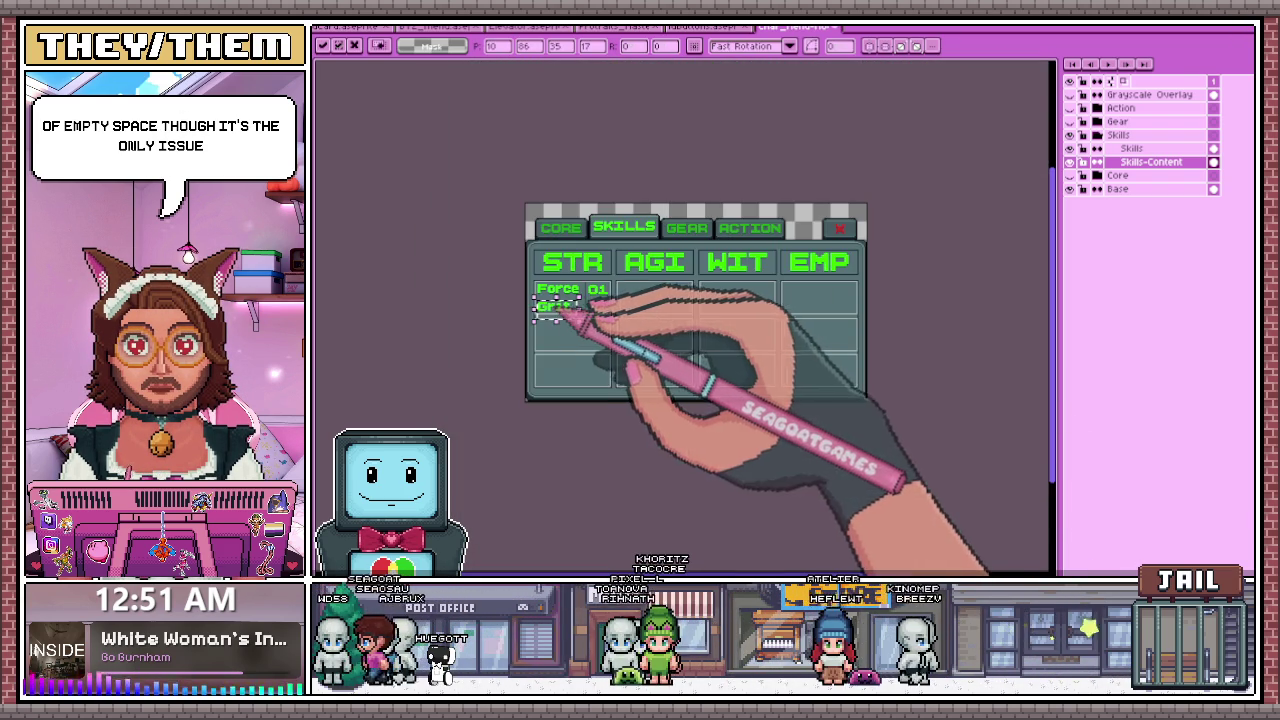
pyautogui.scroll(3, 586, 366)
pyautogui.scroll(1, 575, 370)
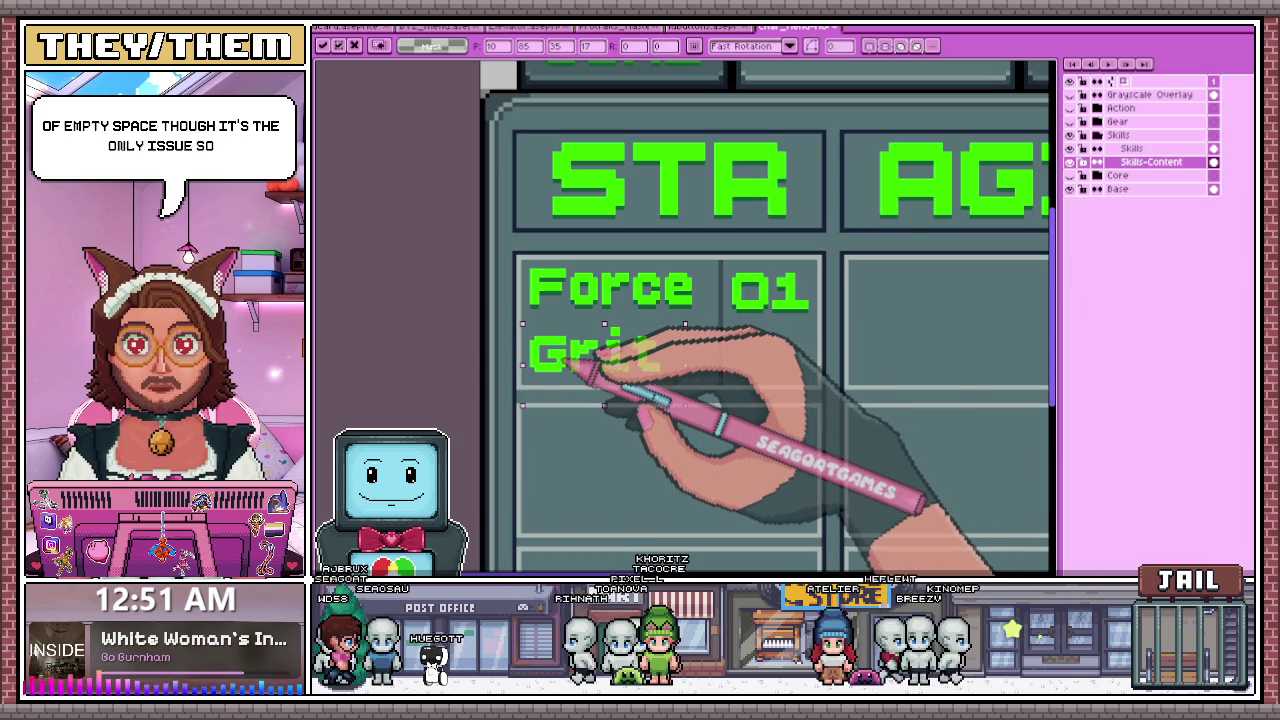
pyautogui.click(790, 366)
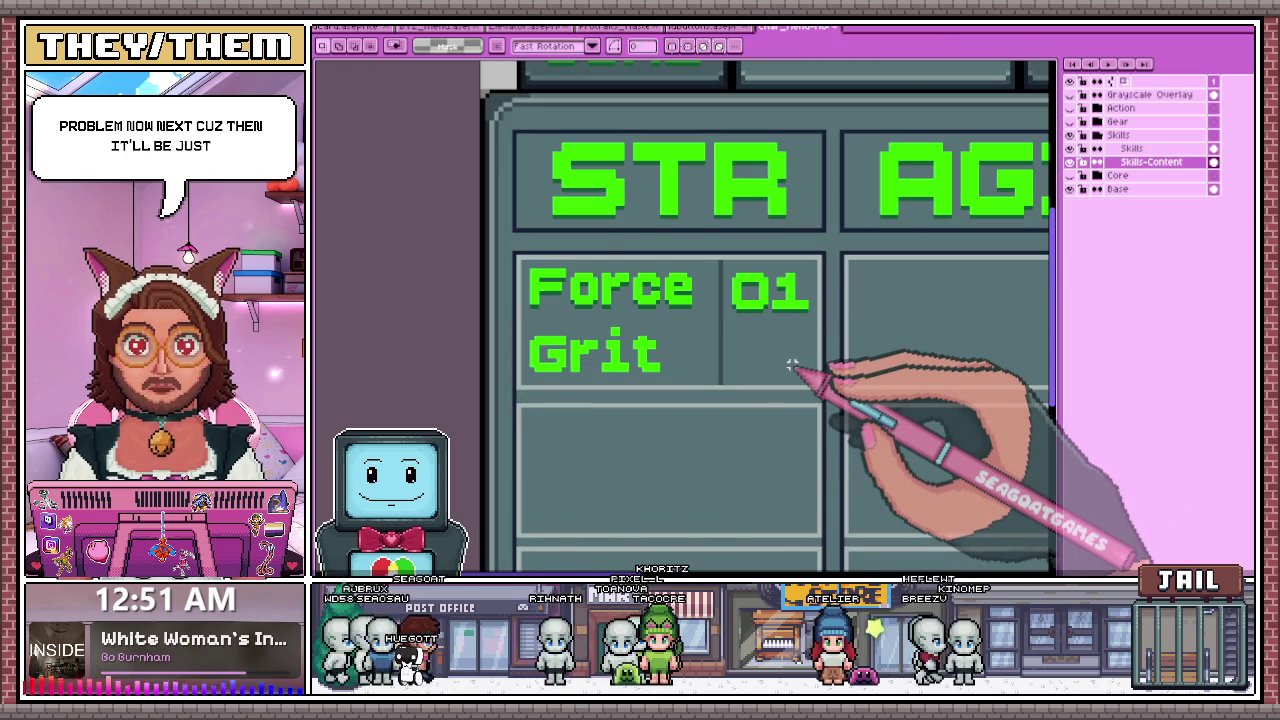
pyautogui.scroll(2, 780, 320)
pyautogui.scroll(-1, 770, 290)
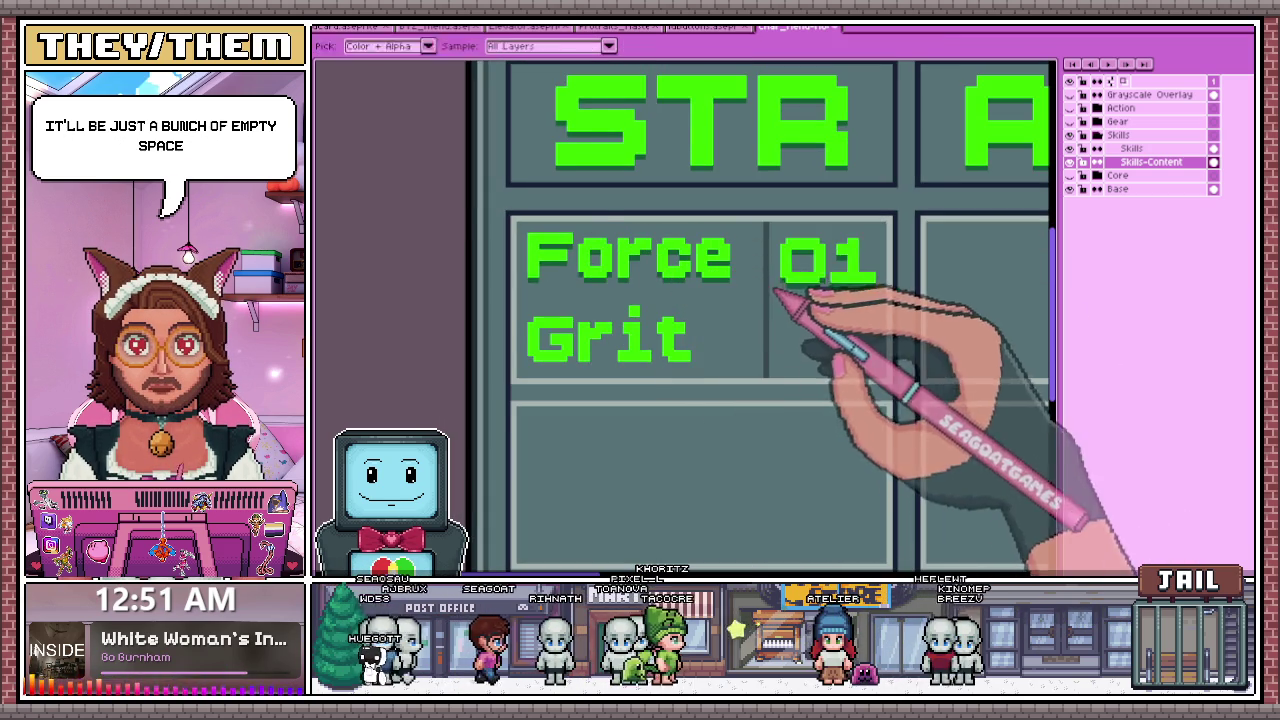
# - Pick the grey colour and pencil a horizontal divider line under the Force 01 row
pyautogui.scroll(1, 765, 290)
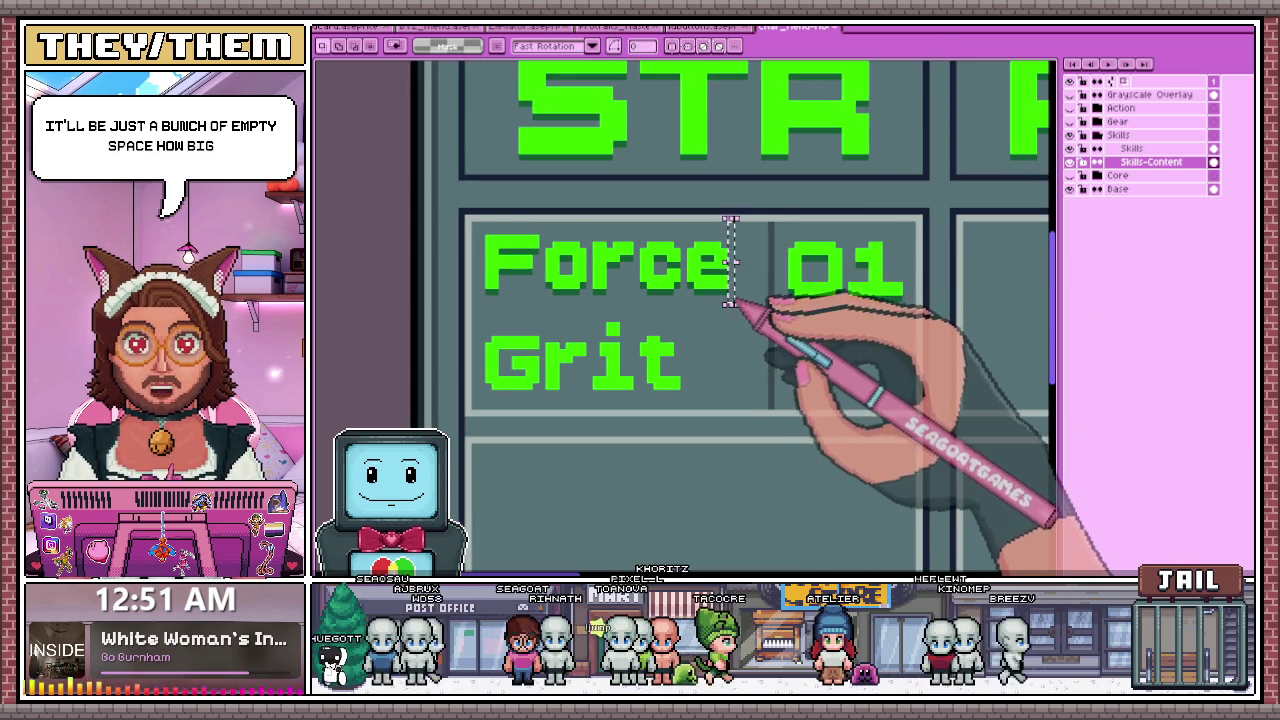
pyautogui.scroll(1, 530, 312)
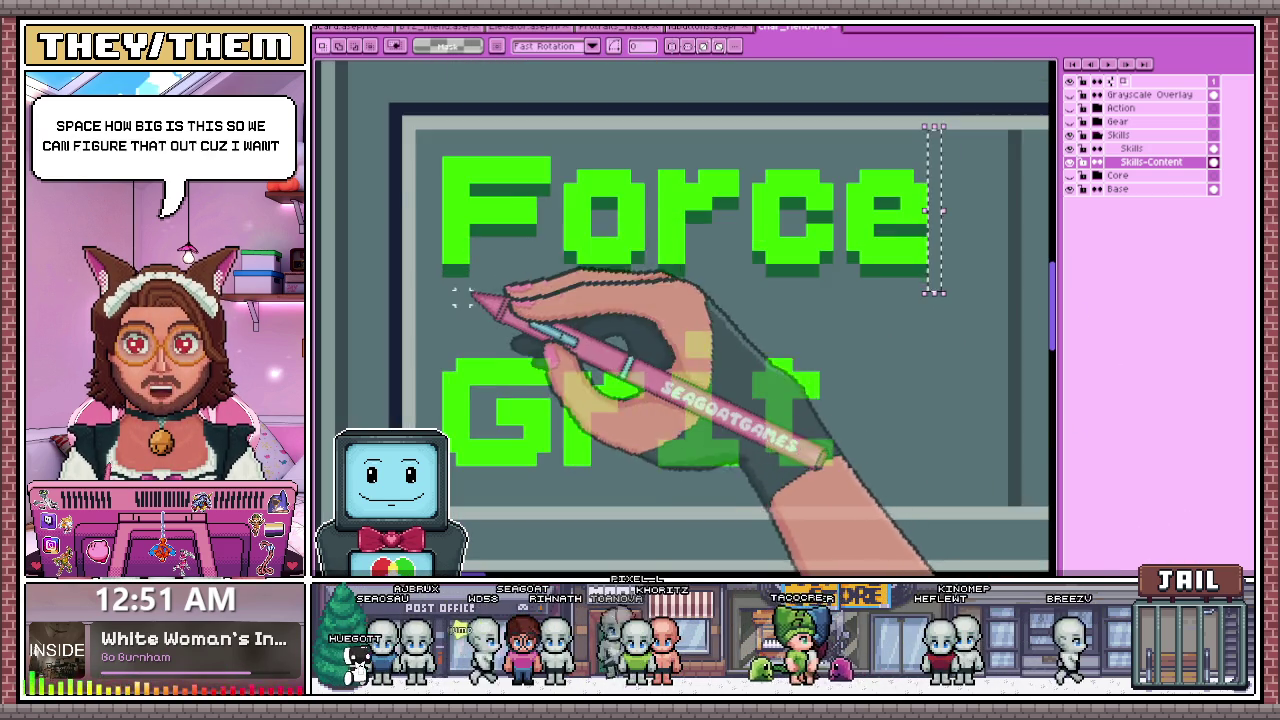
pyautogui.scroll(-1, 460, 297)
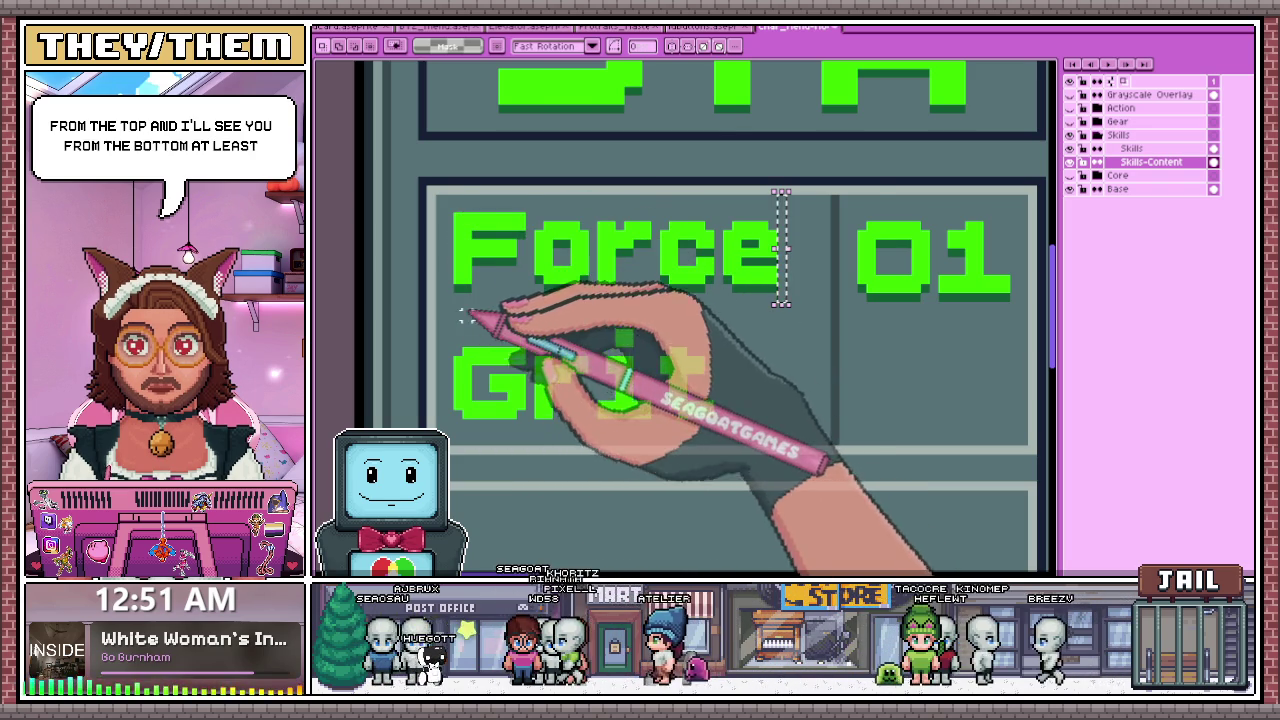
pyautogui.scroll(-1, 468, 312)
pyautogui.scroll(-1, 400, 260)
pyautogui.scroll(1, 457, 249)
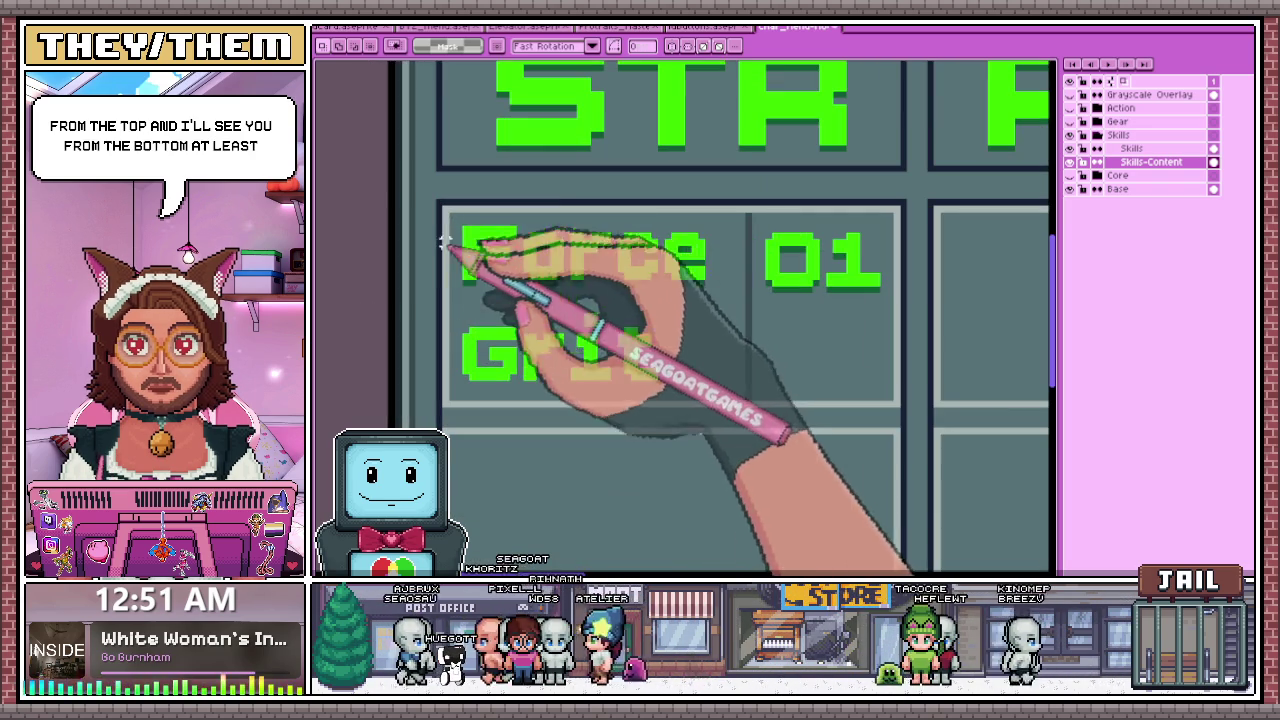
pyautogui.press('i')
pyautogui.press('b')
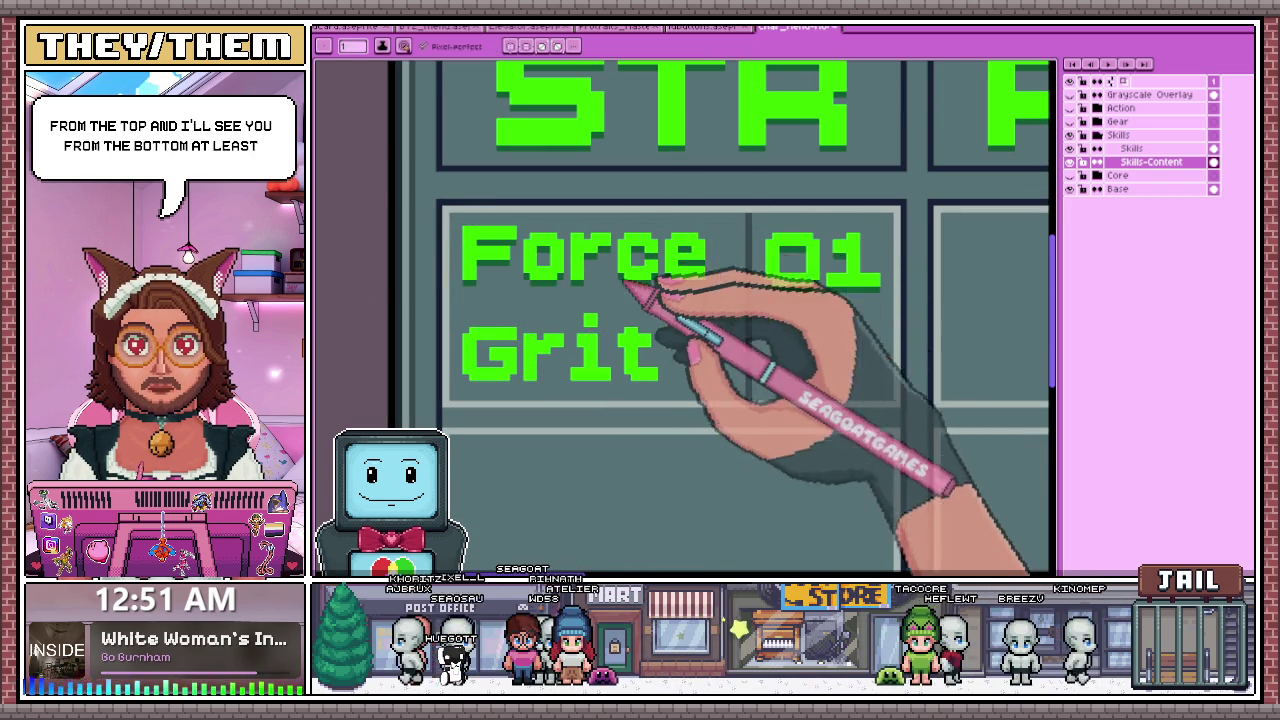
pyautogui.scroll(-1, 493, 297)
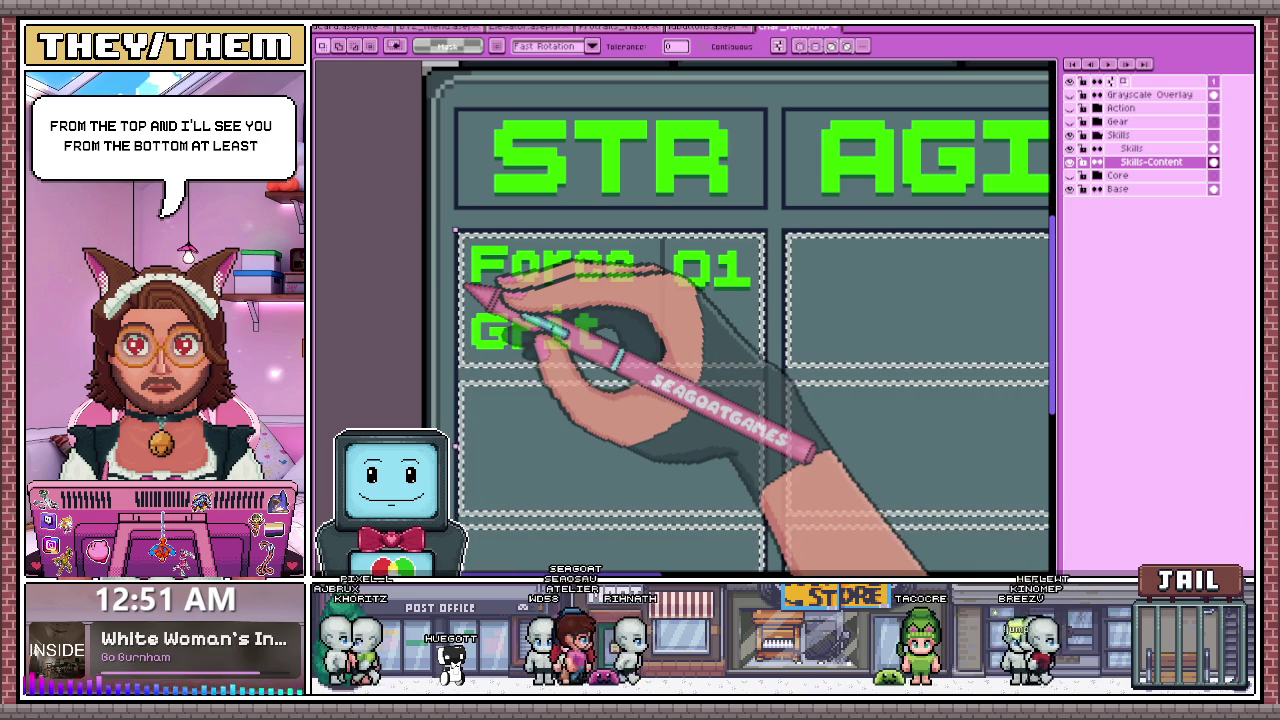
pyautogui.scroll(-1, 652, 170)
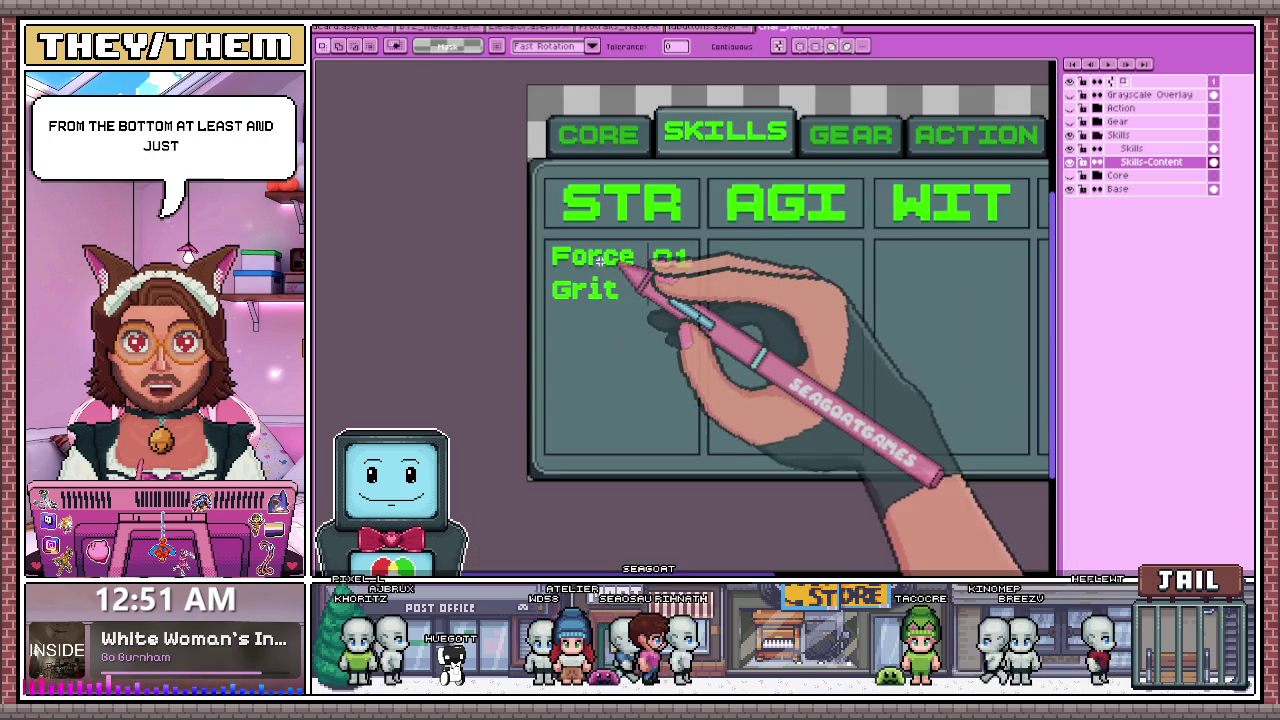
pyautogui.scroll(1, 595, 275)
pyautogui.scroll(1, 605, 265)
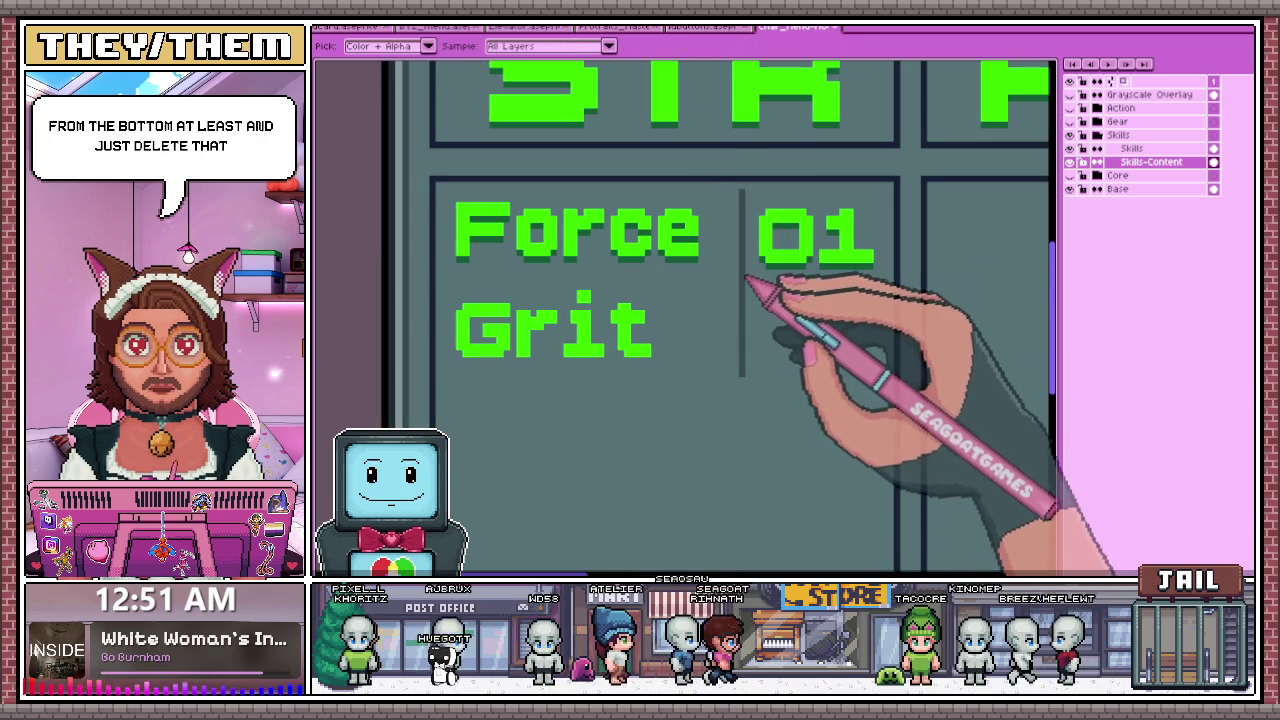
pyautogui.press('b')
pyautogui.scroll(1, 487, 270)
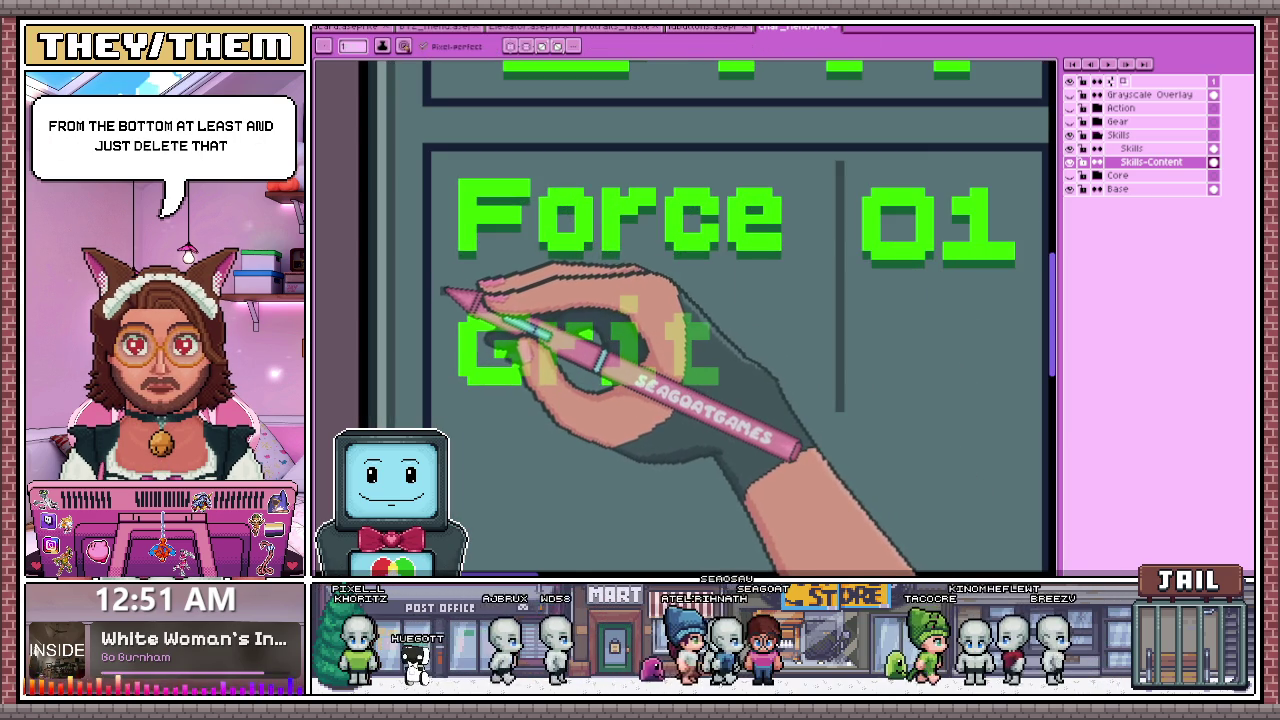
pyautogui.moveTo(440, 292); pyautogui.dragTo(835, 292)
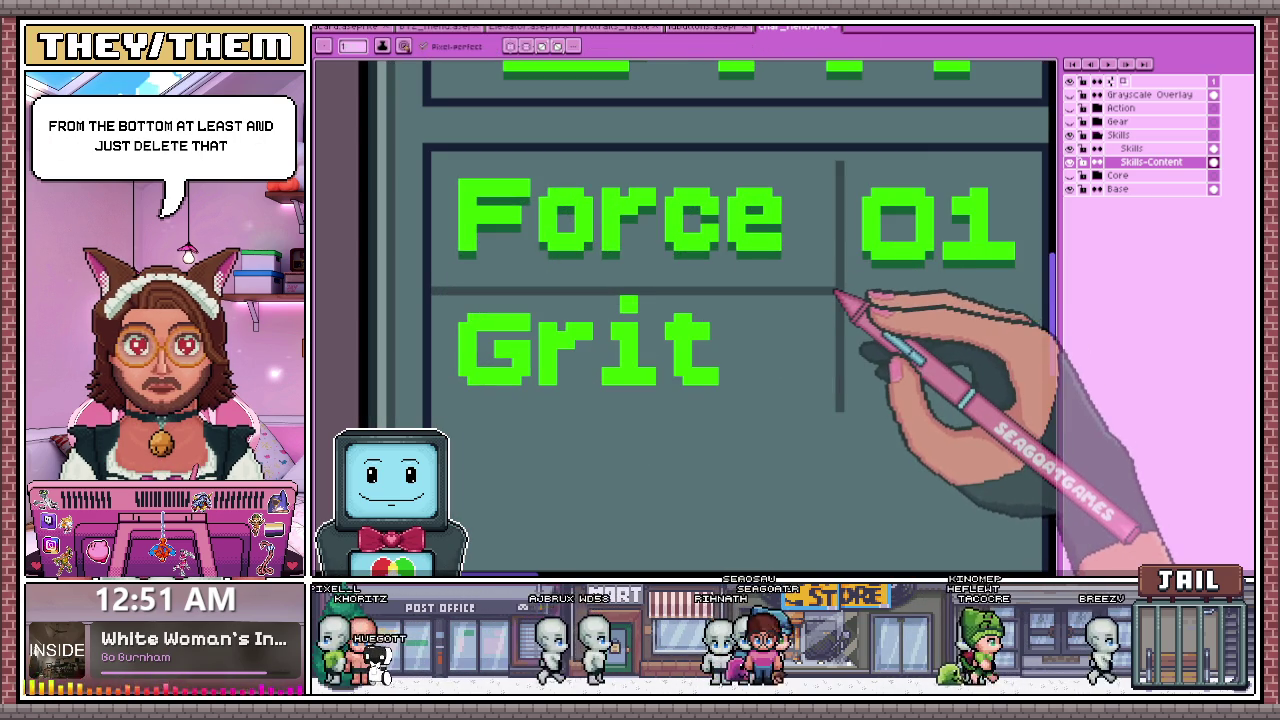
# - Marquee-select the Force 01 row area in the first STR cell
pyautogui.scroll(-1, 835, 292)
pyautogui.scroll(1, 557, 229)
pyautogui.scroll(1, 571, 223)
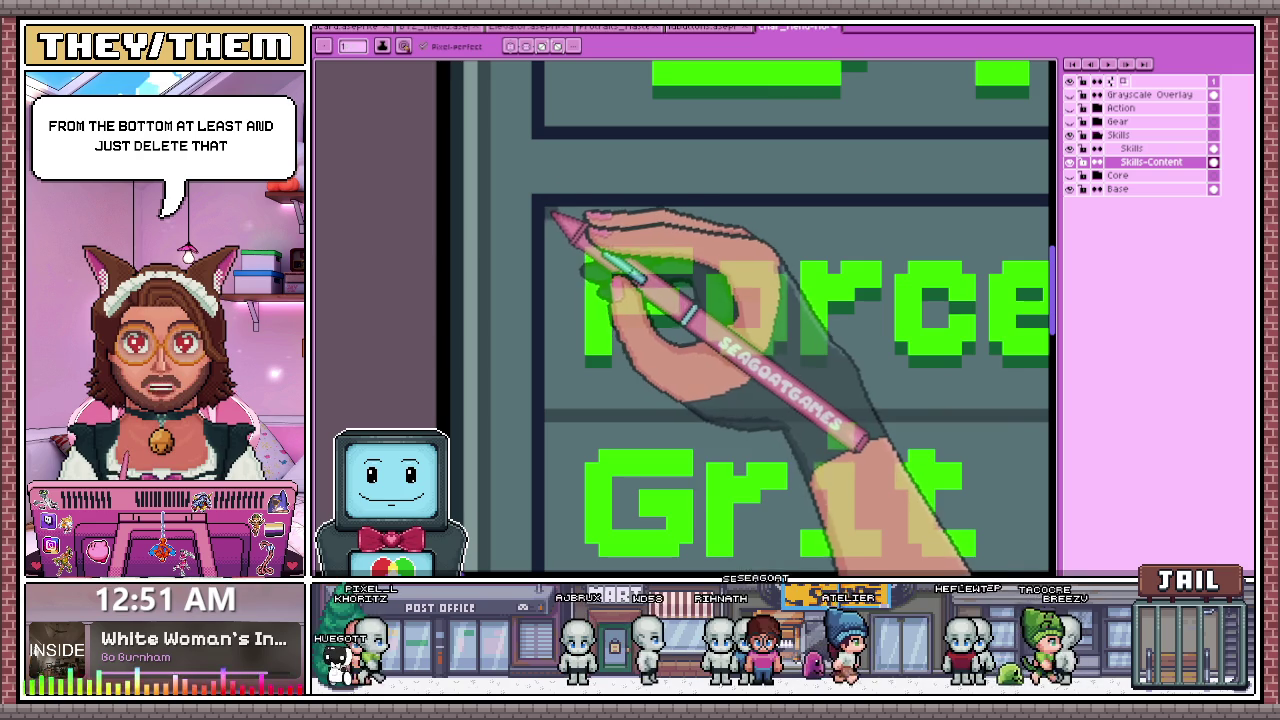
pyautogui.scroll(-1, 571, 229)
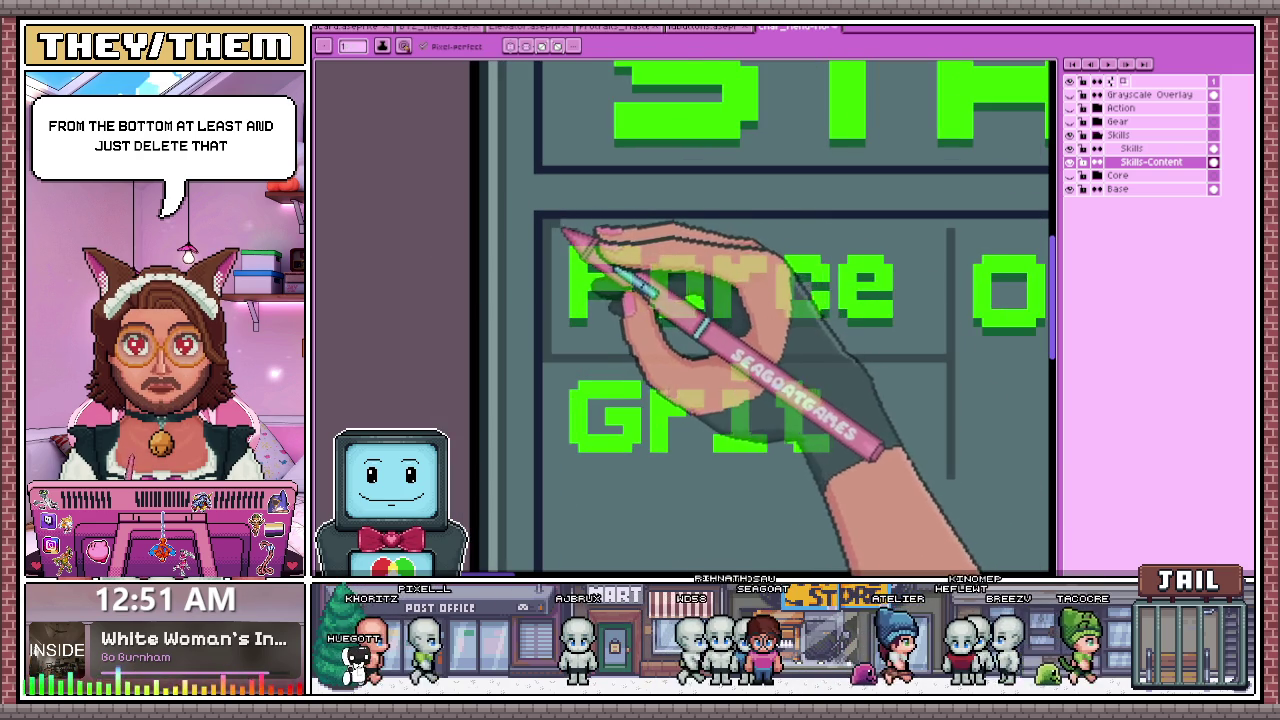
pyautogui.scroll(-1, 800, 320)
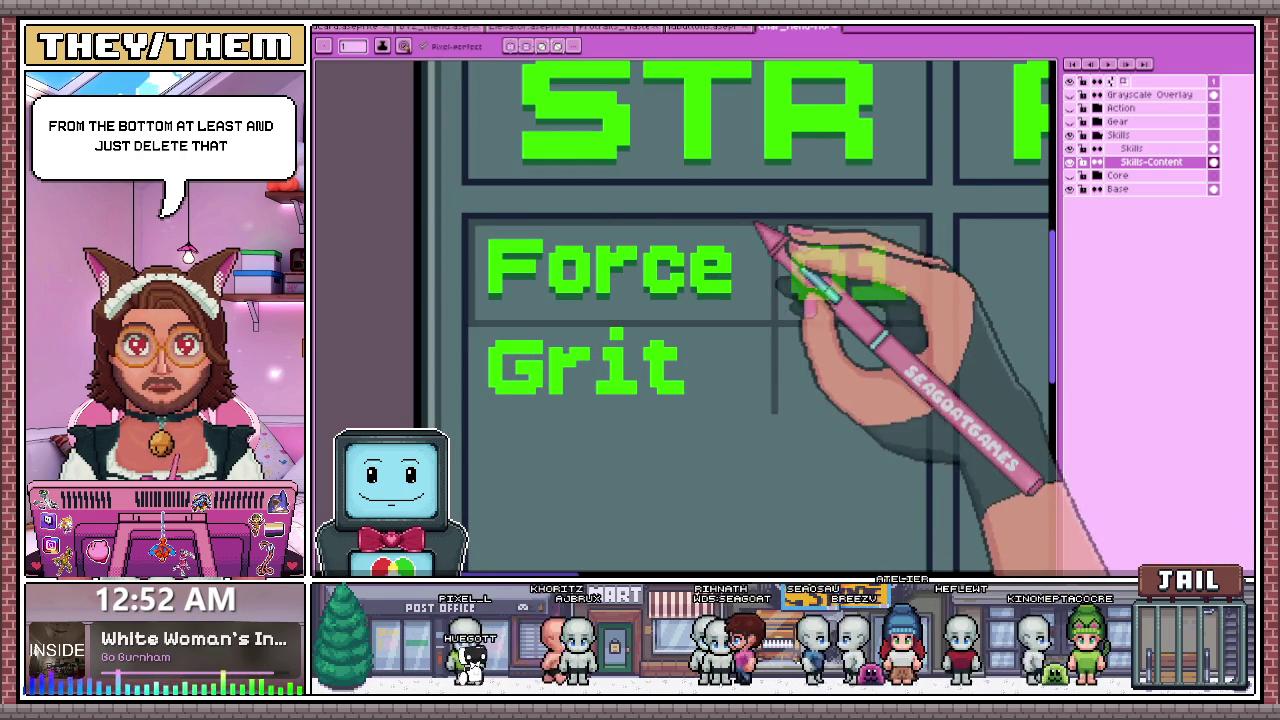
pyautogui.press('m')
pyautogui.moveTo(470, 222)
pyautogui.mouseDown()
pyautogui.moveTo(720, 296)
pyautogui.moveTo(768, 324)
pyautogui.mouseUp()
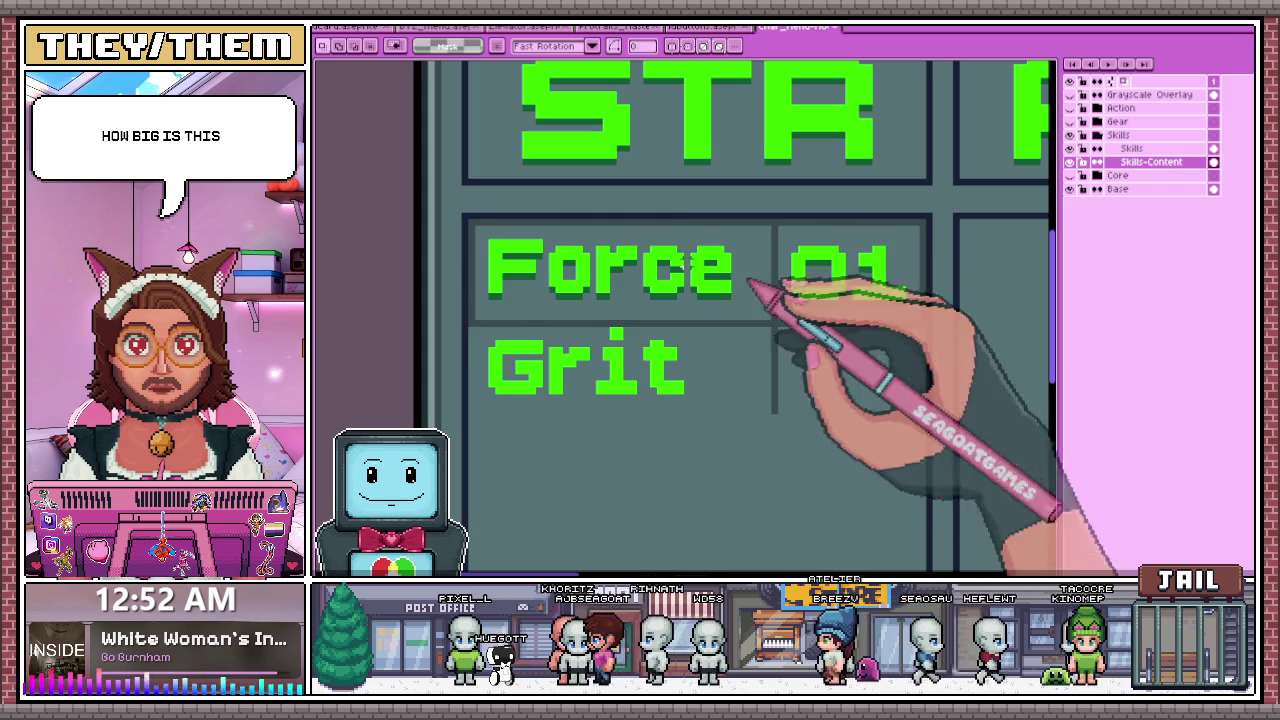
pyautogui.moveTo(470, 222); pyautogui.dragTo(768, 324)
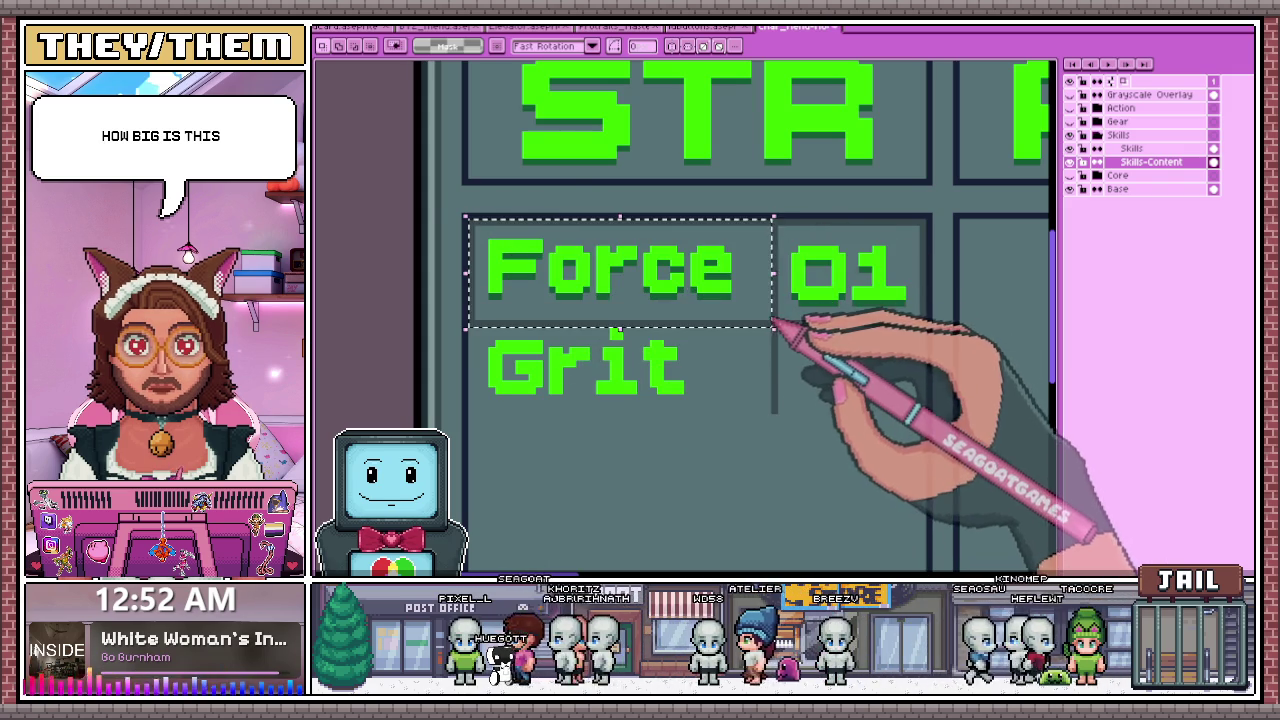
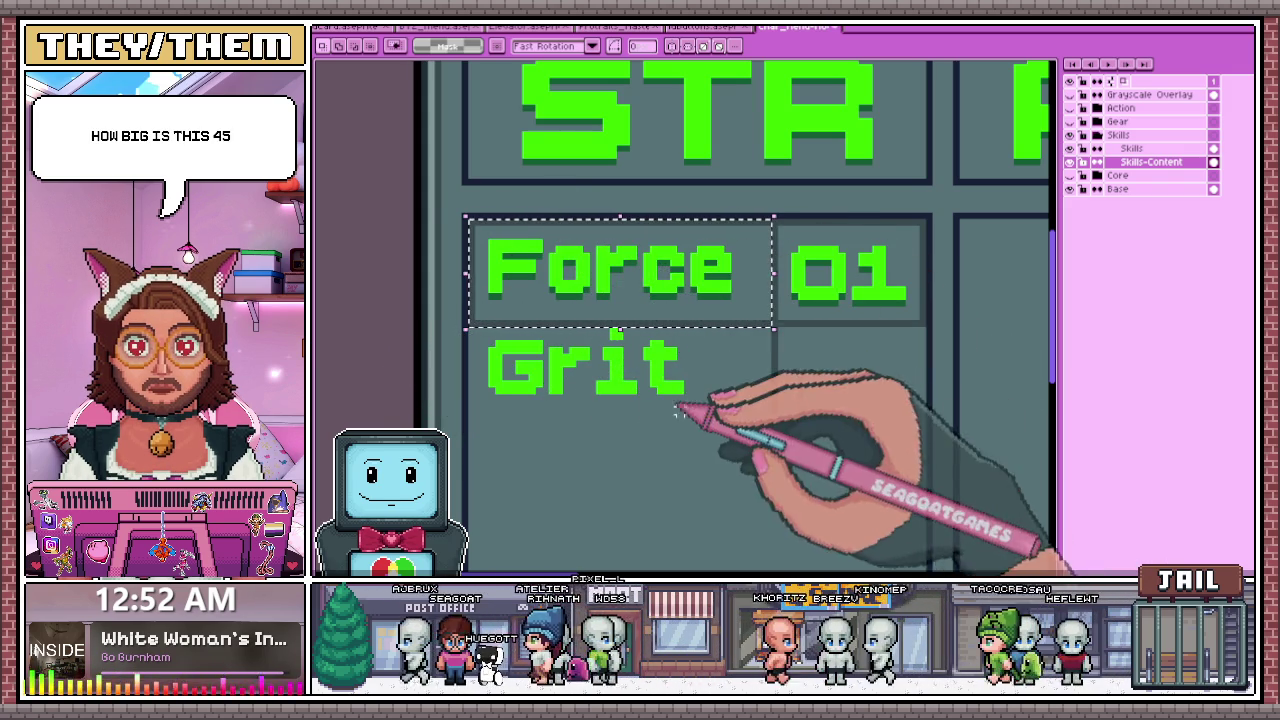
# - Inspect the area around the Grit cell with a trial selection, then return to rectangular marquee
pyautogui.moveTo(470, 323)
pyautogui.mouseDown()
pyautogui.moveTo(648, 418)
pyautogui.moveTo(762, 432)
pyautogui.mouseUp()
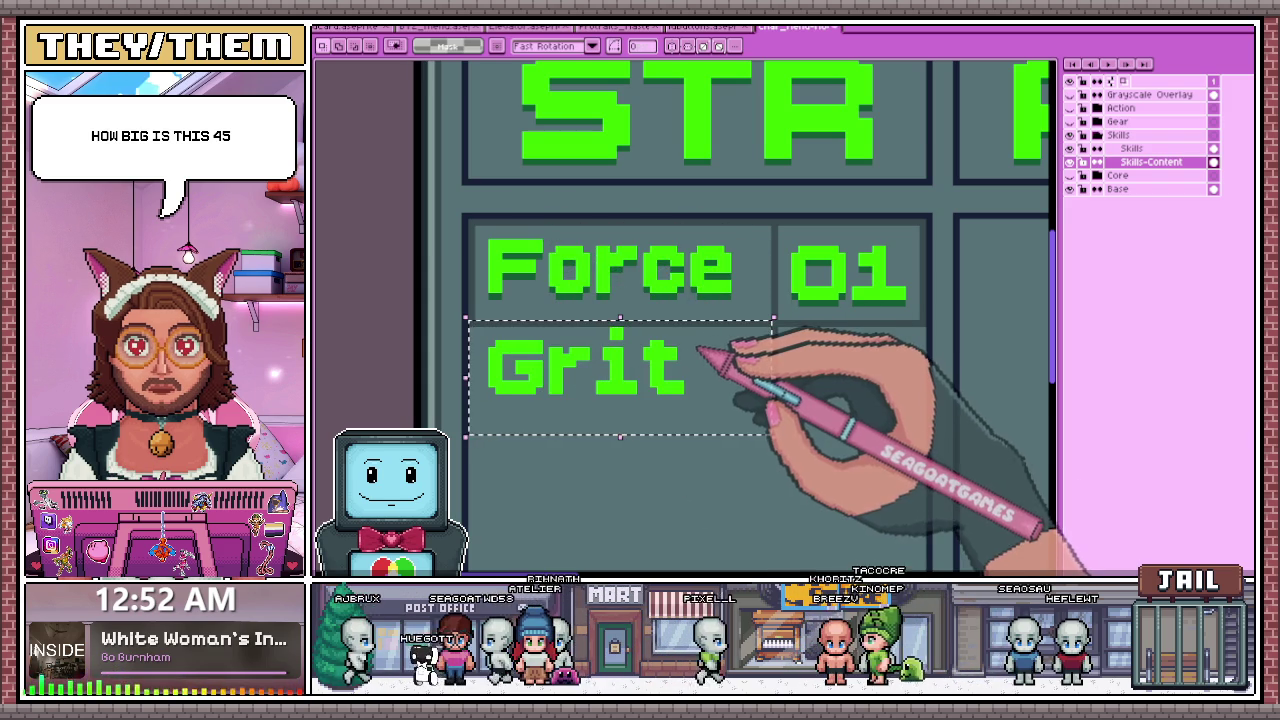
pyautogui.click(434, 276)
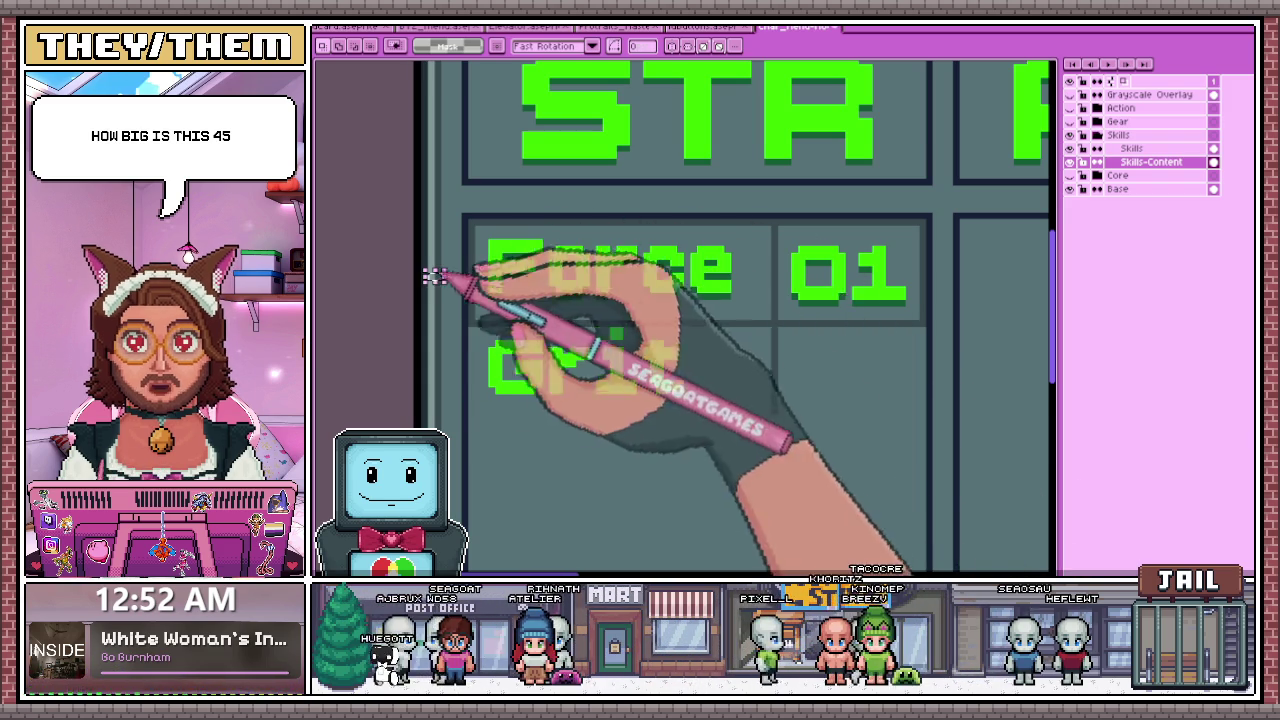
pyautogui.scroll(-1, 434, 276)
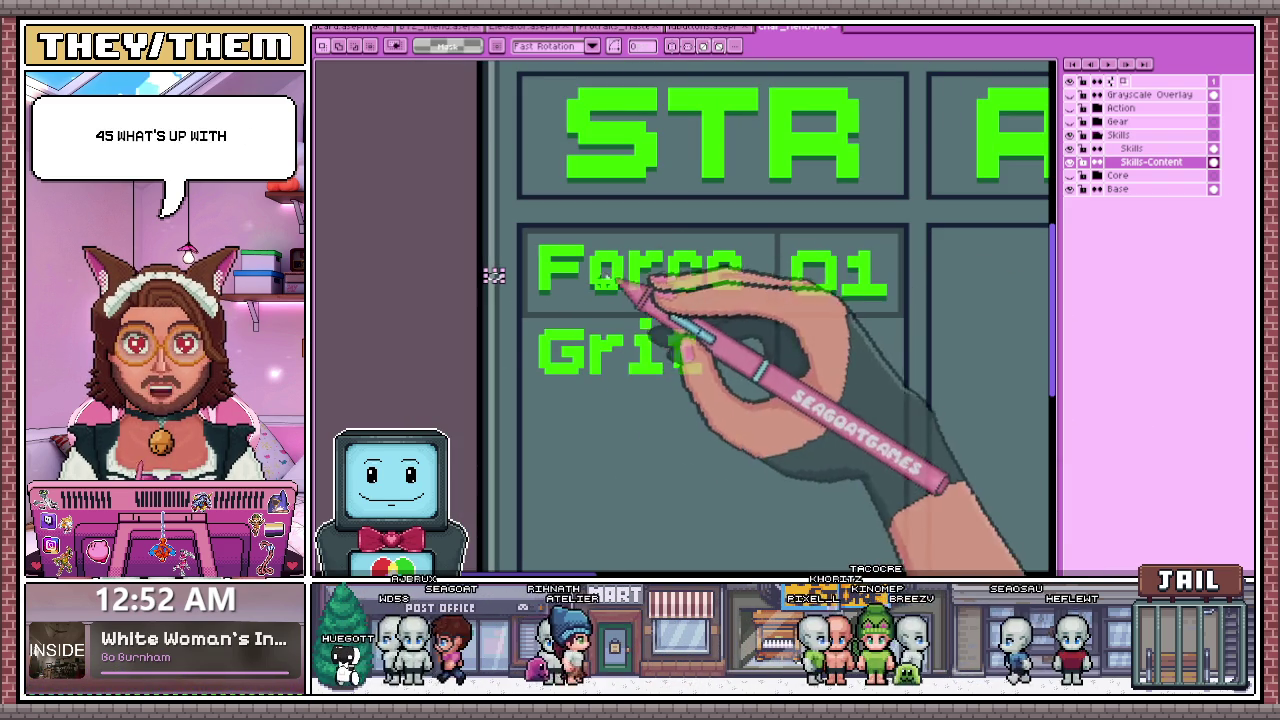
pyautogui.scroll(1, 533, 265)
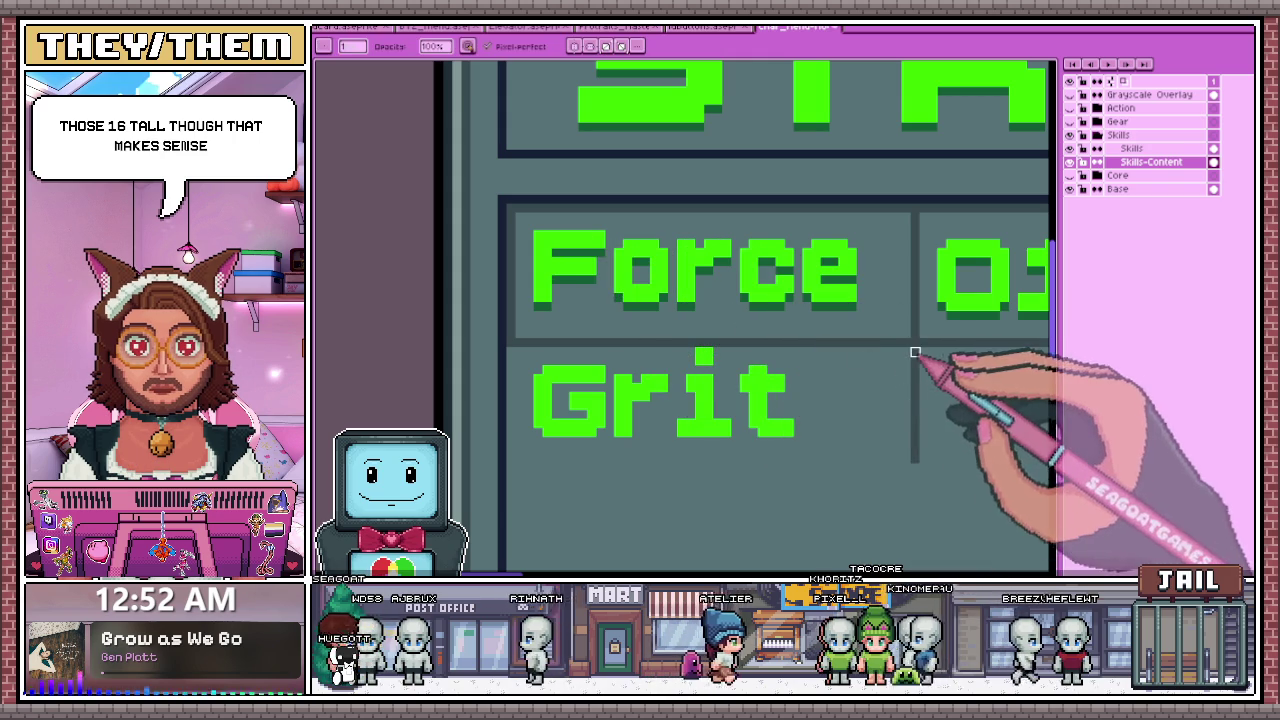
pyautogui.press('b')
pyautogui.scroll(-1, 768, 341)
pyautogui.scroll(-1, 768, 341)
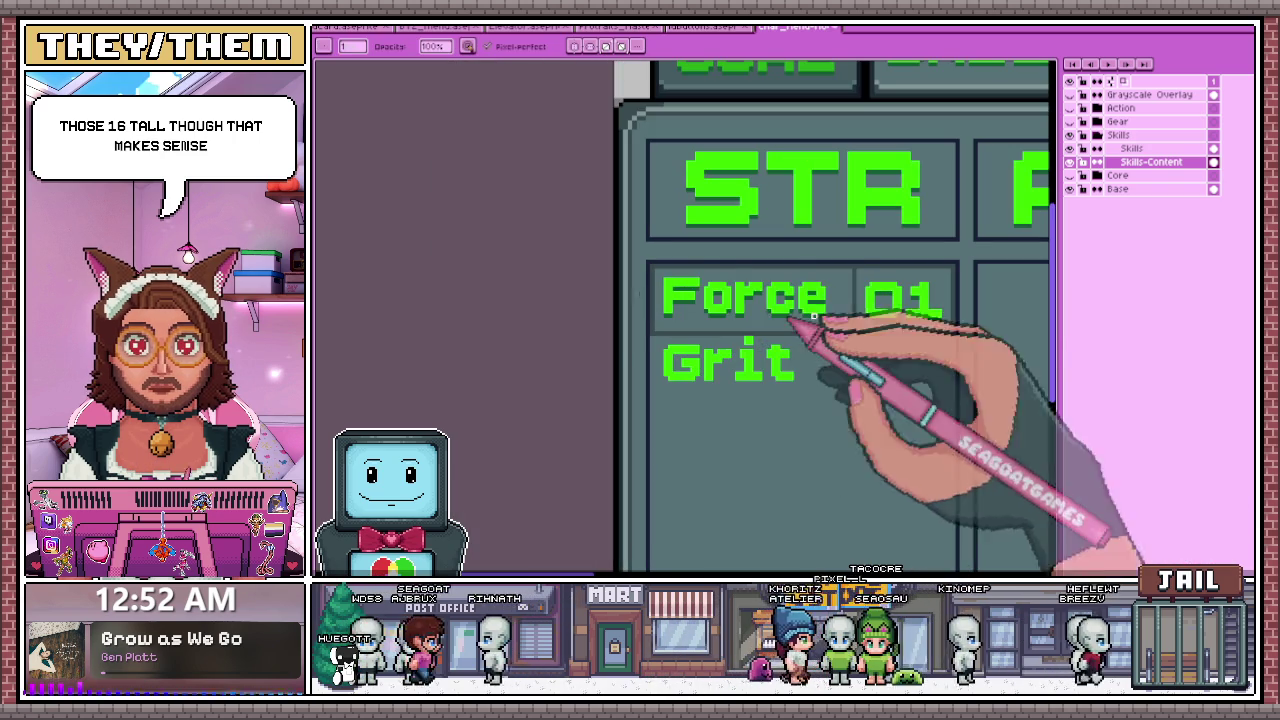
pyautogui.scroll(-1, 690, 255)
pyautogui.scroll(-1, 771, 309)
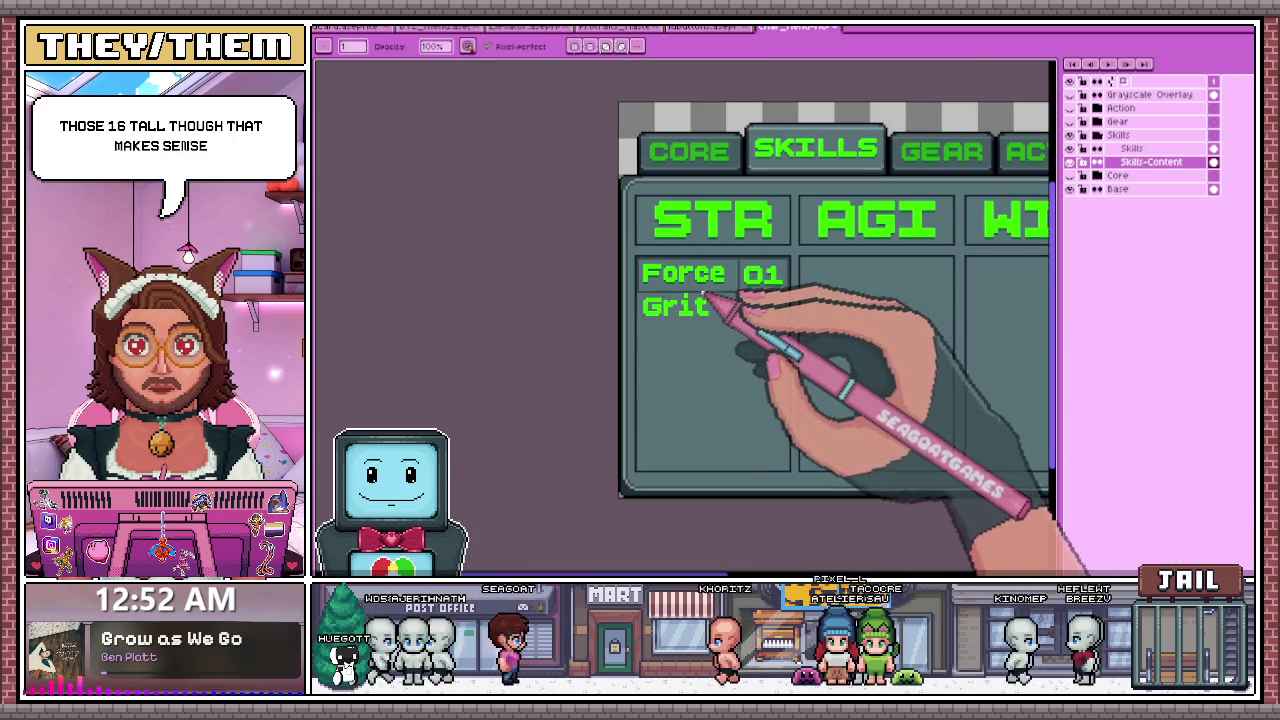
pyautogui.scroll(1, 757, 300)
pyautogui.press('m')
pyautogui.scroll(1, 606, 241)
# - Select the Force 01 cell and paste a floating copy of its borders
pyautogui.moveTo(606, 236); pyautogui.dragTo(912, 303)
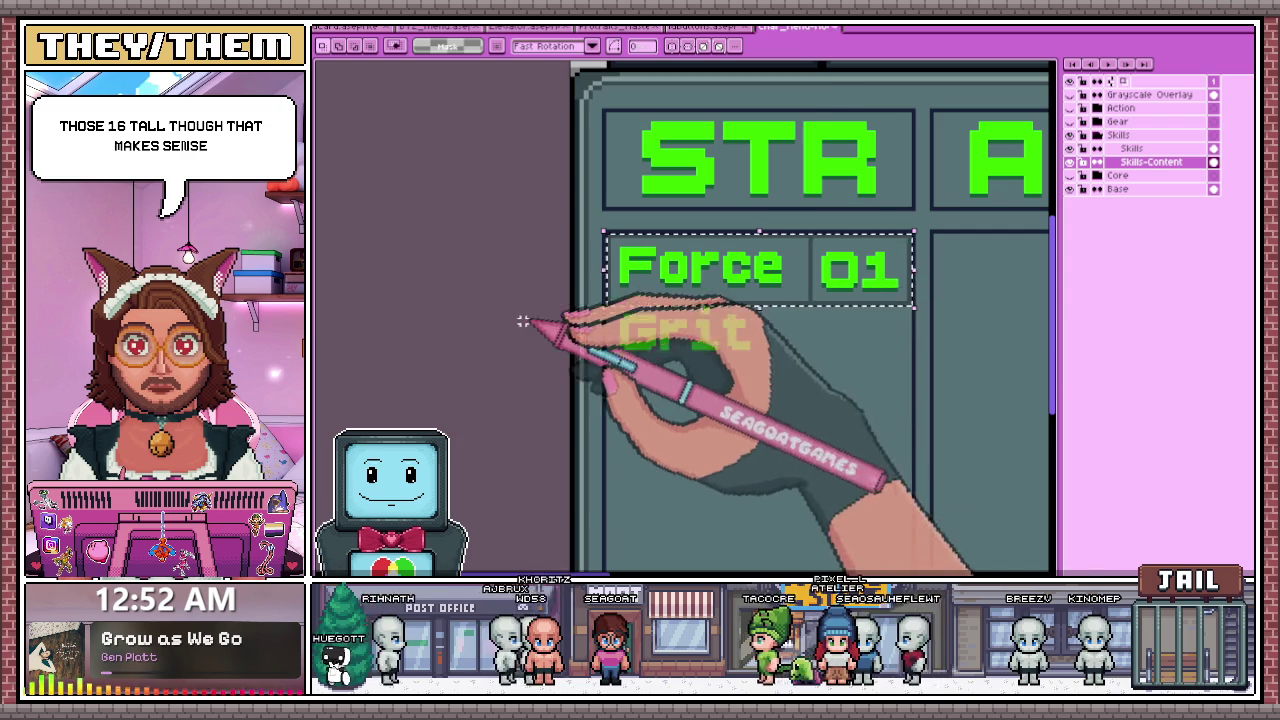
pyautogui.click(713, 311)
pyautogui.scroll(1, 713, 311)
pyautogui.hotkey('ctrl', 'v')
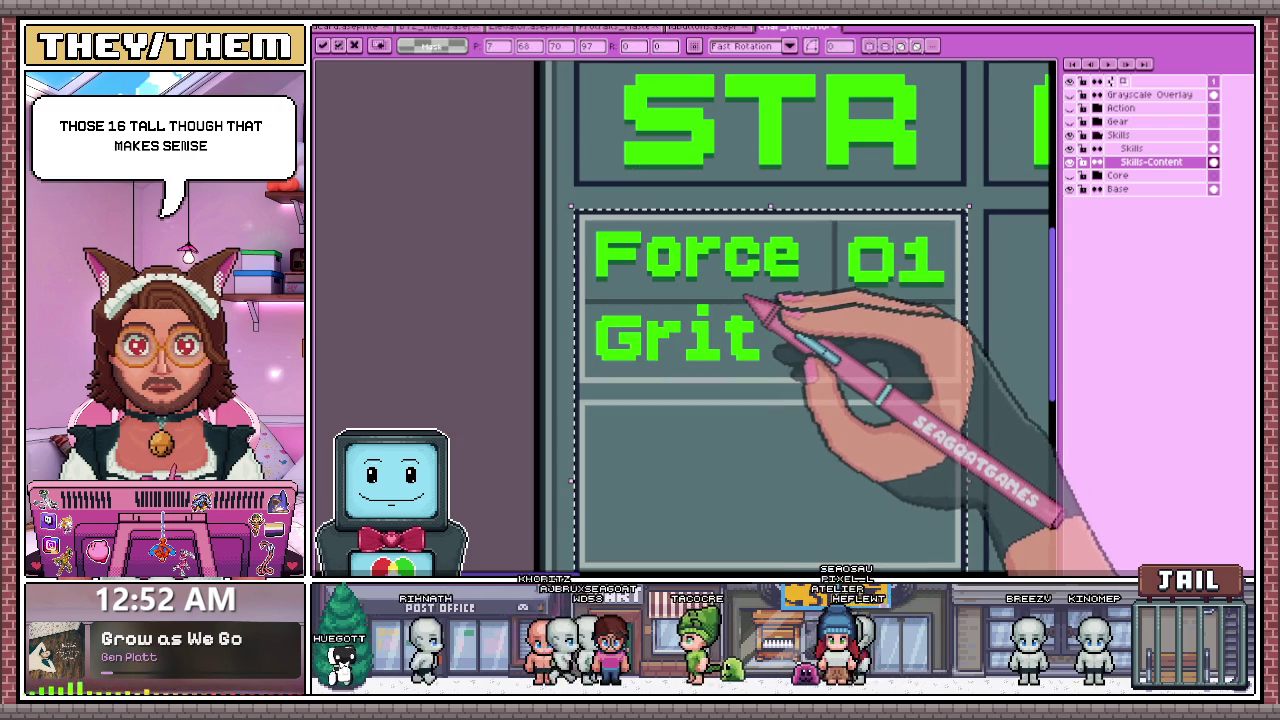
pyautogui.scroll(-1, 745, 300)
pyautogui.scroll(-1, 700, 300)
pyautogui.scroll(1, 682, 298)
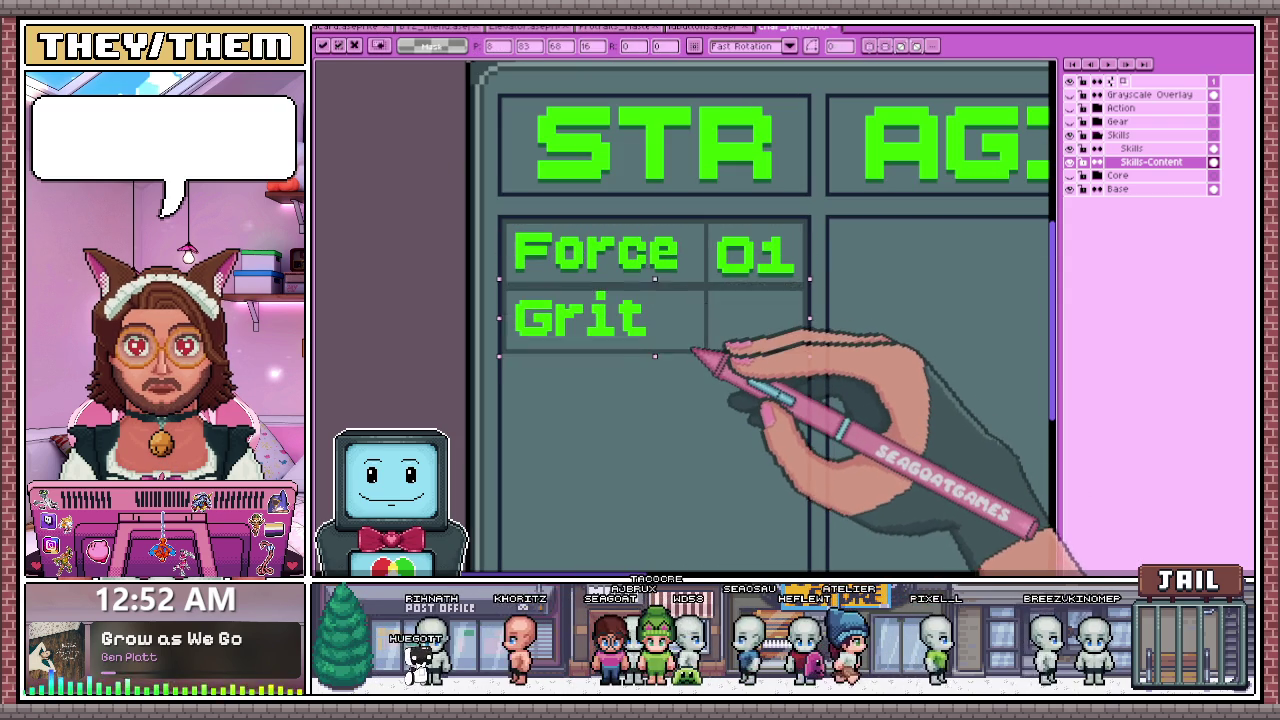
# - Nudge the Grit cell down one pixel and move the copied cells below the Grit row
pyautogui.moveTo(690, 359); pyautogui.dragTo(688, 356)
pyautogui.scroll(-1, 705, 318)
pyautogui.scroll(1, 700, 320)
pyautogui.press('w')
pyautogui.scroll(-1, 520, 353)
pyautogui.scroll(1, 622, 341)
pyautogui.scroll(1, 640, 303)
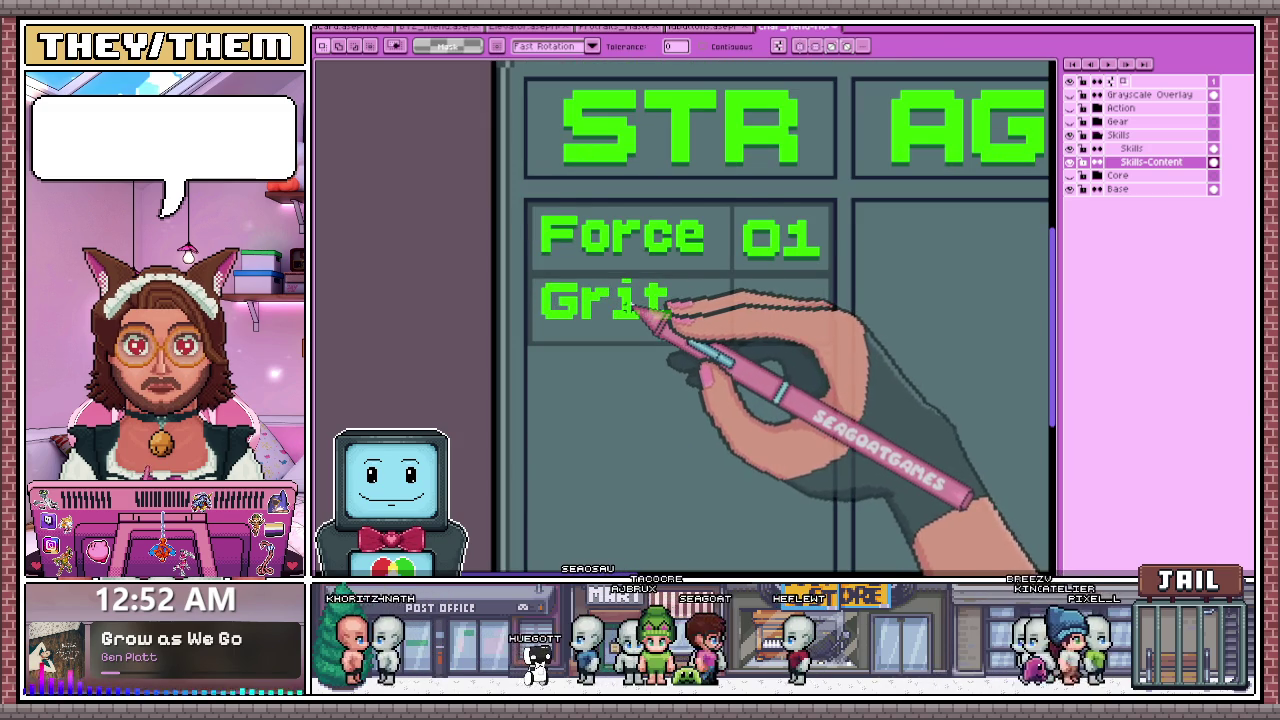
pyautogui.hotkey('ctrl', 't')
pyautogui.moveTo(733, 272); pyautogui.dragTo(735, 402)
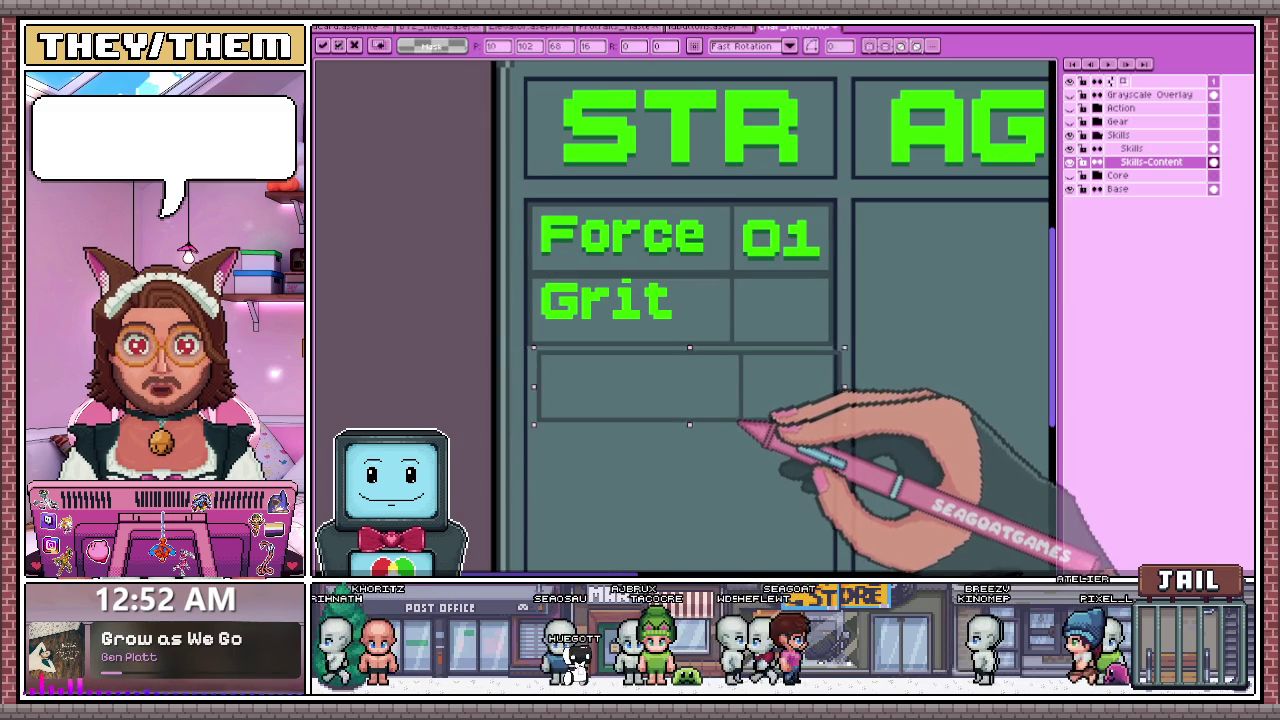
pyautogui.scroll(-1, 745, 425)
pyautogui.press('Return')
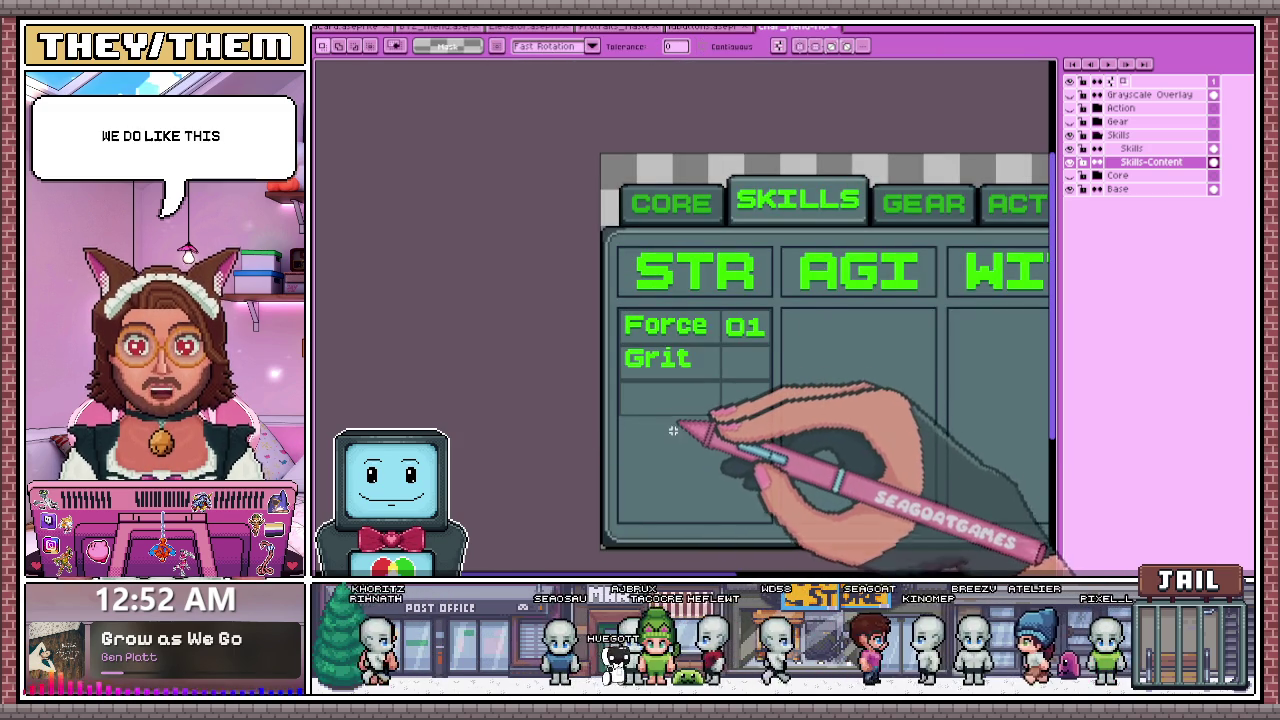
pyautogui.scroll(1, 700, 425)
pyautogui.scroll(1, 693, 386)
pyautogui.scroll(1, 563, 205)
pyautogui.scroll(-1, 650, 235)
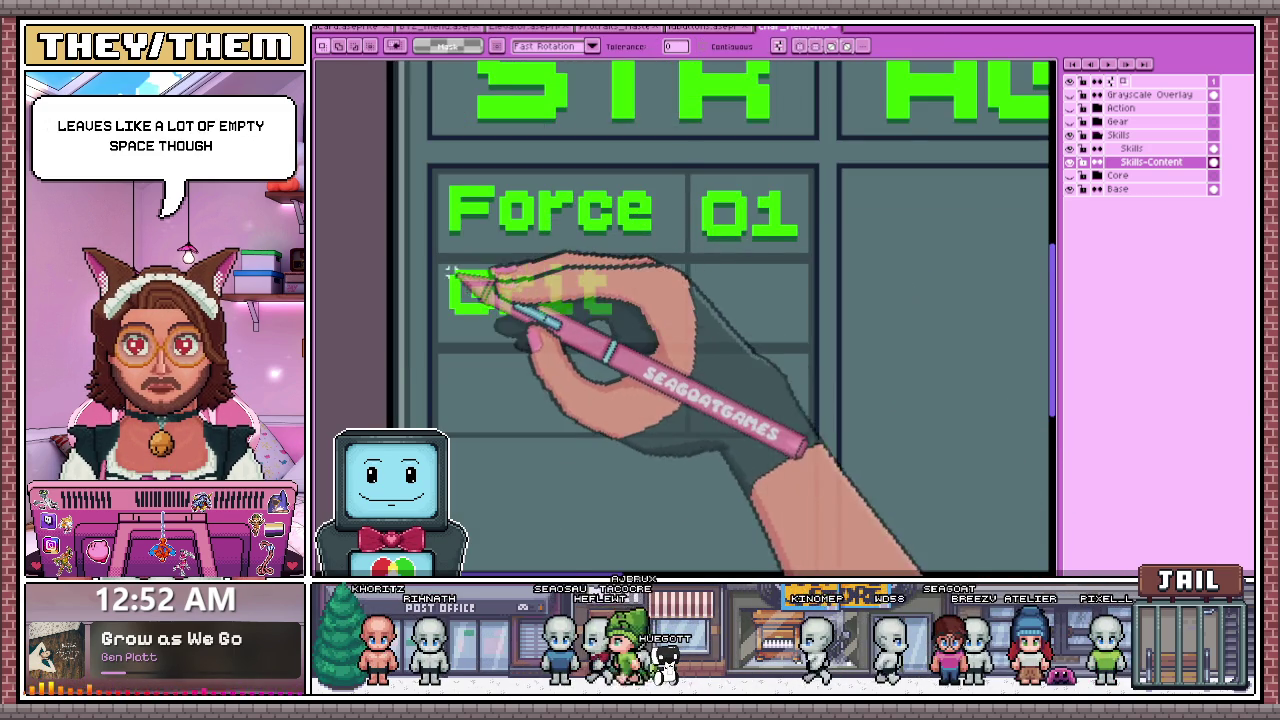
pyautogui.scroll(2, 530, 272)
pyautogui.press('i')
pyautogui.press('w')
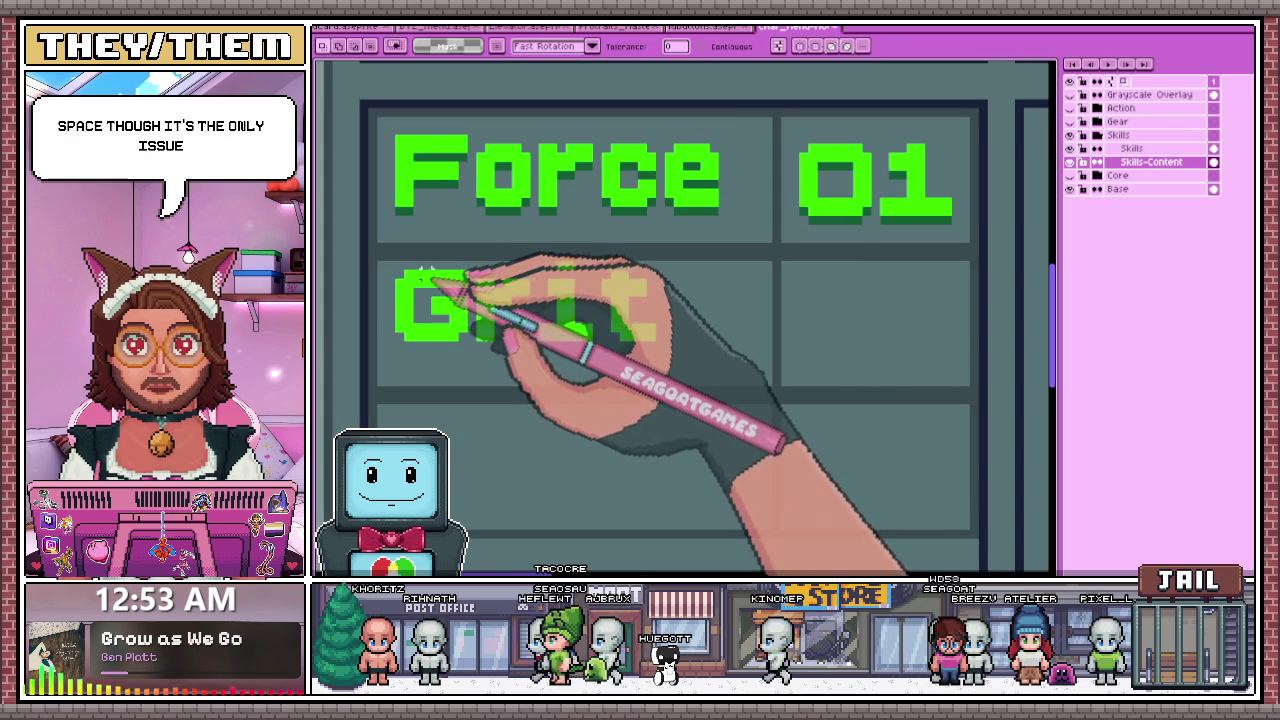
pyautogui.click(472, 296)
pyautogui.scroll(-1, 500, 300)
pyautogui.scroll(-1, 634, 277)
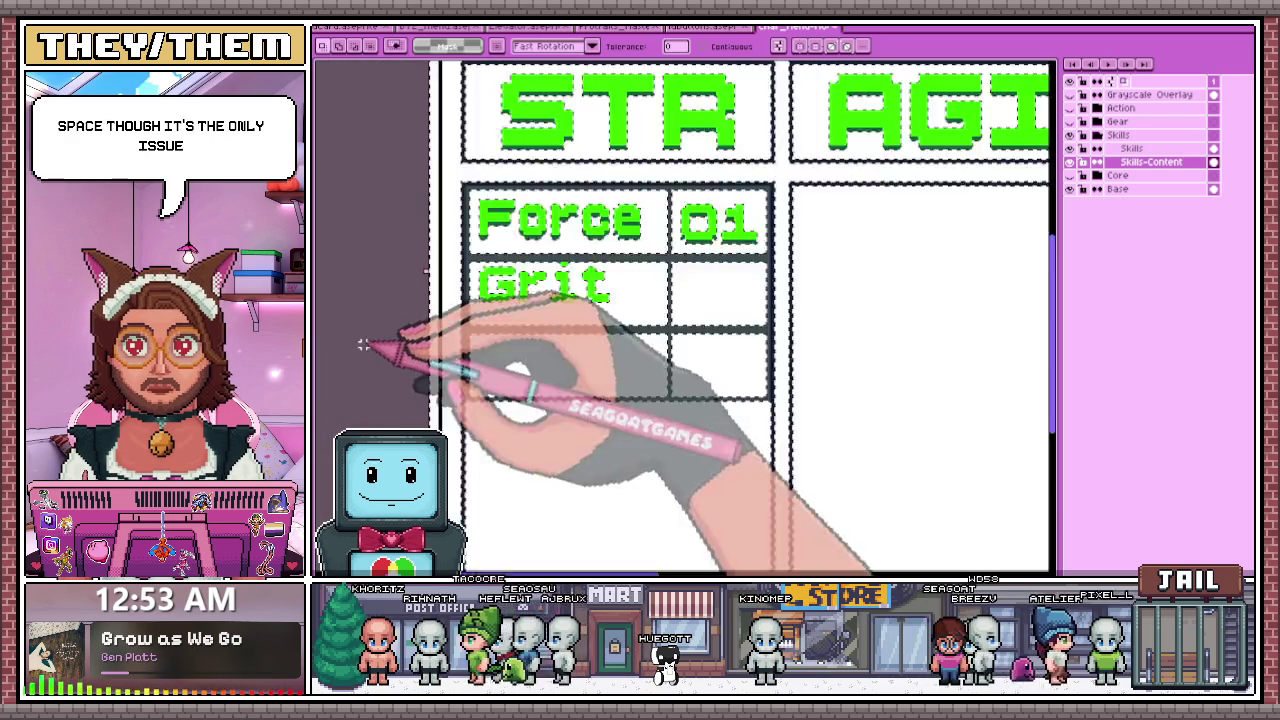
pyautogui.scroll(1, 560, 278)
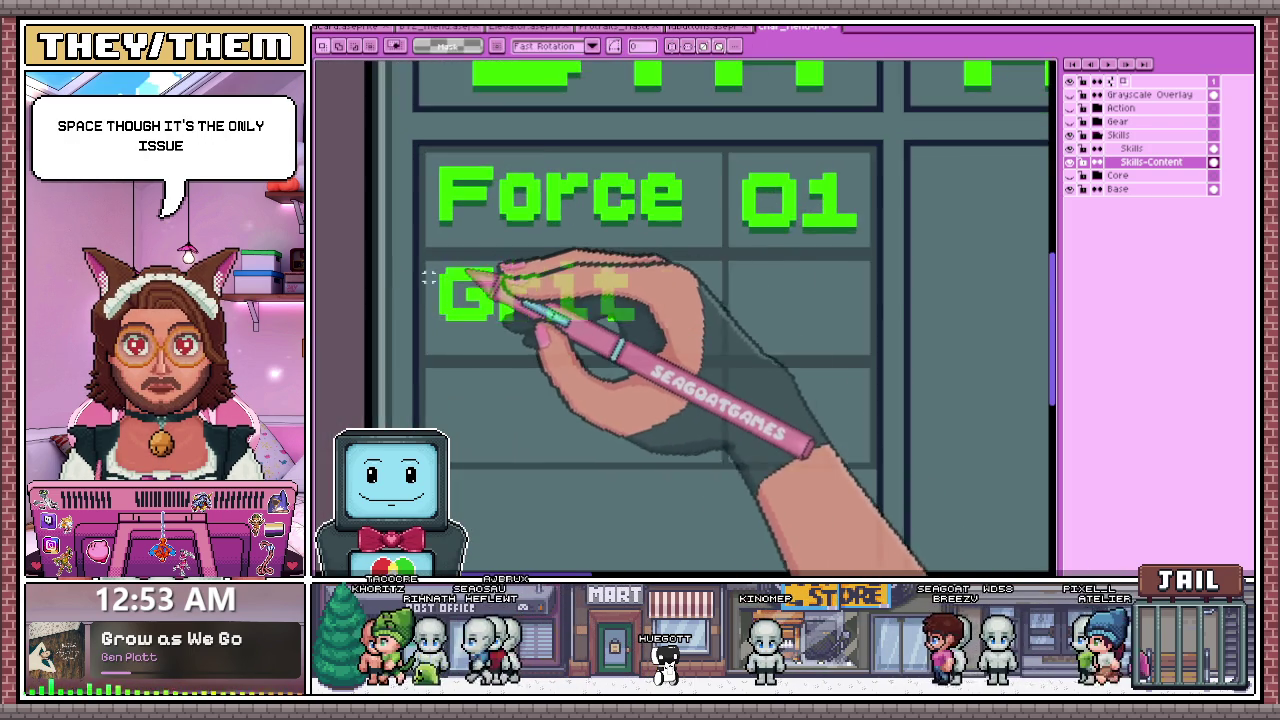
pyautogui.scroll(1, 430, 277)
pyautogui.moveTo(430, 264); pyautogui.dragTo(812, 372)
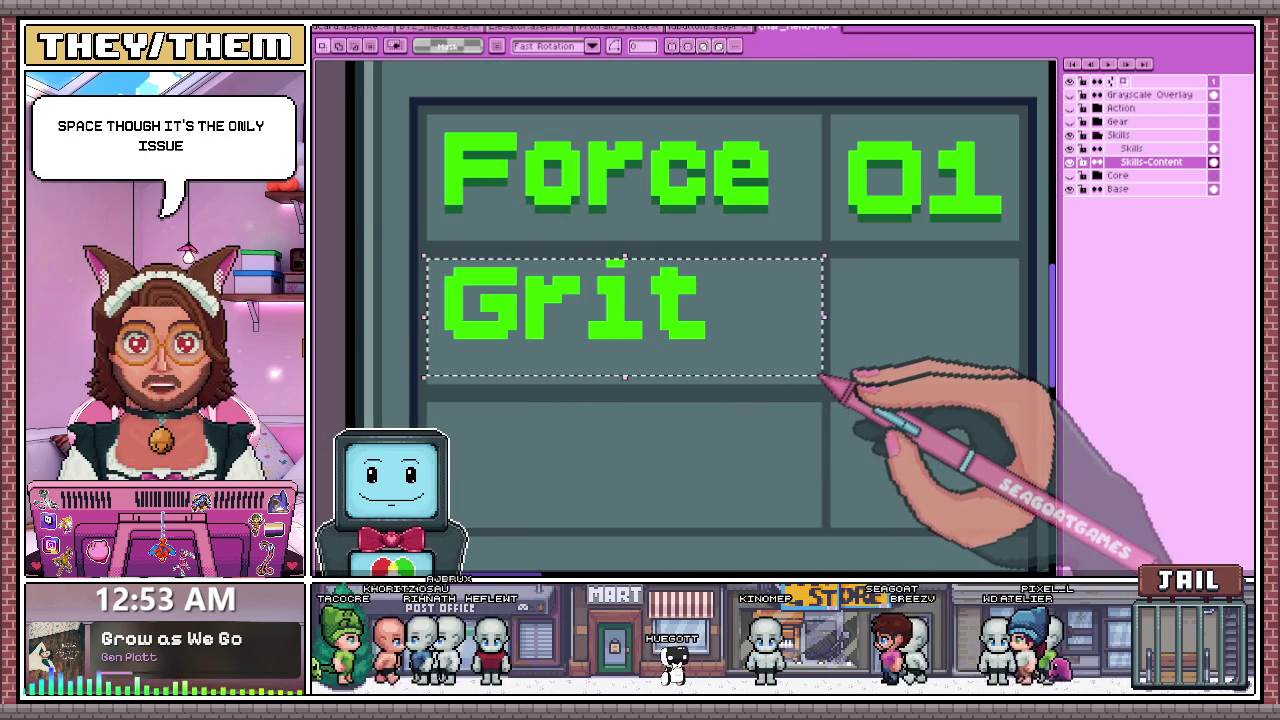
pyautogui.scroll(-1, 514, 277)
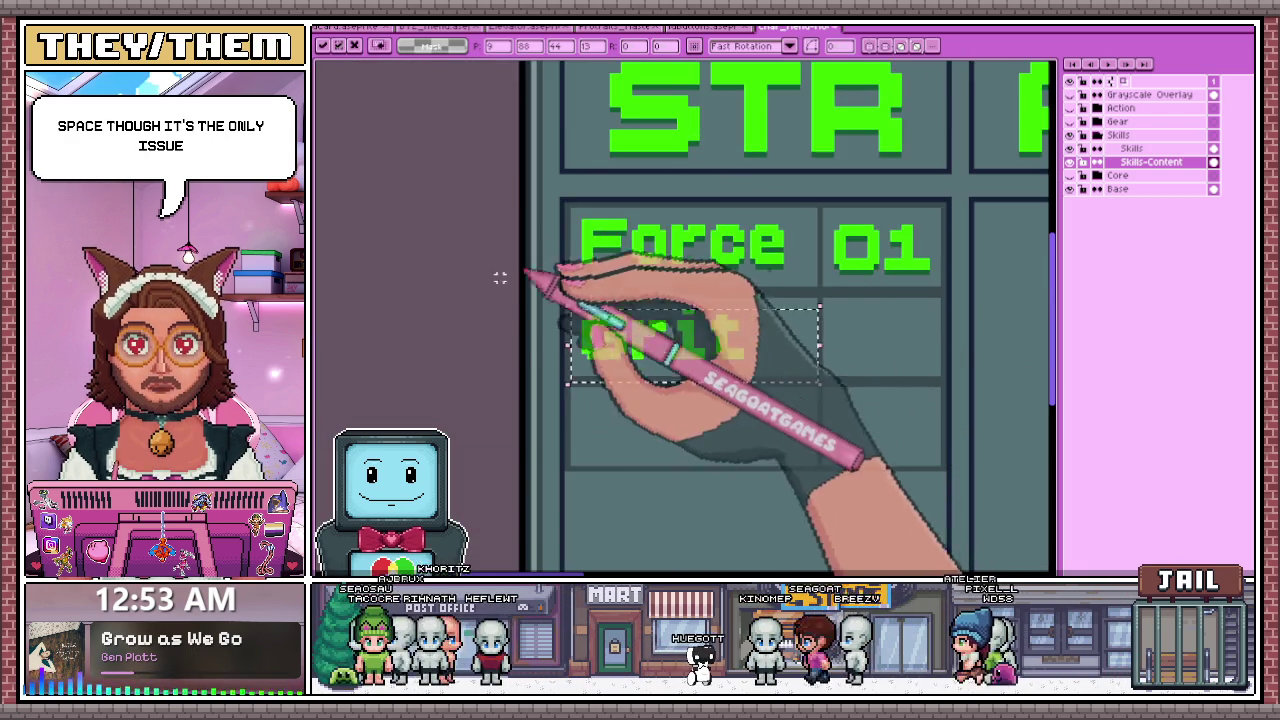
pyautogui.scroll(1, 700, 329)
pyautogui.scroll(1, 743, 329)
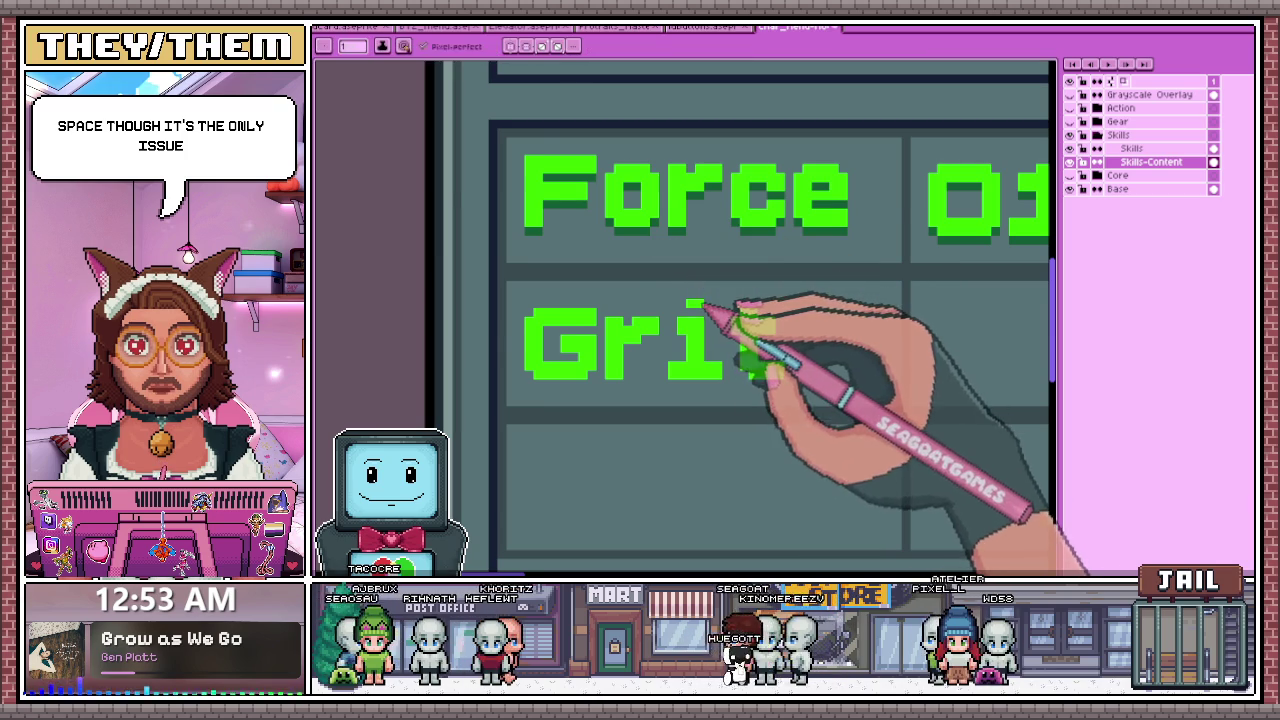
pyautogui.scroll(-1, 642, 302)
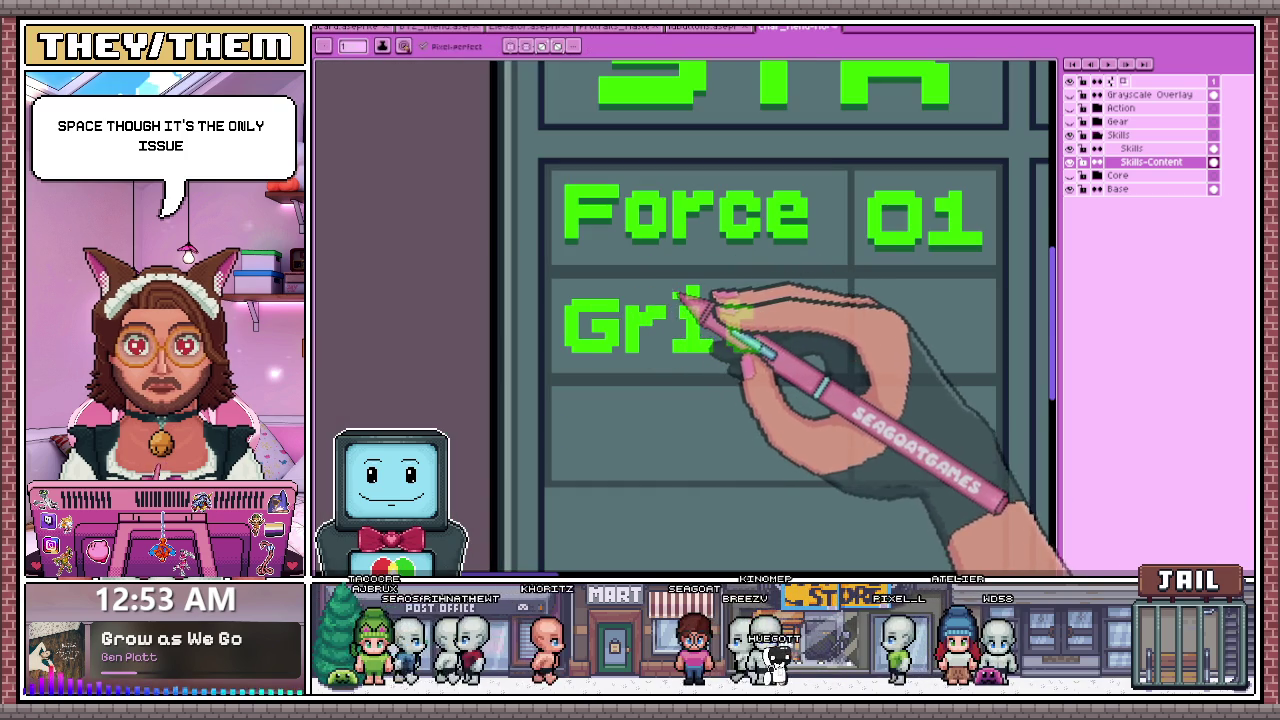
pyautogui.scroll(1, 565, 295)
pyautogui.scroll(1, 600, 297)
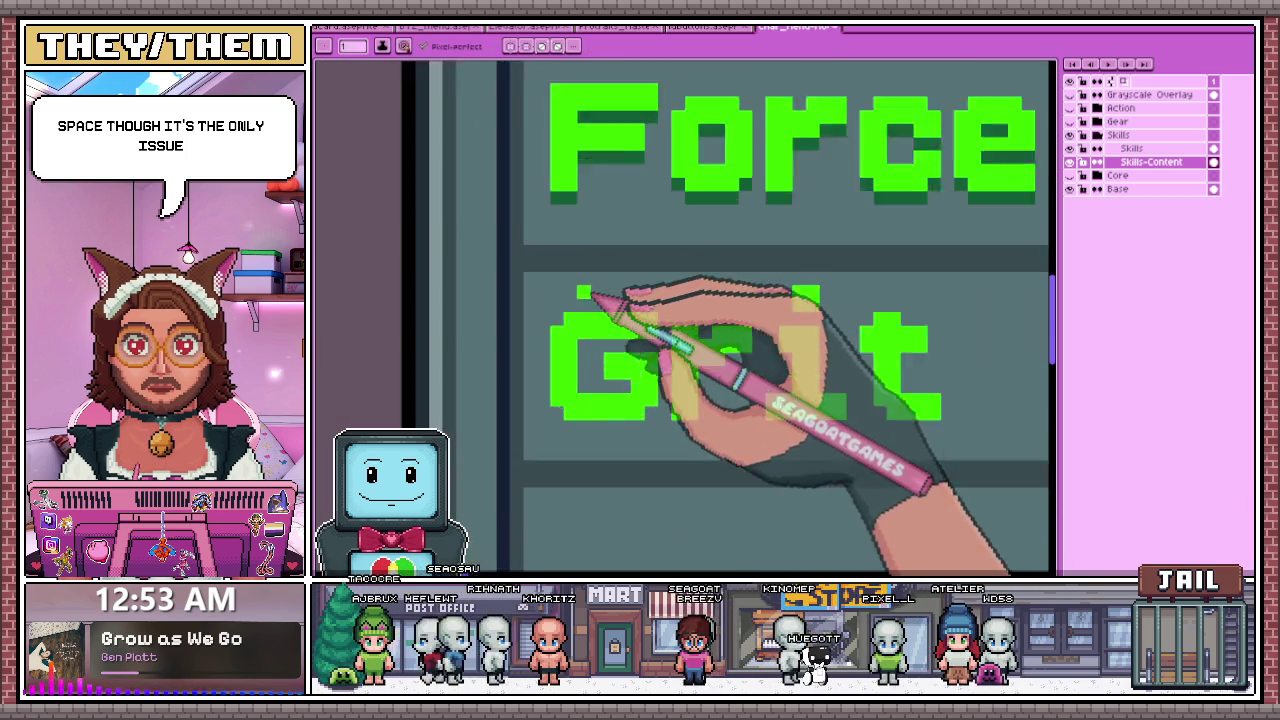
pyautogui.scroll(-2, 600, 280)
pyautogui.scroll(1, 700, 229)
pyautogui.scroll(1, 634, 223)
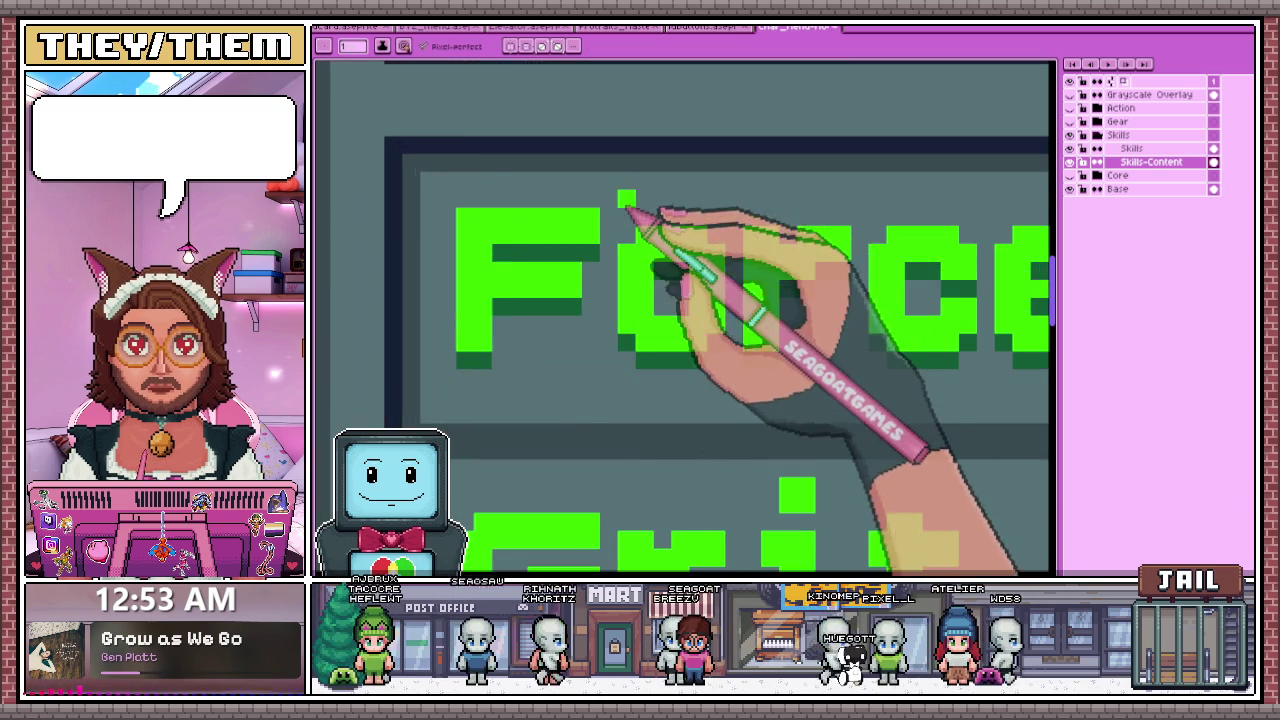
pyautogui.scroll(-1, 578, 357)
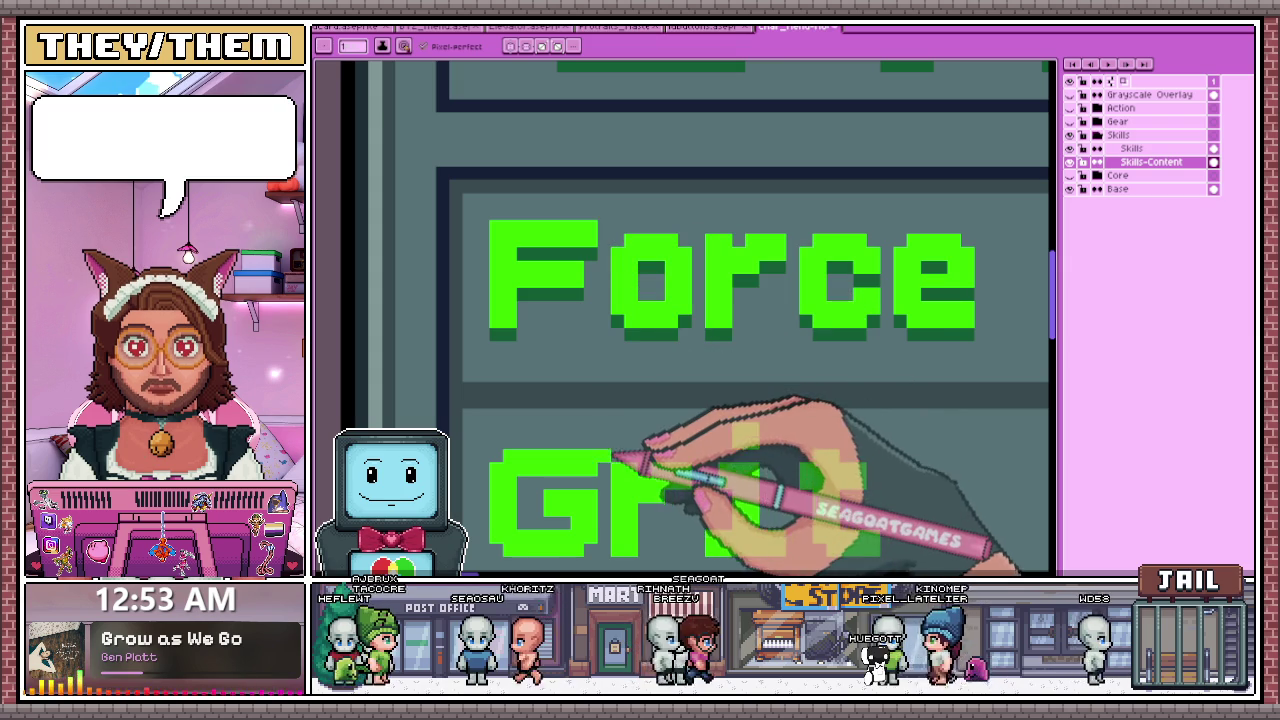
pyautogui.scroll(-2, 615, 440)
pyautogui.scroll(1, 737, 400)
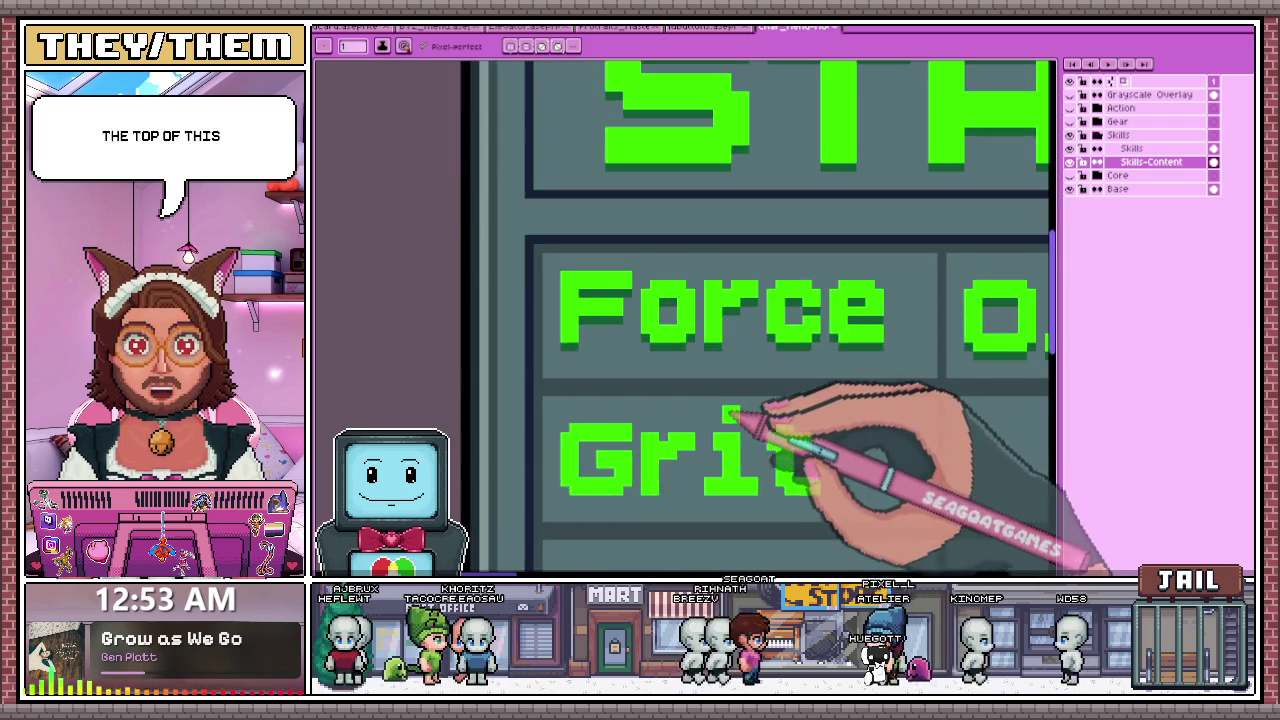
pyautogui.scroll(1, 748, 371)
pyautogui.scroll(1, 628, 243)
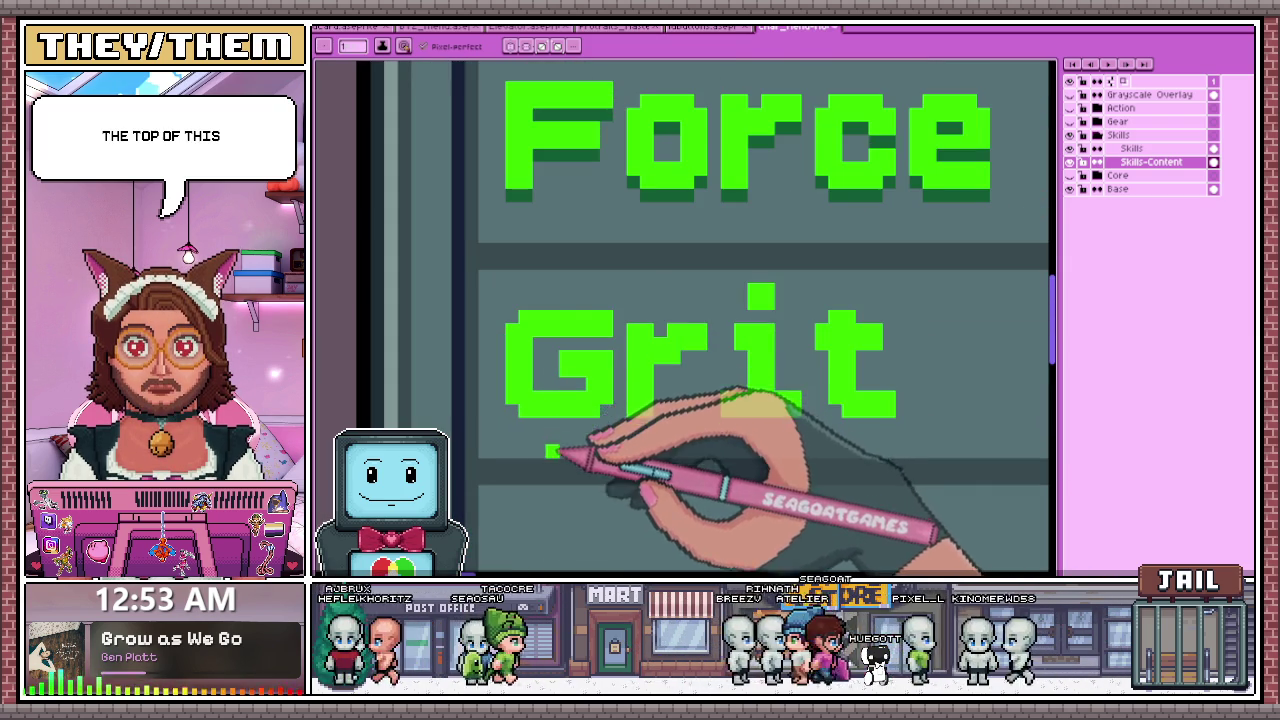
pyautogui.scroll(1, 529, 214)
pyautogui.scroll(-1, 515, 228)
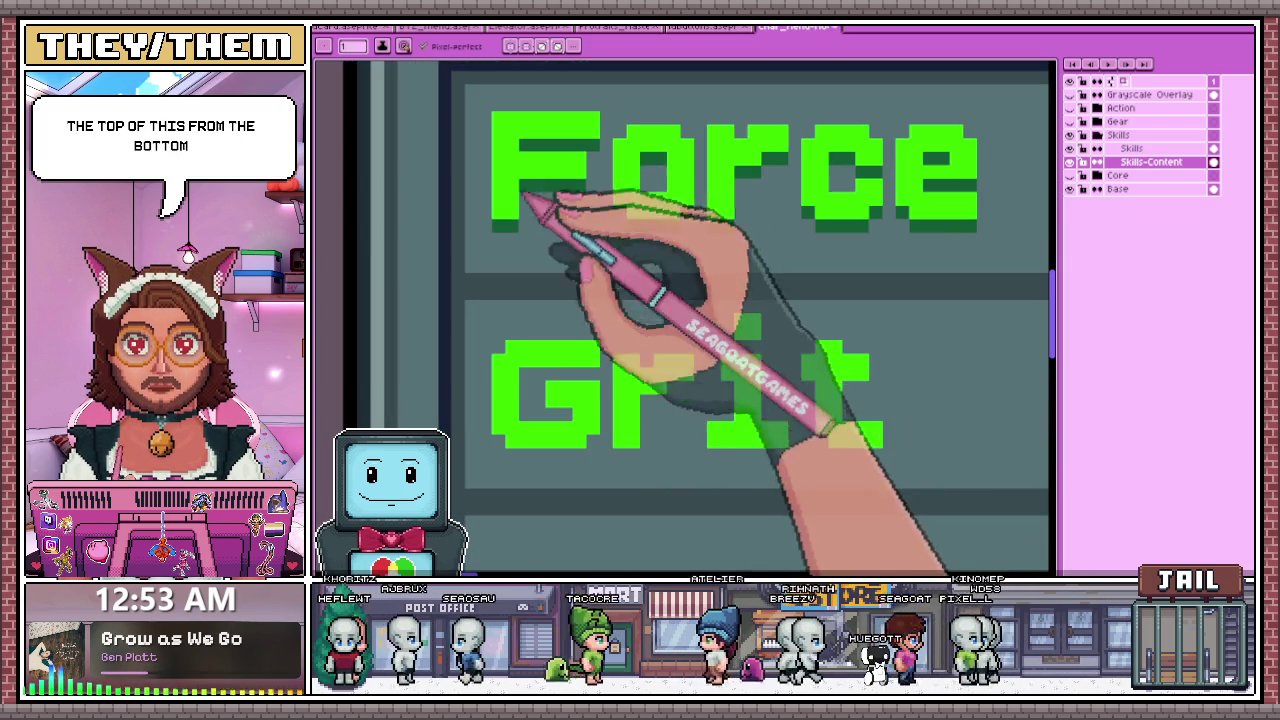
pyautogui.scroll(-1, 590, 345)
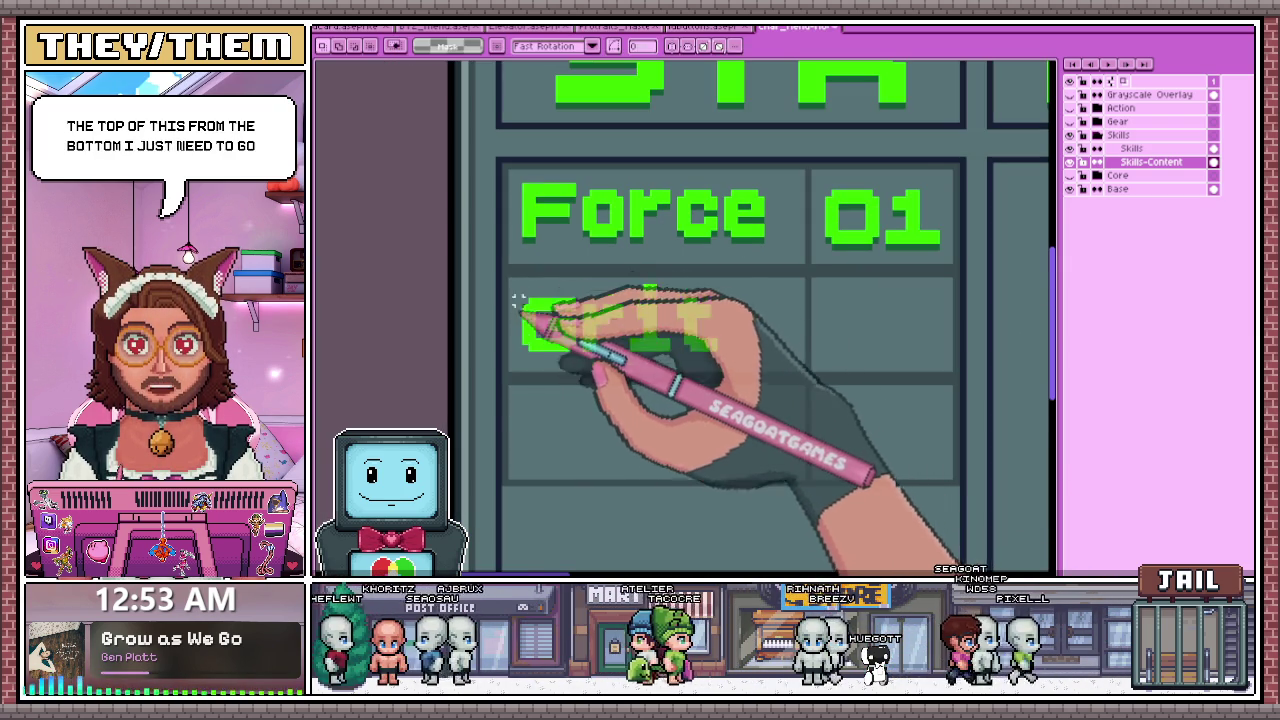
pyautogui.scroll(1, 517, 315)
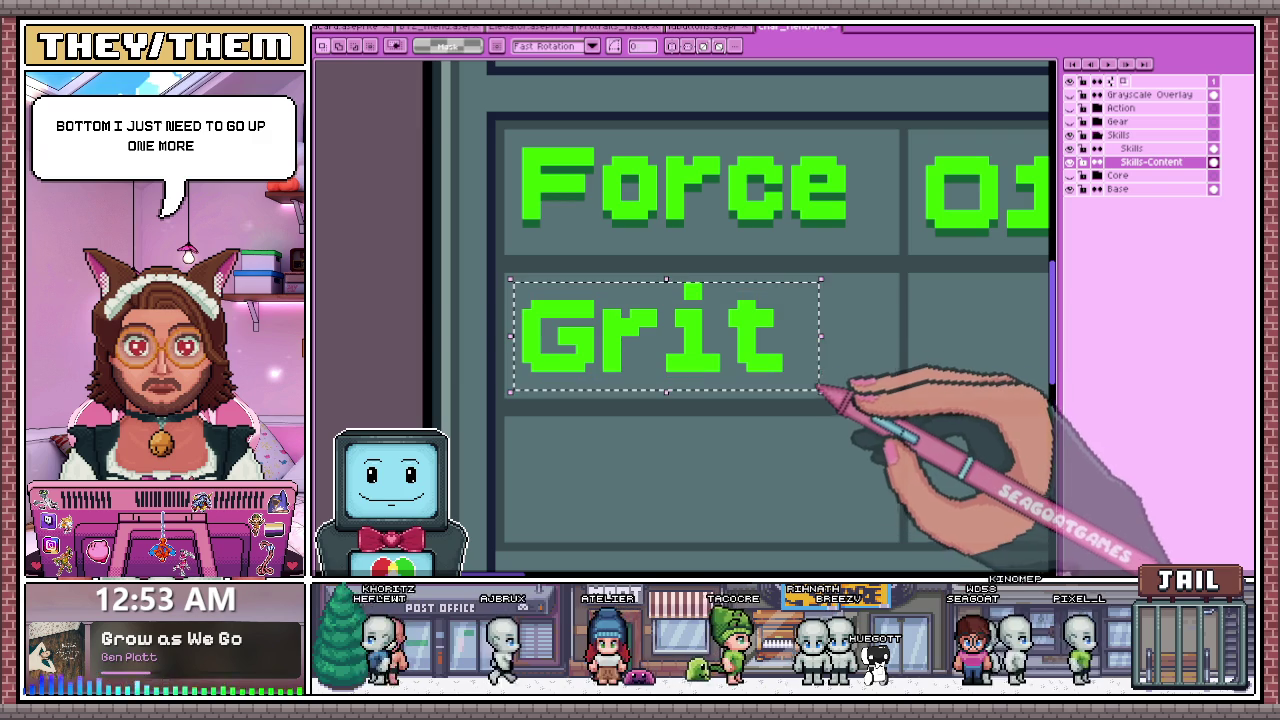
pyautogui.scroll(-2, 623, 255)
pyautogui.scroll(-2, 680, 280)
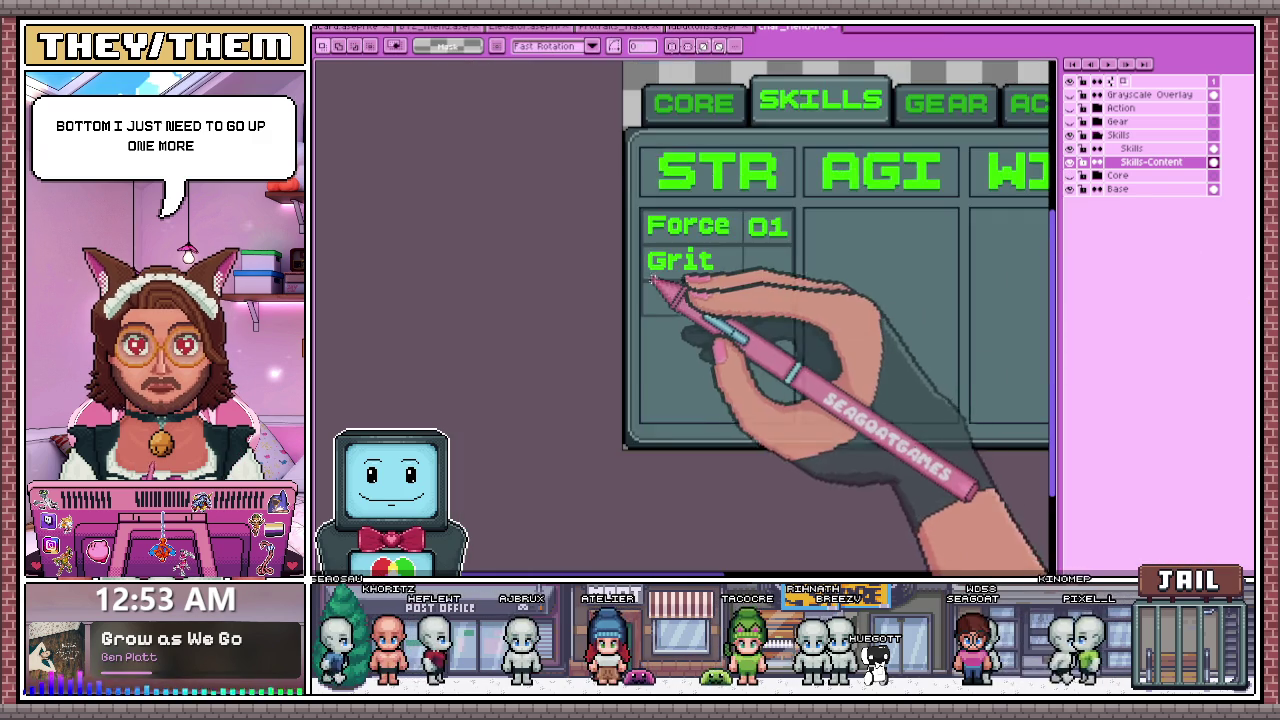
pyautogui.scroll(1, 690, 278)
pyautogui.scroll(1, 680, 270)
pyautogui.scroll(1, 663, 257)
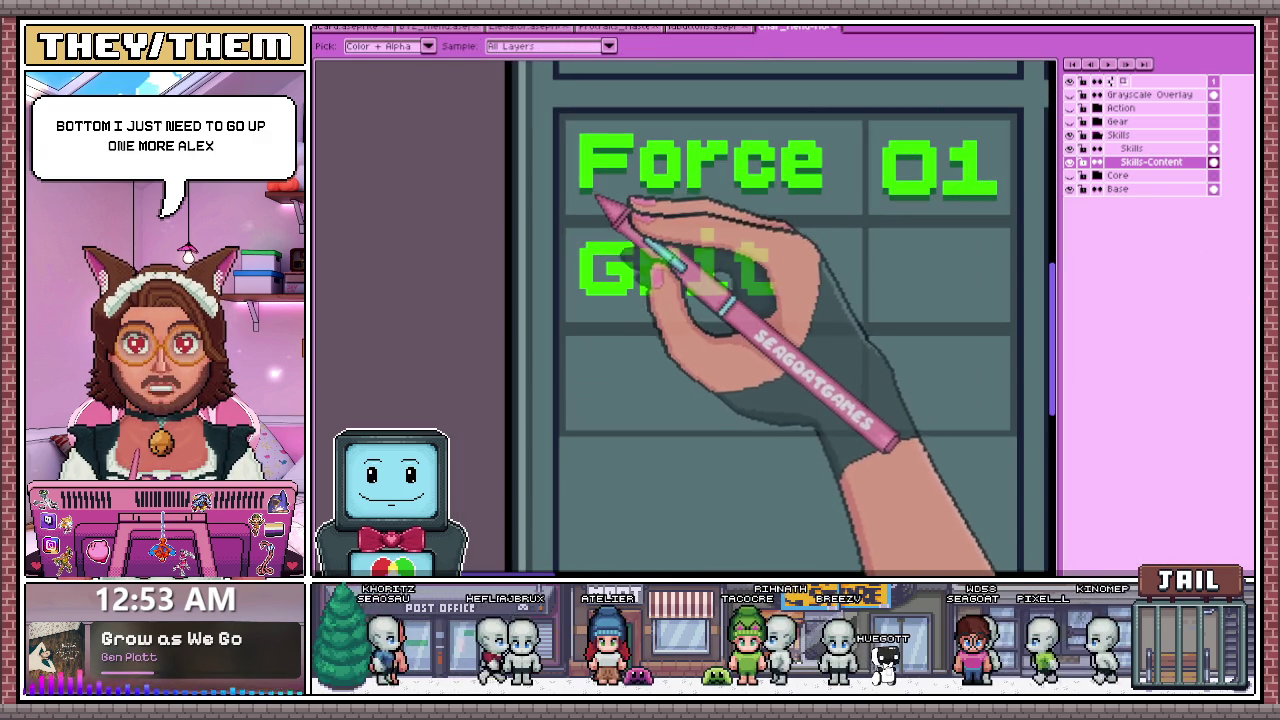
pyautogui.scroll(2, 610, 295)
pyautogui.press('b')
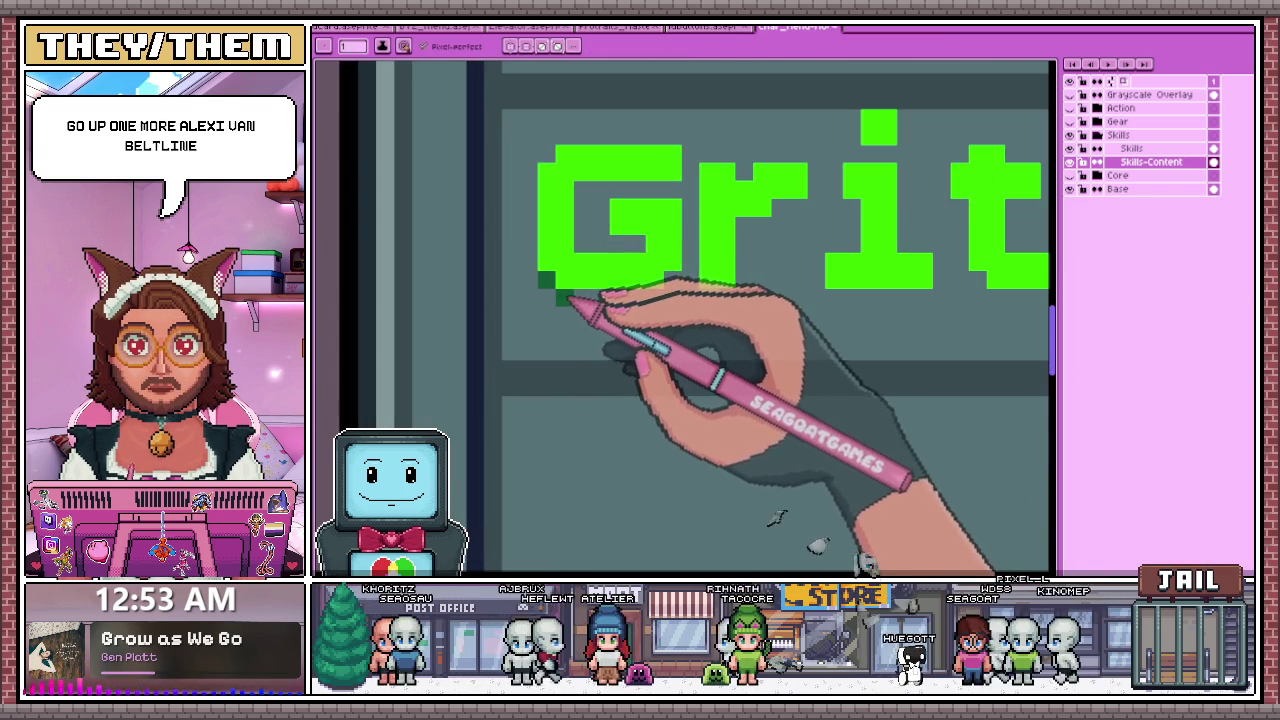
pyautogui.scroll(-2, 600, 333)
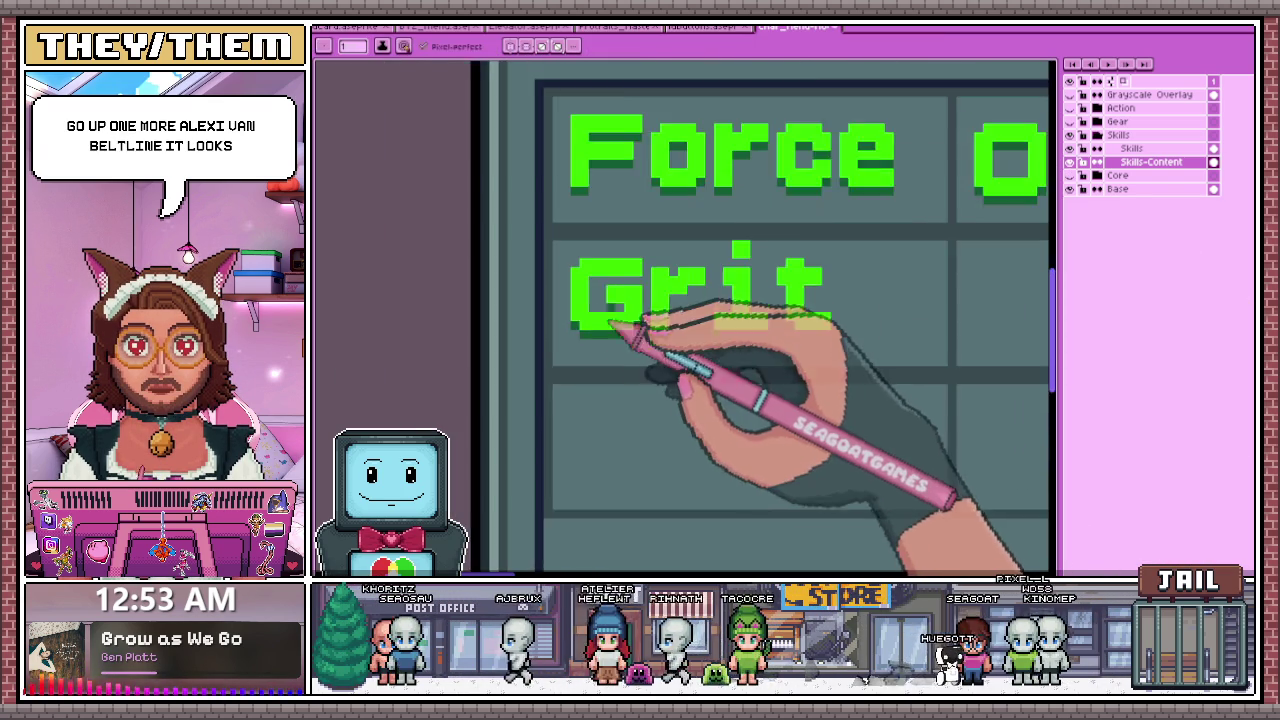
pyautogui.scroll(1, 612, 342)
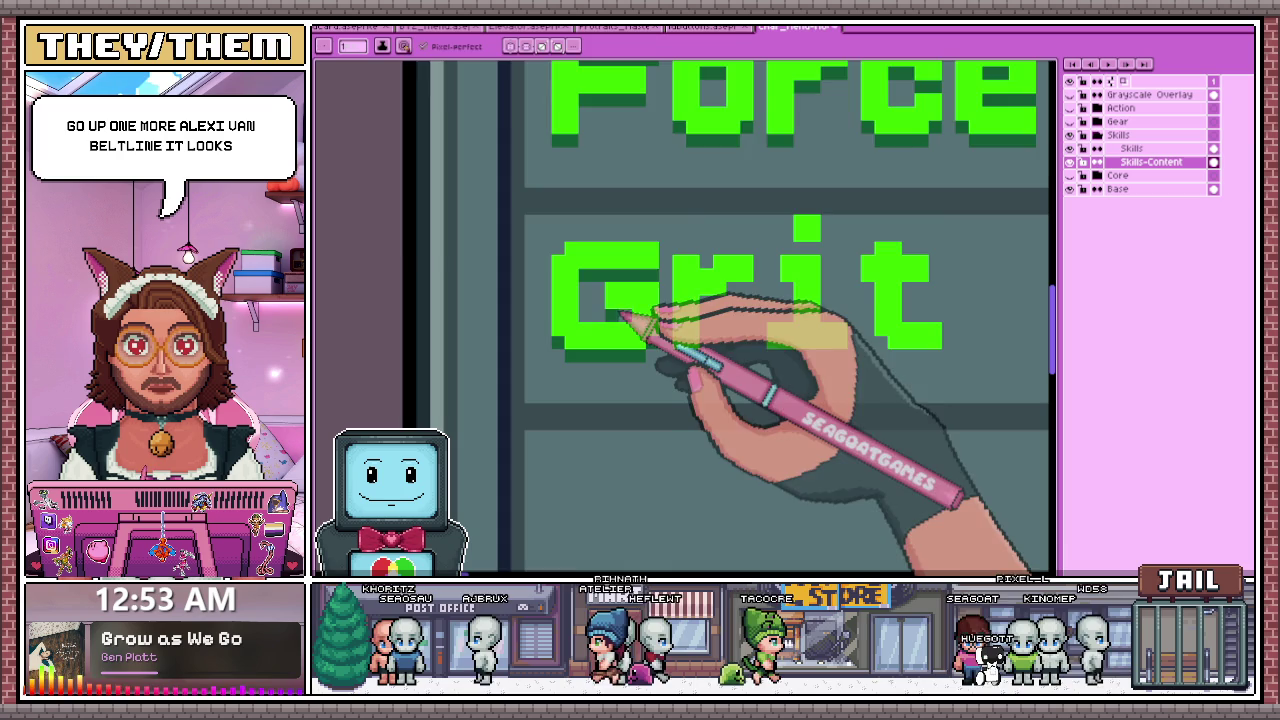
pyautogui.scroll(-2, 620, 315)
pyautogui.scroll(1, 660, 324)
pyautogui.scroll(2, 676, 298)
pyautogui.scroll(-2, 712, 272)
pyautogui.scroll(2, 694, 232)
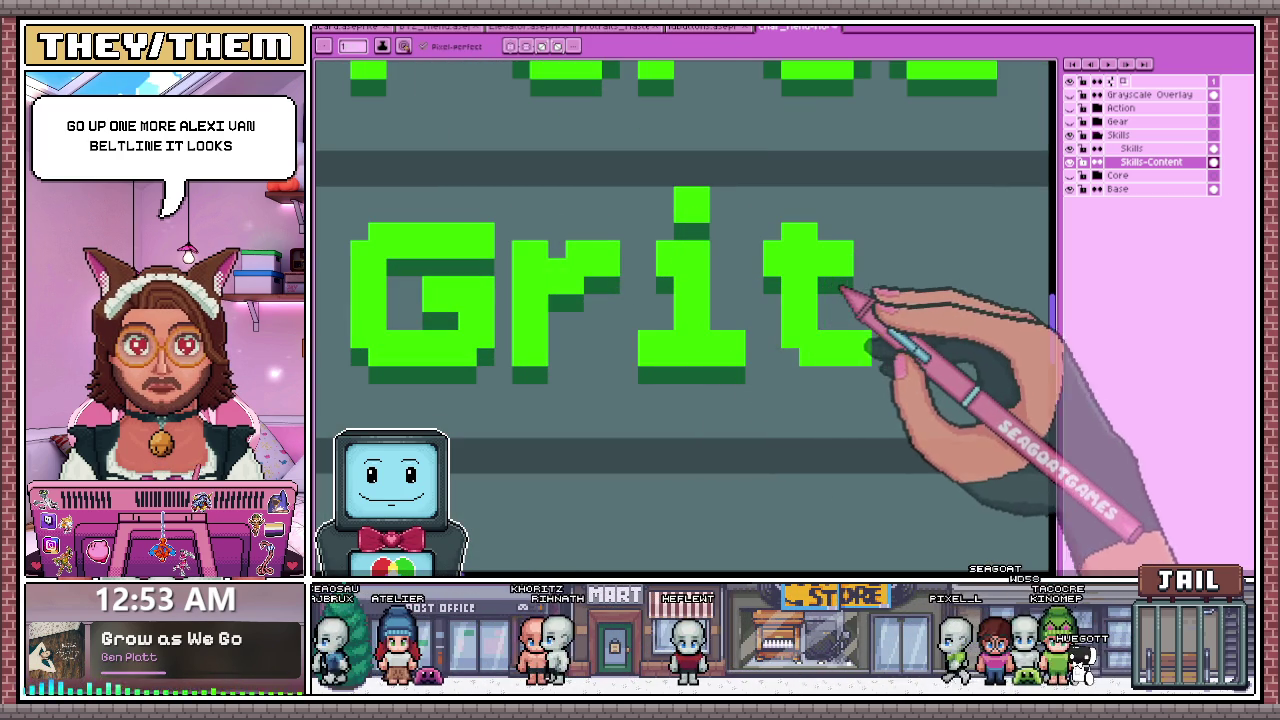
pyautogui.scroll(-3, 850, 378)
pyautogui.scroll(-1, 737, 337)
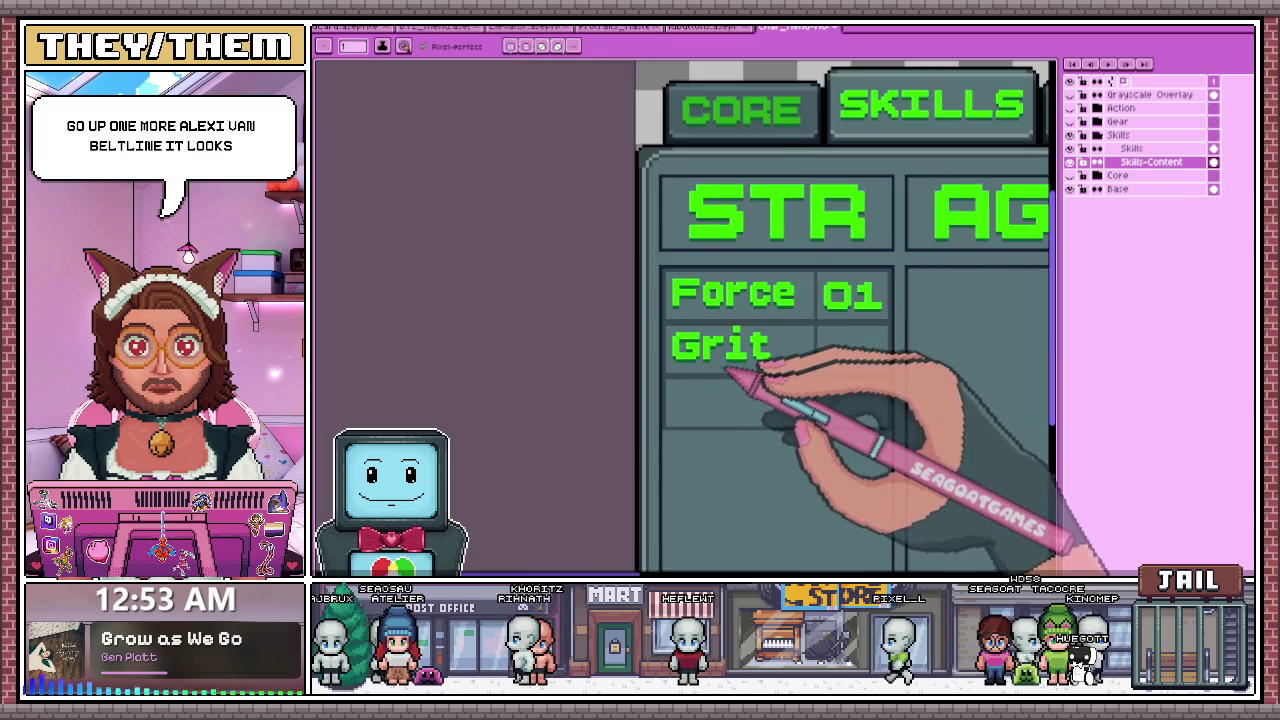
pyautogui.scroll(-1, 757, 366)
pyautogui.scroll(2, 765, 360)
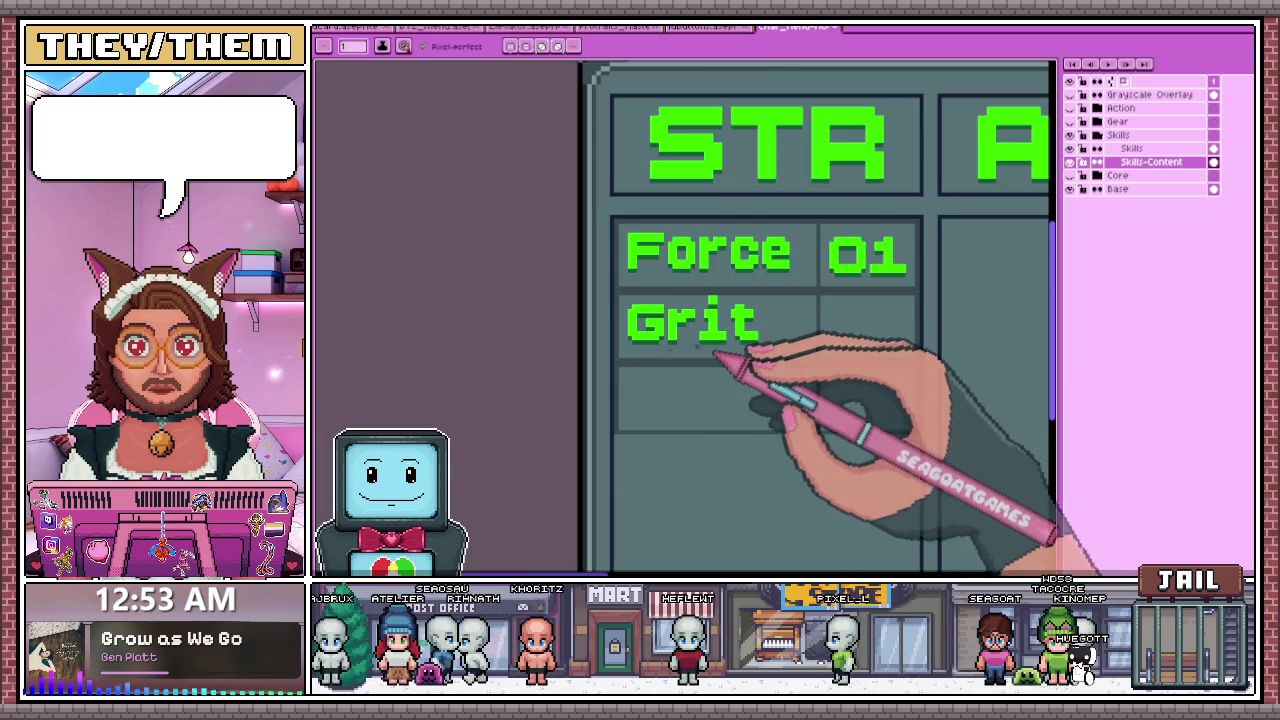
pyautogui.scroll(1, 729, 357)
pyautogui.scroll(1, 620, 205)
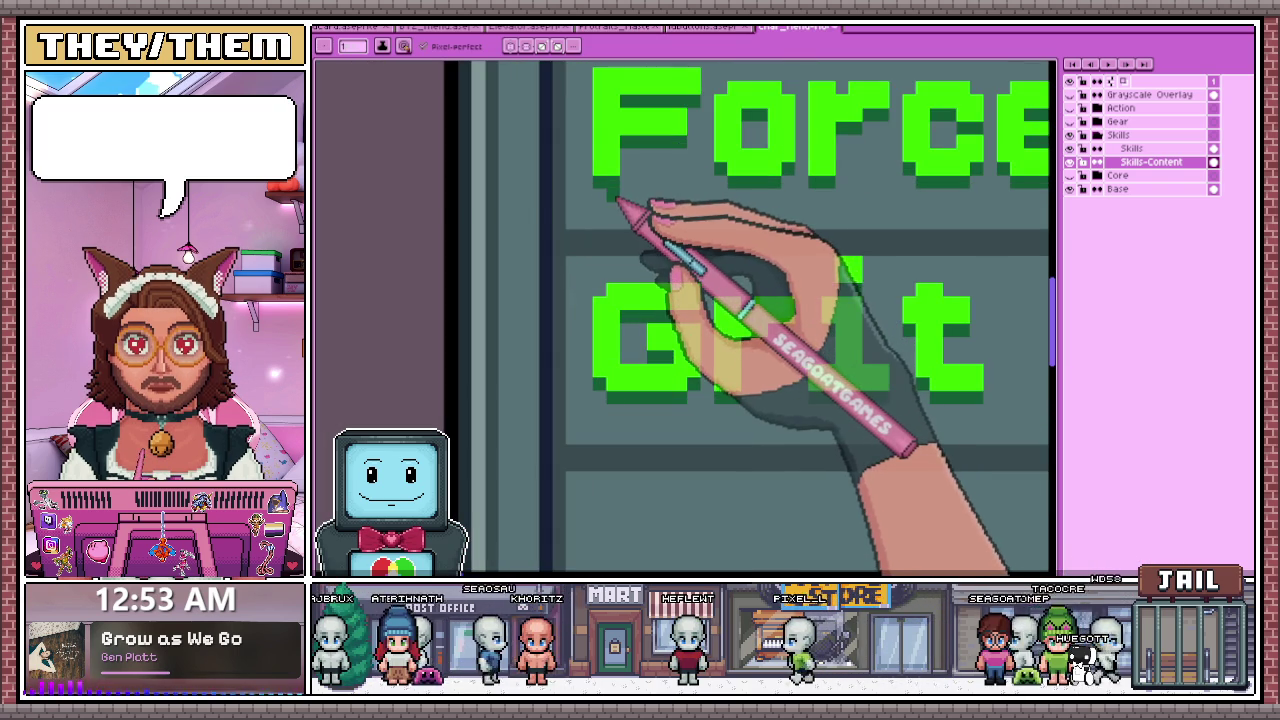
pyautogui.scroll(-3, 640, 260)
pyautogui.scroll(-1, 737, 291)
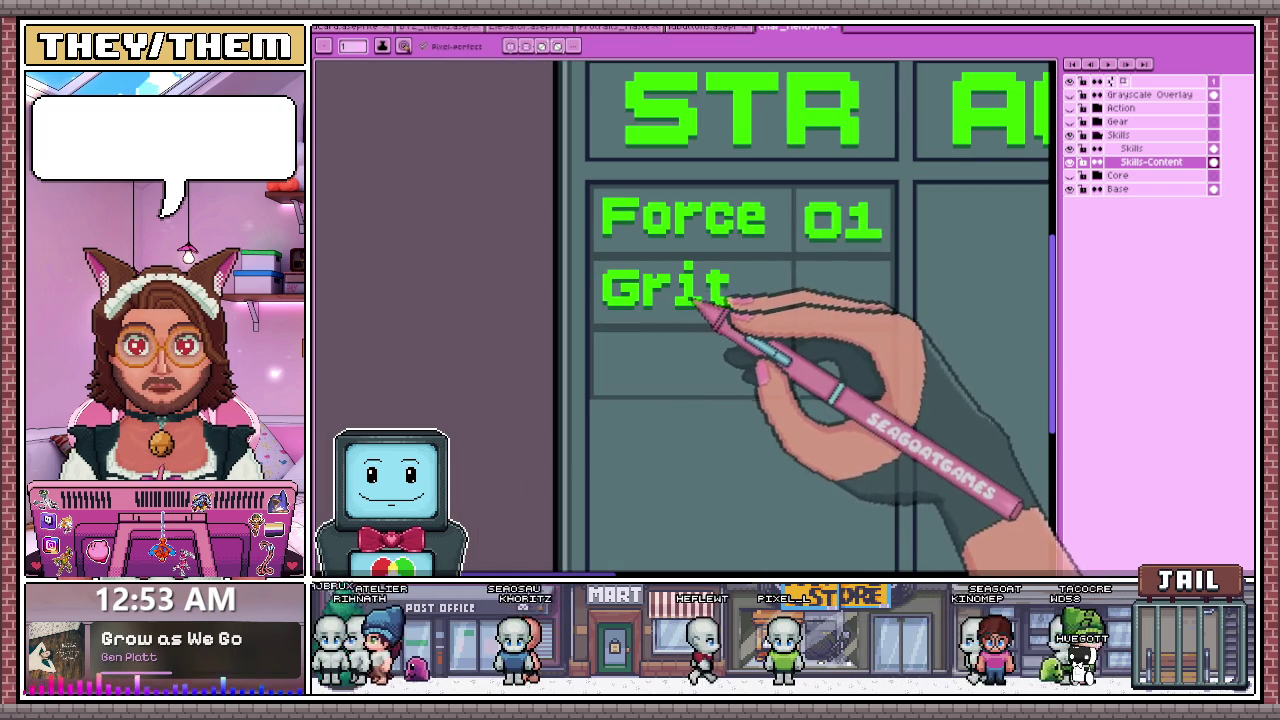
pyautogui.scroll(1, 735, 295)
pyautogui.scroll(1, 794, 255)
pyautogui.scroll(2, 850, 250)
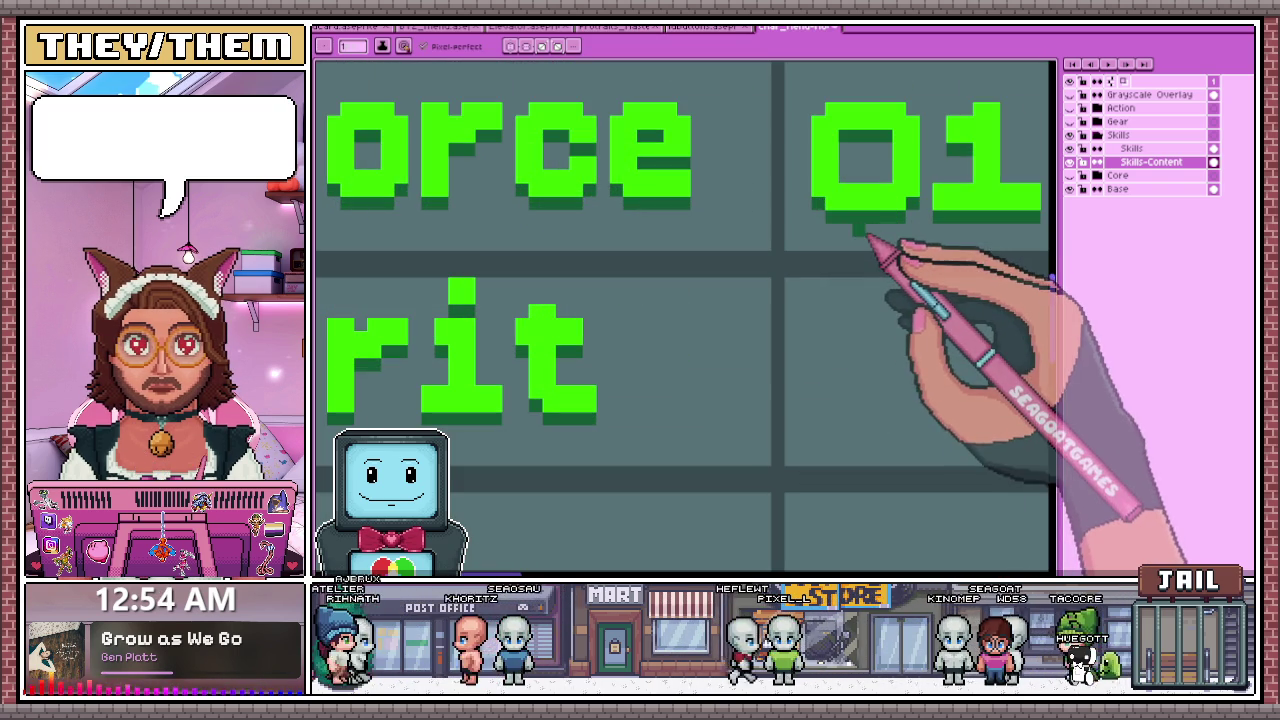
pyautogui.scroll(-1, 850, 243)
pyautogui.scroll(2, 760, 225)
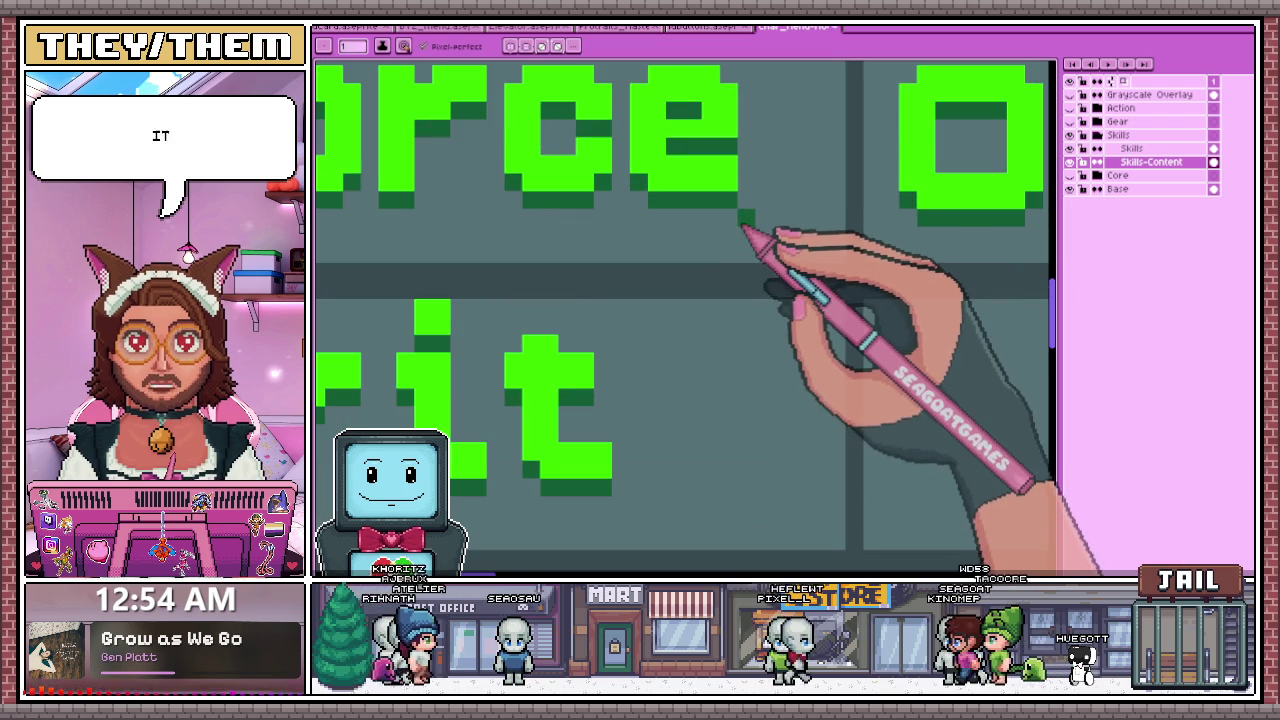
pyautogui.scroll(-2, 738, 240)
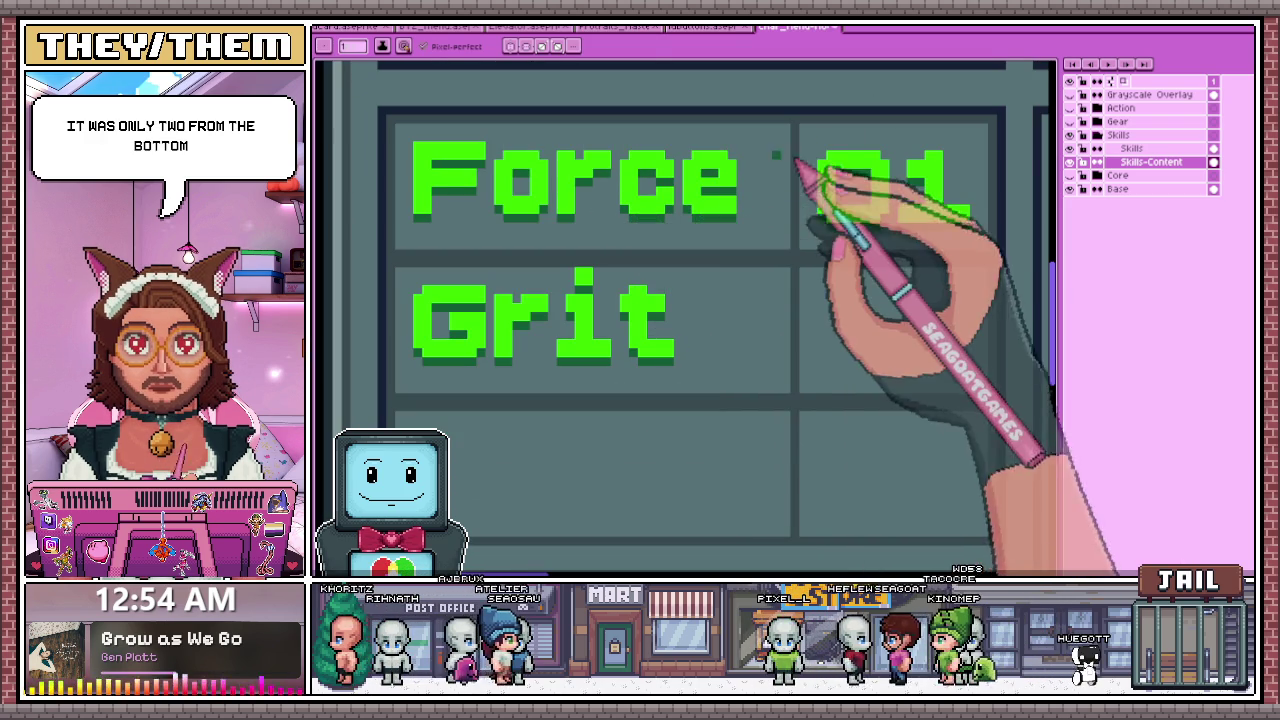
pyautogui.press('m')
# - Select the Force and Grit labels to compare their sizes, making Grit movable
pyautogui.moveTo(403, 133); pyautogui.dragTo(757, 234)
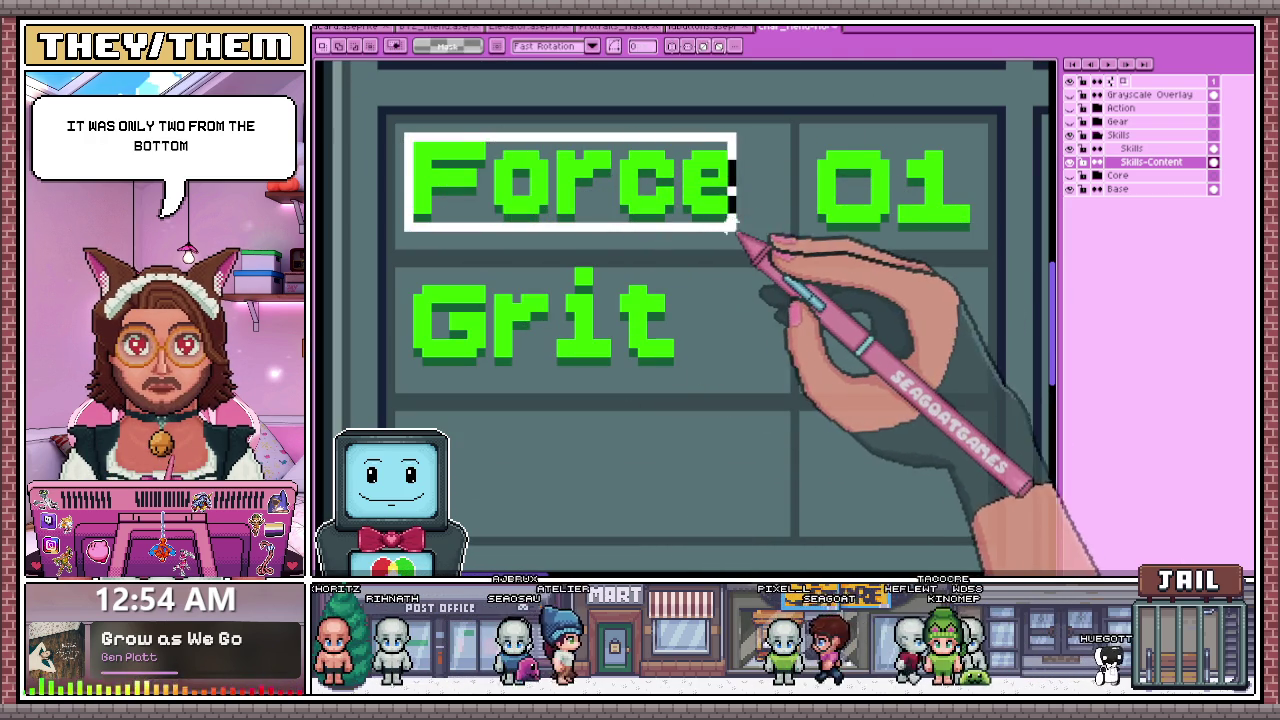
pyautogui.scroll(-2, 735, 280)
pyautogui.scroll(1, 555, 290)
pyautogui.moveTo(517, 270)
pyautogui.mouseDown()
pyautogui.moveTo(566, 300)
pyautogui.moveTo(766, 364)
pyautogui.mouseUp()
pyautogui.hotkey('ctrl', 't')
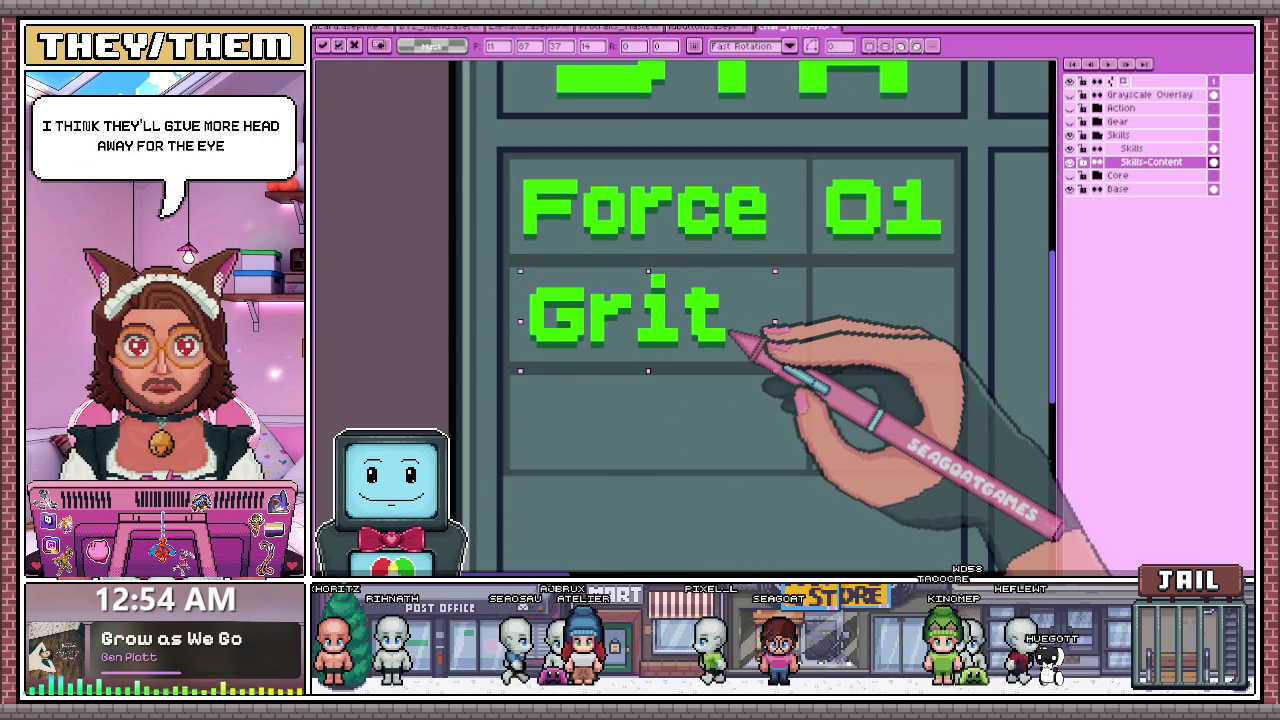
# - Open the Insert Text dialog for another label, with Grit in BoldPixels size 16
pyautogui.scroll(-2, 722, 335)
pyautogui.scroll(-1, 565, 350)
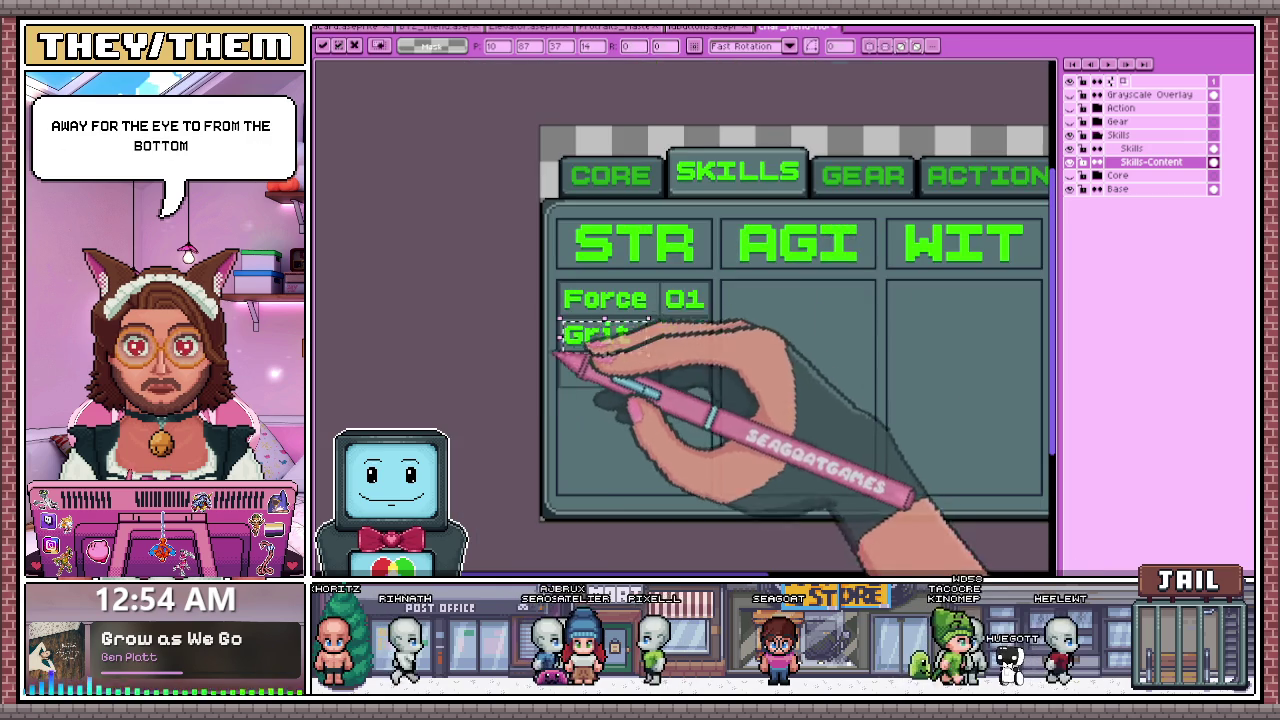
pyautogui.scroll(-1, 565, 400)
pyautogui.scroll(1, 612, 301)
pyautogui.scroll(1, 612, 301)
pyautogui.scroll(1, 720, 300)
pyautogui.scroll(1, 715, 240)
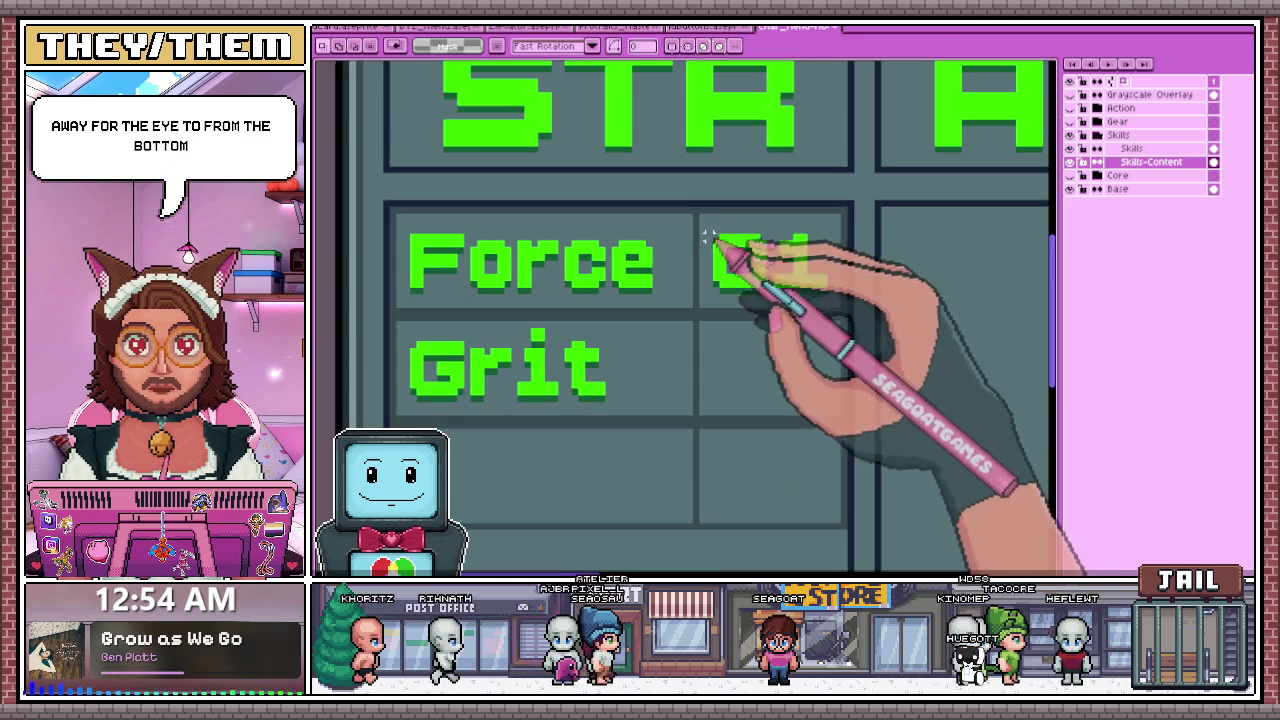
pyautogui.scroll(-1, 829, 300)
pyautogui.scroll(-1, 714, 360)
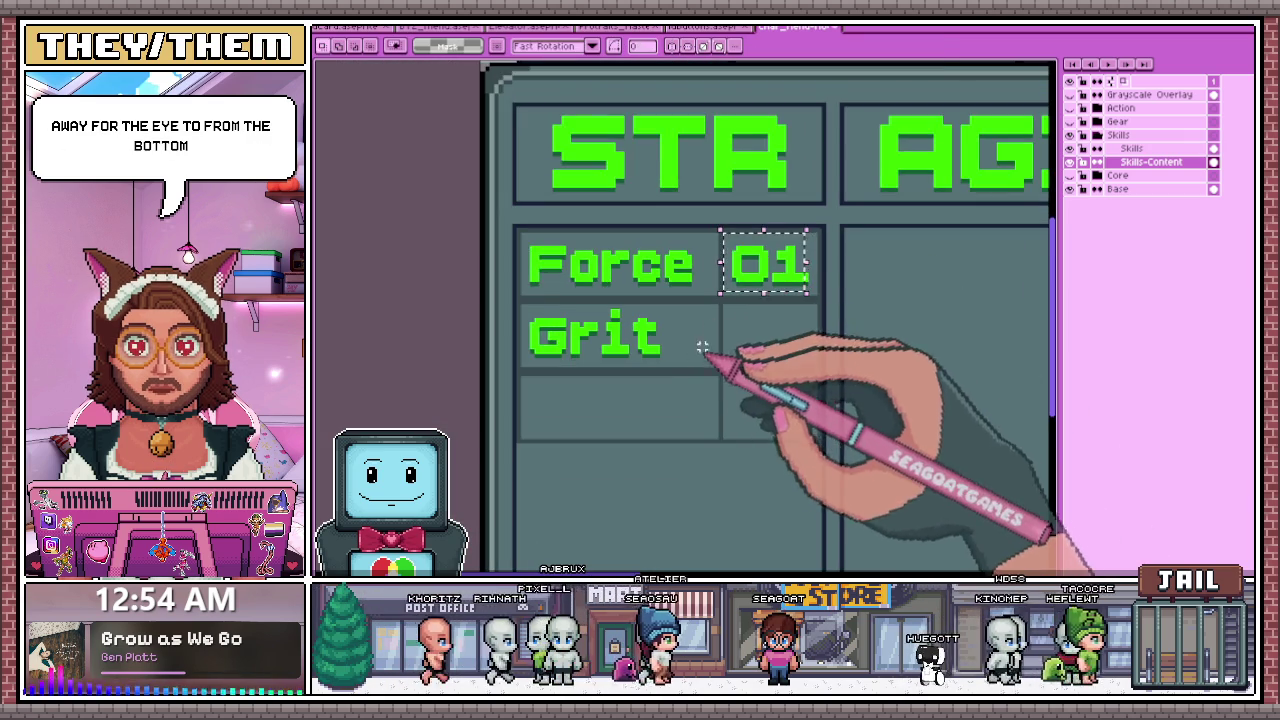
pyautogui.scroll(-1, 700, 320)
pyautogui.scroll(-1, 668, 355)
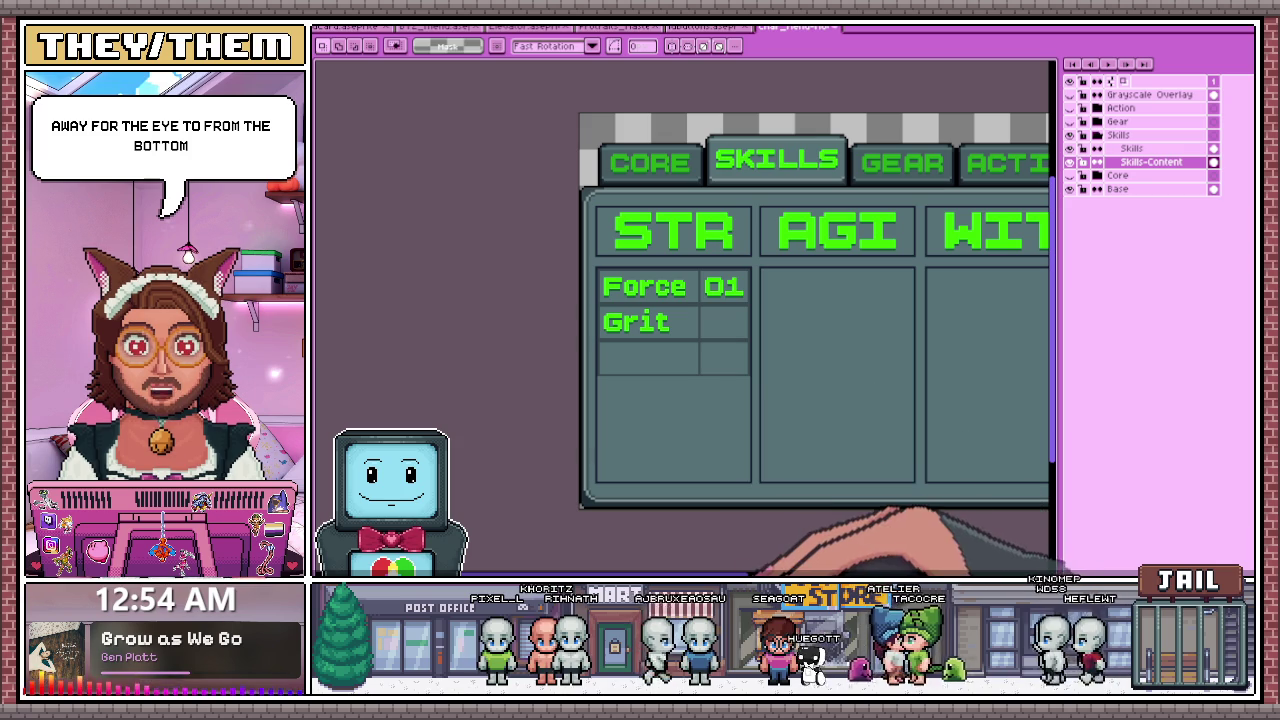
pyautogui.click(700, 445)
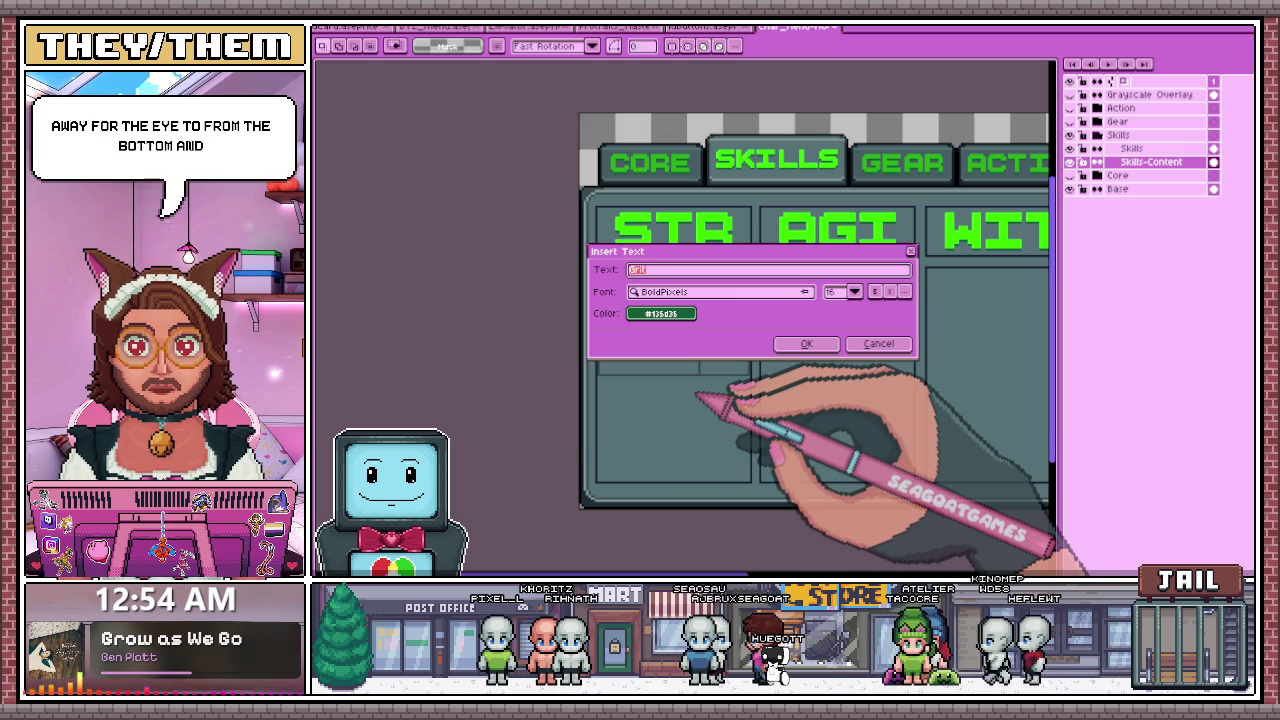
# - Insert a 'Melee' text label and move it into the row below Grit
pyautogui.click(806, 343)
pyautogui.scroll(2, 696, 317)
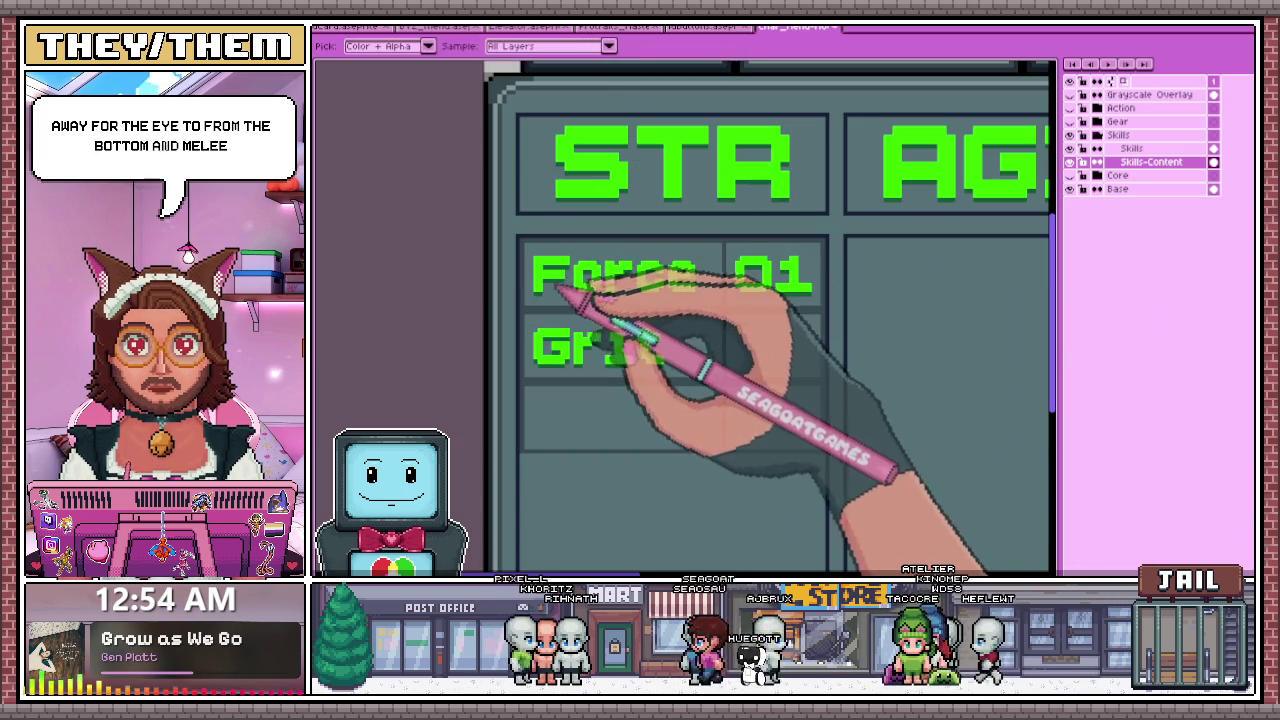
pyautogui.scroll(-2, 563, 316)
pyautogui.click(640, 416)
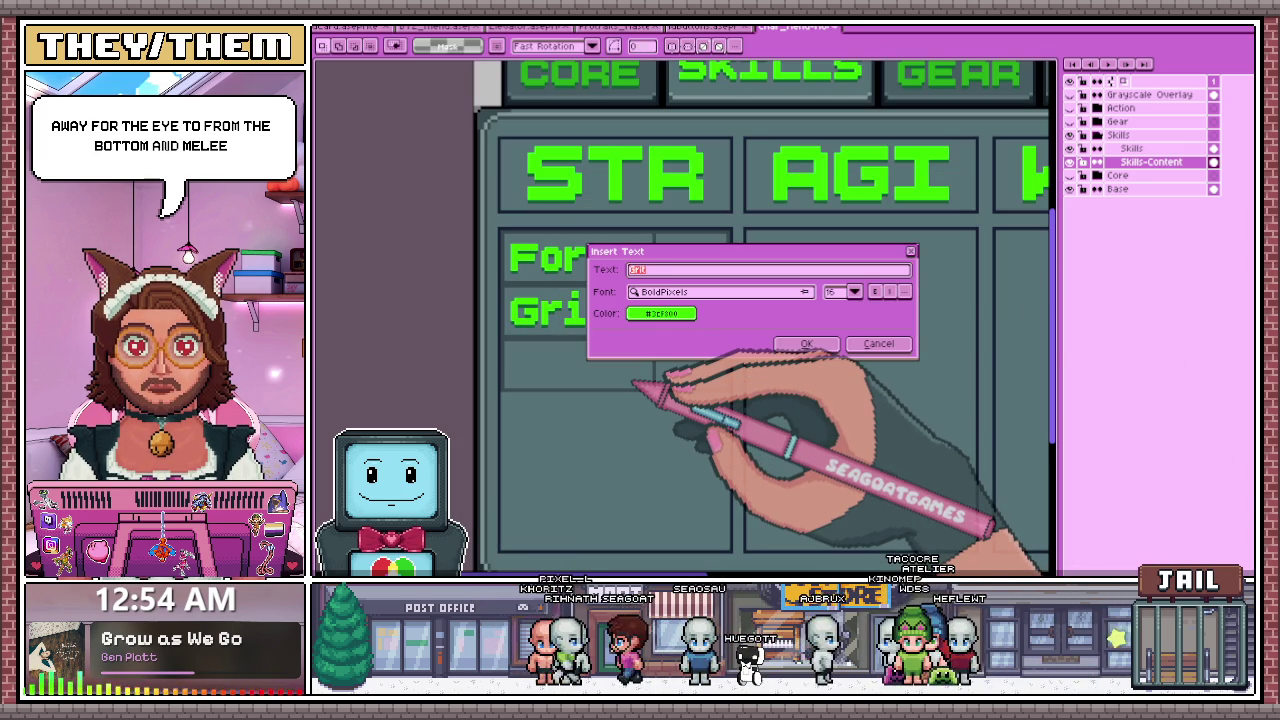
pyautogui.click(806, 343)
pyautogui.moveTo(1006, 313)
pyautogui.mouseDown()
pyautogui.moveTo(590, 361)
pyautogui.moveTo(590, 382)
pyautogui.mouseUp()
pyautogui.scroll(2, 560, 360)
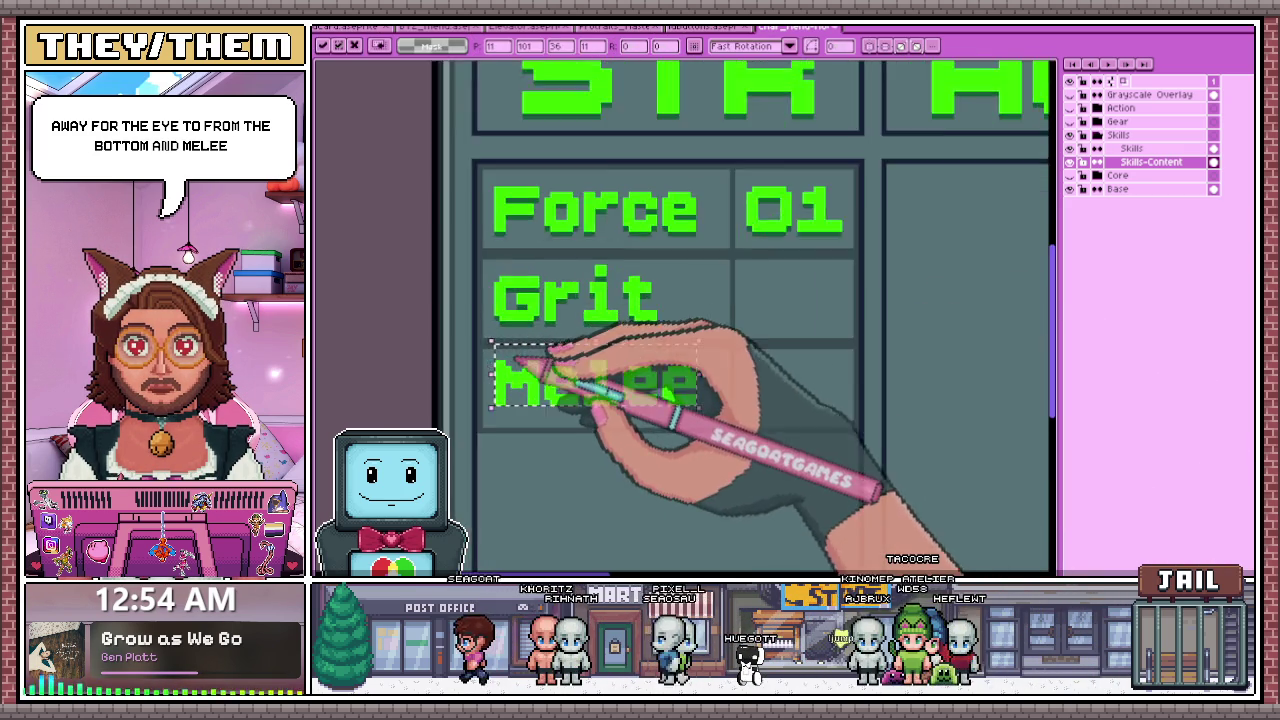
pyautogui.scroll(1, 560, 360)
pyautogui.scroll(-1, 500, 380)
pyautogui.scroll(1, 540, 366)
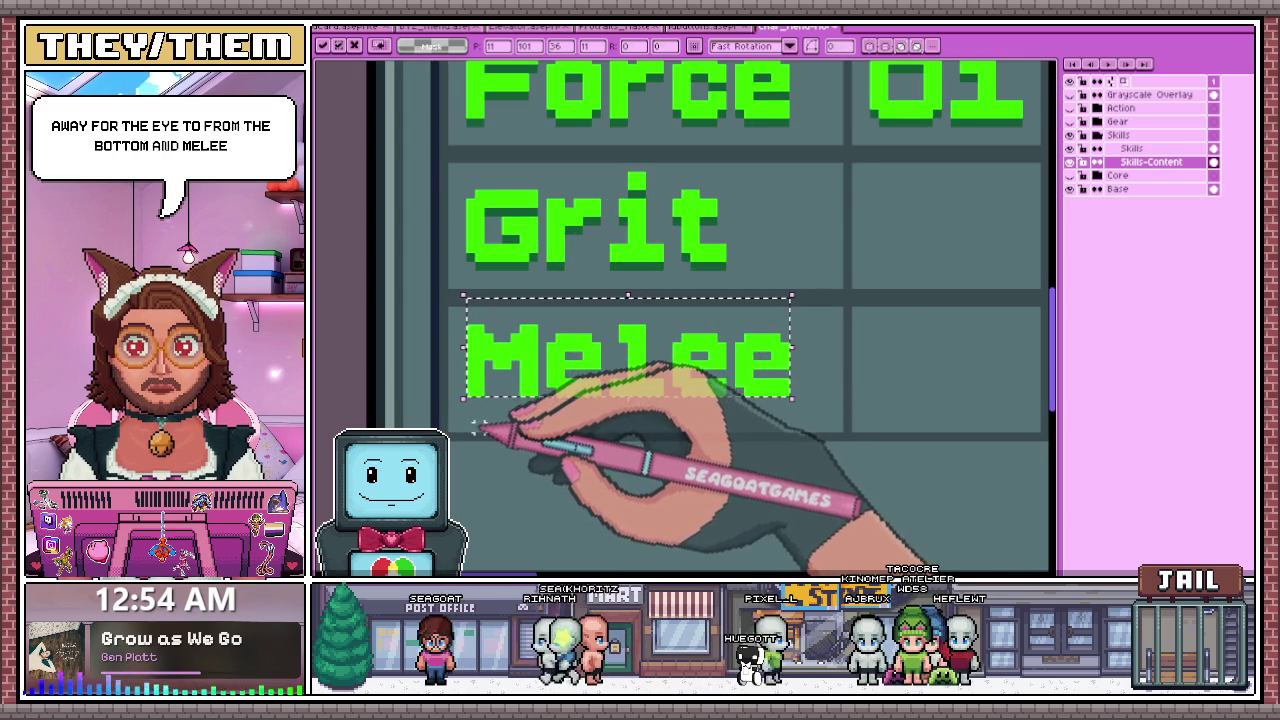
pyautogui.scroll(-1, 480, 385)
pyautogui.scroll(1, 520, 370)
# - Pencil drop-shadow pixels under the e in Melee
pyautogui.press('b')
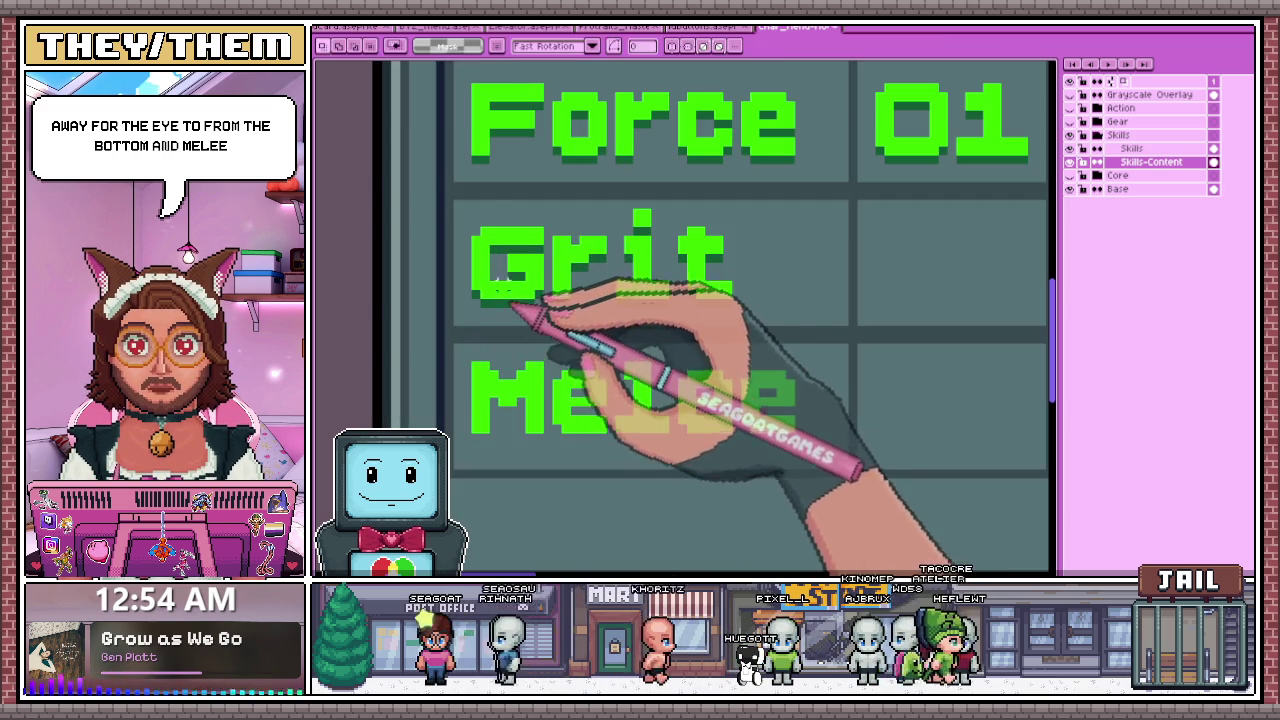
pyautogui.scroll(1, 491, 423)
pyautogui.scroll(-2, 514, 428)
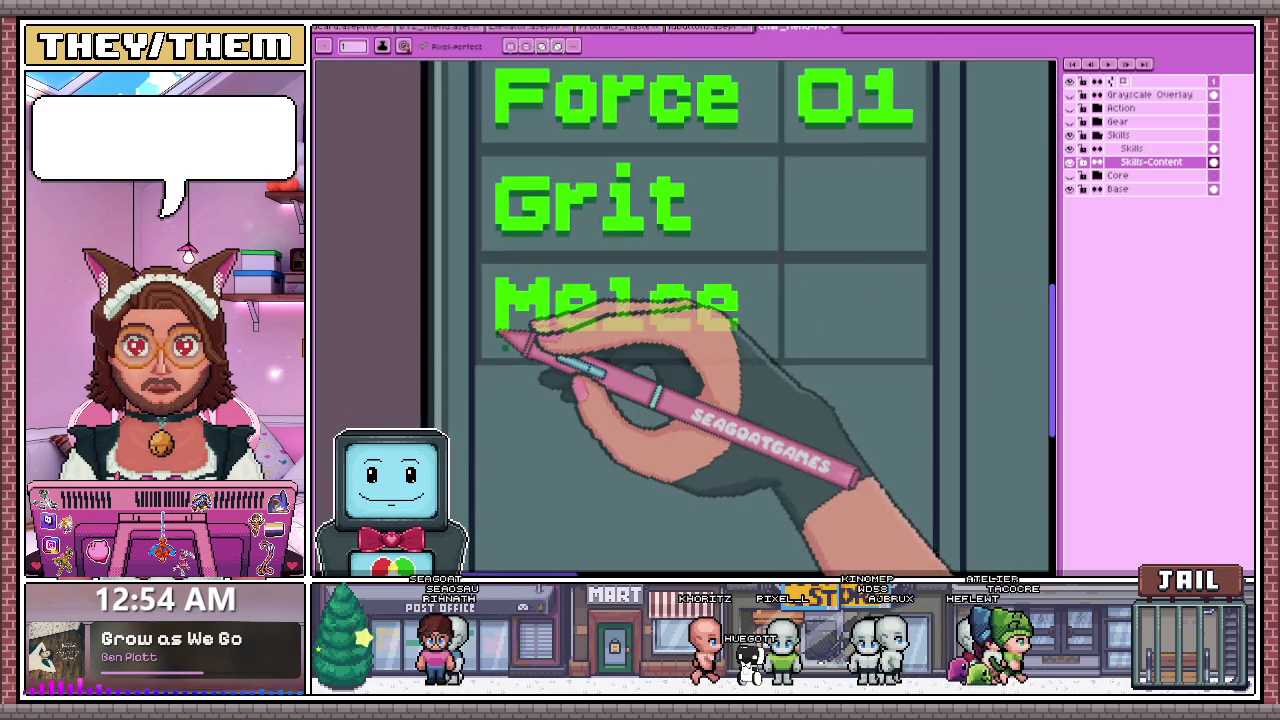
pyautogui.scroll(2, 508, 337)
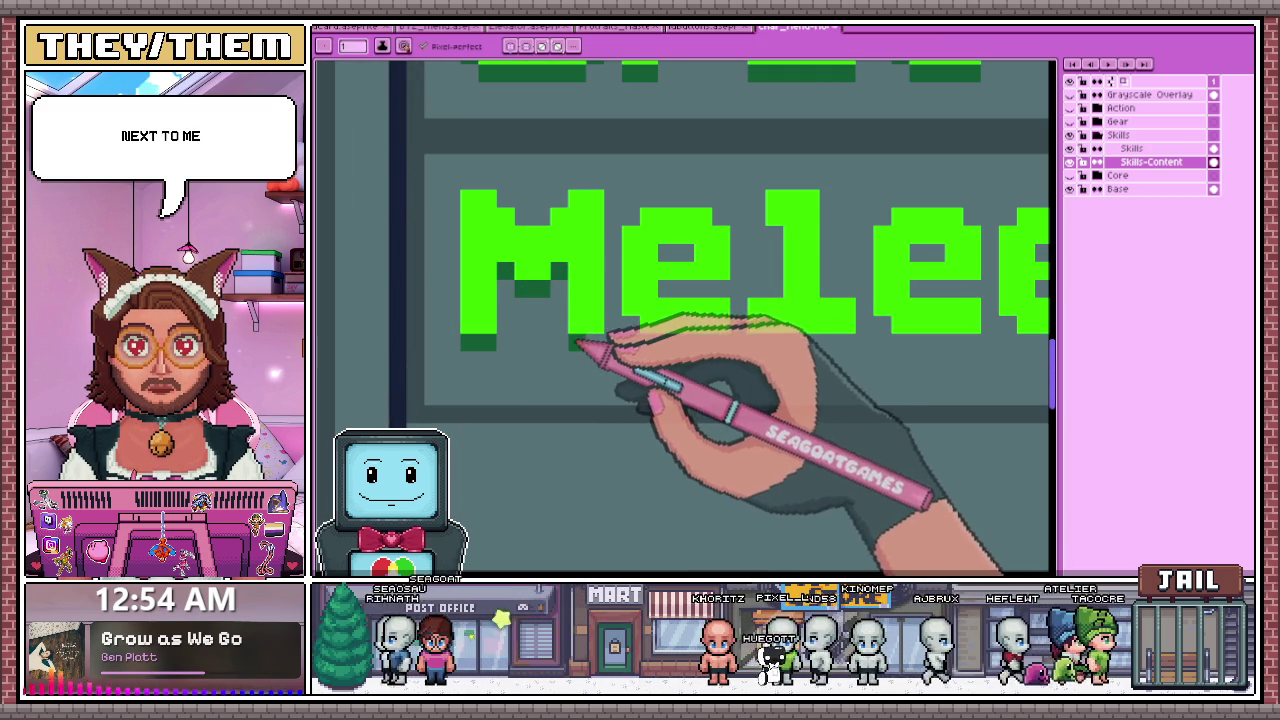
pyautogui.moveTo(651, 337); pyautogui.dragTo(724, 345)
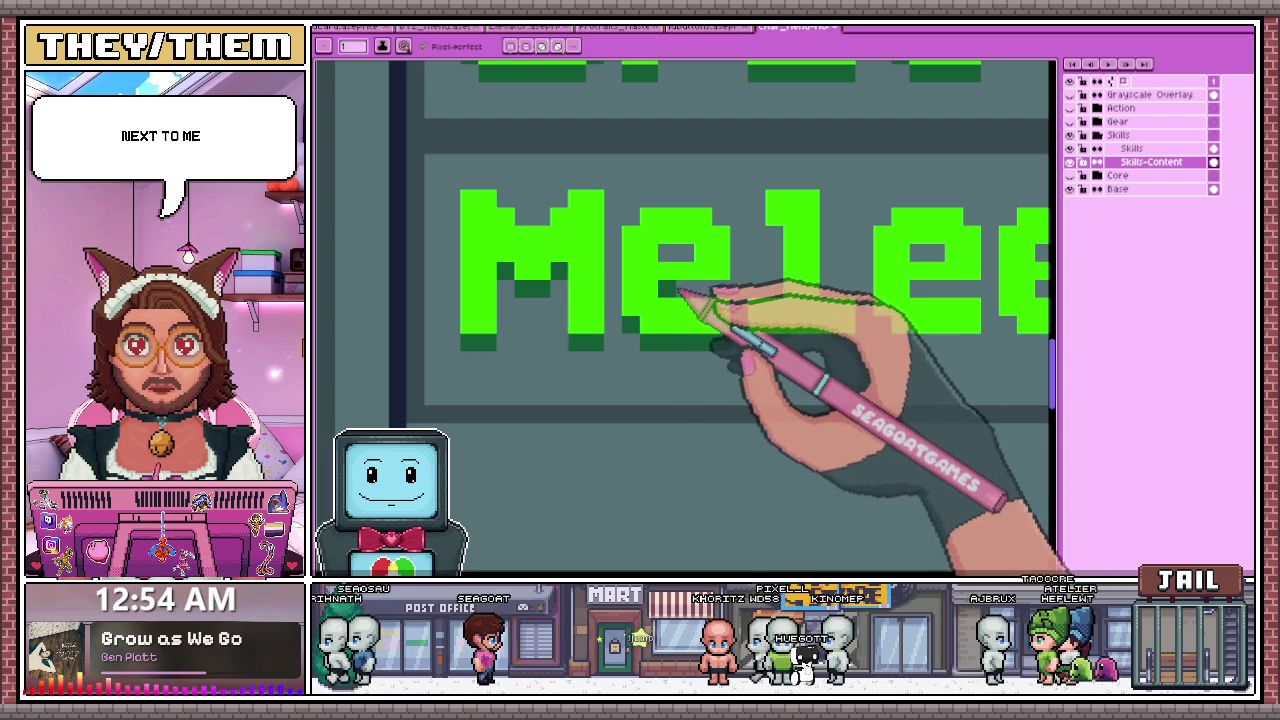
pyautogui.scroll(-2, 703, 274)
pyautogui.scroll(2, 606, 298)
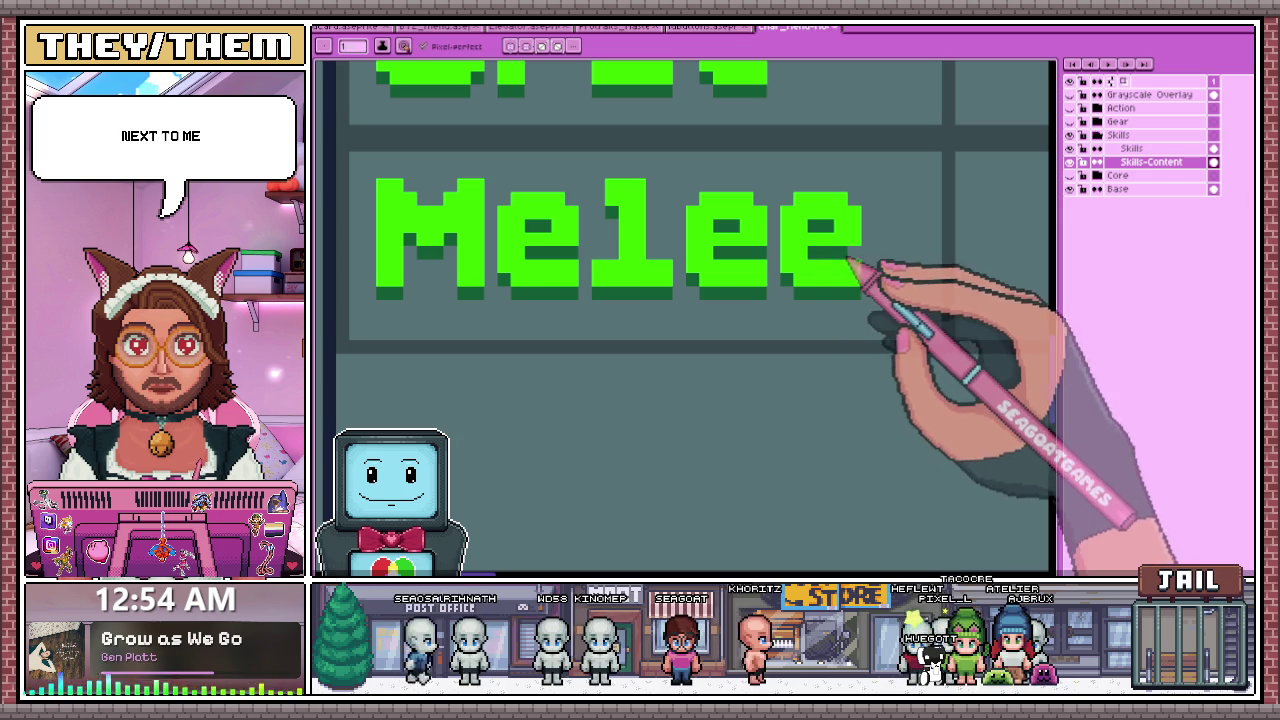
pyautogui.scroll(-1, 850, 280)
pyautogui.scroll(-2, 808, 272)
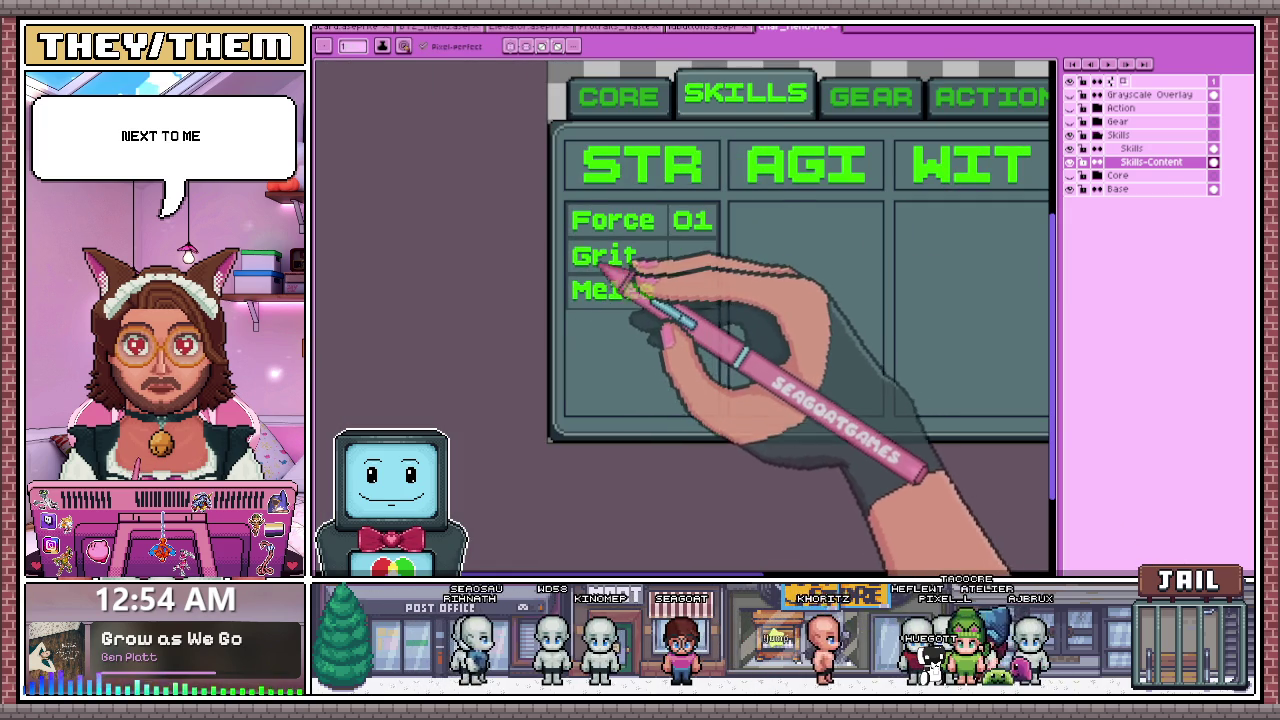
pyautogui.scroll(1, 604, 274)
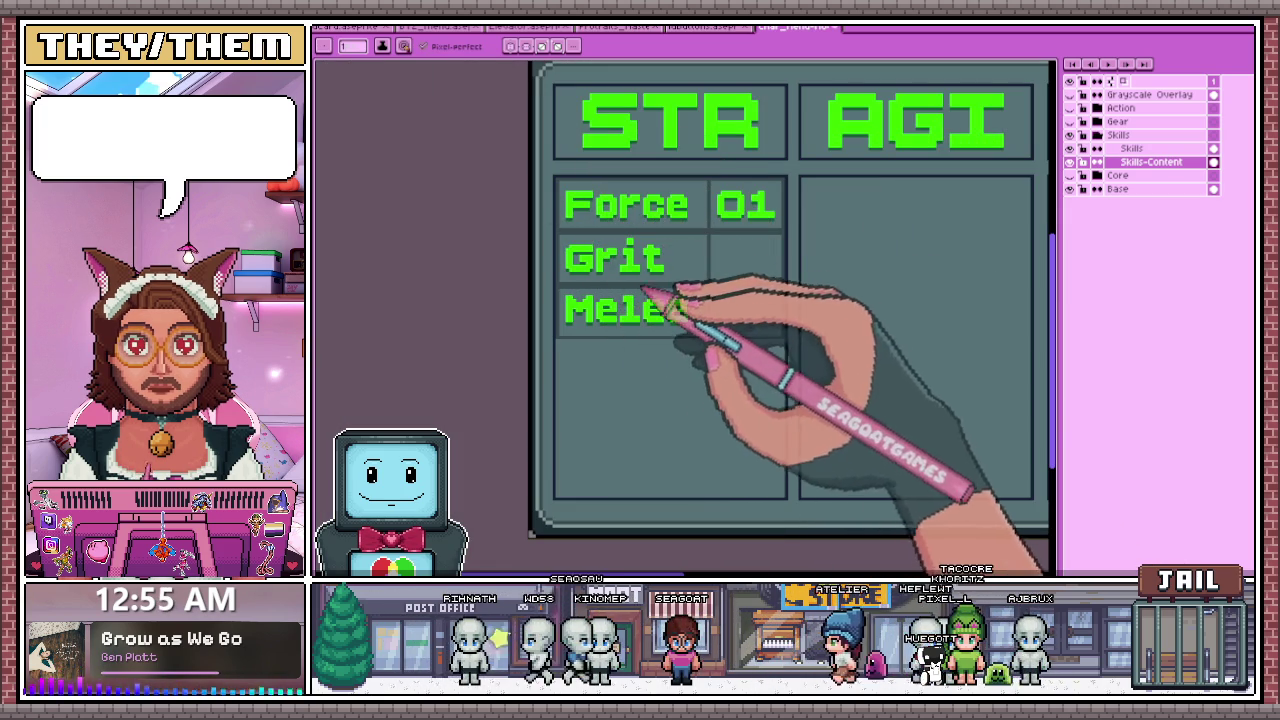
pyautogui.scroll(-1, 640, 295)
pyautogui.scroll(1, 660, 297)
pyautogui.scroll(1, 640, 290)
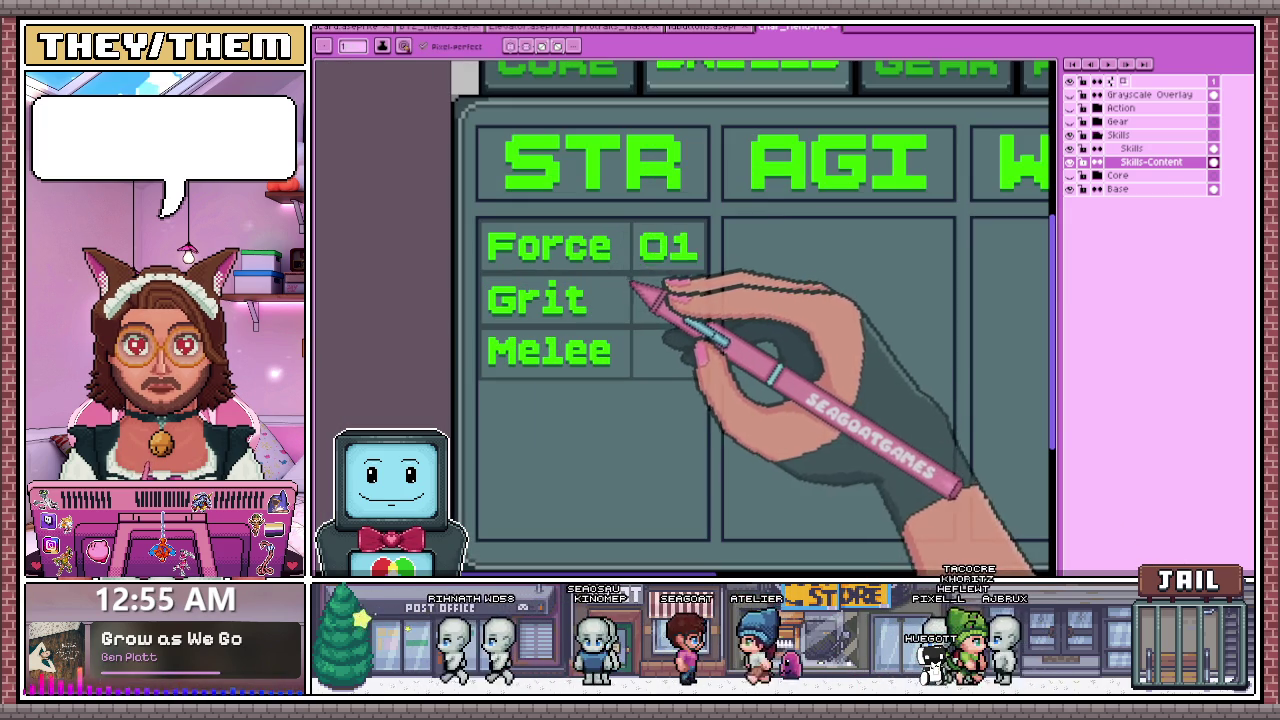
pyautogui.press('m')
pyautogui.scroll(1, 655, 248)
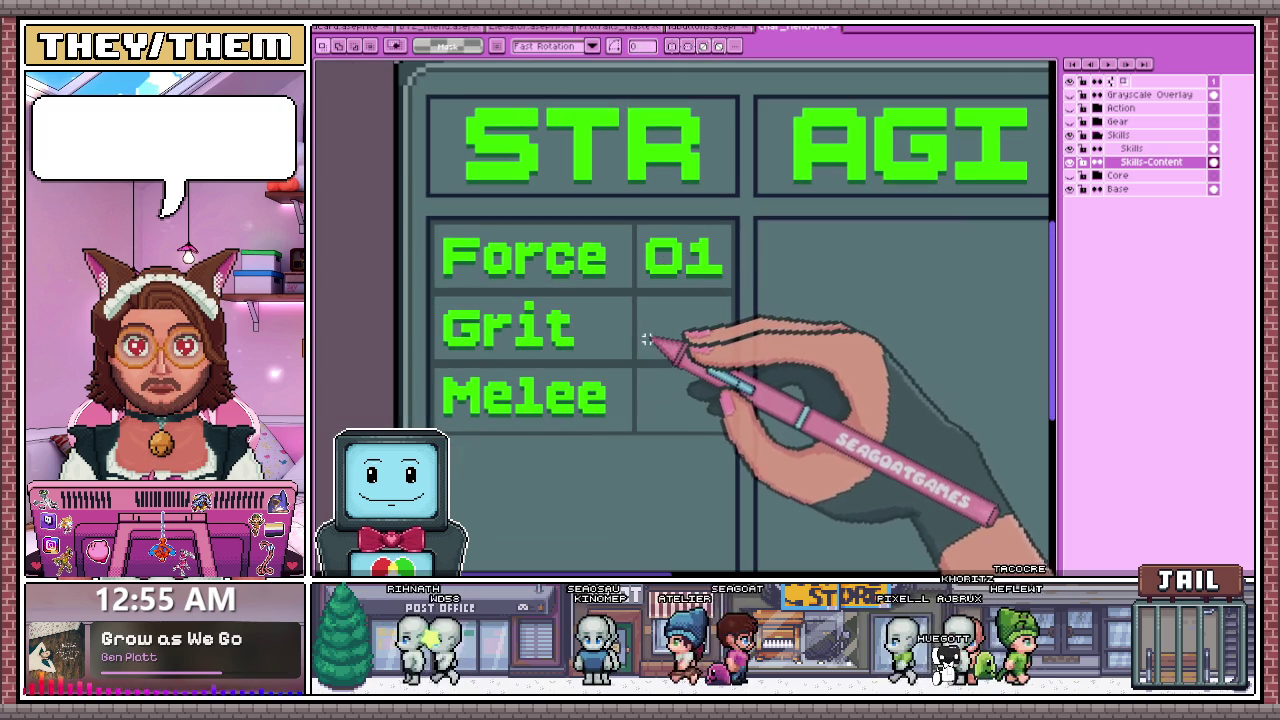
pyautogui.hotkey('ctrl', 't')
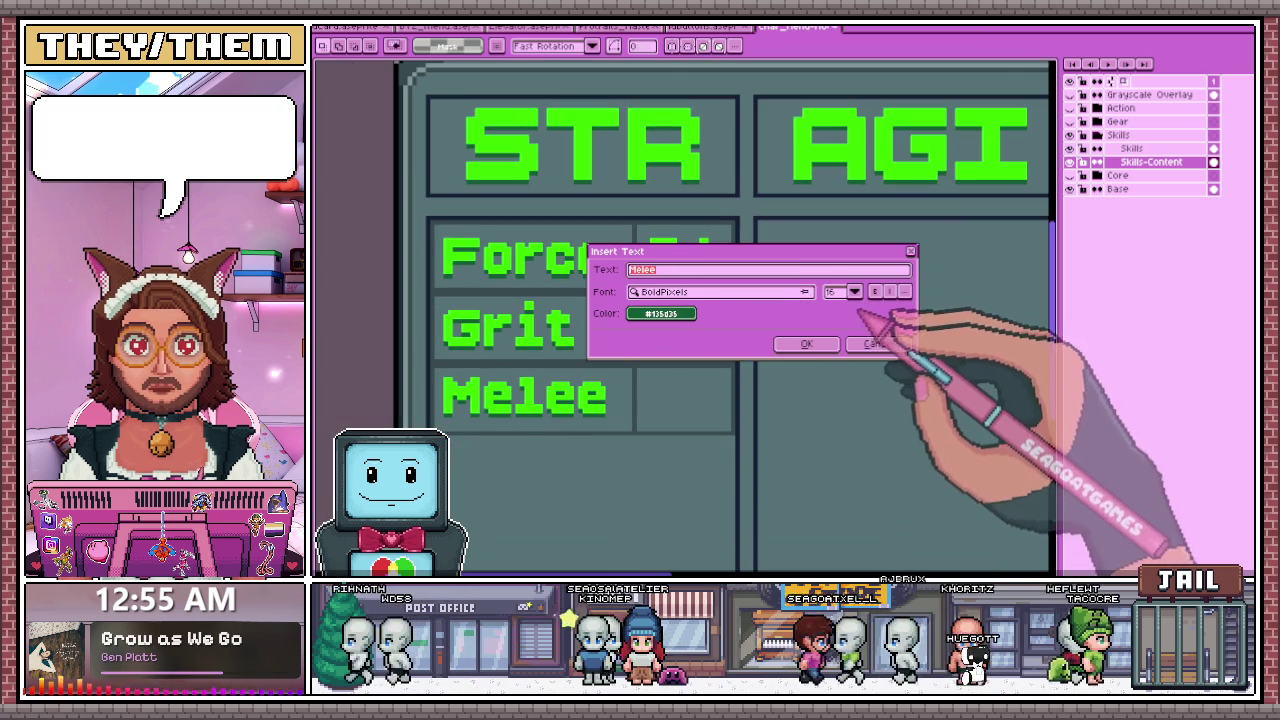
# - Insert the green value 02 and place it in the Grit cell
pyautogui.click(872, 343)
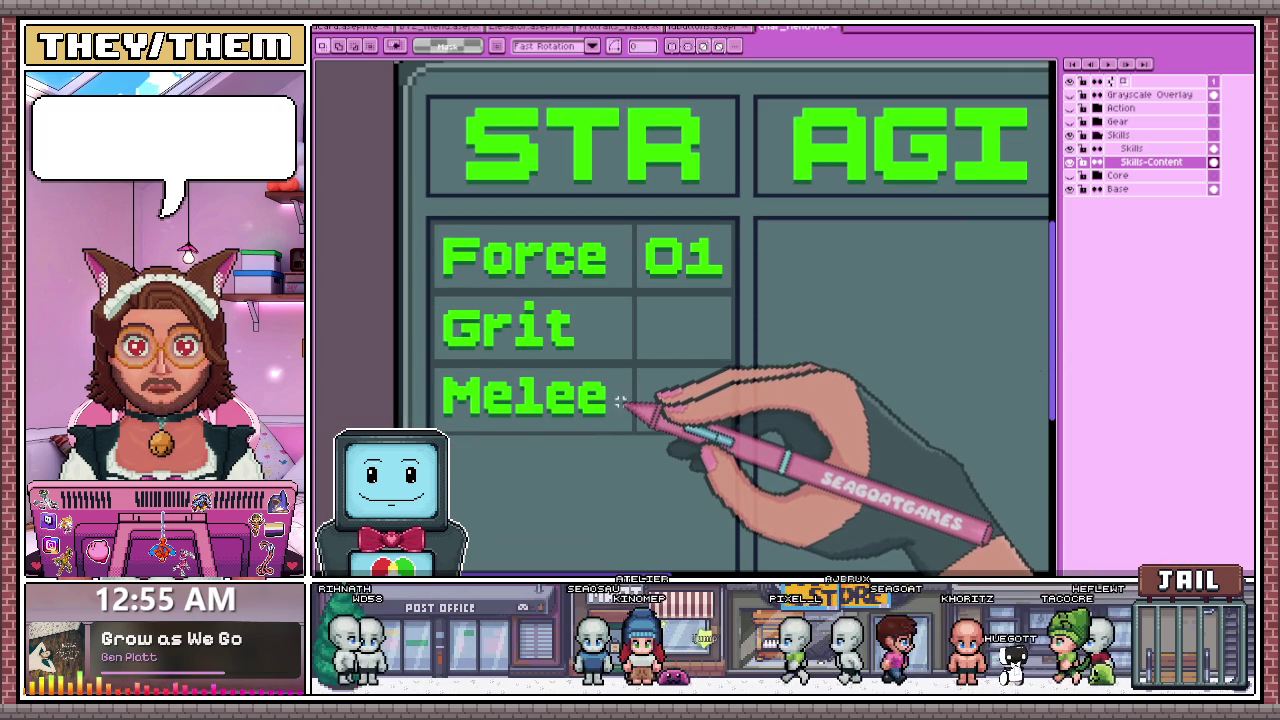
pyautogui.hotkey('ctrl', 't')
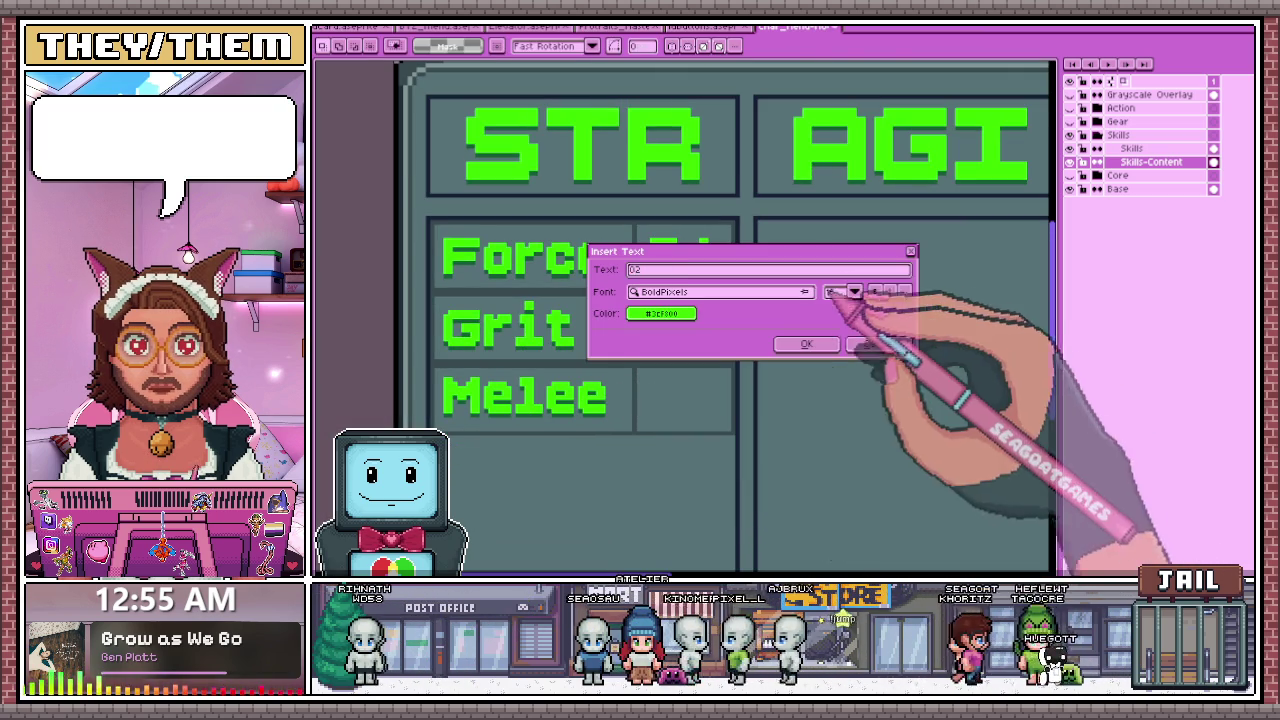
pyautogui.click(806, 343)
pyautogui.moveTo(1040, 310); pyautogui.dragTo(684, 328)
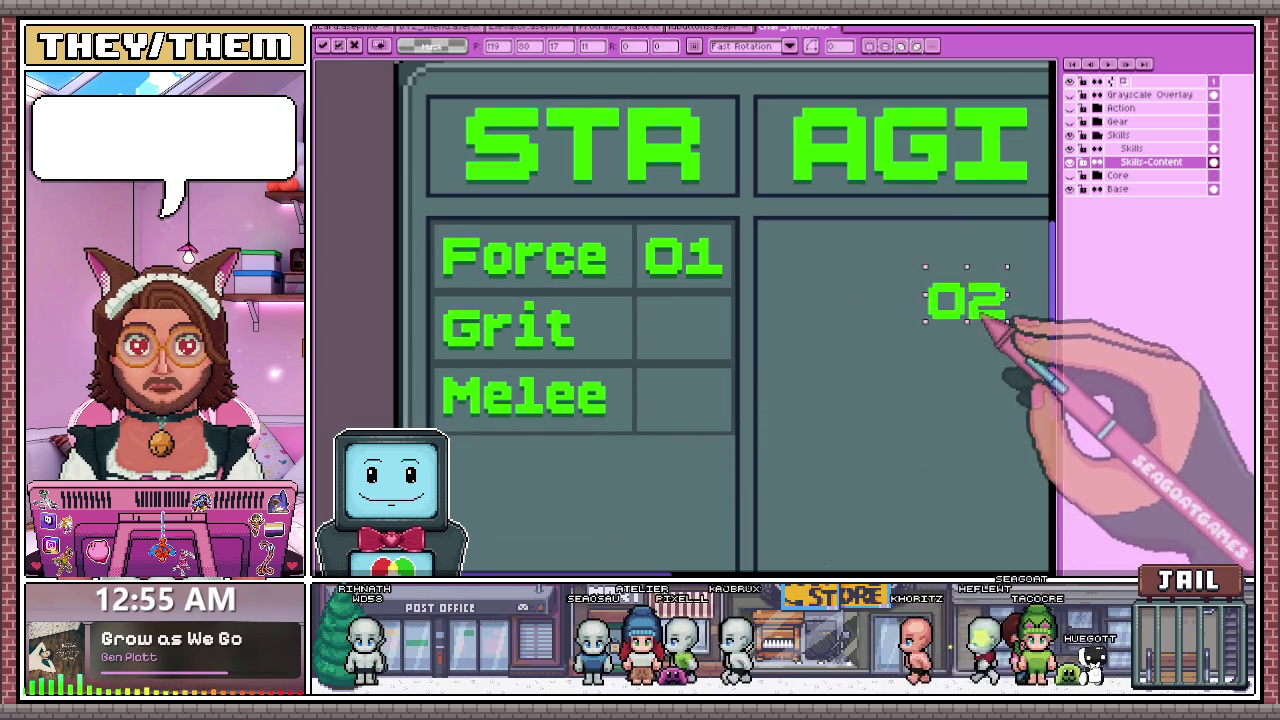
pyautogui.scroll(1, 684, 328)
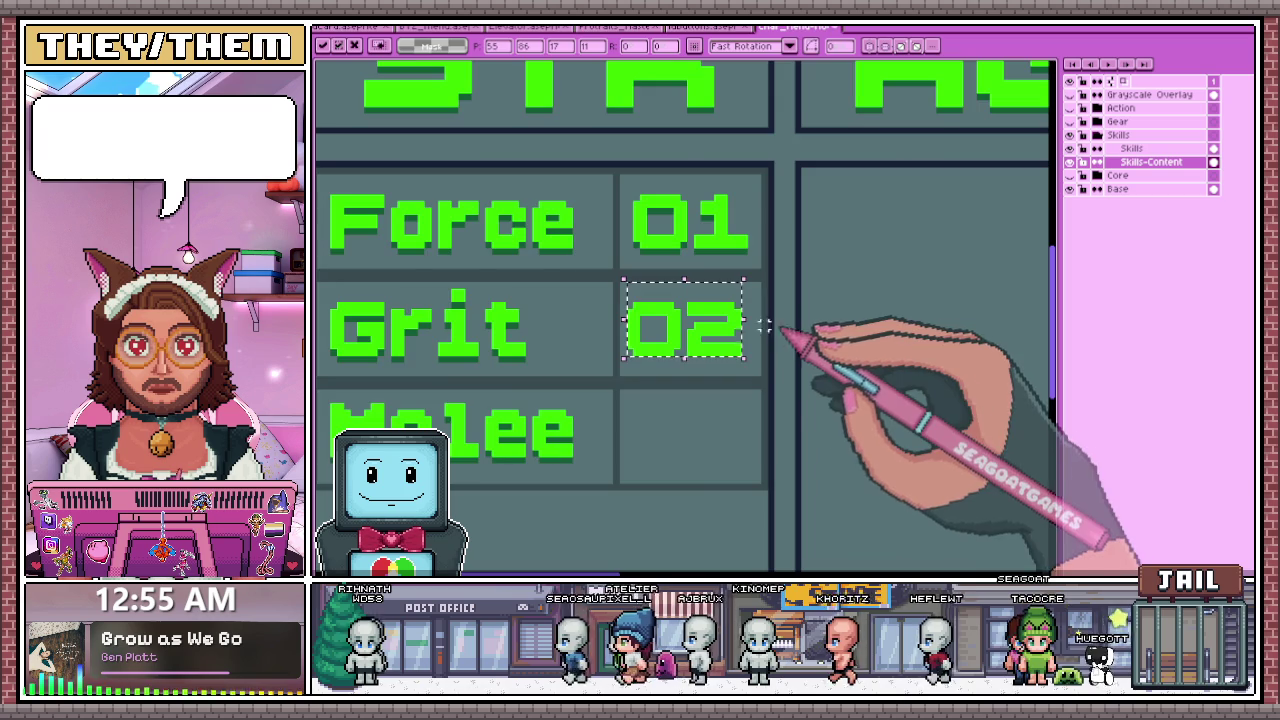
pyautogui.scroll(-1, 760, 330)
pyautogui.press('Return')
pyautogui.scroll(-1, 816, 322)
# - Insert the green value 03 and move it into the Melee cell
pyautogui.click(816, 322)
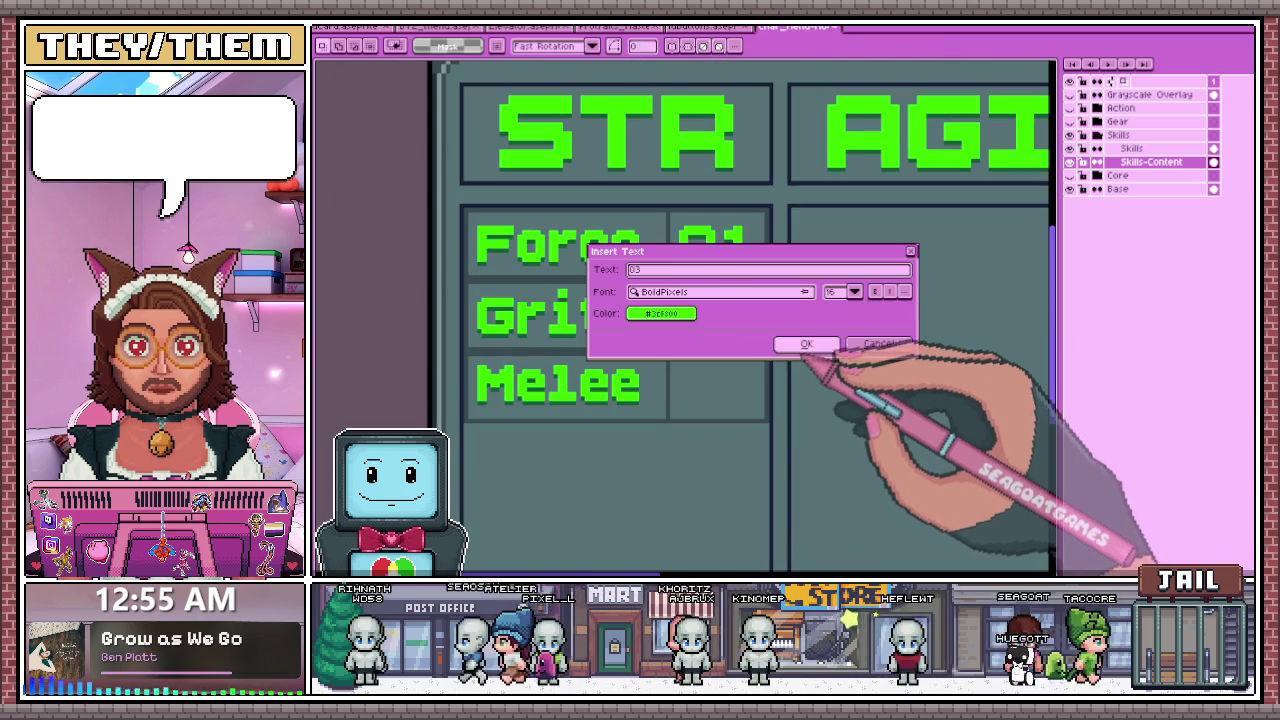
pyautogui.click(825, 343)
pyautogui.scroll(-1, 823, 300)
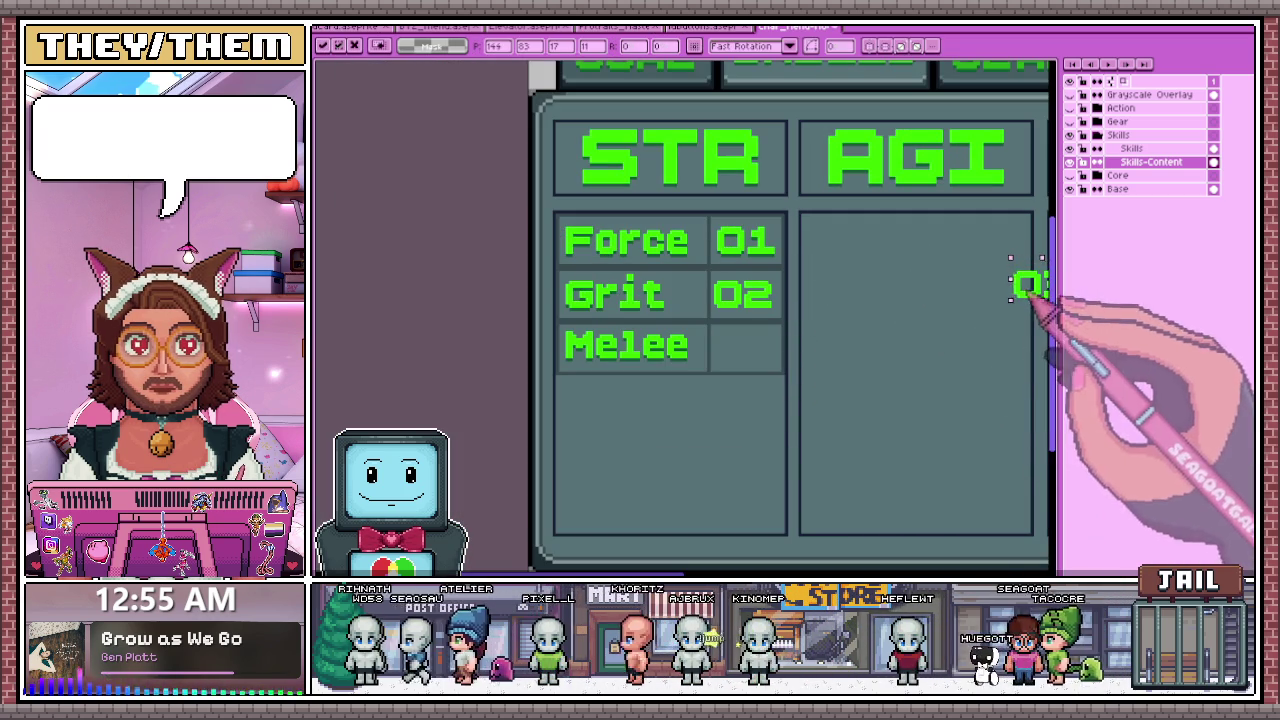
pyautogui.moveTo(1028, 283); pyautogui.dragTo(743, 345)
pyautogui.scroll(1, 790, 335)
pyautogui.scroll(1, 660, 240)
pyautogui.scroll(1, 656, 240)
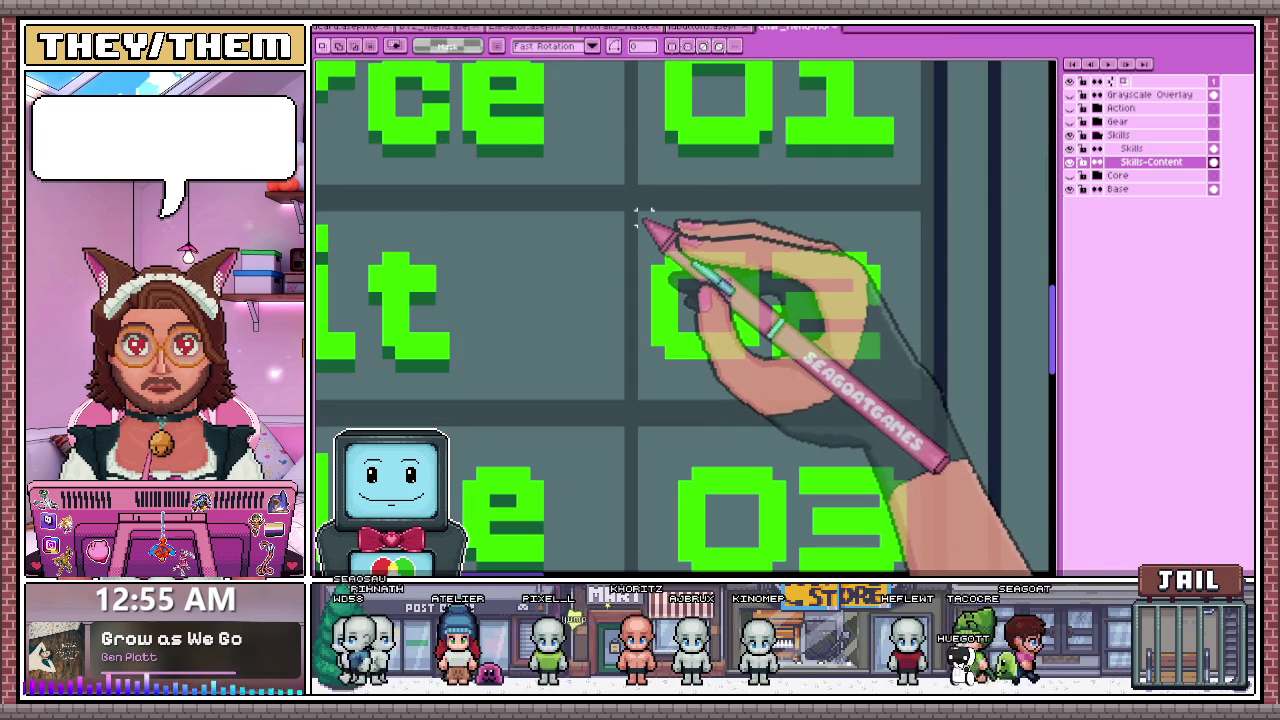
# - Pencil dark shadow pixels under the 0 and the 3's top bar of 03
pyautogui.press('b')
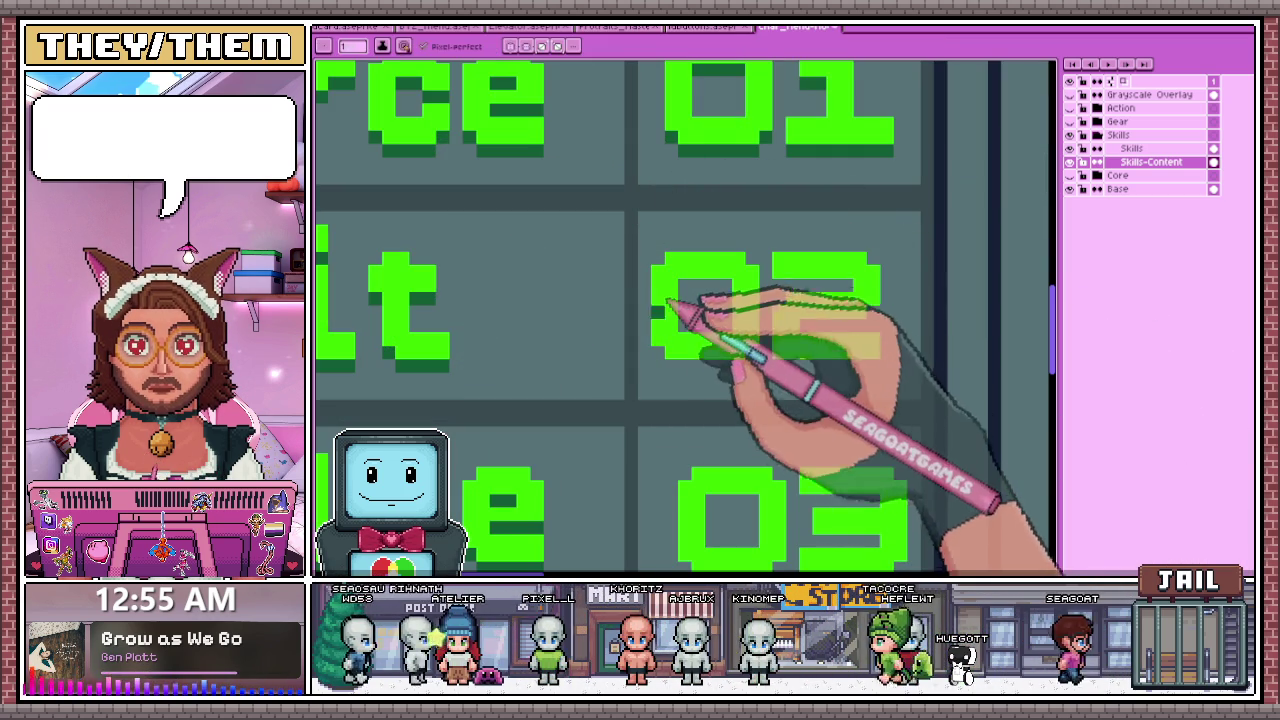
pyautogui.scroll(-3, 696, 330)
pyautogui.scroll(-1, 696, 330)
pyautogui.press('v')
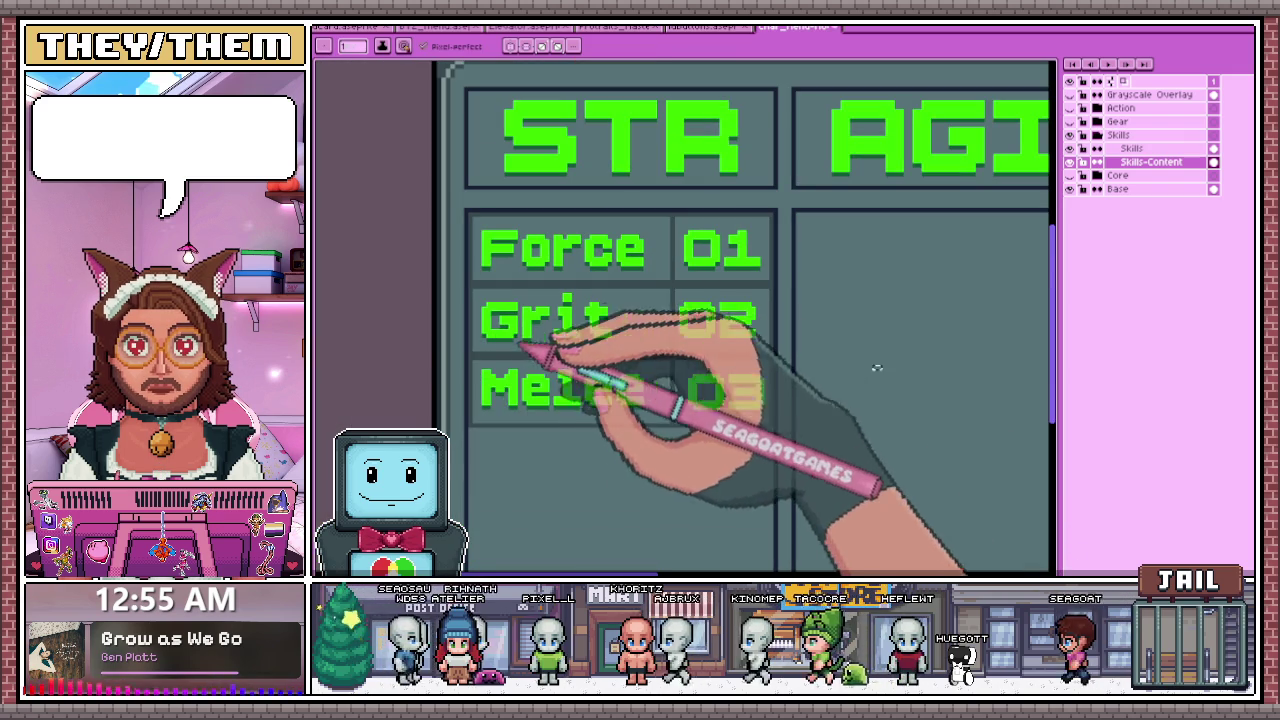
pyautogui.press('b')
pyautogui.scroll(3, 687, 338)
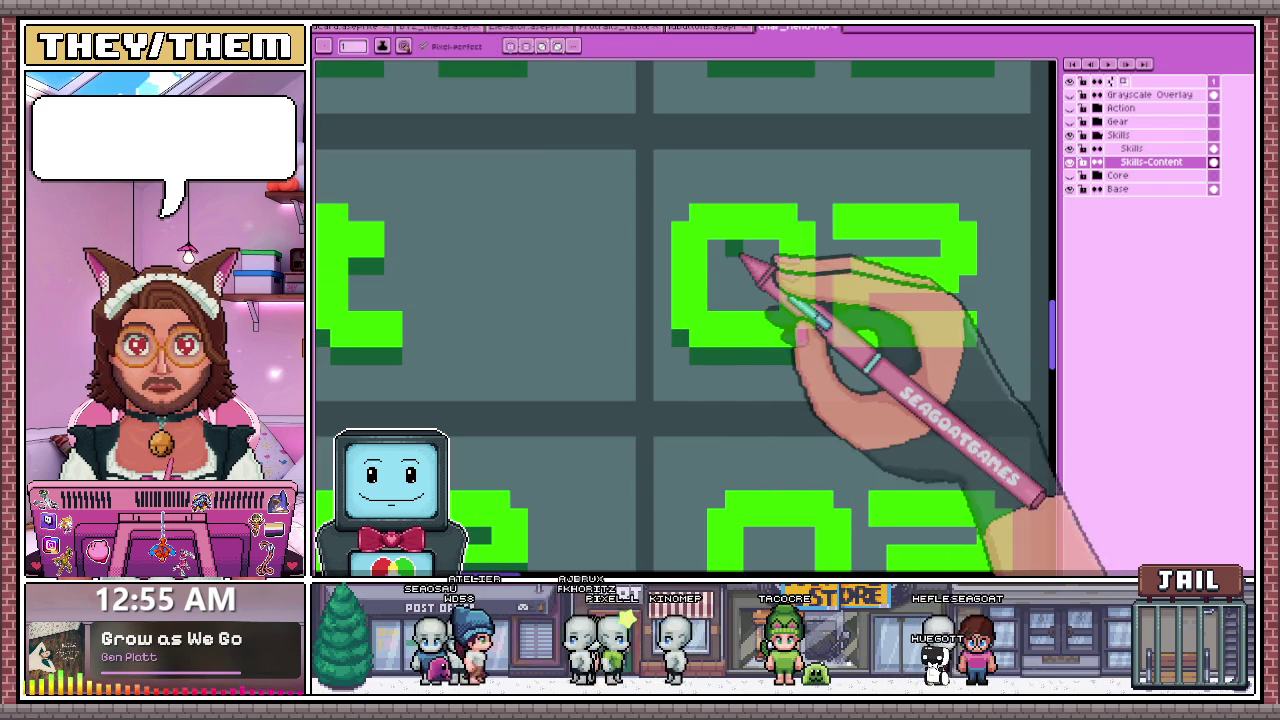
pyautogui.scroll(-1, 745, 257)
pyautogui.scroll(2, 857, 251)
pyautogui.scroll(1, 843, 294)
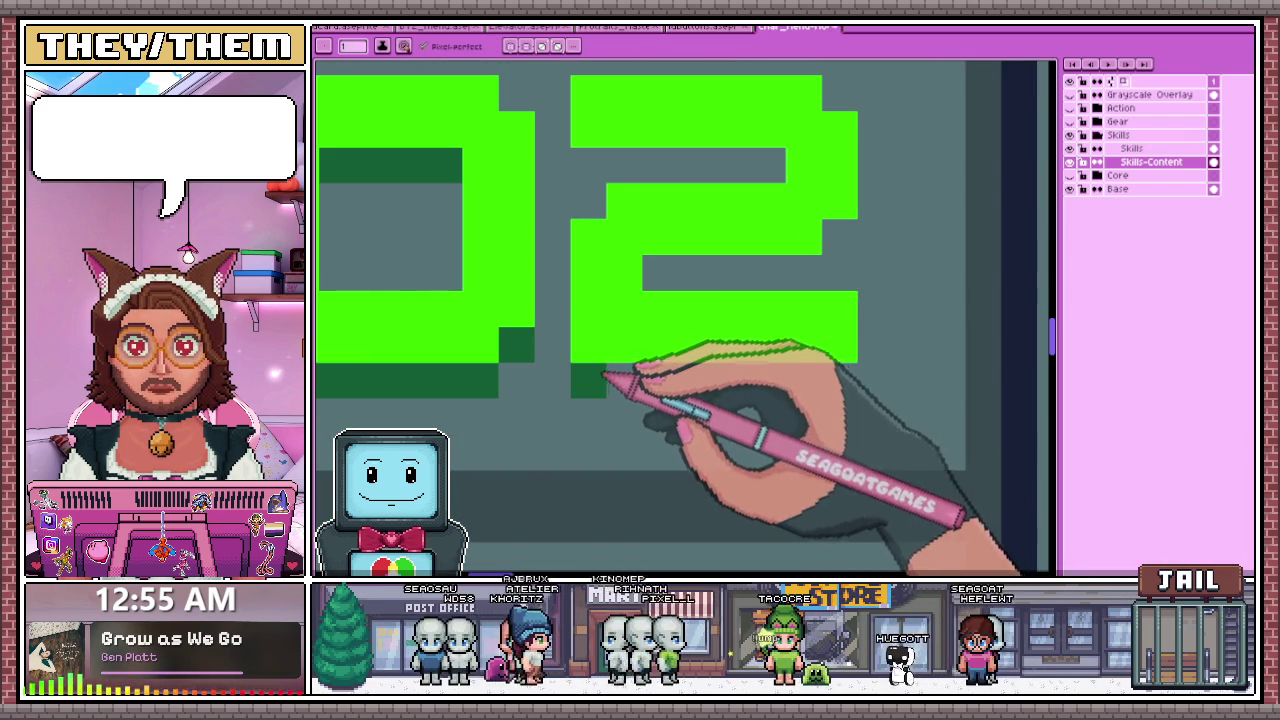
pyautogui.scroll(1, 614, 371)
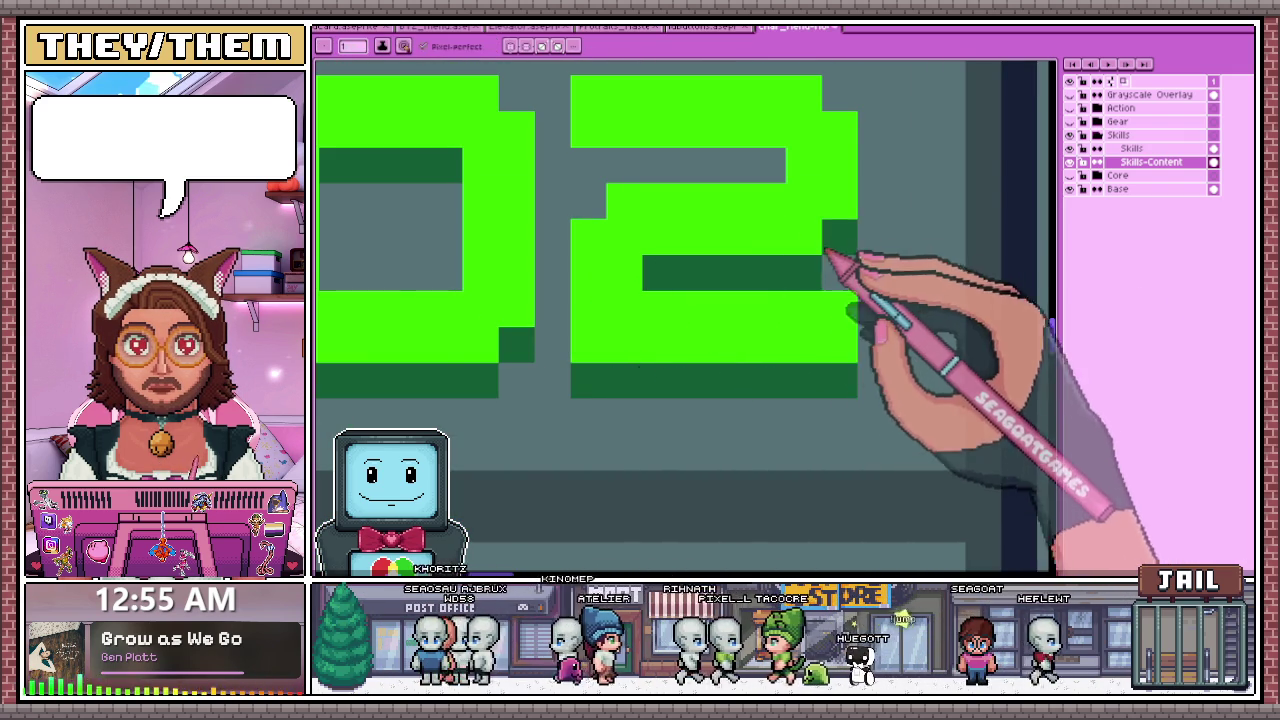
pyautogui.scroll(-1, 766, 186)
pyautogui.scroll(-4, 720, 220)
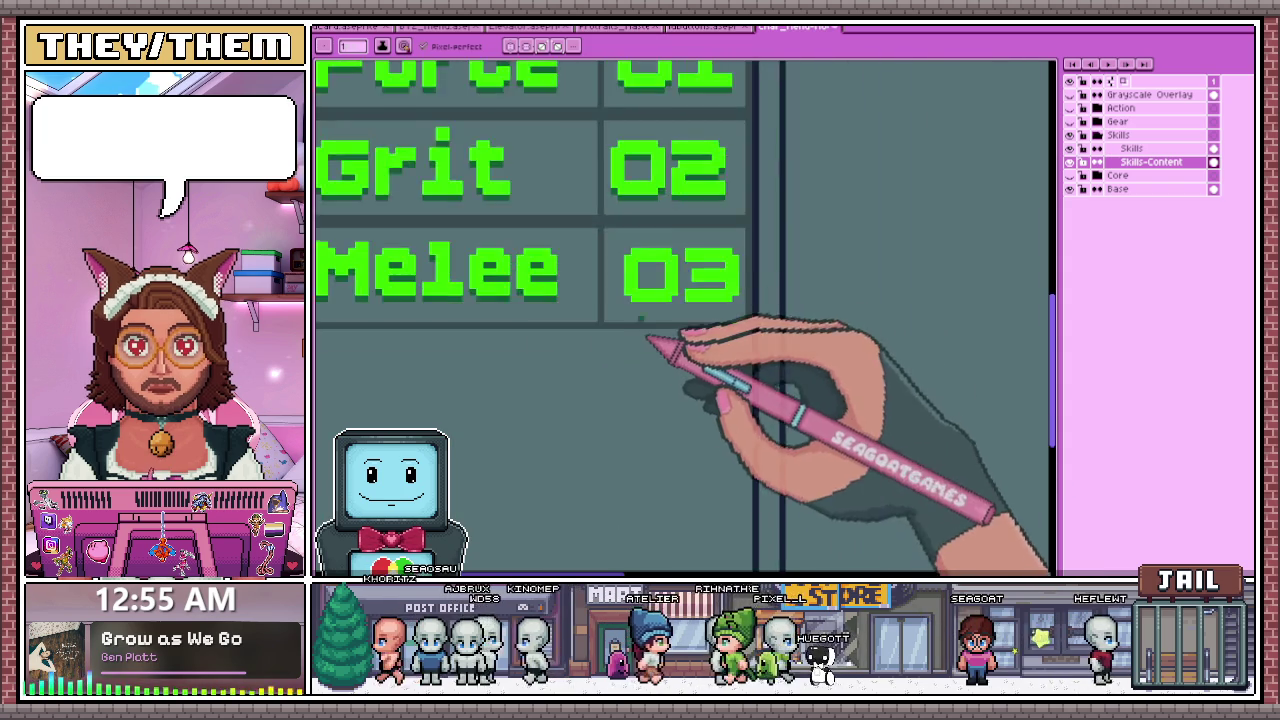
pyautogui.scroll(3, 641, 342)
pyautogui.moveTo(617, 298); pyautogui.dragTo(758, 314)
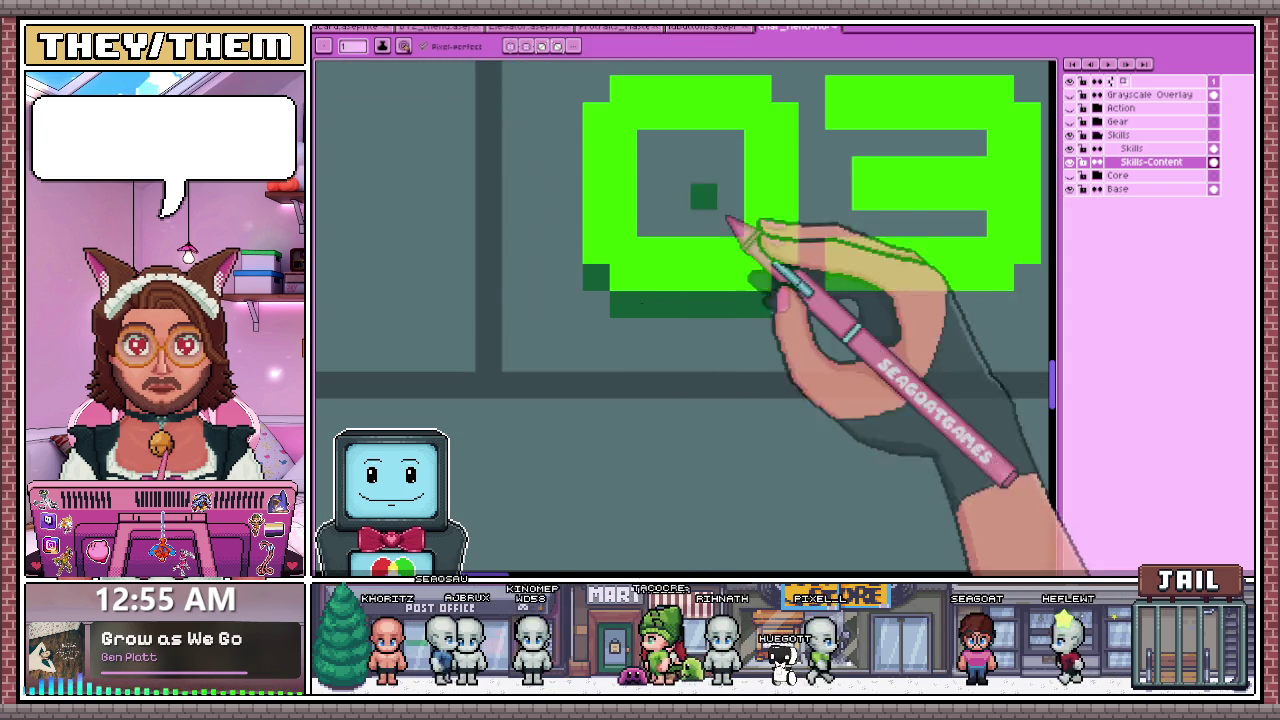
pyautogui.scroll(-2, 705, 166)
pyautogui.scroll(1, 705, 366)
pyautogui.moveTo(766, 204); pyautogui.dragTo(853, 210)
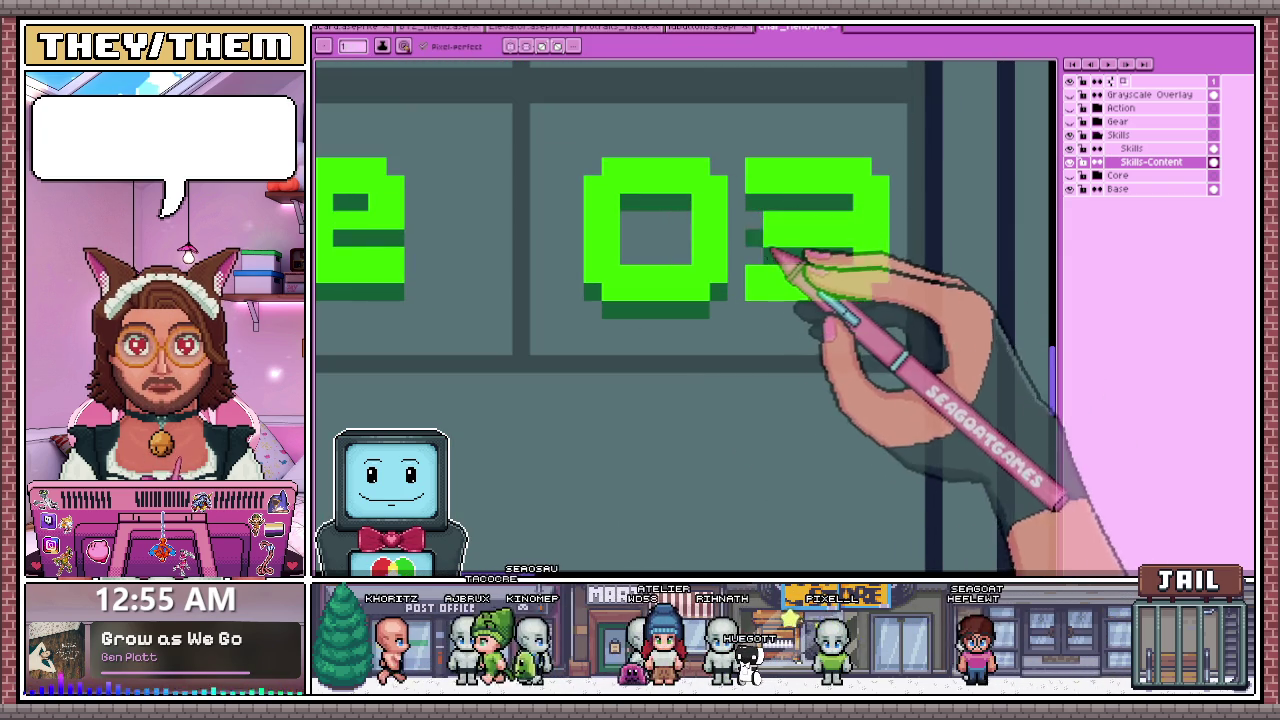
pyautogui.scroll(-1, 858, 318)
pyautogui.scroll(-2, 830, 300)
pyautogui.scroll(2, 737, 205)
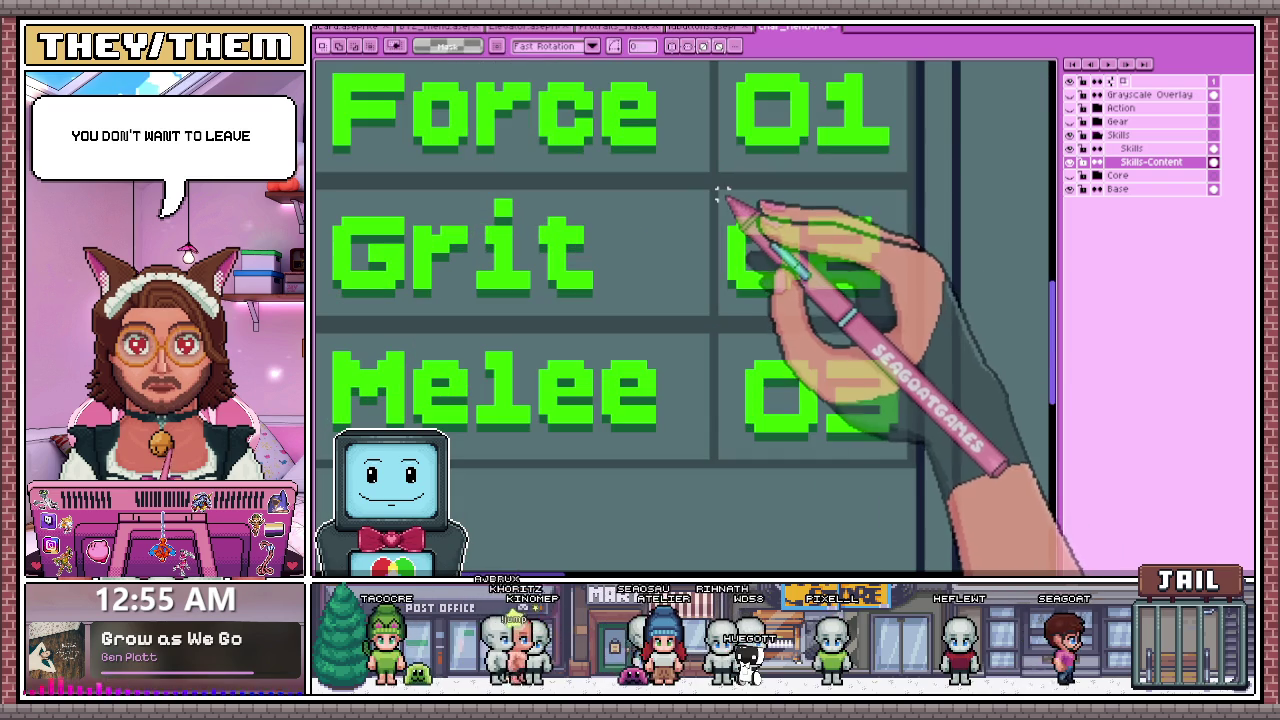
pyautogui.moveTo(796, 287); pyautogui.dragTo(894, 313)
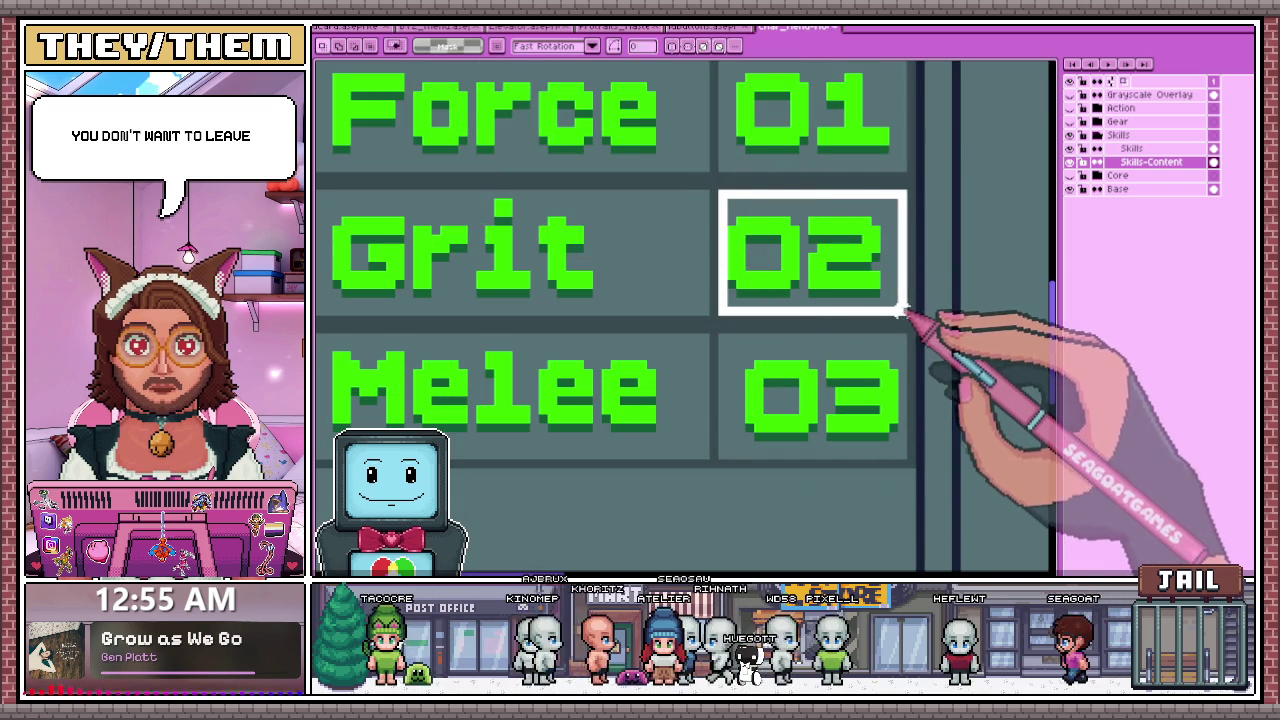
pyautogui.click(960, 294)
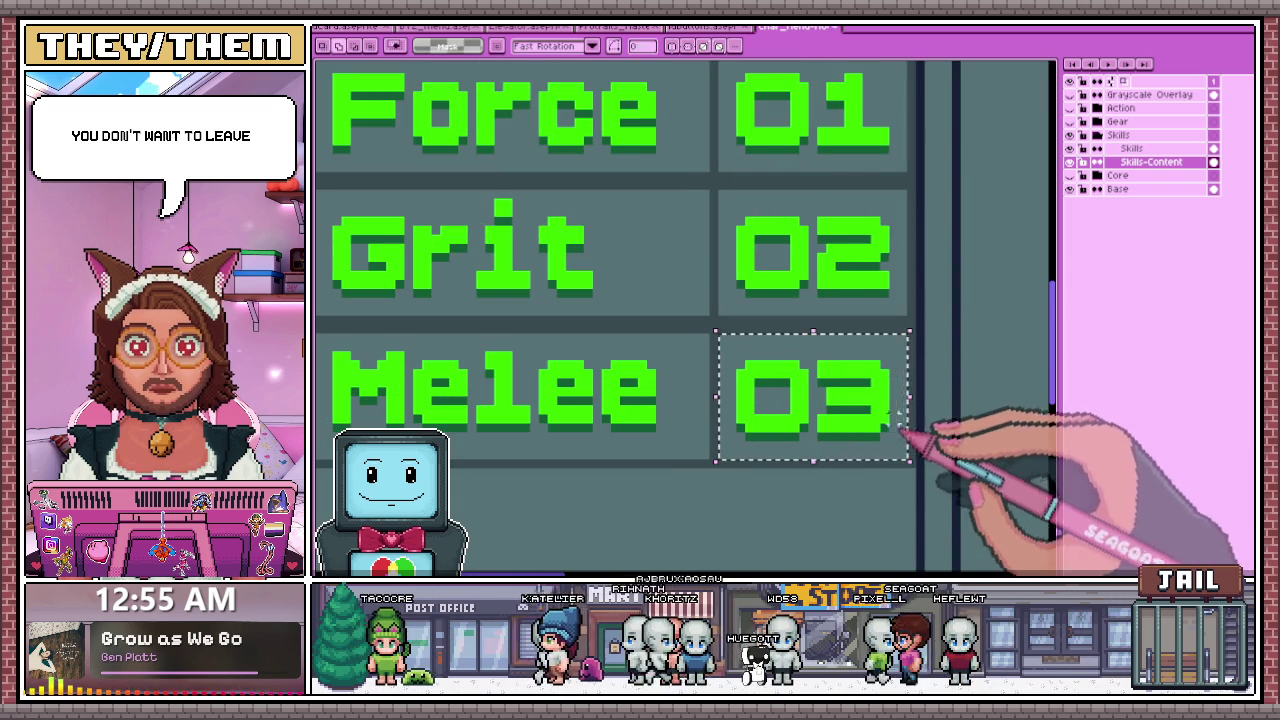
pyautogui.scroll(-1, 800, 370)
pyautogui.scroll(-3, 715, 340)
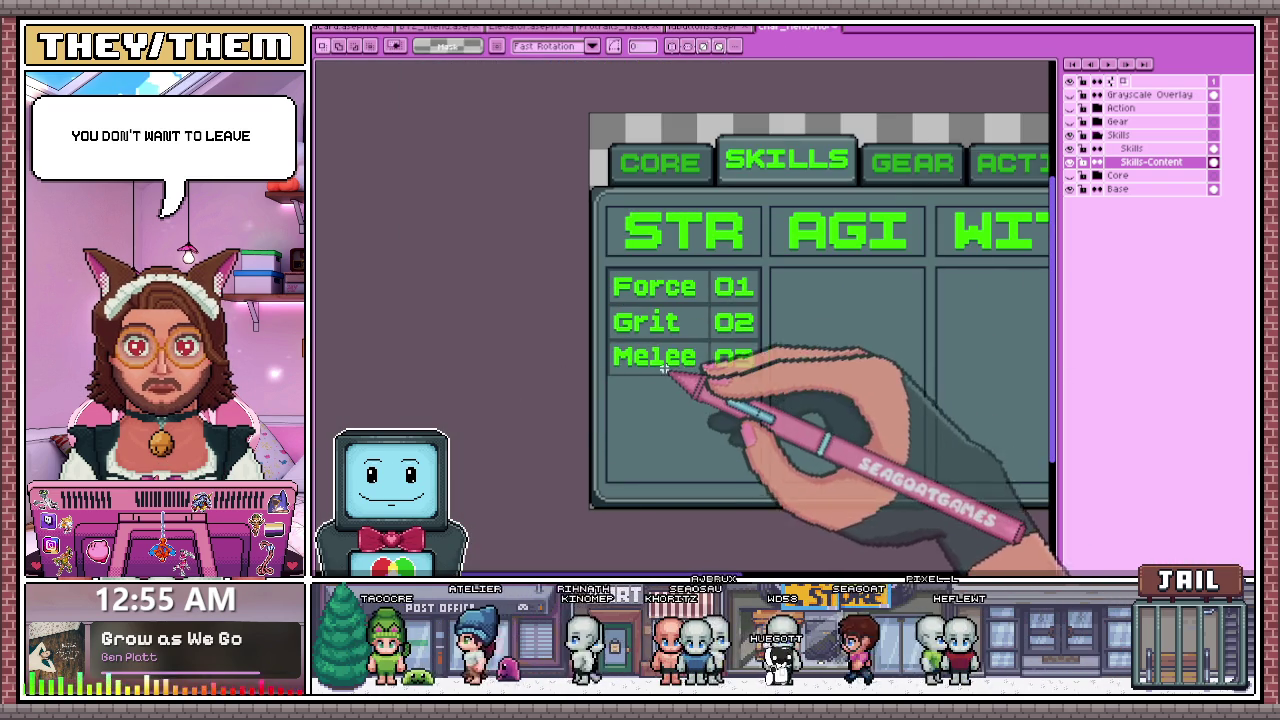
pyautogui.scroll(3, 664, 368)
pyautogui.scroll(-1, 662, 364)
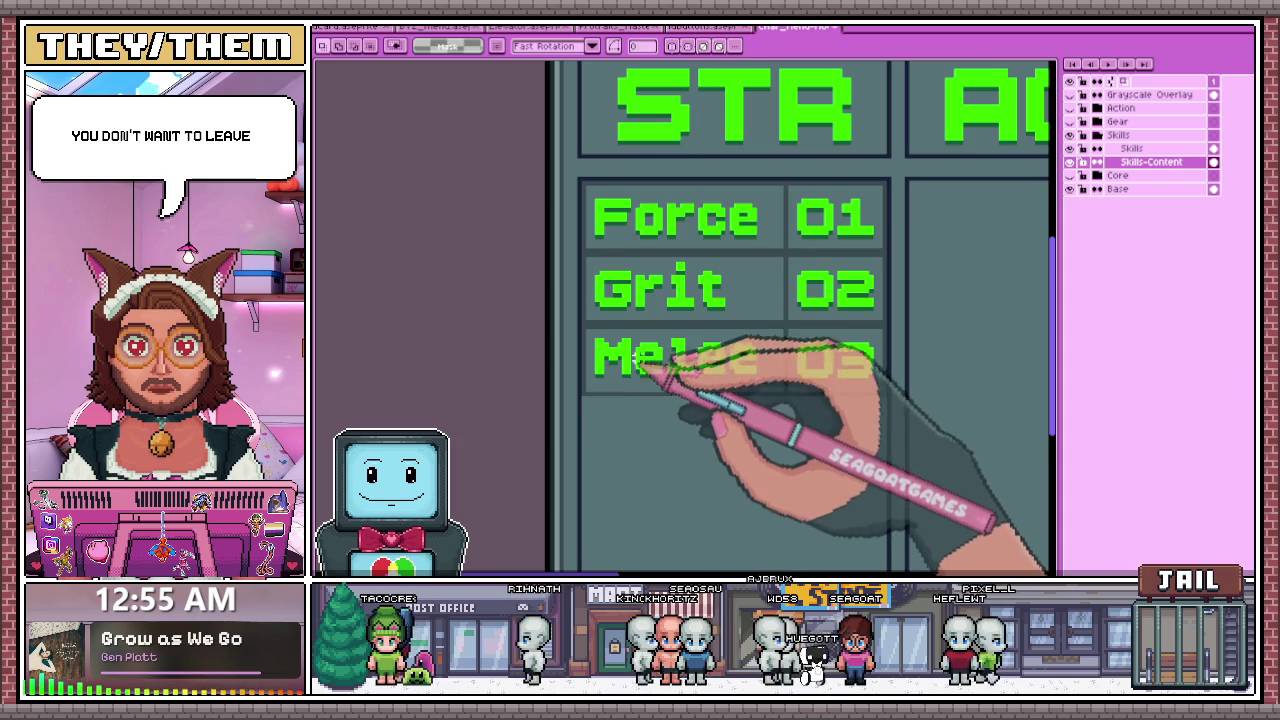
pyautogui.scroll(-2, 645, 362)
pyautogui.scroll(2, 740, 318)
pyautogui.scroll(1, 710, 318)
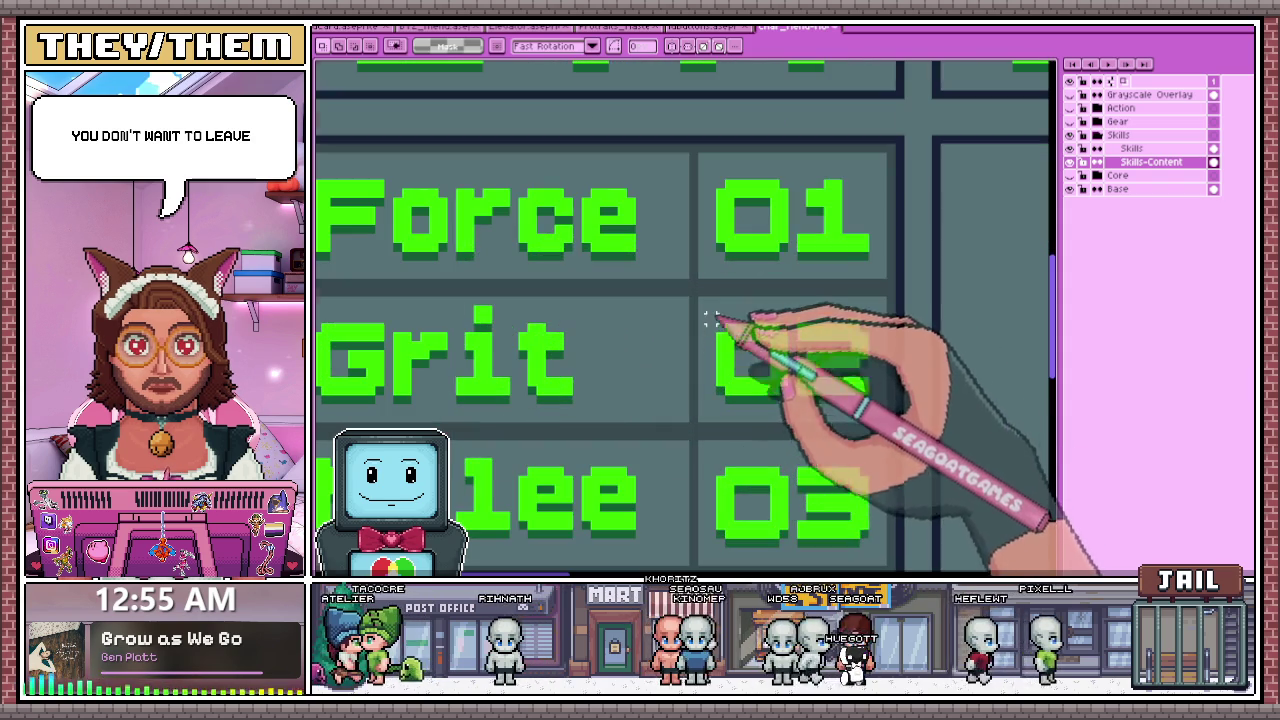
pyautogui.scroll(-1, 710, 257)
pyautogui.scroll(-1, 749, 286)
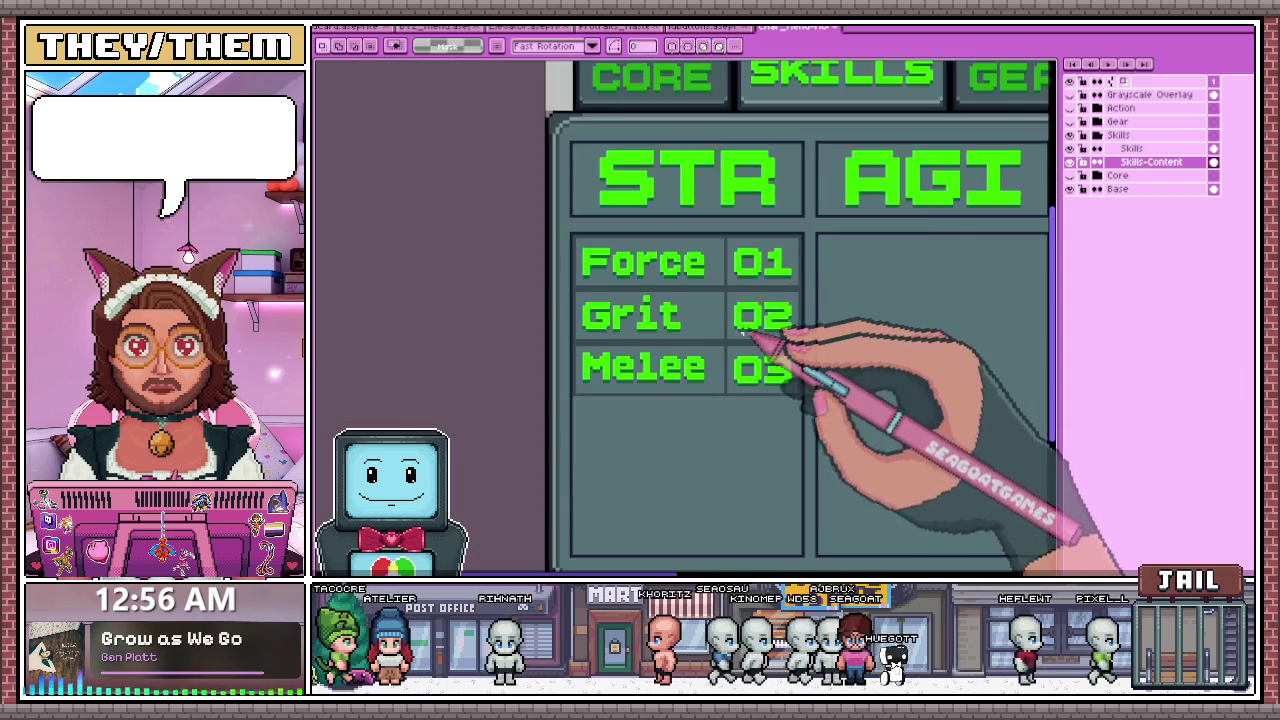
pyautogui.scroll(-1, 771, 343)
pyautogui.hscroll(1, 770, 378)
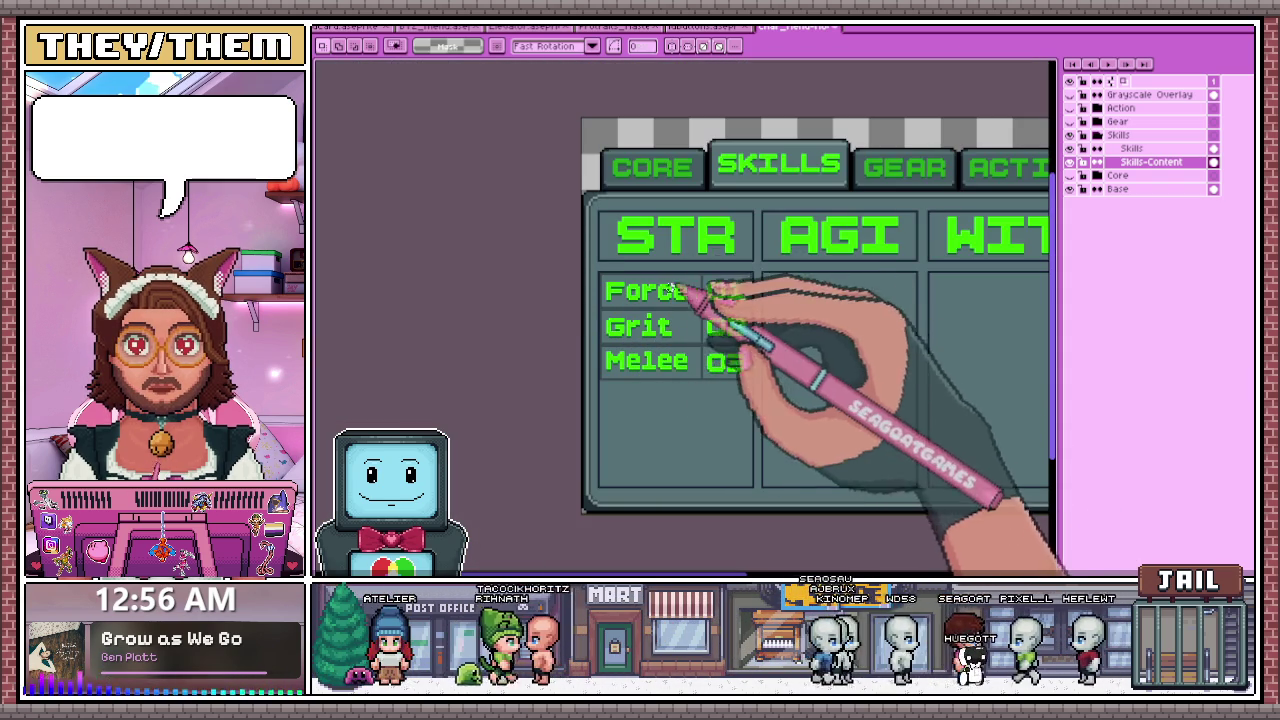
pyautogui.scroll(-2, 672, 287)
pyautogui.scroll(2, 594, 250)
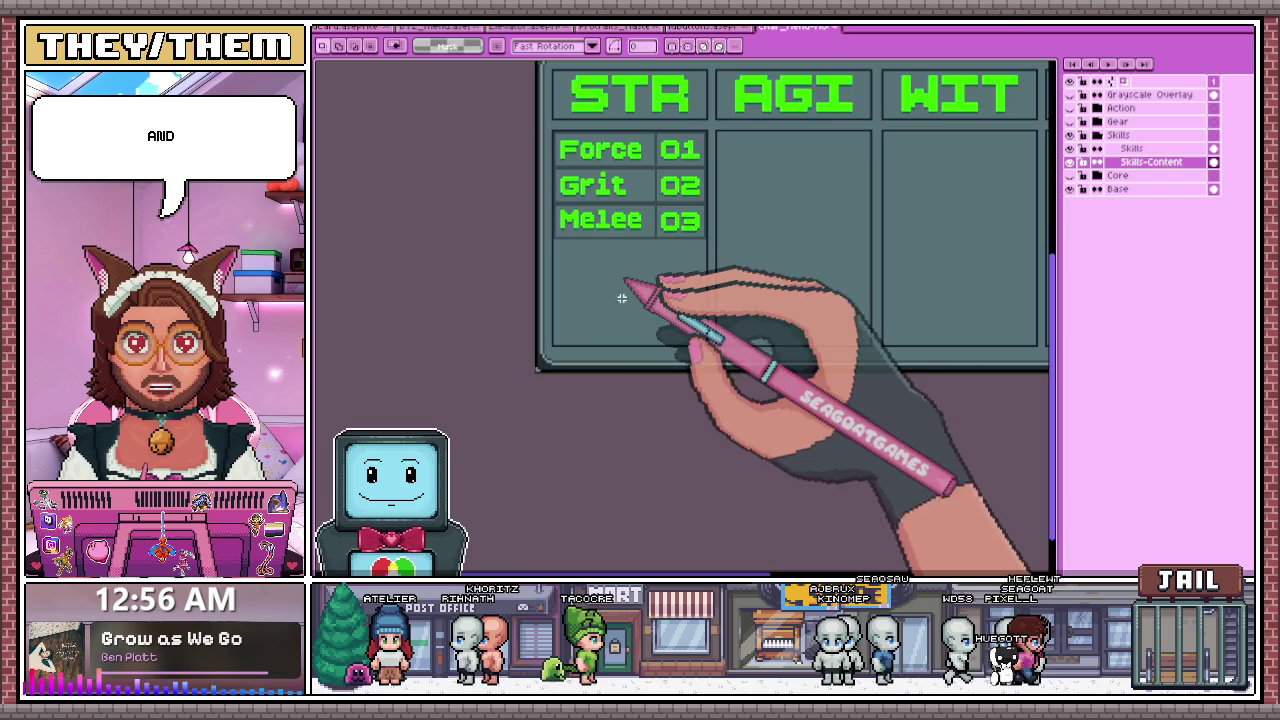
pyautogui.scroll(-1, 621, 298)
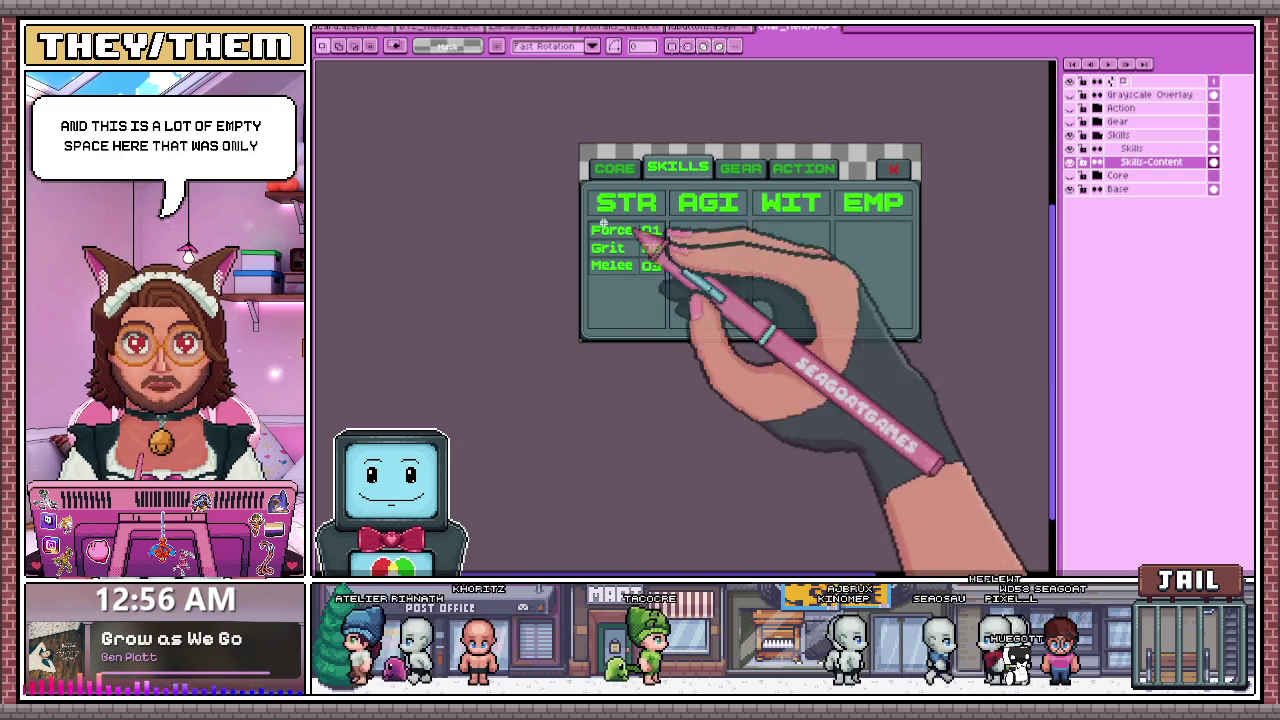
pyautogui.scroll(1, 639, 254)
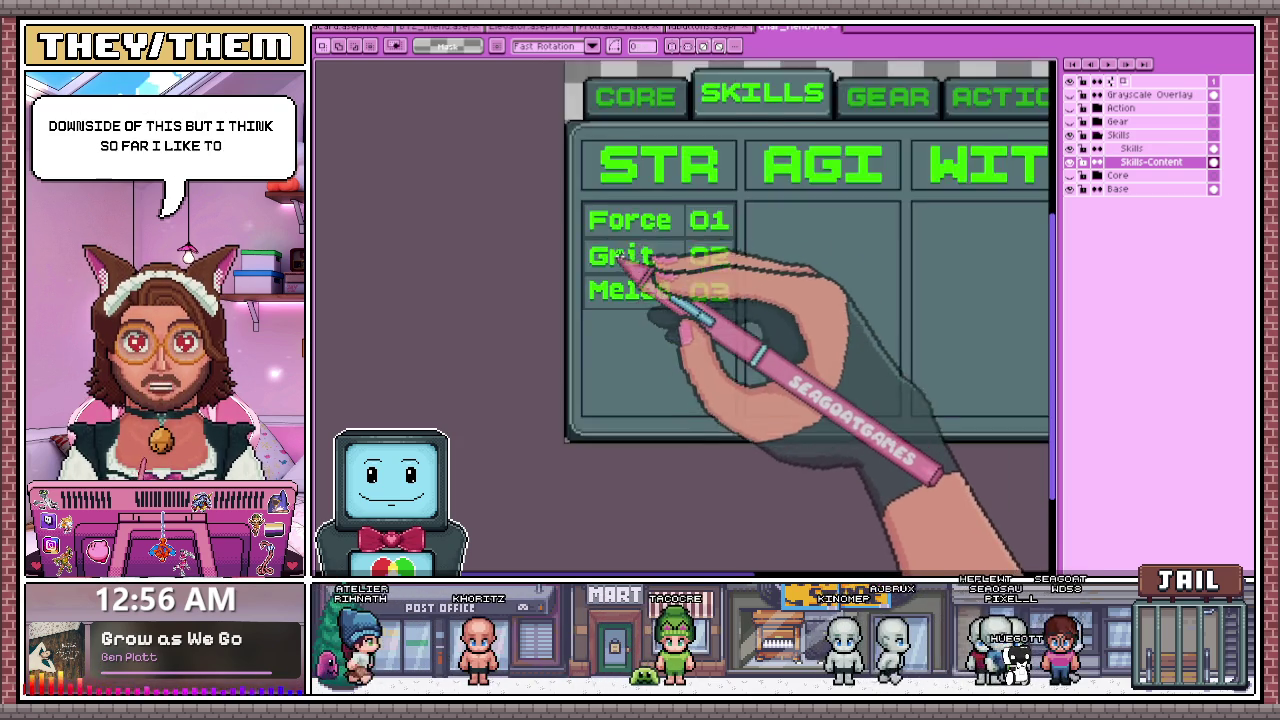
pyautogui.scroll(1, 640, 220)
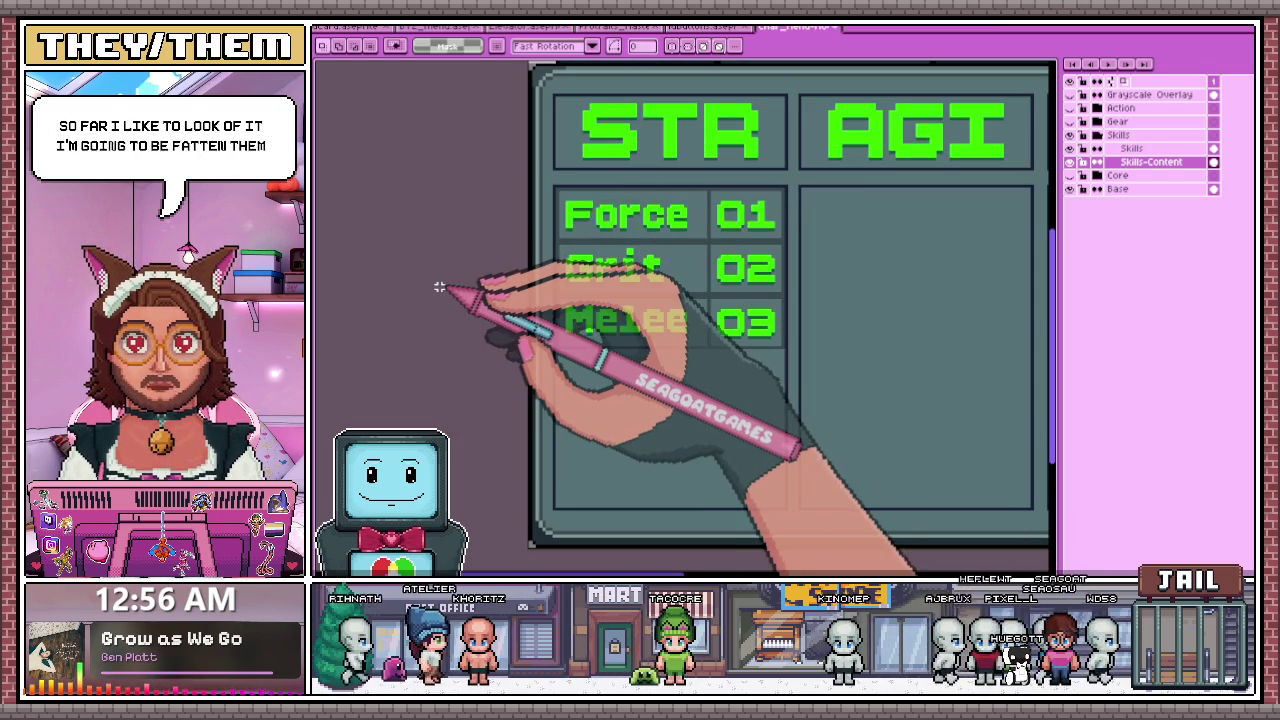
pyautogui.scroll(-1, 675, 300)
pyautogui.scroll(-2, 660, 292)
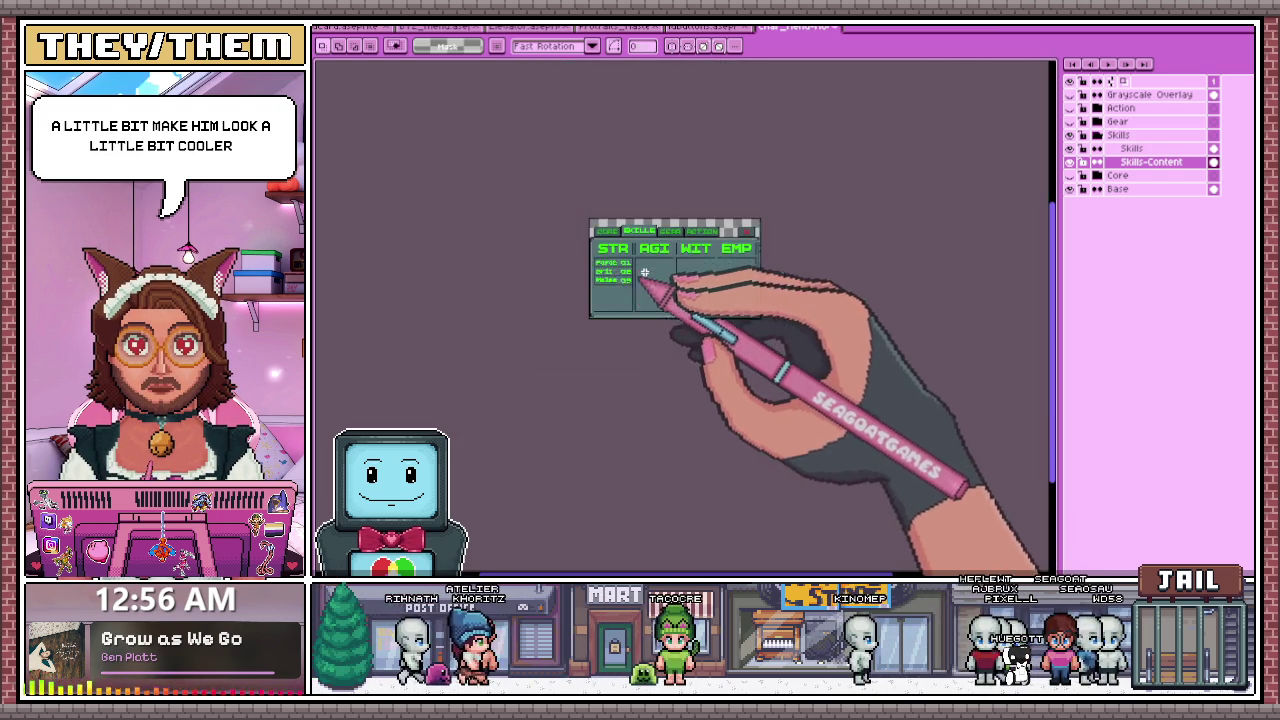
pyautogui.scroll(1, 620, 288)
pyautogui.scroll(2, 560, 300)
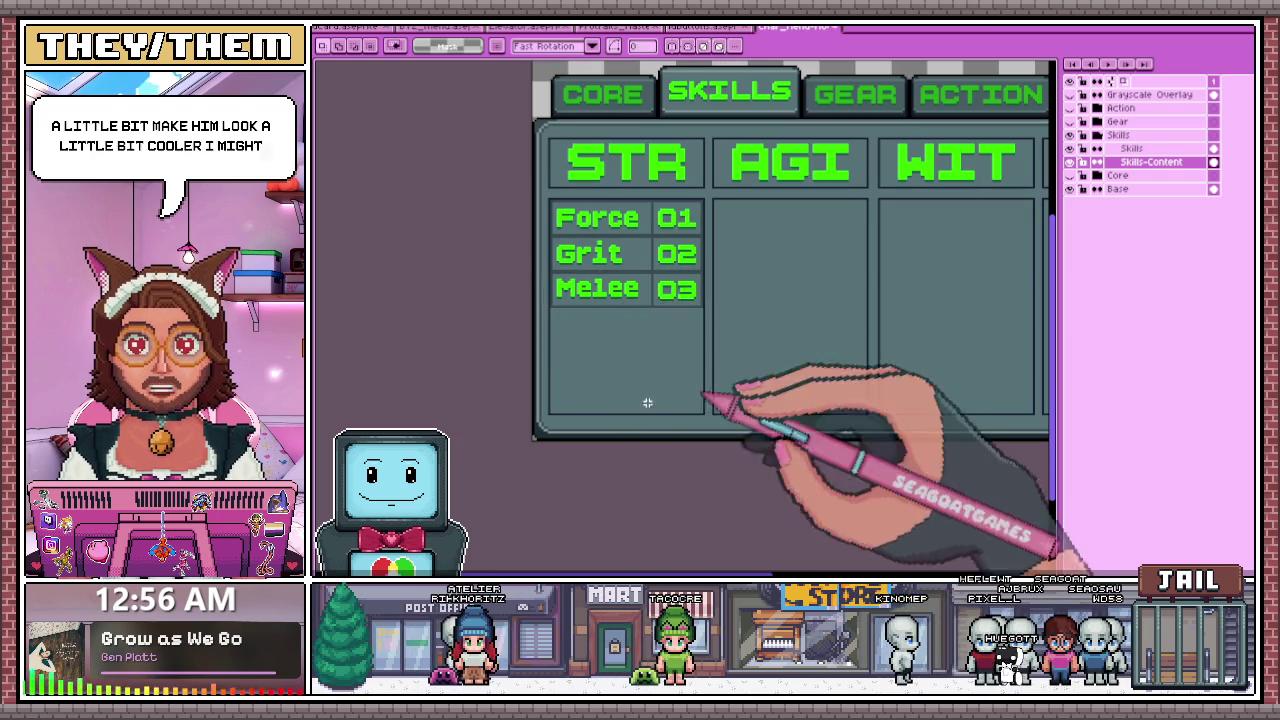
pyautogui.scroll(-2, 497, 430)
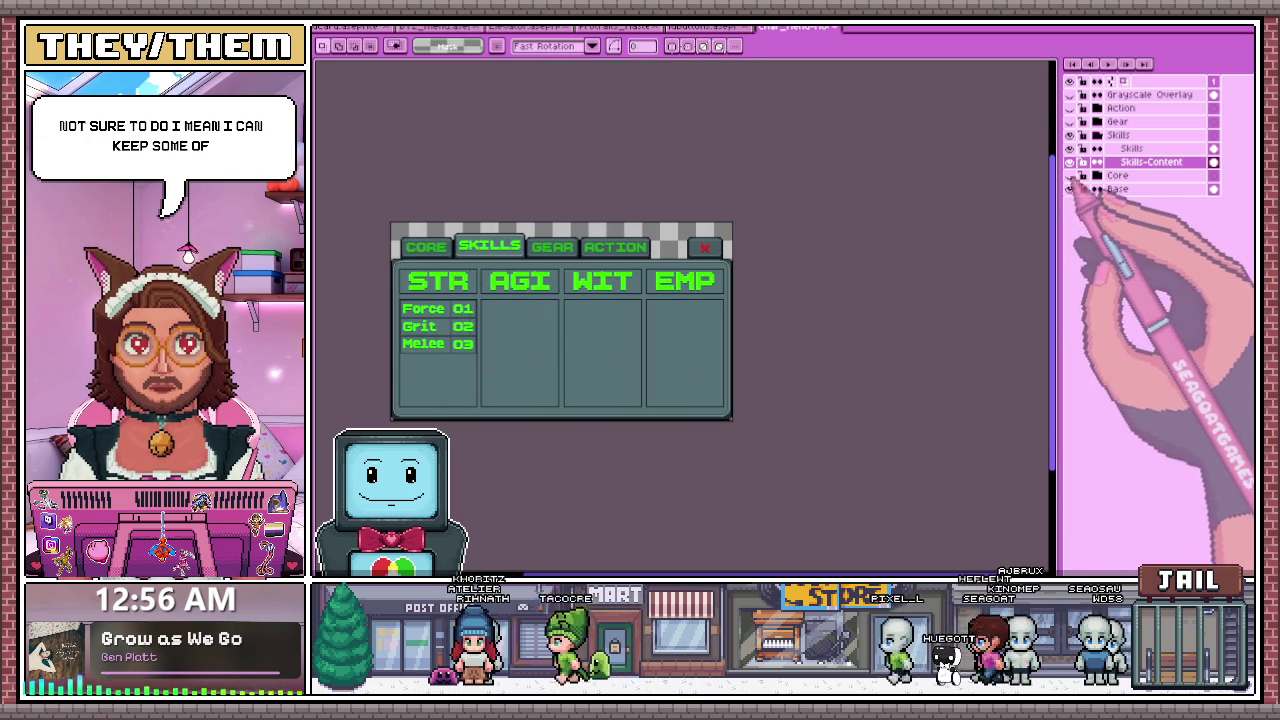
pyautogui.press('Delete')
pyautogui.hotkey('ctrl', 'z')
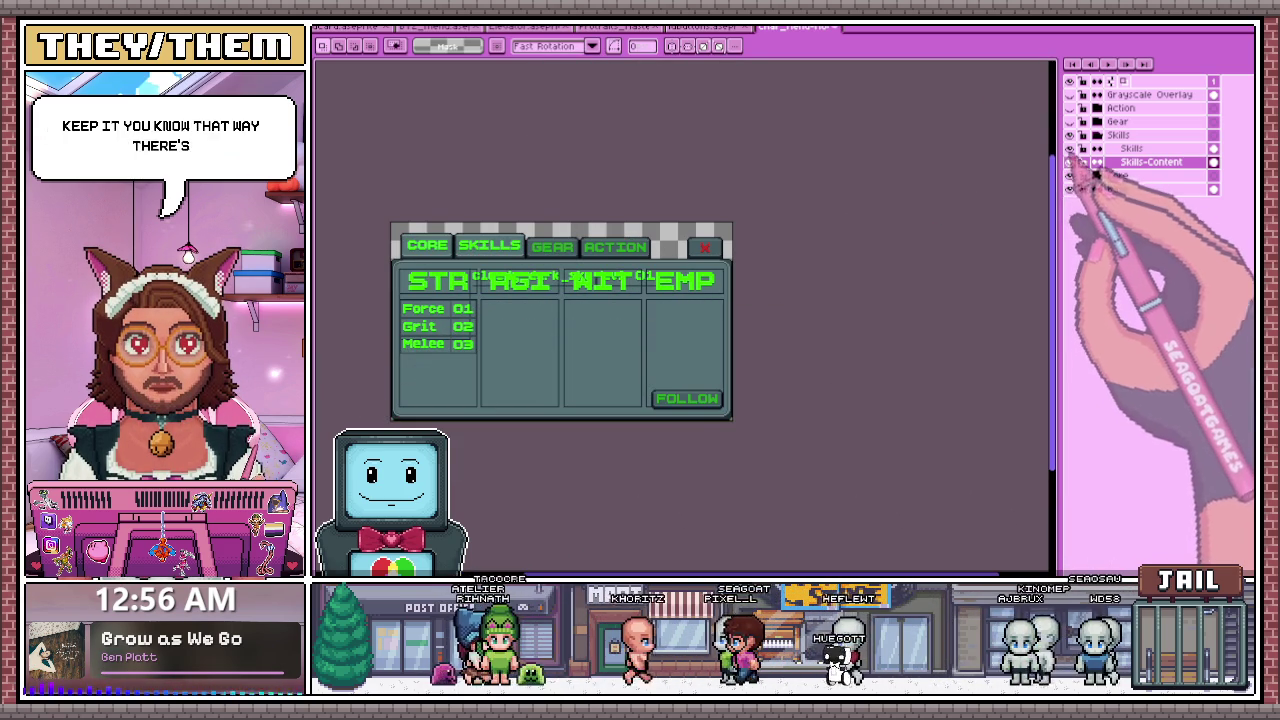
pyautogui.click(1069, 182)
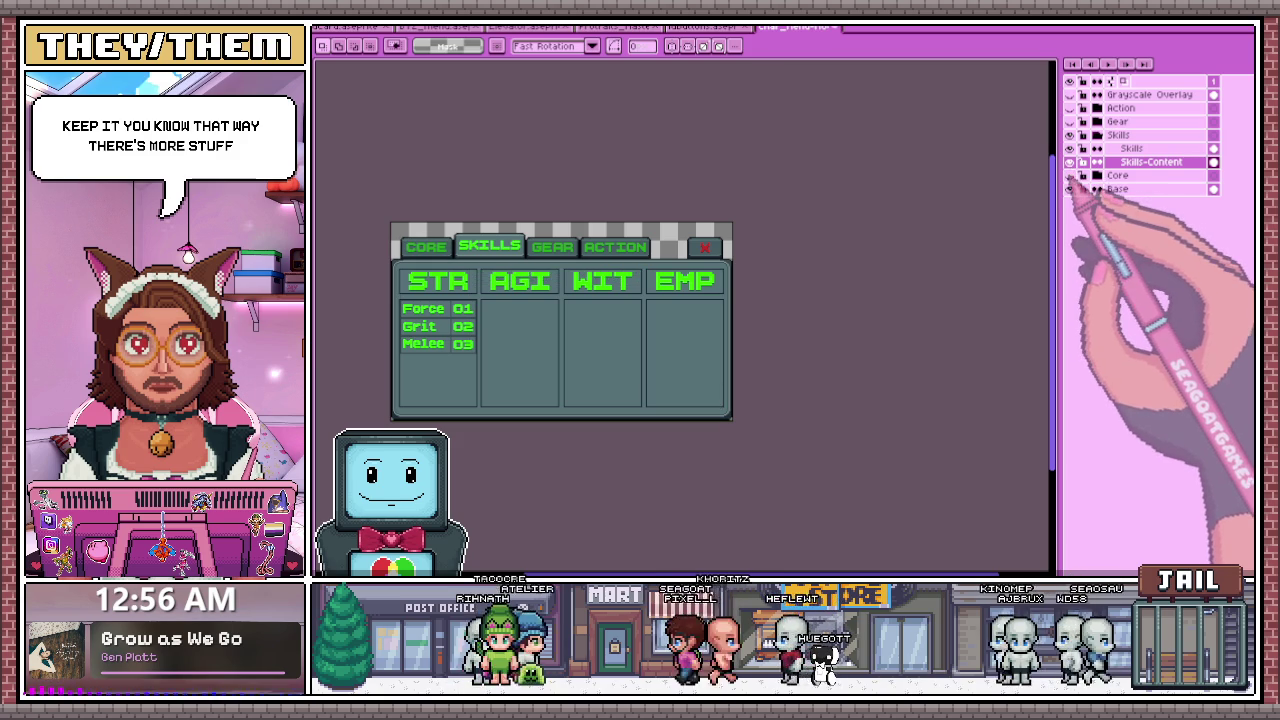
pyautogui.scroll(2, 516, 314)
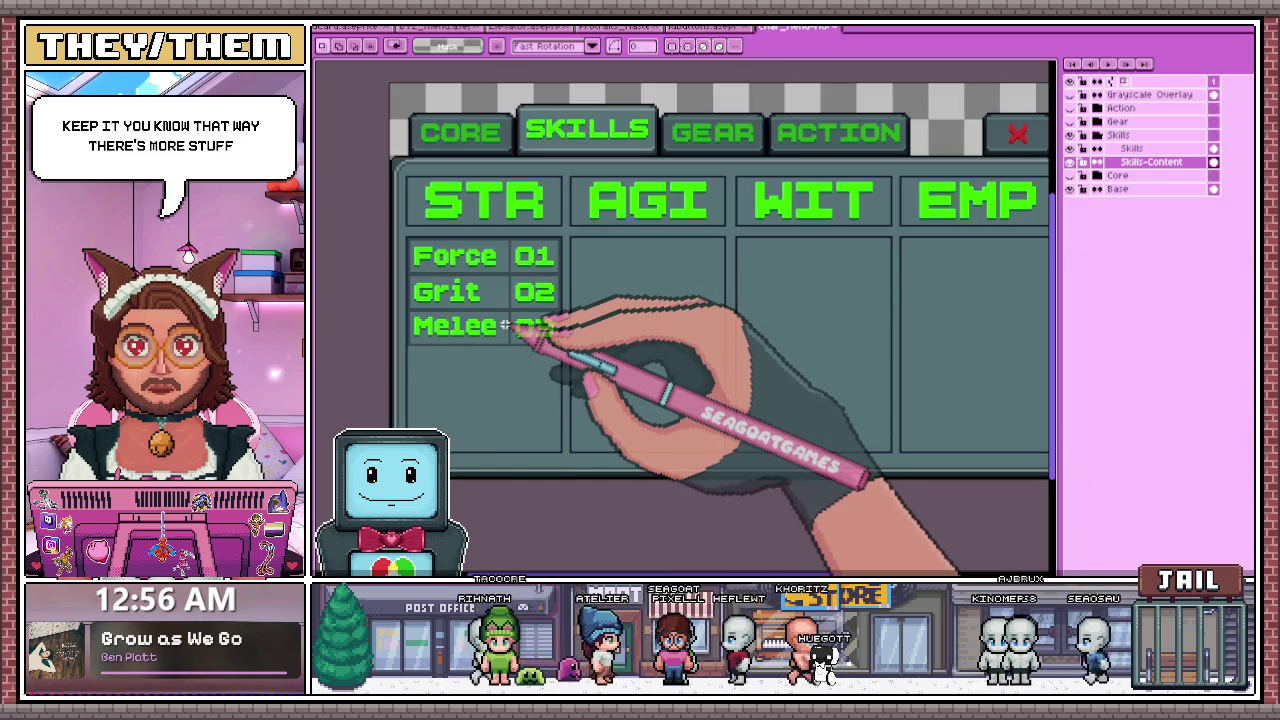
pyautogui.scroll(-1, 500, 290)
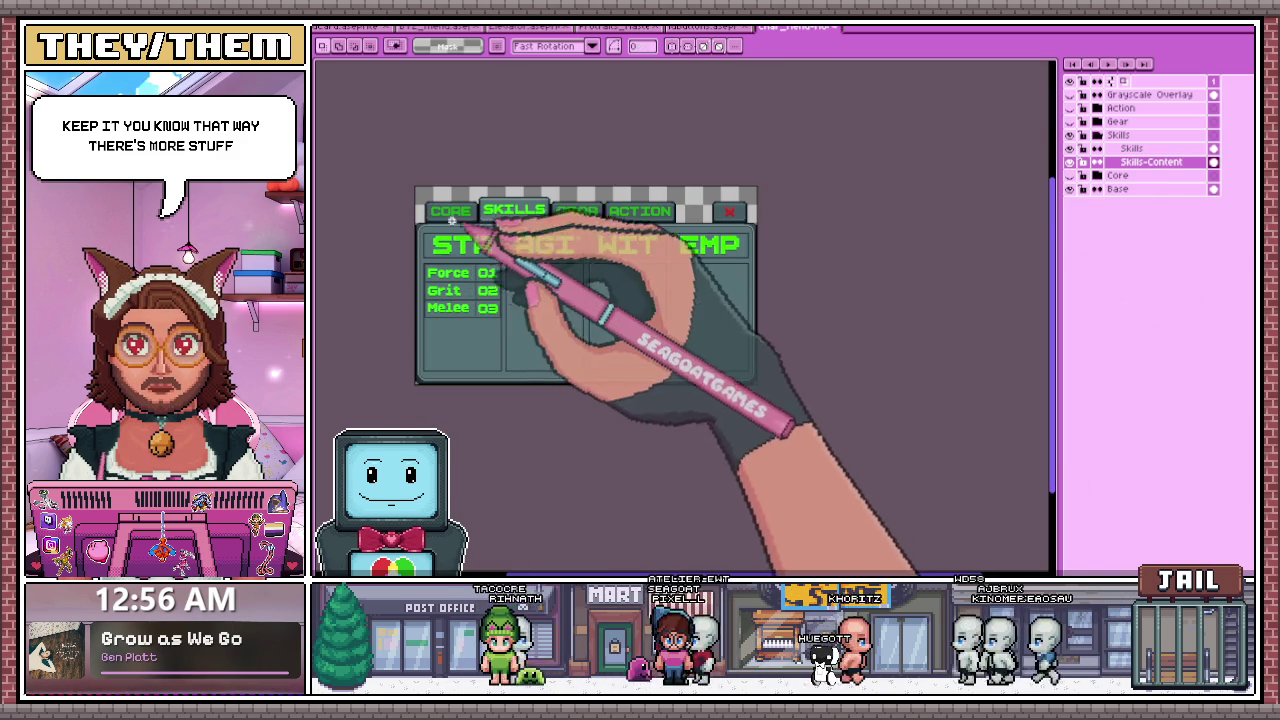
# - Select STR's Force, Grit and Melee cells and place a copy in the AGI column
pyautogui.scroll(1, 490, 240)
pyautogui.scroll(1, 470, 270)
pyautogui.scroll(1, 425, 258)
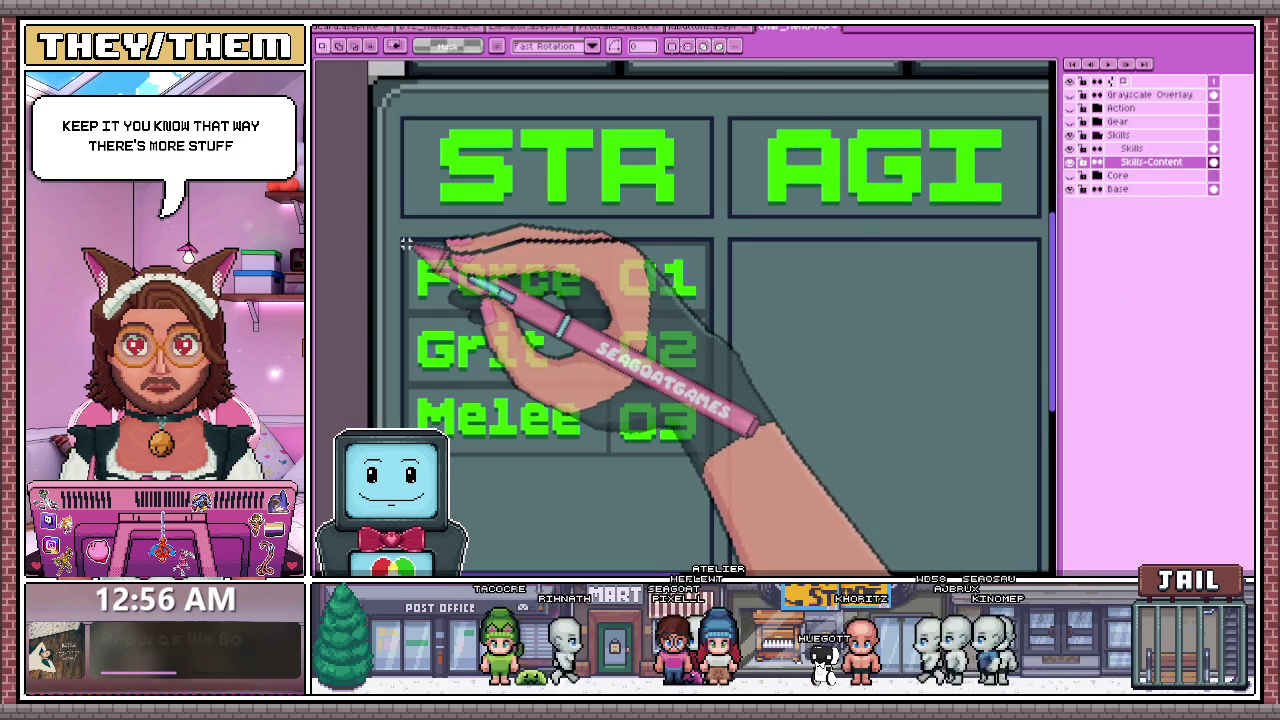
pyautogui.scroll(-1, 409, 250)
pyautogui.moveTo(423, 264); pyautogui.dragTo(620, 408)
pyautogui.scroll(1, 430, 270)
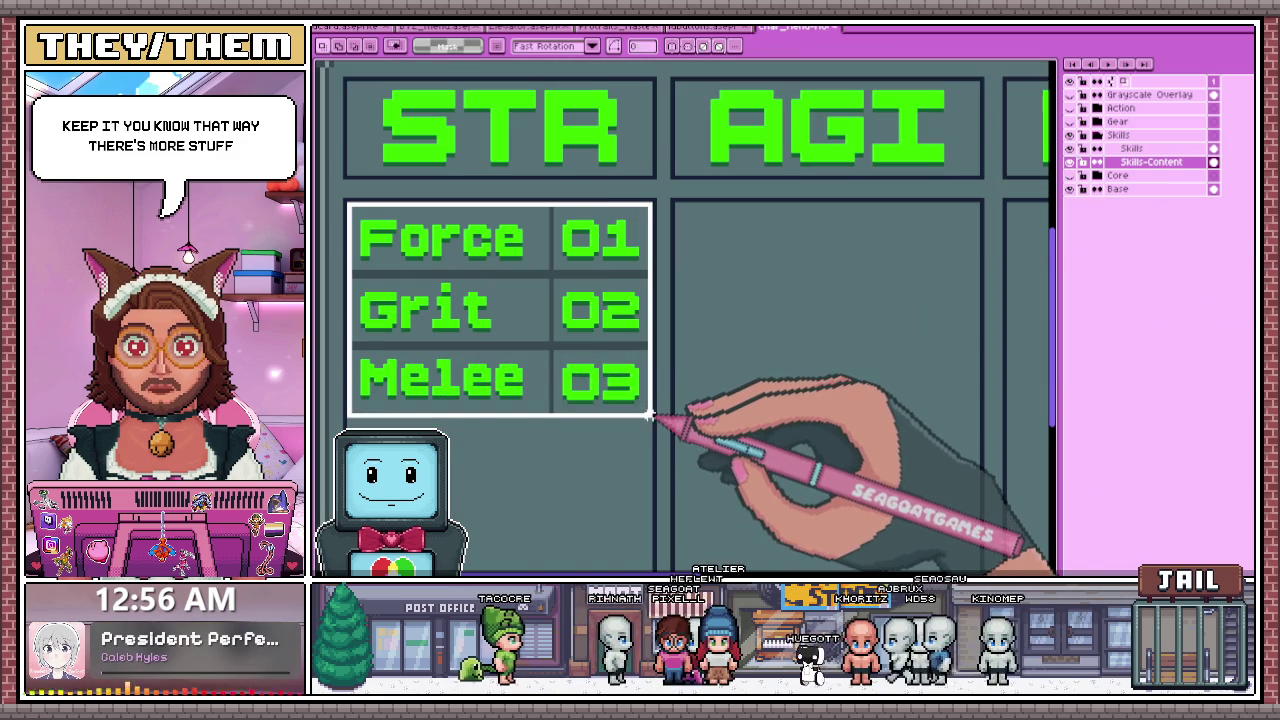
pyautogui.moveTo(550, 343)
pyautogui.mouseDown()
pyautogui.moveTo(794, 337)
pyautogui.moveTo(880, 362)
pyautogui.mouseUp()
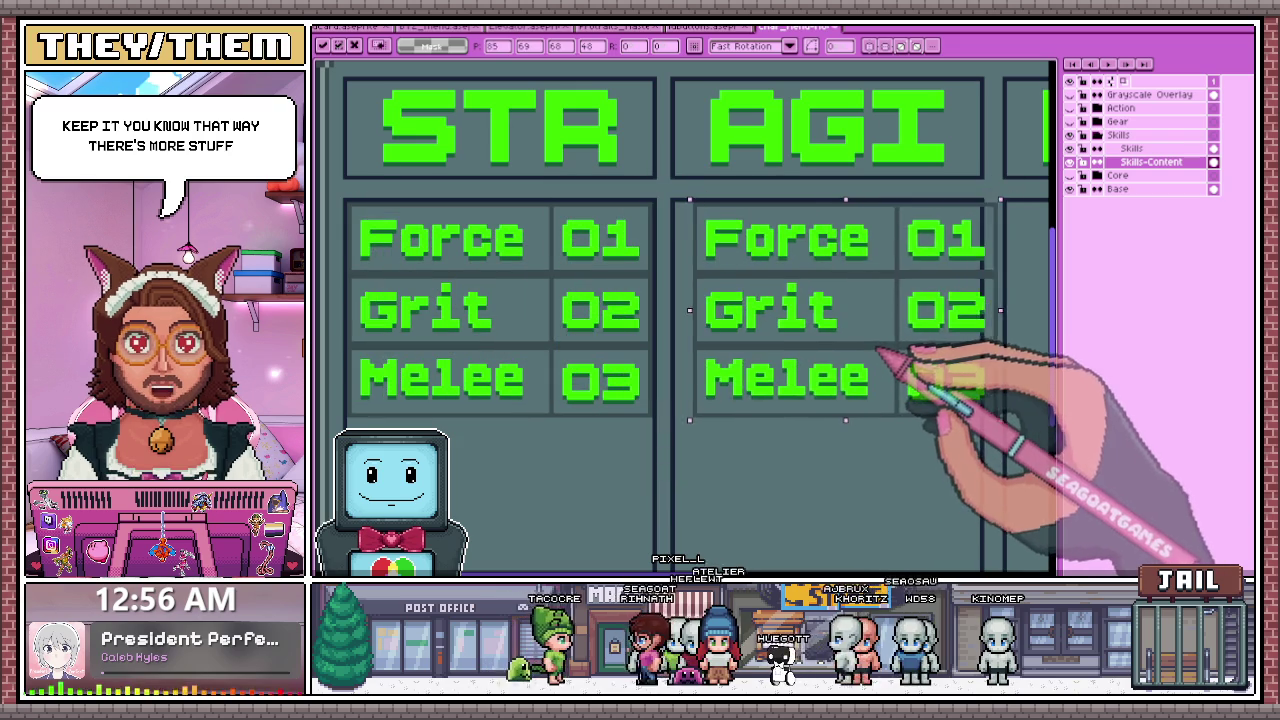
pyautogui.scroll(-1, 858, 360)
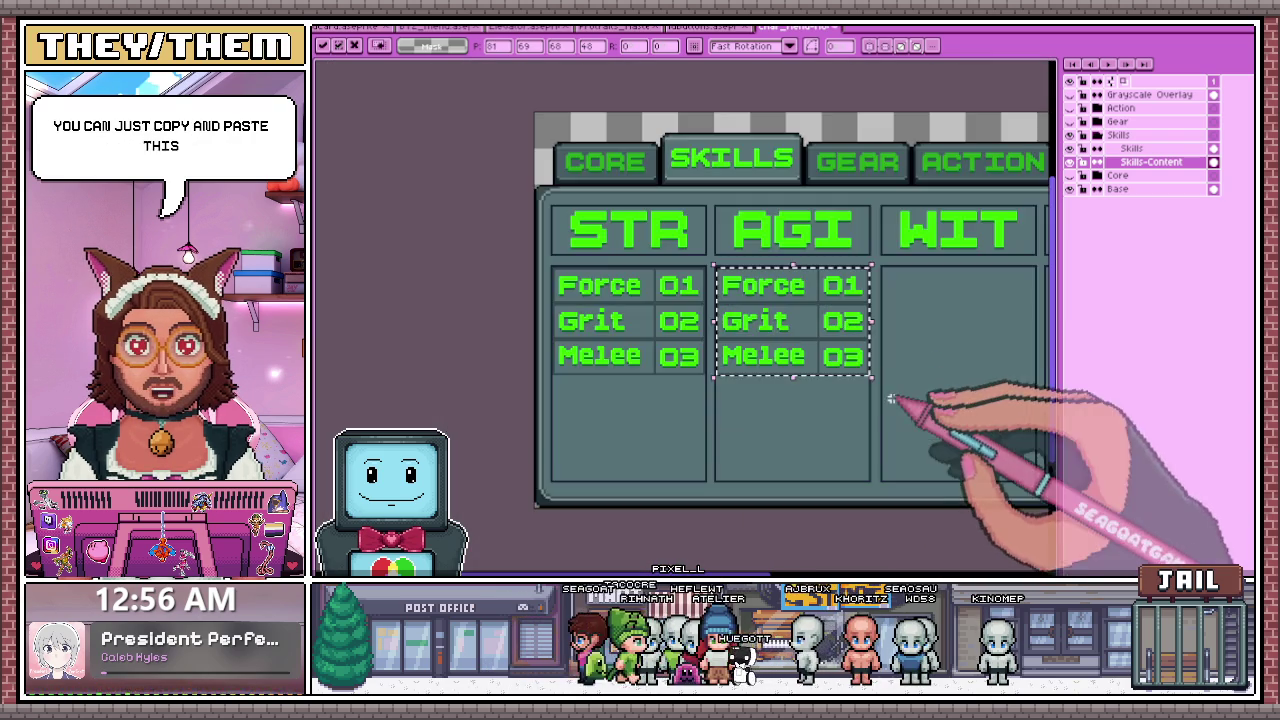
pyautogui.scroll(-2, 800, 380)
pyautogui.scroll(1, 770, 365)
pyautogui.scroll(1, 767, 355)
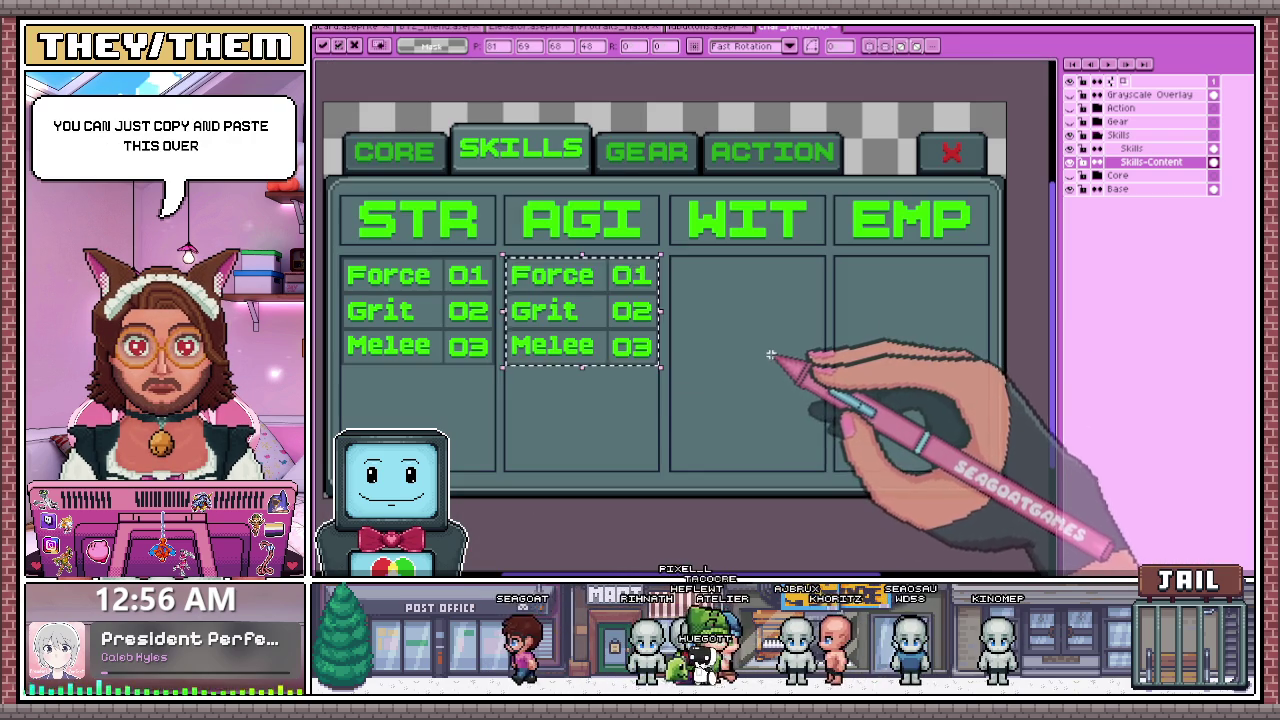
# - Paste another copy of the stat cells into the WIT column
pyautogui.hotkey('ctrl', 'v')
pyautogui.moveTo(610, 335); pyautogui.dragTo(771, 323)
pyautogui.scroll(1, 780, 330)
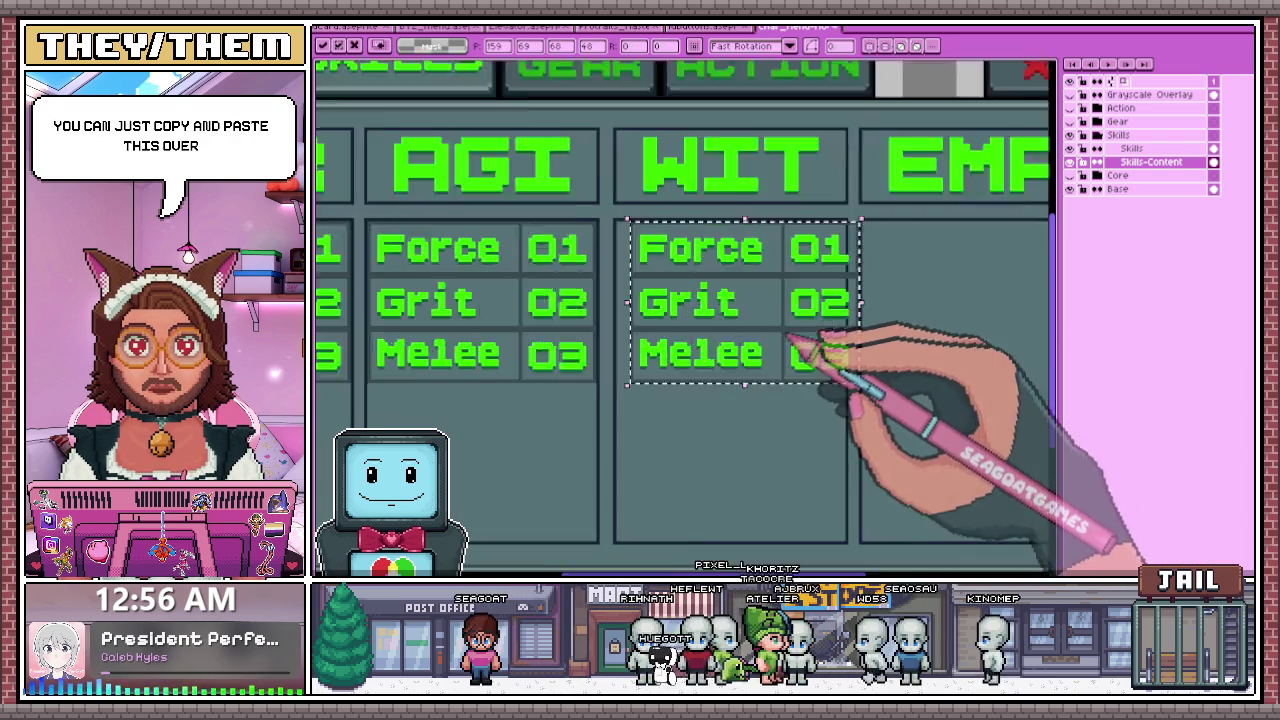
pyautogui.scroll(1, 700, 300)
pyautogui.scroll(-1, 645, 260)
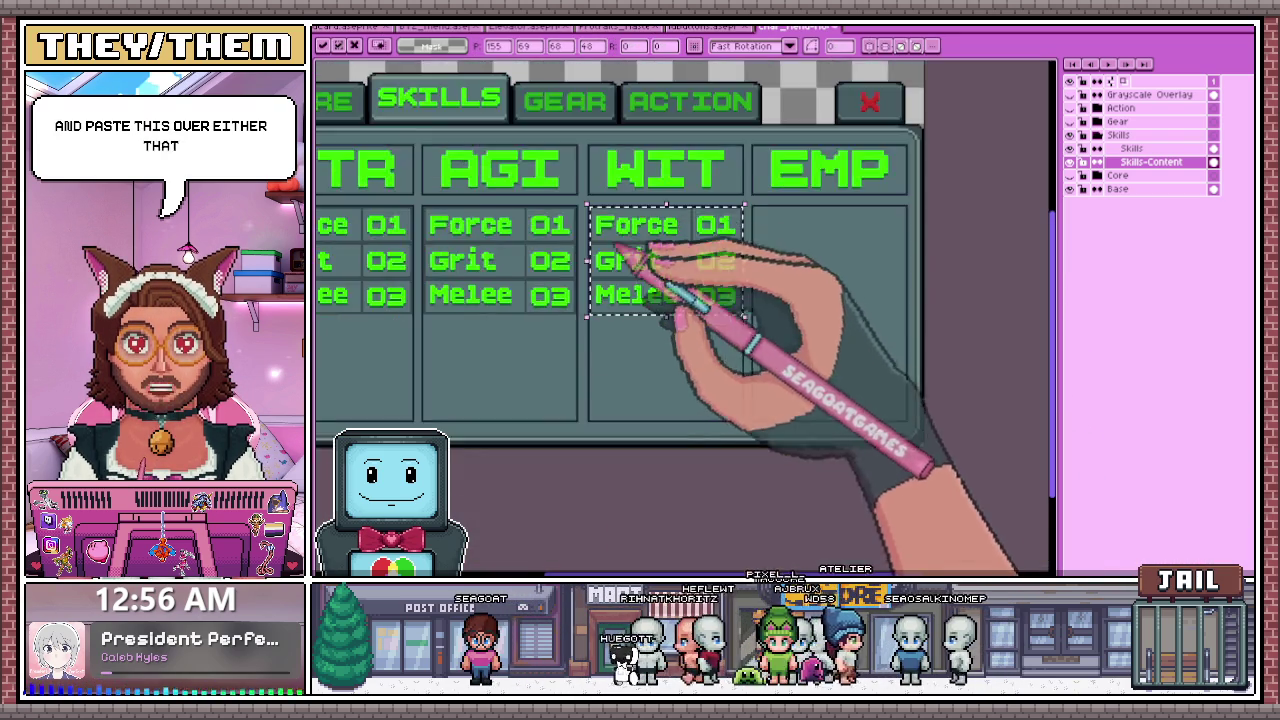
pyautogui.scroll(-1, 652, 290)
# - Paste a third copy into the EMP column and deselect
pyautogui.hotkey('ctrl', 'v')
pyautogui.moveTo(492, 286); pyautogui.dragTo(725, 282)
pyautogui.scroll(1, 720, 275)
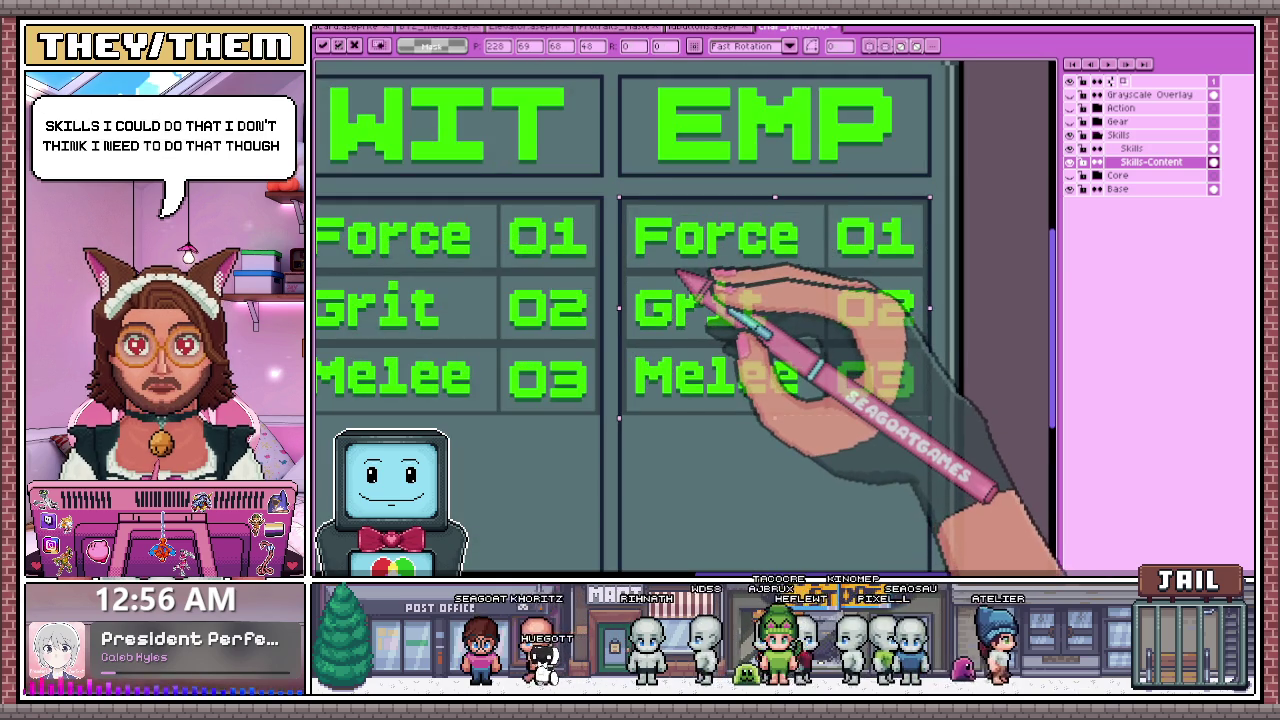
pyautogui.scroll(-2, 760, 270)
pyautogui.scroll(-3, 730, 310)
pyautogui.scroll(1, 690, 300)
pyautogui.click(552, 212)
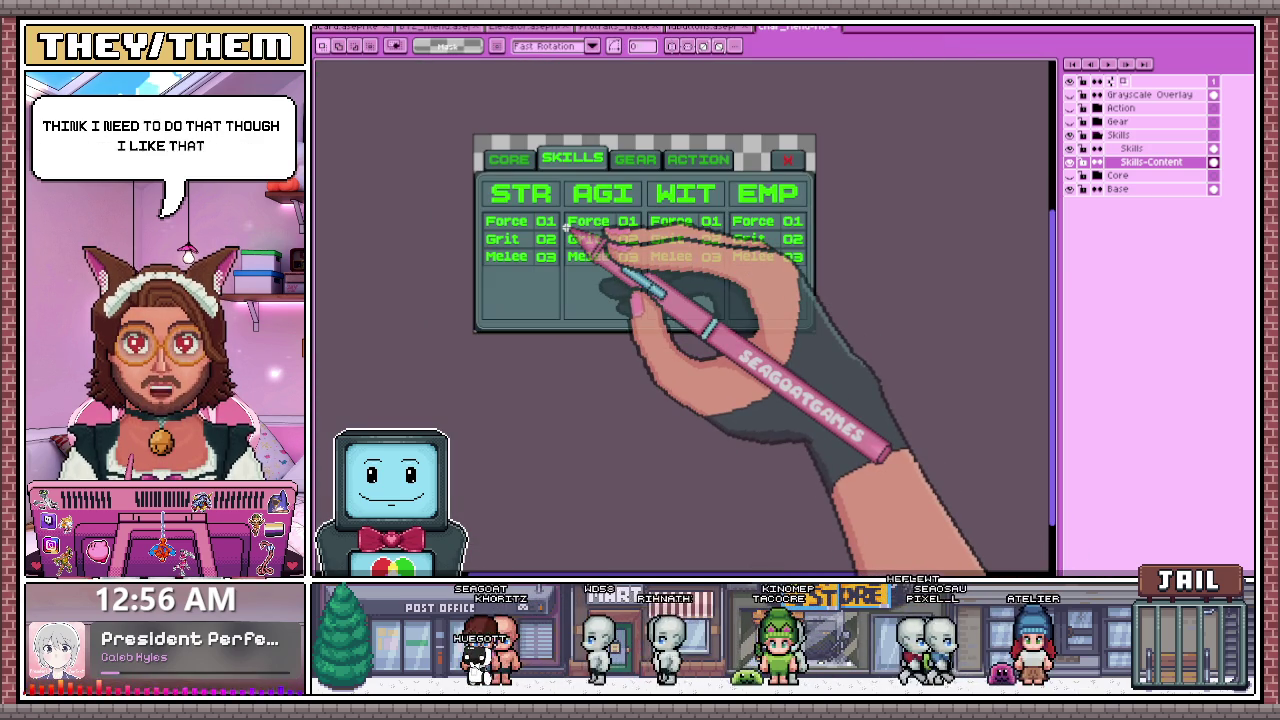
# - Copy the STR Melee 03 row and paste it below to add more Melee 03 rows
pyautogui.scroll(2, 470, 230)
pyautogui.scroll(2, 460, 230)
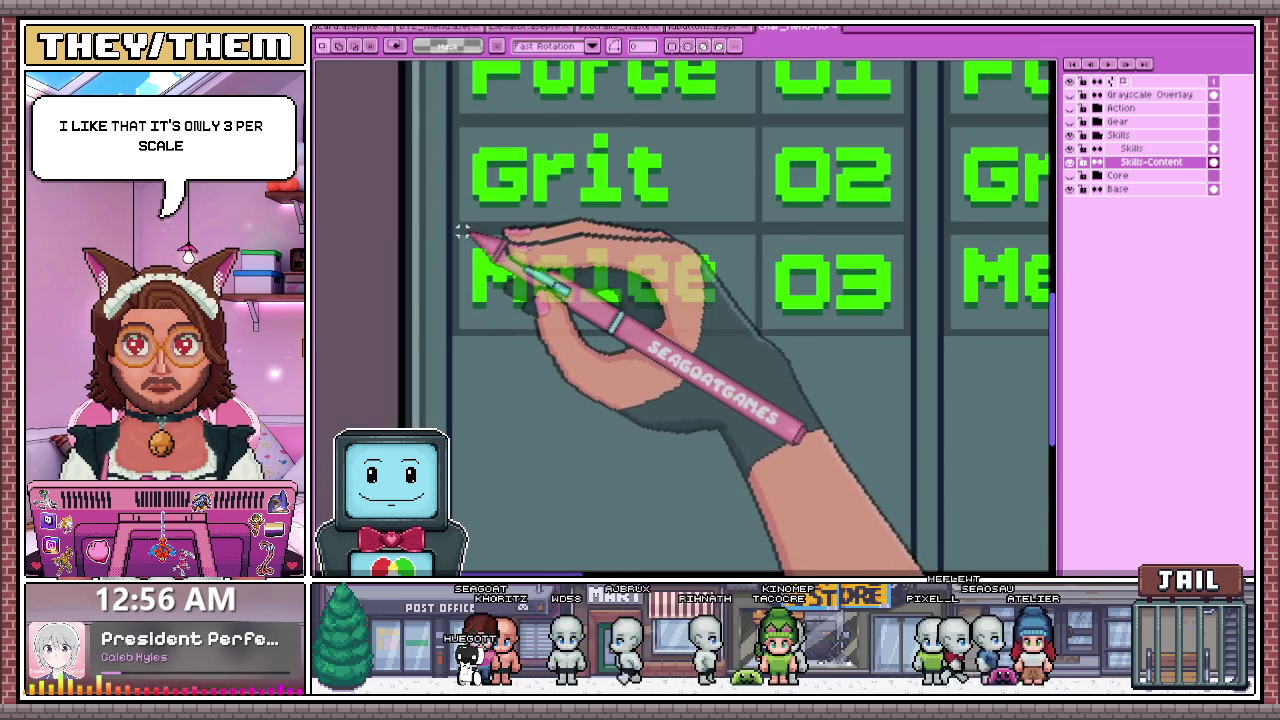
pyautogui.scroll(-2, 455, 232)
pyautogui.moveTo(457, 234); pyautogui.dragTo(823, 306)
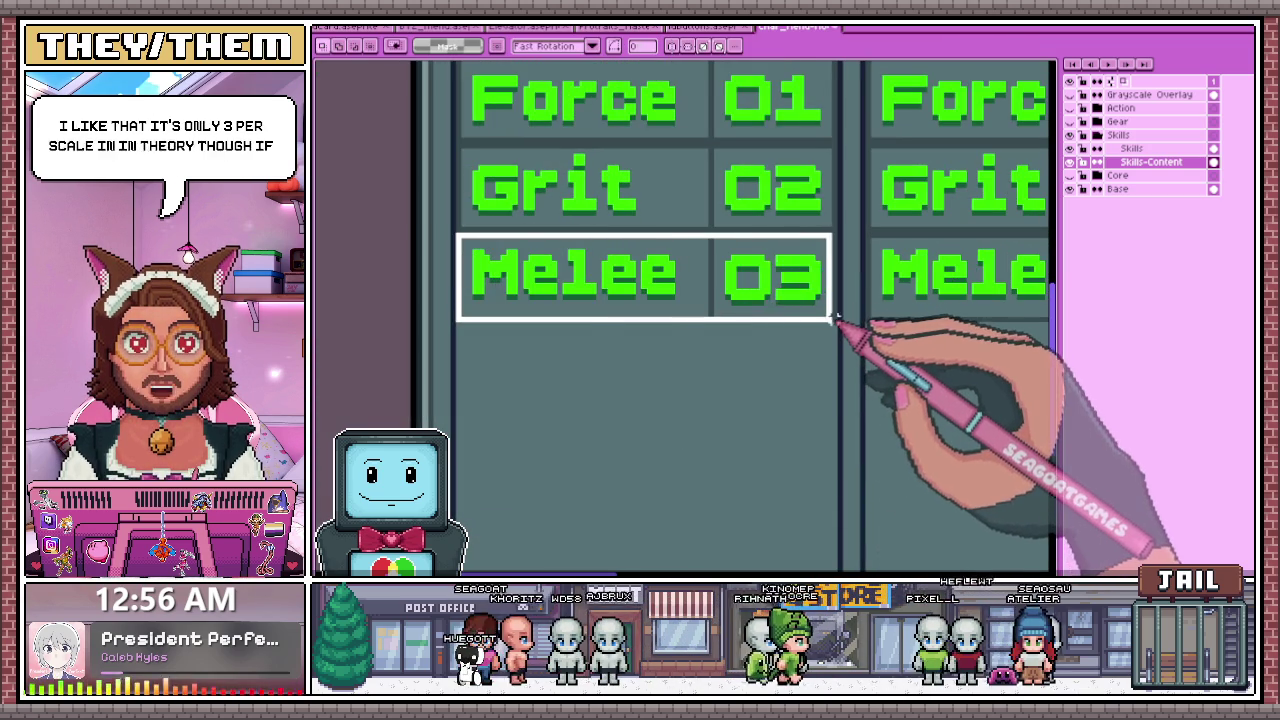
pyautogui.scroll(-1, 745, 272)
pyautogui.click(700, 280)
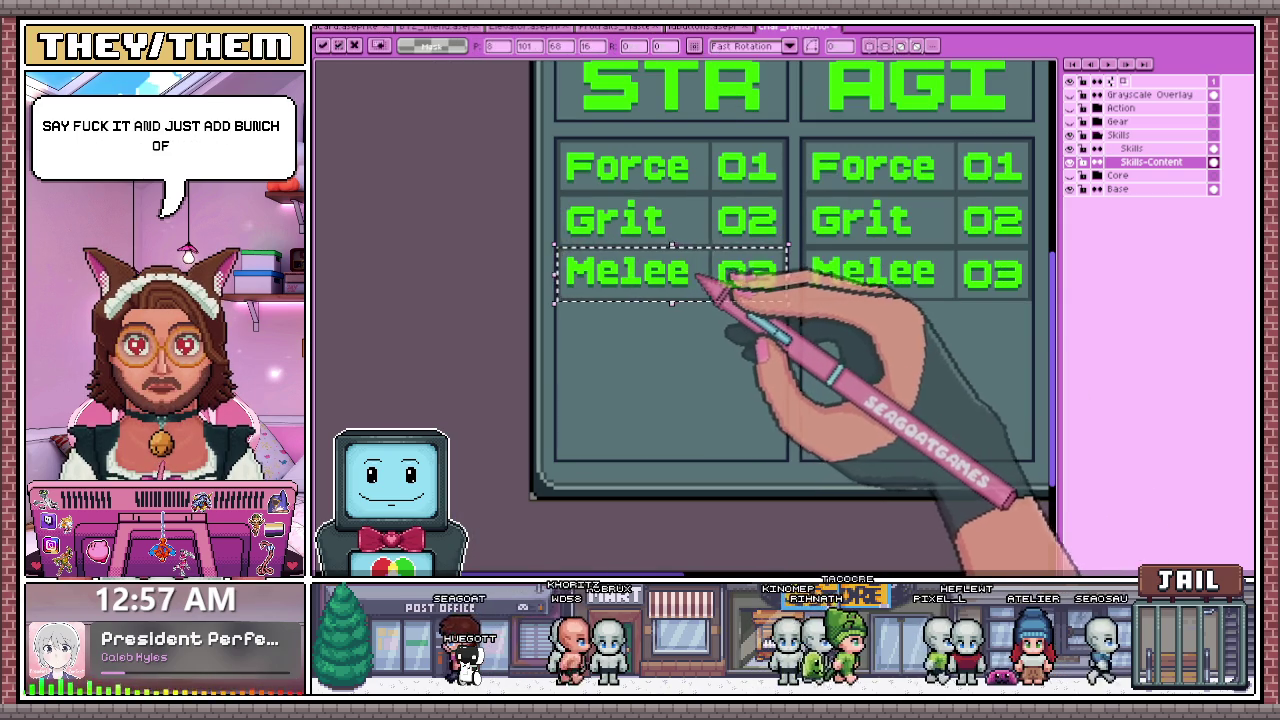
pyautogui.scroll(1, 710, 340)
pyautogui.scroll(-1, 712, 335)
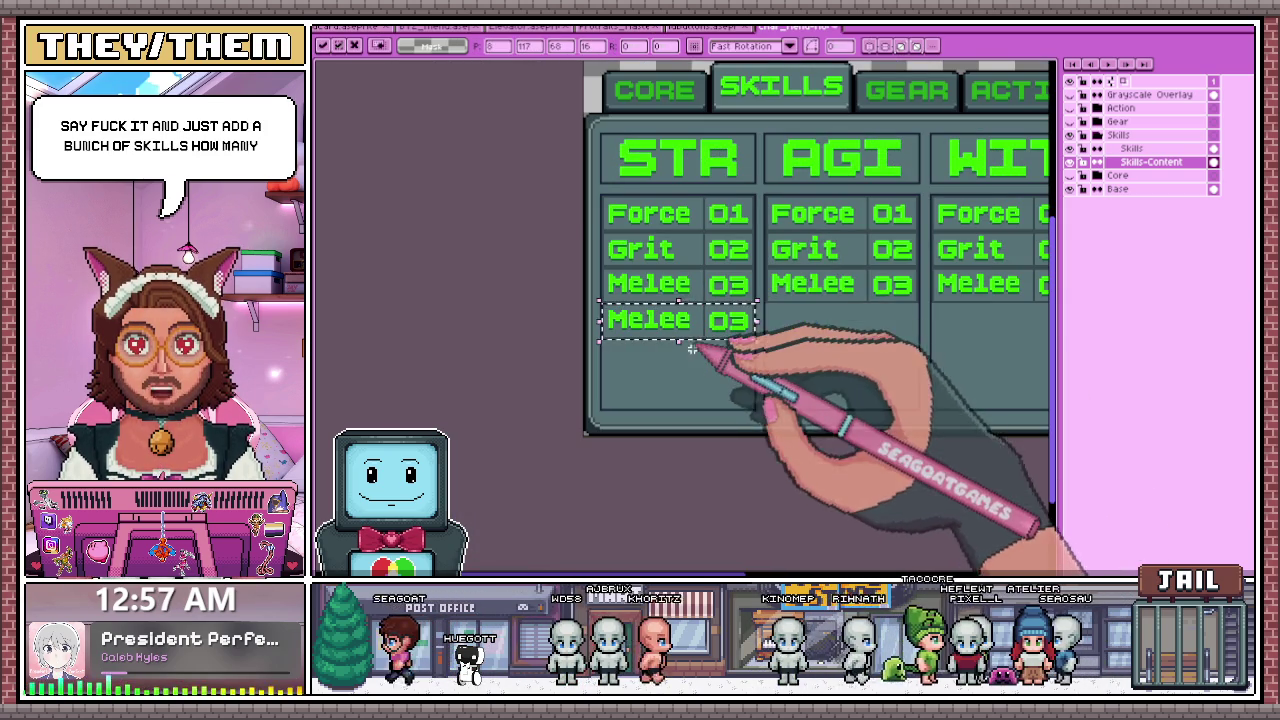
pyautogui.scroll(1, 728, 318)
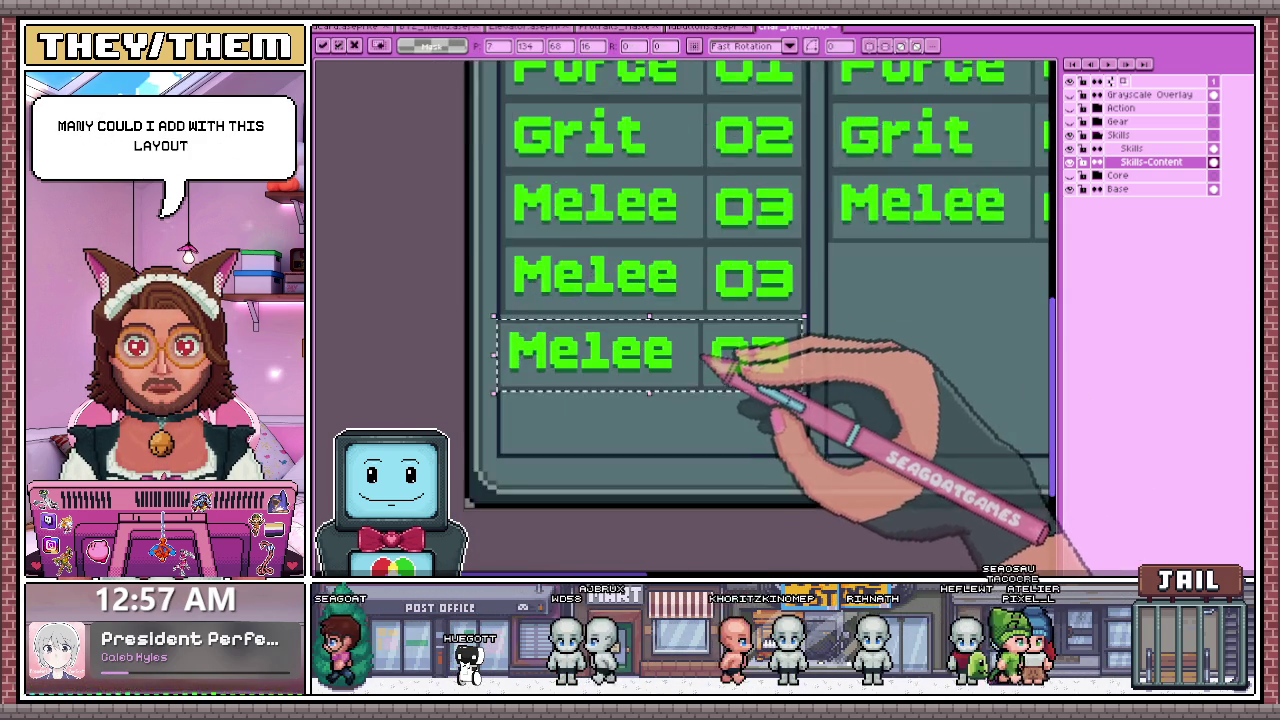
pyautogui.scroll(1, 726, 335)
pyautogui.scroll(-1, 692, 330)
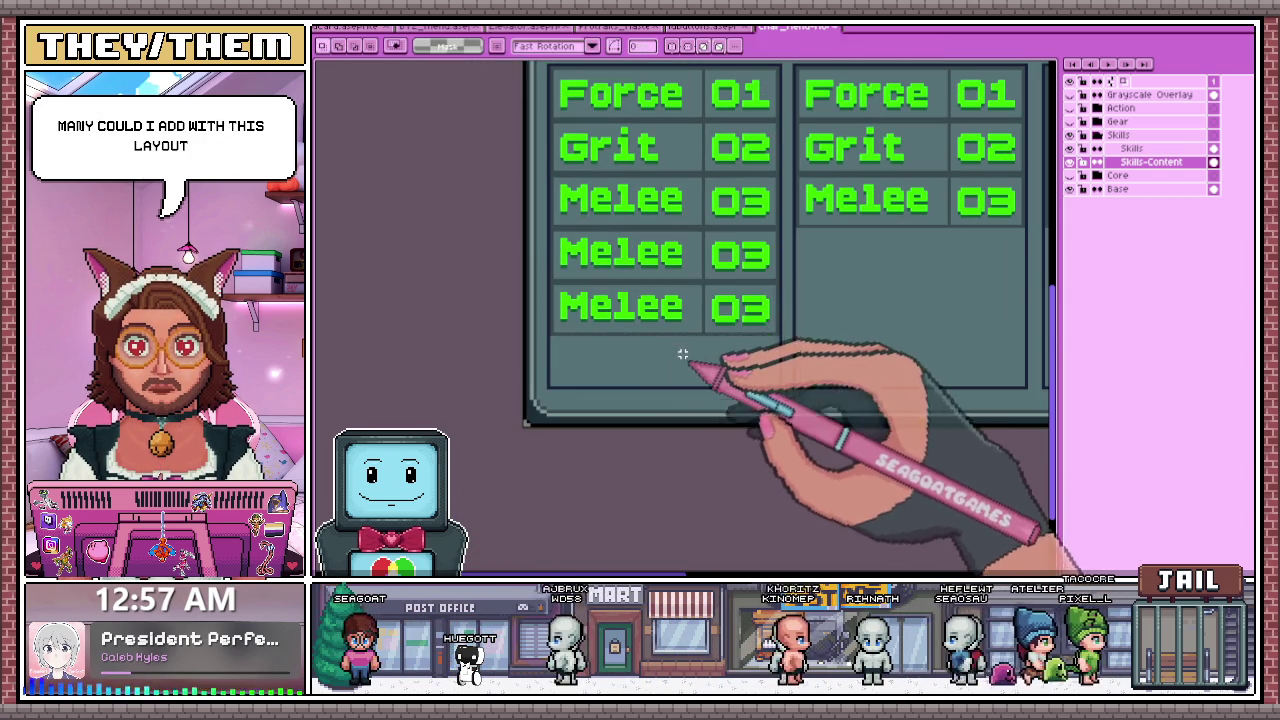
pyautogui.hotkey('ctrl', 'v')
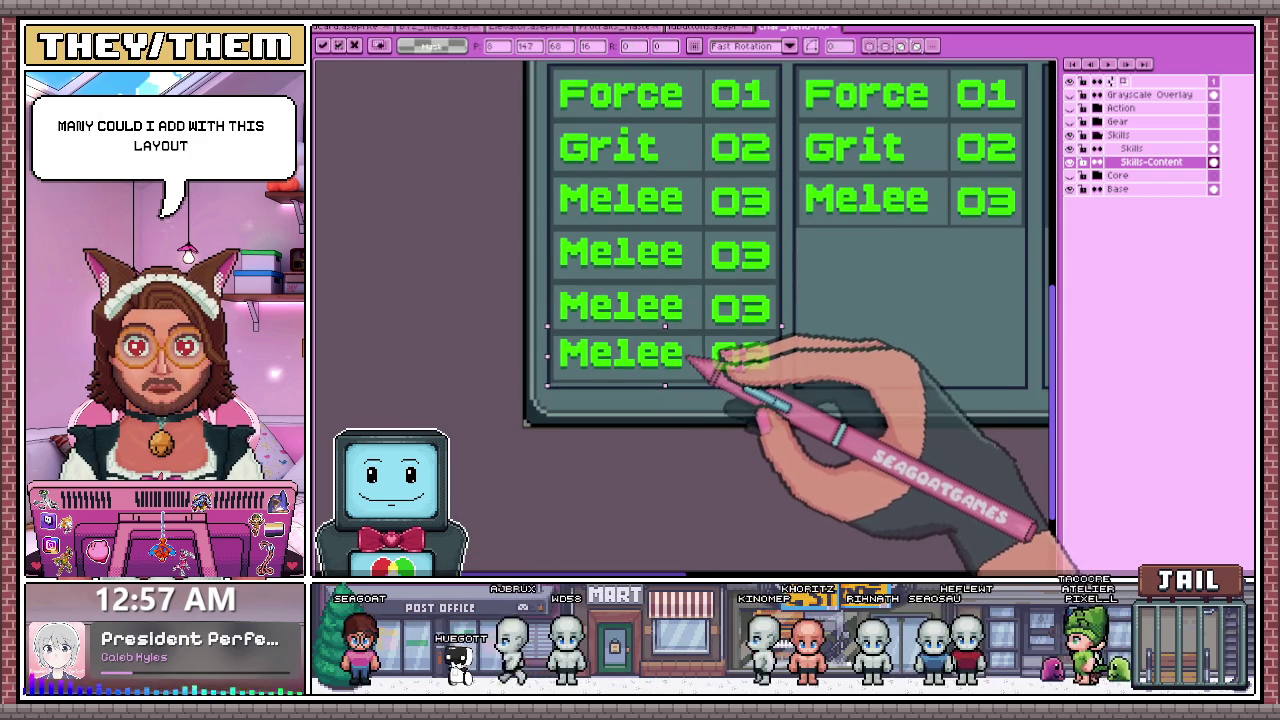
pyautogui.scroll(-2, 700, 370)
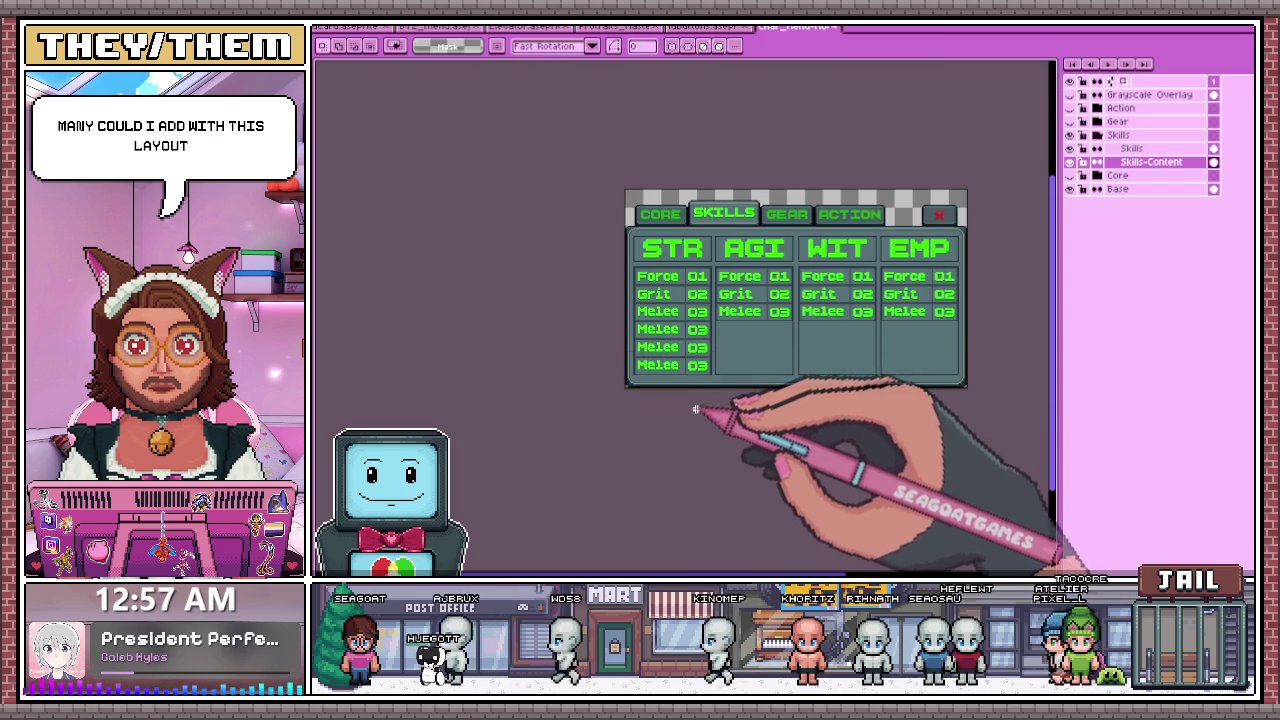
pyautogui.scroll(2, 695, 408)
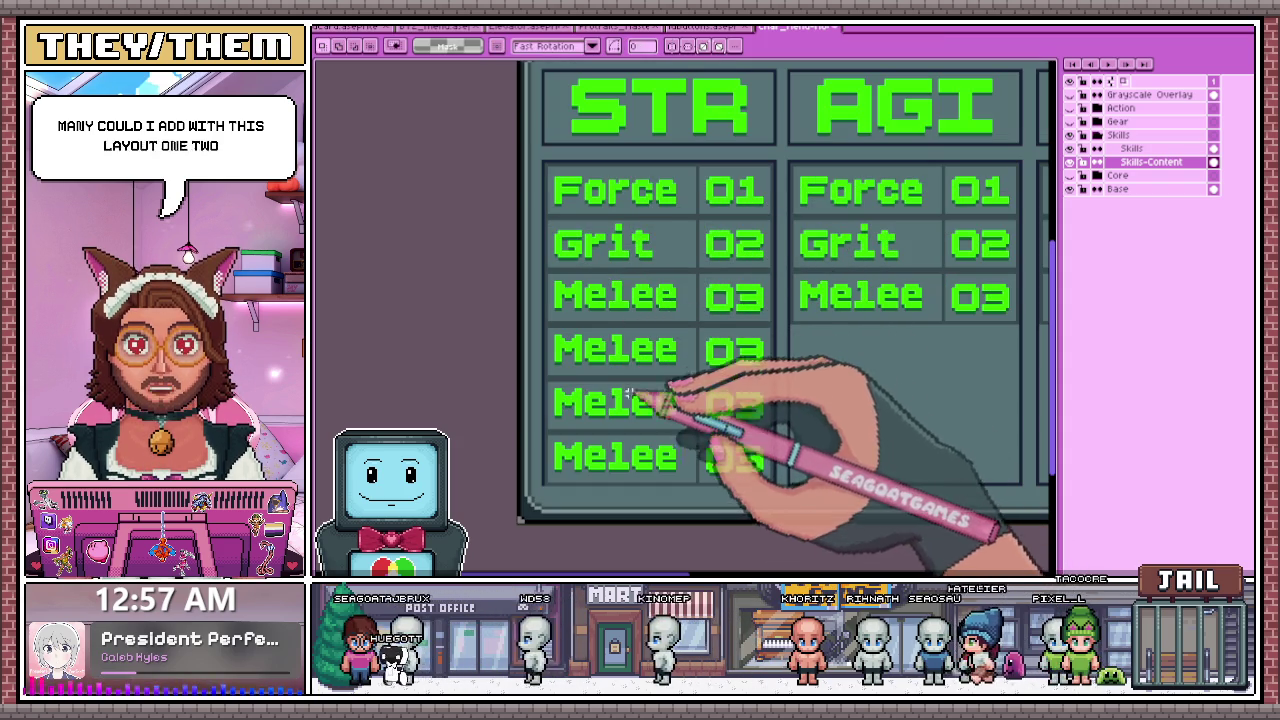
pyautogui.scroll(-1, 610, 420)
pyautogui.scroll(2, 570, 412)
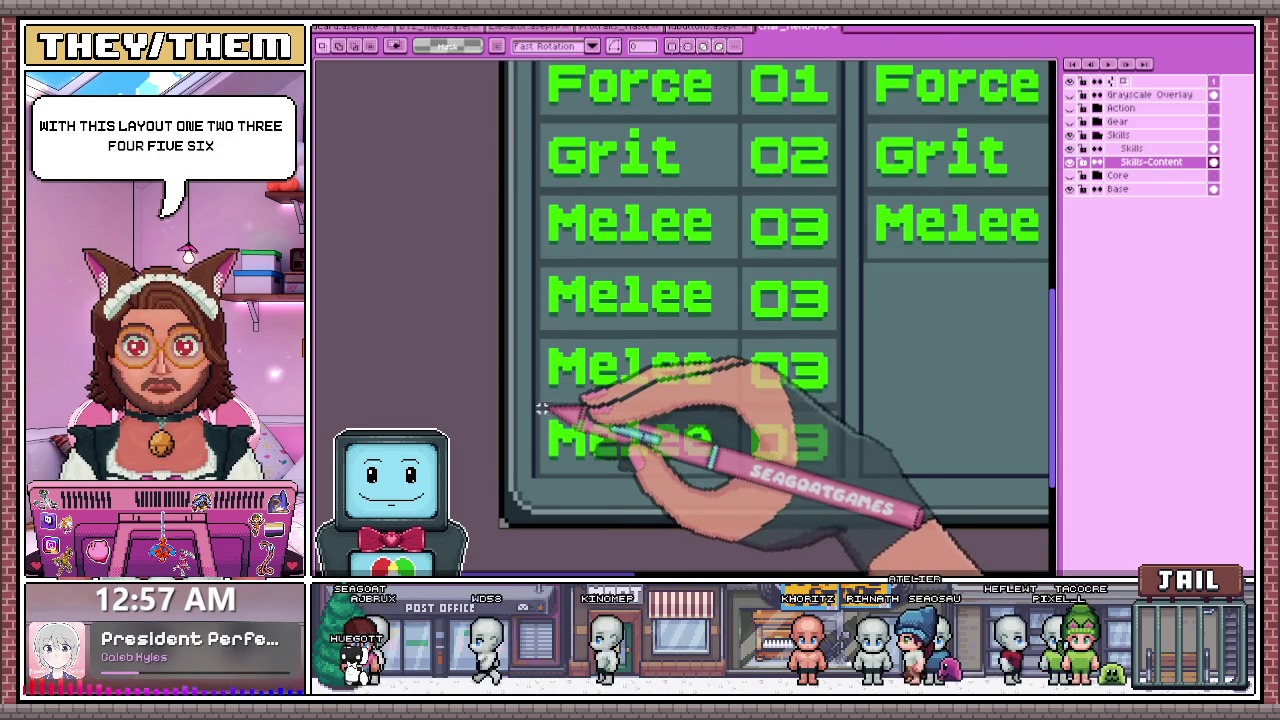
# - Select the surplus sixth Melee 03 row at the bottom of STR for removal
pyautogui.moveTo(538, 410); pyautogui.dragTo(838, 494)
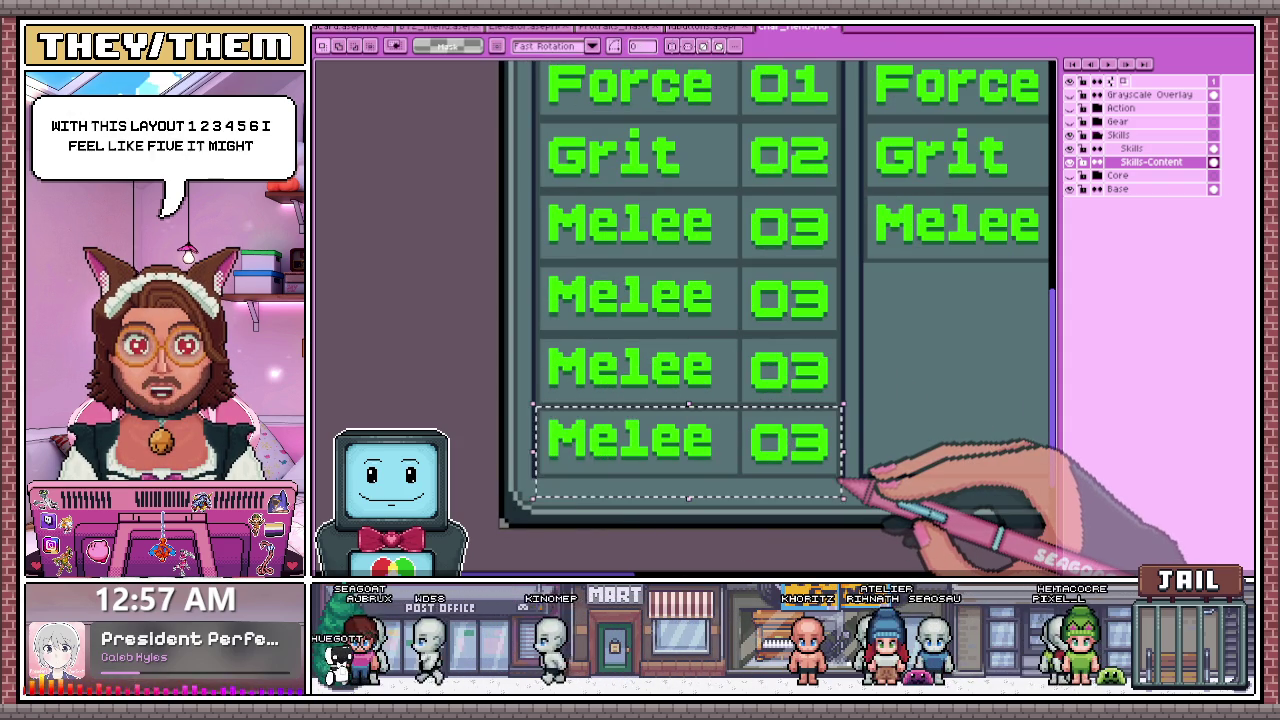
pyautogui.scroll(-2, 668, 365)
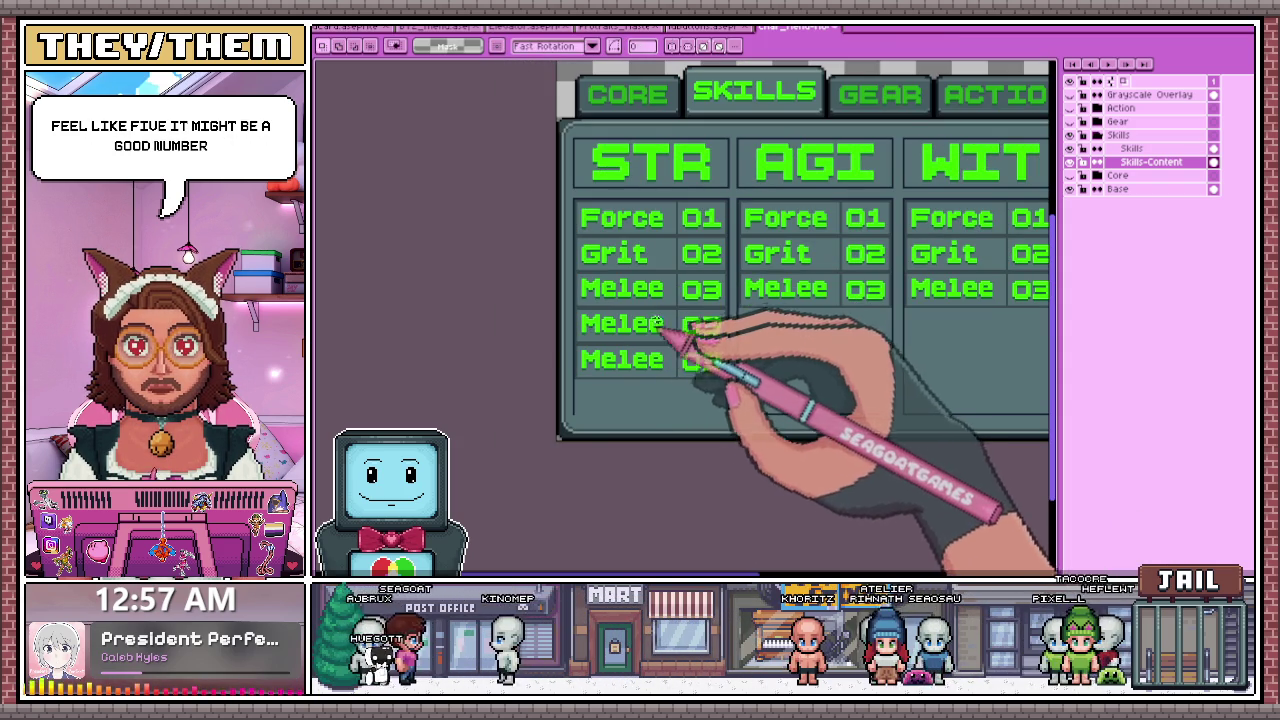
pyautogui.scroll(1, 621, 311)
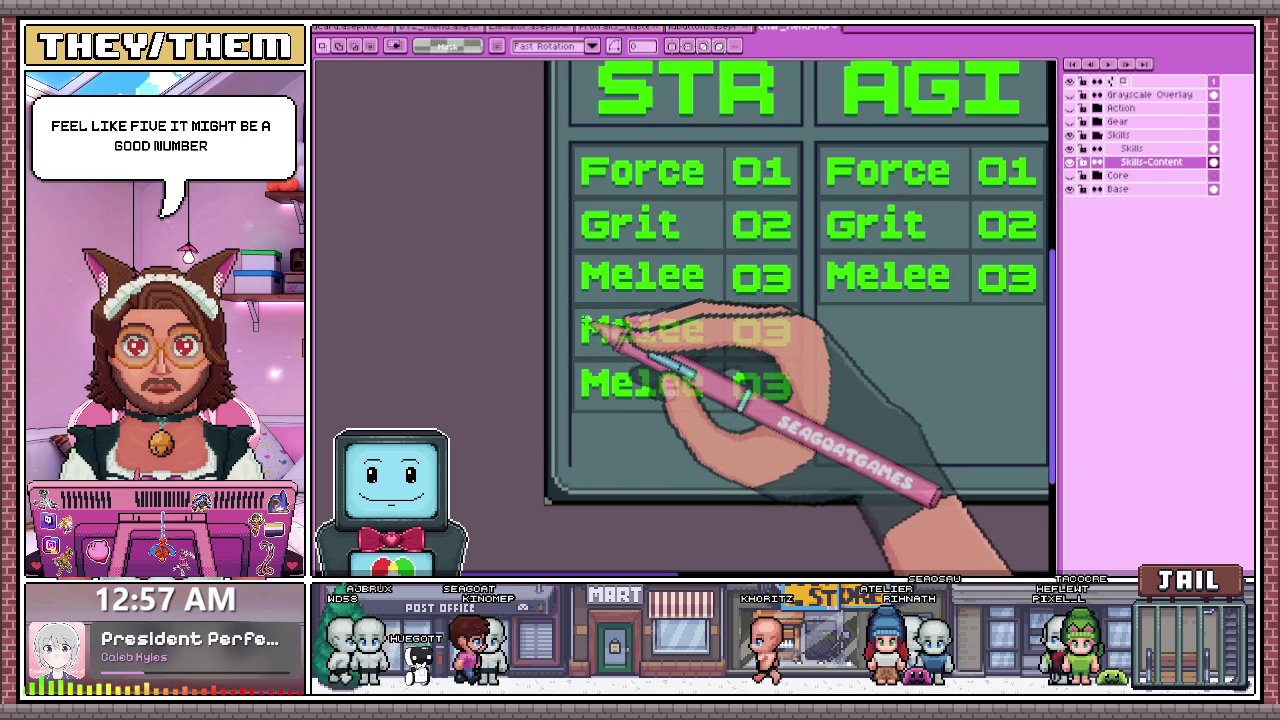
pyautogui.scroll(-1, 621, 350)
pyautogui.scroll(1, 608, 299)
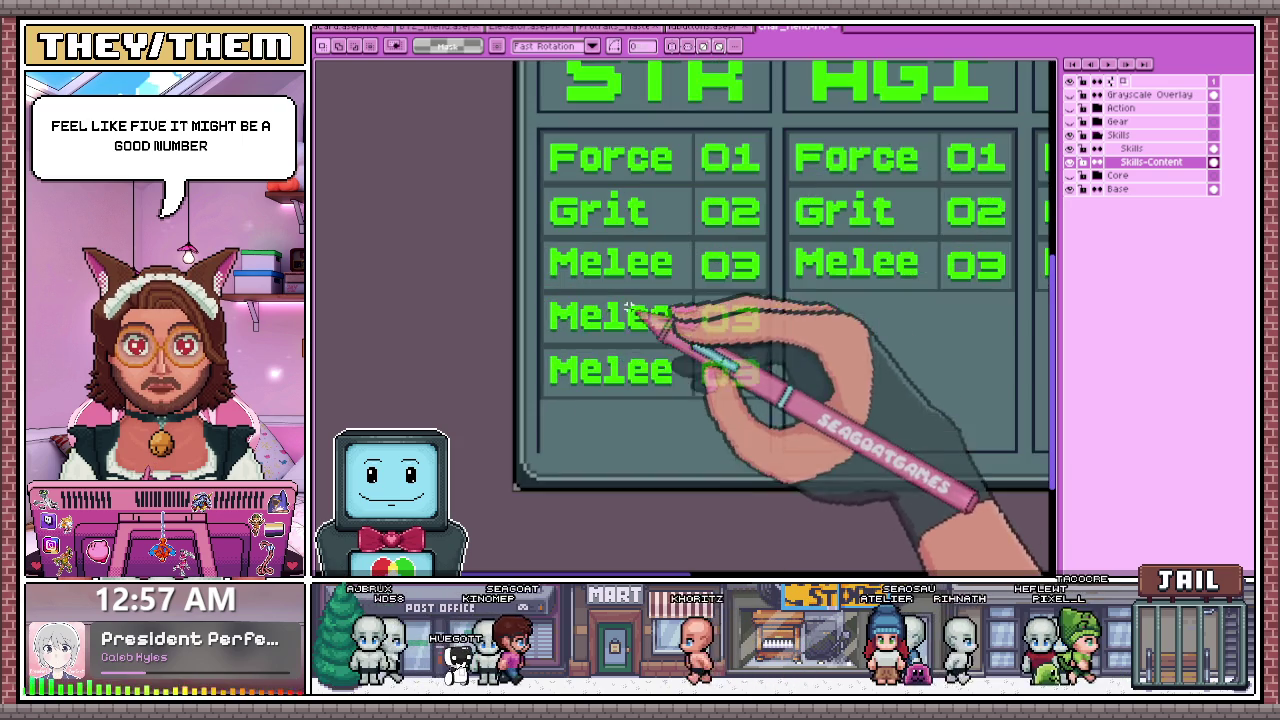
pyautogui.scroll(1, 549, 298)
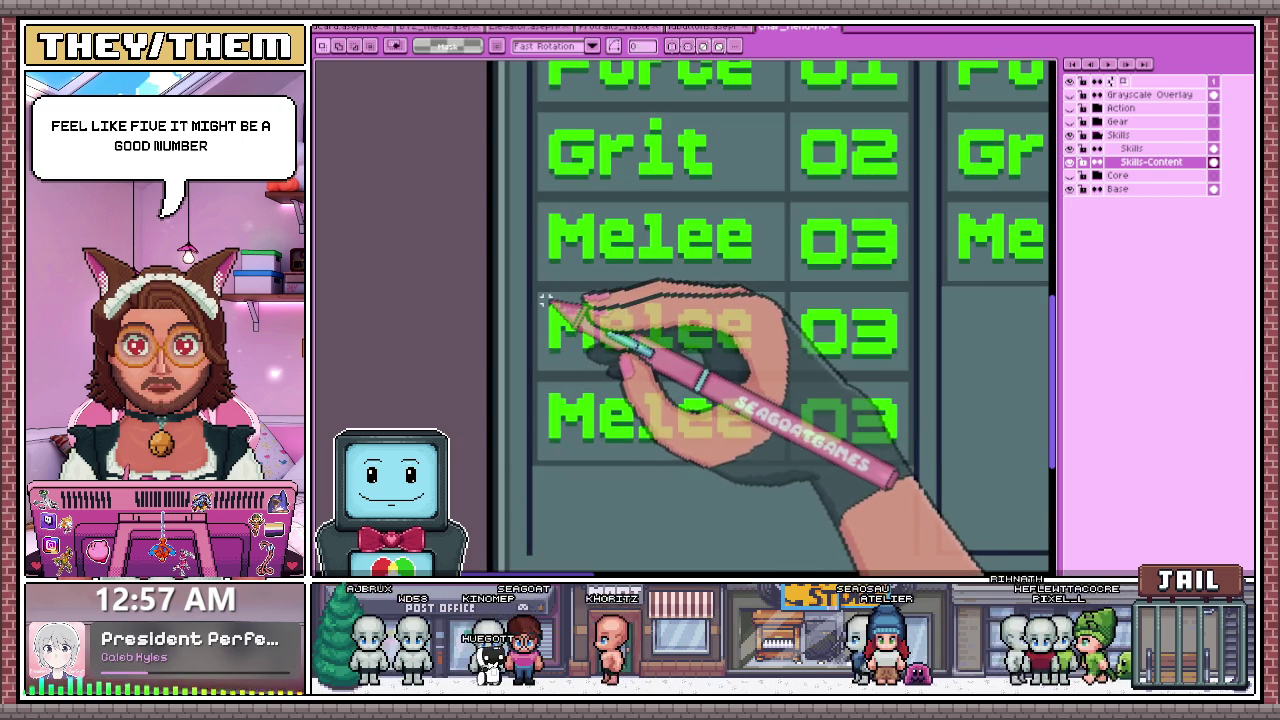
pyautogui.scroll(-1, 545, 299)
pyautogui.scroll(-1, 600, 335)
pyautogui.scroll(-1, 615, 350)
pyautogui.scroll(-1, 618, 358)
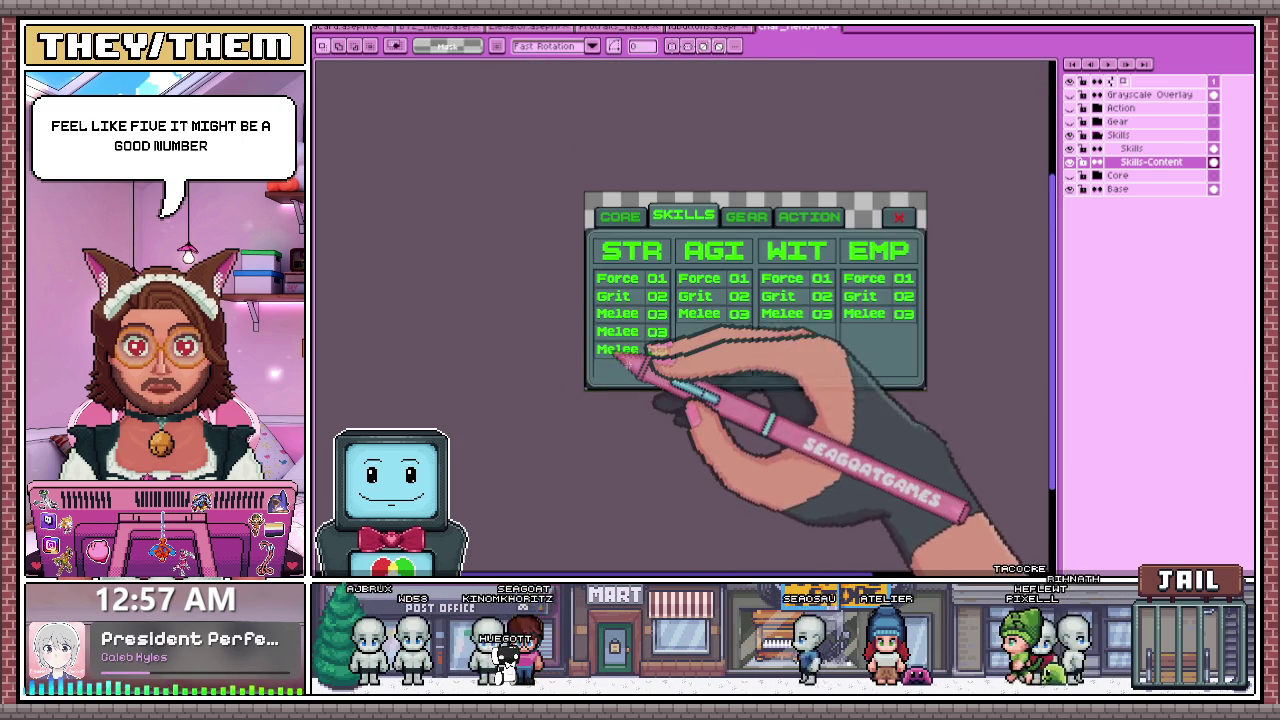
pyautogui.scroll(1, 628, 360)
pyautogui.scroll(1, 600, 365)
# - Switch to the Pencil tool (B) and look over the five-row STR column
pyautogui.press('b')
pyautogui.scroll(2, 545, 360)
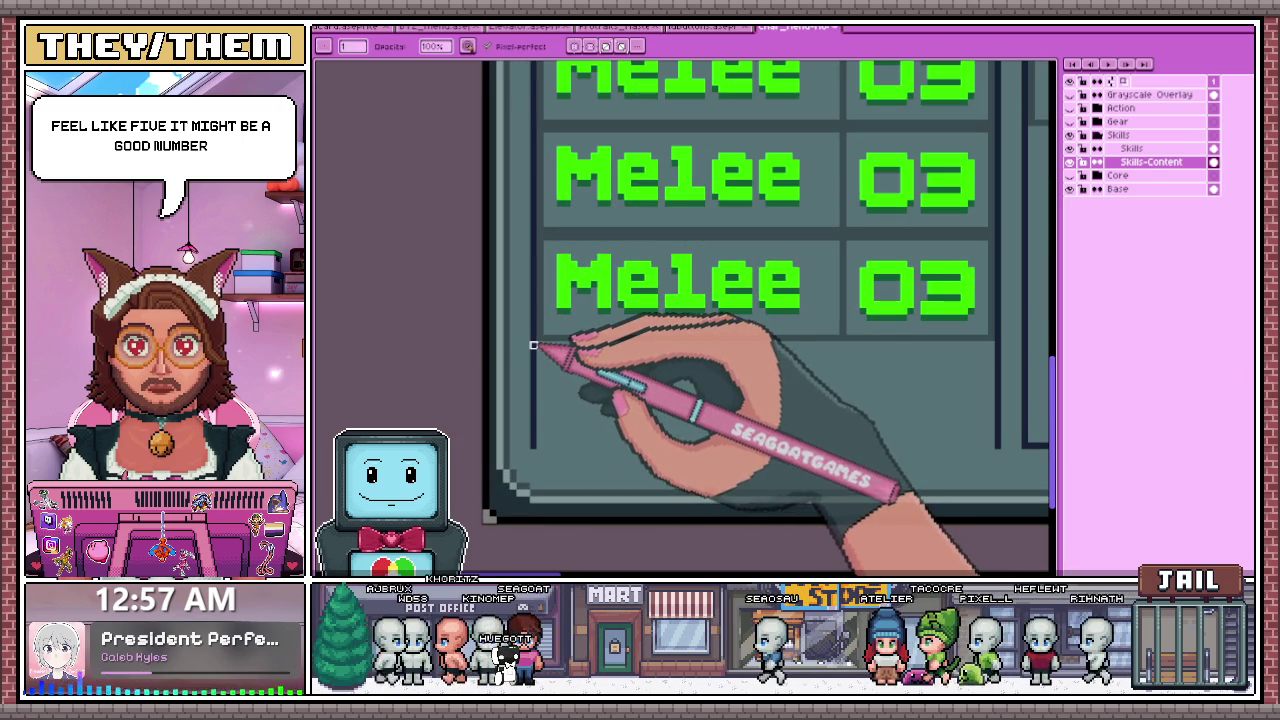
pyautogui.scroll(-1, 590, 345)
pyautogui.scroll(1, 880, 371)
pyautogui.scroll(1, 860, 355)
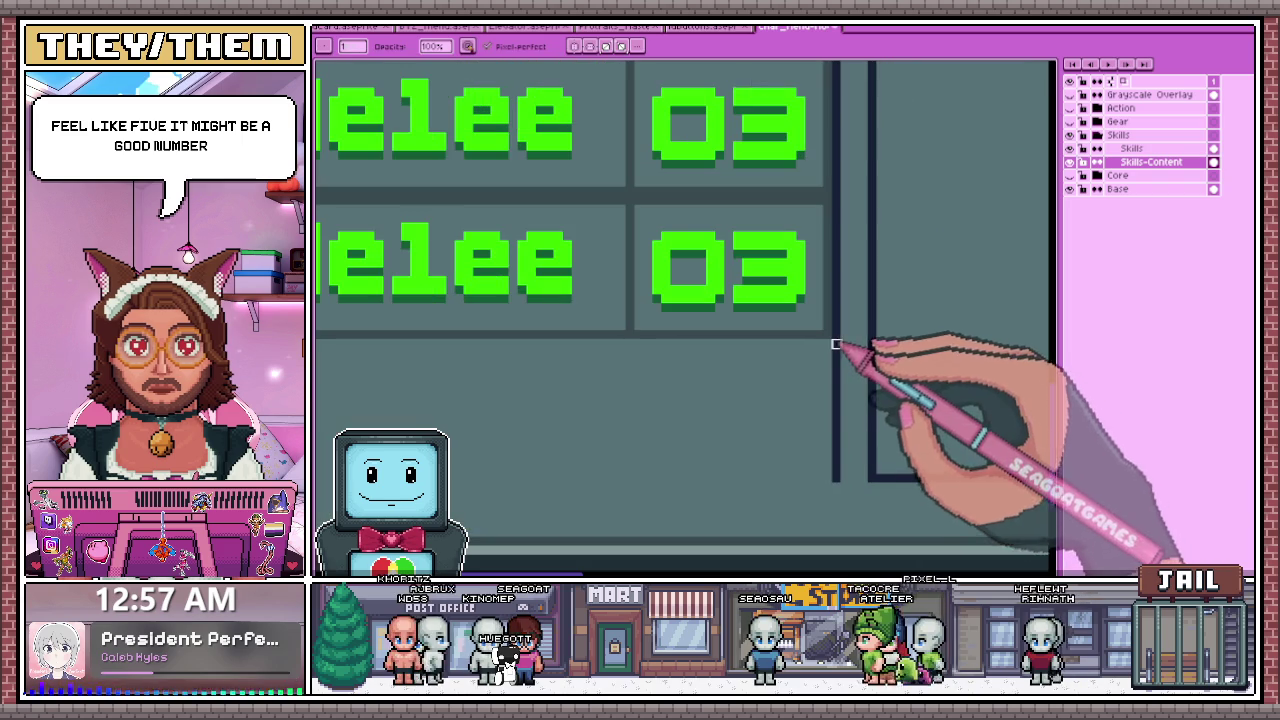
pyautogui.scroll(-1, 780, 446)
pyautogui.scroll(-1, 614, 363)
pyautogui.scroll(-1, 562, 272)
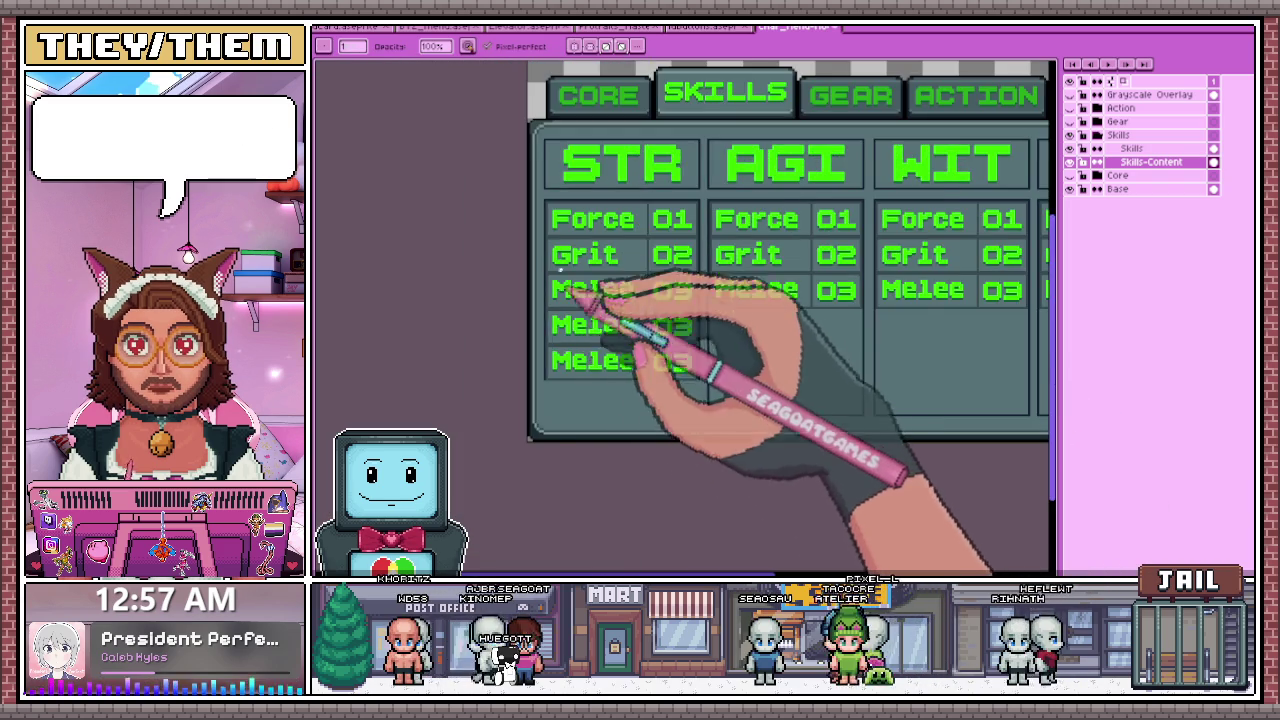
pyautogui.scroll(1, 570, 290)
pyautogui.scroll(-1, 580, 380)
pyautogui.scroll(-1, 760, 350)
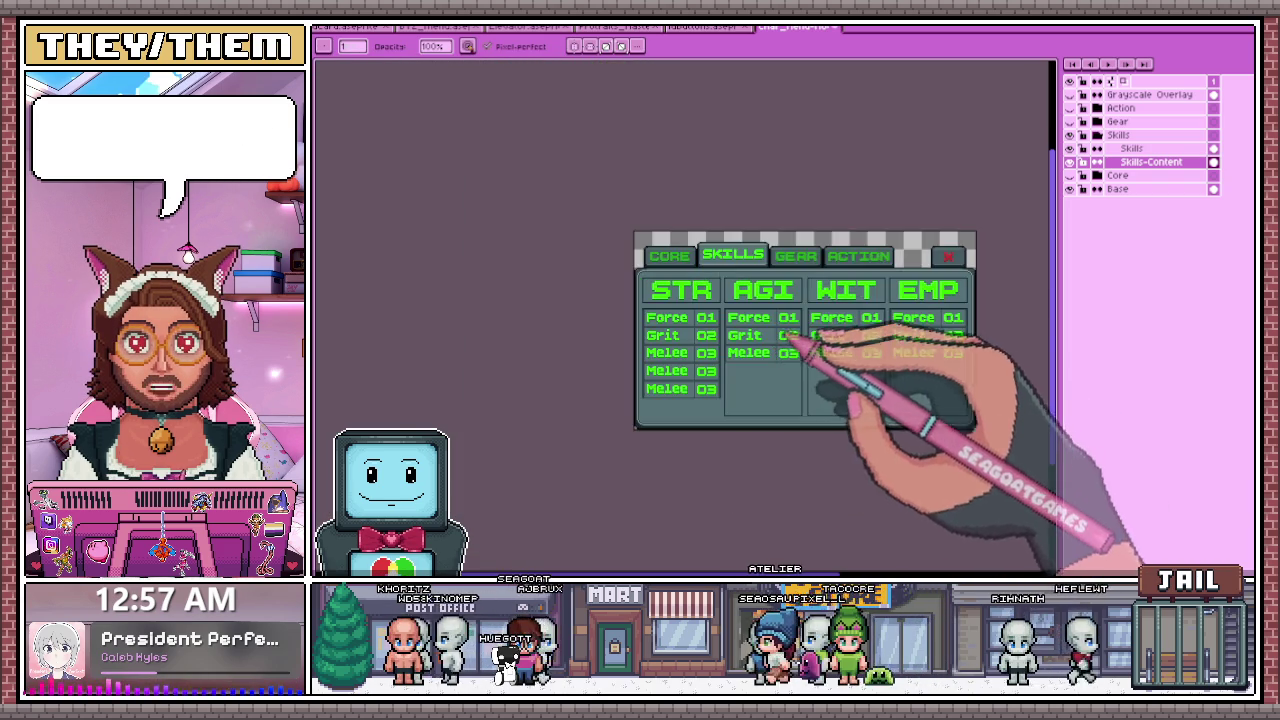
pyautogui.scroll(2, 780, 320)
pyautogui.scroll(-1, 737, 271)
pyautogui.scroll(1, 828, 423)
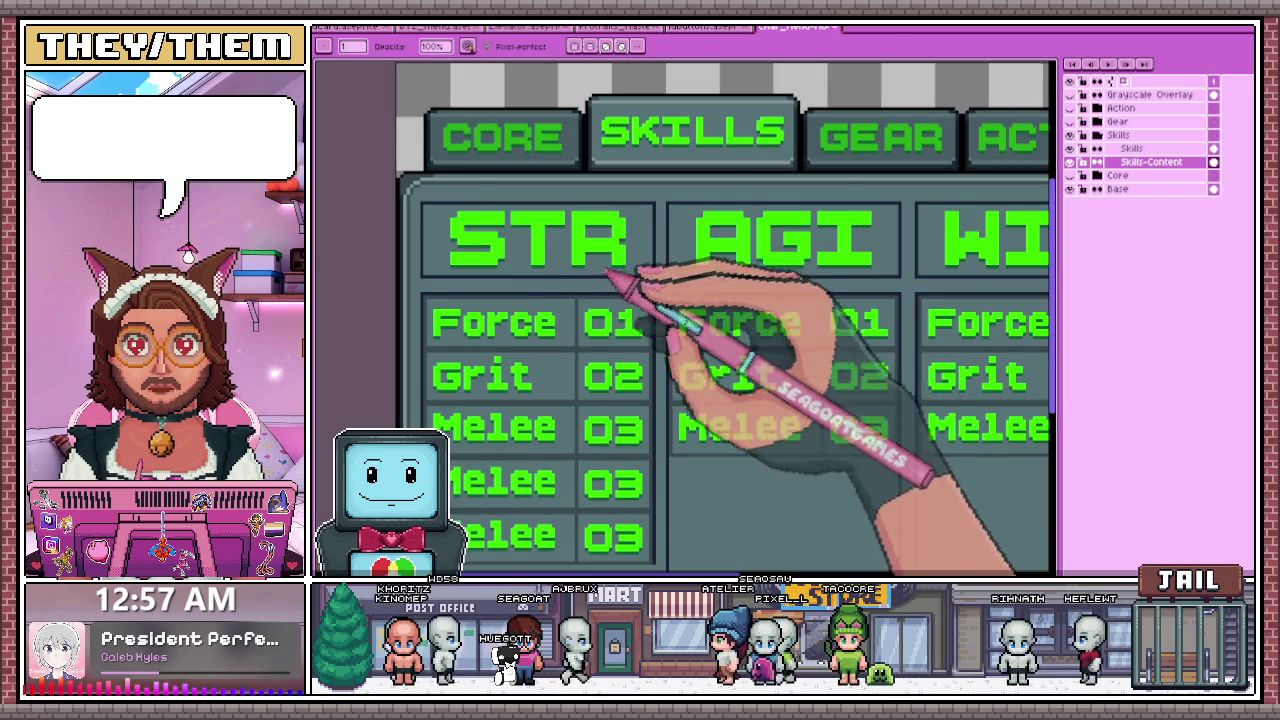
pyautogui.scroll(-3, 650, 290)
pyautogui.scroll(3, 571, 263)
pyautogui.scroll(1, 586, 271)
pyautogui.scroll(1, 578, 252)
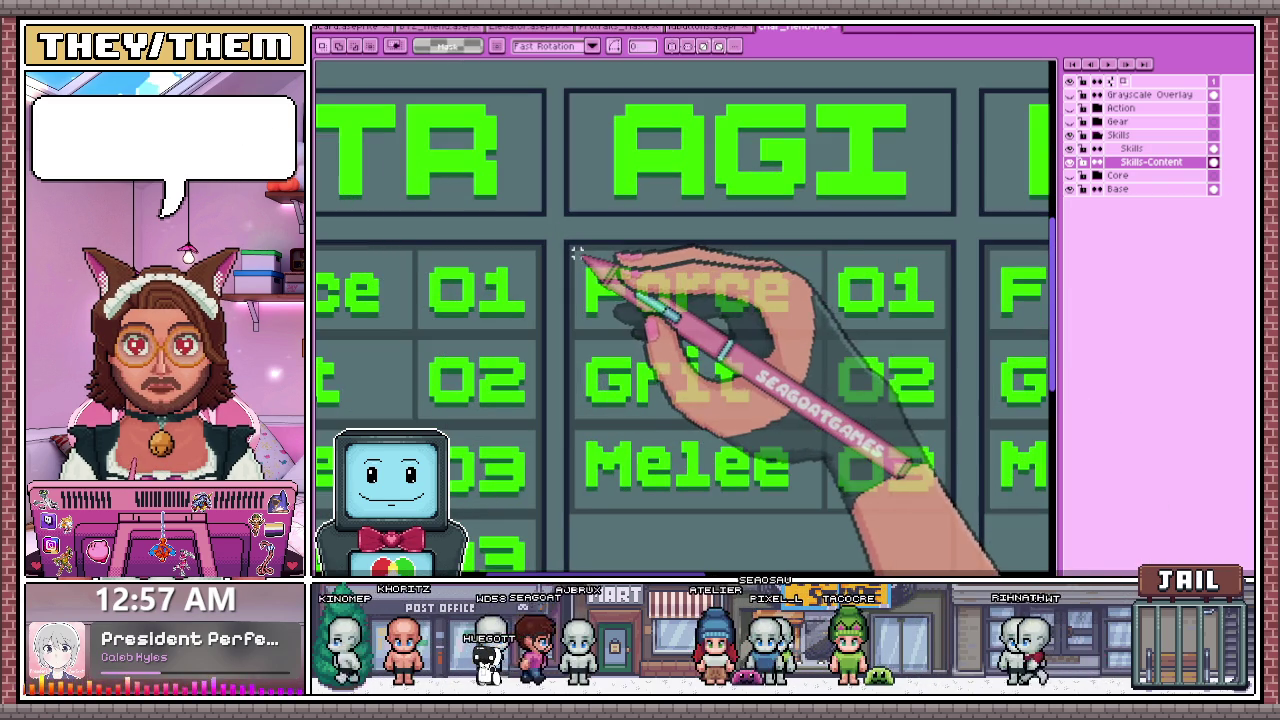
# - Marquee-select the Force, Grit and Melee labels and their values in the AGI column
pyautogui.moveTo(668, 298); pyautogui.dragTo(824, 329)
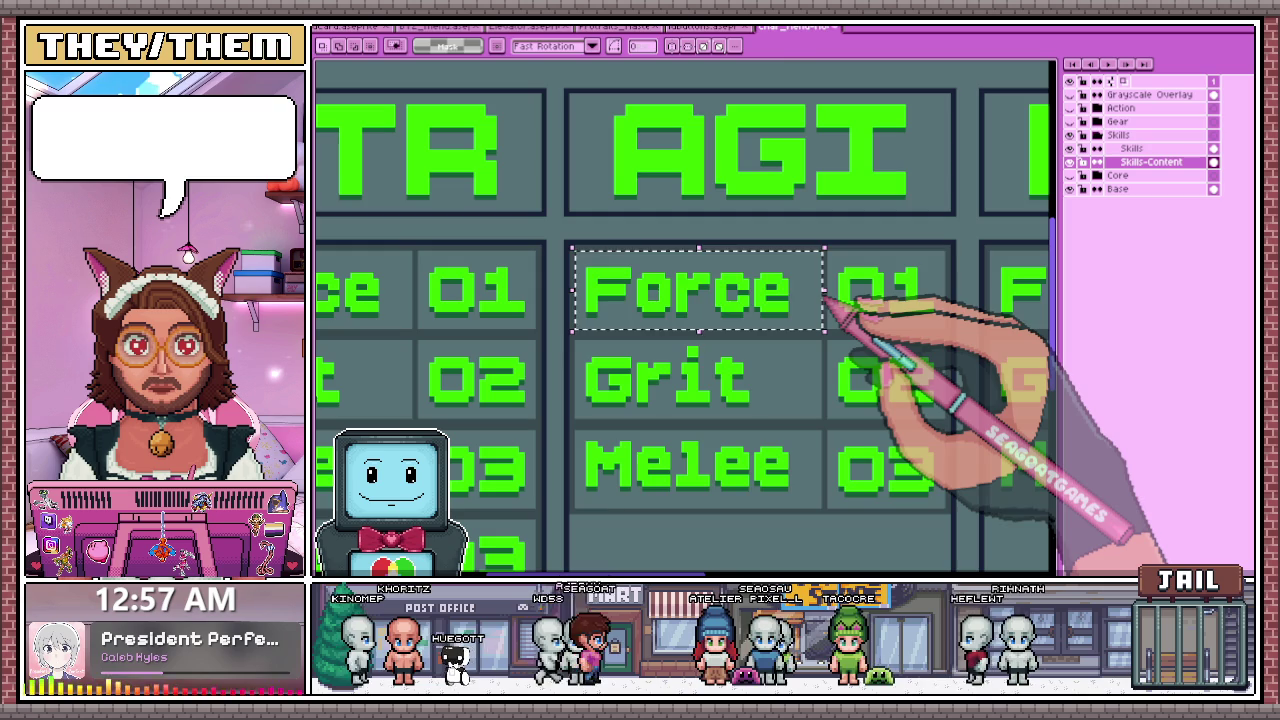
pyautogui.scroll(-3, 818, 291)
pyautogui.scroll(3, 553, 300)
pyautogui.moveTo(562, 303); pyautogui.dragTo(761, 369)
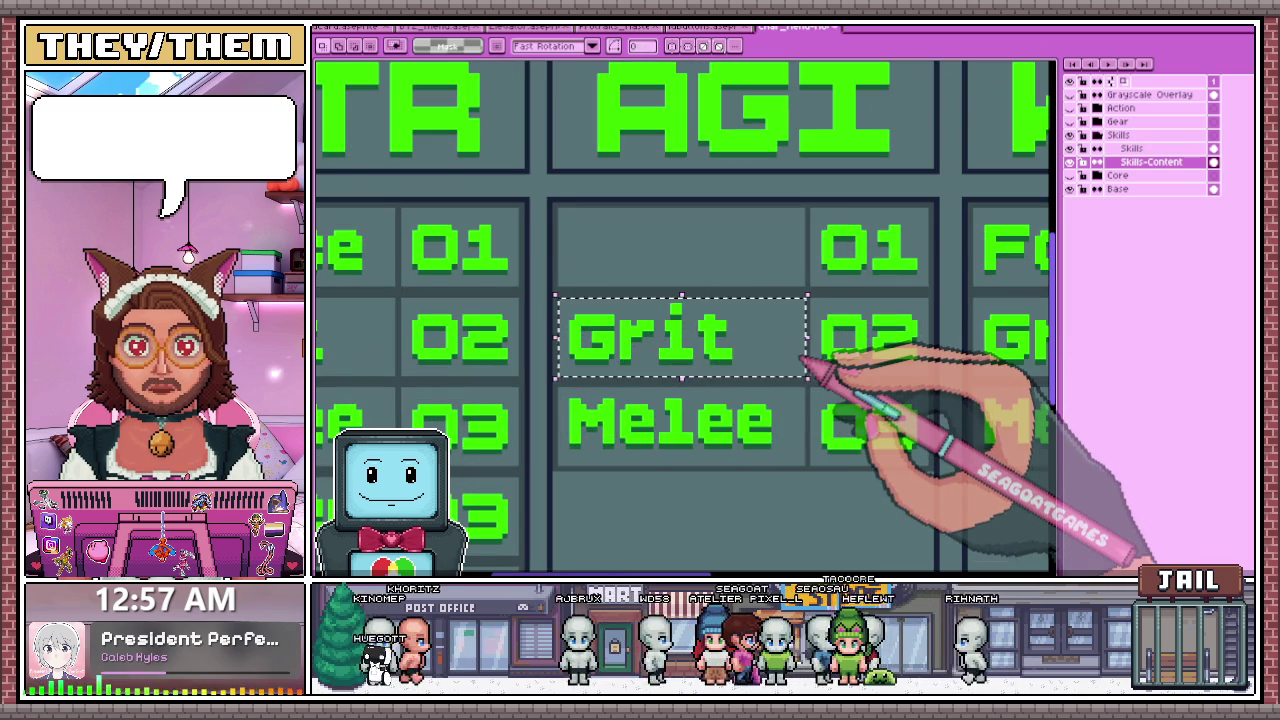
pyautogui.scroll(-3, 795, 357)
pyautogui.scroll(3, 614, 330)
pyautogui.moveTo(546, 357)
pyautogui.mouseDown()
pyautogui.moveTo(750, 392)
pyautogui.moveTo(790, 424)
pyautogui.mouseUp()
pyautogui.scroll(-1, 790, 424)
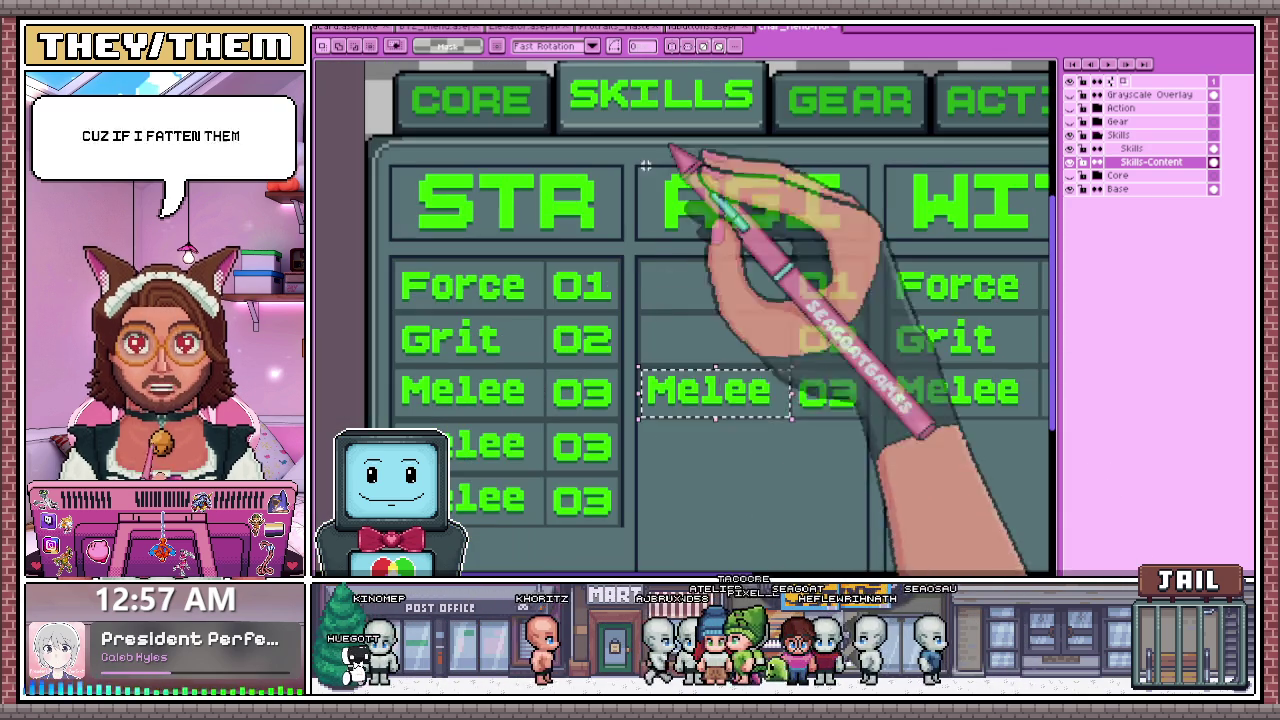
pyautogui.scroll(-2, 680, 350)
pyautogui.scroll(2, 686, 366)
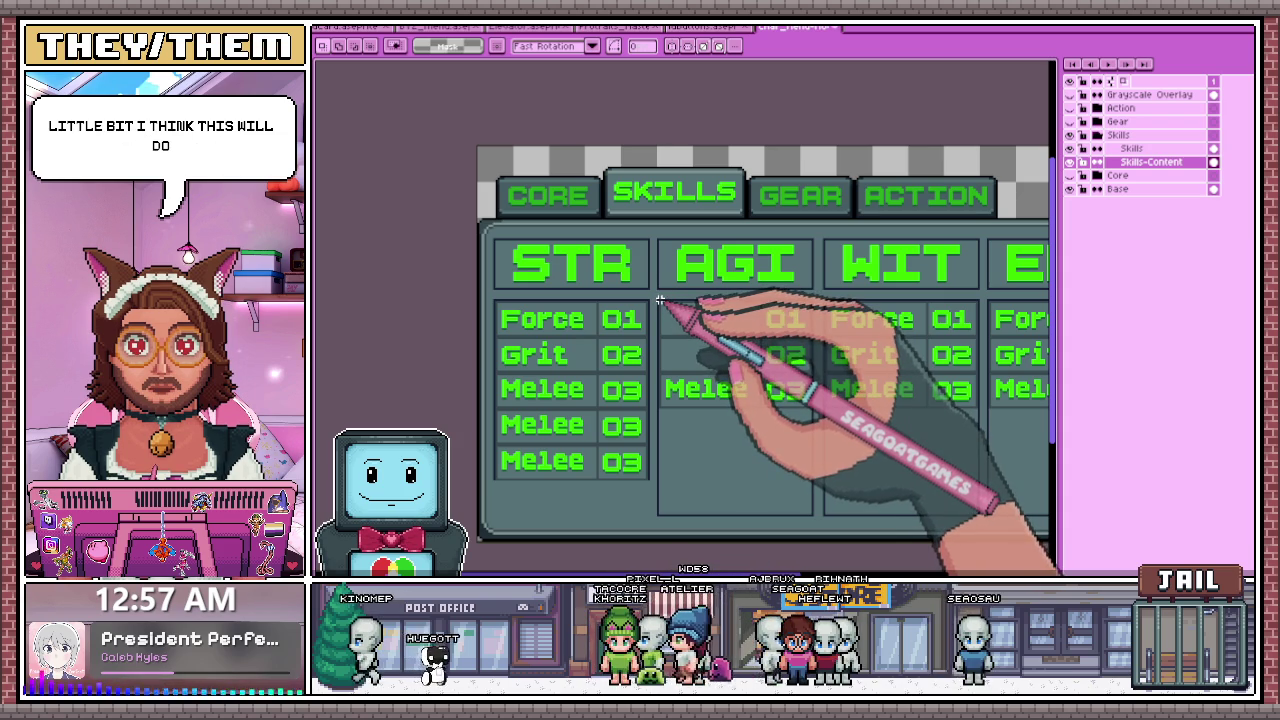
pyautogui.scroll(2, 773, 407)
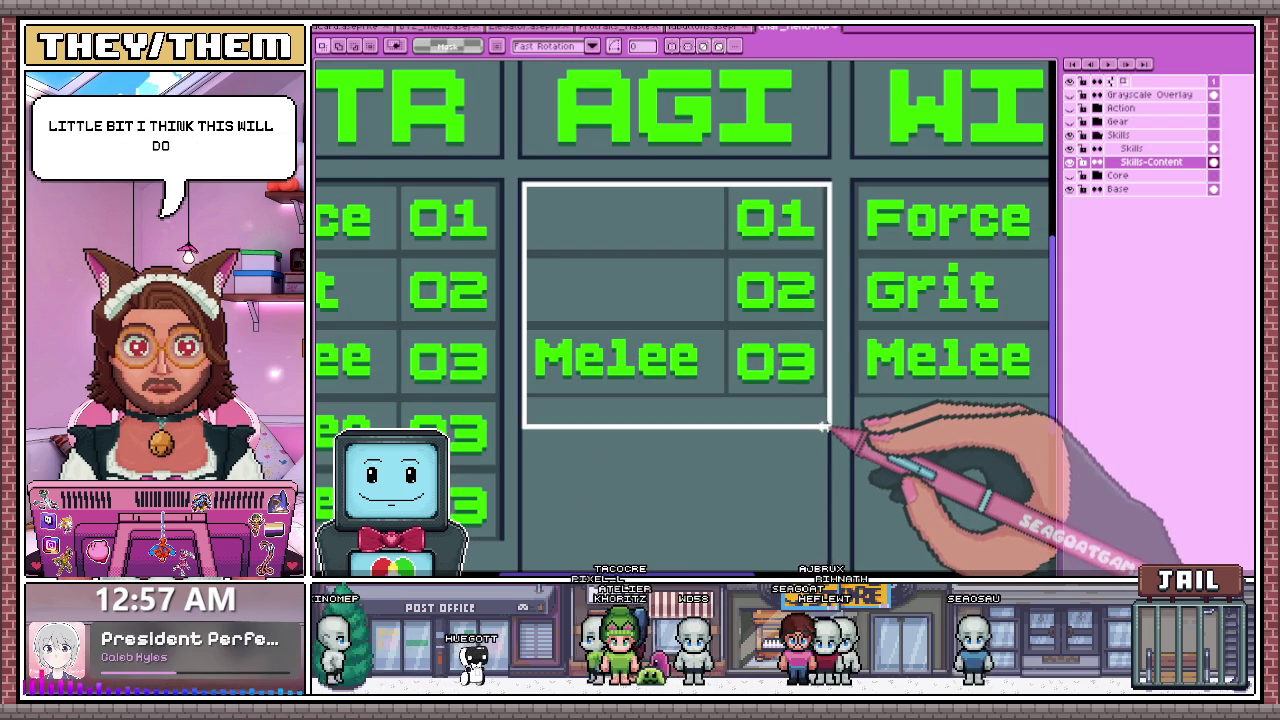
# - Delete the selected AGI stat cells and return to the Pencil tool
pyautogui.press('Delete')
pyautogui.scroll(-2, 820, 410)
pyautogui.scroll(1, 857, 357)
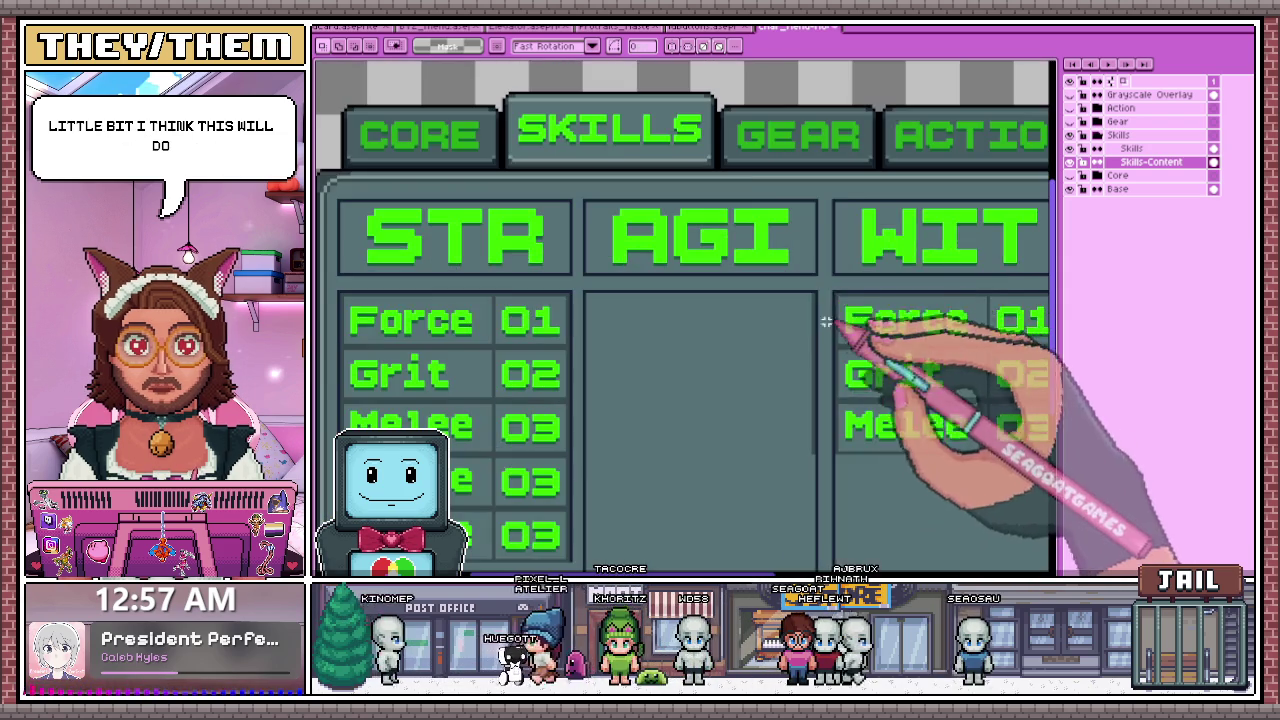
pyautogui.press('b')
pyautogui.scroll(-1, 799, 331)
pyautogui.scroll(3, 815, 350)
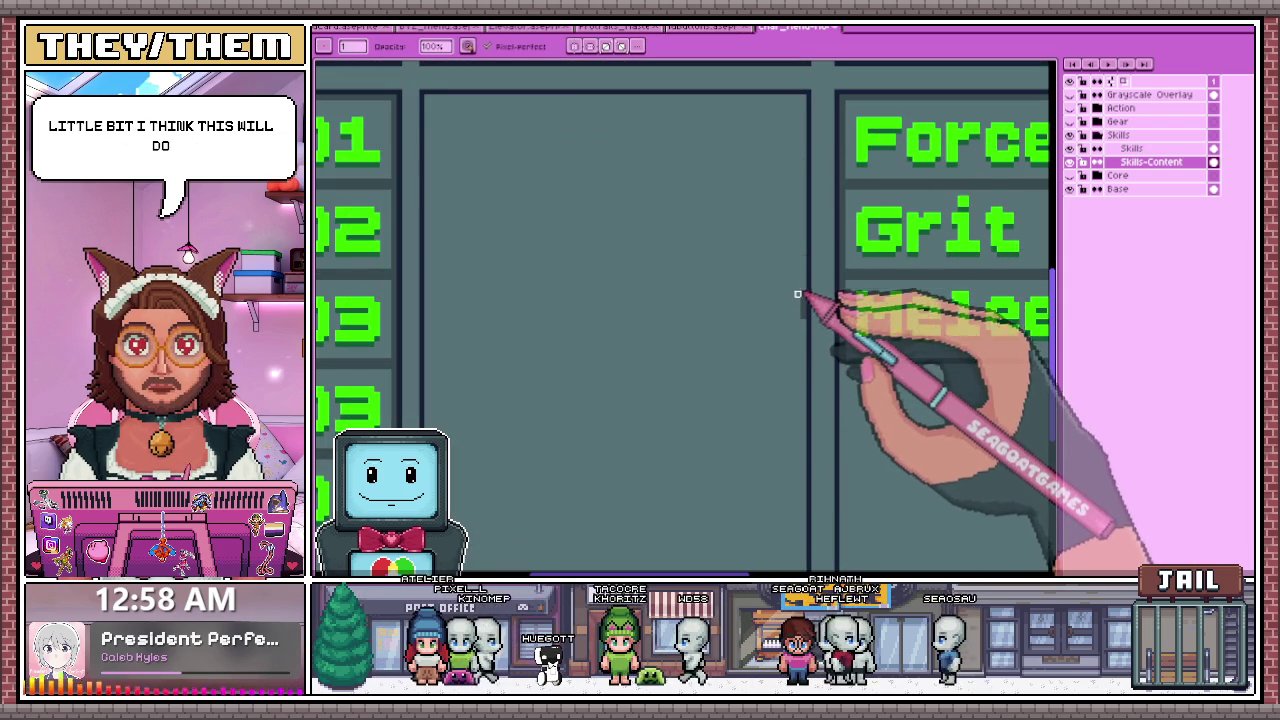
pyautogui.scroll(-1, 690, 275)
pyautogui.scroll(-2, 600, 295)
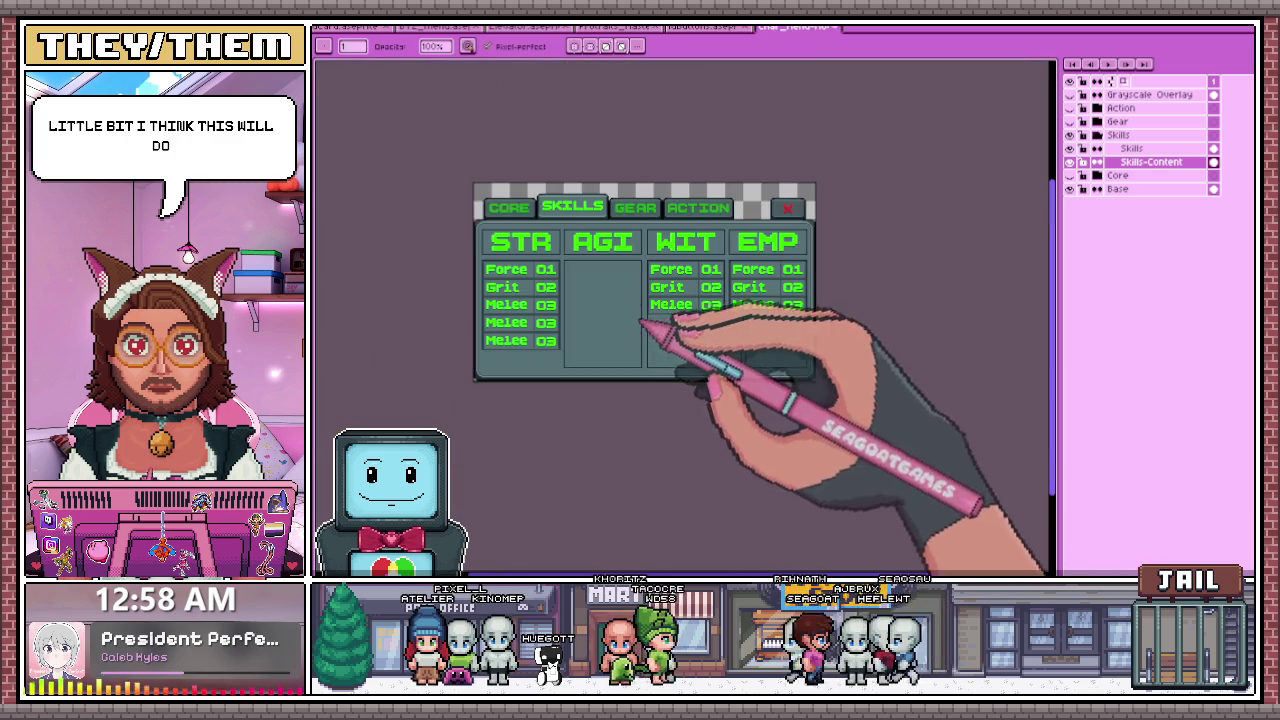
# - Delete the WIT column's Force/Grit/Melee labels and 01–03 values
pyautogui.scroll(3, 780, 325)
pyautogui.scroll(1, 600, 240)
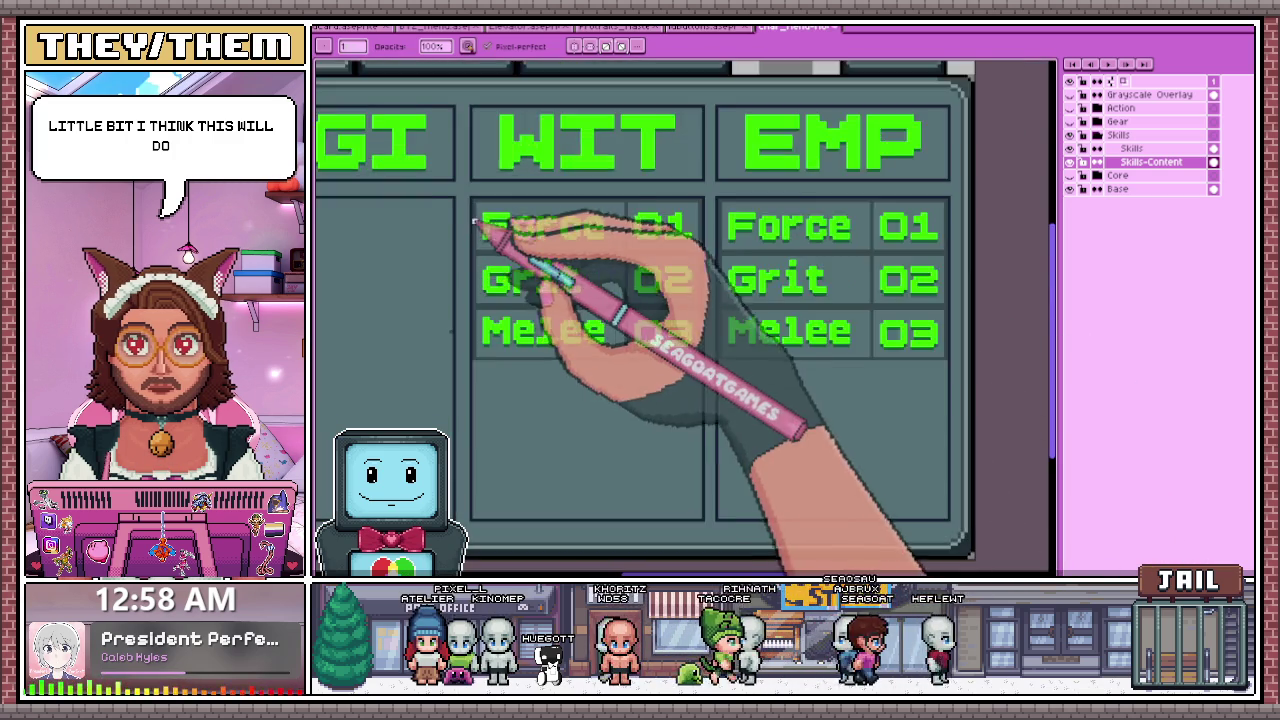
pyautogui.scroll(1, 471, 210)
pyautogui.scroll(-1, 476, 207)
pyautogui.moveTo(487, 210); pyautogui.dragTo(633, 357)
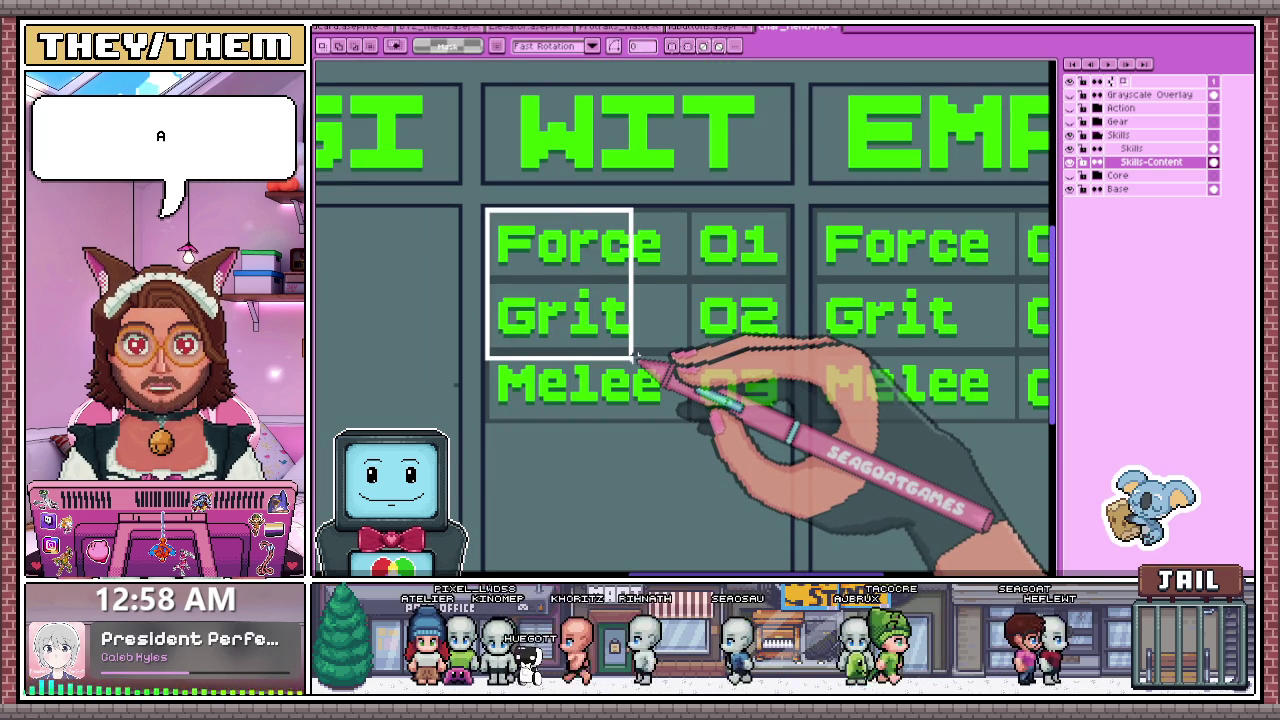
pyautogui.moveTo(633, 357); pyautogui.dragTo(787, 470)
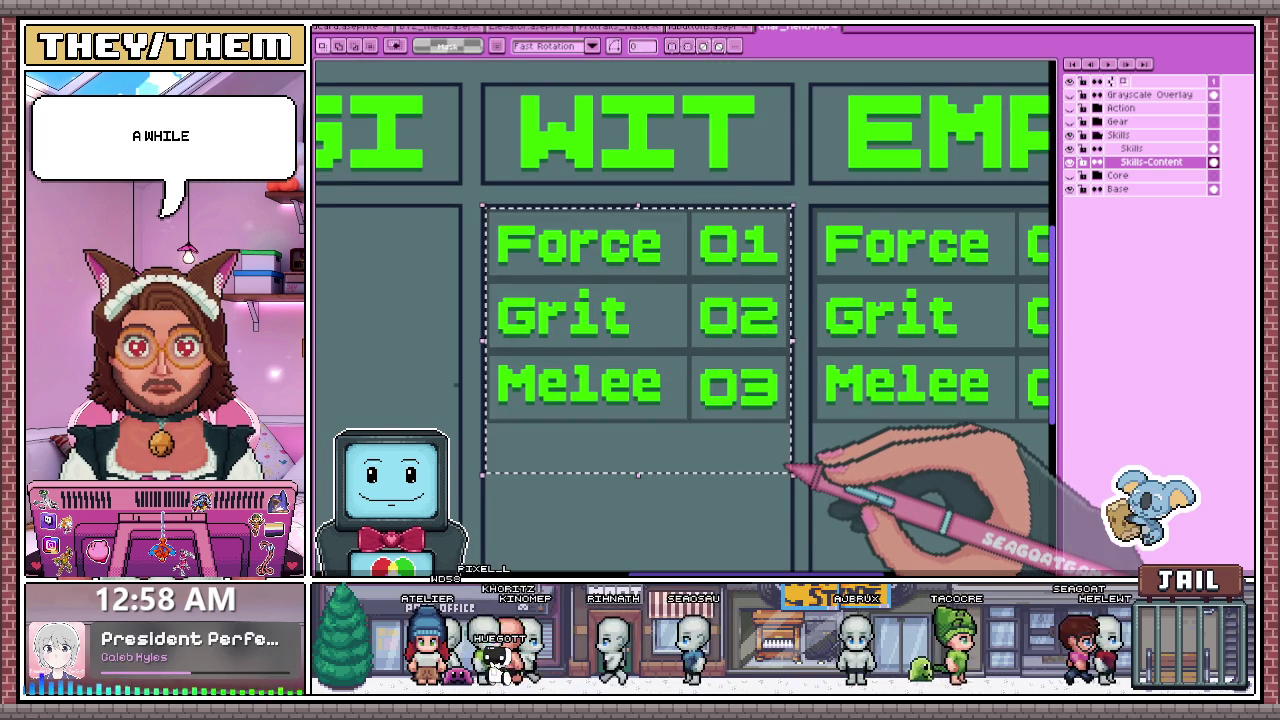
pyautogui.press('Delete')
pyautogui.scroll(-2, 777, 463)
pyautogui.press('b')
pyautogui.scroll(2, 622, 433)
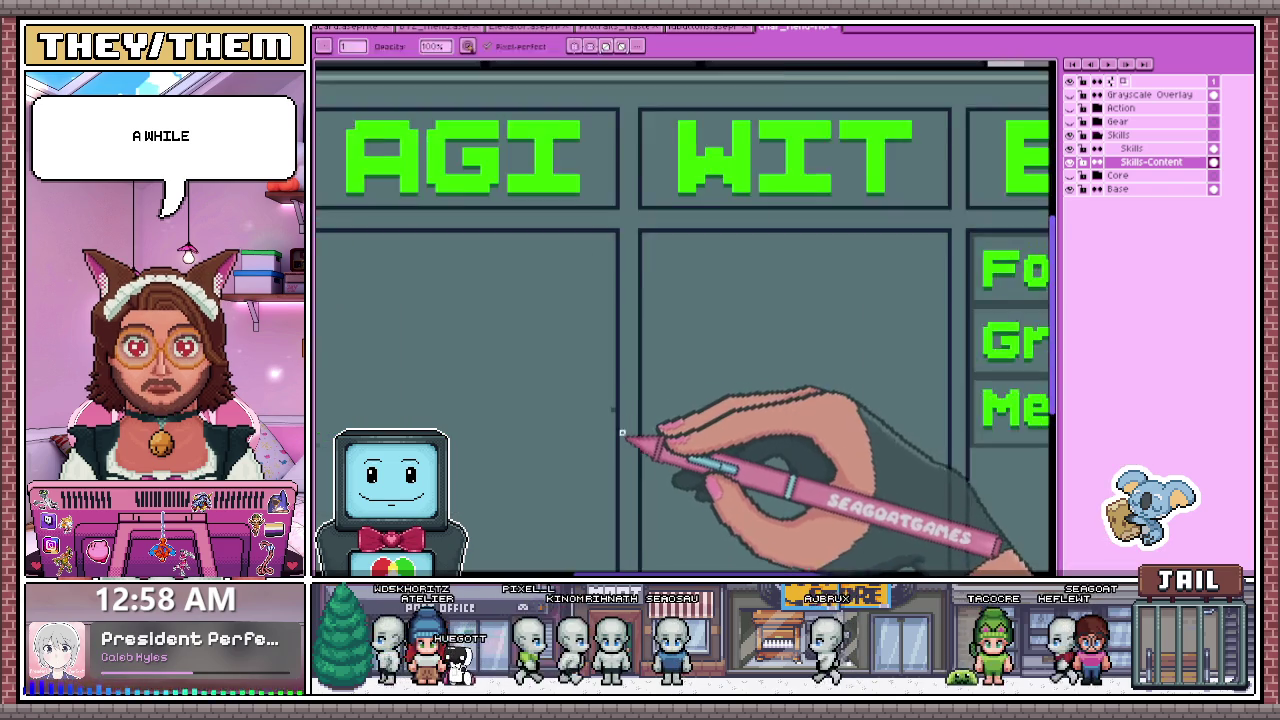
pyautogui.scroll(-2, 560, 390)
pyautogui.scroll(-1, 771, 386)
pyautogui.scroll(1, 618, 355)
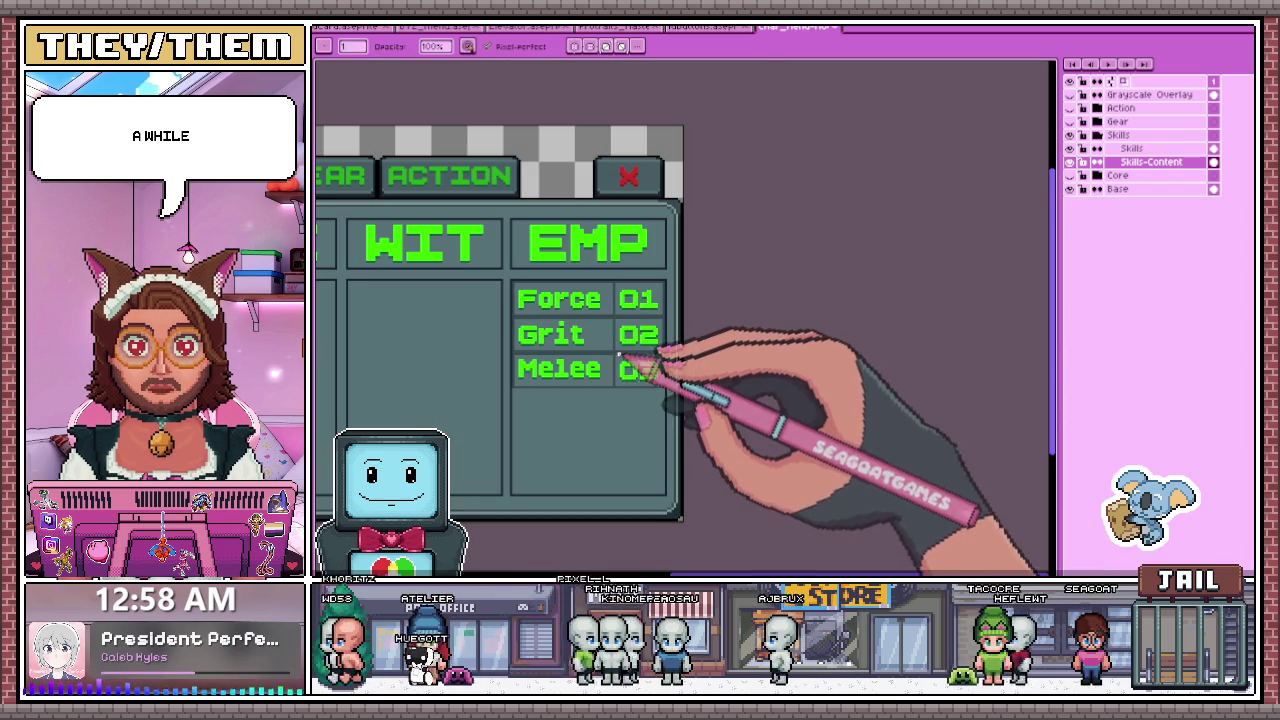
# - Select the EMP column's Force/Grit/Melee block and cut it out, leaving it empty
pyautogui.press('m')
pyautogui.scroll(1, 514, 277)
pyautogui.scroll(1, 513, 272)
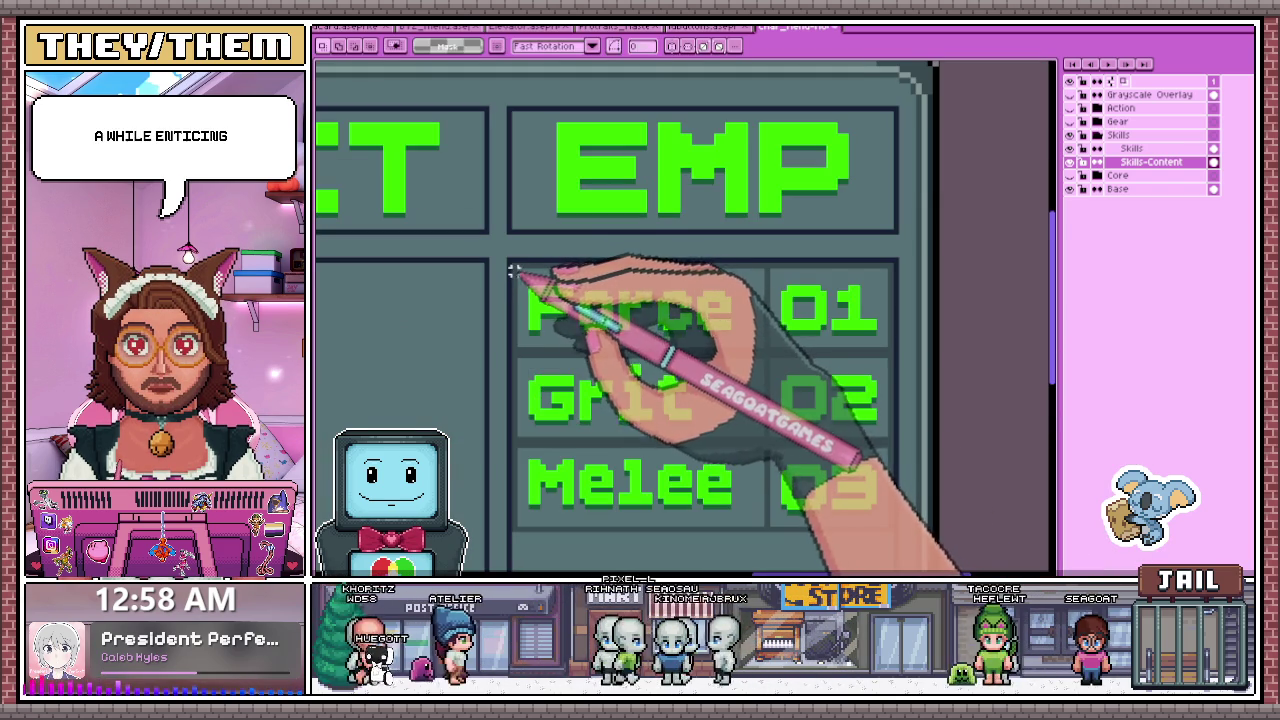
pyautogui.scroll(-1, 513, 265)
pyautogui.moveTo(513, 265)
pyautogui.mouseDown()
pyautogui.moveTo(663, 417)
pyautogui.moveTo(812, 492)
pyautogui.mouseUp()
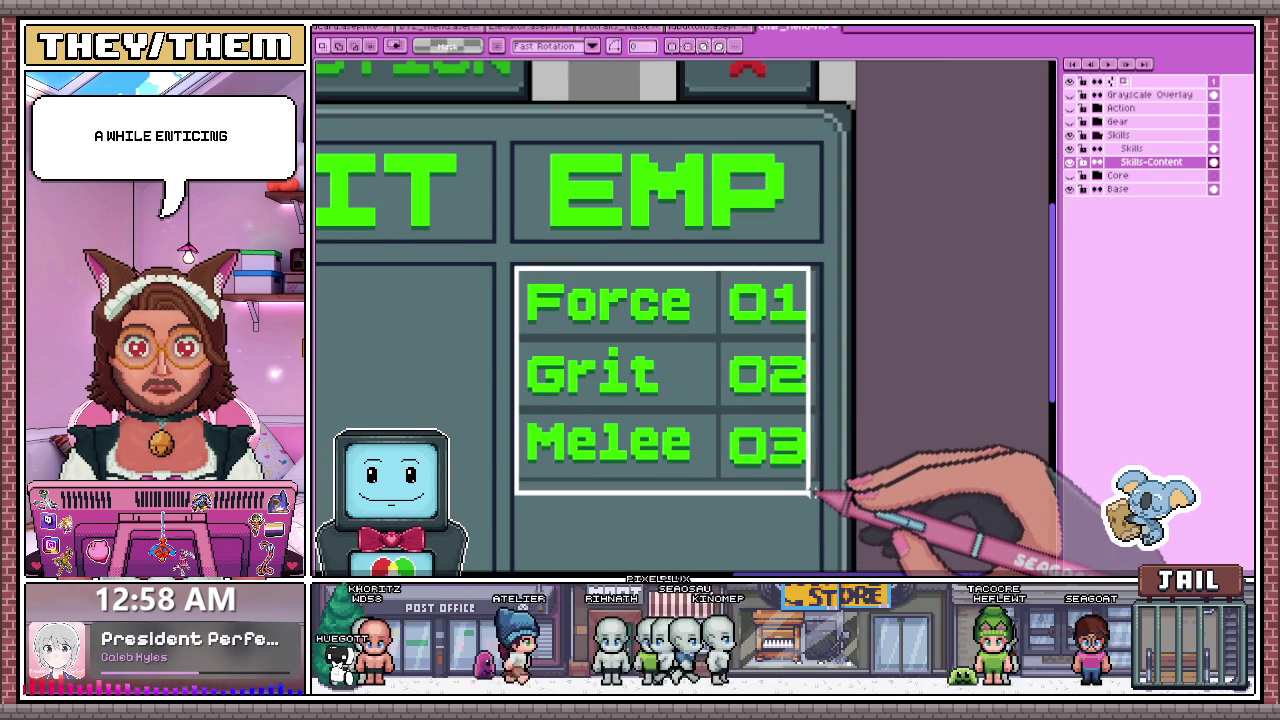
pyautogui.hotkey('ctrl', 'x')
pyautogui.scroll(-2, 808, 471)
pyautogui.scroll(1, 814, 323)
pyautogui.scroll(1, 663, 337)
pyautogui.scroll(1, 626, 304)
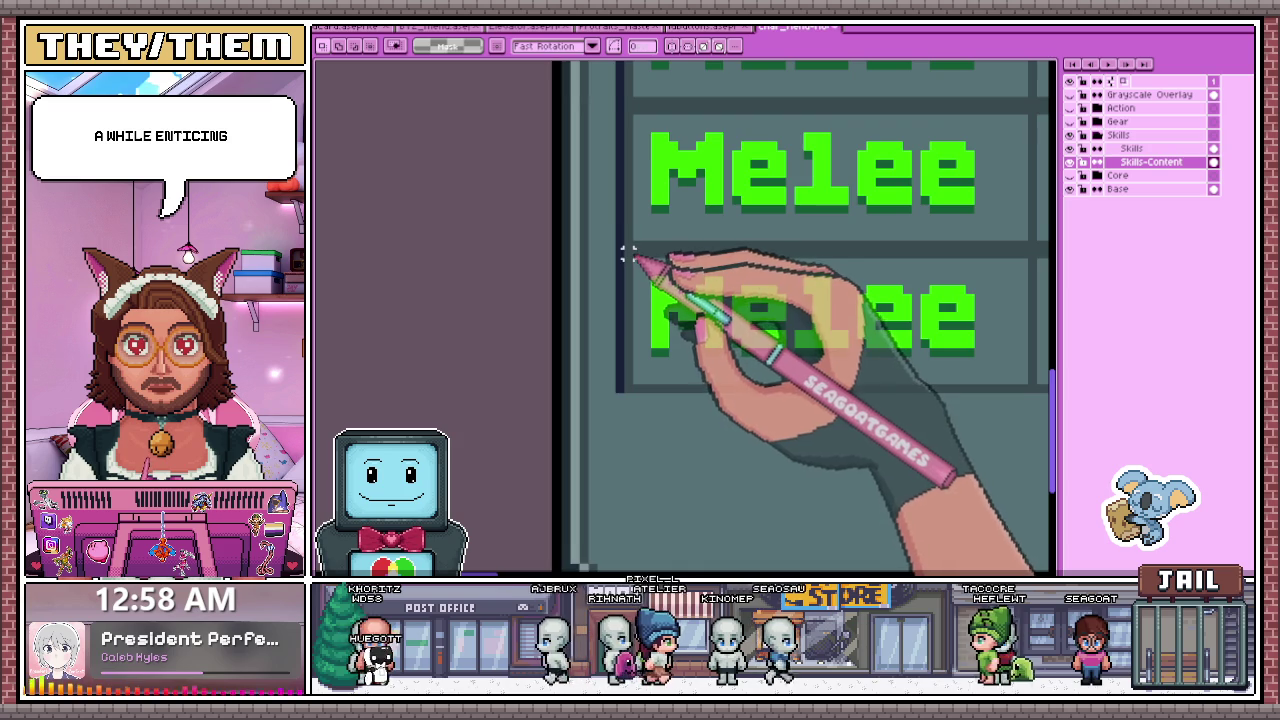
pyautogui.scroll(-1, 626, 254)
pyautogui.scroll(-1, 649, 286)
pyautogui.scroll(1, 640, 310)
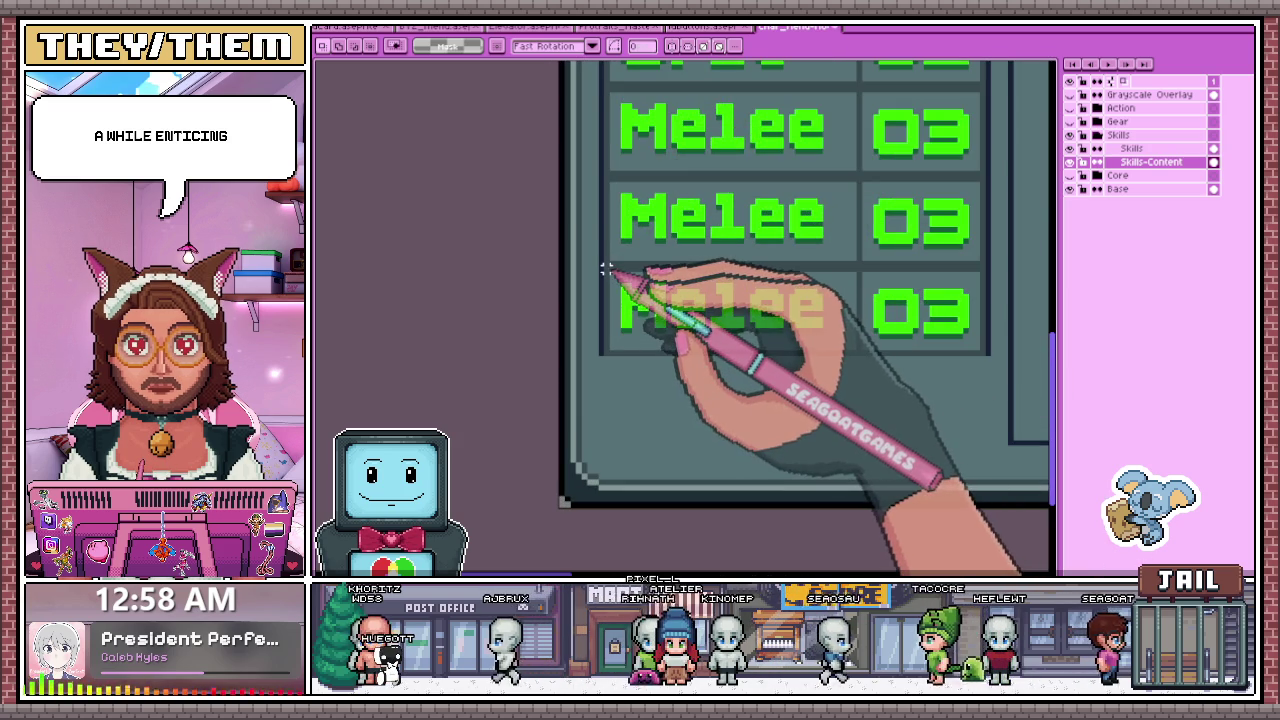
# - Try marquee selections over the Grit and Melee 03 rows in the STR column
pyautogui.moveTo(605, 268); pyautogui.dragTo(983, 386)
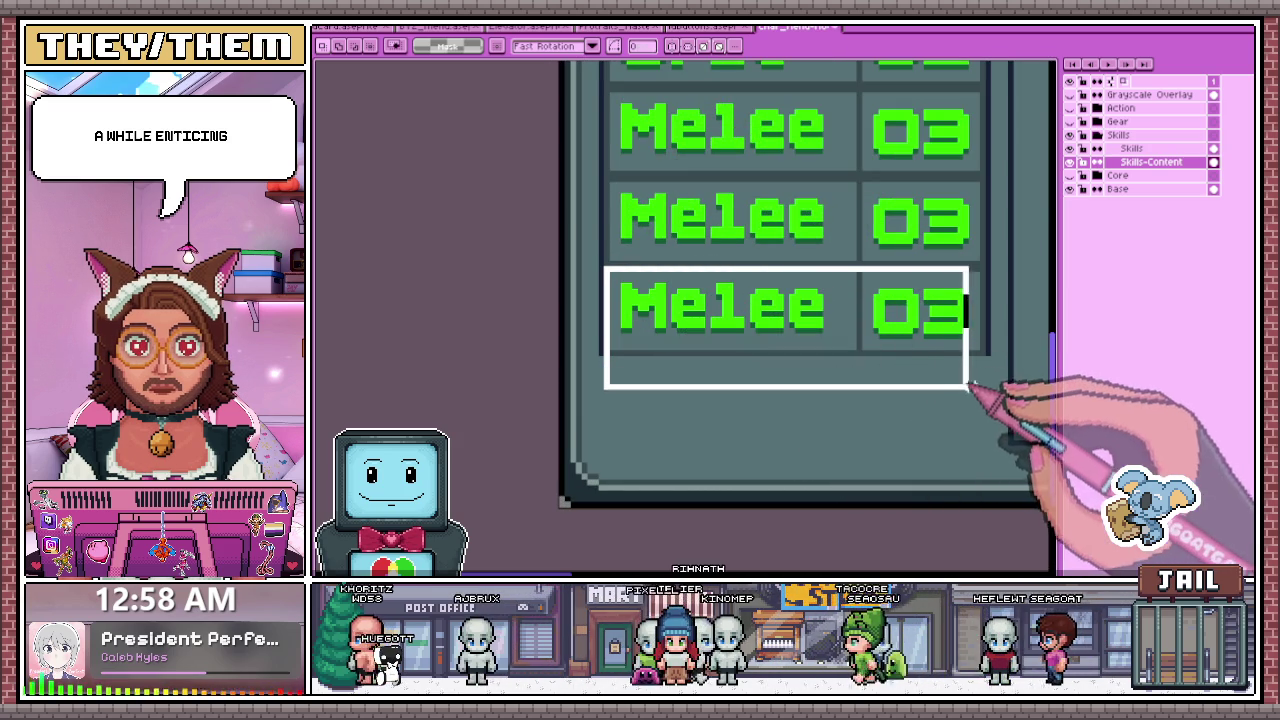
pyautogui.scroll(-2, 990, 380)
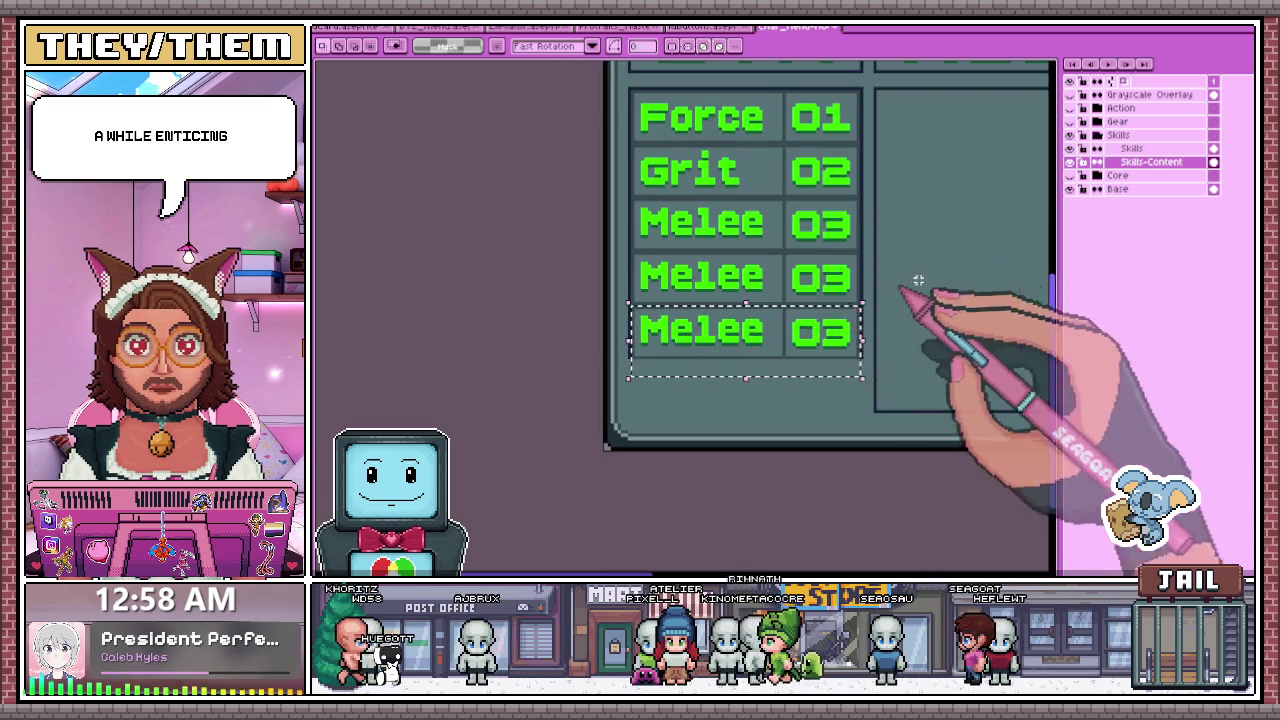
pyautogui.scroll(1, 632, 143)
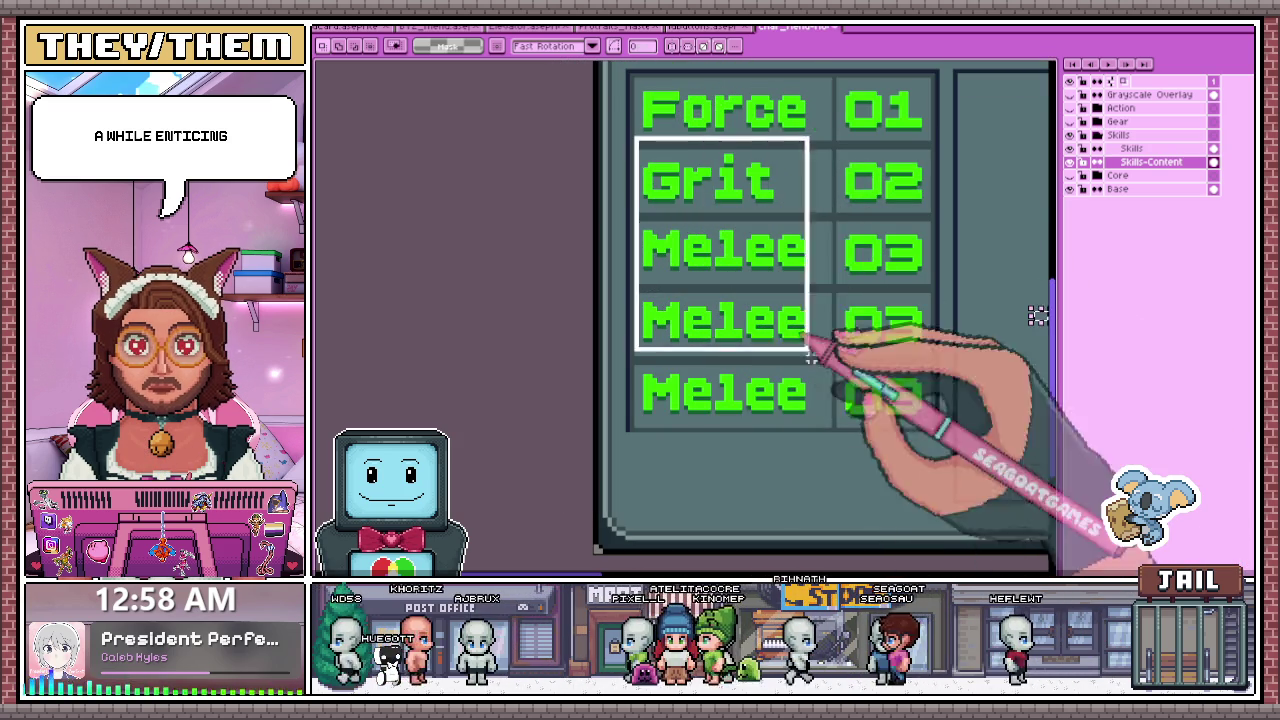
pyautogui.moveTo(632, 143); pyautogui.dragTo(851, 402)
pyautogui.scroll(-1, 985, 183)
pyautogui.scroll(1, 857, 243)
pyautogui.moveTo(692, 173)
pyautogui.mouseDown()
pyautogui.moveTo(886, 414)
pyautogui.moveTo(916, 427)
pyautogui.mouseUp()
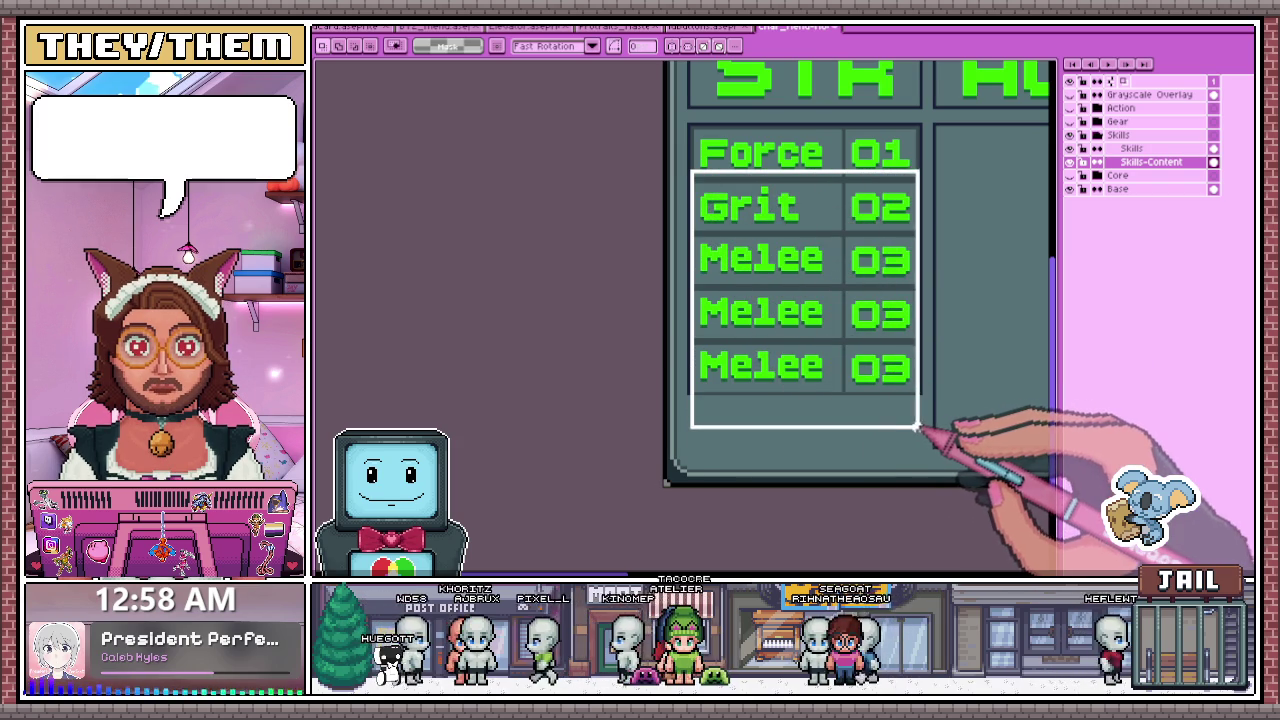
pyautogui.scroll(-1, 927, 428)
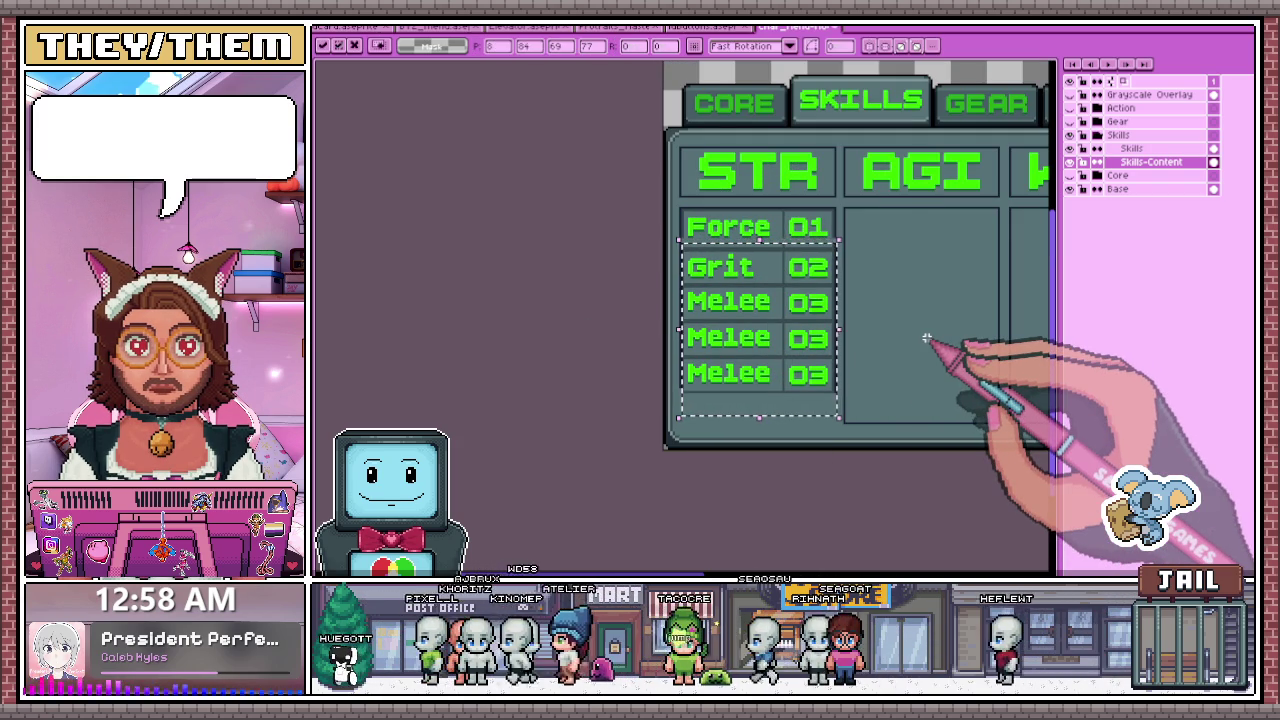
pyautogui.scroll(-1, 740, 350)
pyautogui.scroll(2, 640, 290)
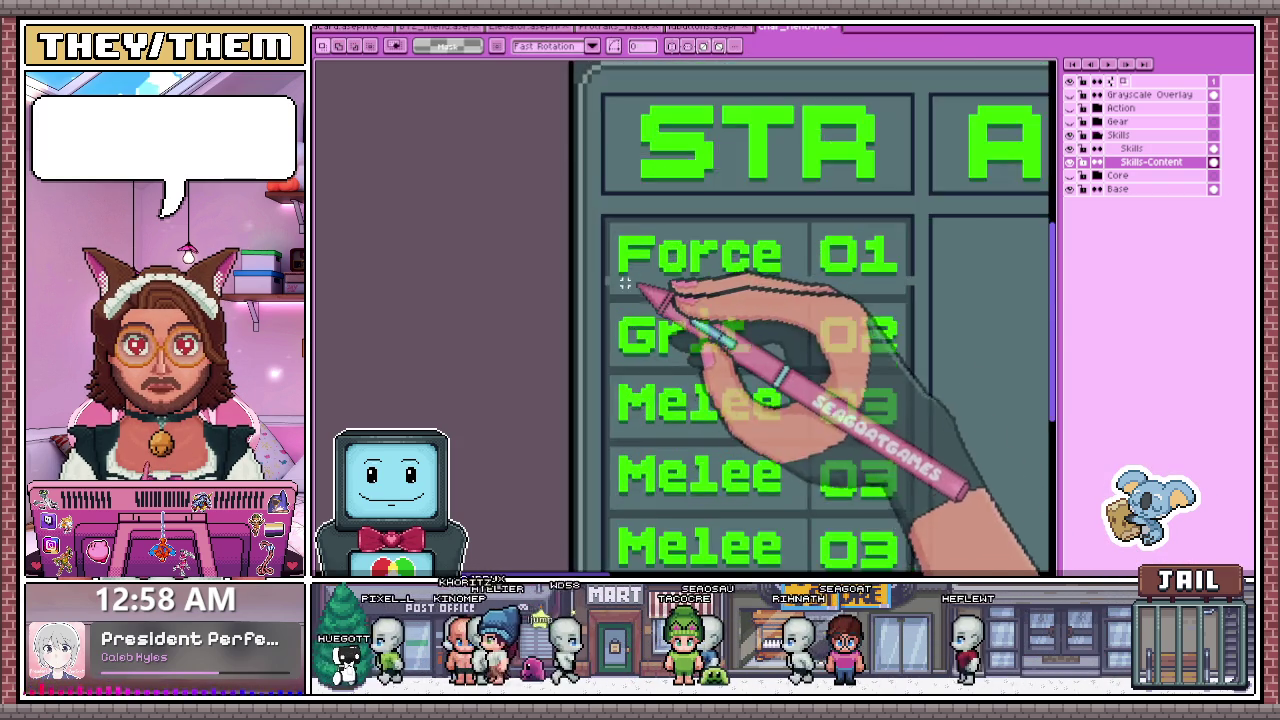
pyautogui.scroll(1, 624, 283)
pyautogui.press('b')
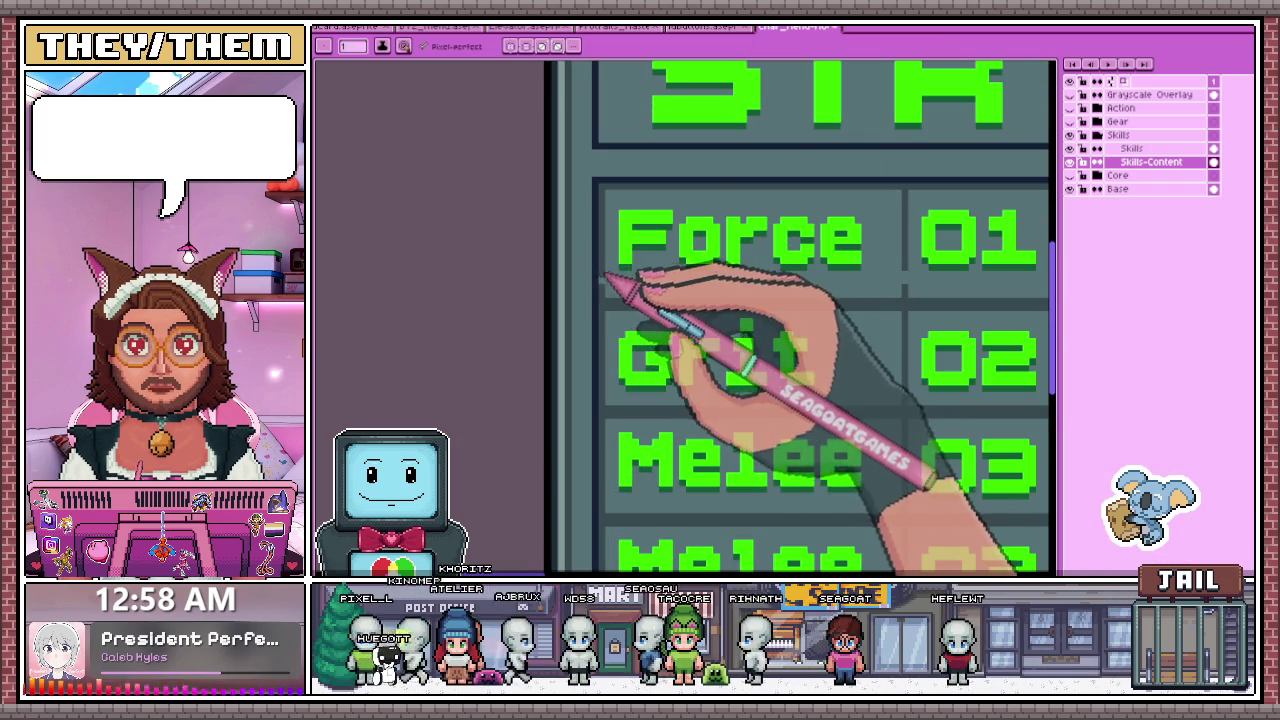
pyautogui.scroll(-1, 605, 276)
pyautogui.scroll(1, 805, 265)
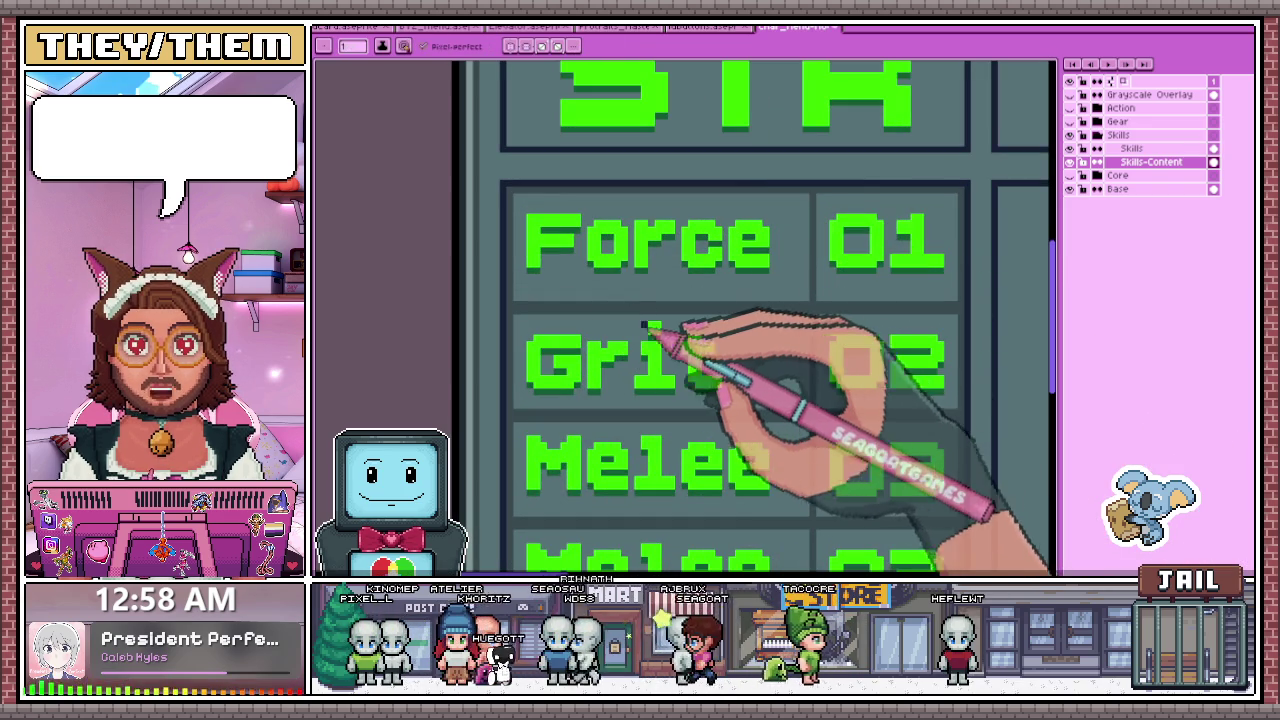
# - Nudge the STR Force label one pixel right and down, then back left
pyautogui.press('m')
pyautogui.scroll(1, 513, 192)
pyautogui.moveTo(513, 192); pyautogui.dragTo(897, 332)
pyautogui.press('Right')
pyautogui.press('Right')
pyautogui.press('Down')
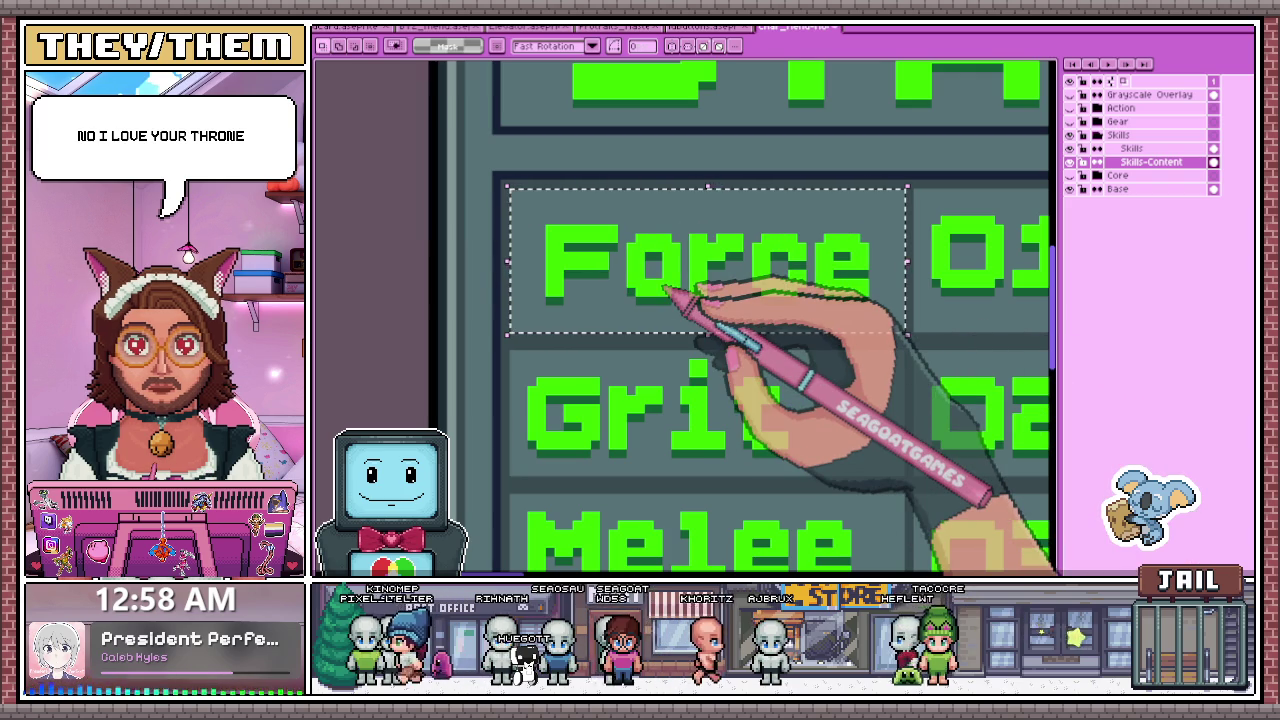
pyautogui.press('Left')
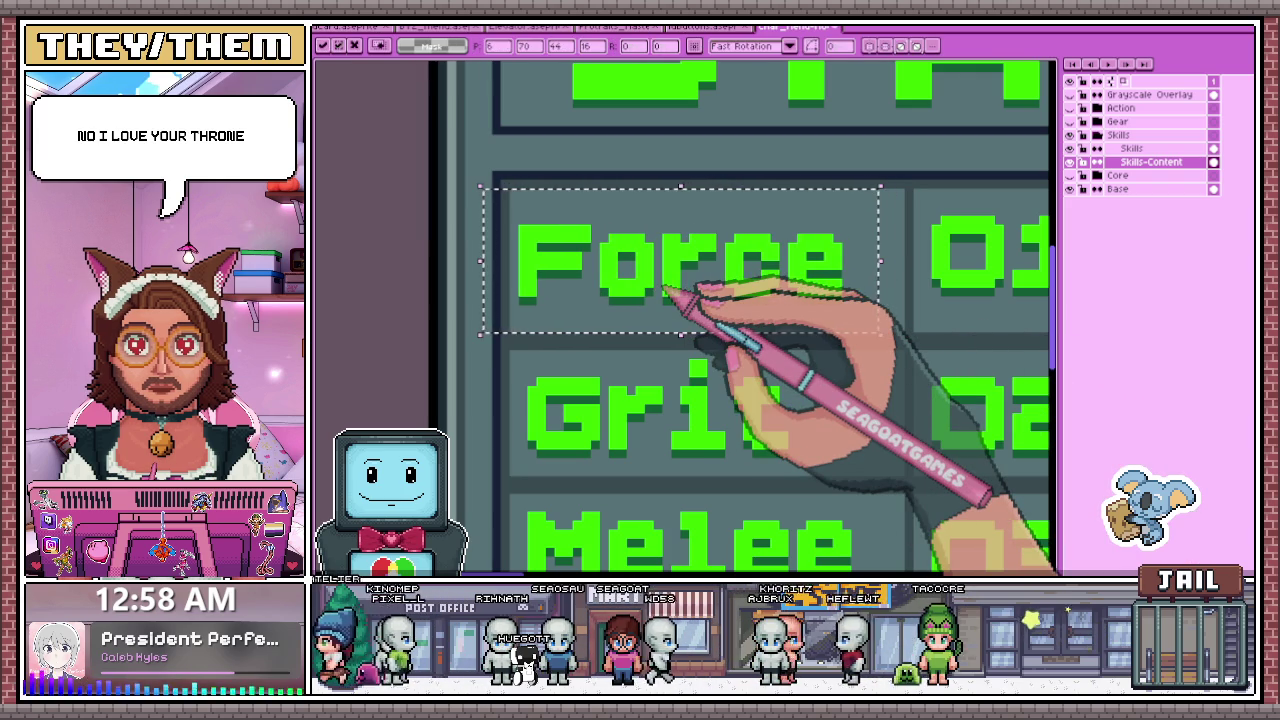
pyautogui.scroll(-2, 629, 214)
pyautogui.scroll(-3, 614, 366)
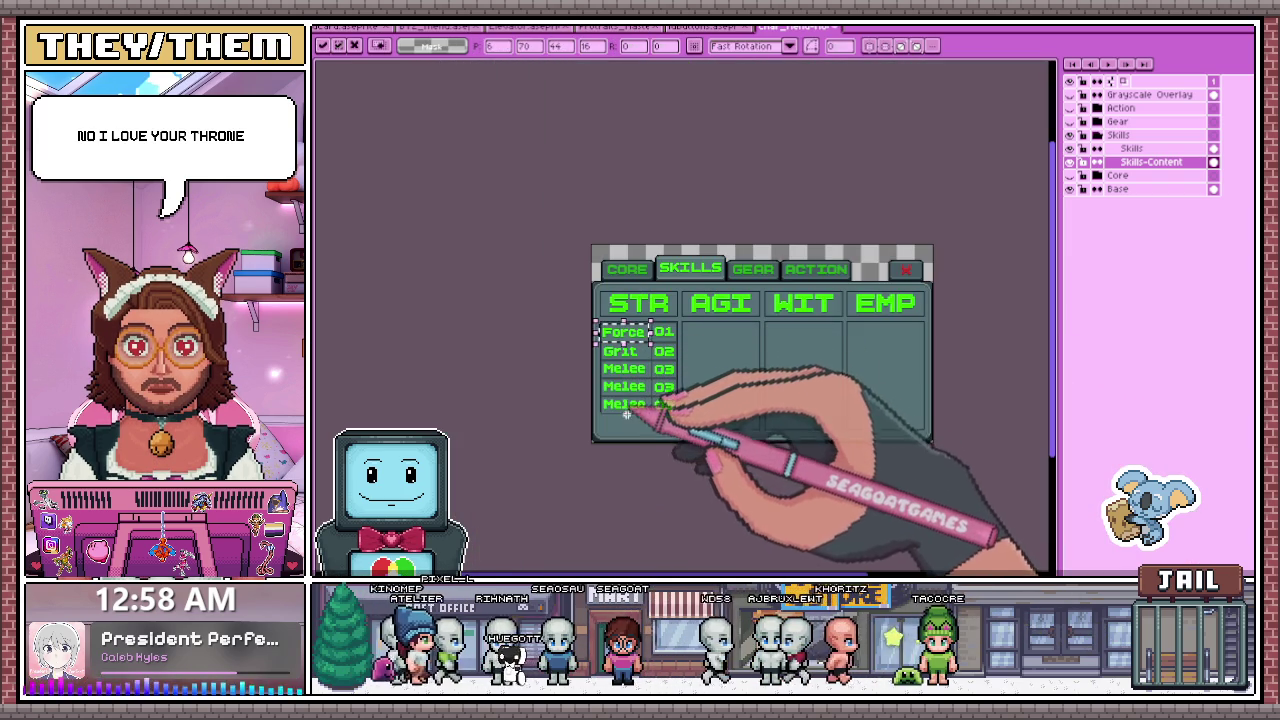
pyautogui.scroll(2, 660, 420)
pyautogui.scroll(2, 570, 210)
# - Reposition the Force label and its 01 value at the top of the STR column
pyautogui.moveTo(537, 190)
pyautogui.mouseDown()
pyautogui.moveTo(634, 274)
pyautogui.moveTo(786, 271)
pyautogui.mouseUp()
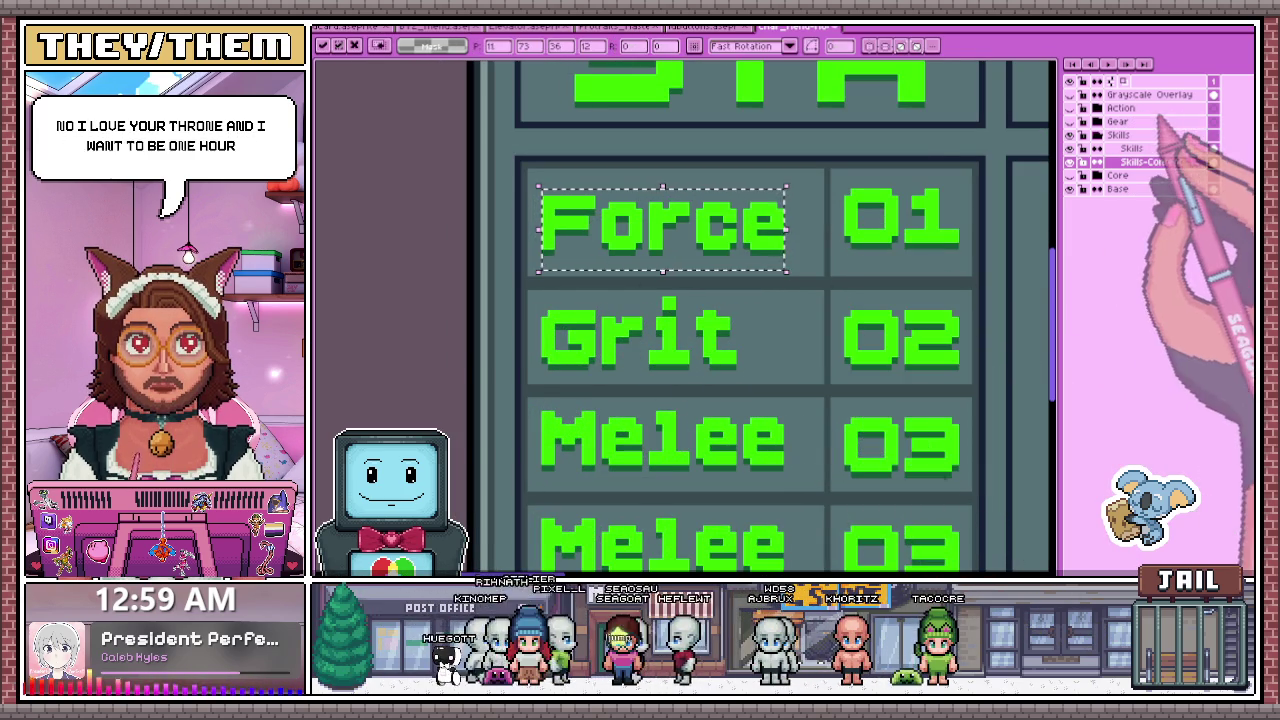
pyautogui.scroll(-1, 643, 354)
pyautogui.scroll(-1, 913, 228)
pyautogui.scroll(1, 913, 228)
pyautogui.press('Return')
pyautogui.moveTo(760, 195); pyautogui.dragTo(897, 295)
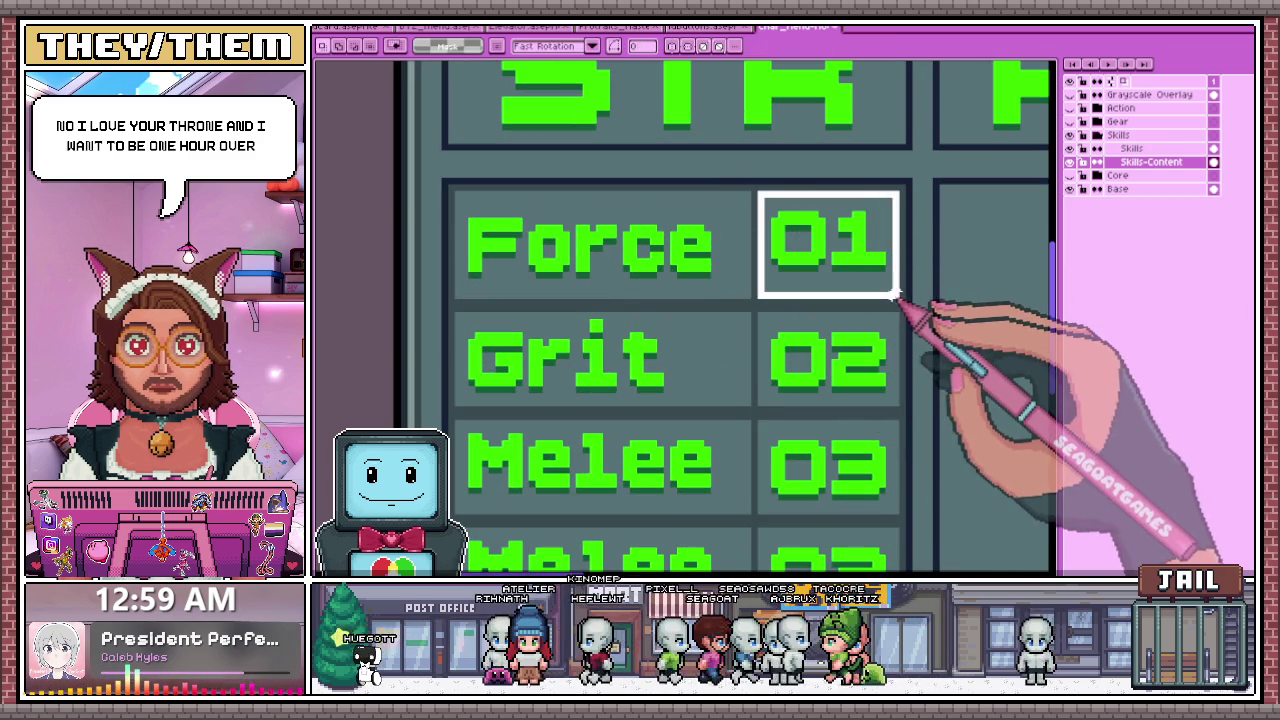
pyautogui.scroll(-1, 705, 290)
pyautogui.scroll(-1, 686, 330)
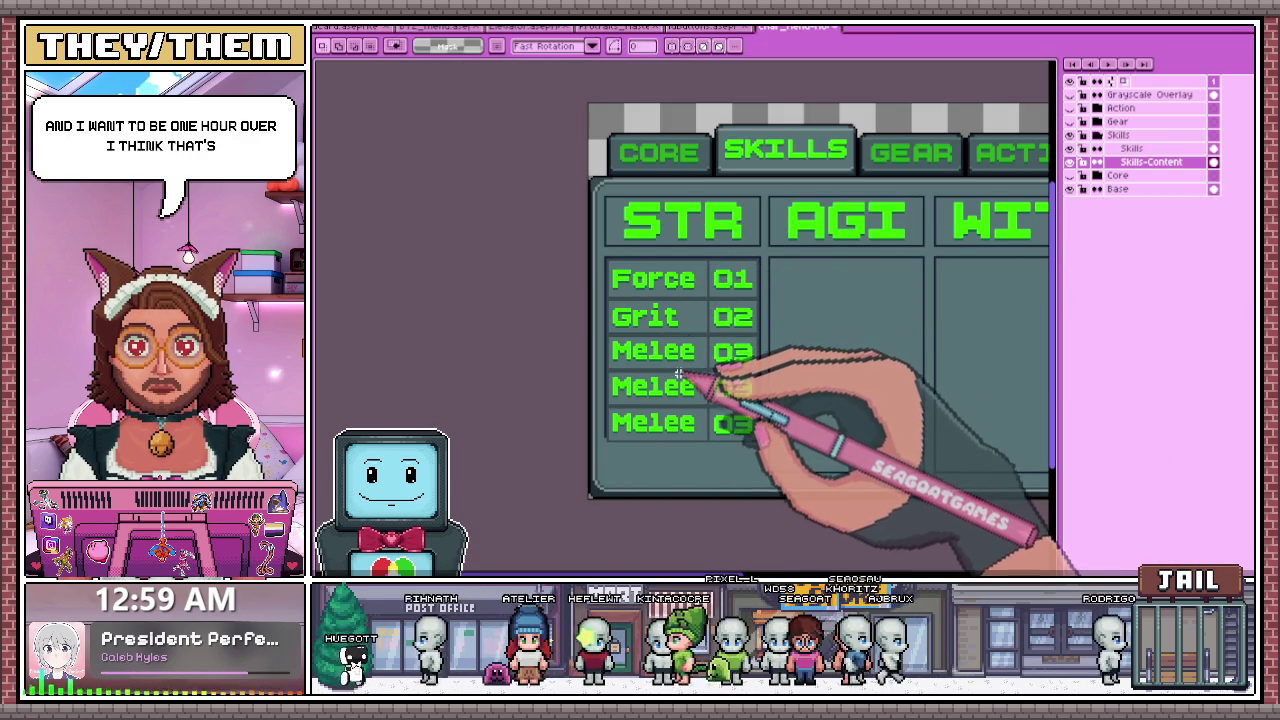
pyautogui.scroll(2, 692, 337)
pyautogui.scroll(-2, 540, 300)
pyautogui.scroll(1, 528, 288)
pyautogui.scroll(1, 528, 288)
# - Select the Grit and Melee rows below Force in the STR column
pyautogui.moveTo(524, 280); pyautogui.dragTo(823, 432)
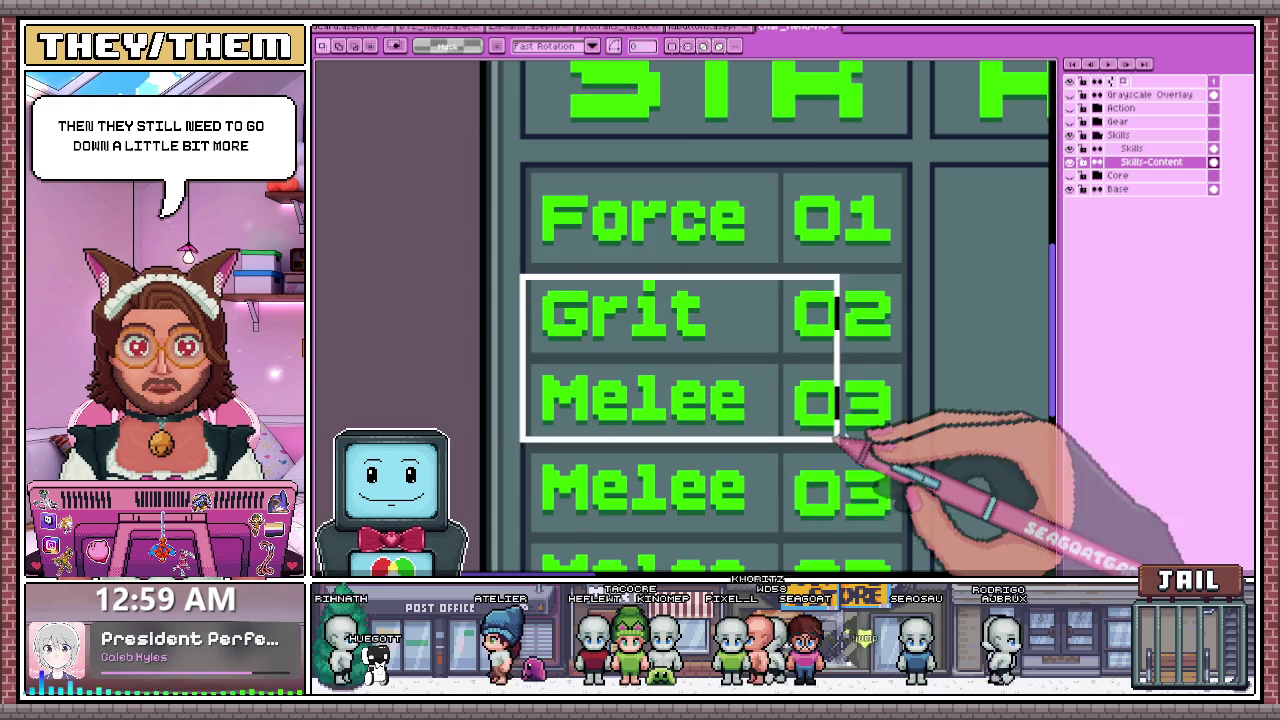
pyautogui.scroll(-1, 823, 432)
pyautogui.moveTo(852, 484); pyautogui.dragTo(879, 551)
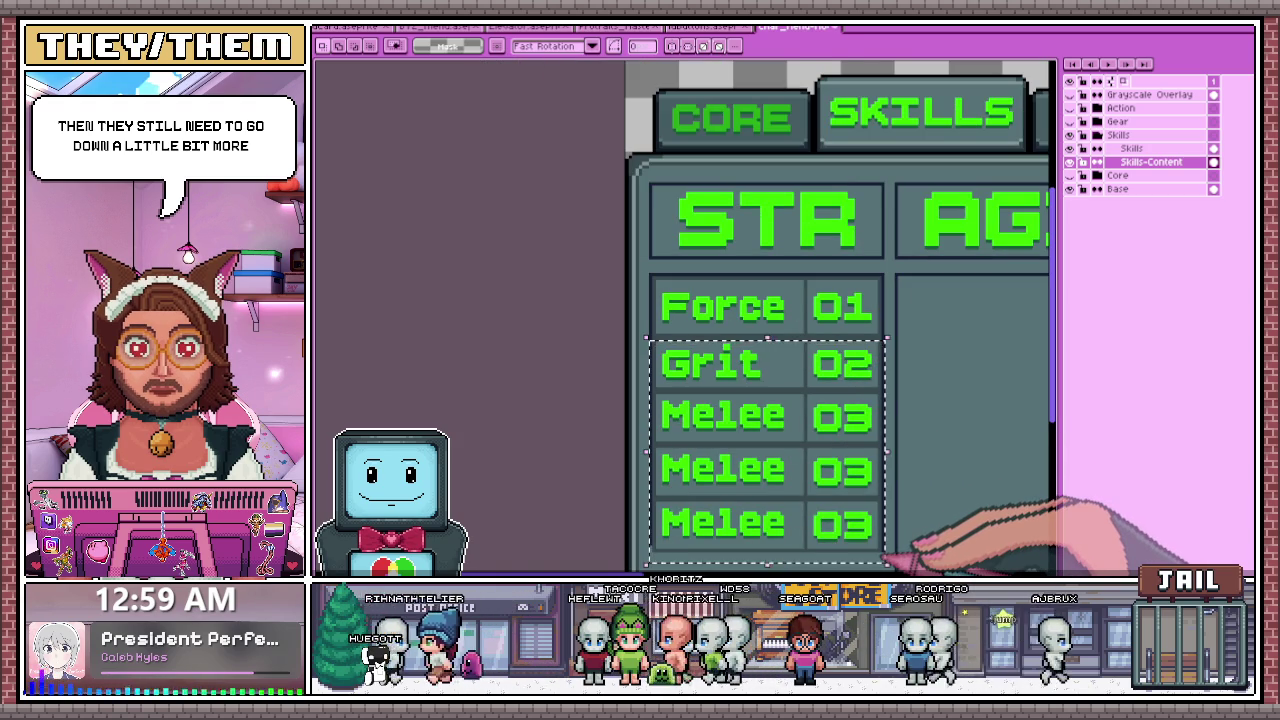
pyautogui.hotkey('ctrl', 't')
pyautogui.scroll(-2, 735, 318)
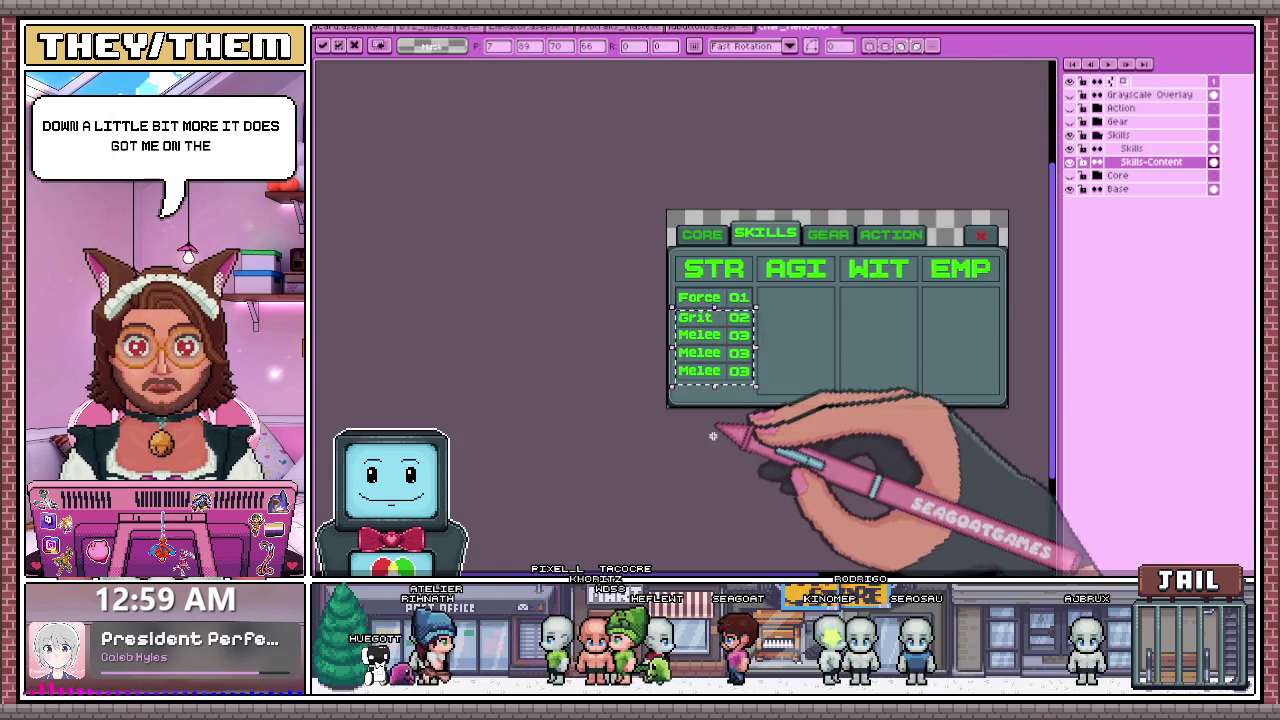
pyautogui.scroll(1, 740, 318)
pyautogui.scroll(1, 740, 330)
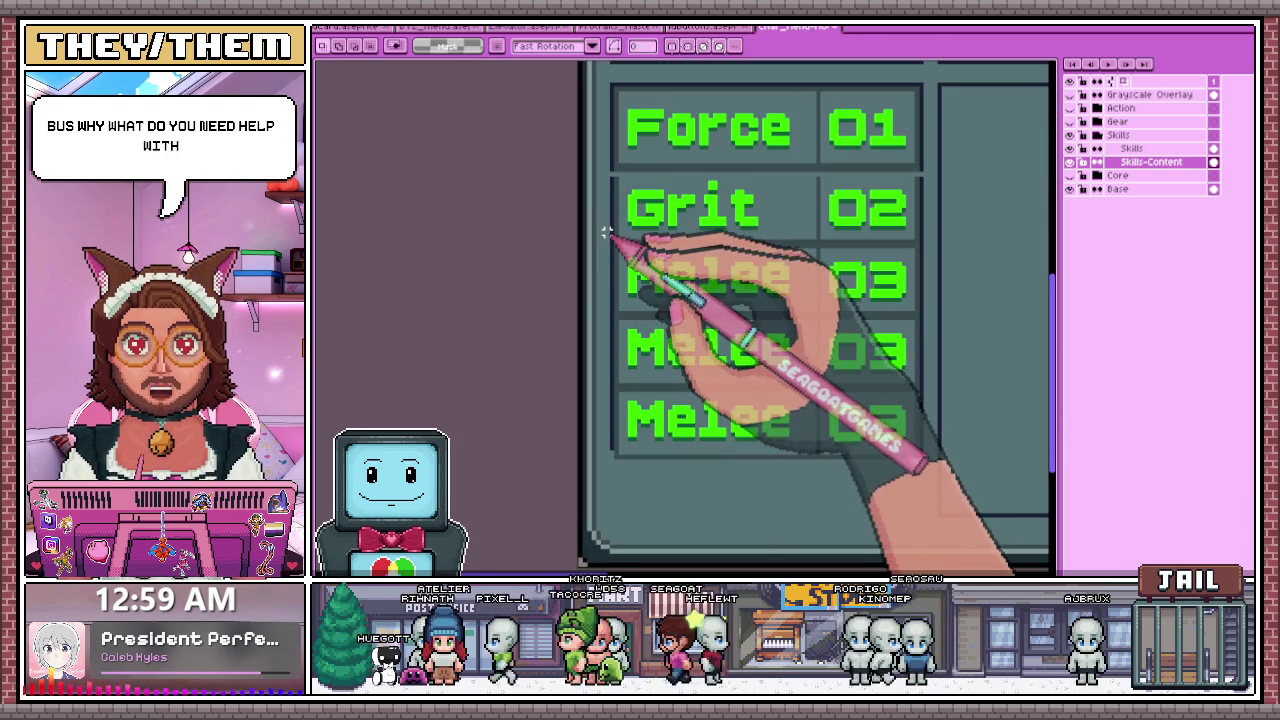
# - Nudge the three selected Melee rows down a few pixels
pyautogui.moveTo(605, 232); pyautogui.dragTo(930, 475)
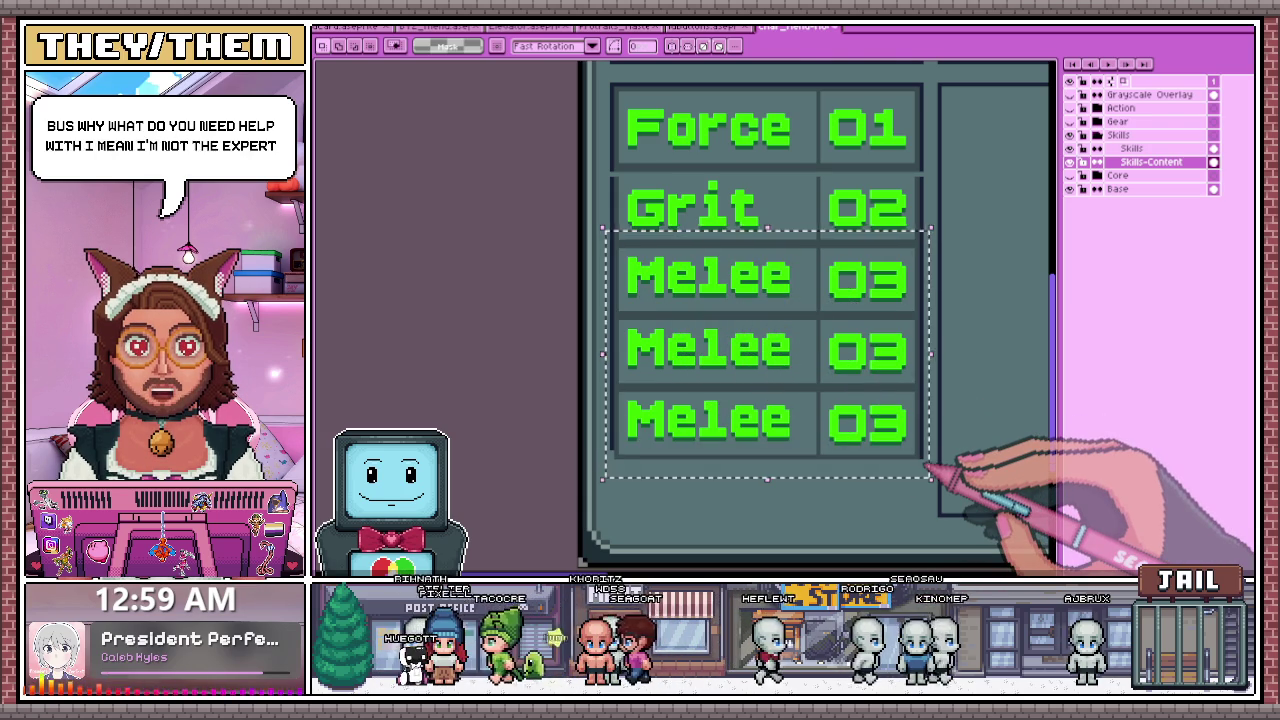
pyautogui.press('Down')
pyautogui.scroll(-1, 700, 300)
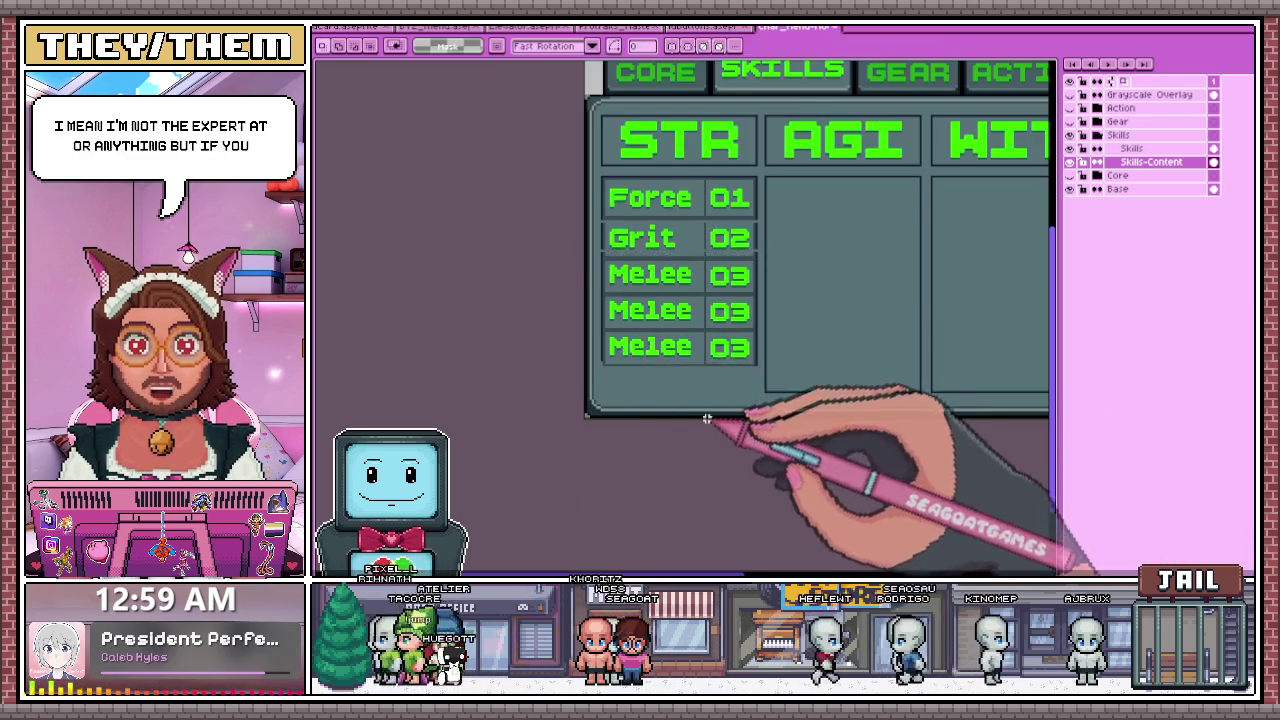
pyautogui.scroll(1, 693, 300)
pyautogui.scroll(1, 556, 245)
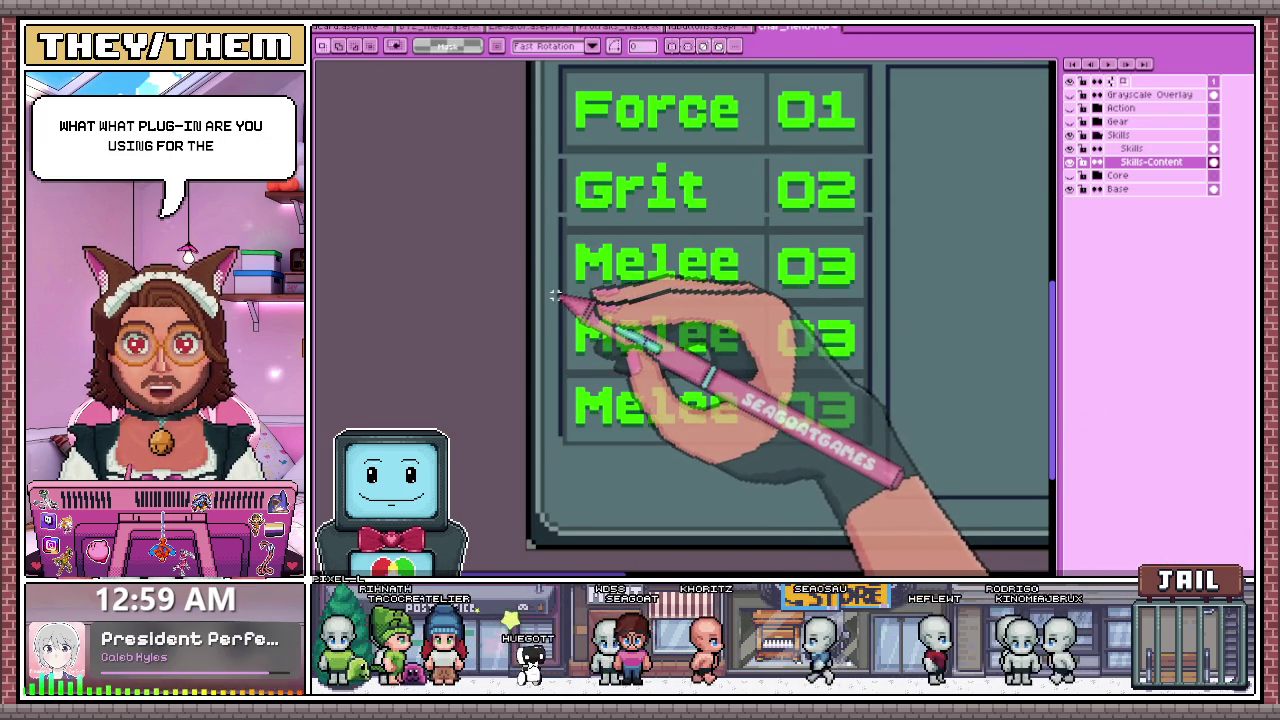
# - Reselect the Melee rows to even out their spacing below Grit
pyautogui.moveTo(553, 294); pyautogui.dragTo(878, 461)
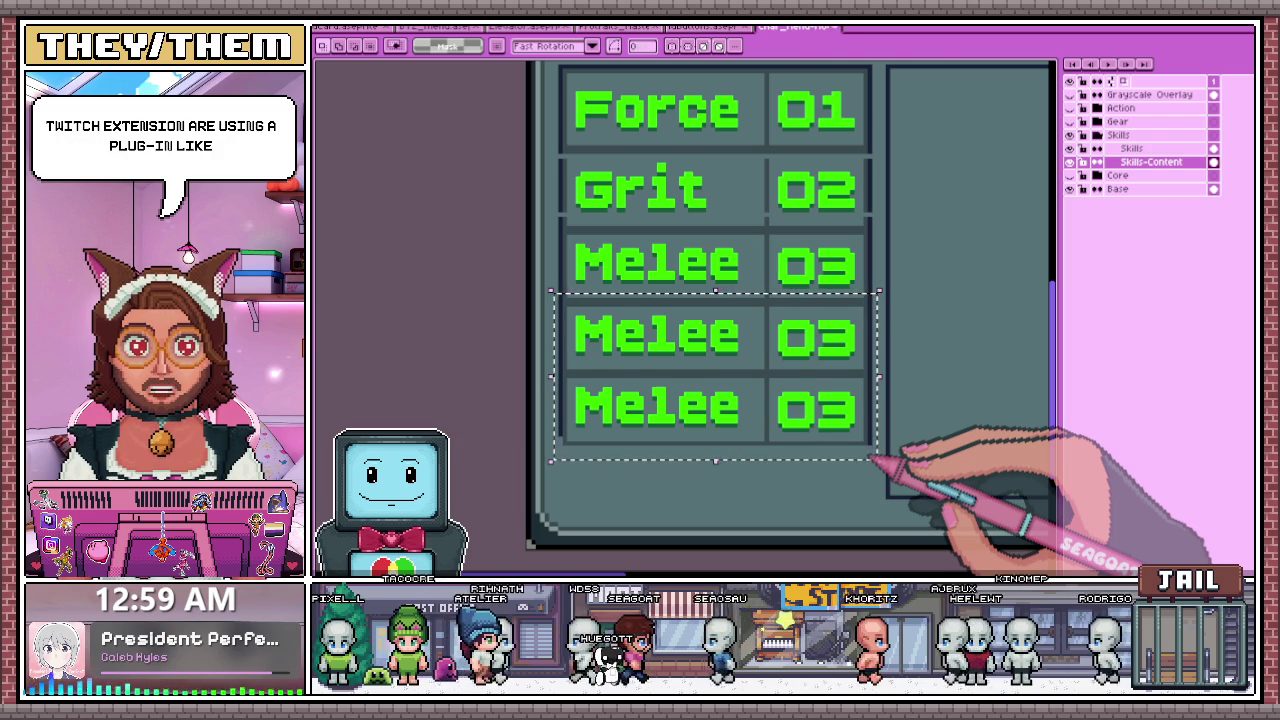
pyautogui.click(876, 459)
pyautogui.moveTo(553, 247)
pyautogui.mouseDown()
pyautogui.moveTo(851, 414)
pyautogui.moveTo(876, 452)
pyautogui.mouseUp()
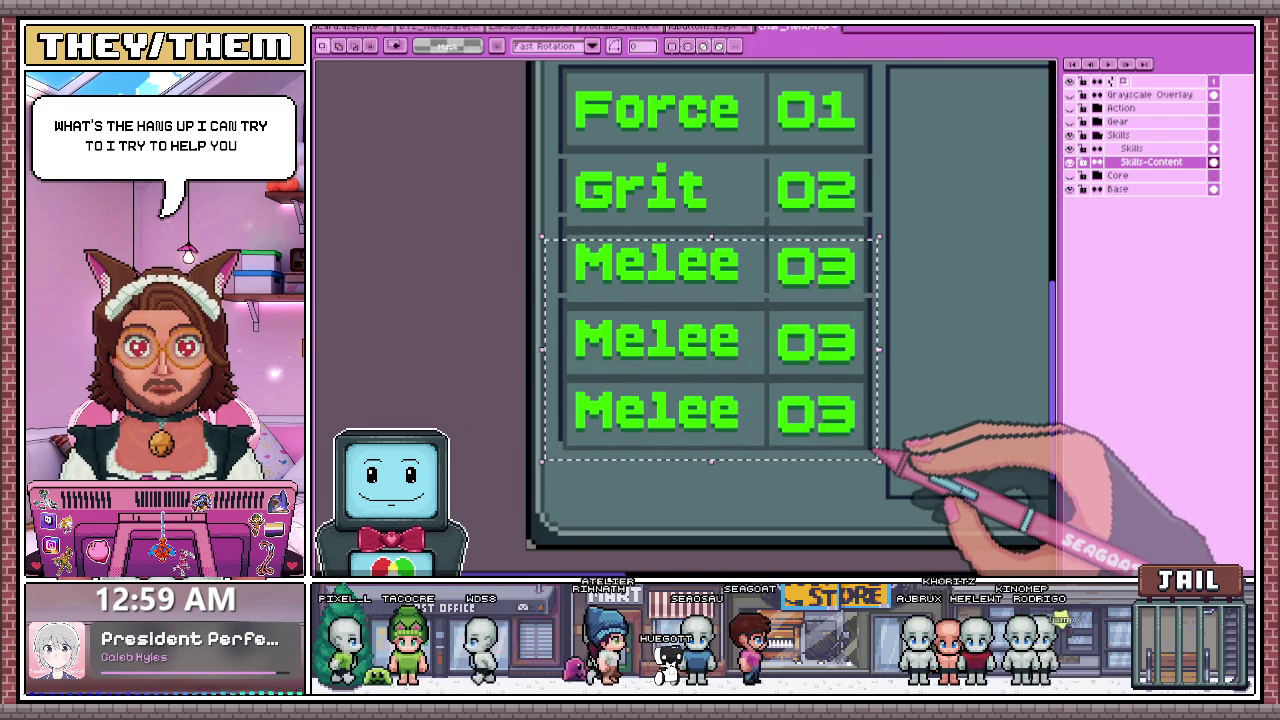
pyautogui.scroll(-1, 686, 371)
pyautogui.scroll(2, 570, 333)
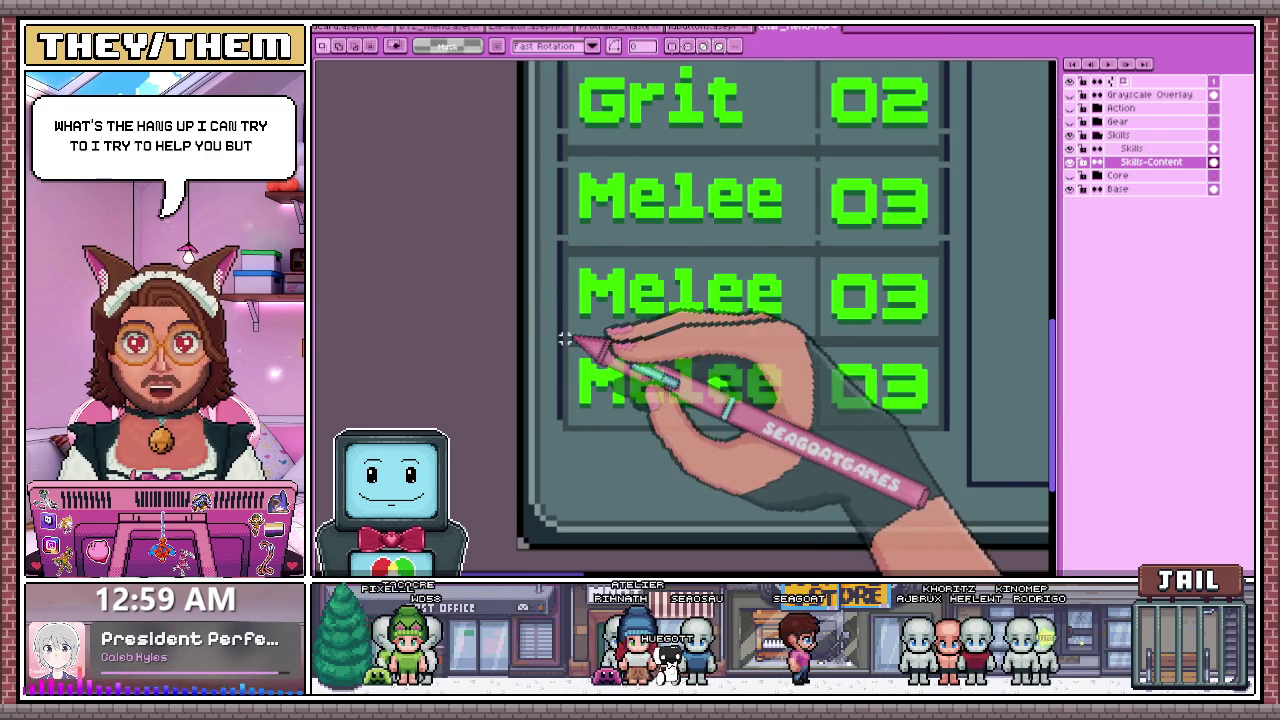
pyautogui.scroll(-1, 600, 270)
pyautogui.scroll(2, 600, 240)
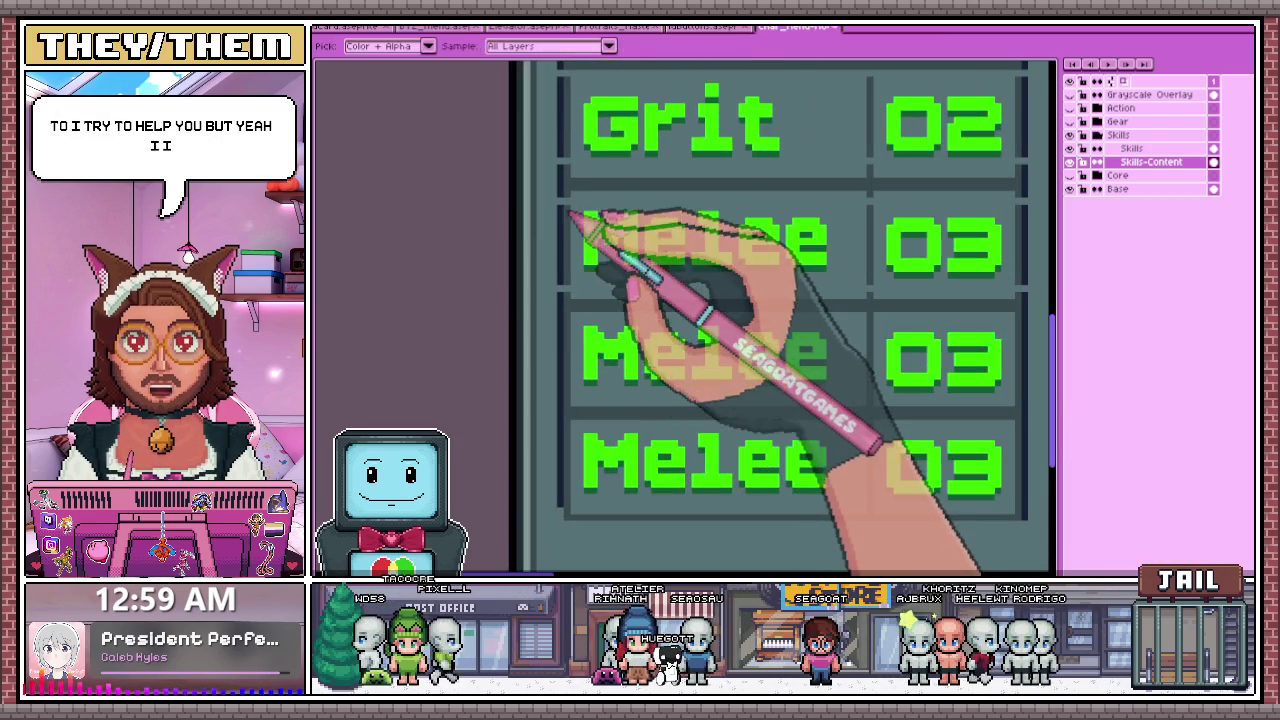
pyautogui.scroll(1, 580, 290)
pyautogui.scroll(-2, 586, 230)
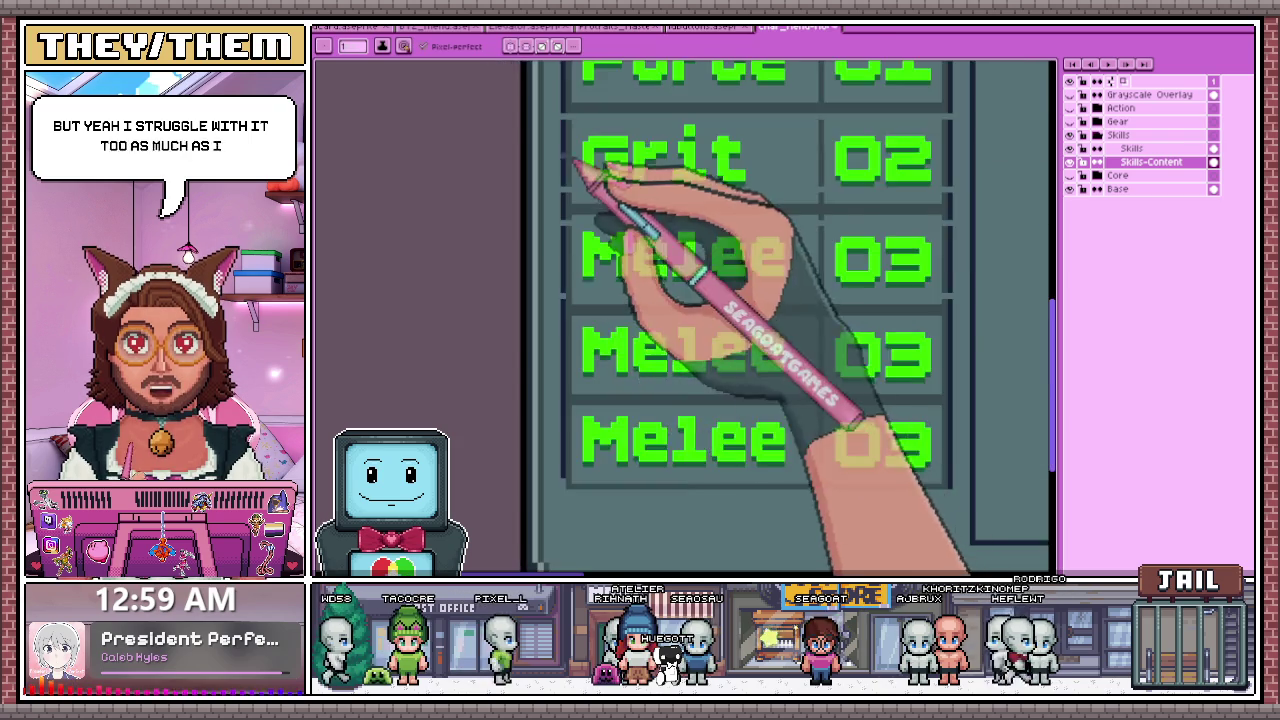
pyautogui.scroll(2, 580, 190)
pyautogui.scroll(-2, 582, 228)
pyautogui.scroll(-1, 590, 240)
pyautogui.scroll(2, 591, 245)
pyautogui.scroll(-1, 588, 222)
pyautogui.scroll(-2, 737, 286)
pyautogui.scroll(3, 749, 251)
pyautogui.scroll(1, 688, 262)
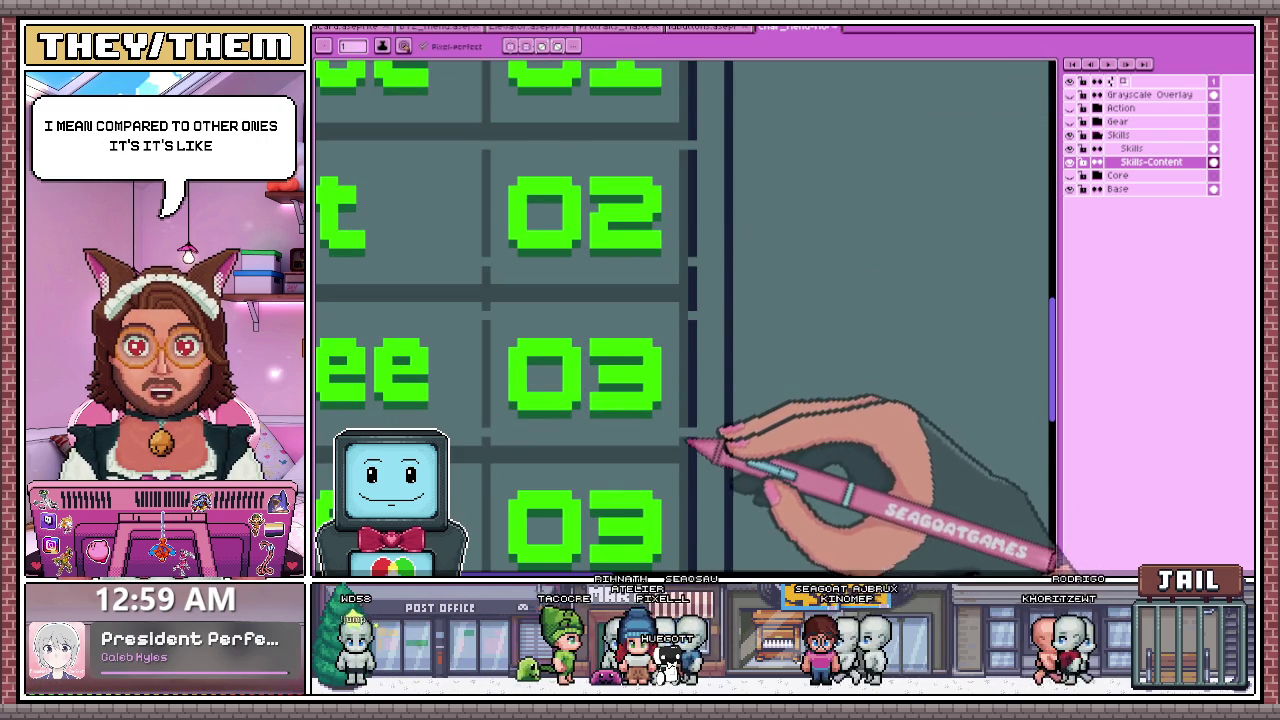
pyautogui.scroll(-2, 688, 438)
pyautogui.scroll(1, 714, 257)
pyautogui.scroll(1, 694, 280)
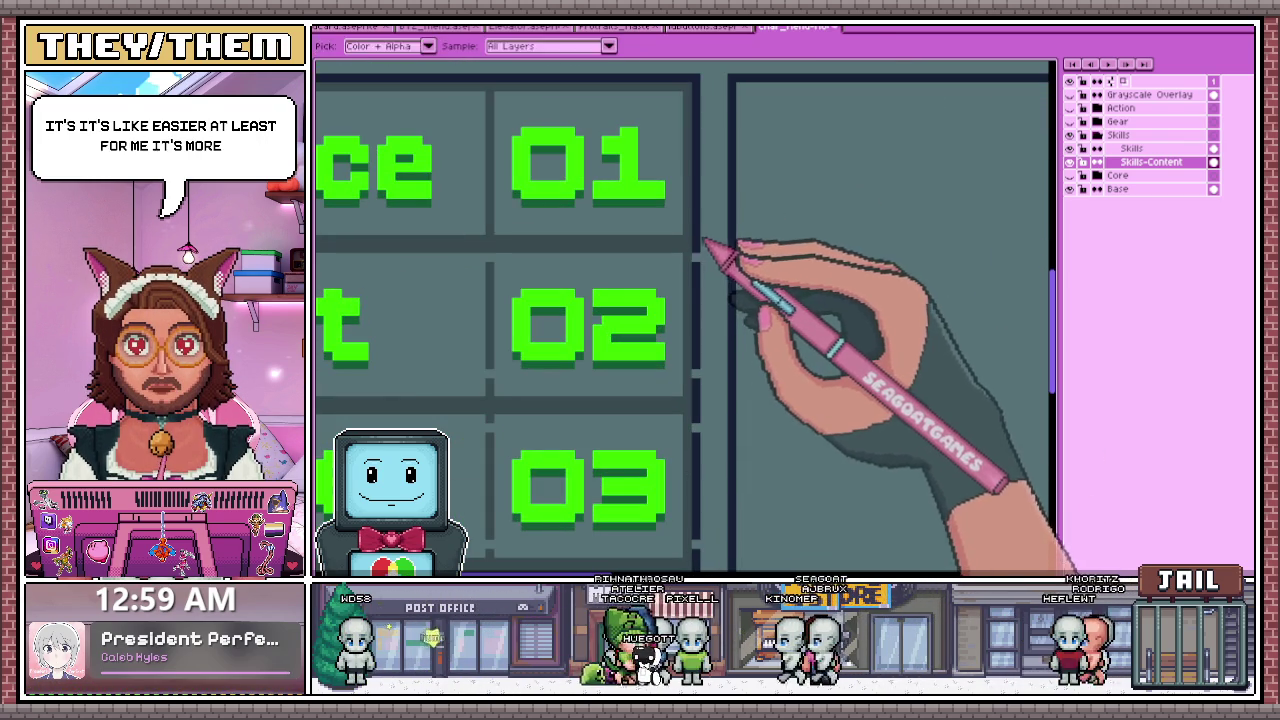
pyautogui.scroll(-1, 706, 410)
pyautogui.scroll(-1, 737, 291)
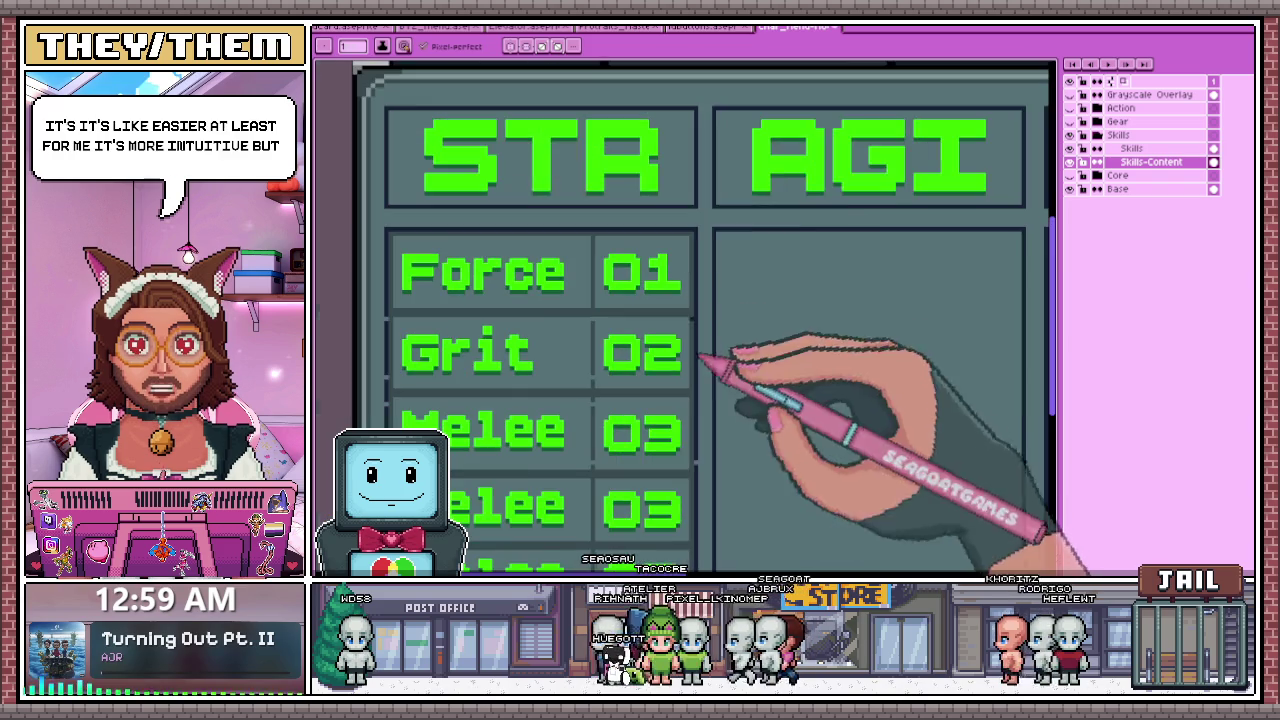
pyautogui.scroll(-1, 728, 428)
pyautogui.scroll(3, 705, 348)
pyautogui.scroll(-1, 705, 343)
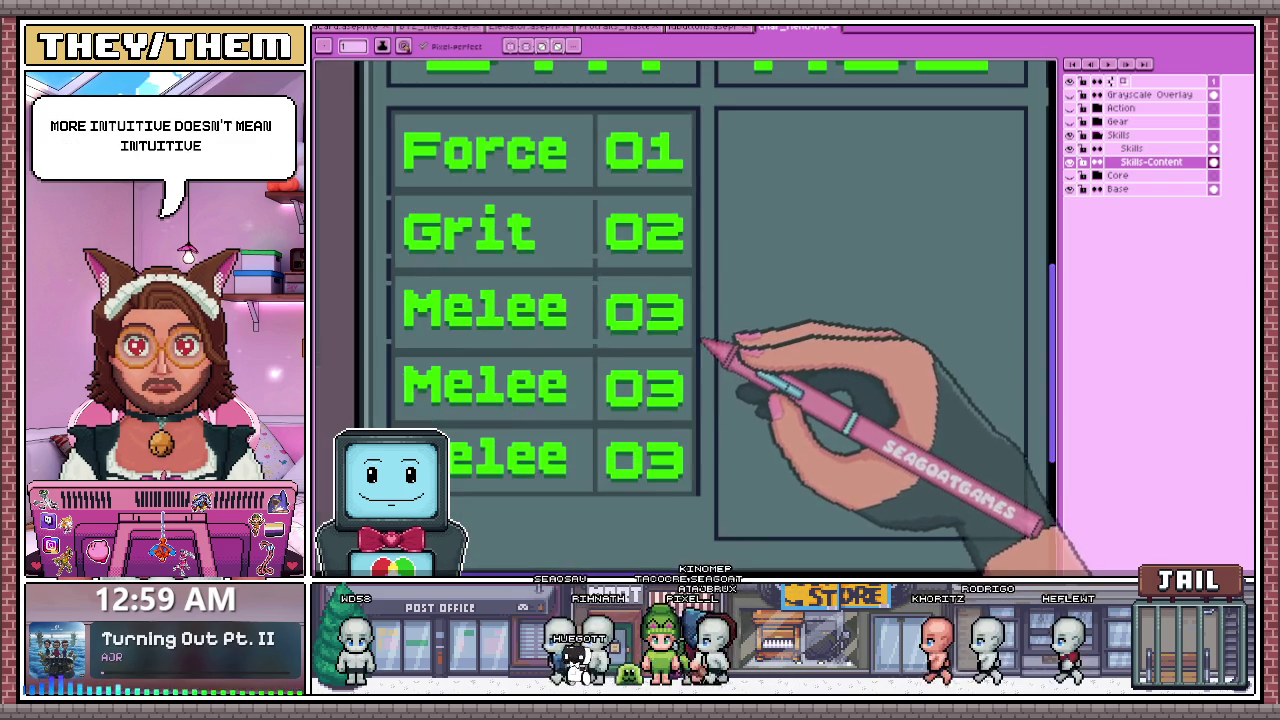
pyautogui.scroll(-1, 704, 340)
pyautogui.scroll(2, 531, 277)
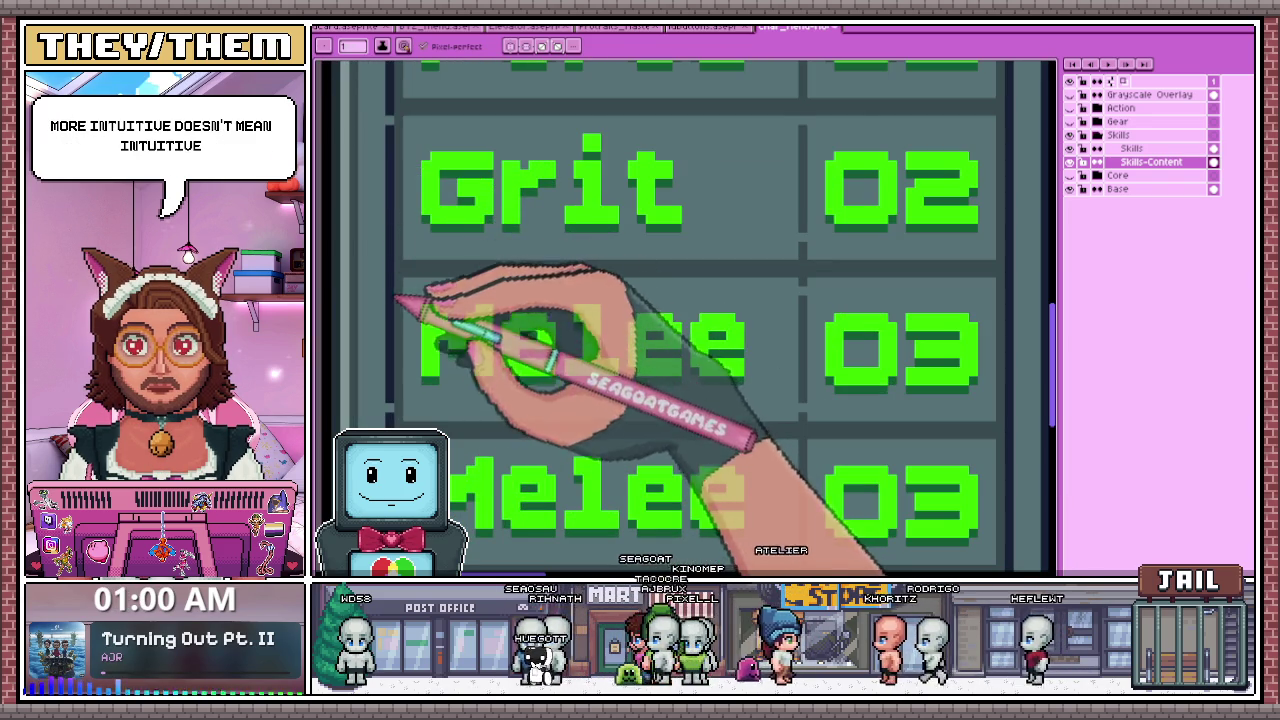
pyautogui.scroll(-1, 398, 290)
pyautogui.scroll(-2, 400, 298)
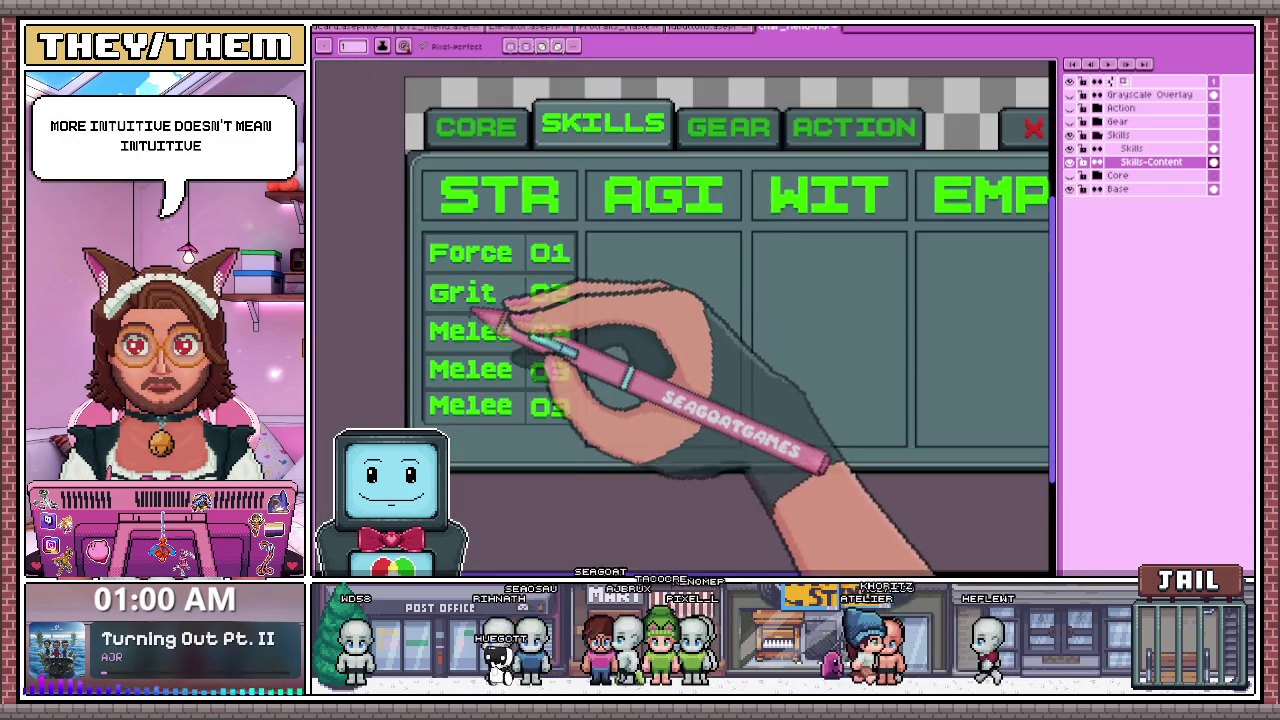
pyautogui.scroll(2, 529, 286)
pyautogui.scroll(1, 457, 286)
pyautogui.scroll(-1, 429, 277)
pyautogui.scroll(2, 440, 318)
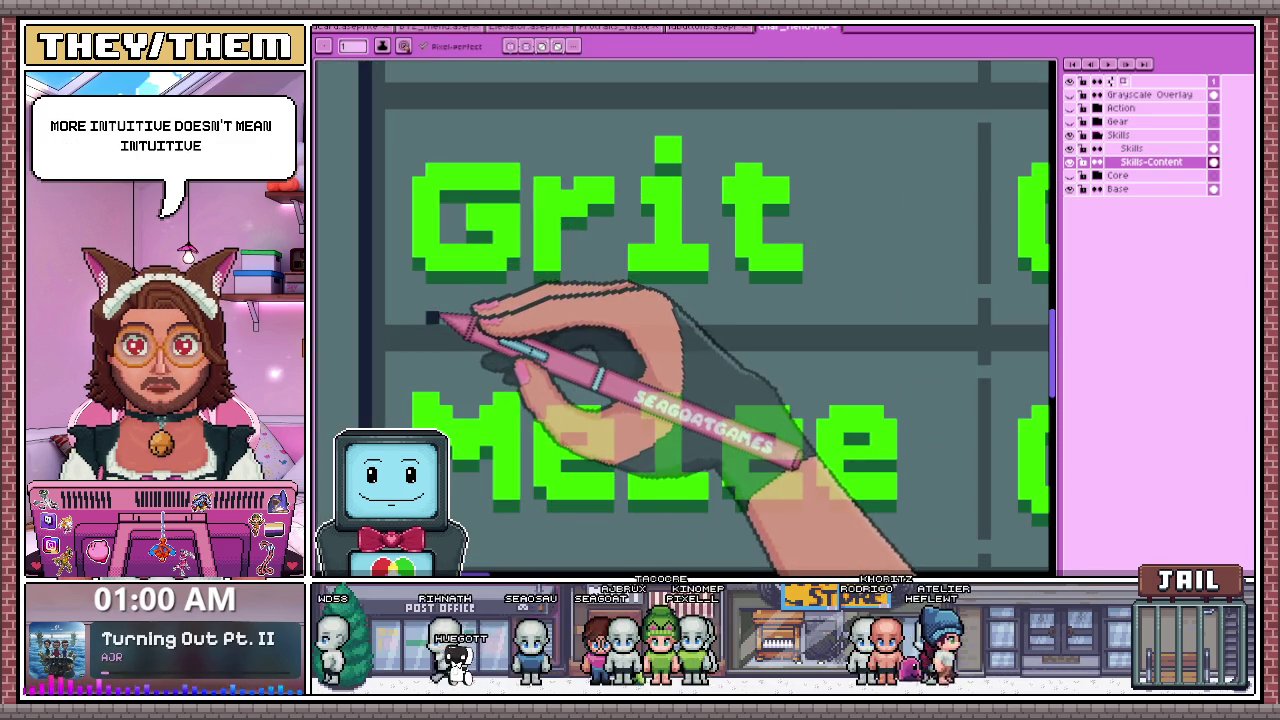
pyautogui.scroll(-1, 434, 303)
pyautogui.scroll(-2, 529, 257)
pyautogui.scroll(2, 493, 222)
pyautogui.scroll(1, 500, 250)
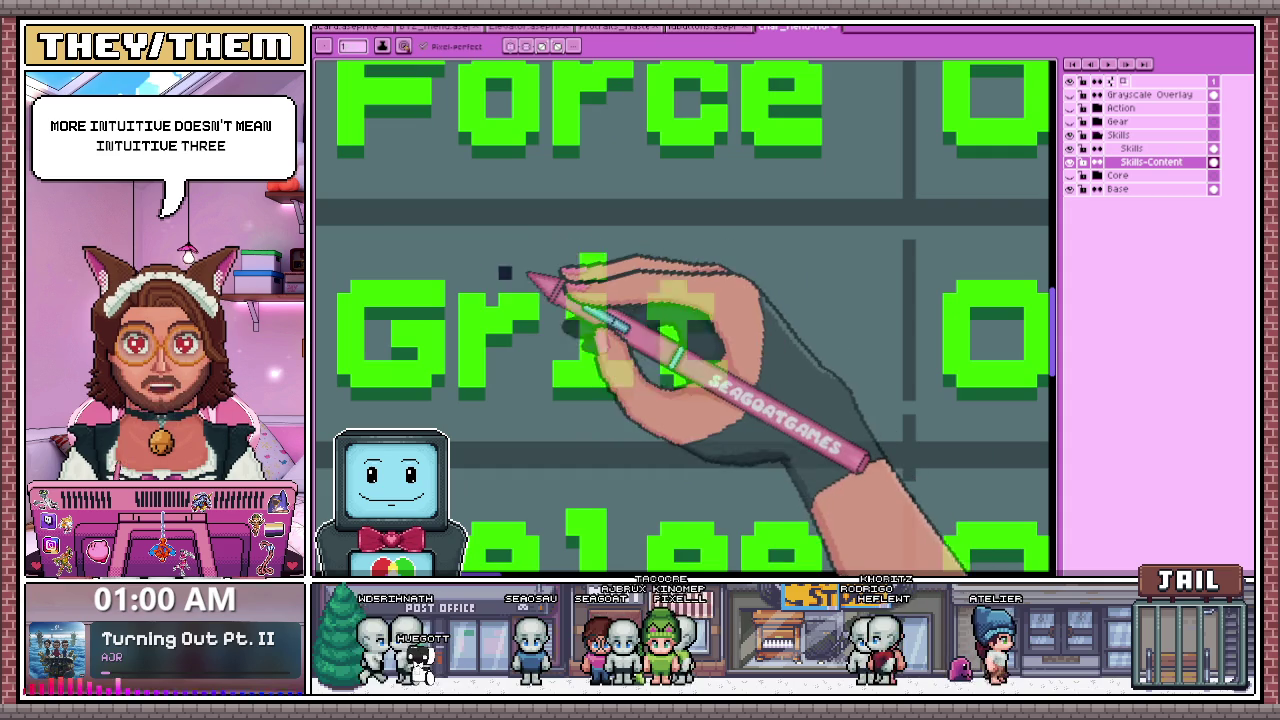
pyautogui.scroll(-1, 437, 246)
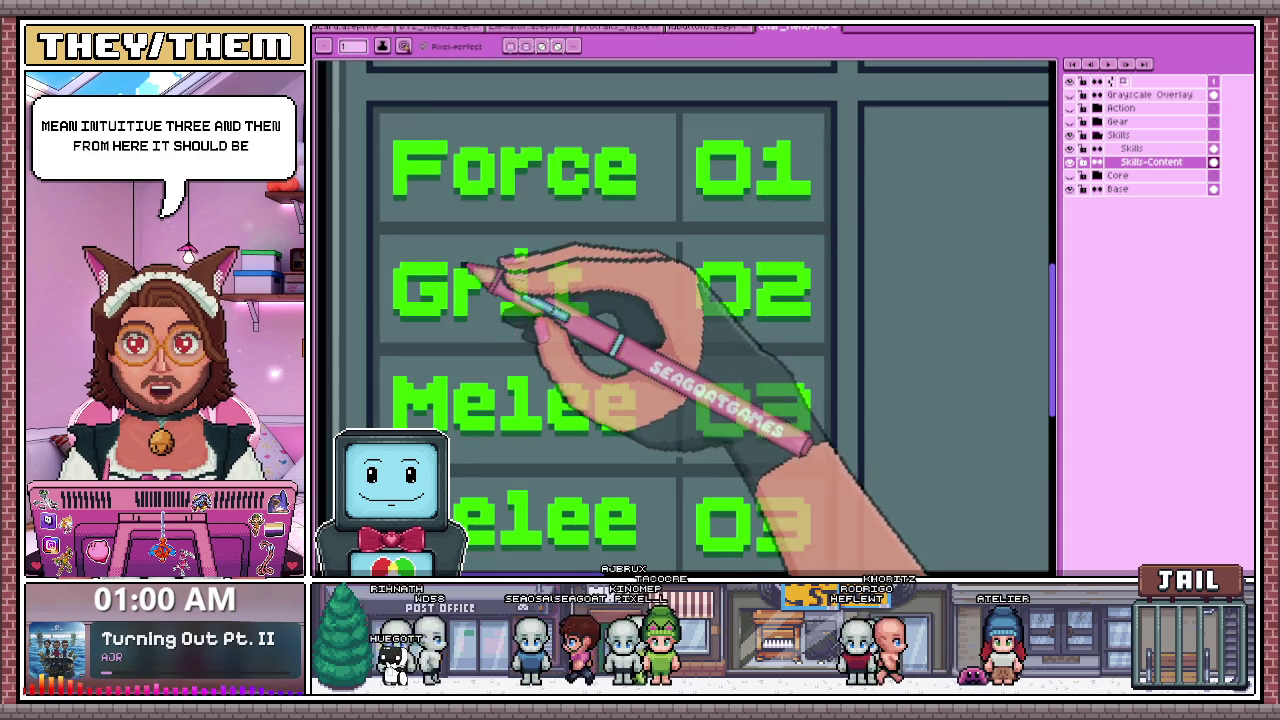
pyautogui.scroll(2, 491, 271)
pyautogui.scroll(-2, 445, 140)
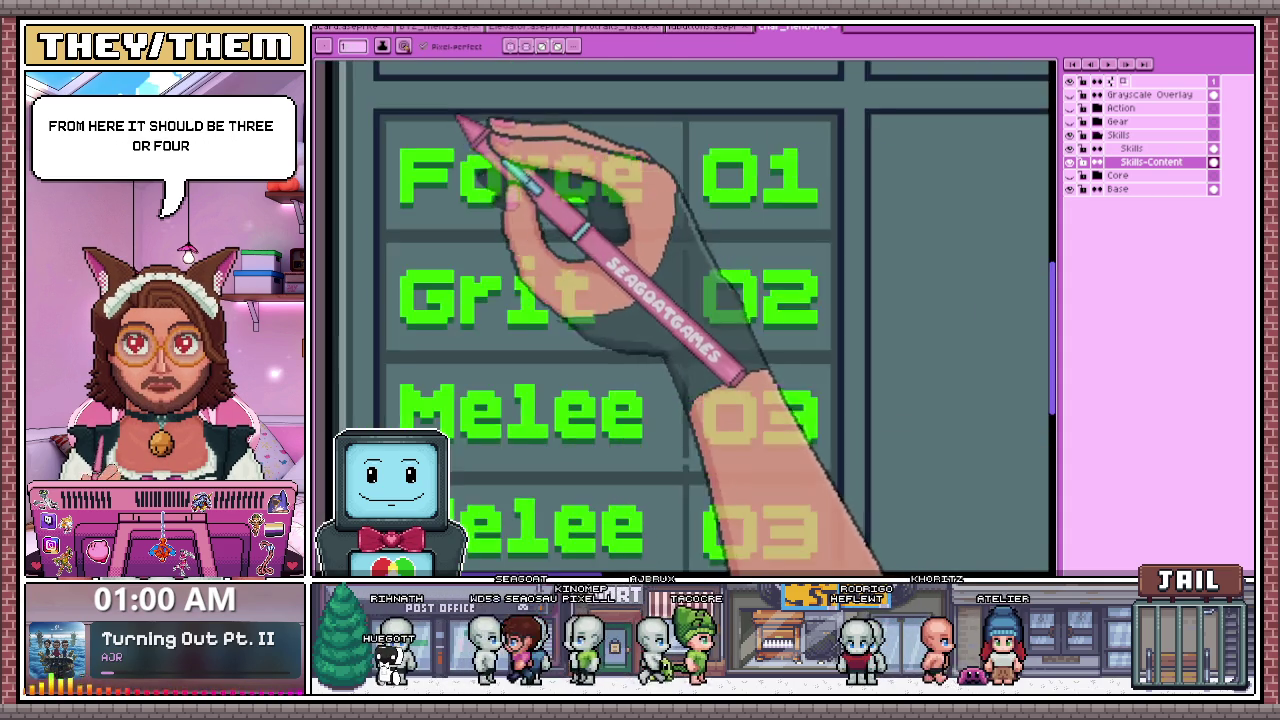
pyautogui.scroll(-1, 490, 220)
pyautogui.scroll(2, 487, 317)
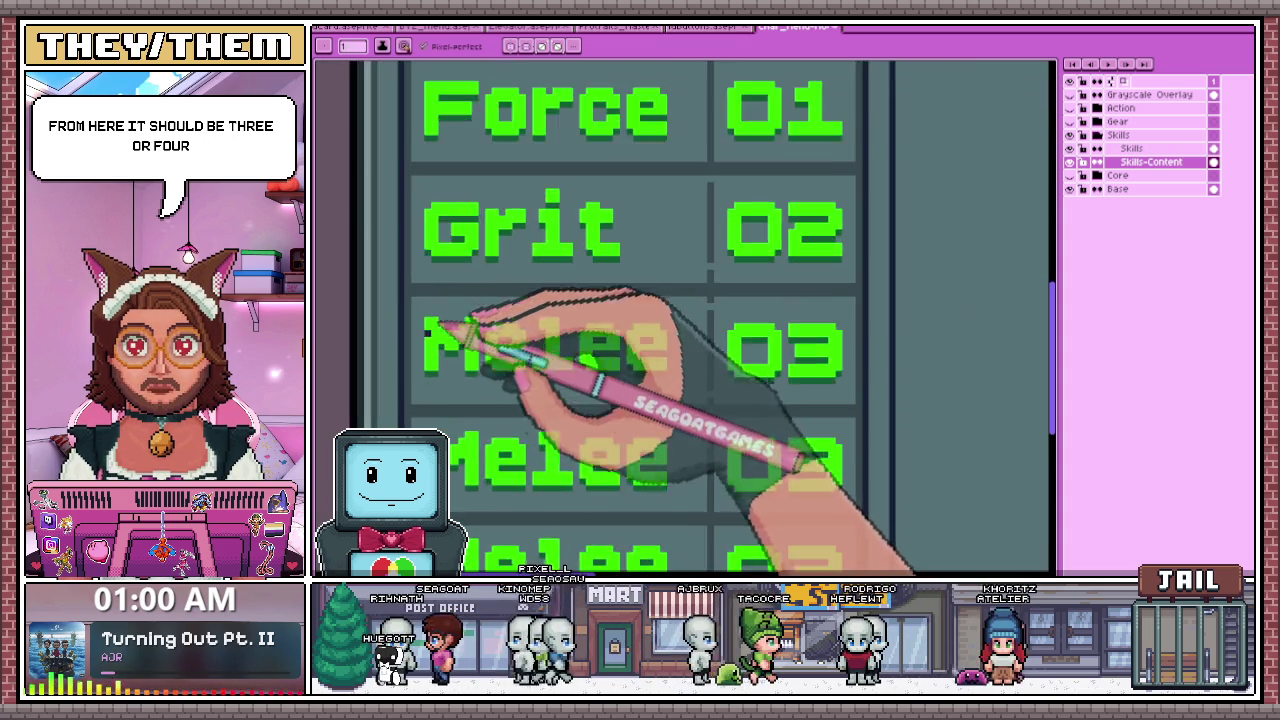
pyautogui.scroll(3, 450, 380)
pyautogui.scroll(-3, 445, 372)
pyautogui.scroll(-1, 470, 300)
pyautogui.scroll(-1, 478, 272)
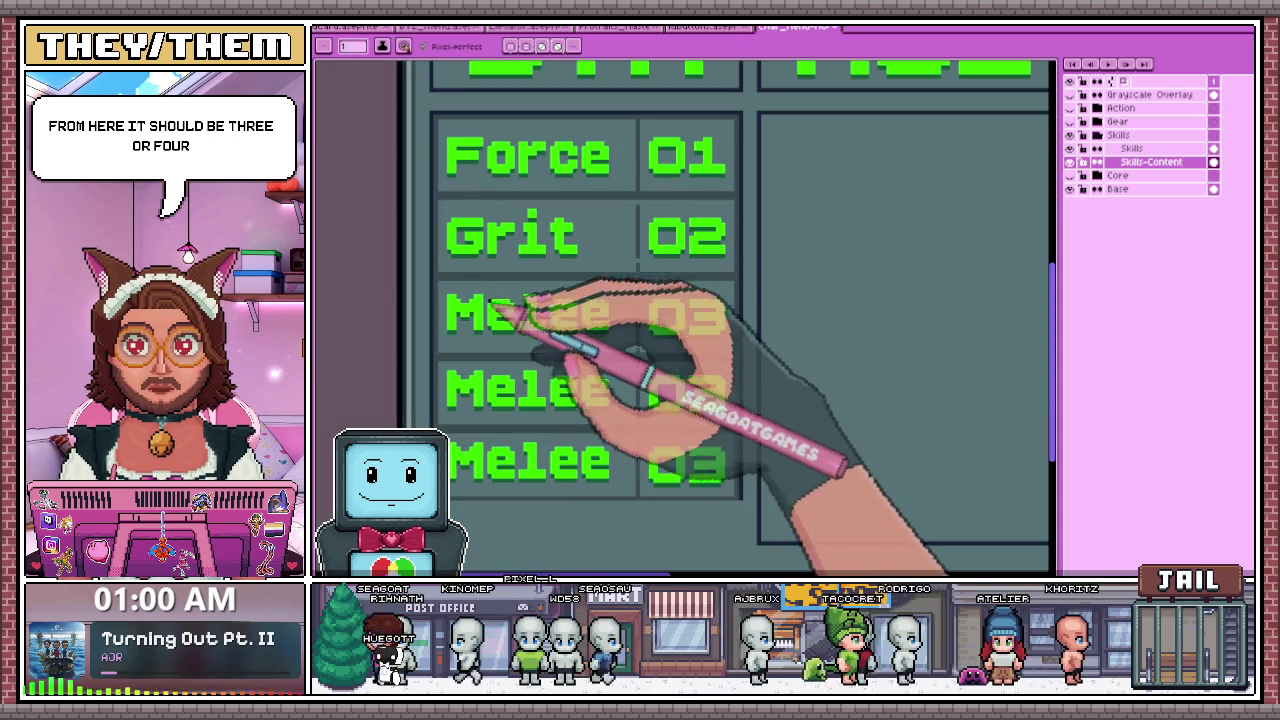
pyautogui.scroll(-1, 477, 210)
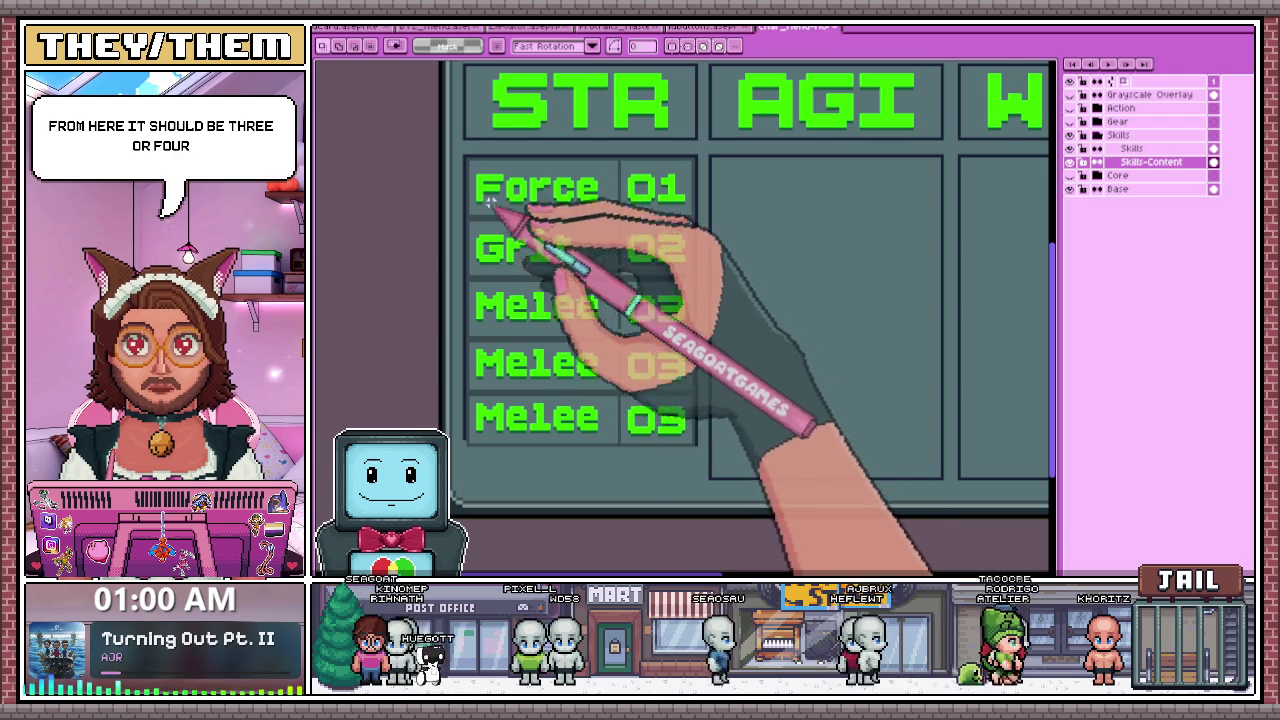
pyautogui.scroll(1, 490, 200)
pyautogui.scroll(1, 635, 290)
pyautogui.scroll(-1, 632, 335)
pyautogui.scroll(1, 651, 214)
pyautogui.scroll(-1, 651, 208)
pyautogui.scroll(-1, 674, 309)
pyautogui.scroll(1, 632, 378)
pyautogui.scroll(-1, 650, 286)
pyautogui.scroll(1, 645, 391)
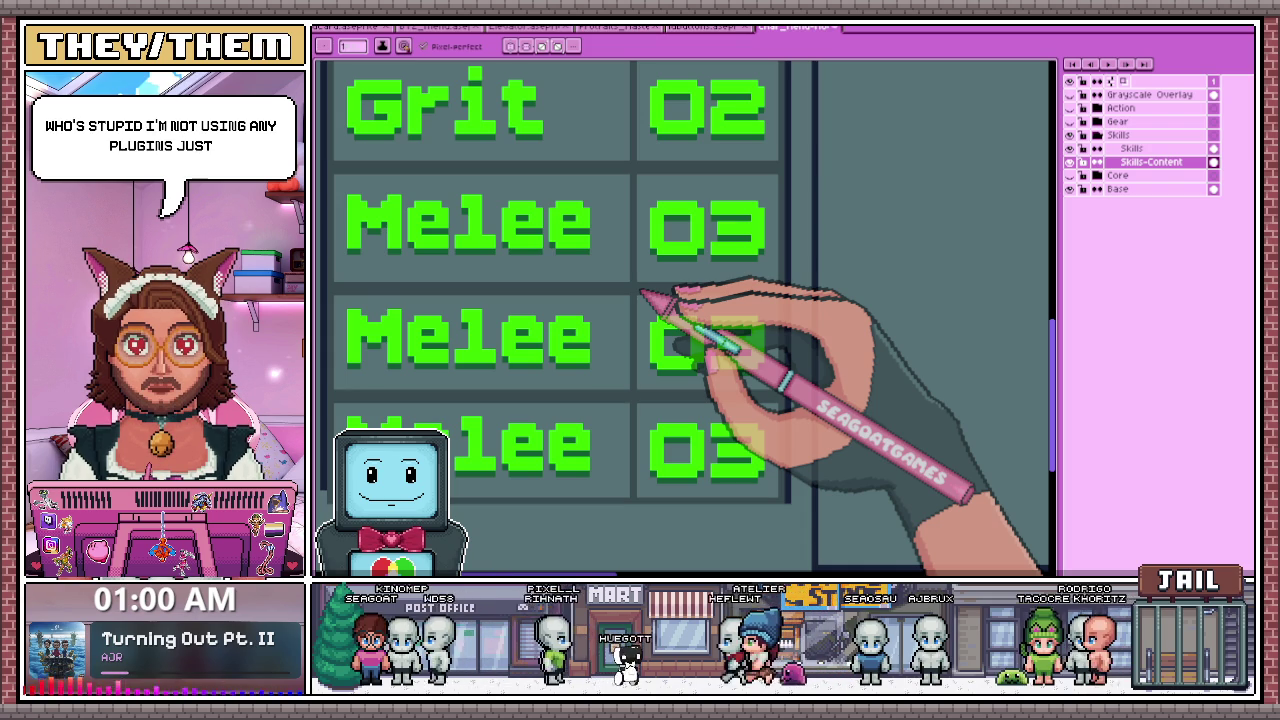
pyautogui.scroll(-1, 640, 293)
pyautogui.scroll(-1, 571, 206)
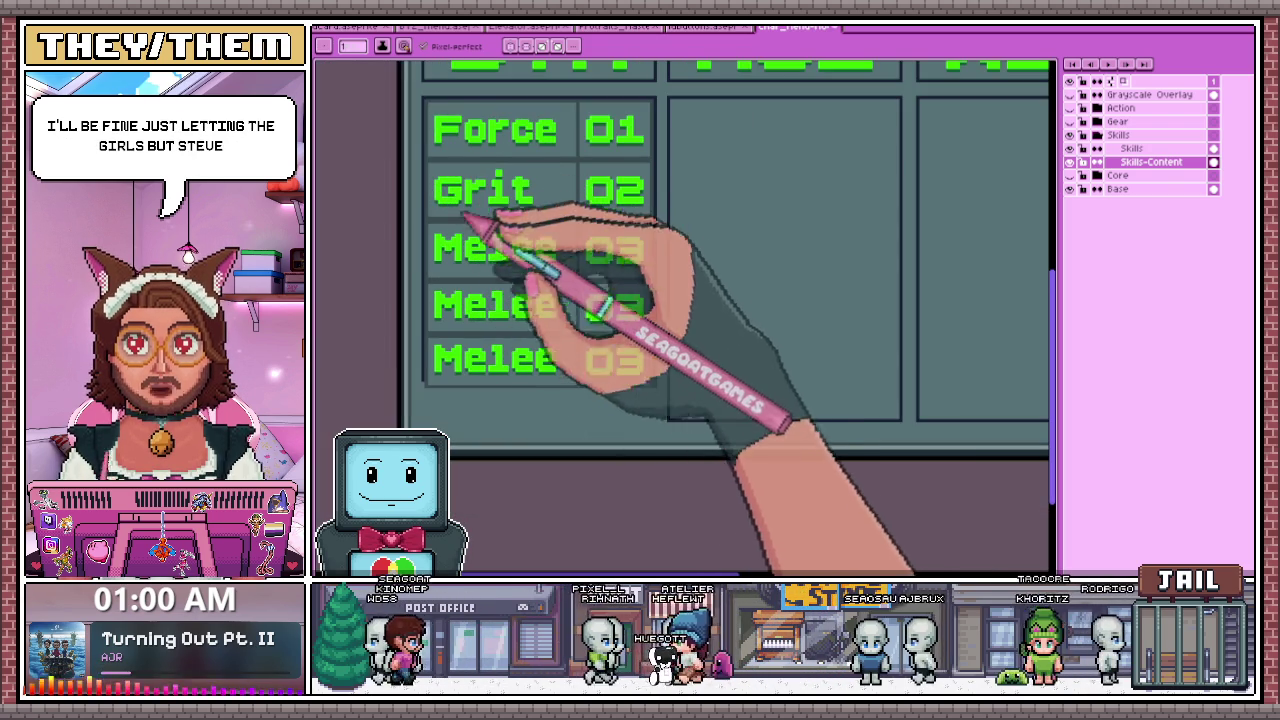
pyautogui.press('m')
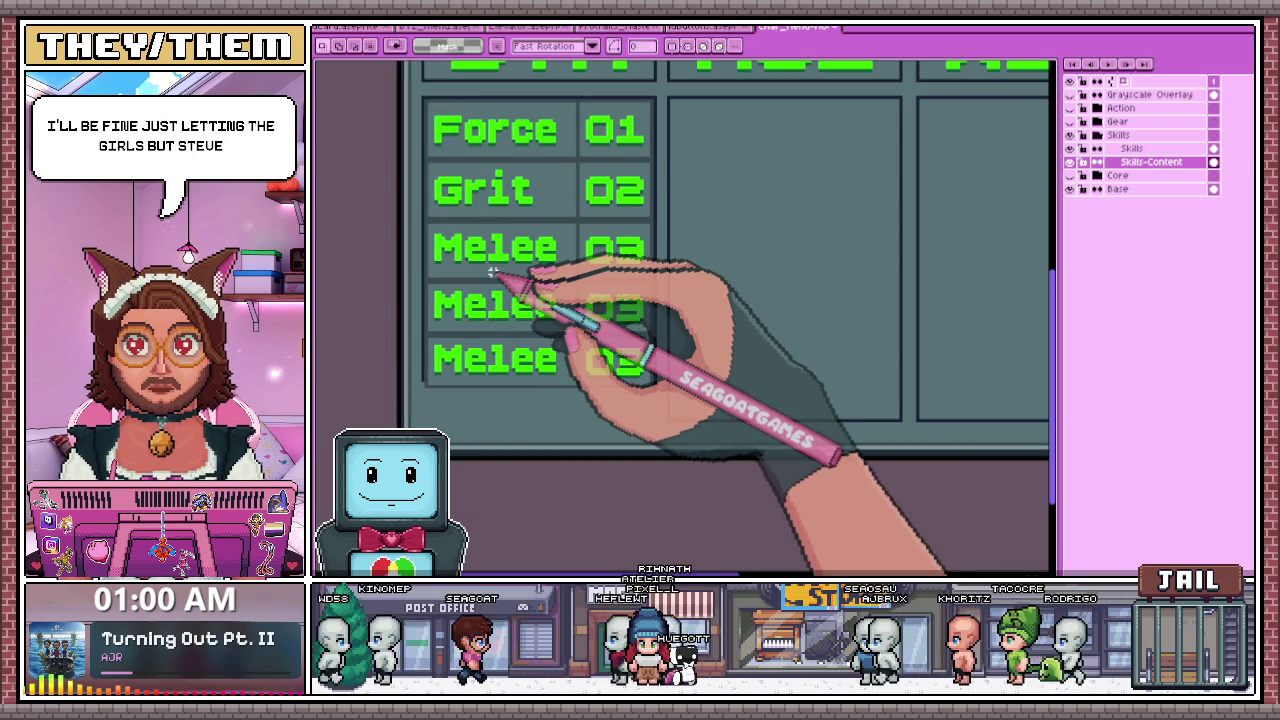
pyautogui.scroll(1, 437, 184)
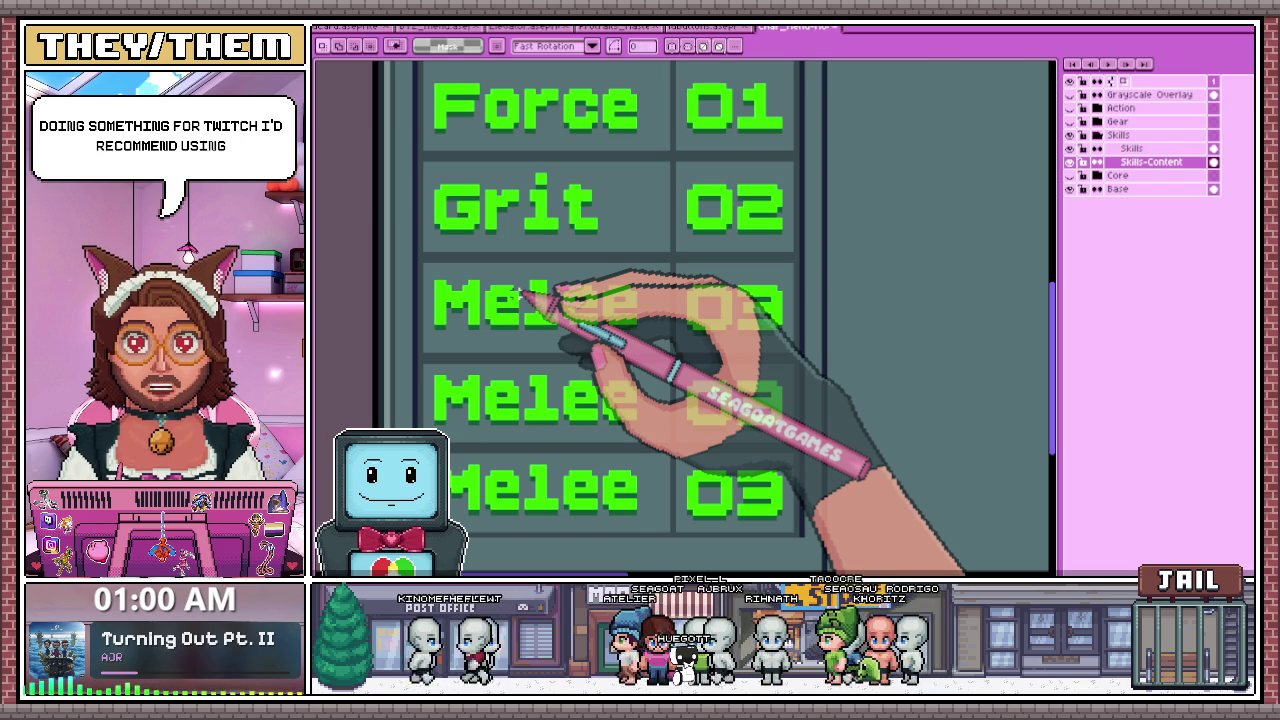
pyautogui.scroll(-2, 522, 294)
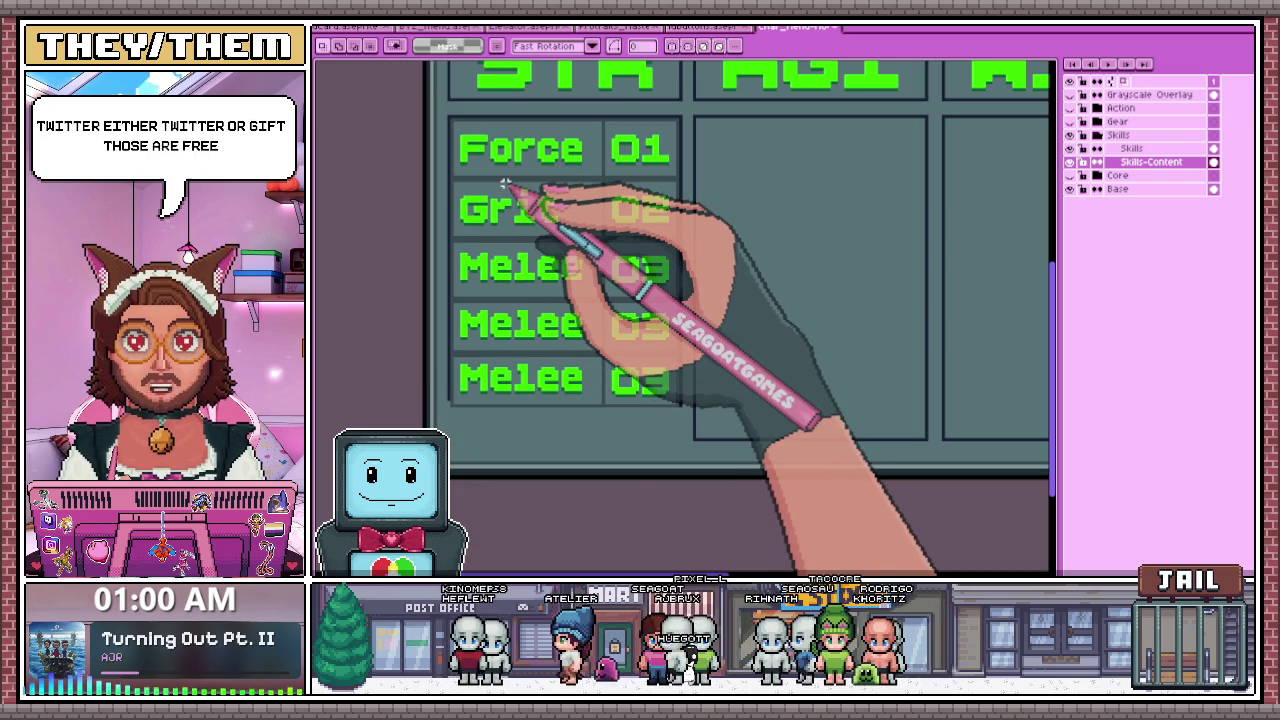
pyautogui.scroll(-3, 660, 400)
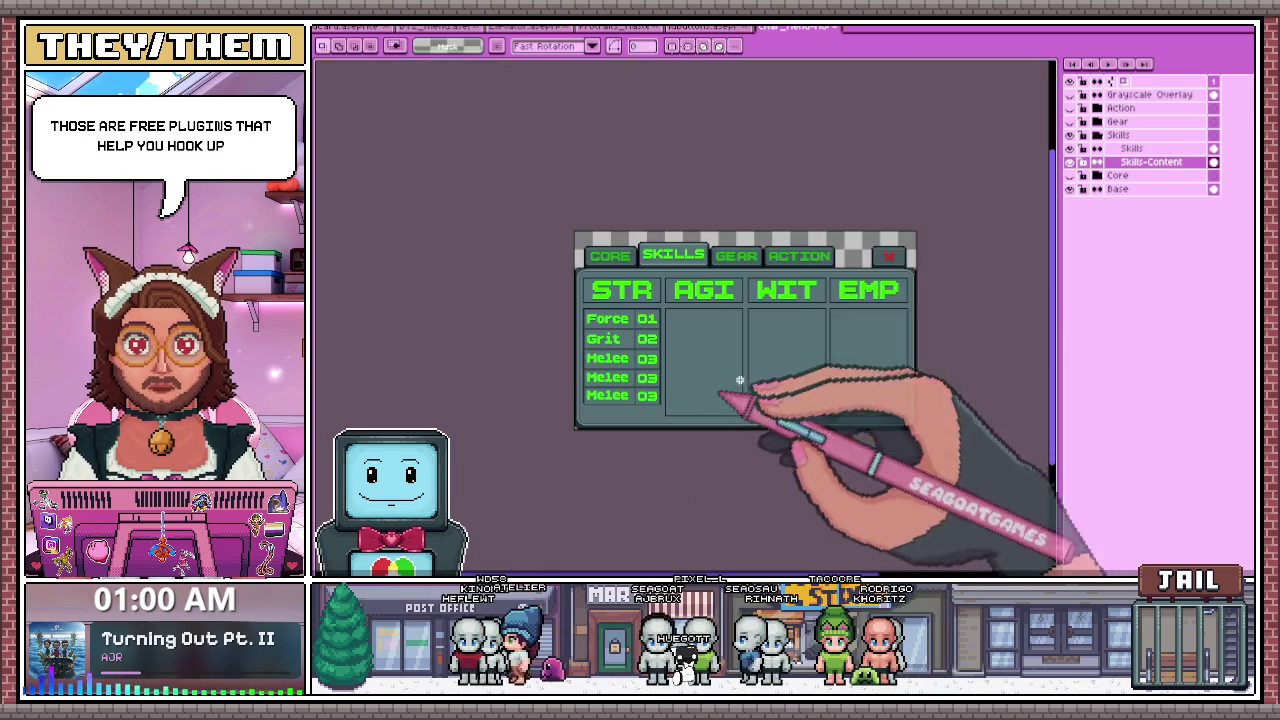
pyautogui.scroll(2, 680, 345)
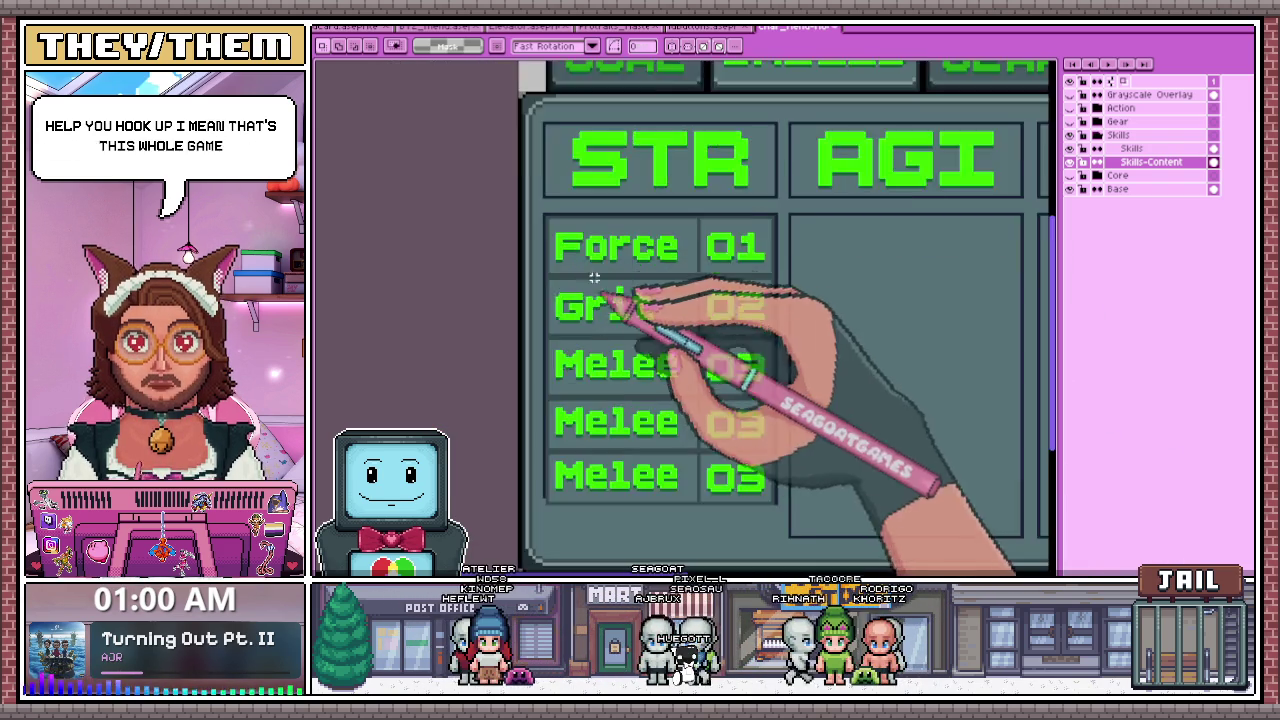
pyautogui.scroll(2, 620, 290)
pyautogui.scroll(2, 570, 200)
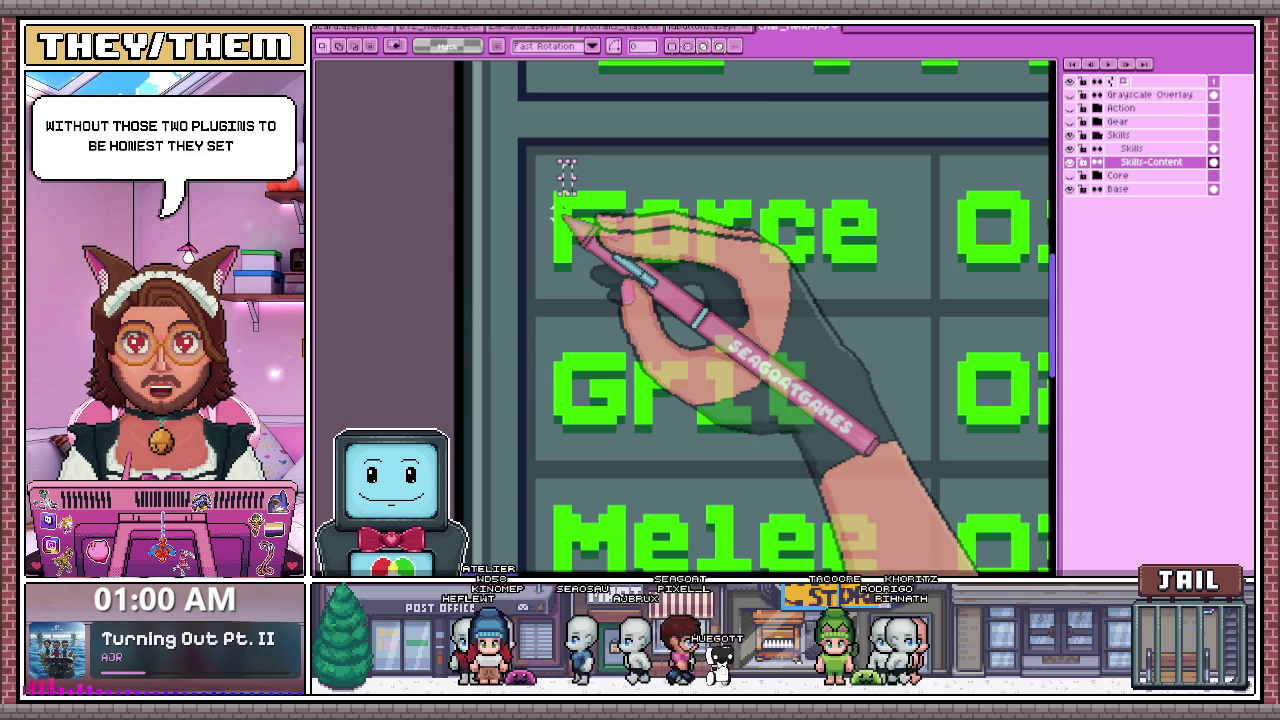
pyautogui.scroll(-2, 566, 176)
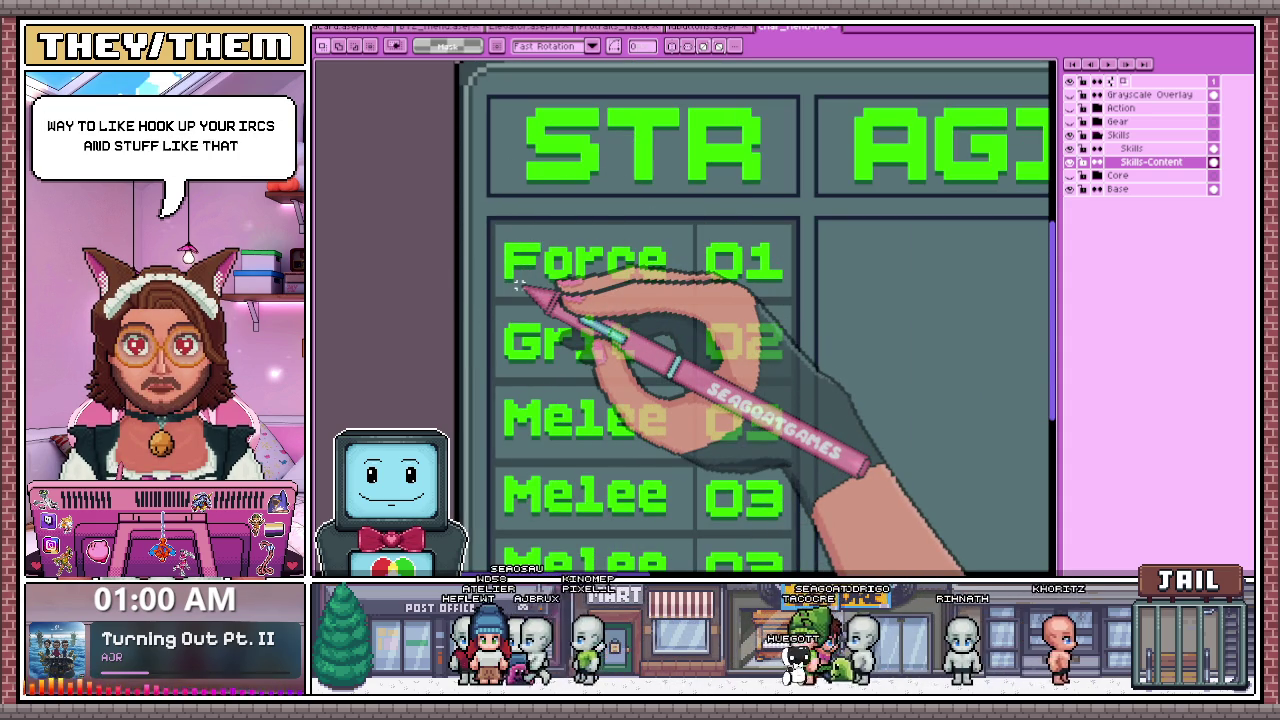
pyautogui.scroll(2, 508, 234)
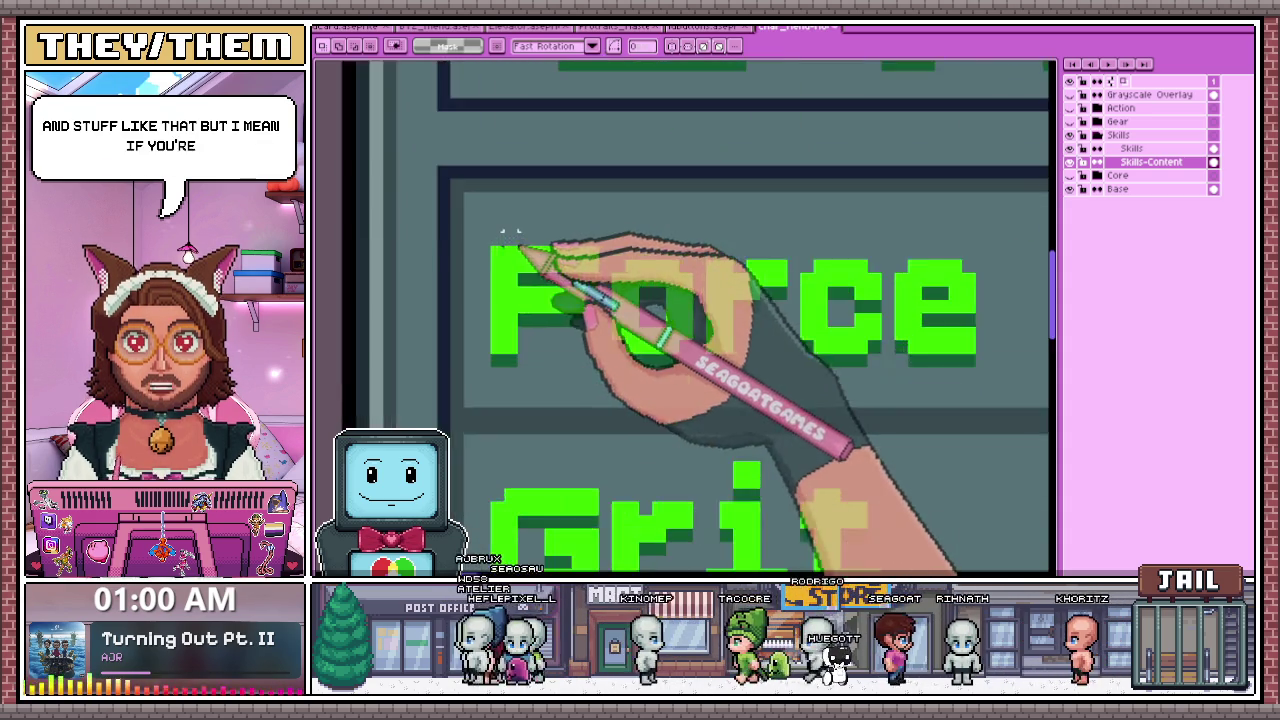
pyautogui.scroll(-1, 428, 229)
pyautogui.scroll(1, 744, 262)
pyautogui.scroll(-2, 744, 262)
pyautogui.scroll(1, 646, 277)
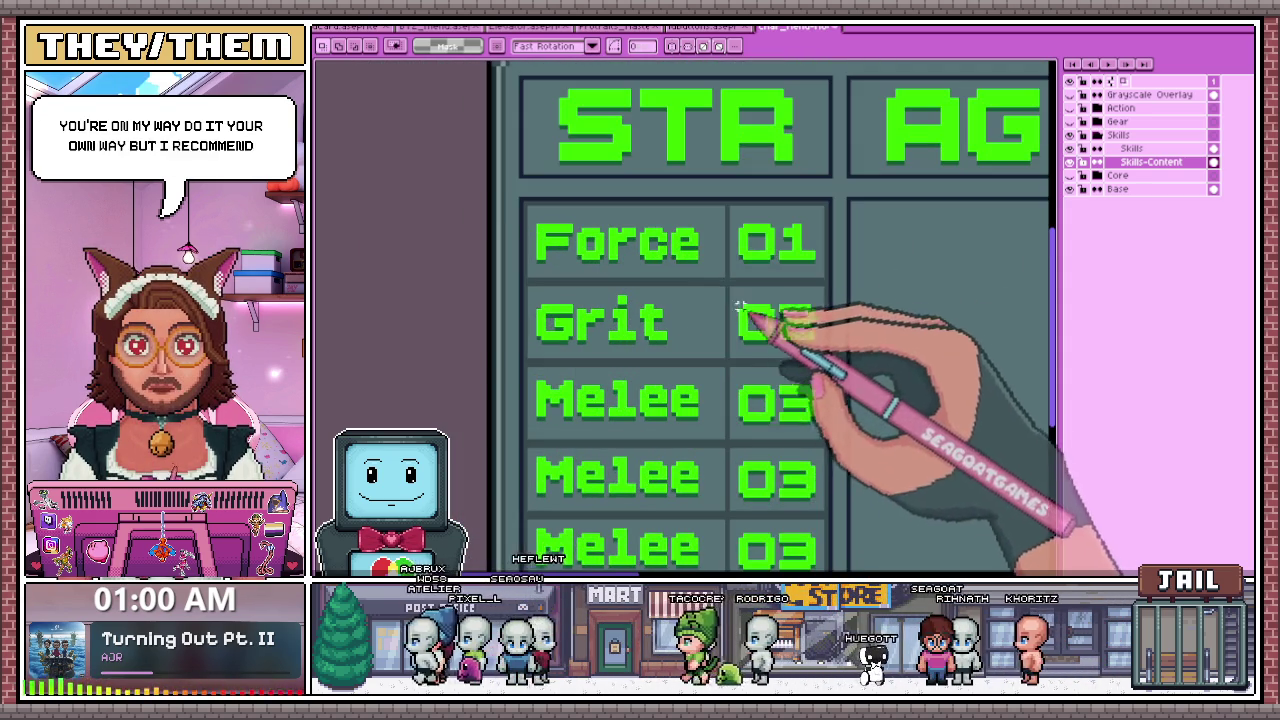
pyautogui.scroll(1, 706, 320)
pyautogui.scroll(1, 733, 333)
pyautogui.scroll(-1, 735, 310)
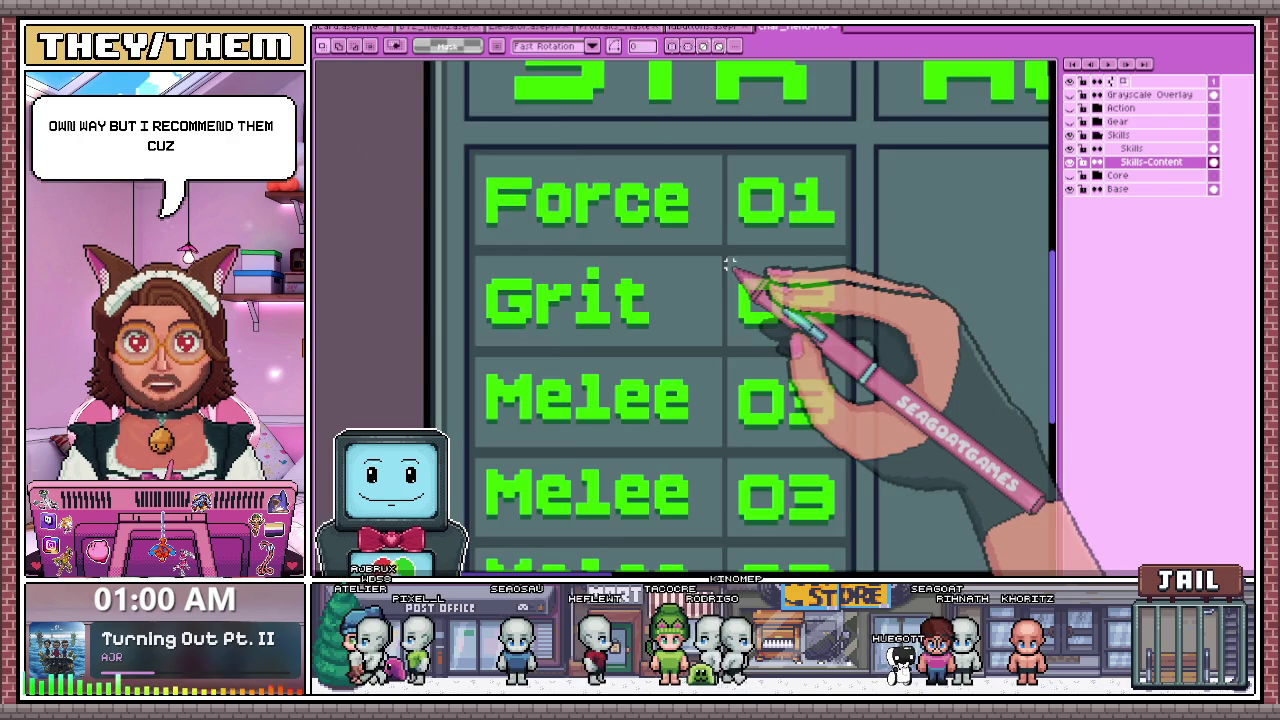
pyautogui.scroll(-1, 735, 290)
pyautogui.scroll(1, 723, 298)
pyautogui.scroll(1, 723, 298)
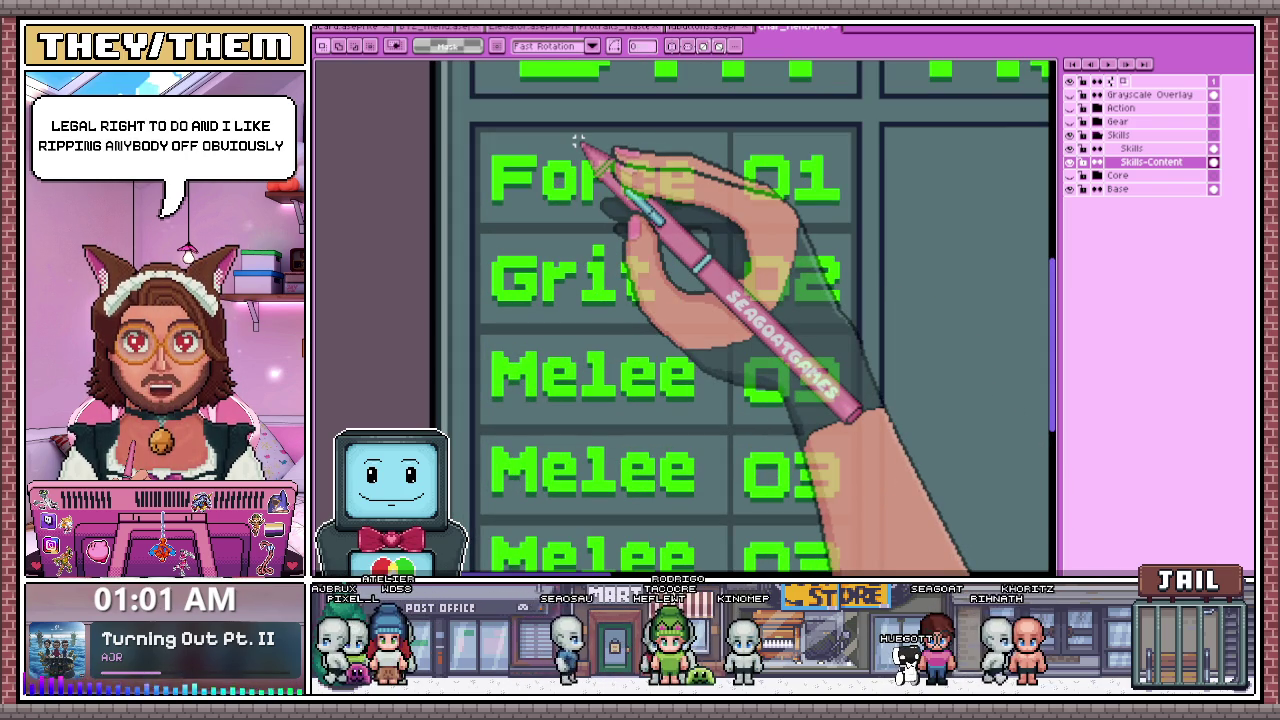
pyautogui.press('b')
pyautogui.scroll(-2, 560, 150)
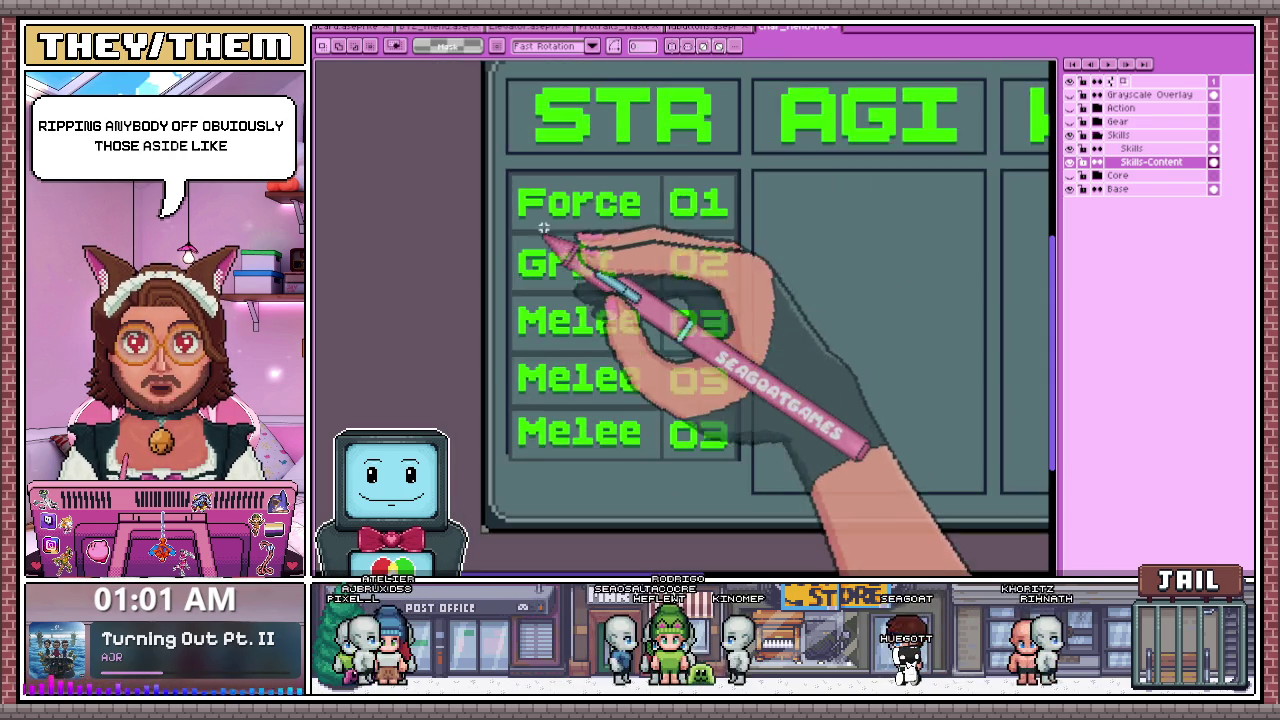
# - Draw and erase pixels to start a lighter highlight line on the Force cell
pyautogui.scroll(2, 520, 165)
pyautogui.scroll(1, 507, 171)
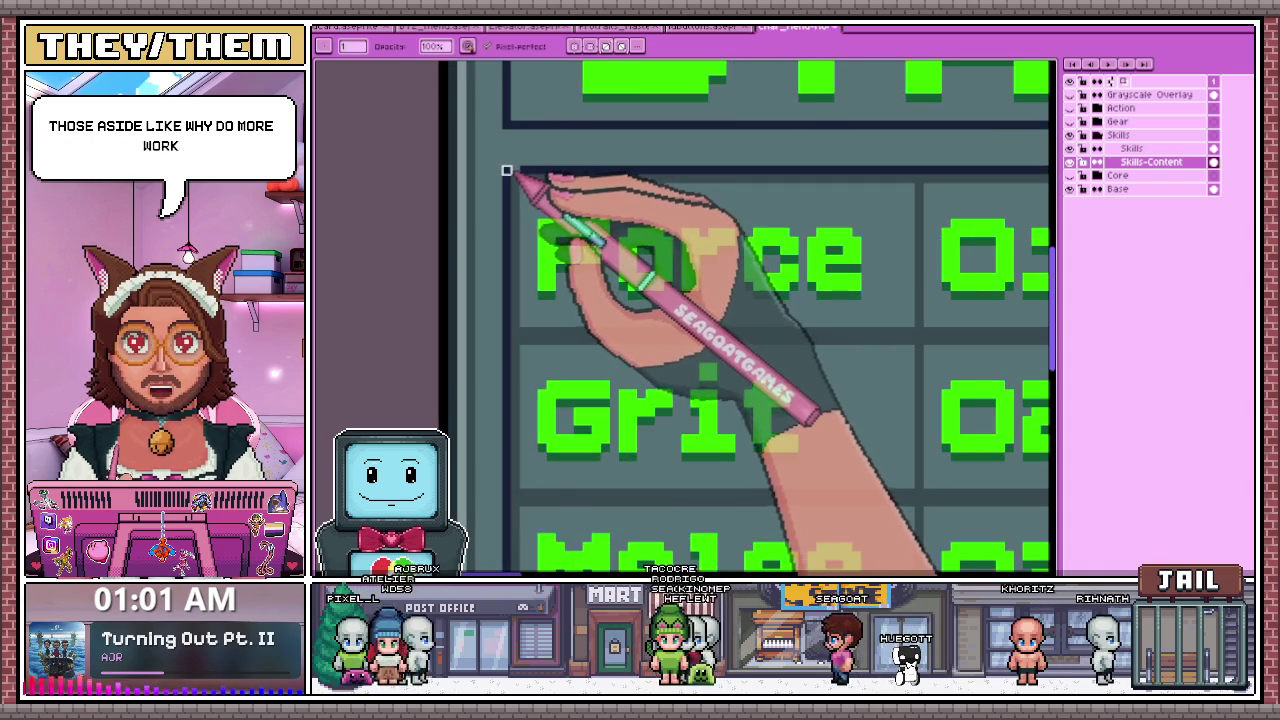
pyautogui.scroll(1, 507, 171)
pyautogui.press('e')
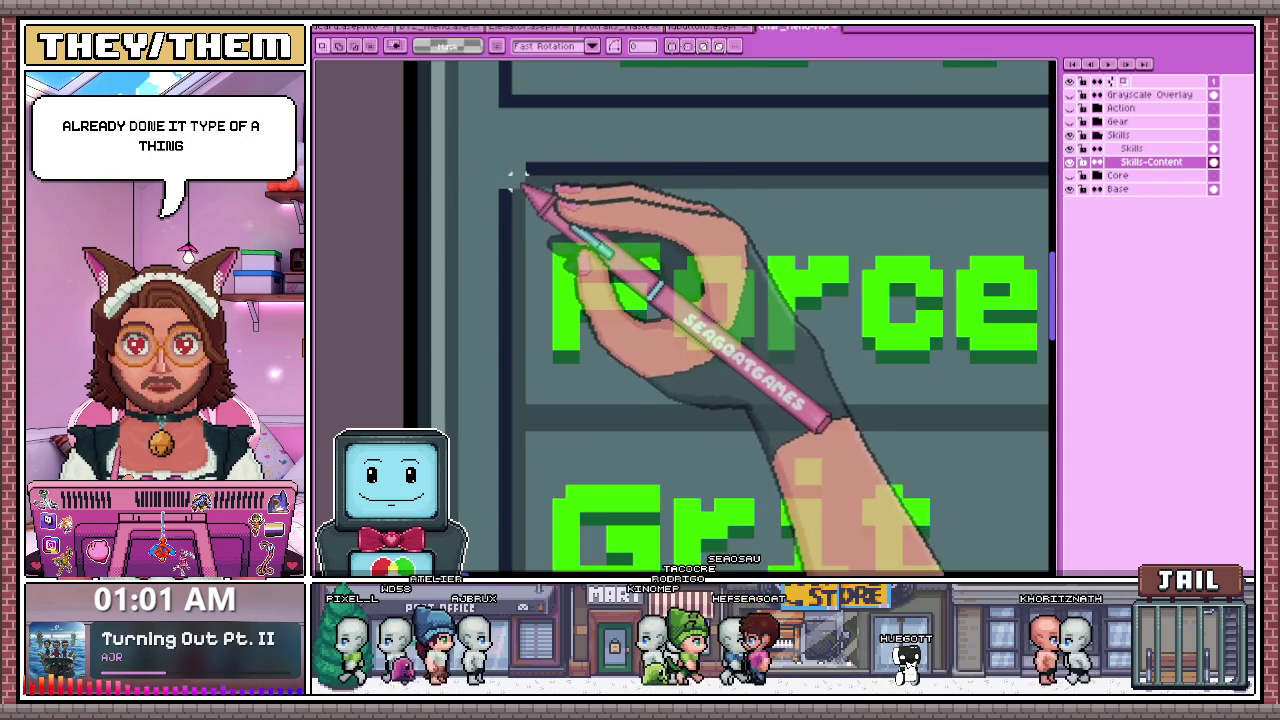
pyautogui.press('b')
pyautogui.scroll(-2, 657, 214)
pyautogui.scroll(2, 829, 186)
pyautogui.scroll(1, 798, 171)
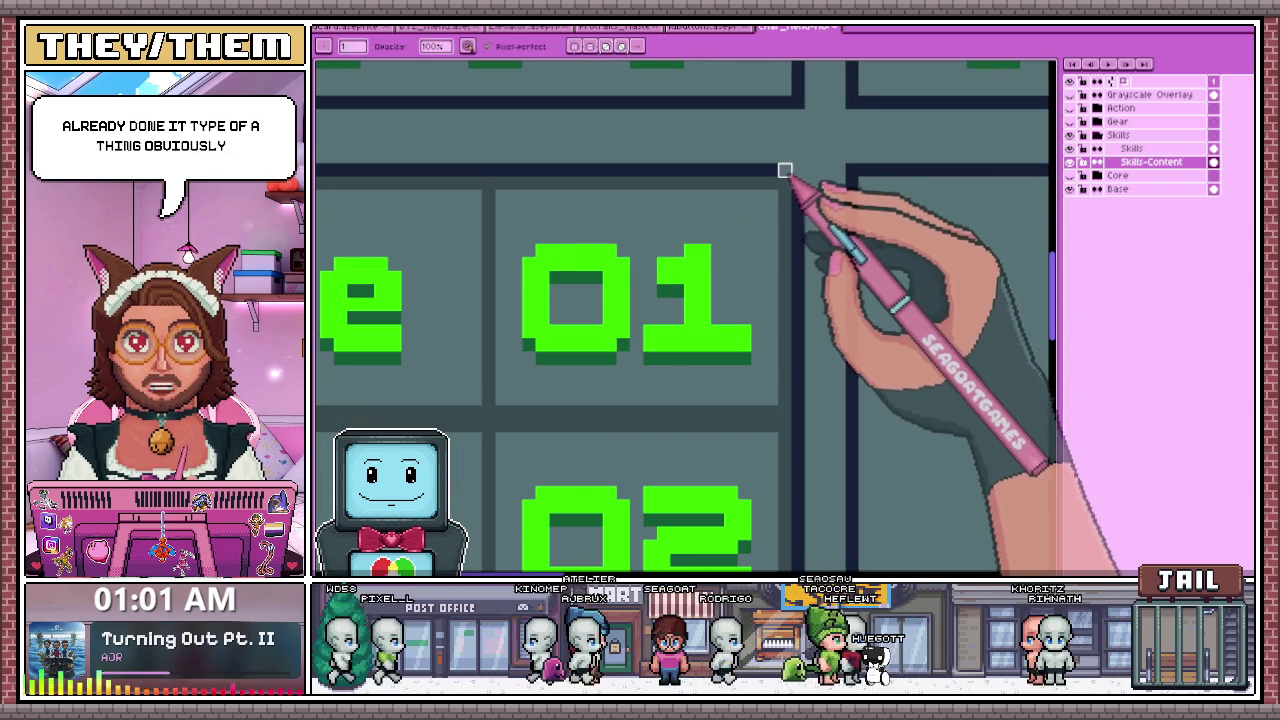
pyautogui.press('e')
pyautogui.scroll(-2, 798, 171)
pyautogui.scroll(-1, 640, 202)
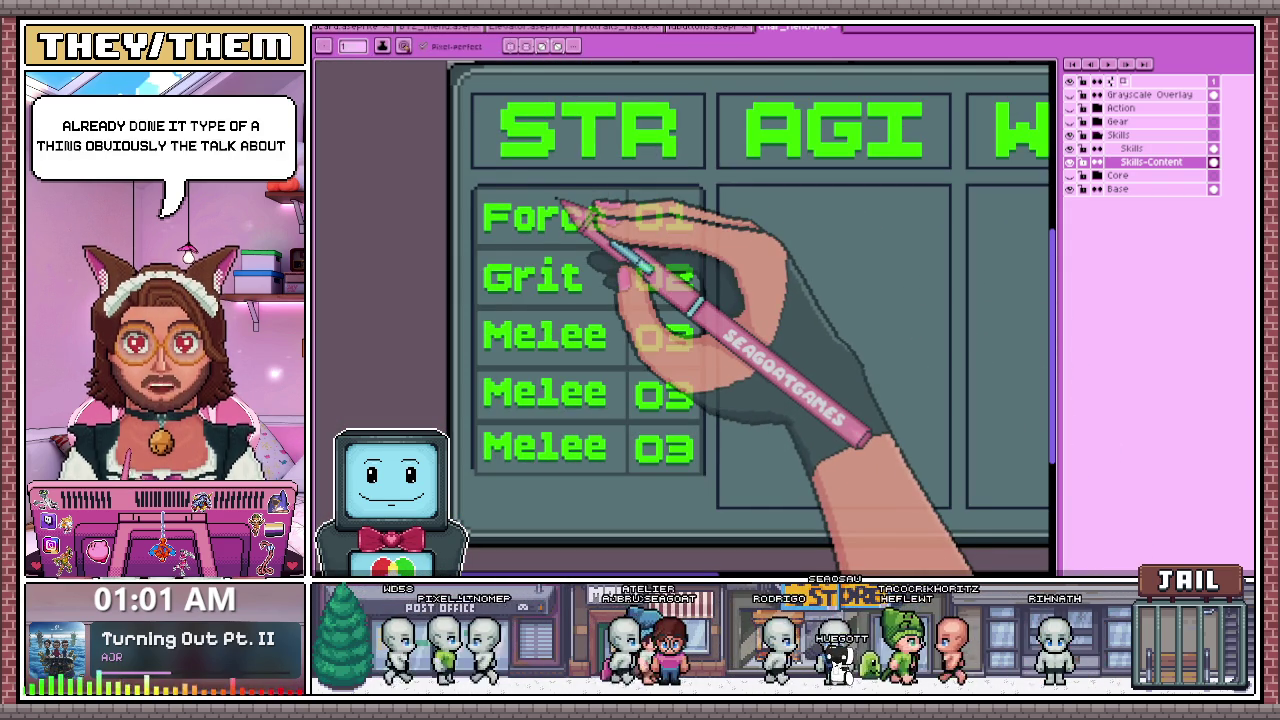
pyautogui.scroll(-1, 545, 232)
pyautogui.scroll(2, 521, 230)
pyautogui.press('b')
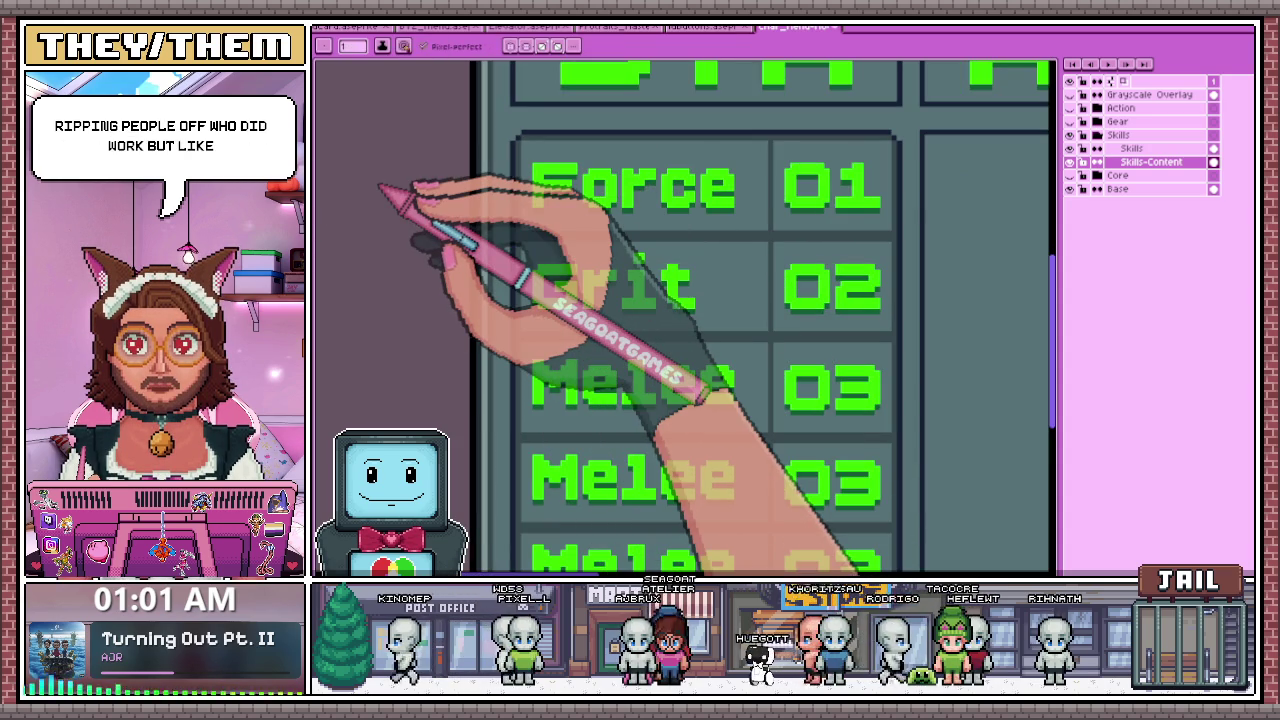
# - Zoom and pan around the Force and 01 cells to inspect the highlight edge
pyautogui.scroll(1, 500, 168)
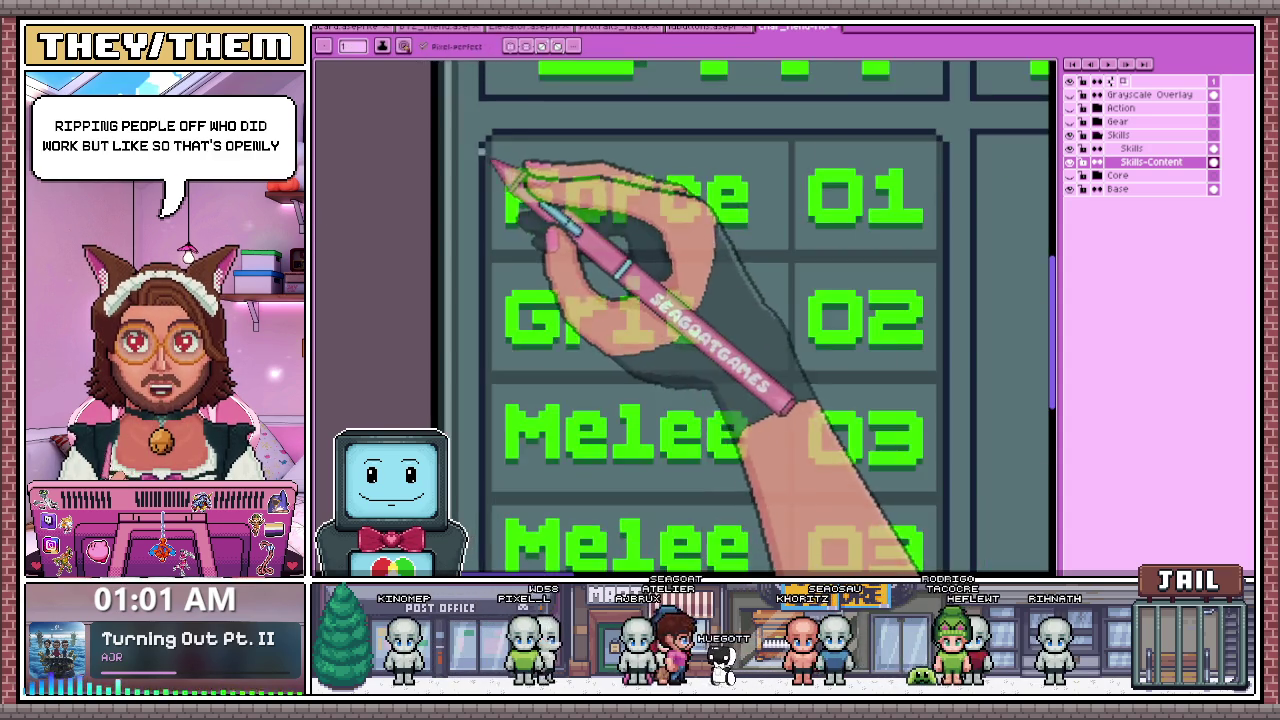
pyautogui.scroll(2, 501, 152)
pyautogui.hscroll(1, 489, 152)
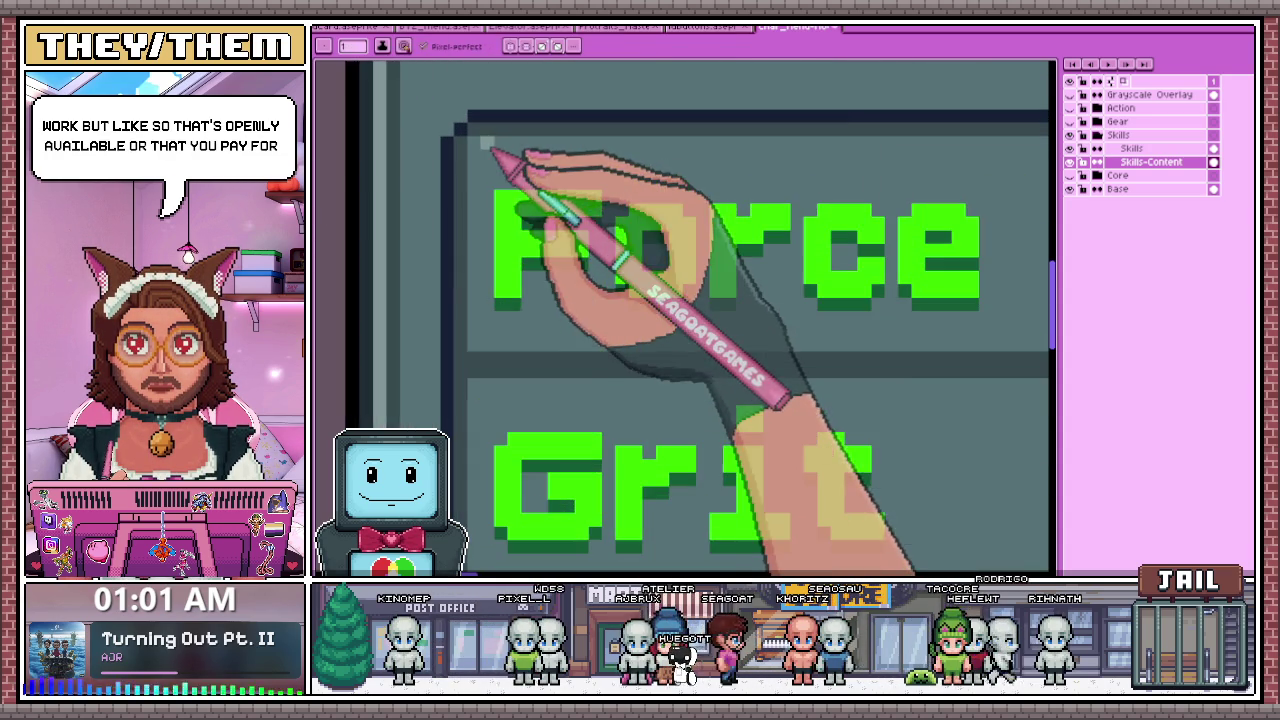
pyautogui.scroll(-2, 480, 151)
pyautogui.scroll(2, 766, 151)
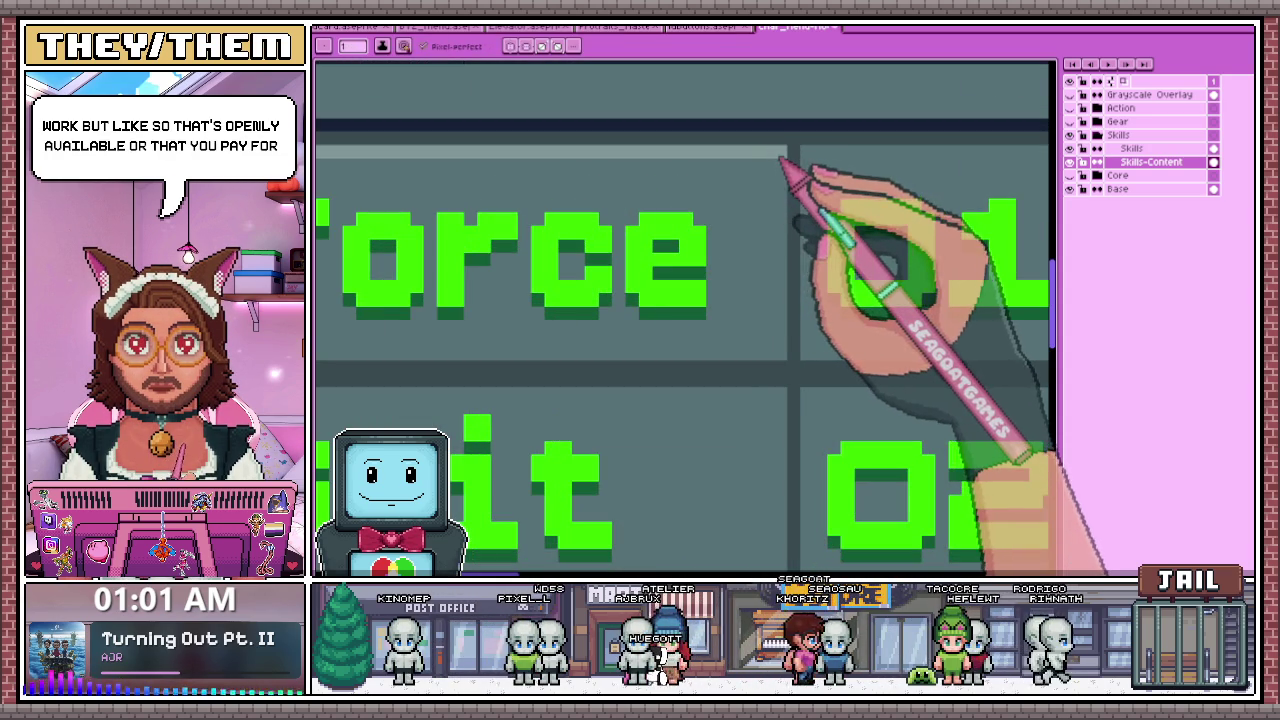
pyautogui.scroll(-2, 778, 172)
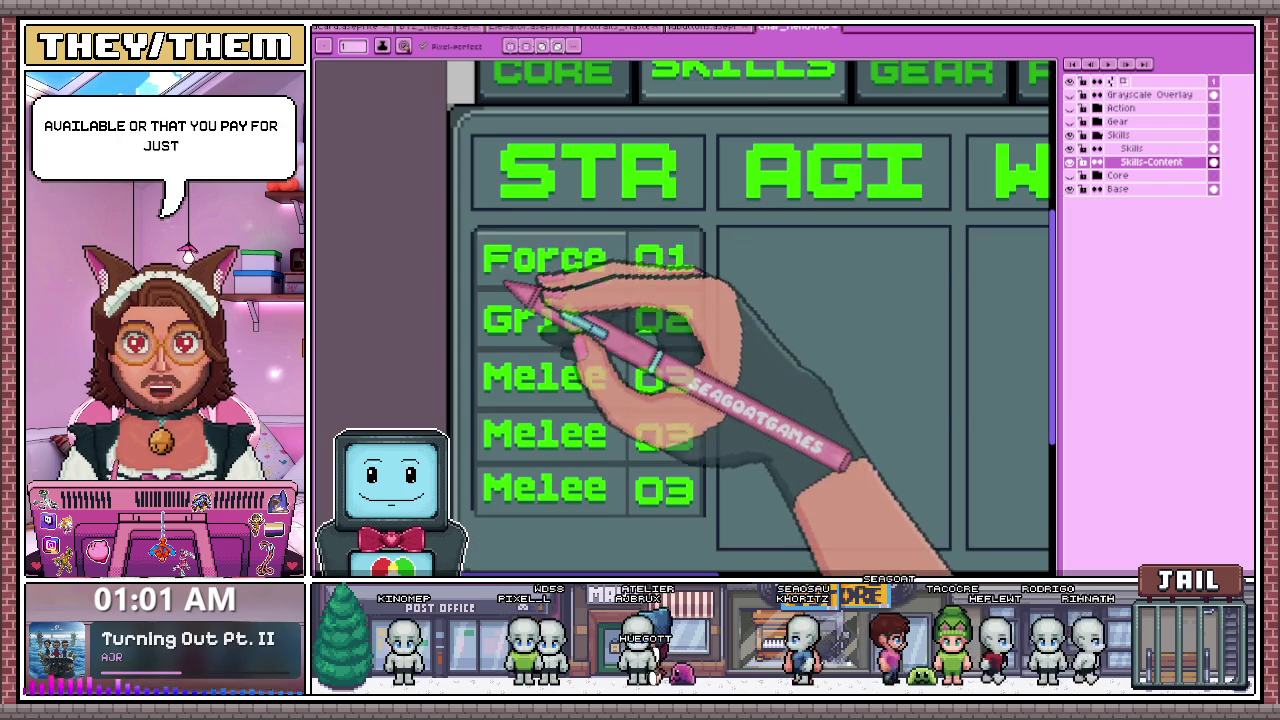
pyautogui.scroll(-2, 643, 129)
pyautogui.scroll(2, 586, 200)
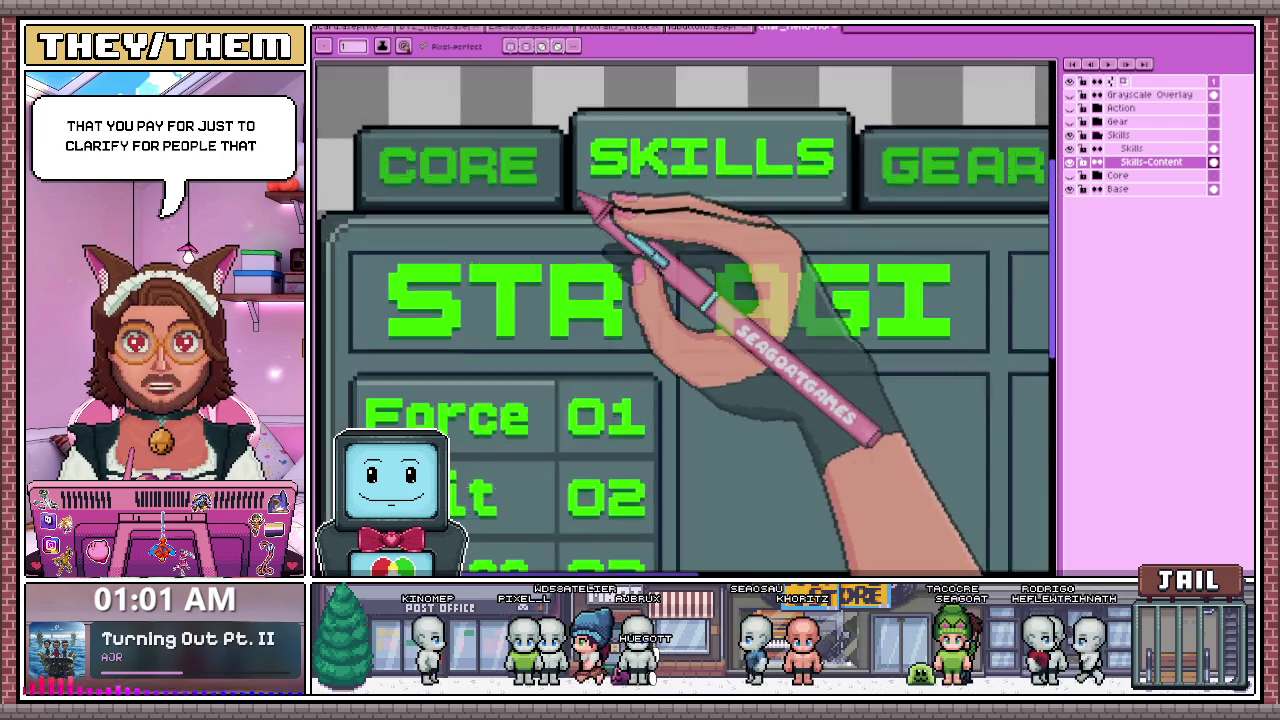
pyautogui.scroll(2, 588, 220)
pyautogui.scroll(-1, 590, 222)
pyautogui.scroll(-1, 571, 171)
pyautogui.scroll(2, 529, 286)
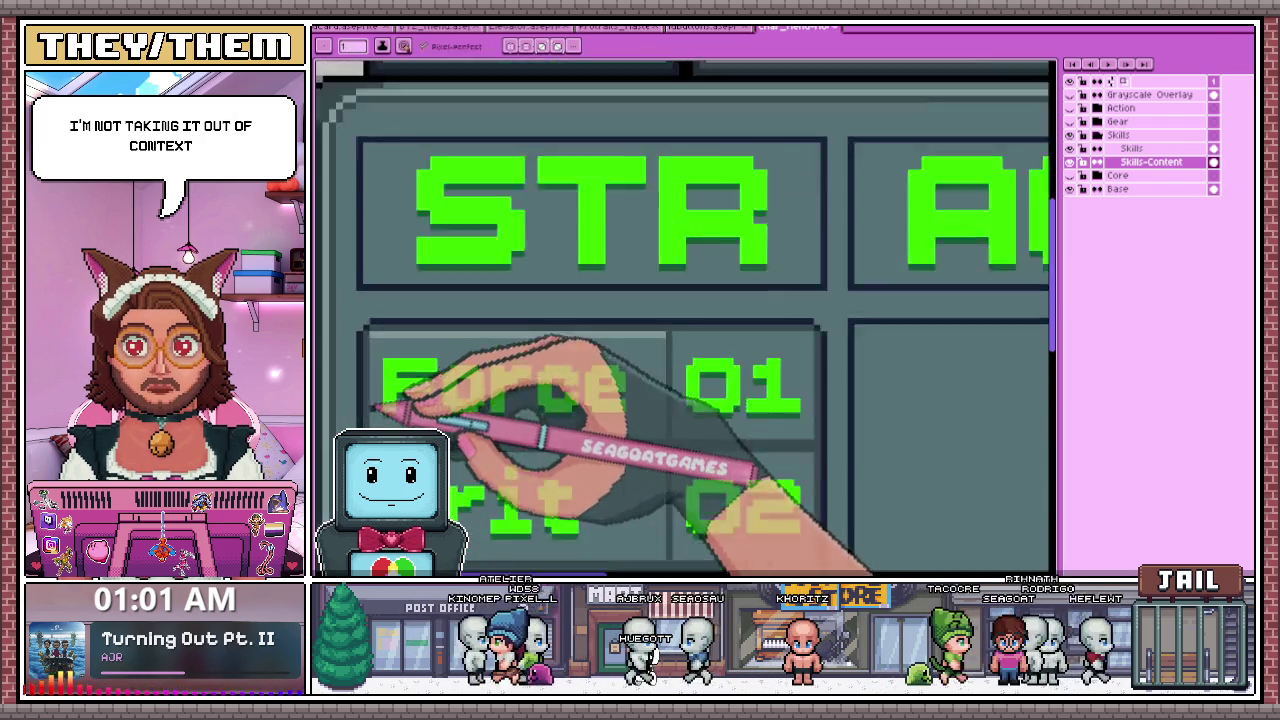
pyautogui.scroll(1, 443, 414)
pyautogui.scroll(-1, 368, 318)
pyautogui.scroll(-1, 371, 300)
pyautogui.scroll(1, 400, 329)
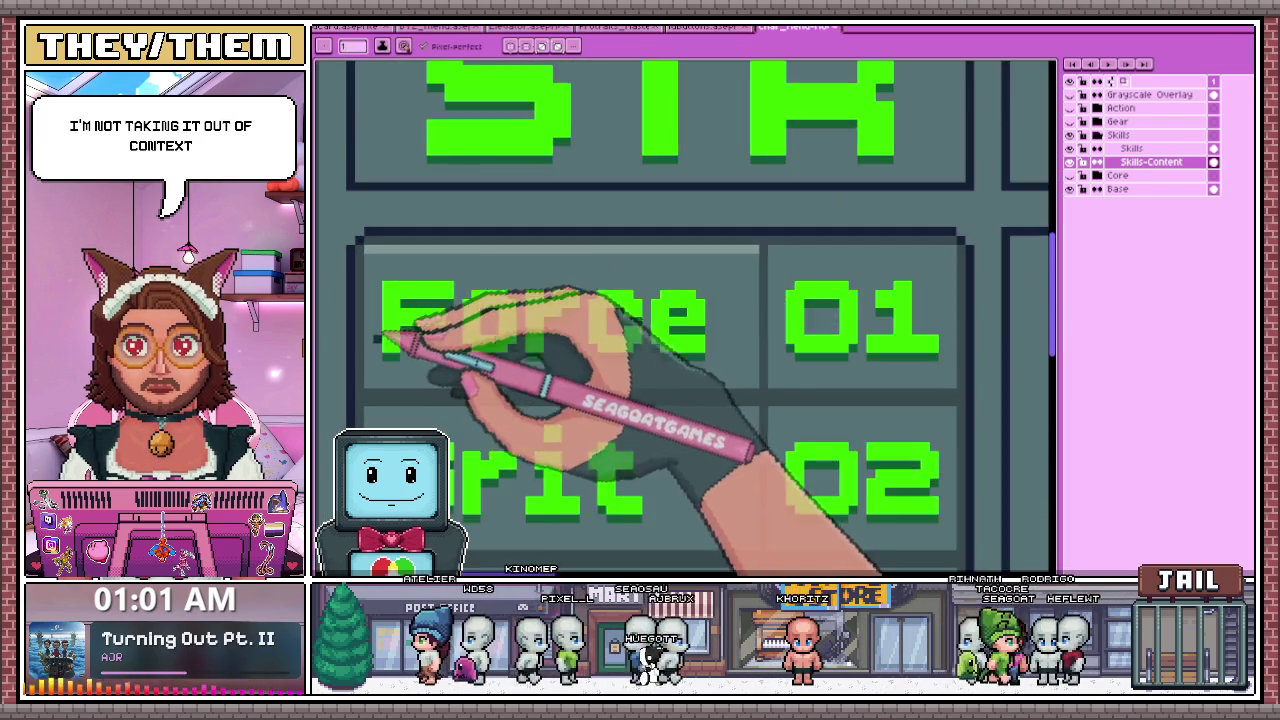
pyautogui.scroll(1, 400, 343)
pyautogui.scroll(-2, 486, 257)
pyautogui.scroll(-1, 457, 171)
pyautogui.scroll(1, 463, 200)
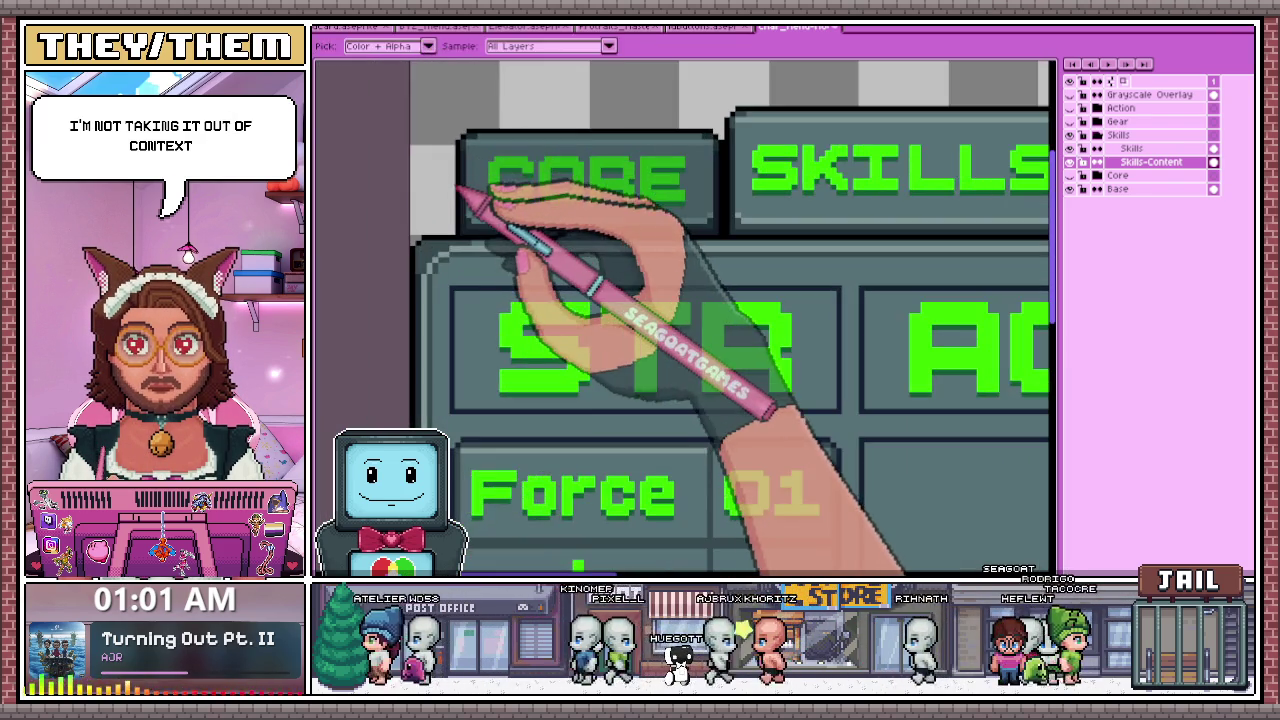
pyautogui.scroll(-1, 465, 172)
pyautogui.scroll(1, 466, 271)
pyautogui.scroll(1, 480, 294)
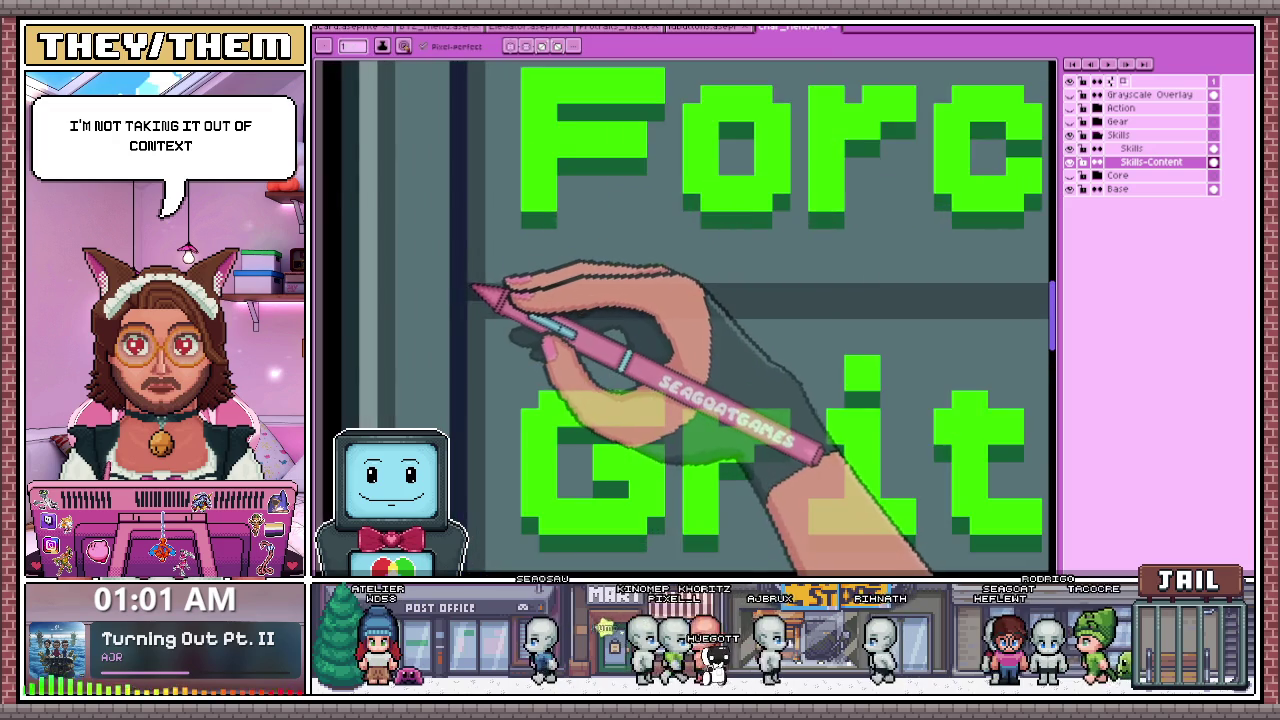
pyautogui.scroll(-1, 470, 318)
pyautogui.scroll(1, 470, 318)
pyautogui.scroll(-1, 484, 318)
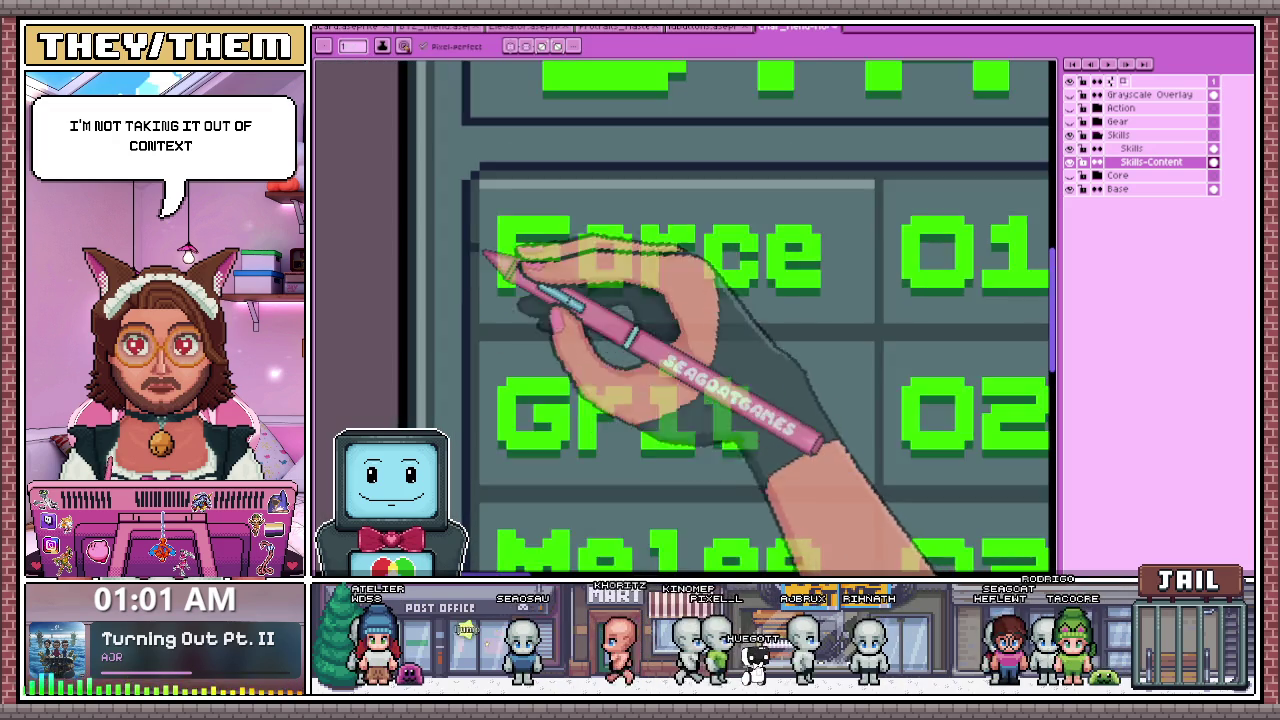
pyautogui.scroll(-1, 500, 251)
# - Fill and touch up the lighter bevel line across the Force and 01 cells
pyautogui.press('w')
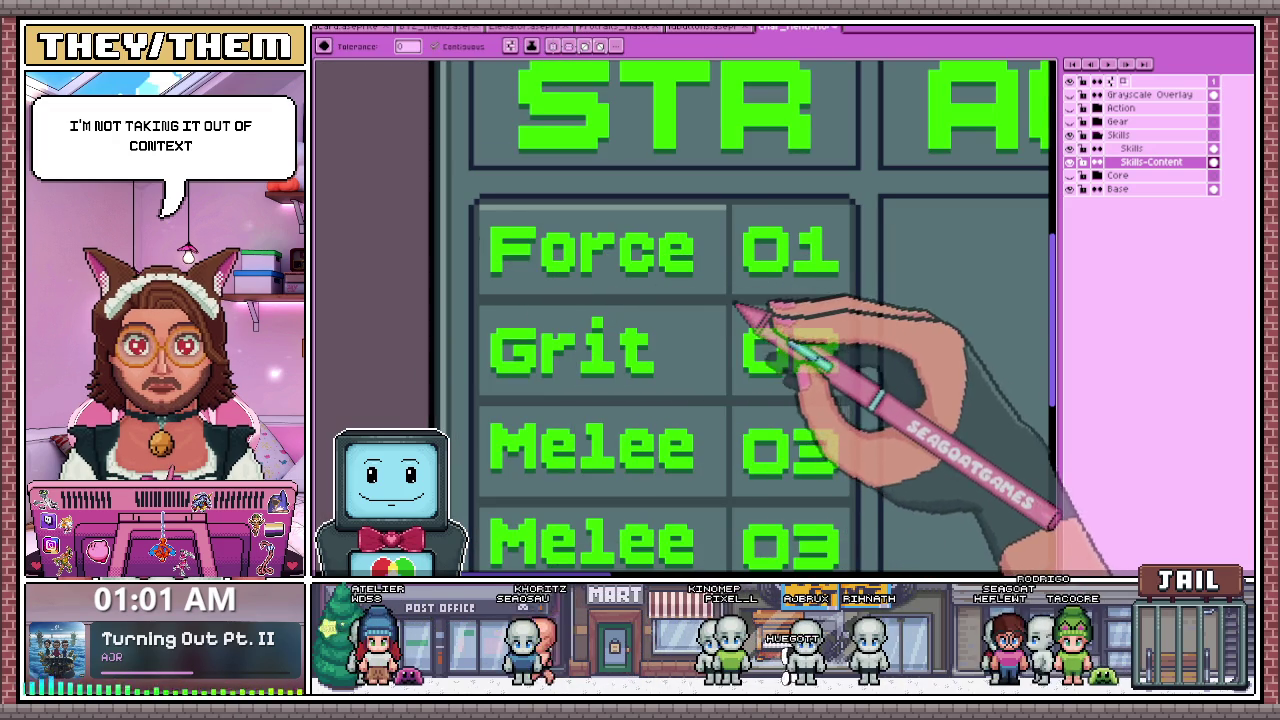
pyautogui.scroll(-1, 740, 308)
pyautogui.scroll(-1, 614, 271)
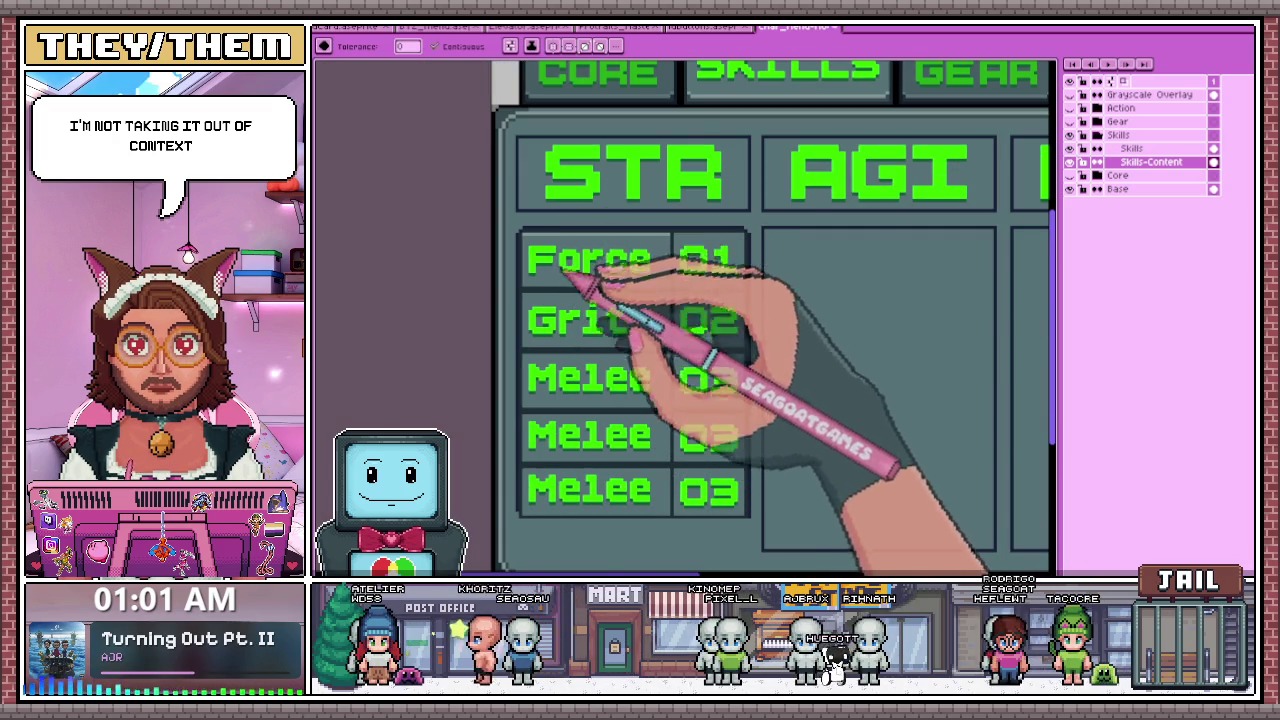
pyautogui.scroll(1, 709, 120)
pyautogui.scroll(1, 471, 271)
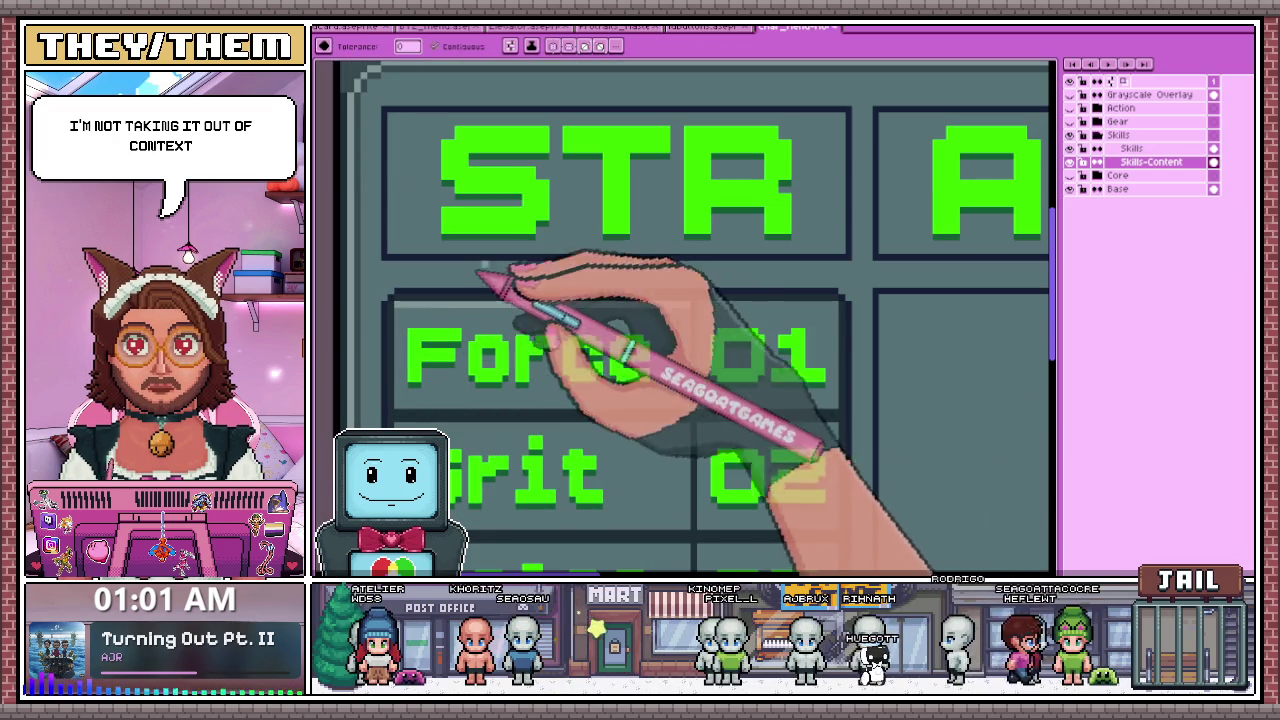
pyautogui.press('b')
pyautogui.scroll(-1, 520, 320)
pyautogui.scroll(1, 560, 300)
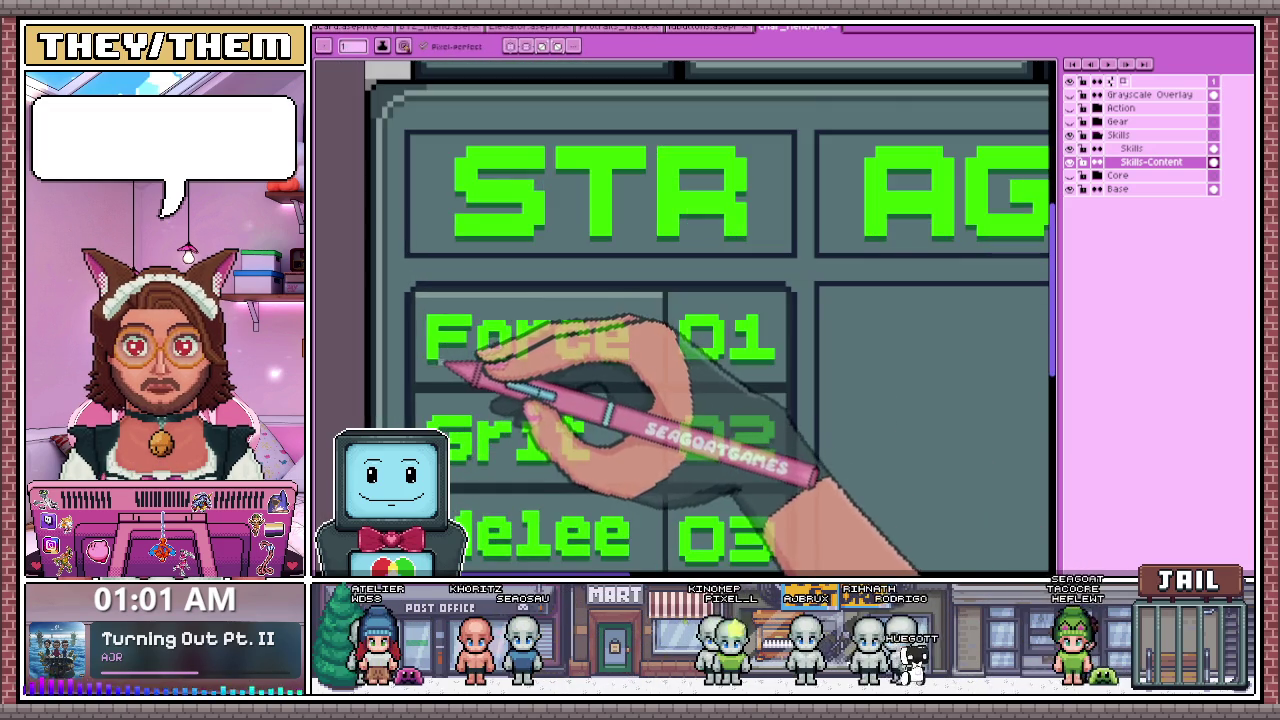
pyautogui.scroll(-1, 510, 340)
pyautogui.scroll(1, 485, 335)
pyautogui.scroll(1, 466, 297)
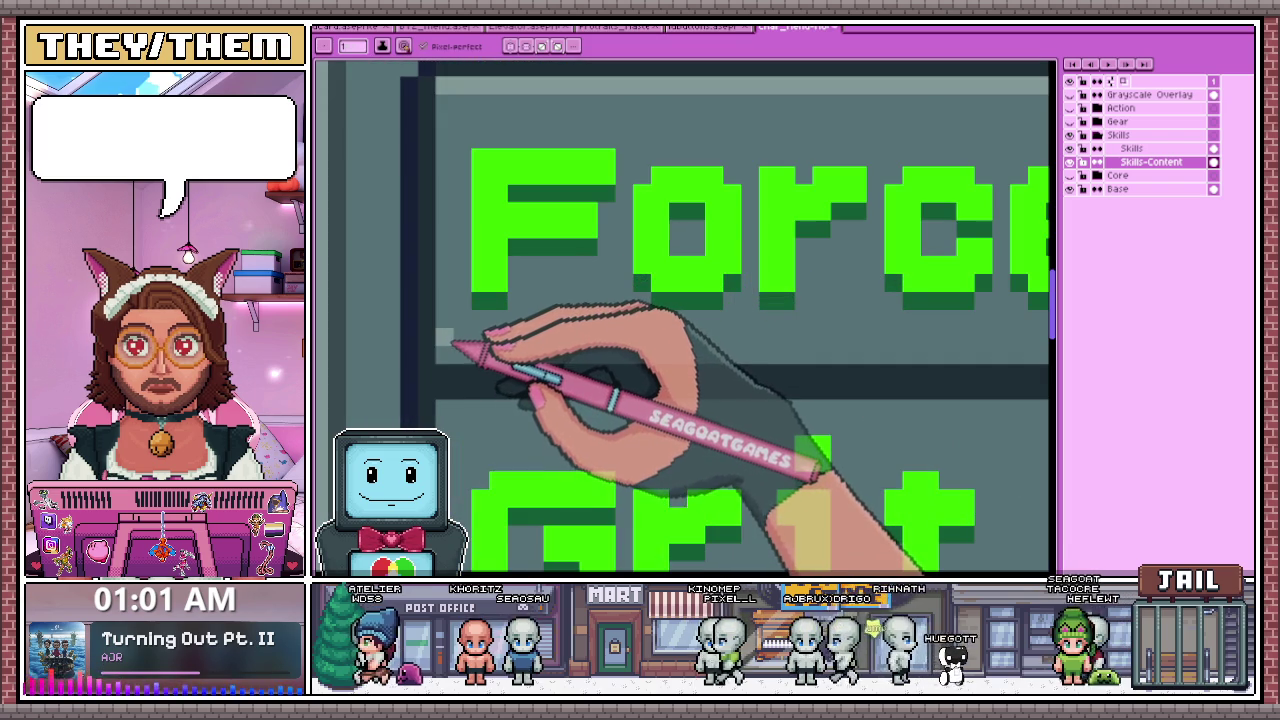
pyautogui.scroll(-1, 487, 358)
pyautogui.scroll(-1, 677, 357)
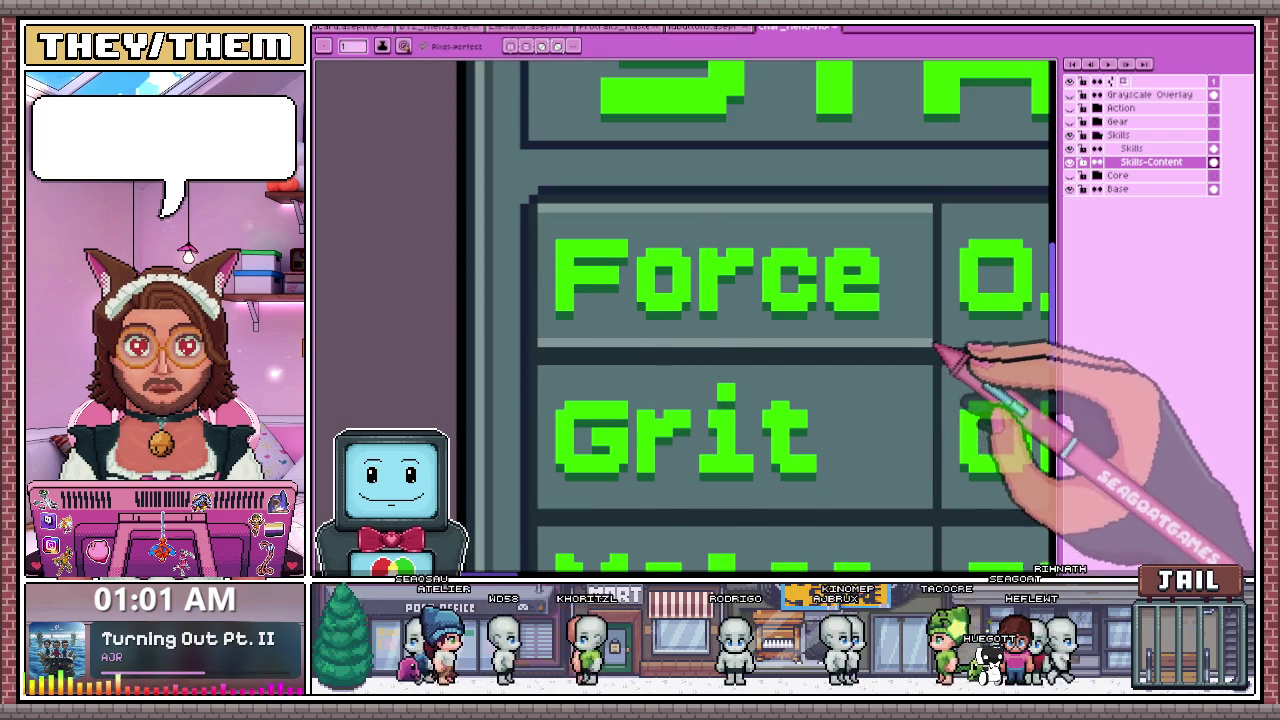
pyautogui.scroll(-2, 740, 362)
pyautogui.scroll(2, 812, 345)
pyautogui.scroll(2, 795, 370)
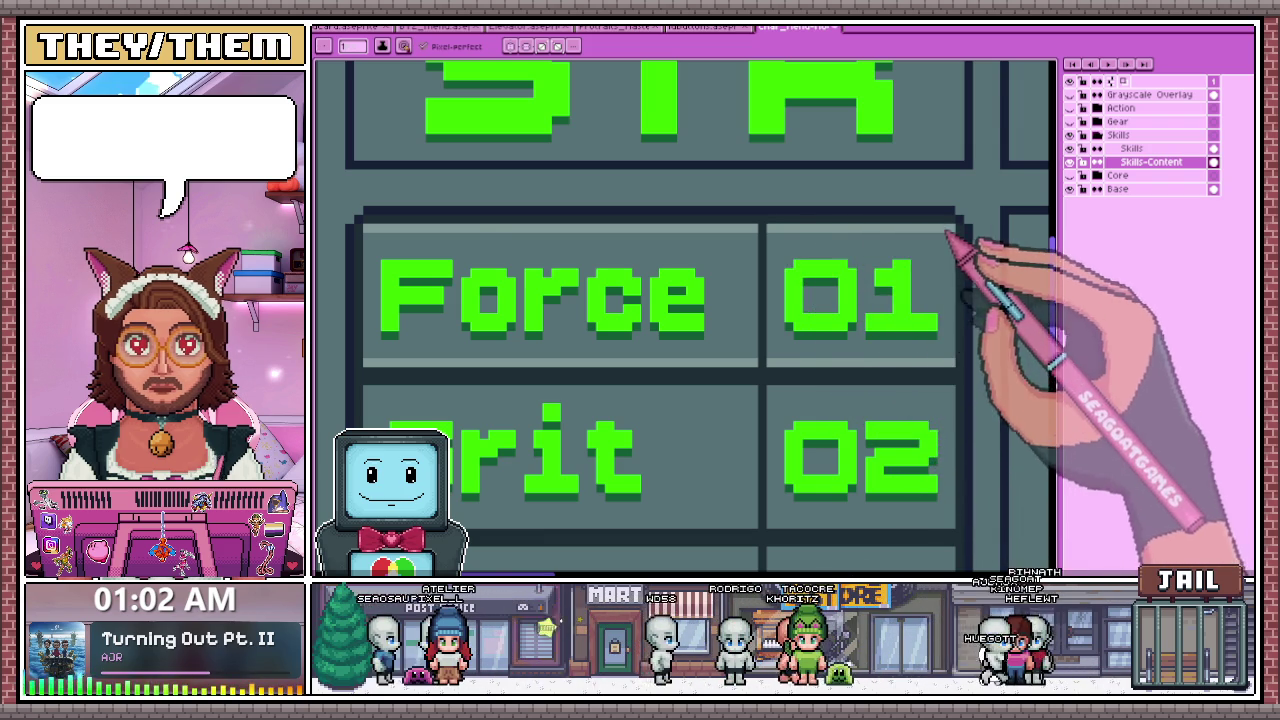
pyautogui.scroll(-2, 772, 300)
pyautogui.scroll(3, 786, 200)
pyautogui.scroll(1, 786, 200)
pyautogui.scroll(-1, 786, 200)
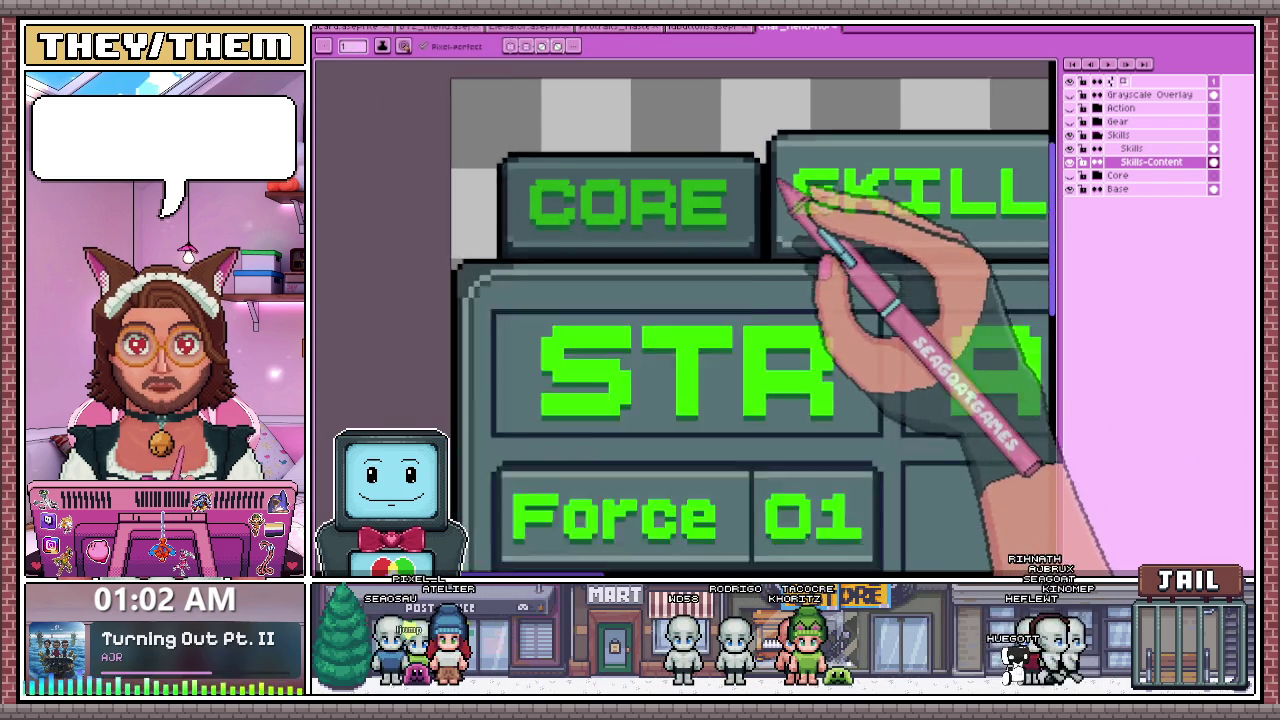
pyautogui.scroll(-2, 608, 410)
pyautogui.scroll(1, 612, 412)
pyautogui.scroll(1, 620, 395)
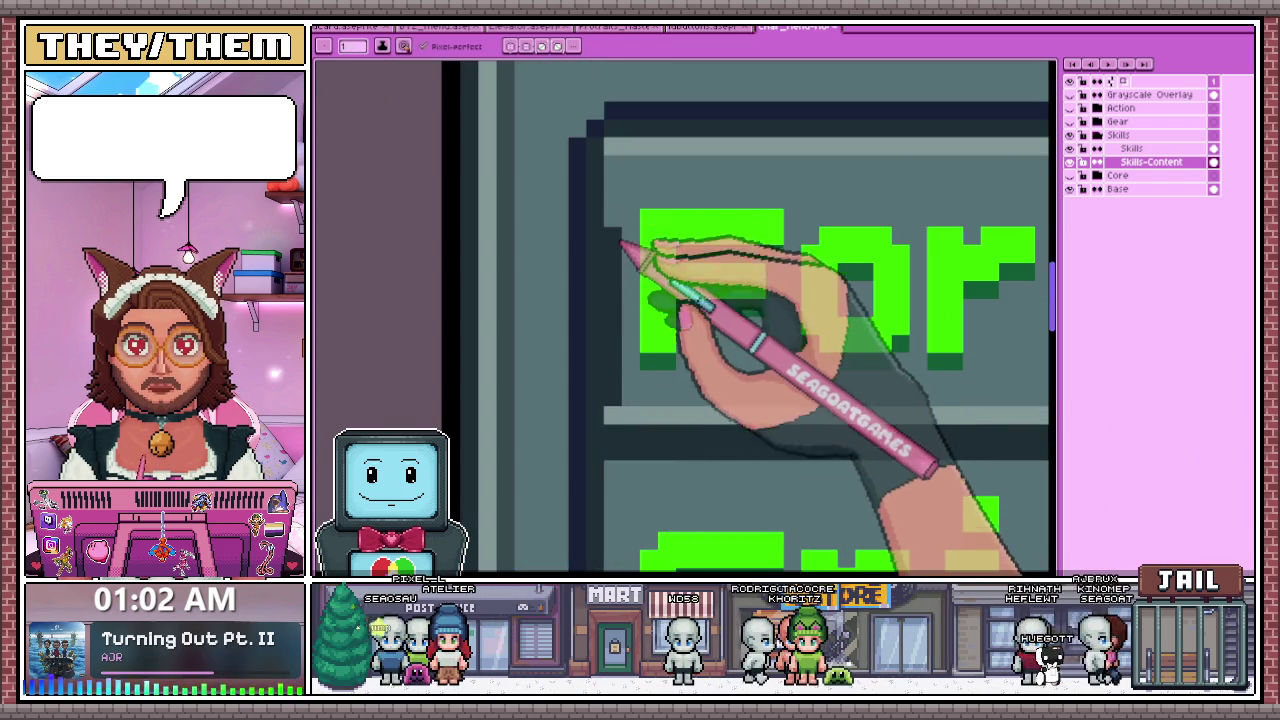
pyautogui.scroll(-1, 612, 215)
pyautogui.scroll(-1, 640, 300)
pyautogui.scroll(-1, 700, 330)
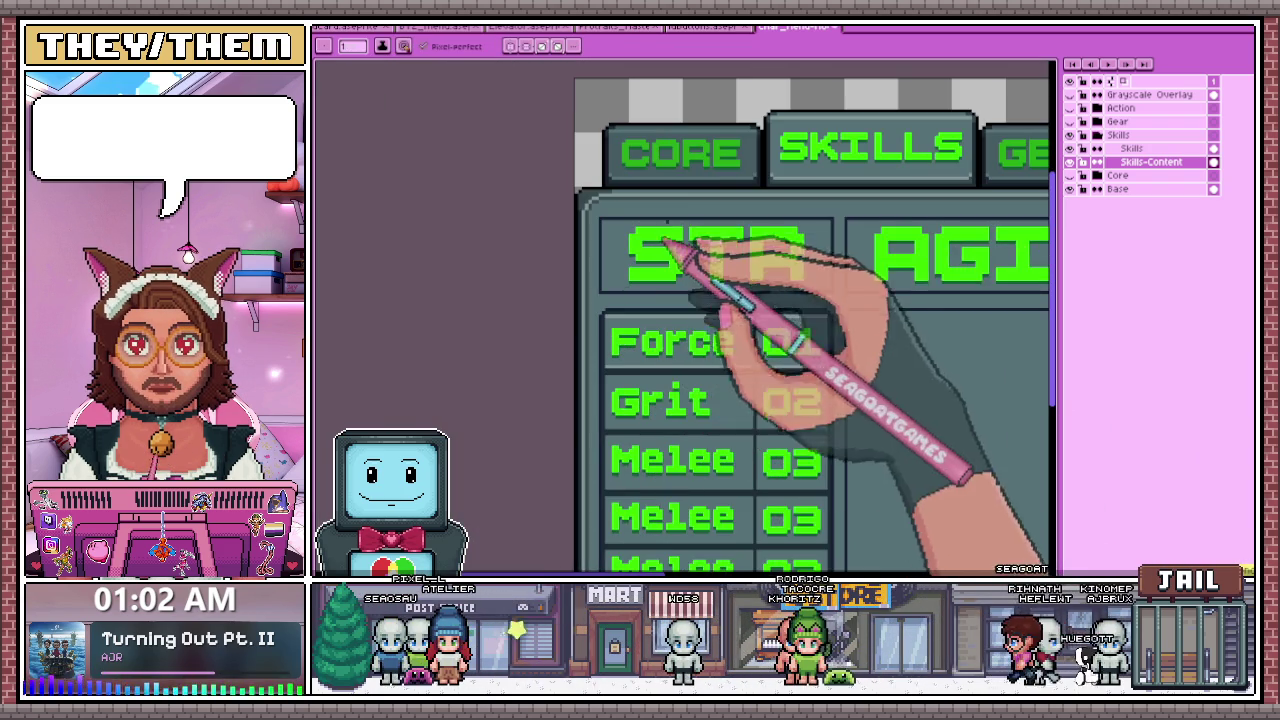
pyautogui.scroll(1, 740, 205)
pyautogui.scroll(1, 781, 188)
pyautogui.press('alt')
pyautogui.scroll(-1, 785, 196)
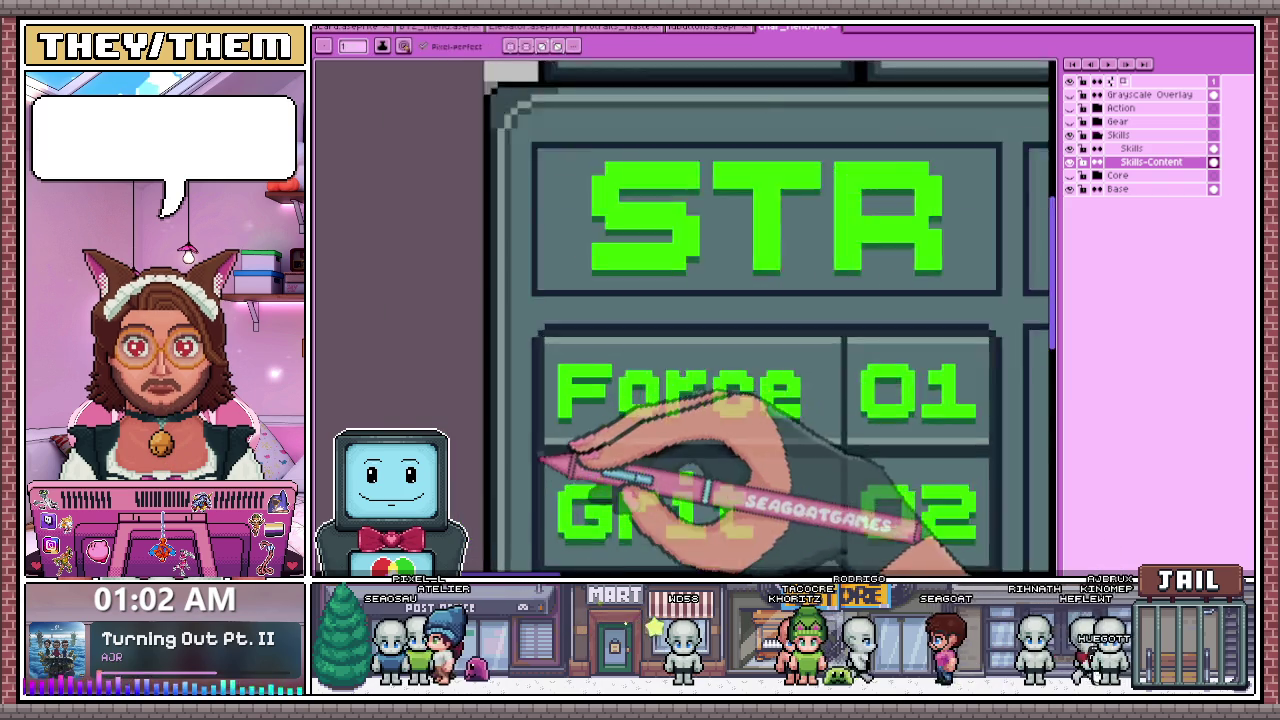
pyautogui.scroll(2, 556, 445)
pyautogui.scroll(-2, 545, 405)
pyautogui.scroll(1, 534, 349)
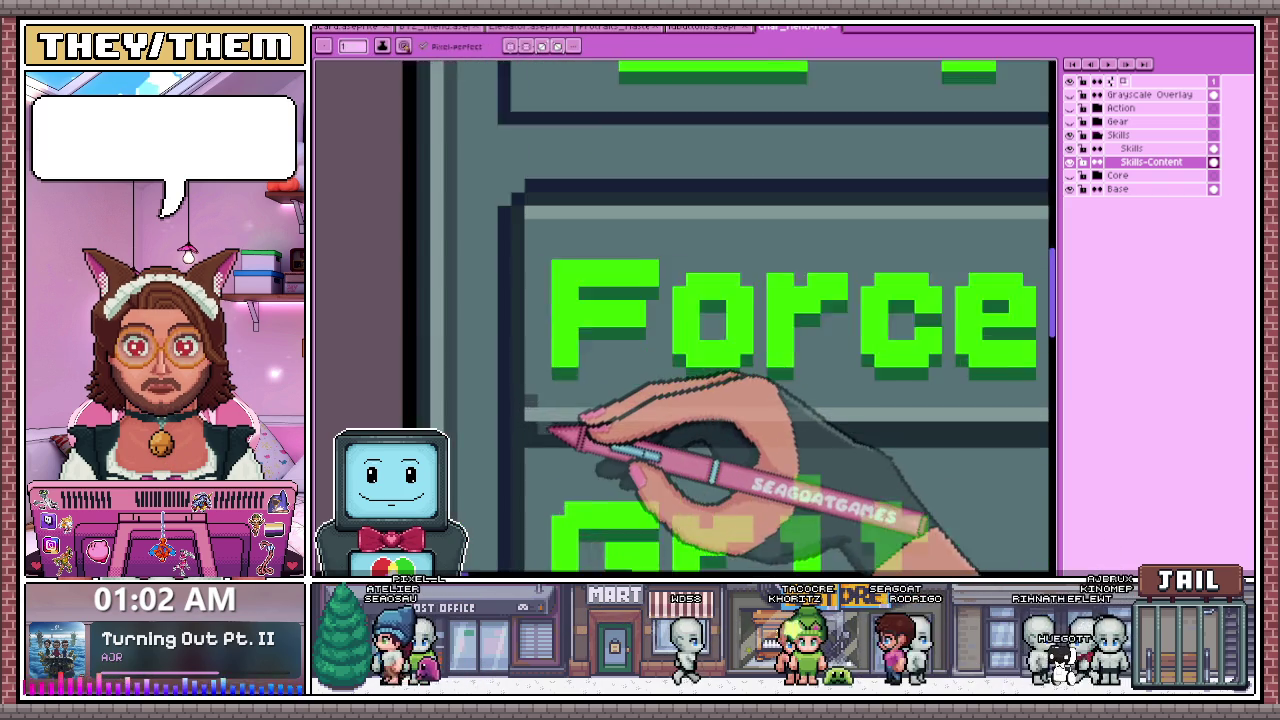
pyautogui.scroll(-1, 563, 429)
pyautogui.scroll(-1, 529, 371)
pyautogui.scroll(1, 590, 413)
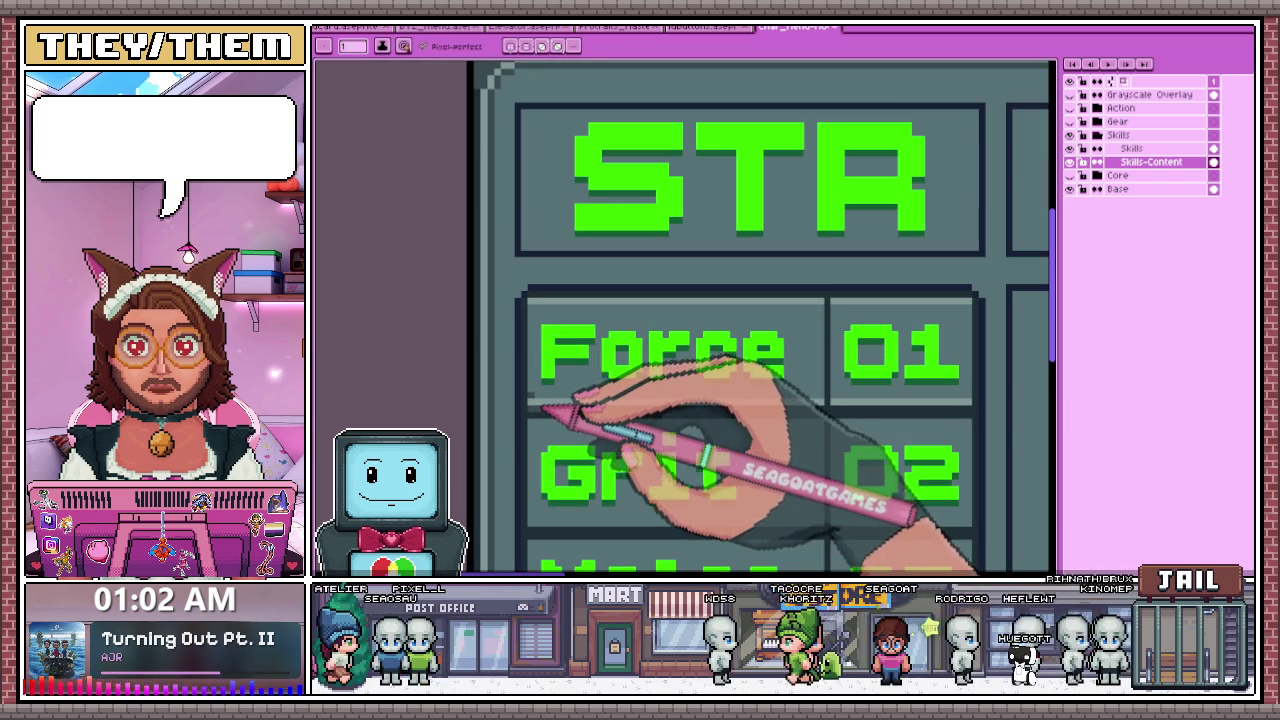
pyautogui.scroll(1, 560, 422)
pyautogui.scroll(-1, 545, 415)
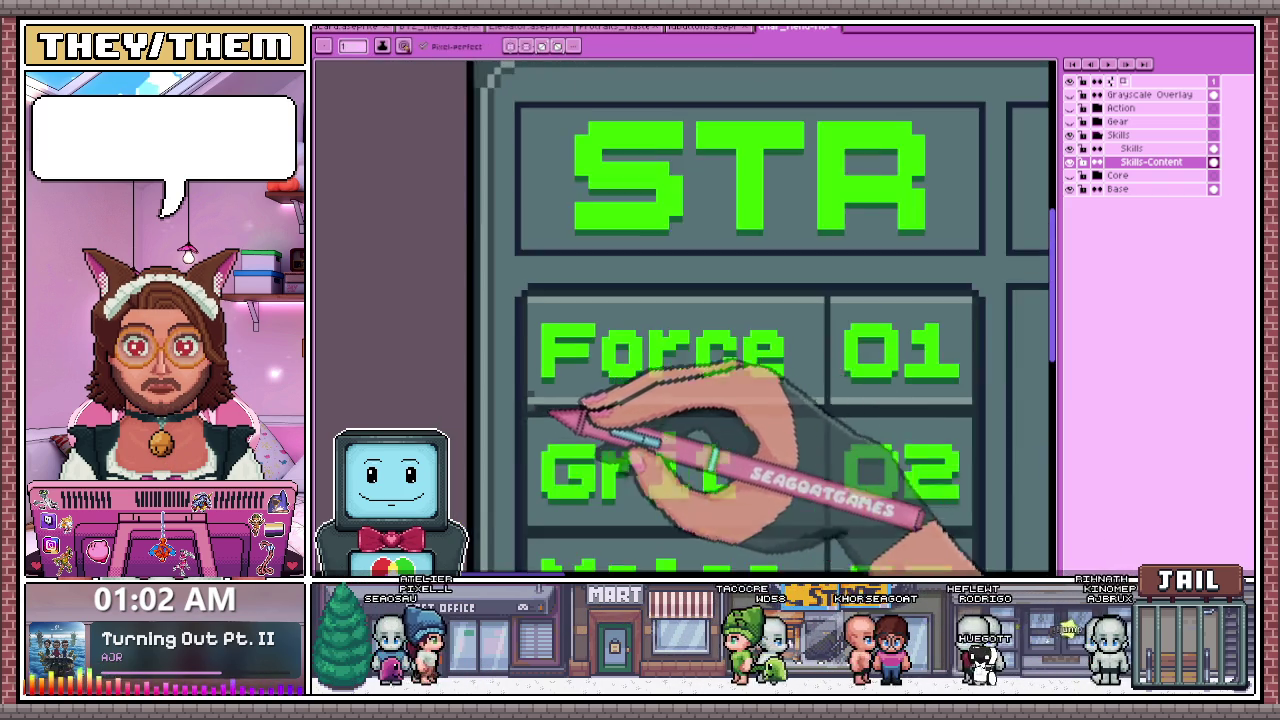
pyautogui.scroll(1, 835, 420)
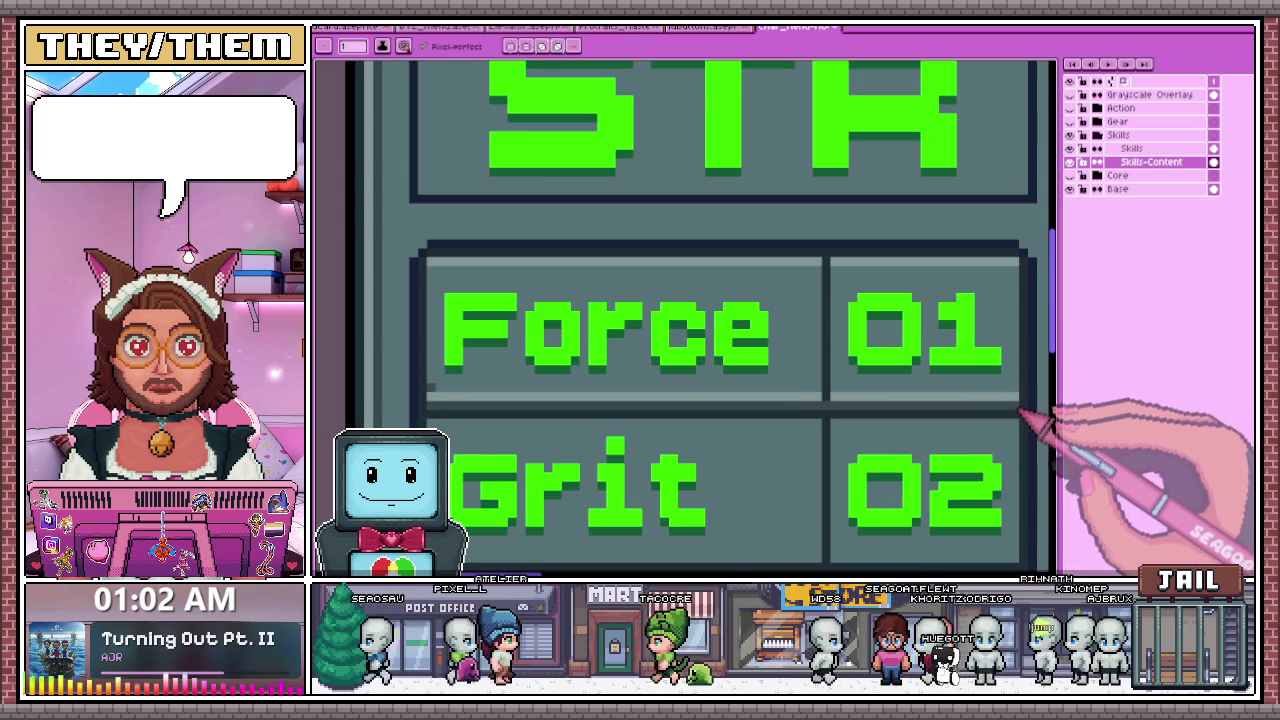
pyautogui.scroll(-1, 590, 330)
pyautogui.scroll(1, 583, 318)
pyautogui.scroll(-2, 557, 337)
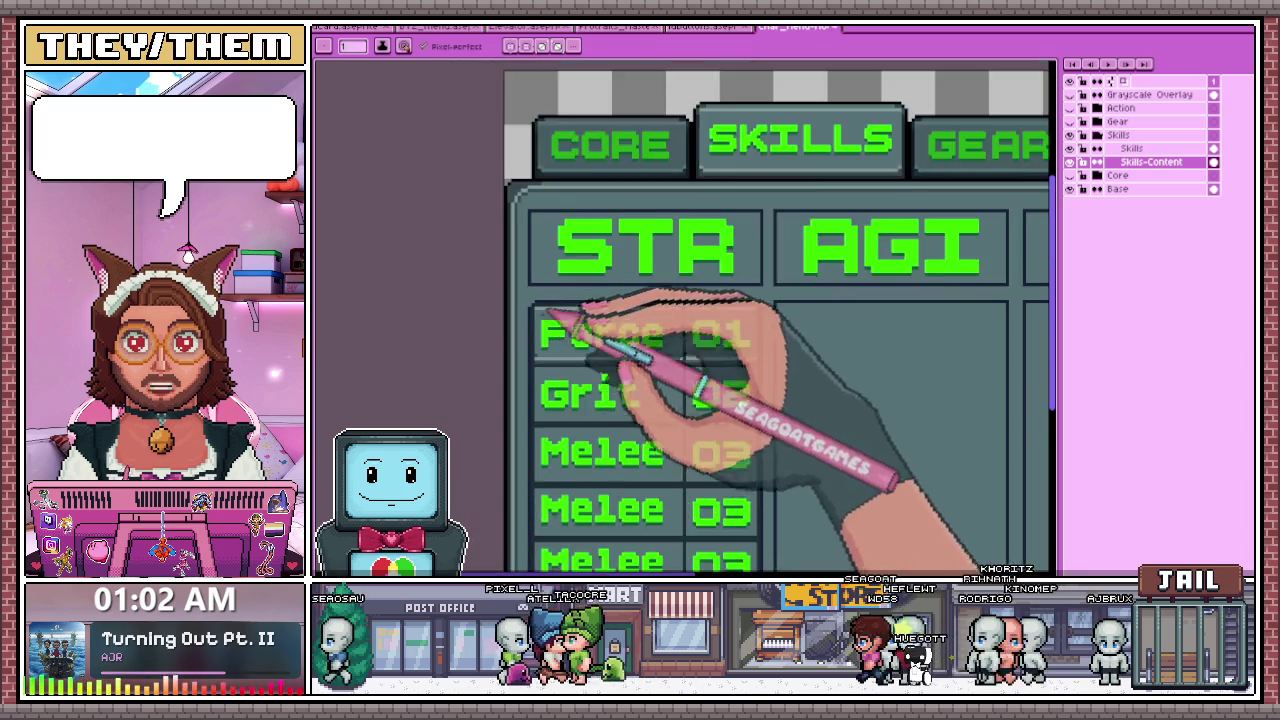
pyautogui.scroll(-1, 623, 371)
pyautogui.scroll(1, 662, 376)
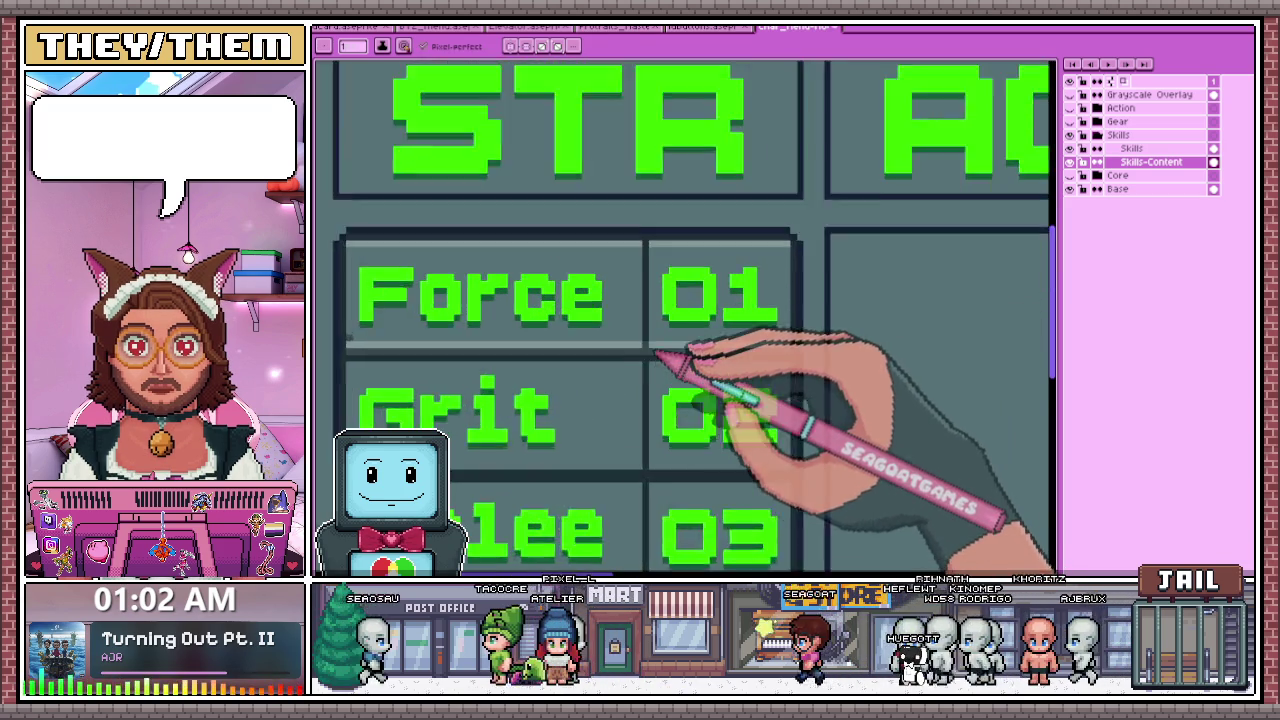
pyautogui.scroll(1, 671, 357)
pyautogui.press('alt')
pyautogui.scroll(-1, 657, 357)
pyautogui.scroll(1, 663, 366)
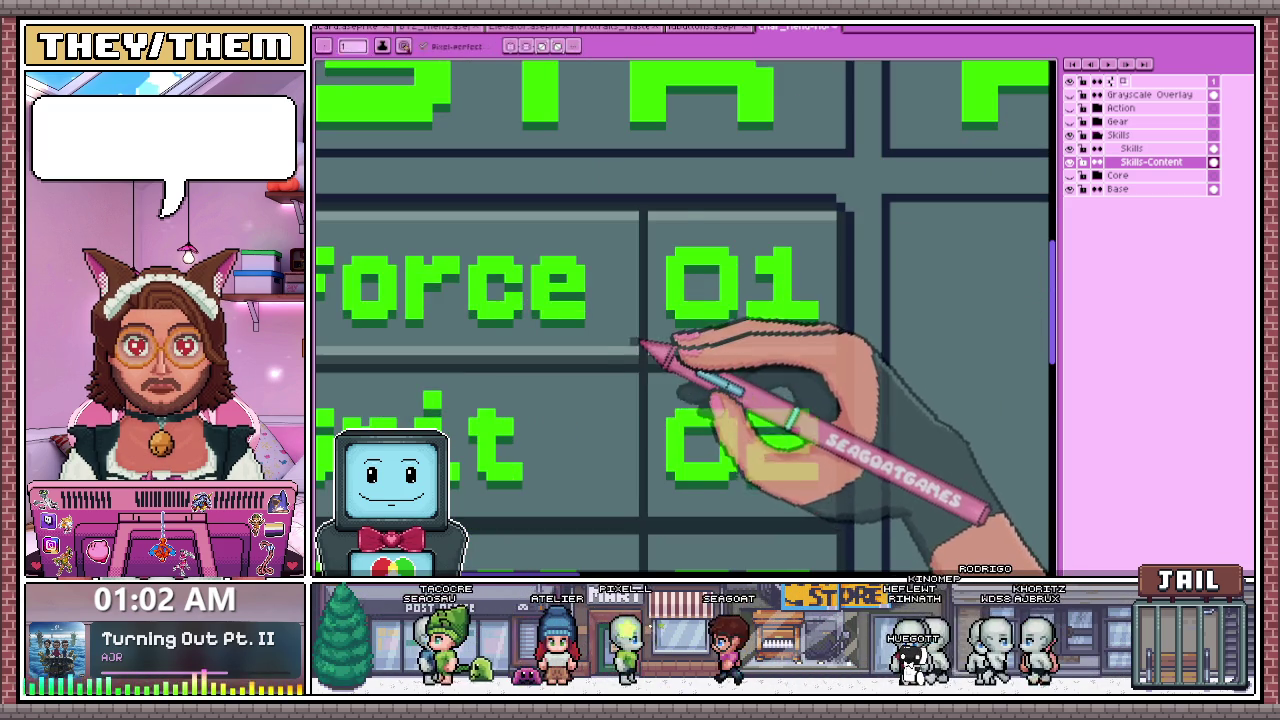
pyautogui.scroll(1, 641, 344)
pyautogui.scroll(-1, 638, 345)
pyautogui.scroll(-2, 633, 345)
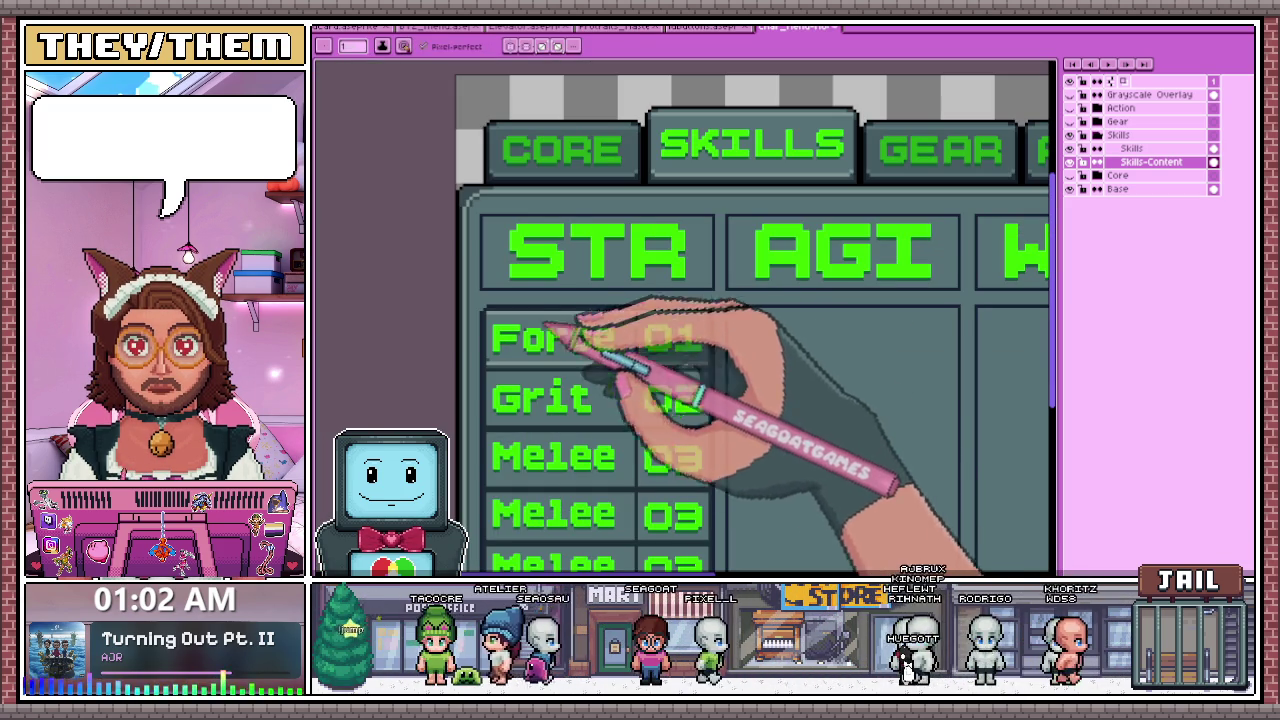
pyautogui.scroll(1, 590, 322)
pyautogui.scroll(1, 514, 343)
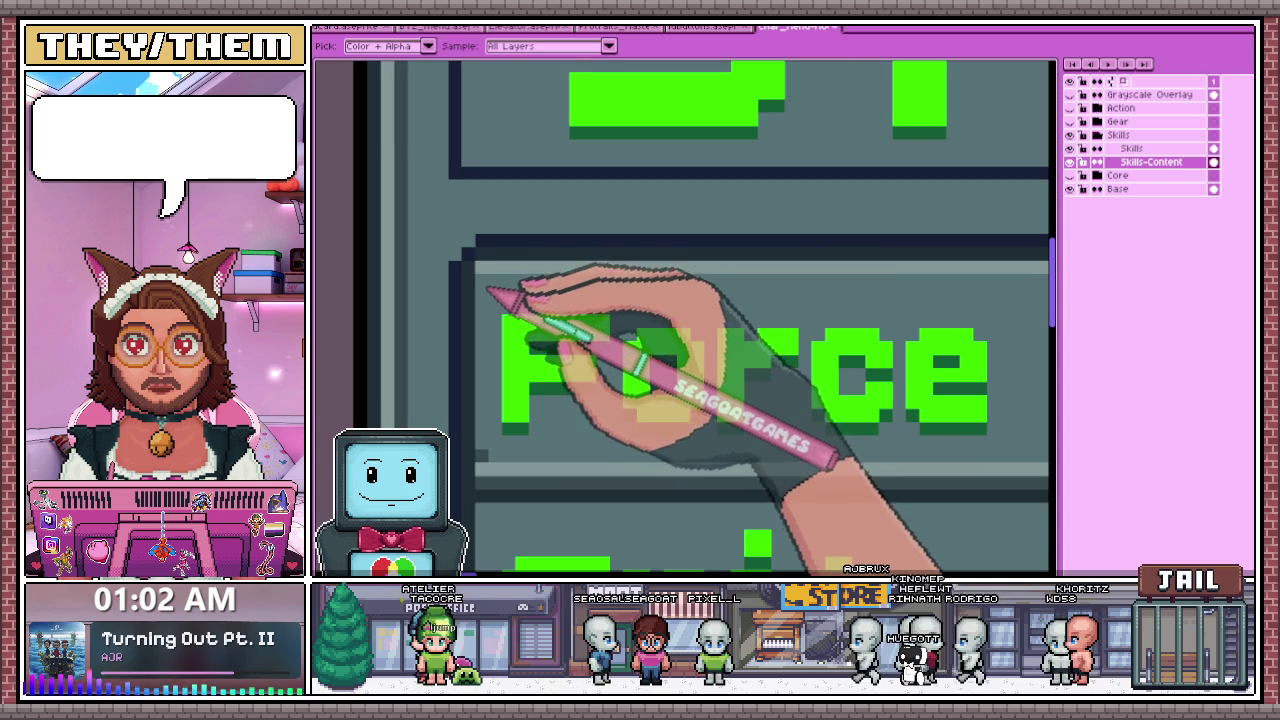
pyautogui.scroll(-2, 560, 305)
pyautogui.scroll(3, 530, 335)
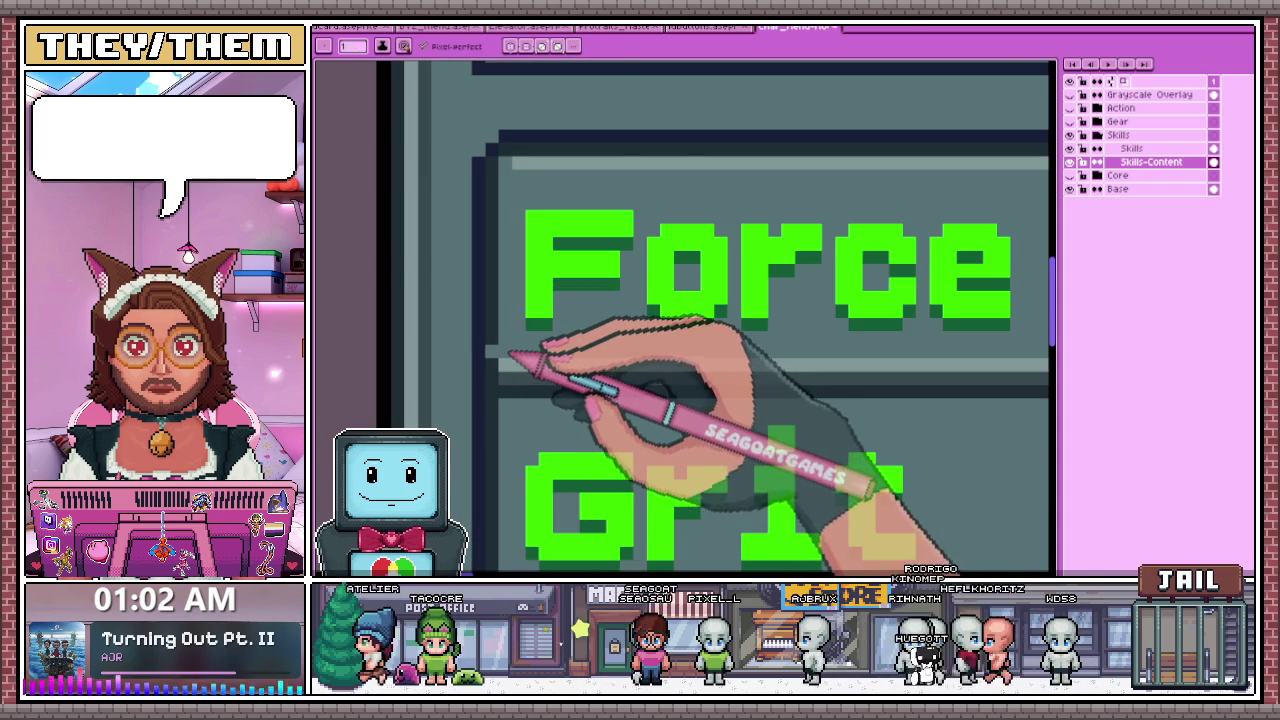
pyautogui.scroll(-1, 514, 355)
pyautogui.scroll(-2, 518, 355)
pyautogui.scroll(2, 530, 355)
pyautogui.scroll(-1, 529, 348)
pyautogui.scroll(-1, 550, 290)
pyautogui.scroll(1, 700, 170)
pyautogui.scroll(1, 722, 142)
pyautogui.scroll(-1, 733, 148)
pyautogui.moveTo(467, 557); pyautogui.dragTo(657, 337)
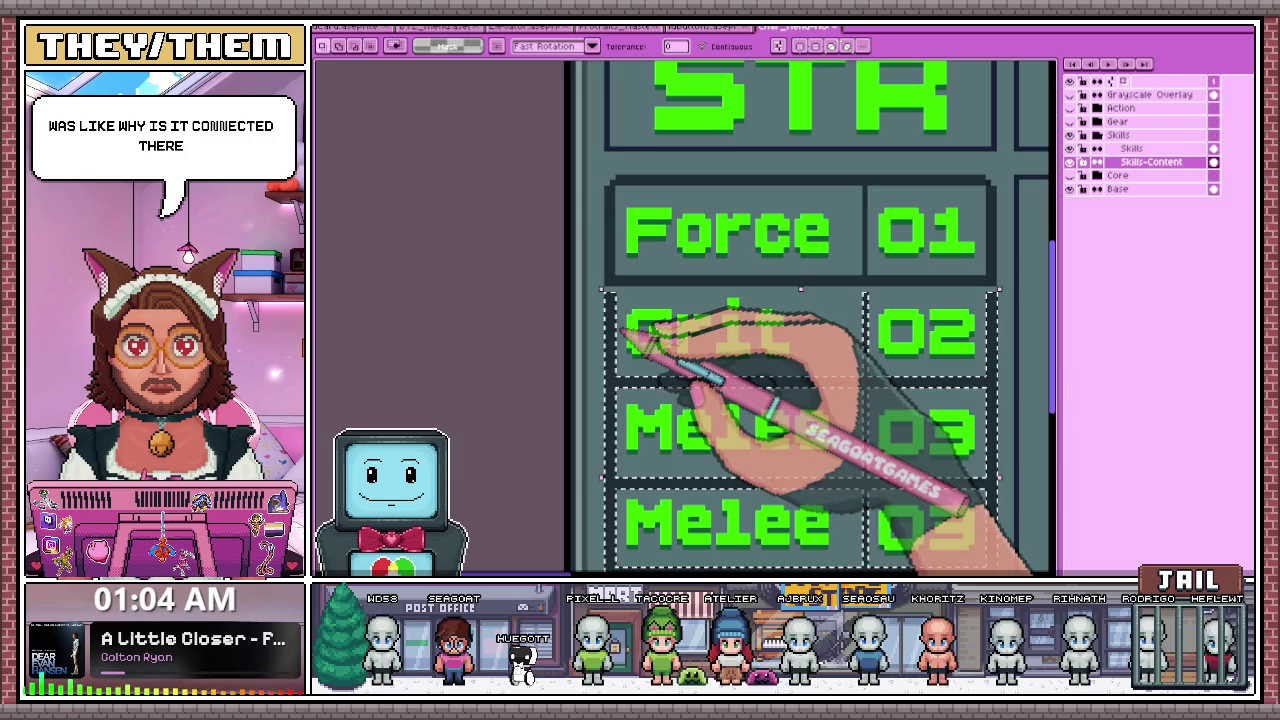
# - Copy the Force 01 row's cell border down around the Grit 02 row and deselect
pyautogui.scroll(-1, 619, 328)
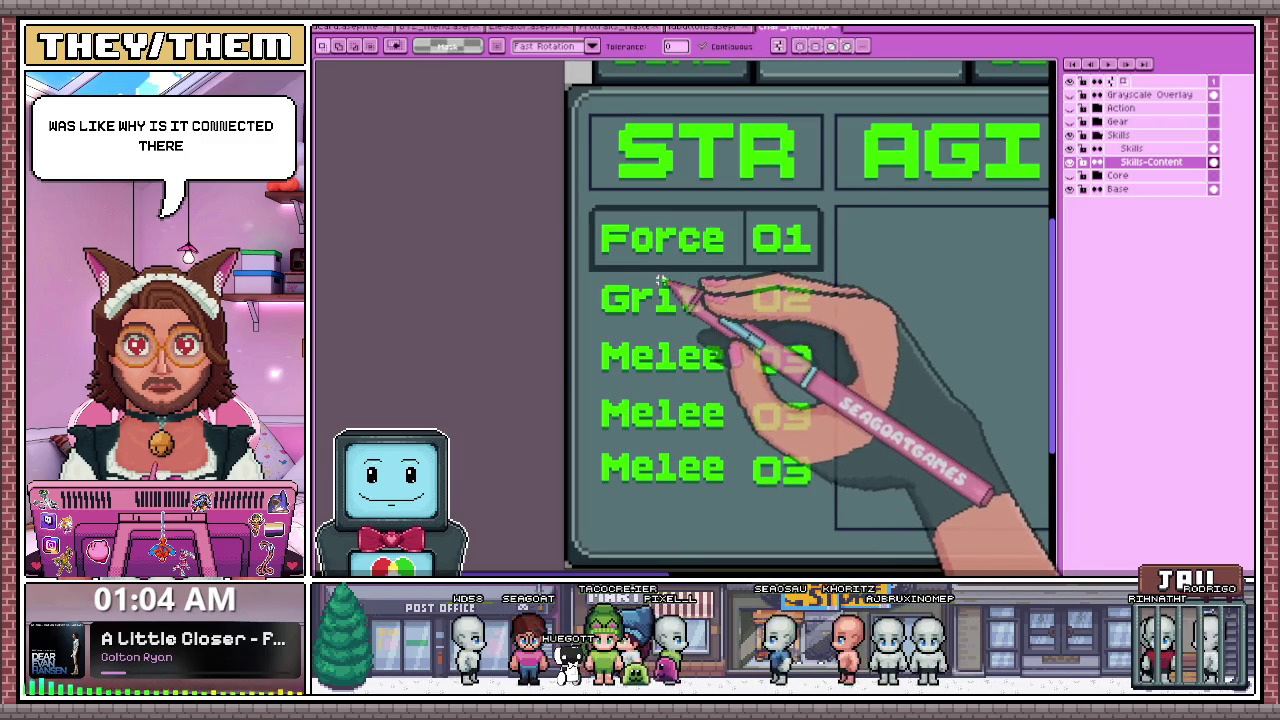
pyautogui.scroll(1, 619, 221)
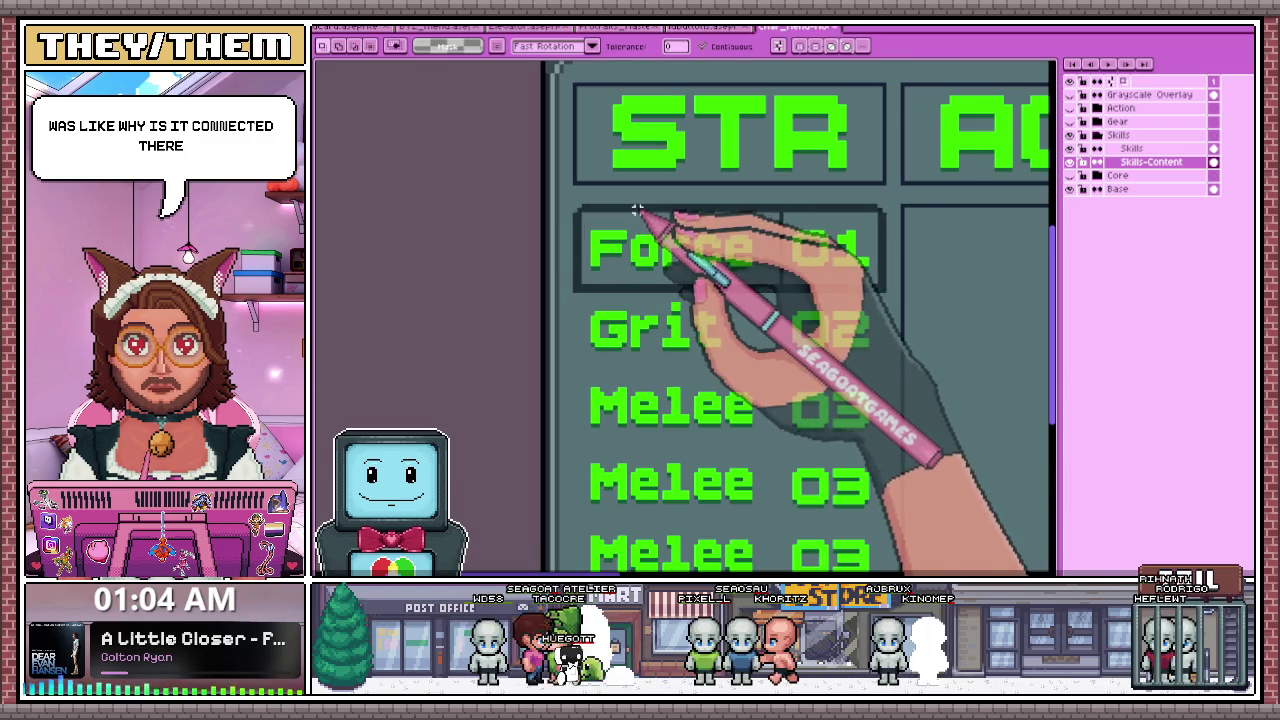
pyautogui.click(676, 262)
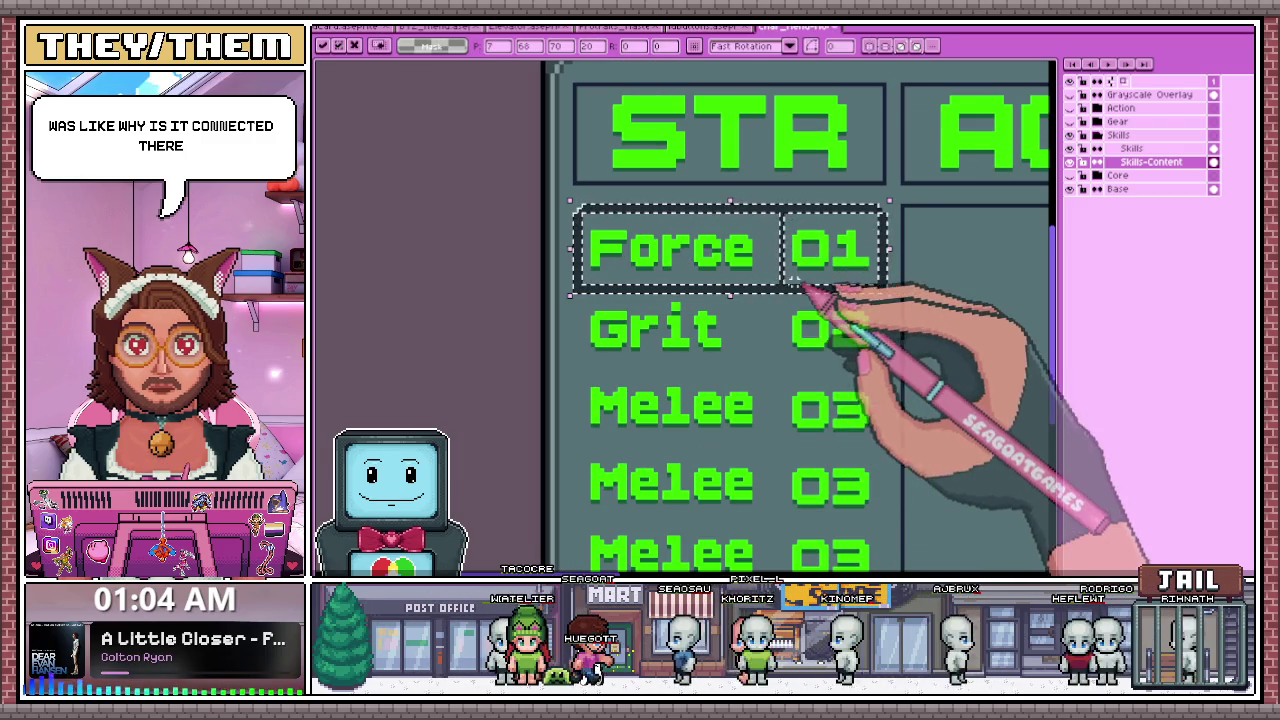
pyautogui.moveTo(789, 286); pyautogui.dragTo(784, 378)
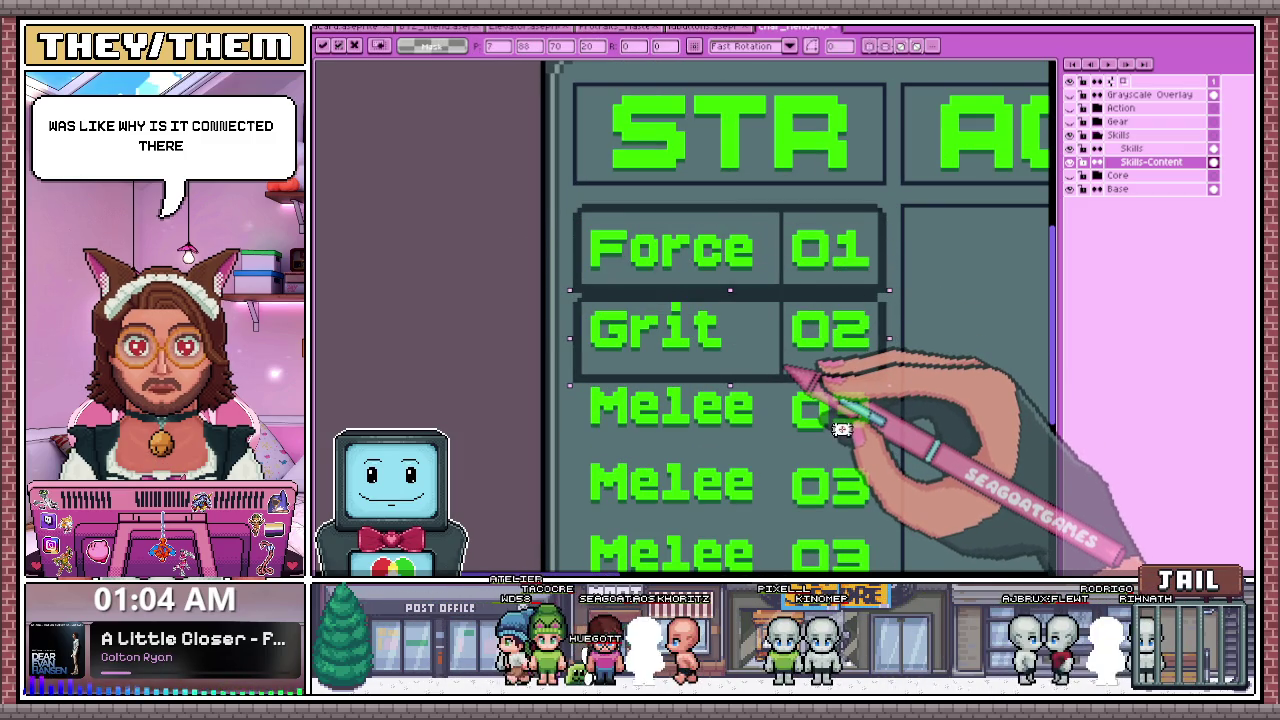
pyautogui.scroll(-2, 788, 370)
pyautogui.scroll(2, 778, 350)
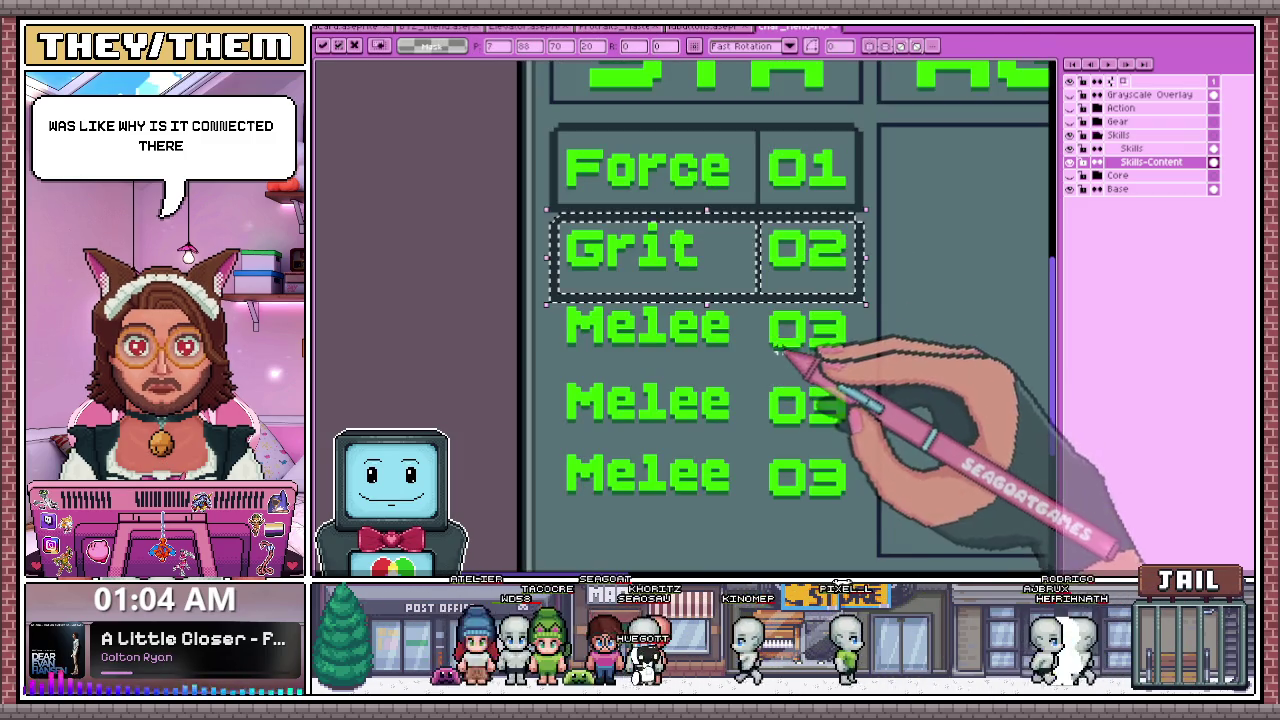
pyautogui.scroll(-2, 815, 340)
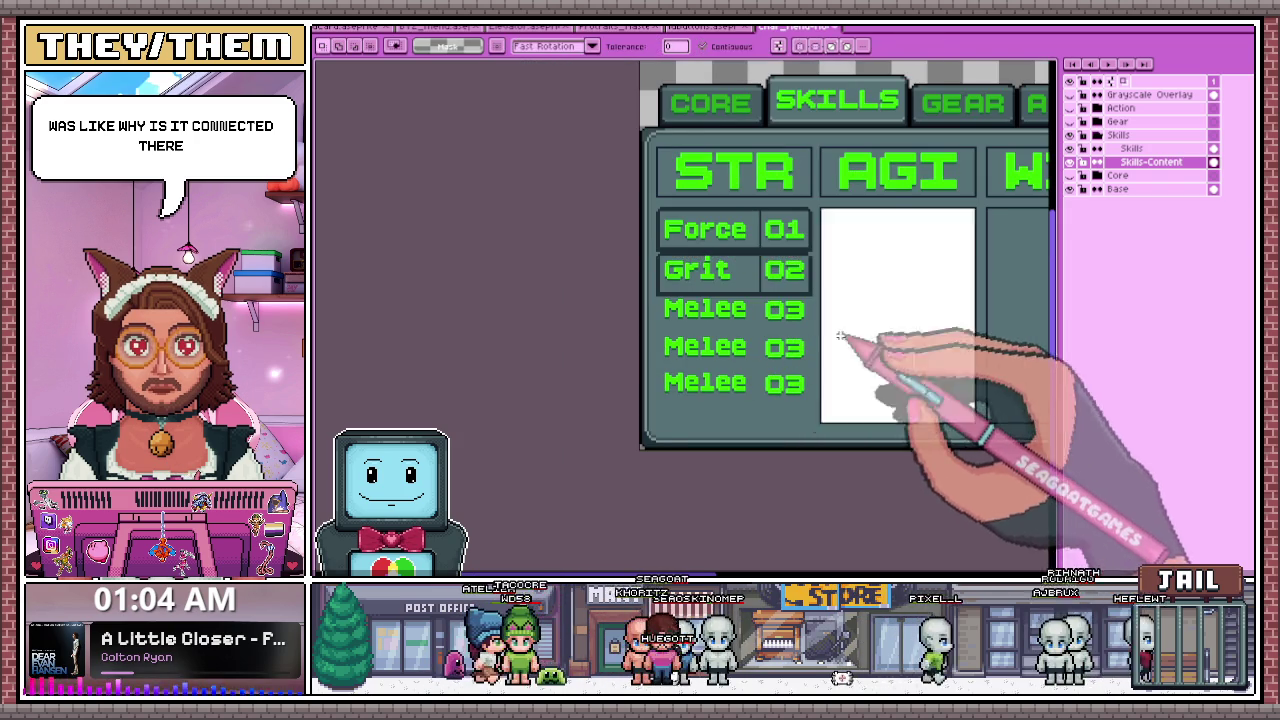
pyautogui.scroll(1, 772, 373)
pyautogui.scroll(-3, 760, 373)
pyautogui.scroll(2, 716, 373)
pyautogui.hotkey('ctrl', 'd')
# - Select the Grit row area, transform it, and commit the change
pyautogui.scroll(2, 650, 300)
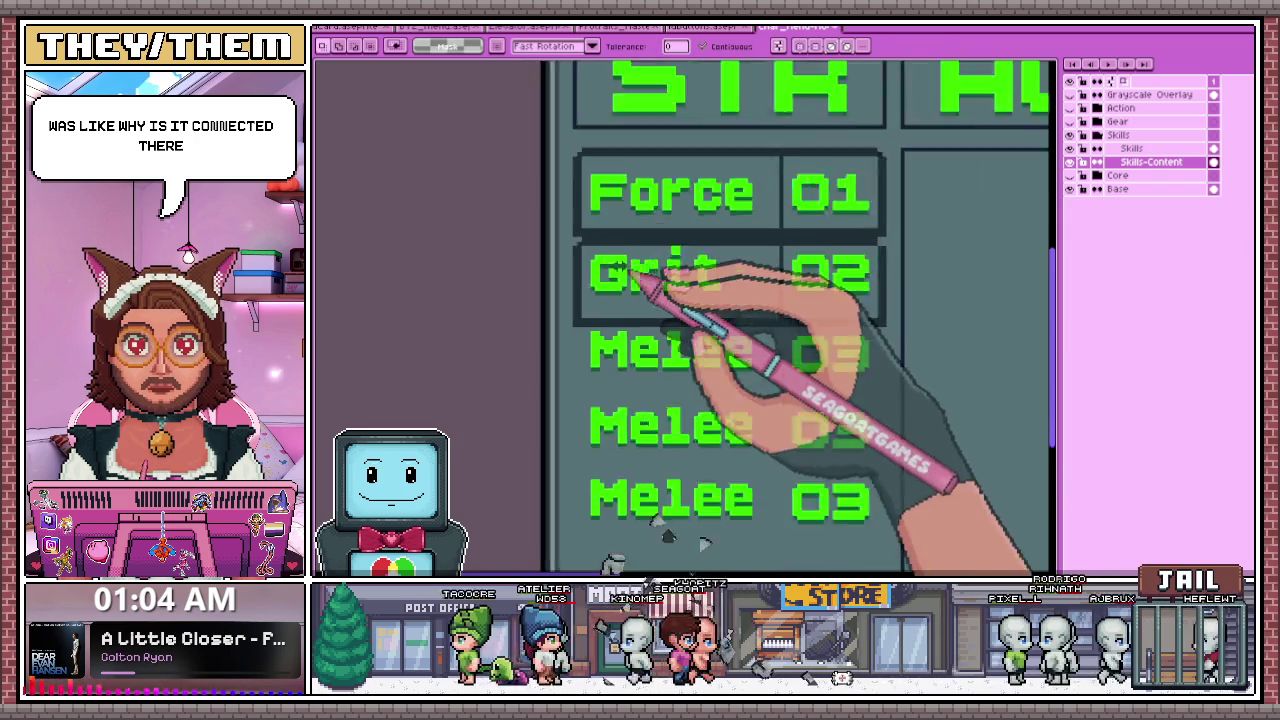
pyautogui.scroll(1, 600, 250)
pyautogui.scroll(-2, 630, 240)
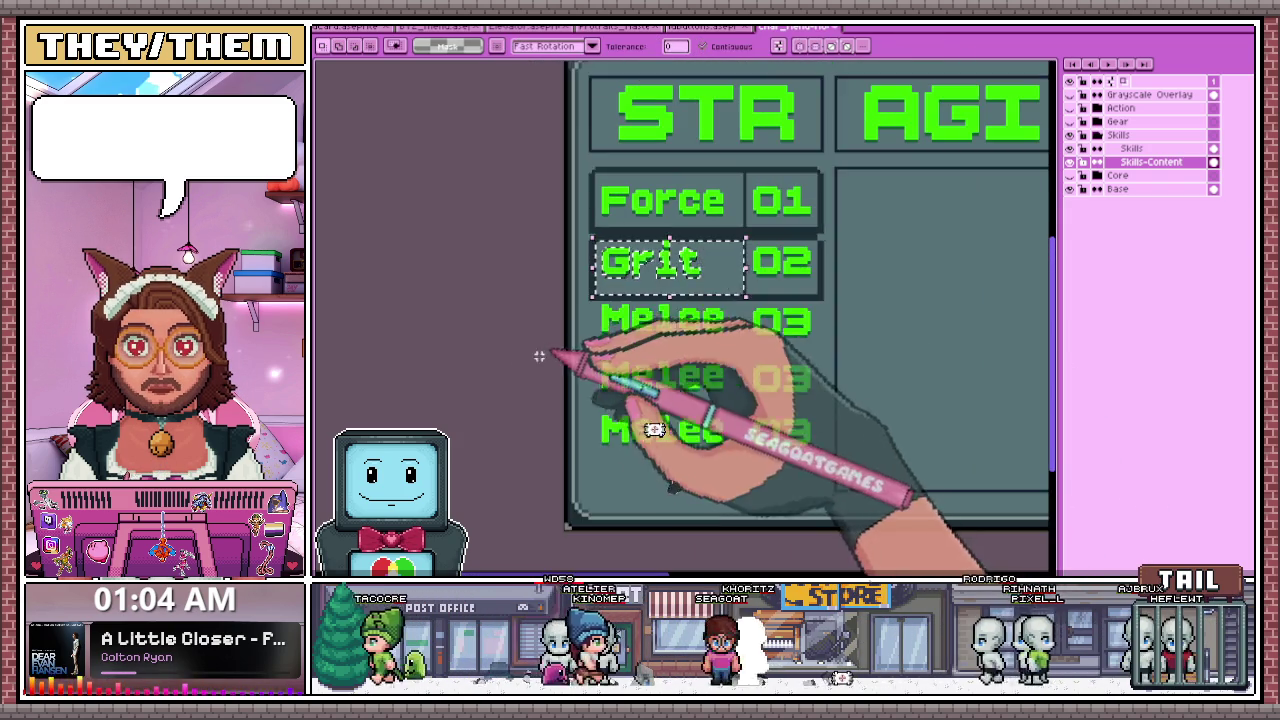
pyautogui.scroll(2, 707, 254)
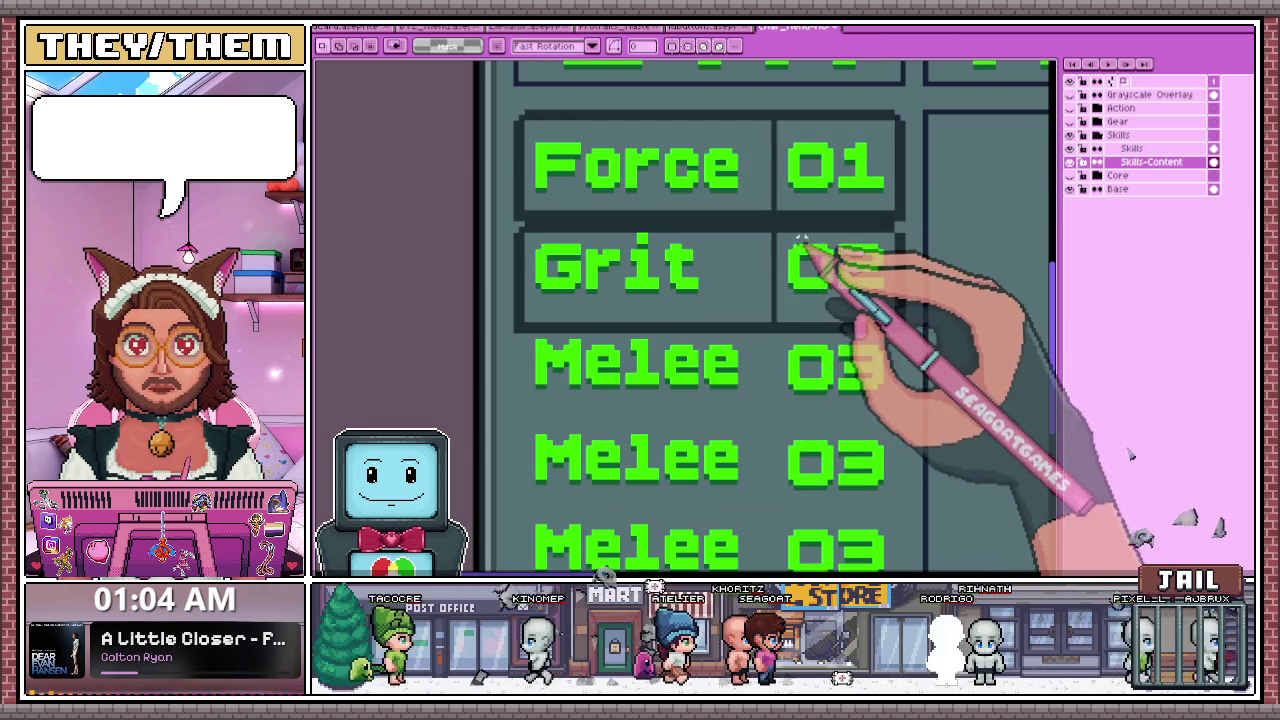
pyautogui.scroll(1, 533, 224)
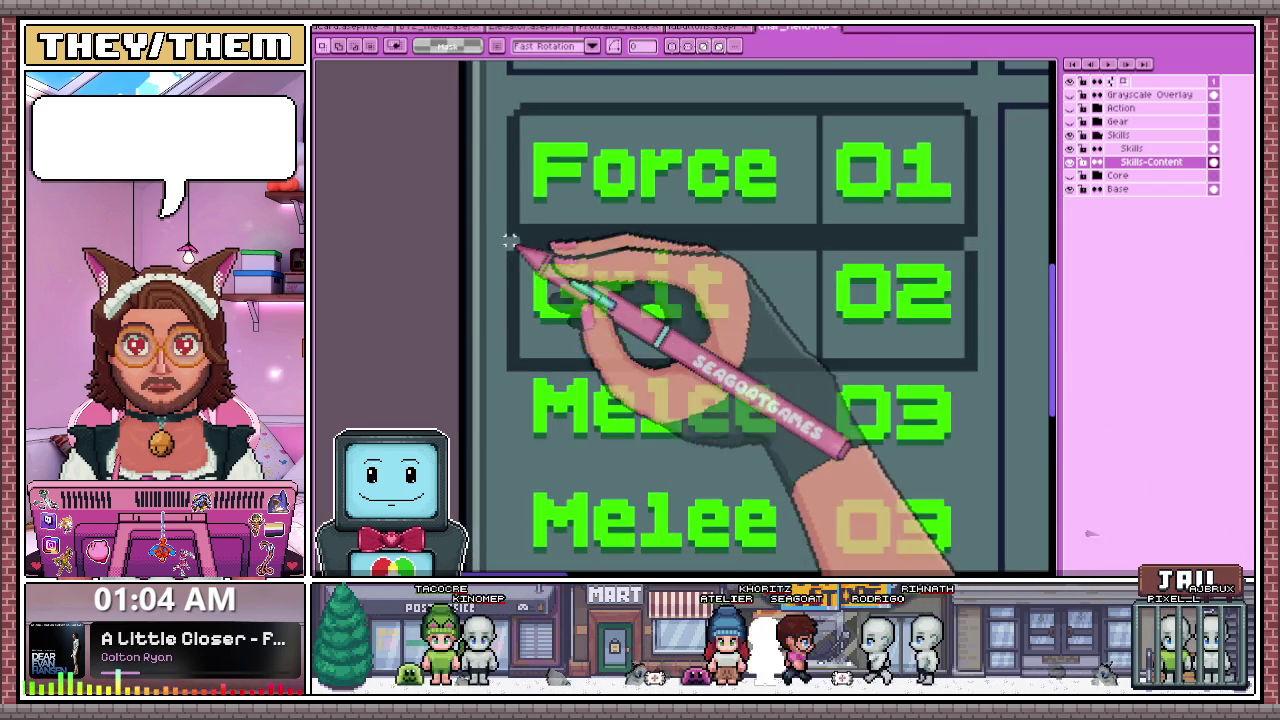
pyautogui.scroll(-1, 535, 235)
pyautogui.scroll(-1, 537, 250)
pyautogui.scroll(2, 535, 250)
pyautogui.scroll(-1, 714, 271)
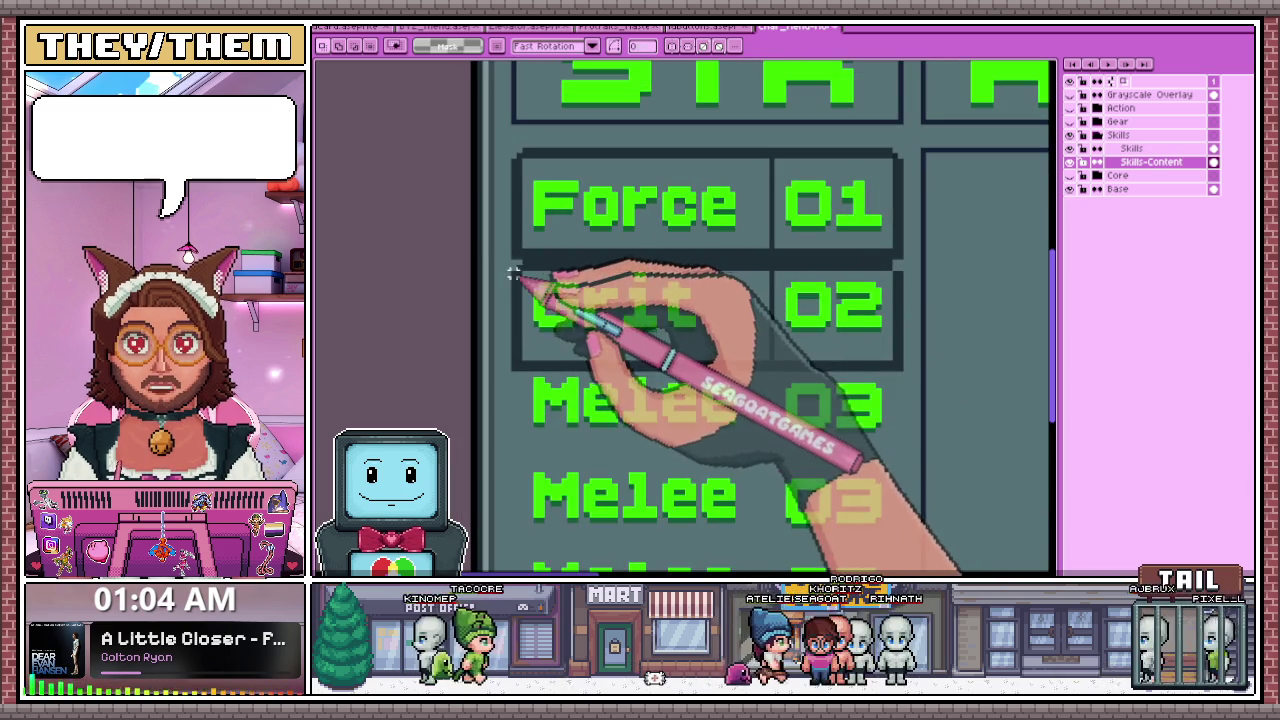
pyautogui.moveTo(513, 263)
pyautogui.mouseDown()
pyautogui.moveTo(620, 336)
pyautogui.moveTo(898, 367)
pyautogui.mouseUp()
pyautogui.hotkey('ctrl', 't')
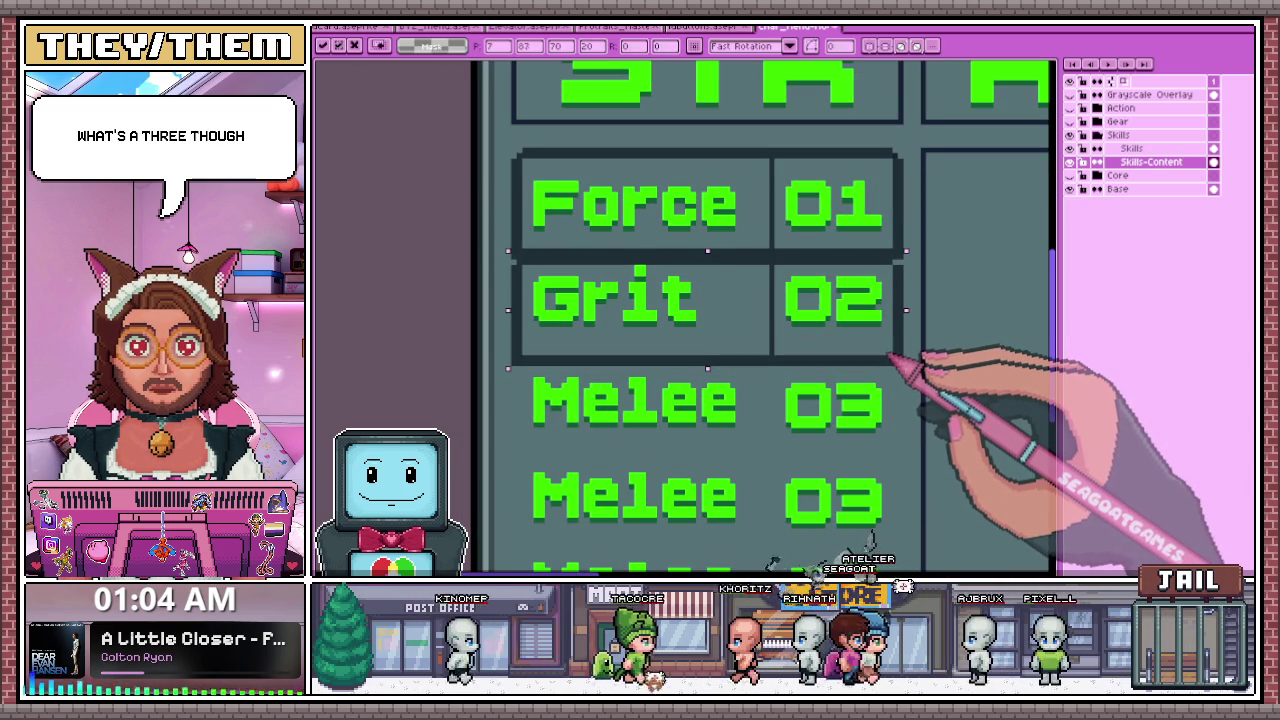
pyautogui.scroll(-2, 893, 356)
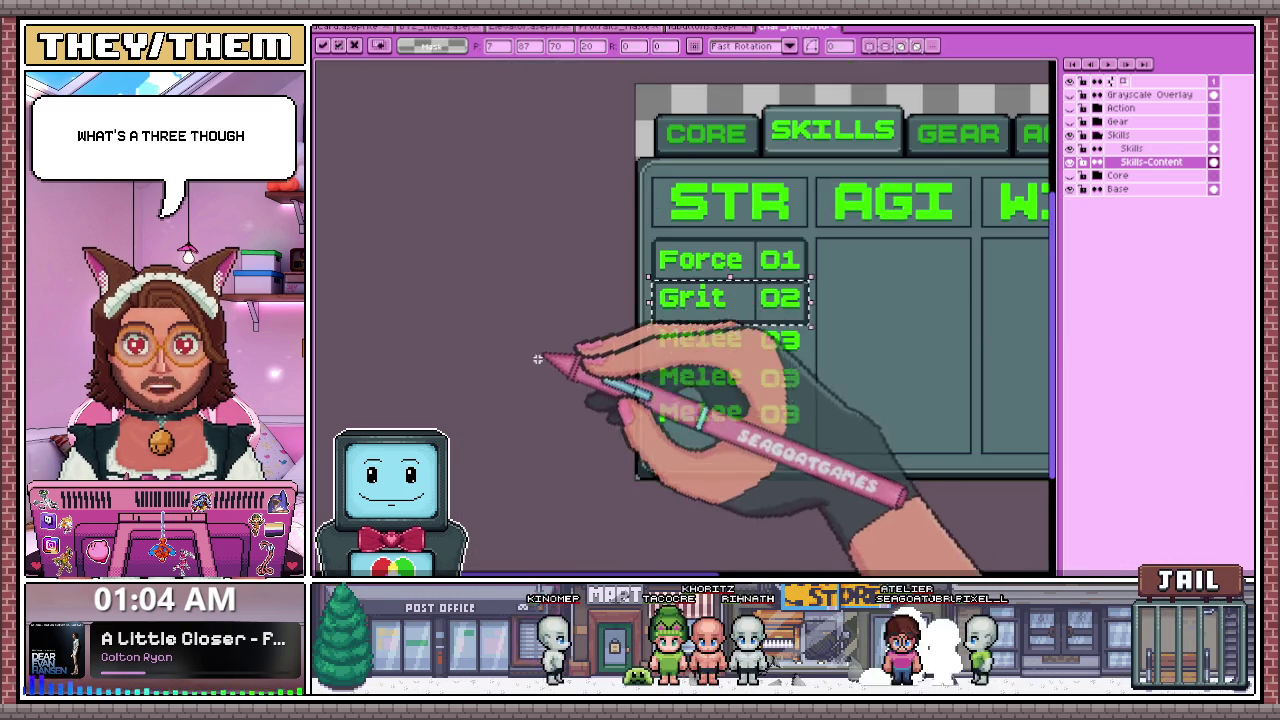
pyautogui.press('b')
# - Marquee-select the whole Grit 02 row and zoom in to inspect it
pyautogui.scroll(3, 714, 286)
pyautogui.scroll(-1, 606, 266)
pyautogui.scroll(-1, 606, 266)
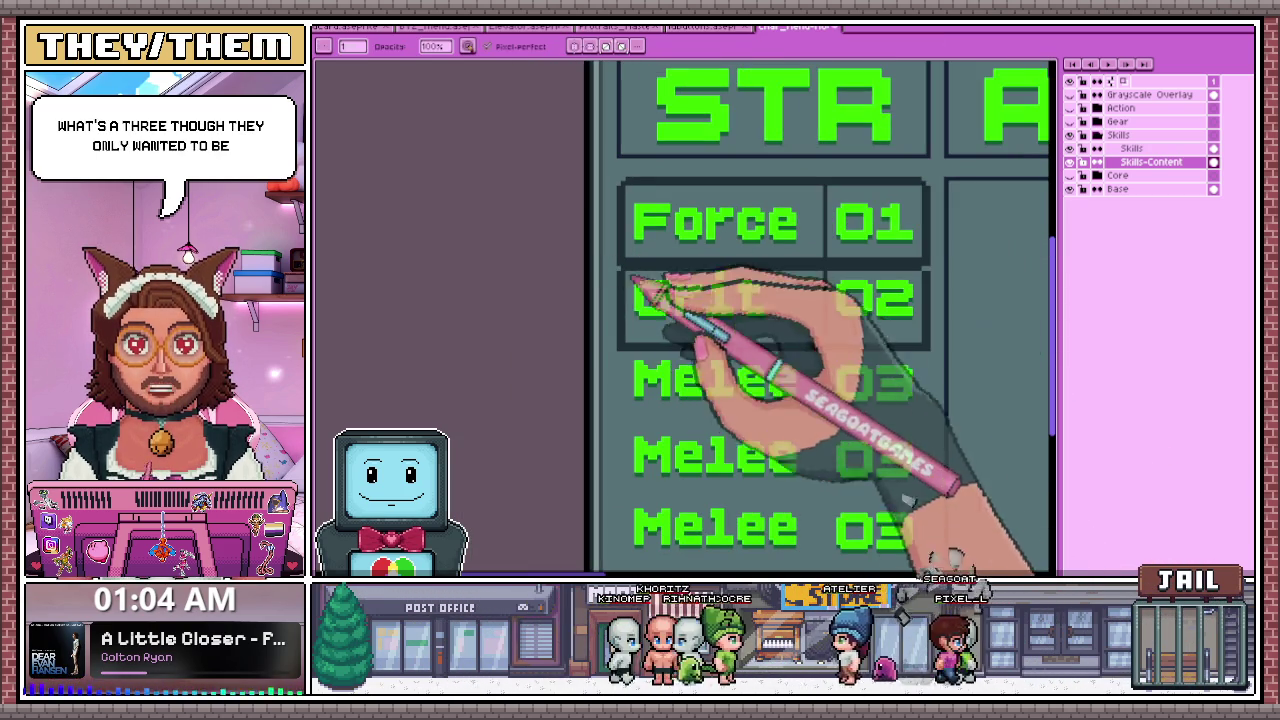
pyautogui.press('m')
pyautogui.scroll(1, 624, 272)
pyautogui.scroll(-1, 618, 264)
pyautogui.scroll(-1, 612, 271)
pyautogui.moveTo(614, 271); pyautogui.dragTo(922, 352)
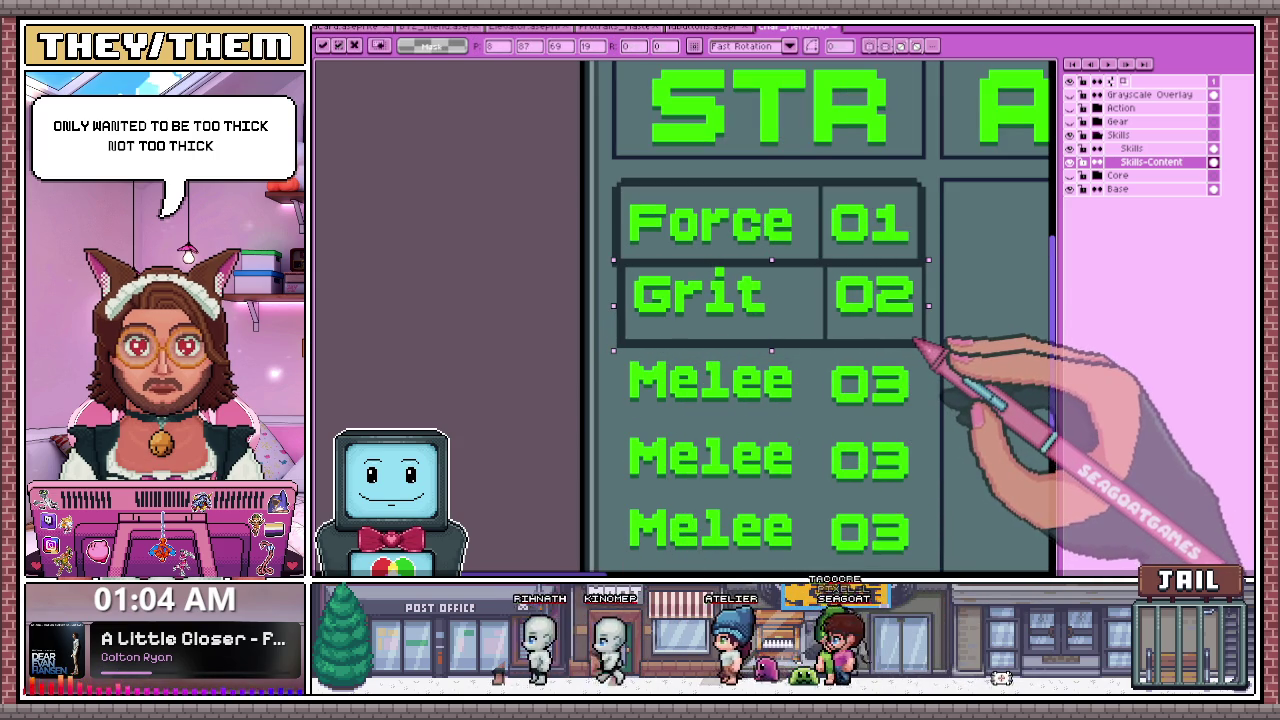
pyautogui.scroll(-1, 896, 340)
pyautogui.press('b')
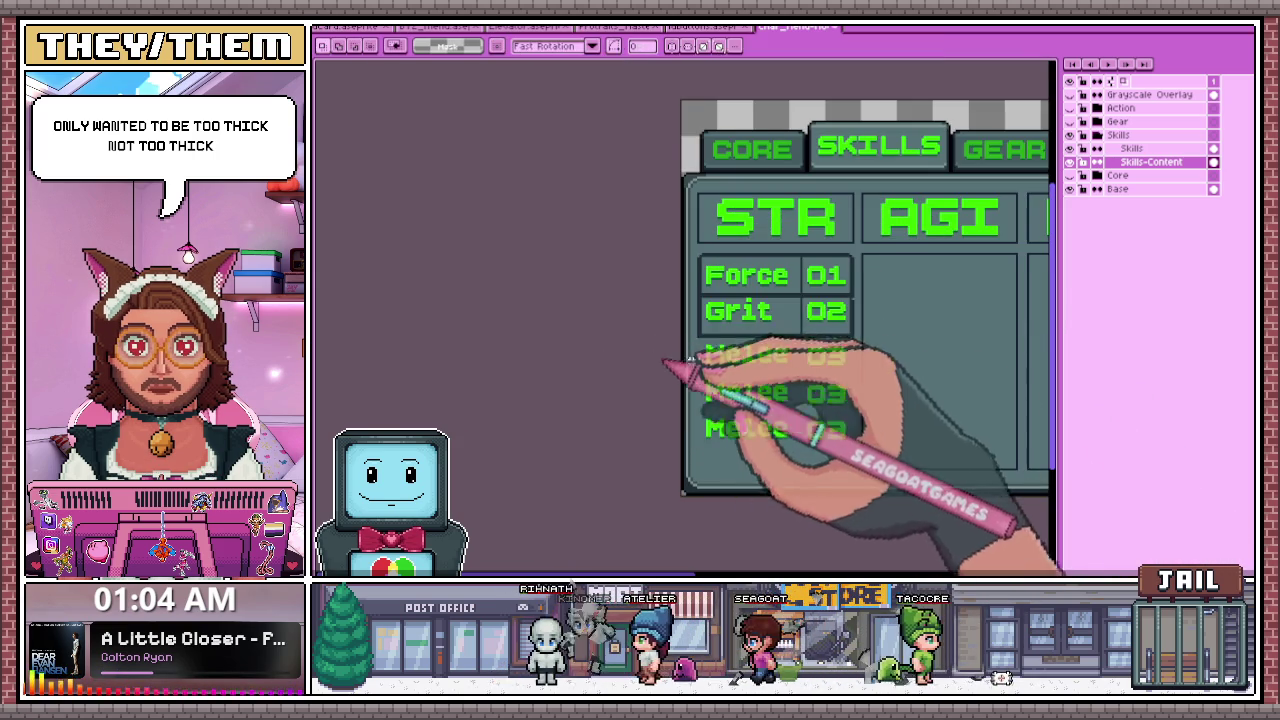
pyautogui.scroll(2, 871, 337)
pyautogui.scroll(1, 873, 339)
pyautogui.scroll(-1, 872, 338)
pyautogui.scroll(1, 868, 226)
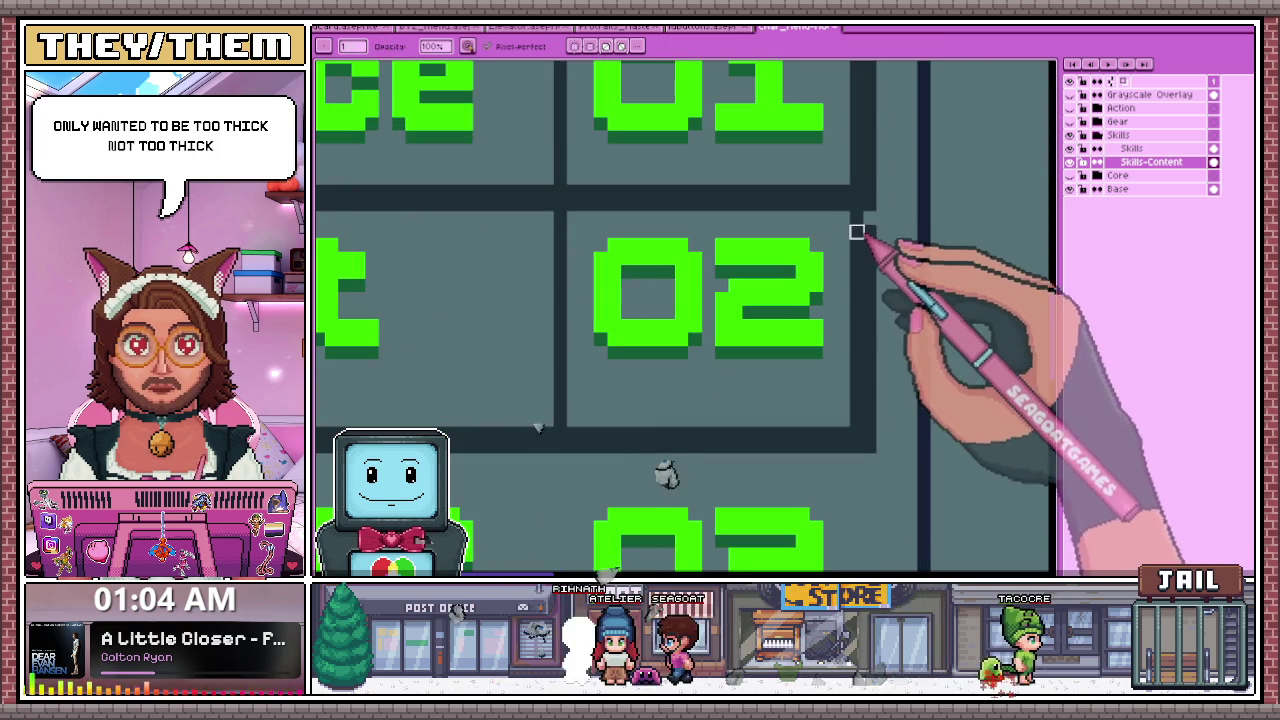
pyautogui.scroll(-1, 872, 226)
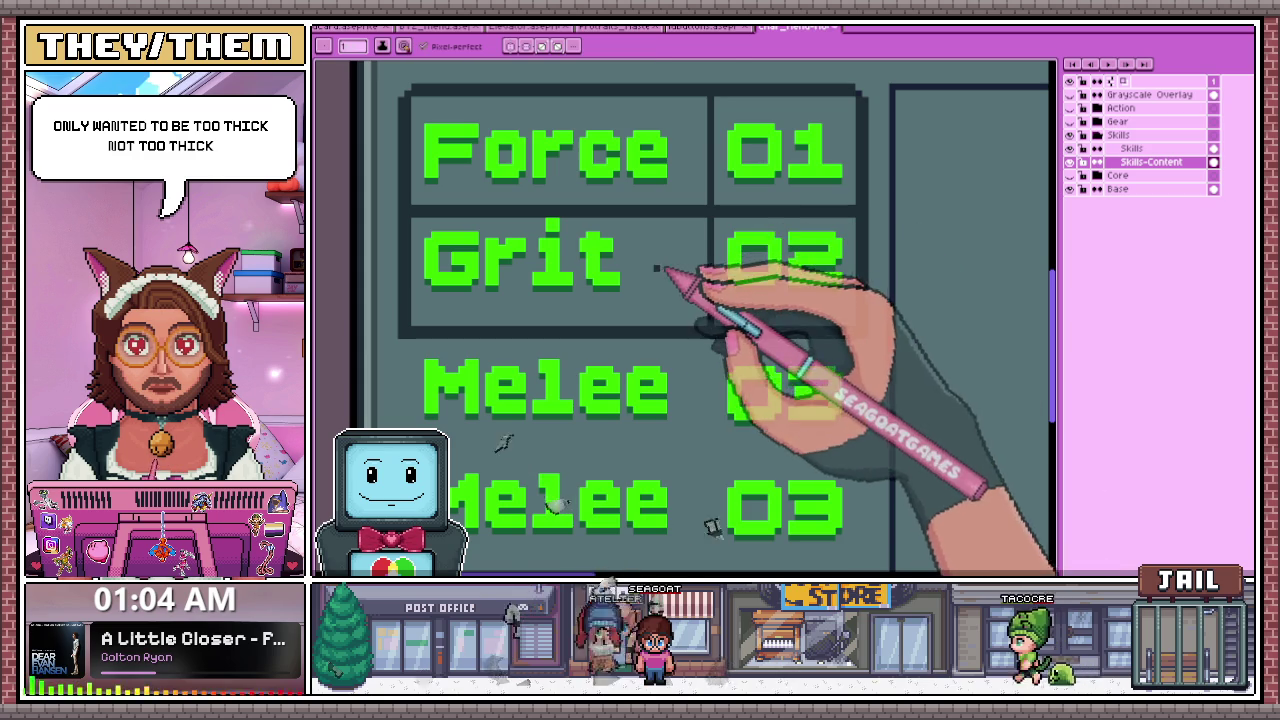
# - Shift the Grit label right to centre it within its cell
pyautogui.press('m')
pyautogui.moveTo(412, 218); pyautogui.dragTo(708, 326)
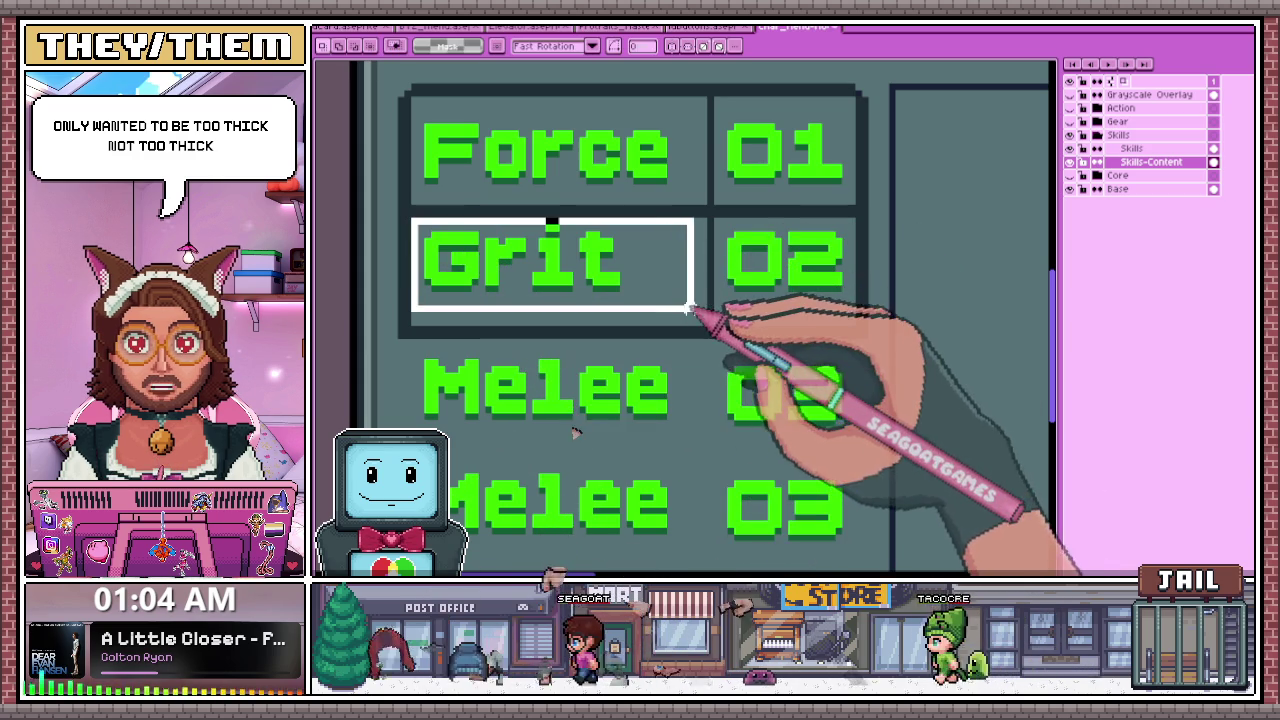
pyautogui.press('Right')
pyautogui.press('Right')
pyautogui.press('Right')
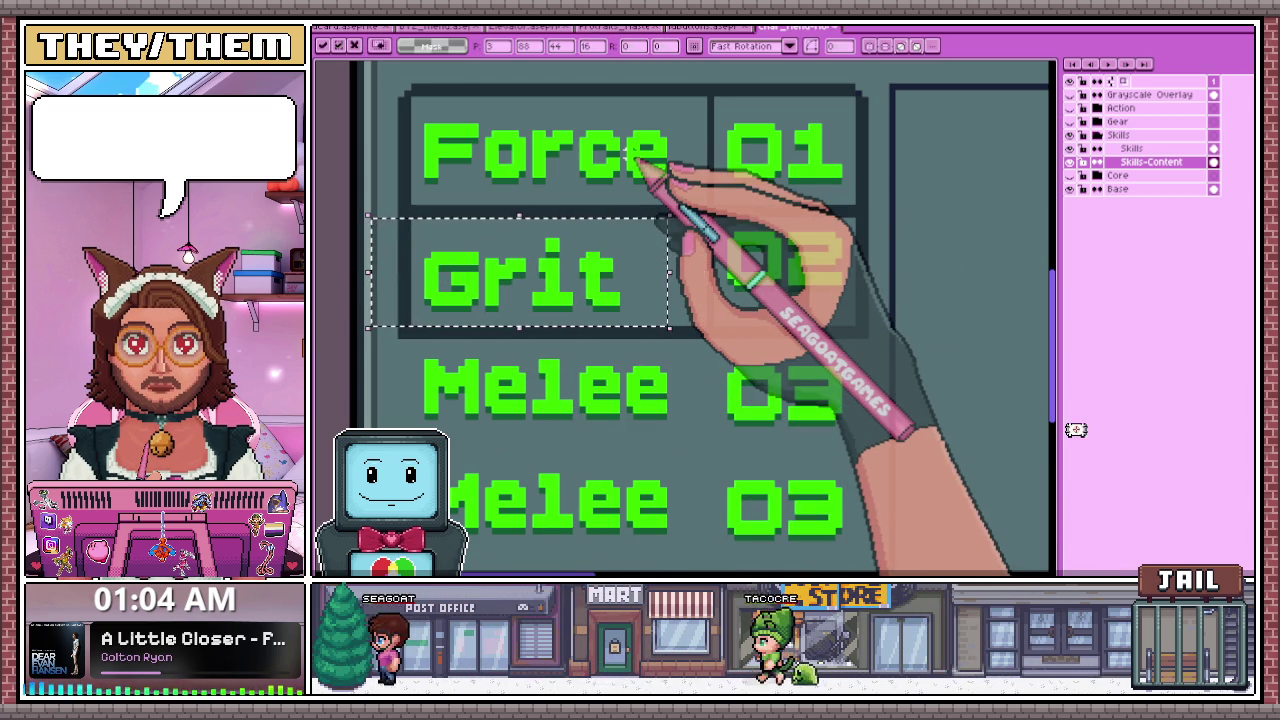
pyautogui.click(723, 227)
# - Select the 02 value cell and zoom around to check it
pyautogui.moveTo(716, 219); pyautogui.dragTo(854, 324)
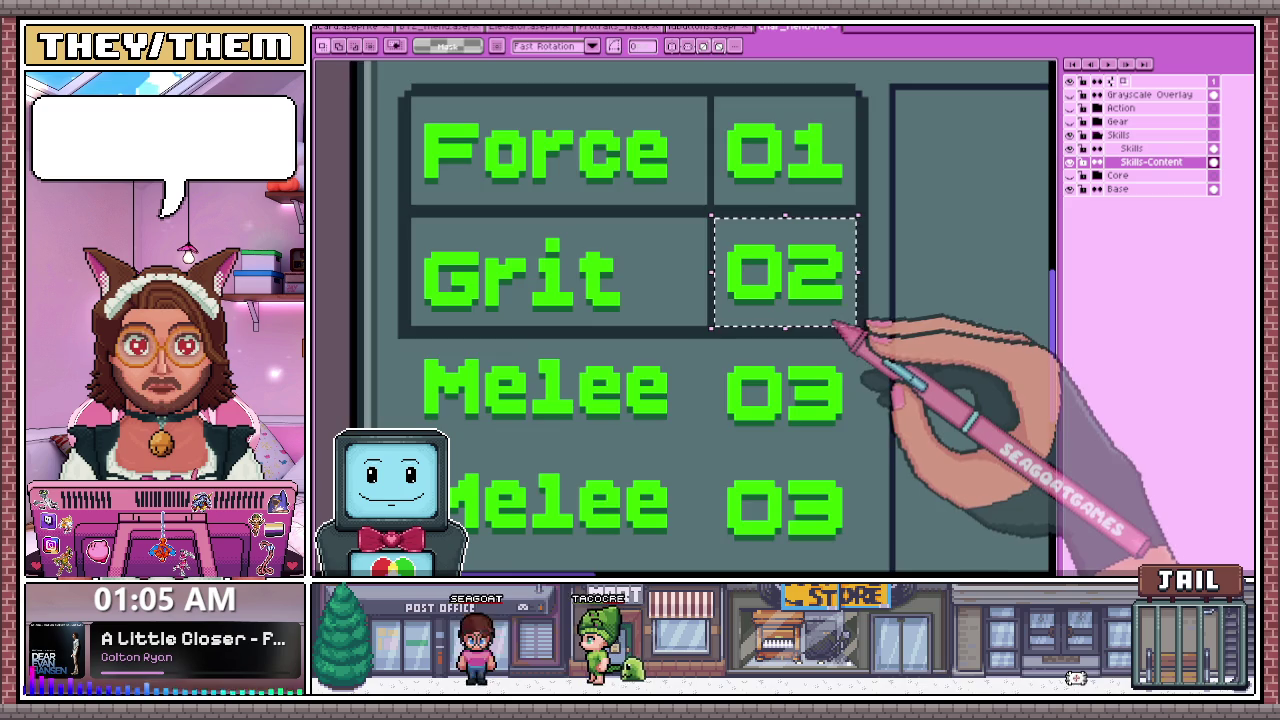
pyautogui.scroll(-2, 780, 295)
pyautogui.scroll(-1, 645, 290)
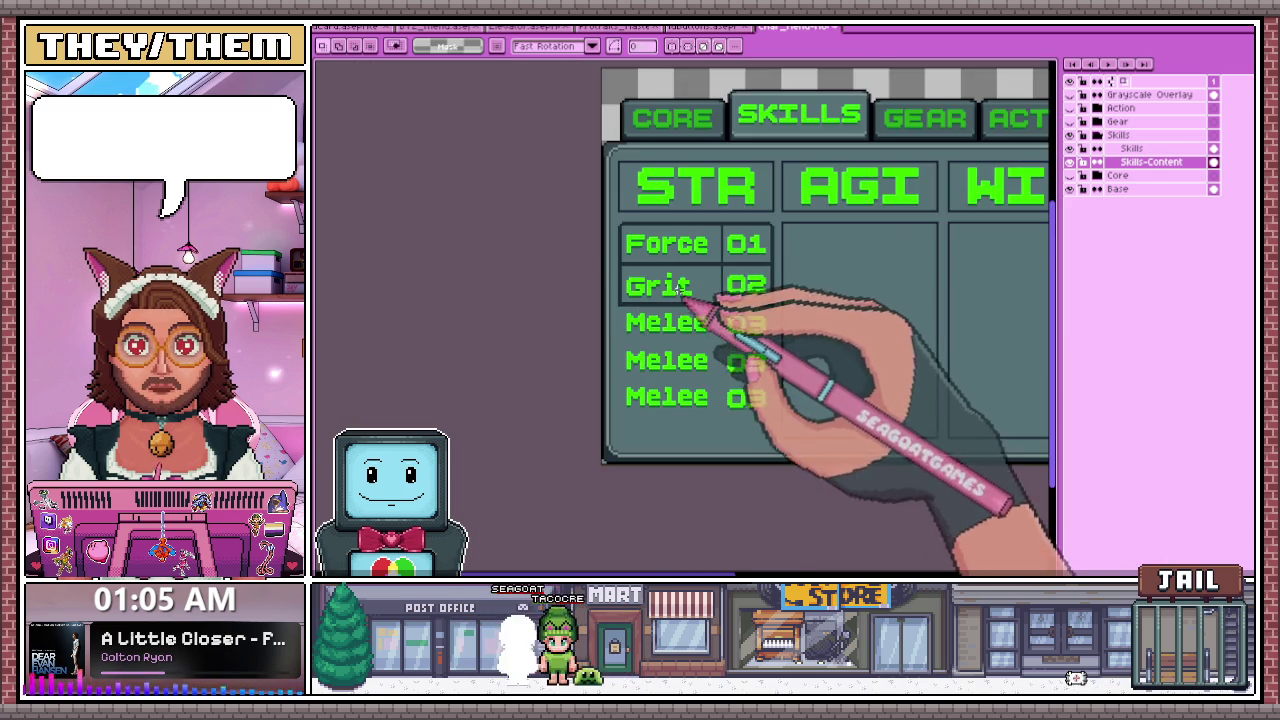
pyautogui.scroll(1, 680, 295)
pyautogui.scroll(2, 620, 292)
pyautogui.scroll(1, 628, 266)
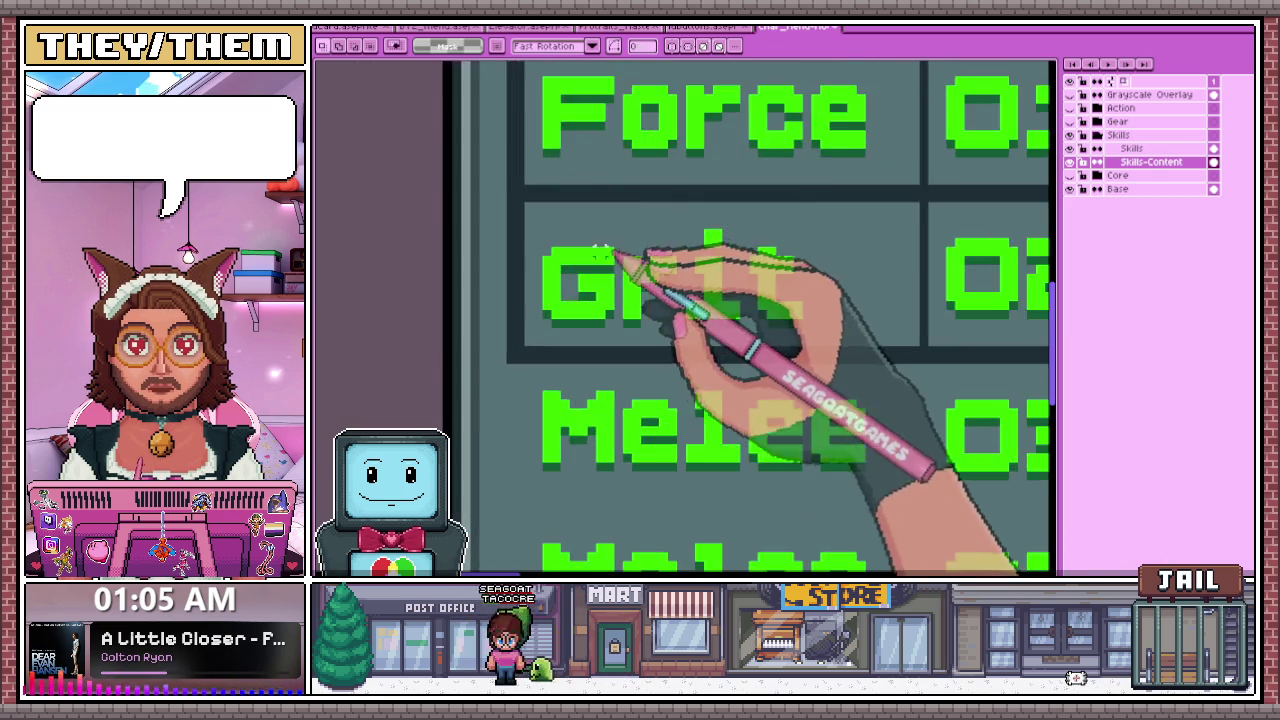
pyautogui.scroll(-1, 615, 270)
pyautogui.scroll(1, 595, 250)
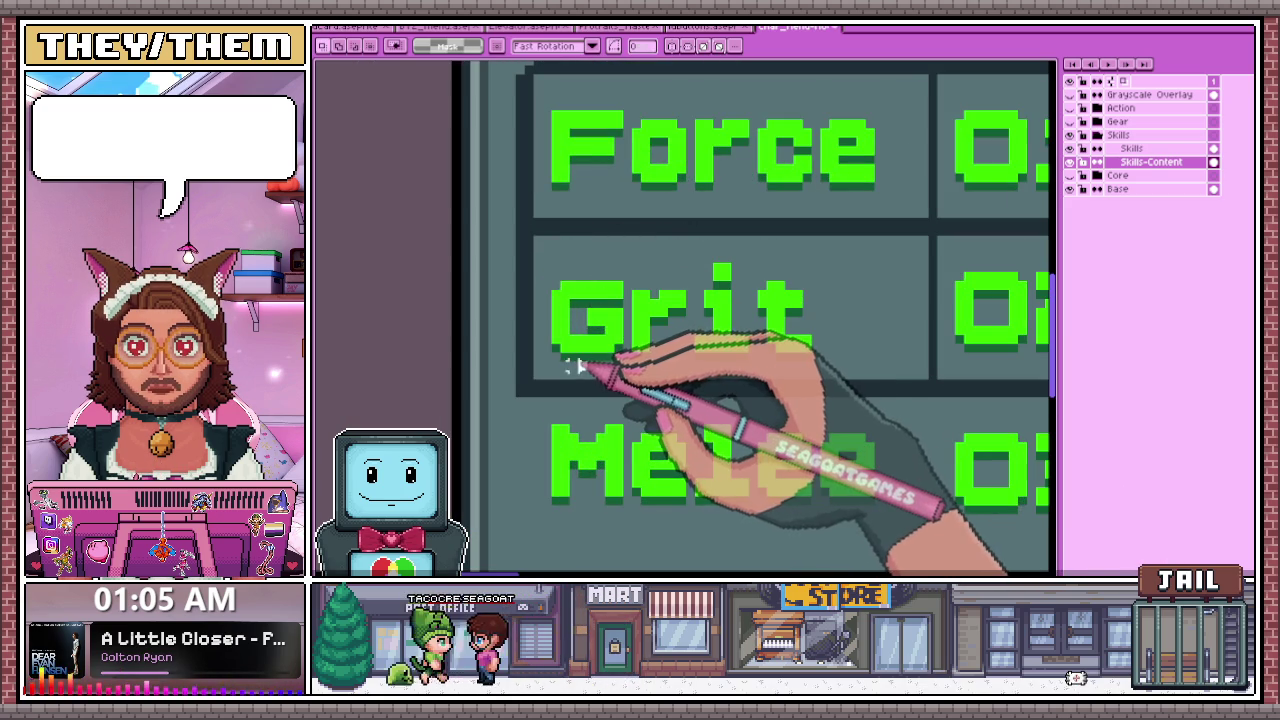
pyautogui.scroll(1, 580, 206)
pyautogui.scroll(1, 560, 204)
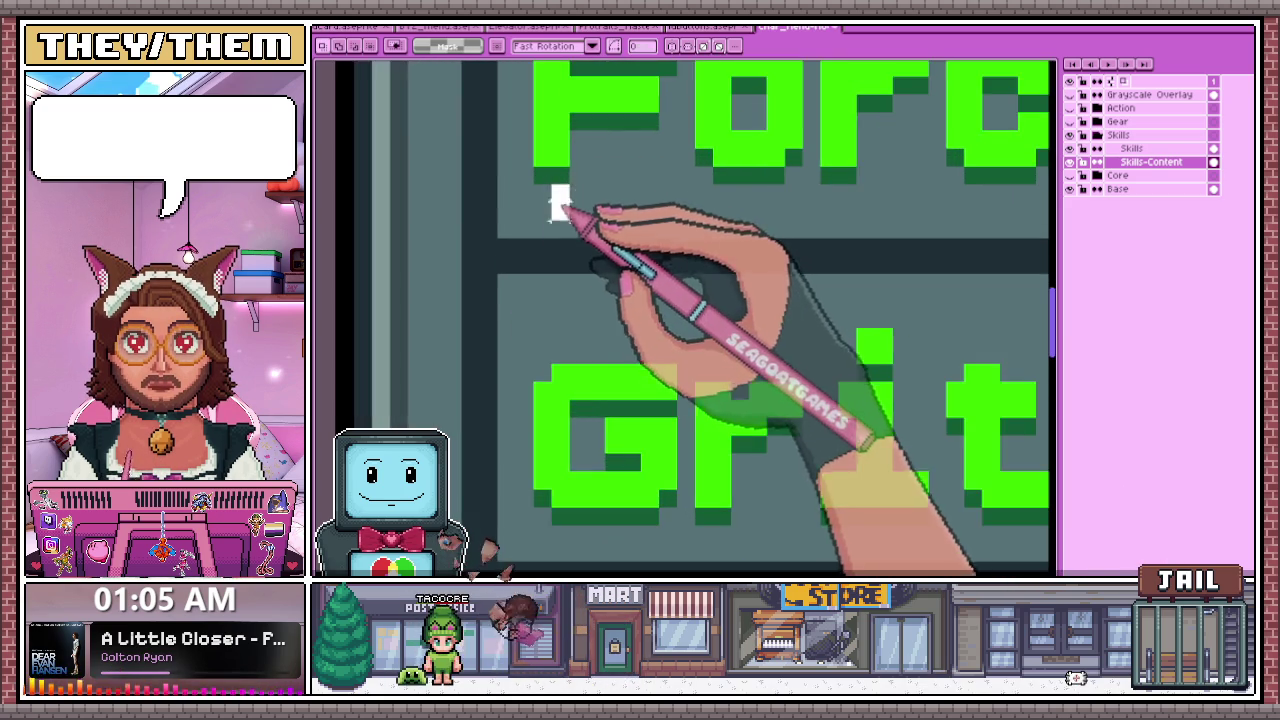
pyautogui.scroll(-2, 560, 203)
# - Select the Grit label cell in the STR column
pyautogui.moveTo(545, 228); pyautogui.dragTo(772, 329)
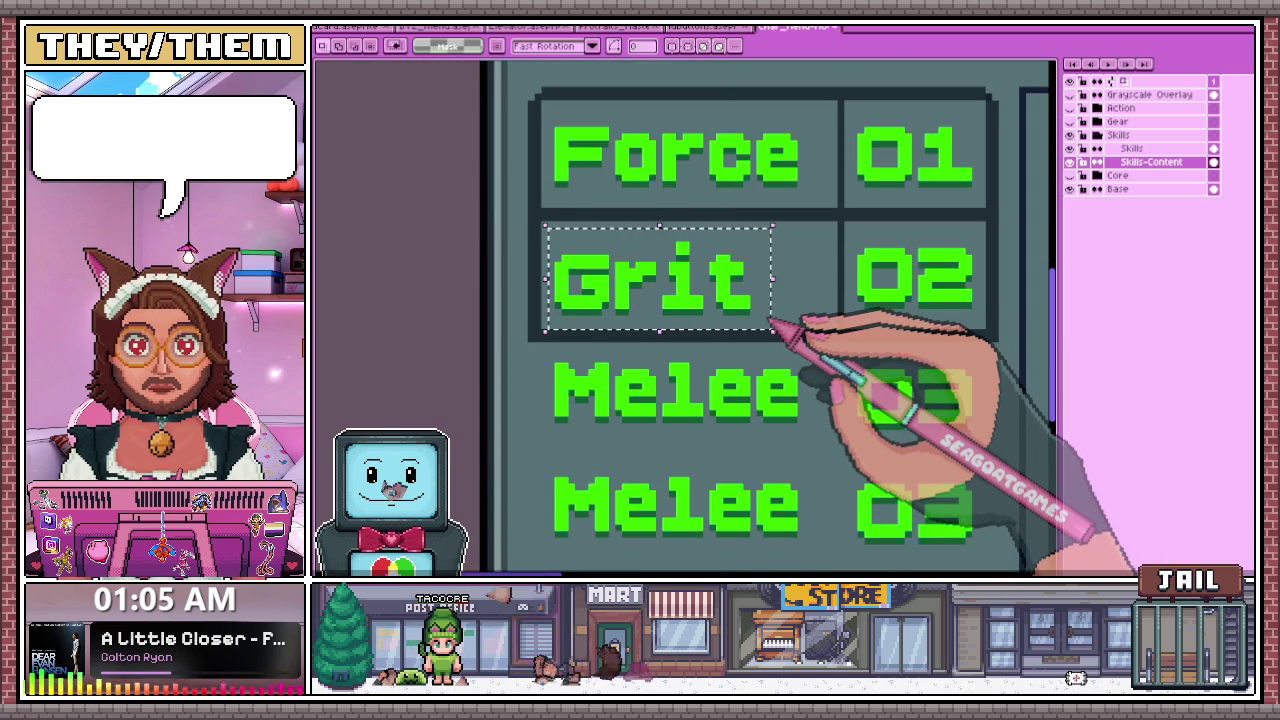
pyautogui.scroll(-1, 690, 330)
pyautogui.scroll(-1, 560, 320)
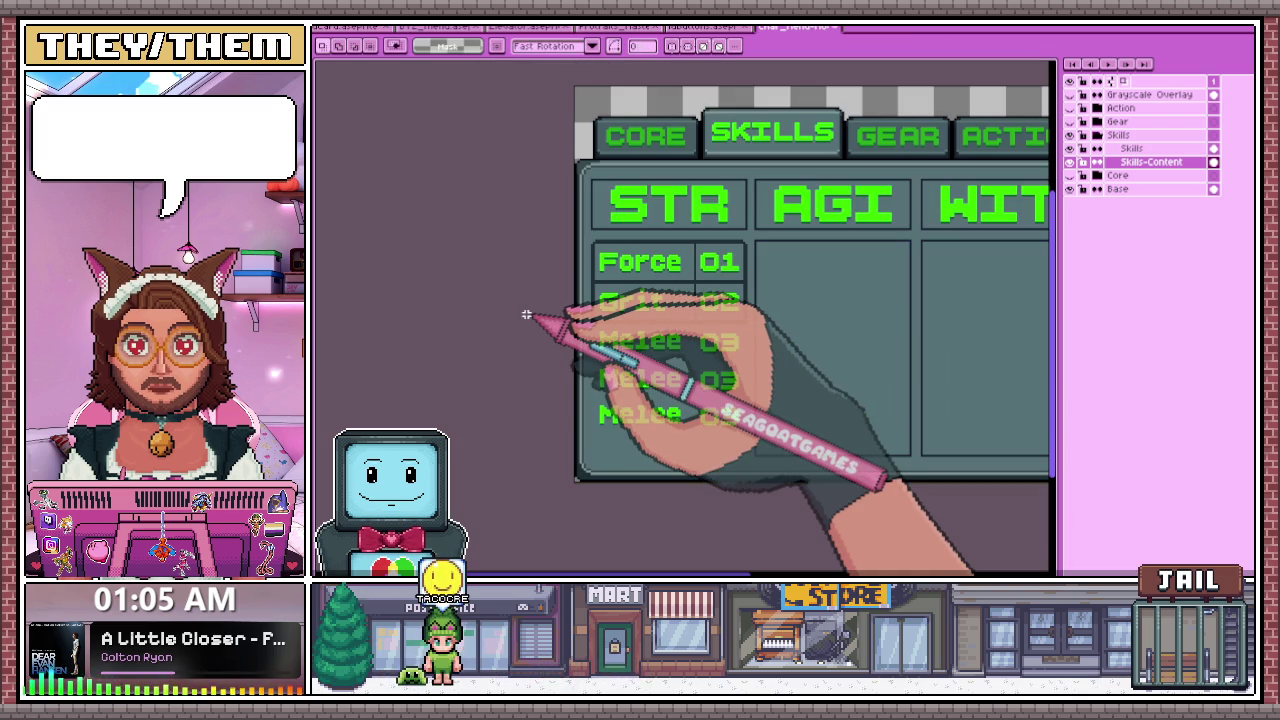
pyautogui.scroll(-2, 700, 300)
pyautogui.scroll(3, 730, 330)
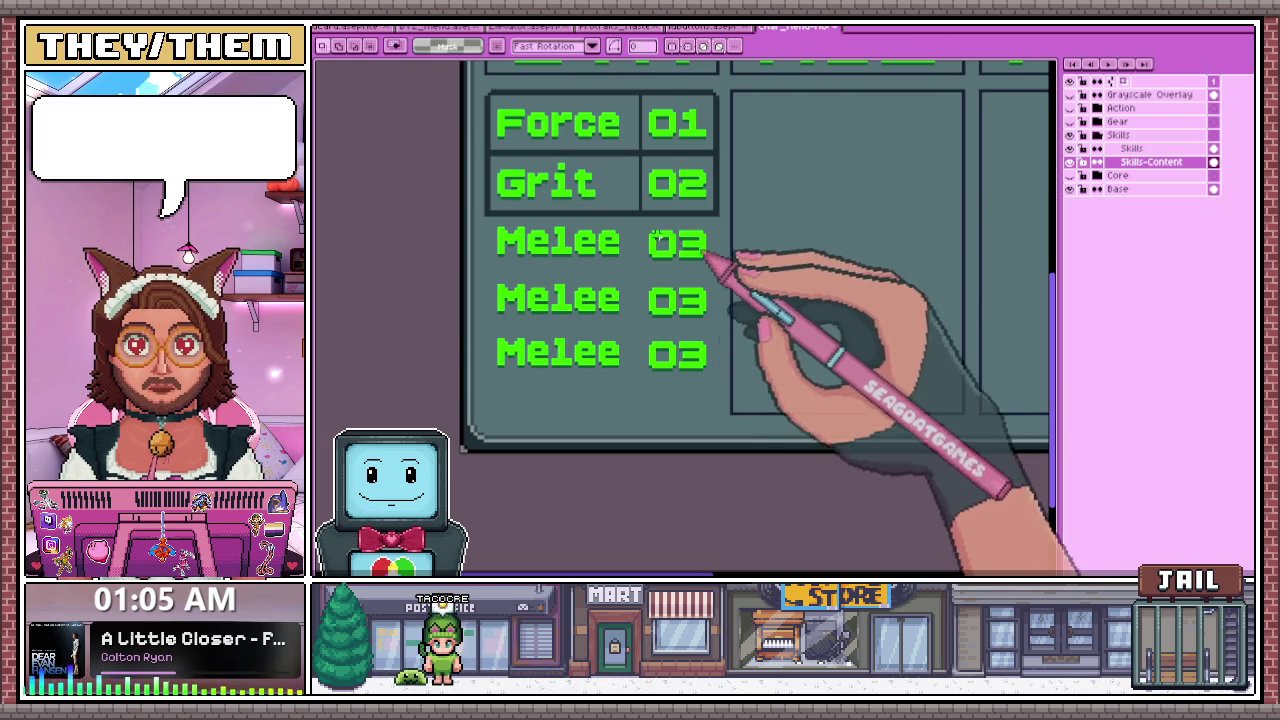
pyautogui.scroll(1, 495, 175)
pyautogui.scroll(1, 488, 148)
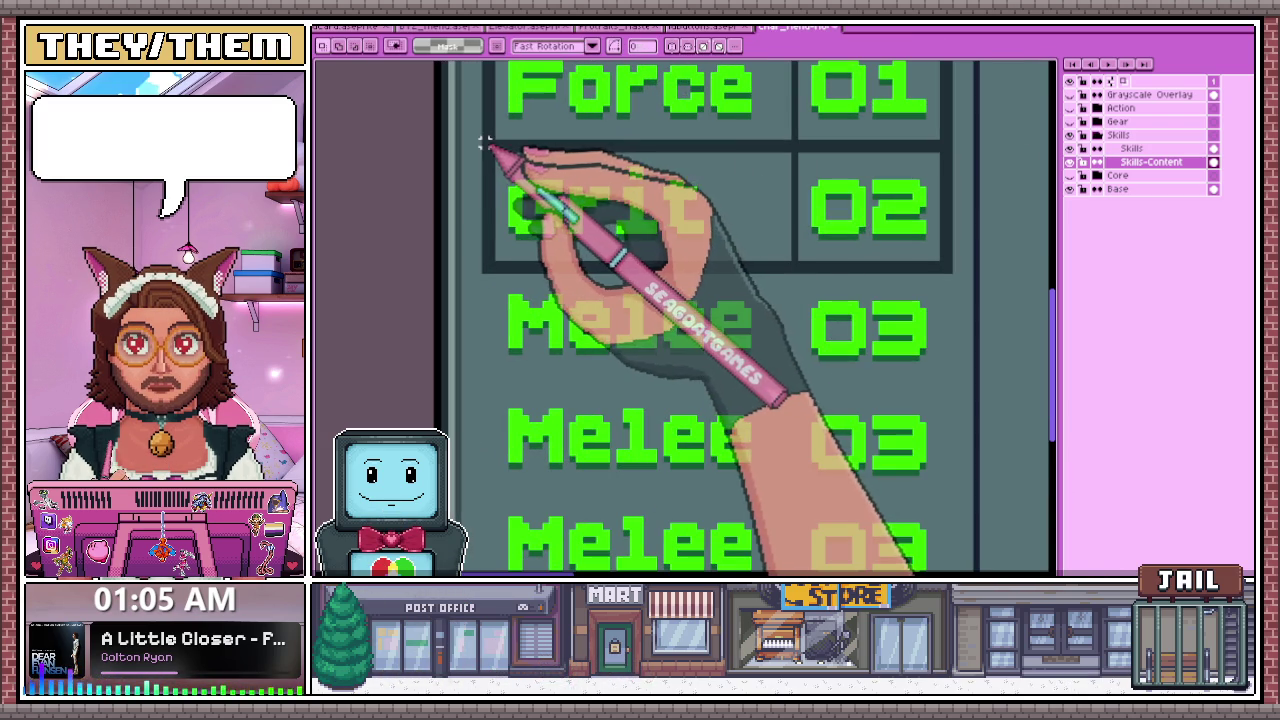
# - Select the whole Grit 02 row, then the first Melee 03 row below it
pyautogui.moveTo(484, 145); pyautogui.dragTo(931, 263)
pyautogui.scroll(-2, 529, 343)
pyautogui.scroll(1, 501, 350)
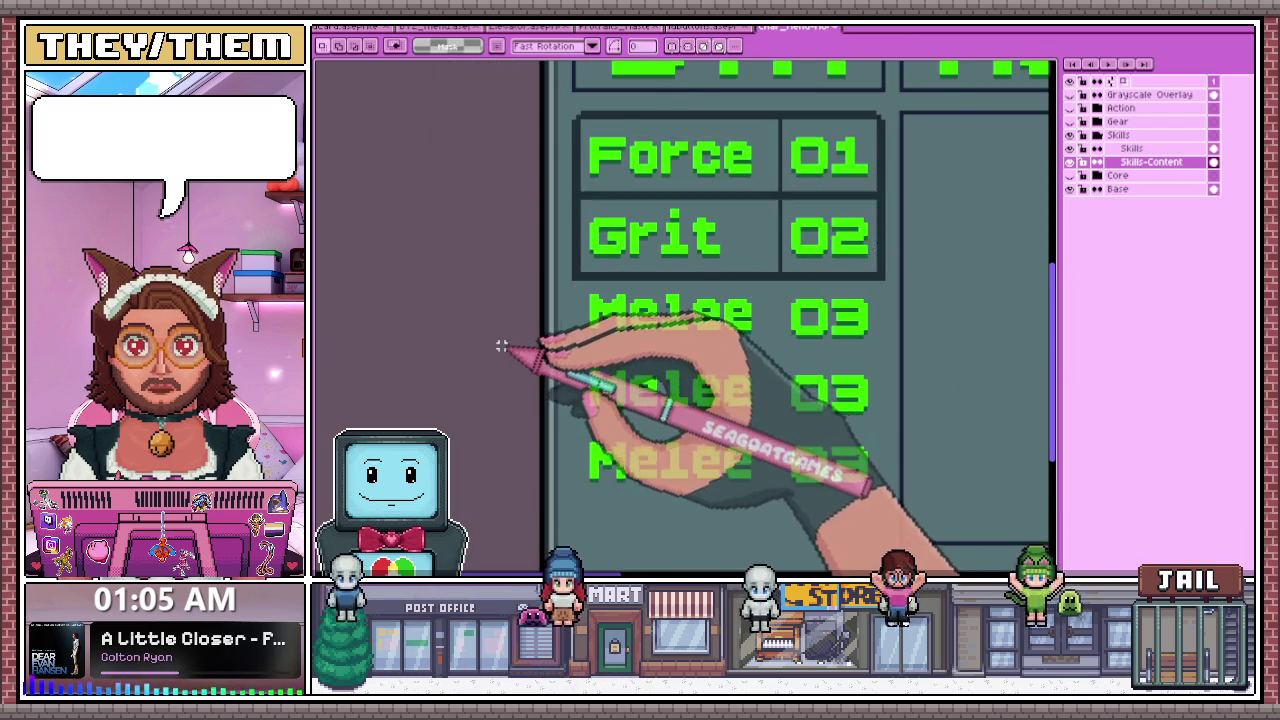
pyautogui.scroll(-1, 600, 320)
pyautogui.scroll(1, 634, 337)
pyautogui.scroll(-2, 558, 300)
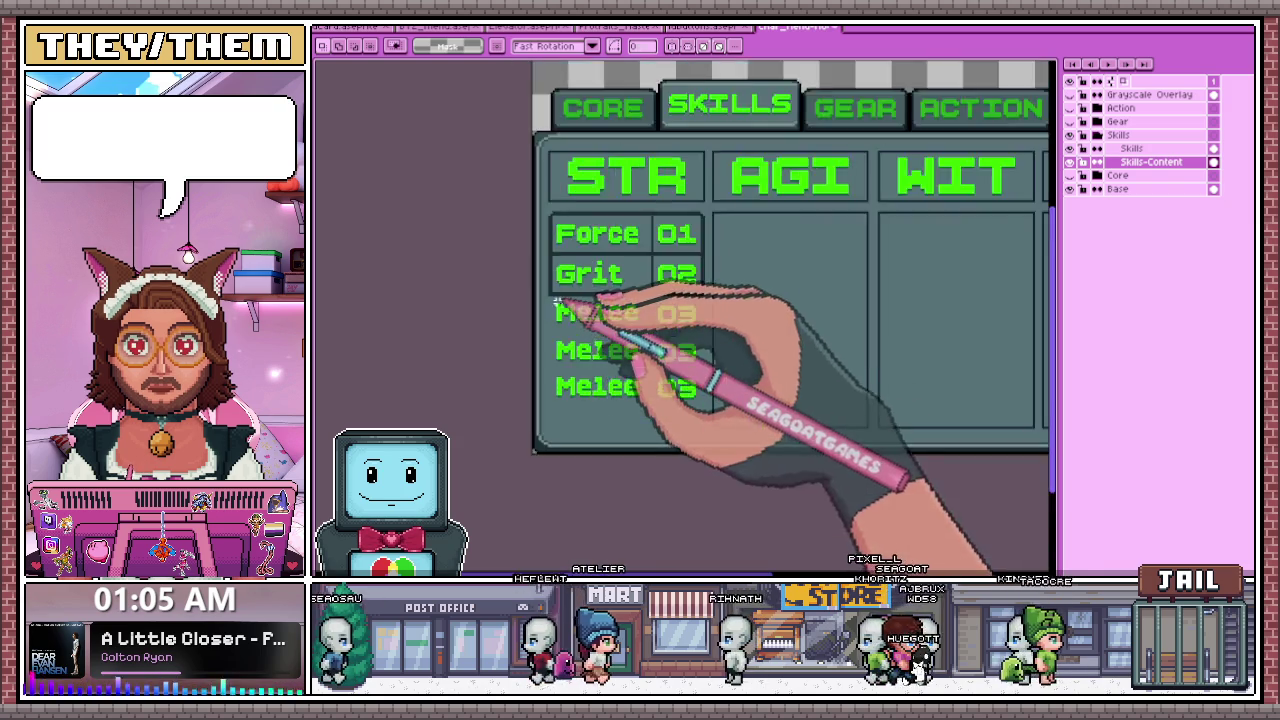
pyautogui.scroll(1, 558, 300)
pyautogui.moveTo(550, 294); pyautogui.dragTo(705, 350)
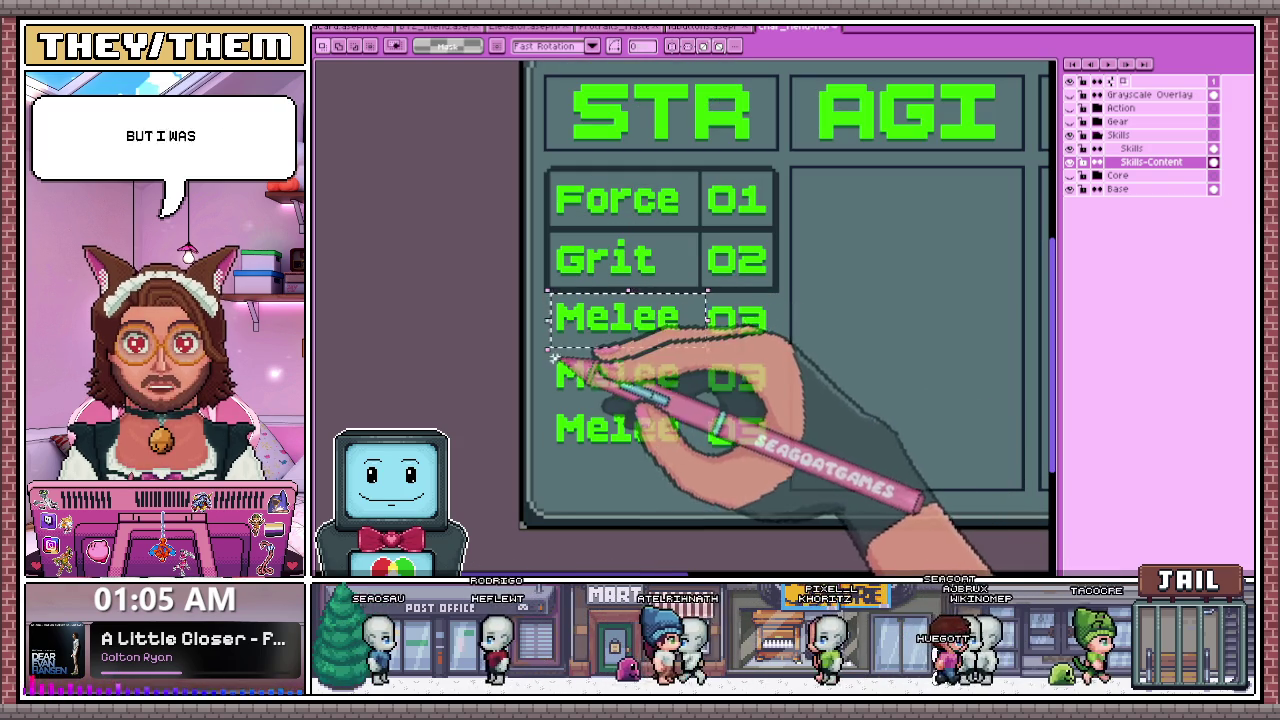
# - Move Melee 03 into the AGI column and delete the two leftover Melee rows
pyautogui.moveTo(640, 328)
pyautogui.mouseDown()
pyautogui.moveTo(795, 302)
pyautogui.moveTo(880, 330)
pyautogui.mouseUp()
pyautogui.click(563, 352)
pyautogui.moveTo(557, 331); pyautogui.dragTo(770, 455)
pyautogui.press('Delete')
# - Select the bordered Grit 02 row and place a copy beneath it
pyautogui.scroll(1, 549, 245)
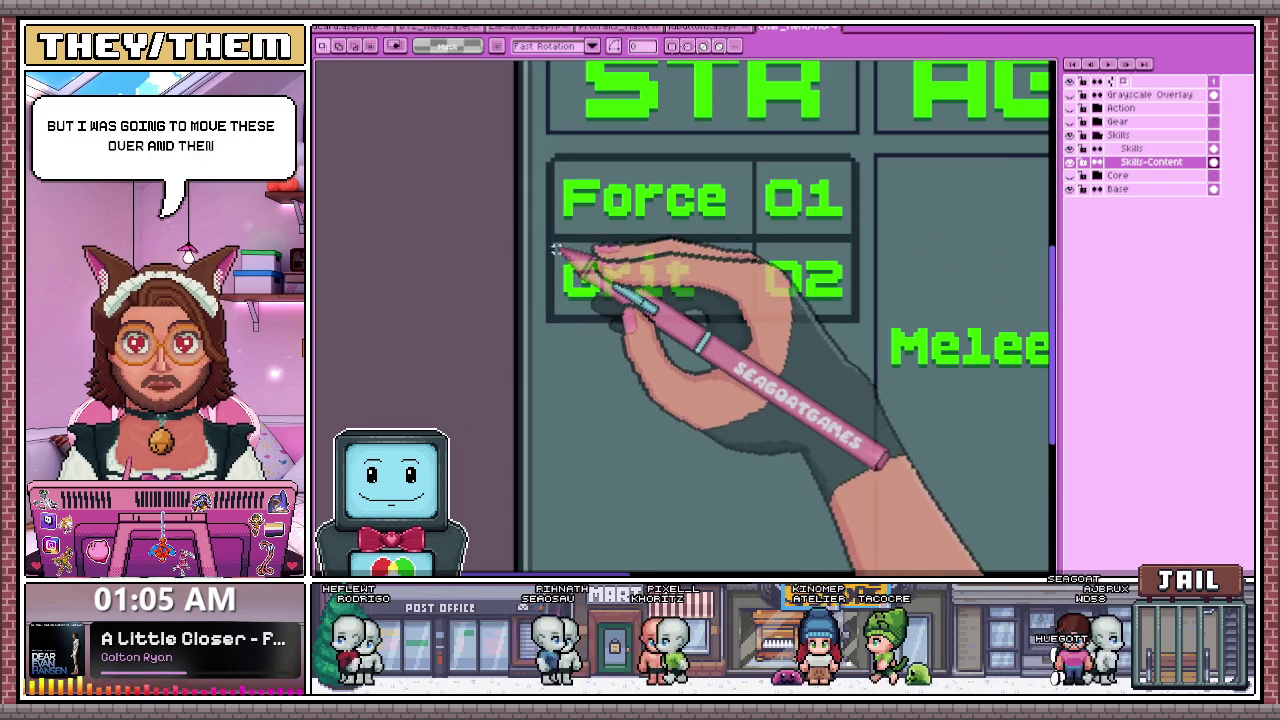
pyautogui.scroll(1, 551, 244)
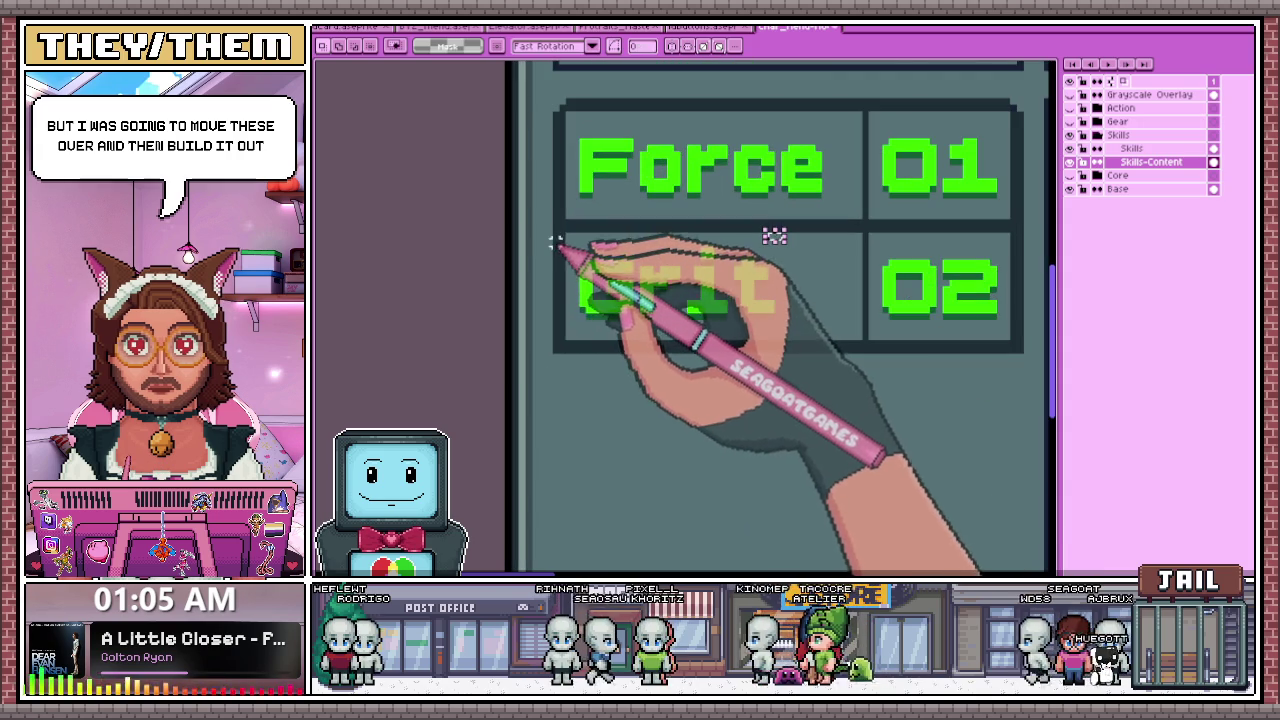
pyautogui.scroll(-2, 554, 234)
pyautogui.moveTo(556, 244); pyautogui.dragTo(892, 323)
pyautogui.scroll(1, 771, 323)
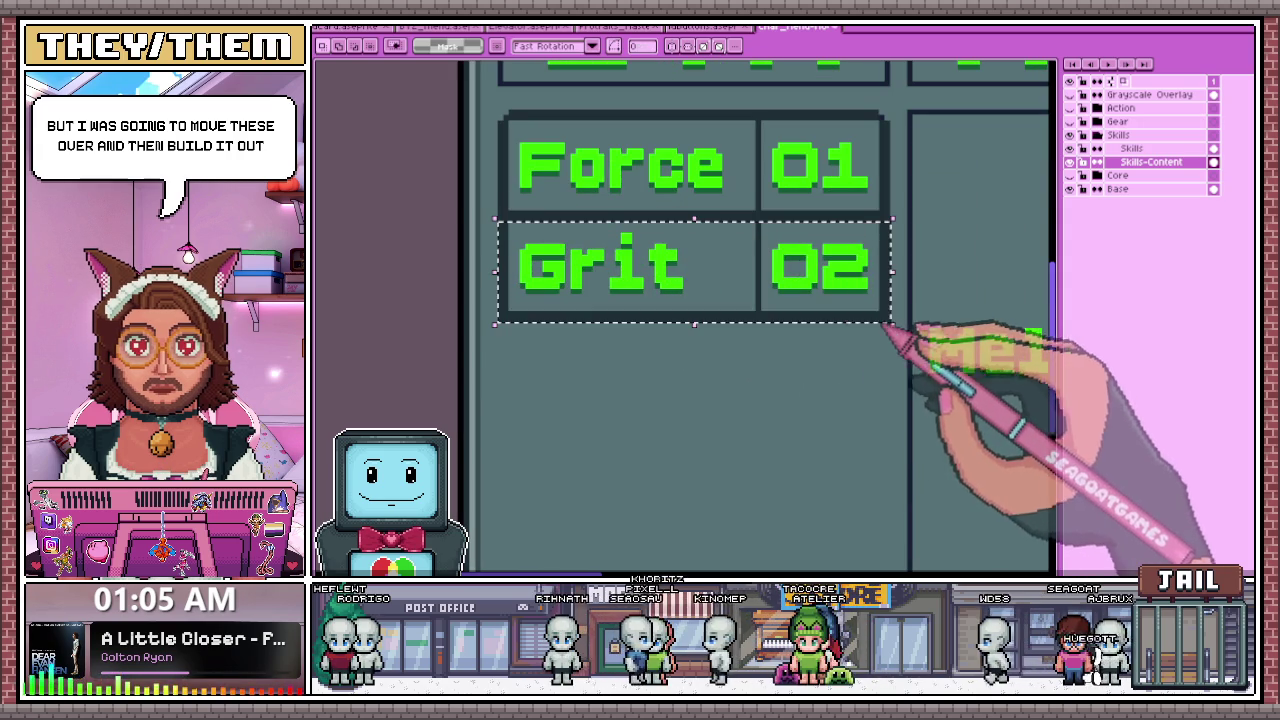
pyautogui.scroll(-1, 680, 340)
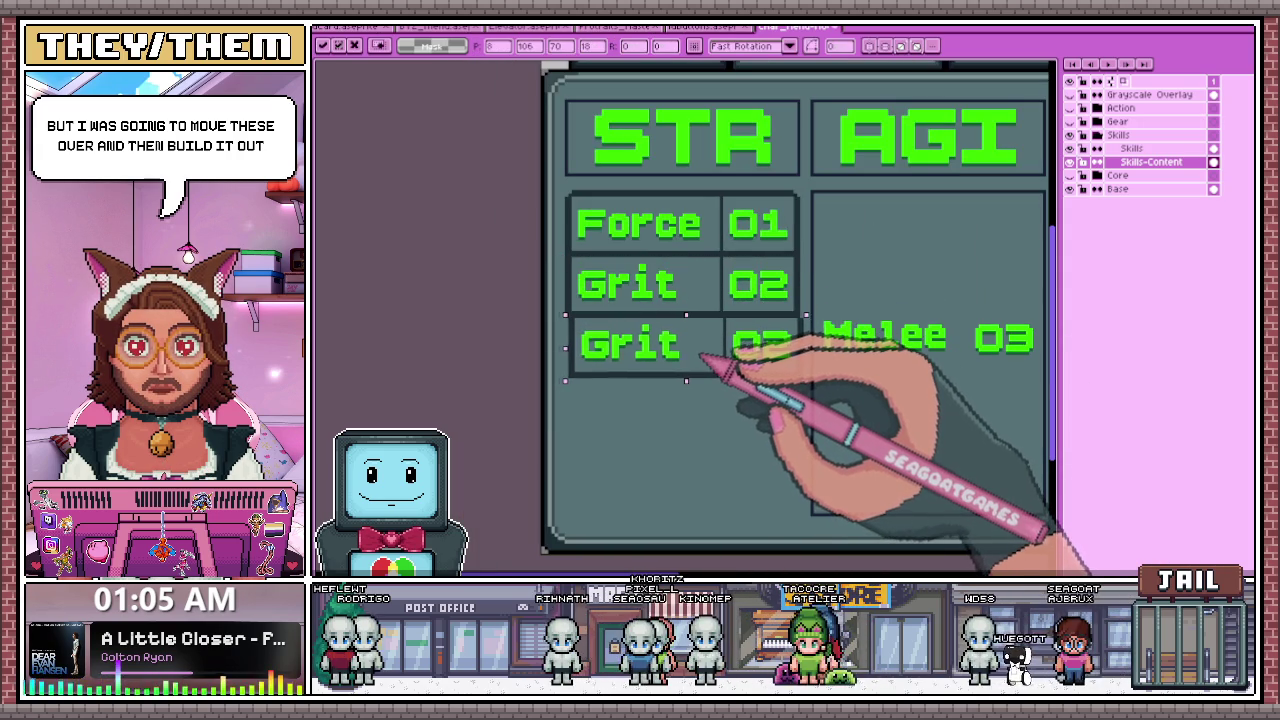
pyautogui.scroll(-2, 701, 357)
pyautogui.scroll(2, 701, 357)
pyautogui.moveTo(600, 245)
pyautogui.mouseDown()
pyautogui.moveTo(757, 287)
pyautogui.moveTo(742, 288)
pyautogui.mouseUp()
# - Add another Grit 02 row copy at the bottom of the STR column
pyautogui.scroll(2, 732, 336)
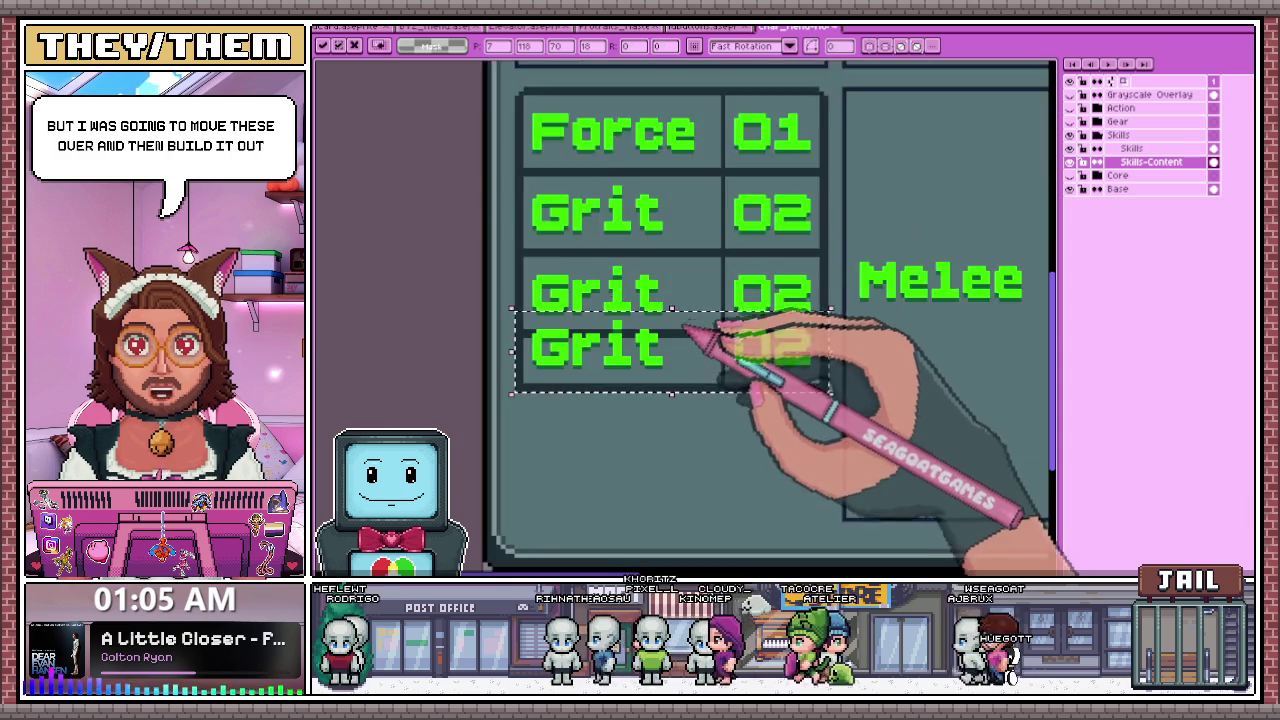
pyautogui.scroll(2, 728, 370)
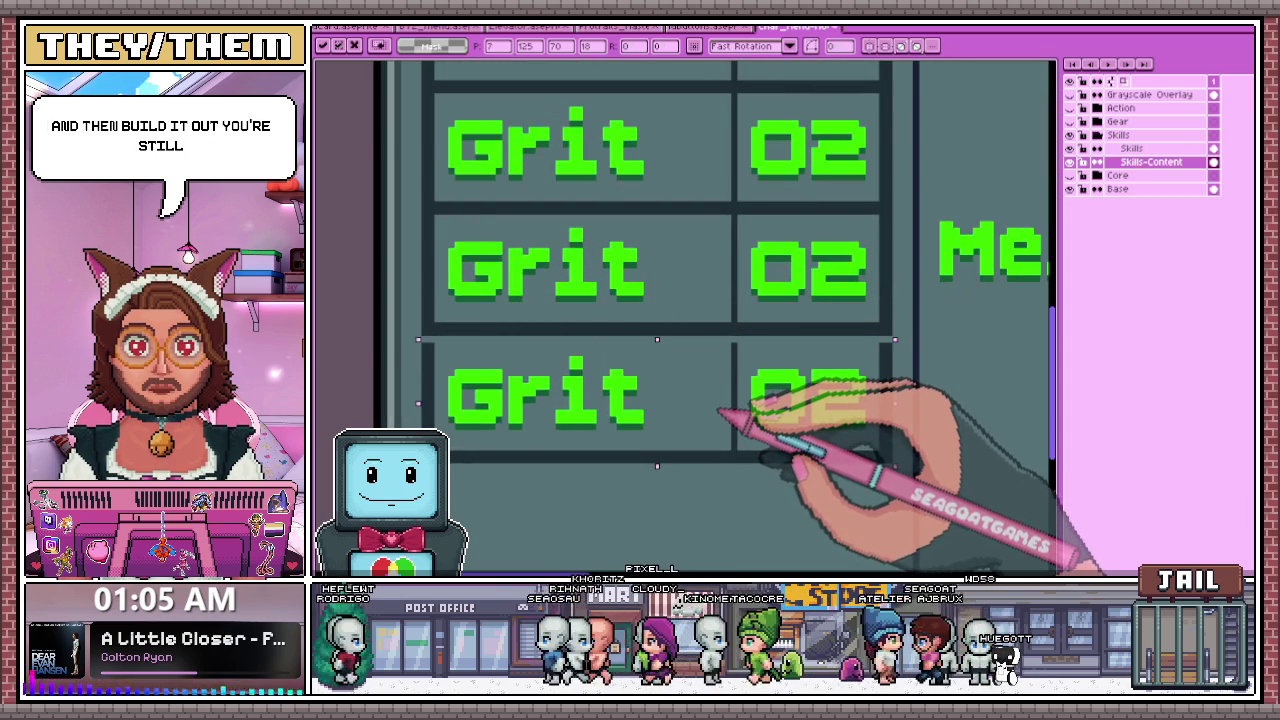
pyautogui.scroll(-3, 681, 320)
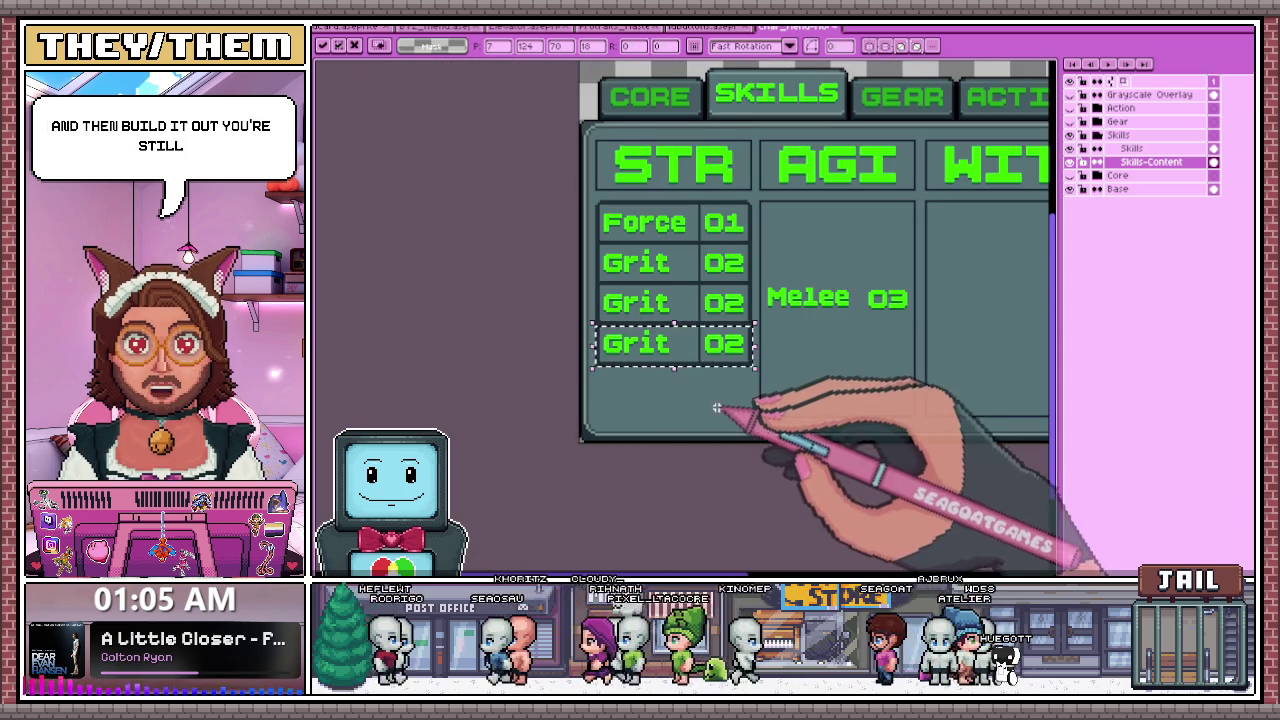
pyautogui.scroll(2, 729, 409)
pyautogui.moveTo(663, 331); pyautogui.dragTo(672, 250)
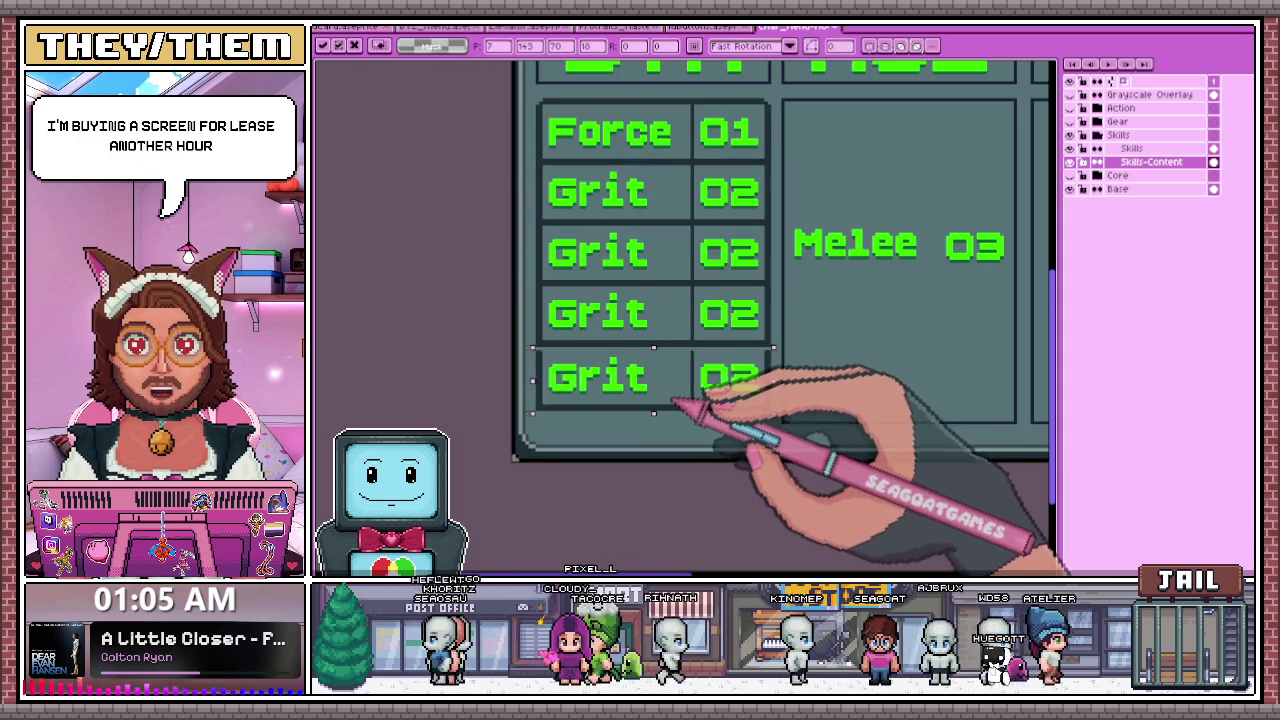
# - Move the fourth row's Grit label down onto the bottom row
pyautogui.scroll(2, 663, 380)
pyautogui.scroll(-1, 518, 362)
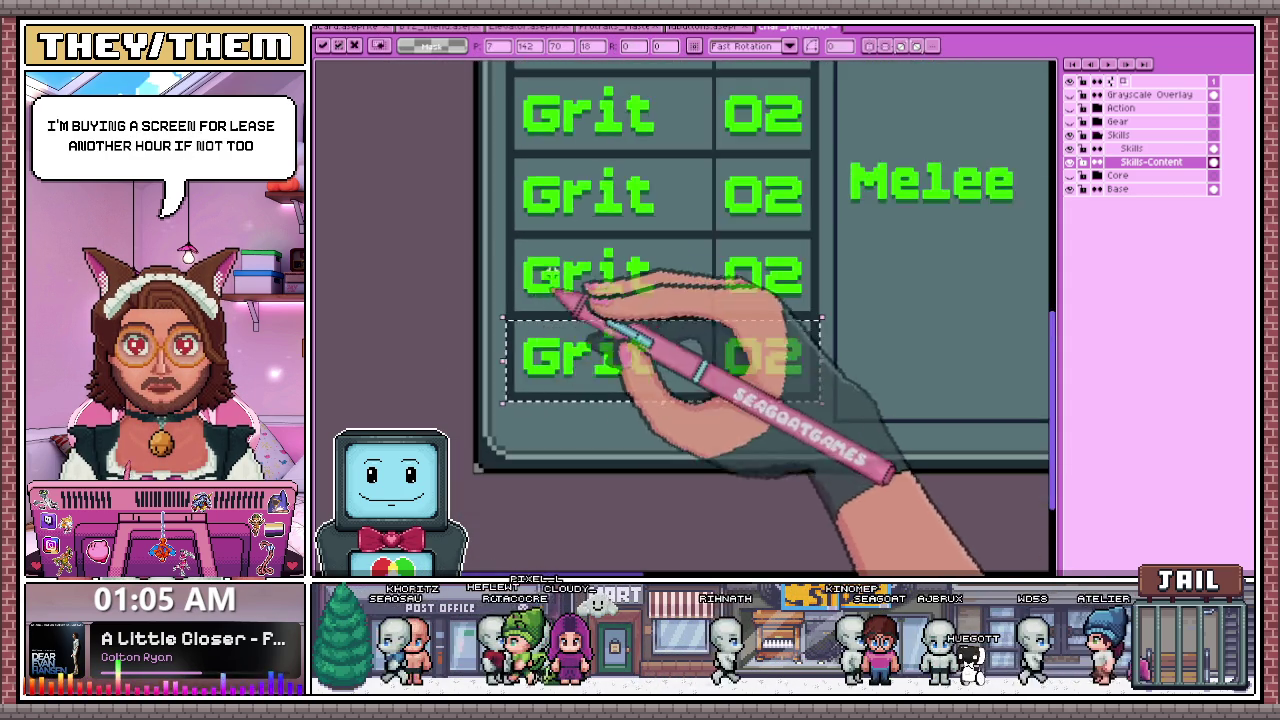
pyautogui.scroll(-2, 560, 340)
pyautogui.scroll(1, 606, 310)
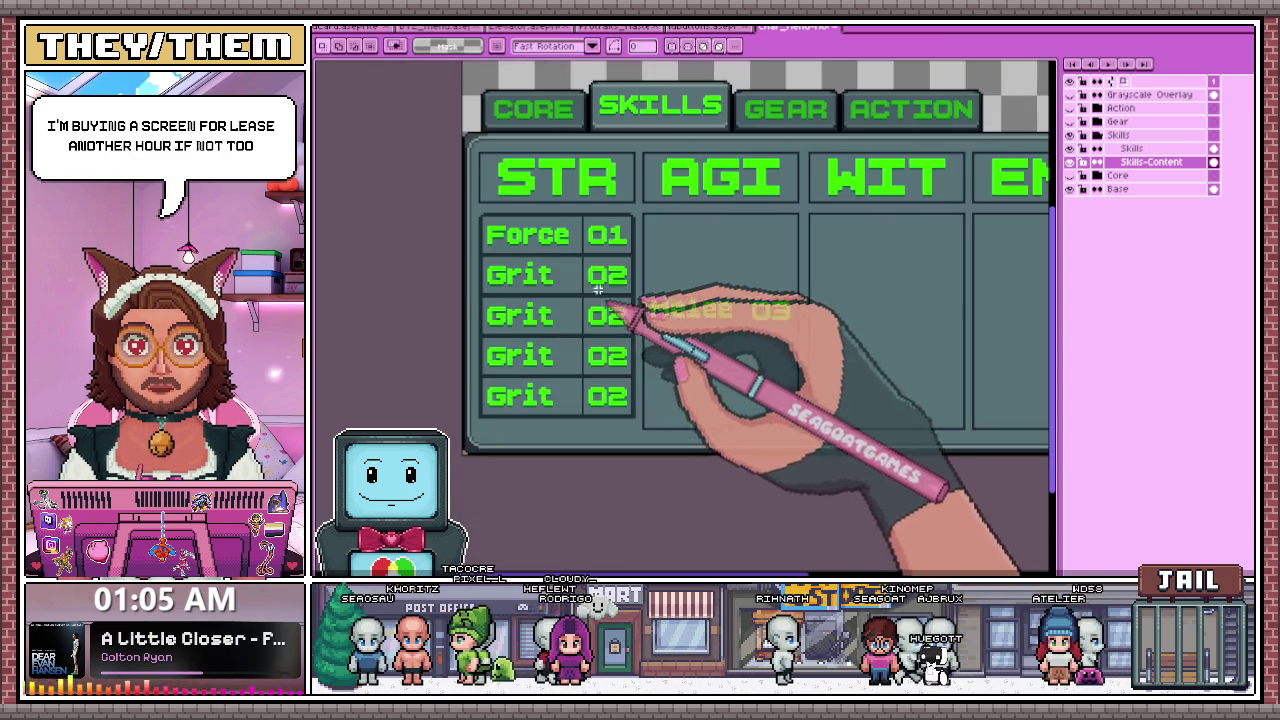
pyautogui.scroll(1, 634, 314)
pyautogui.scroll(1, 514, 360)
pyautogui.moveTo(470, 326); pyautogui.dragTo(640, 384)
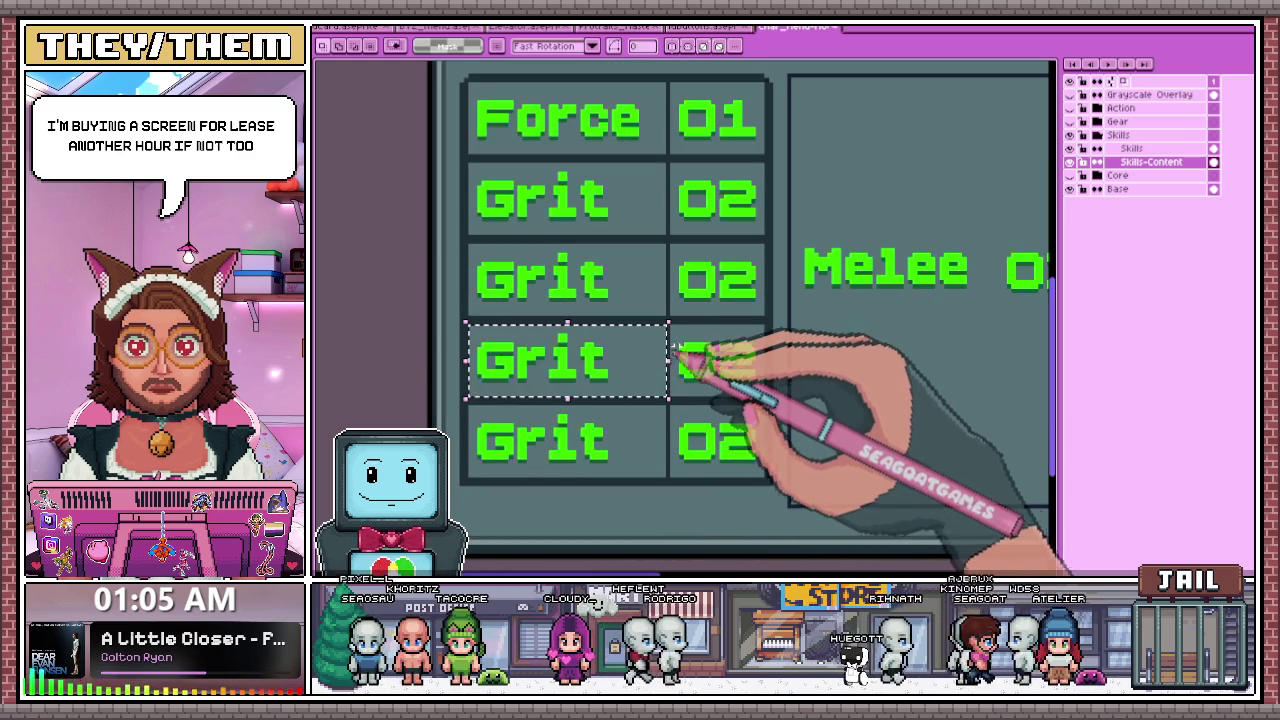
pyautogui.moveTo(720, 352)
pyautogui.mouseDown()
pyautogui.moveTo(570, 452)
pyautogui.moveTo(668, 476)
pyautogui.mouseUp()
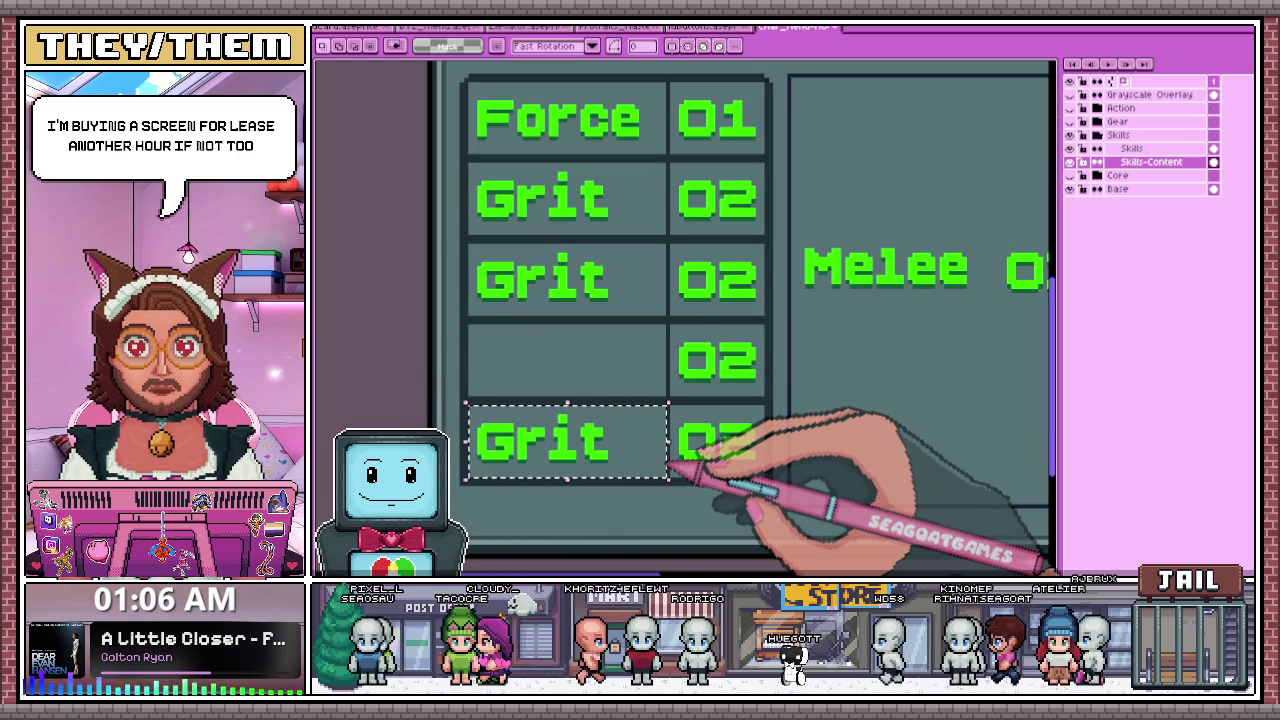
# - Delete the bottom row's Grit label and 02 value, then switch to the browser
pyautogui.press('Delete')
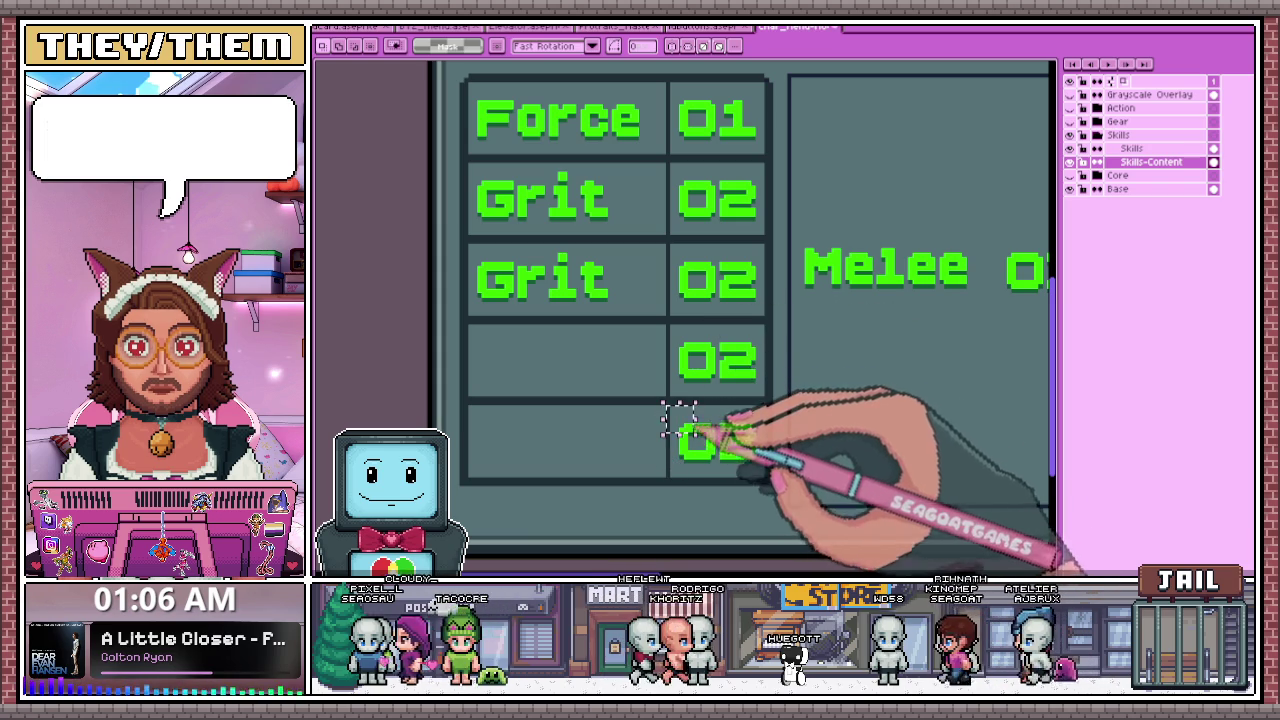
pyautogui.scroll(-1, 651, 350)
pyautogui.scroll(3, 636, 368)
pyautogui.moveTo(632, 363); pyautogui.dragTo(778, 472)
pyautogui.press('Delete')
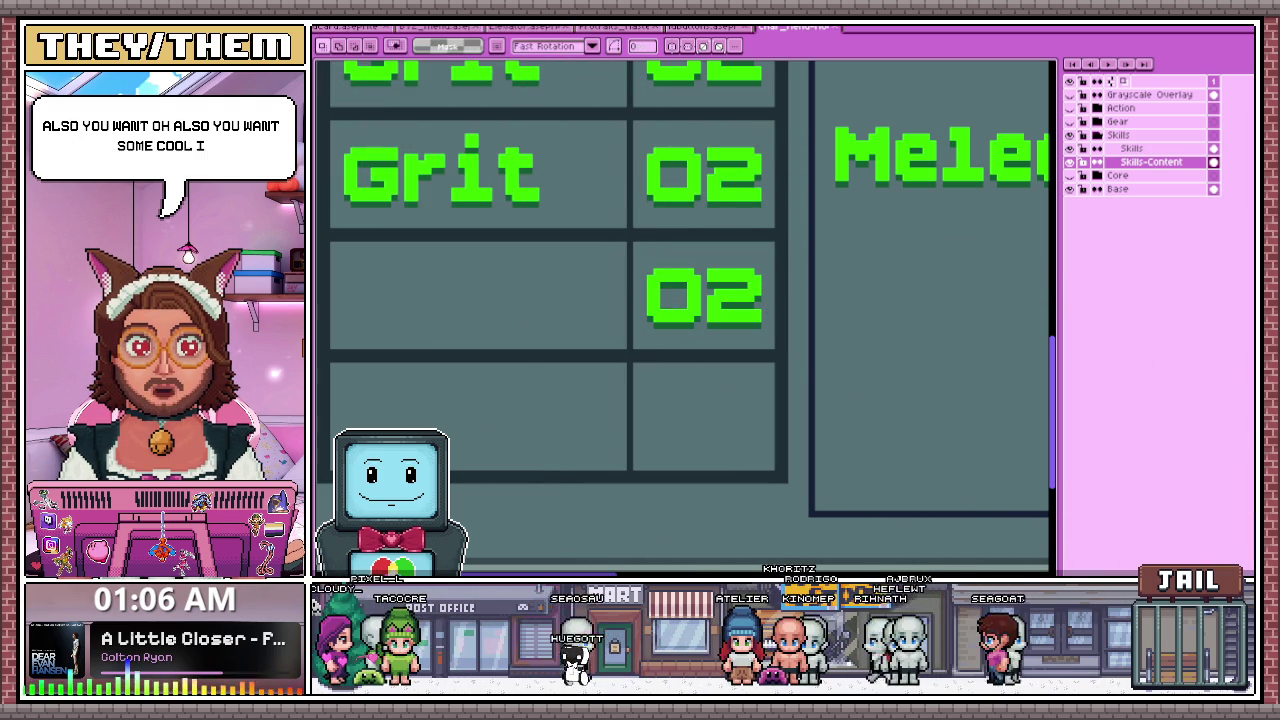
pyautogui.hotkey('alt', 'Tab')
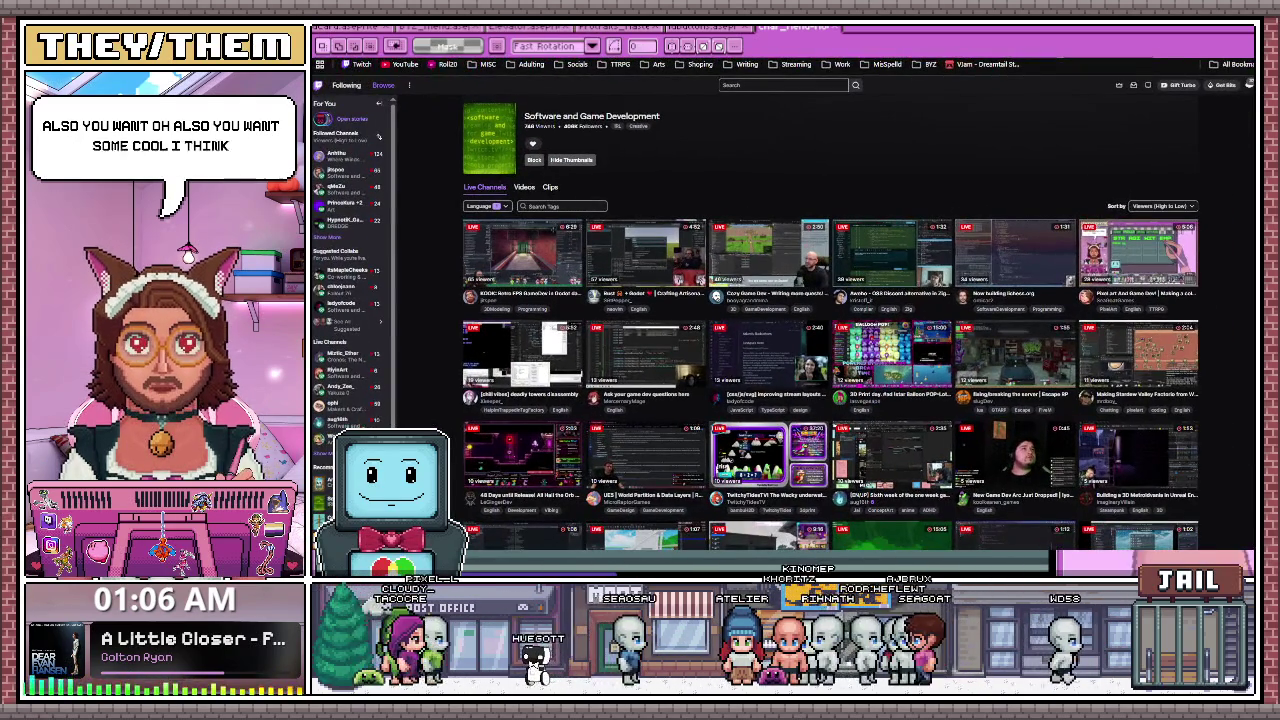
pyautogui.moveTo(1138, 254)
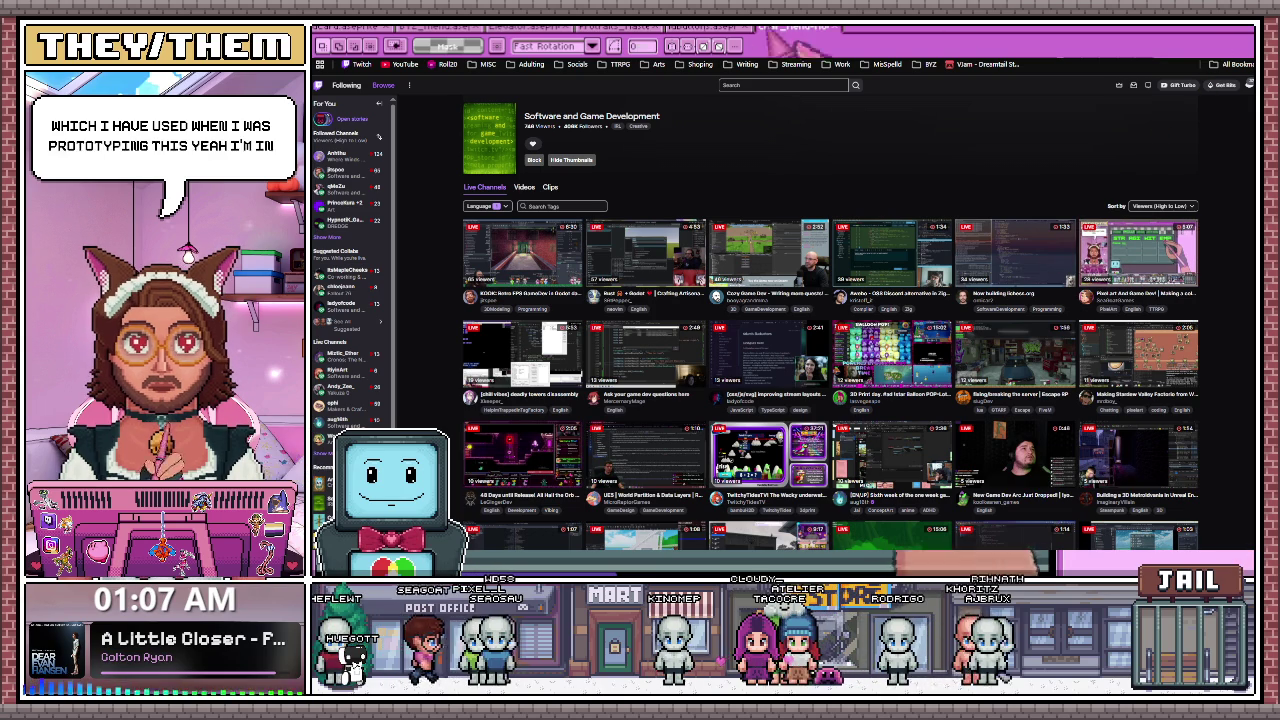
pyautogui.hotkey('alt', 'Tab')
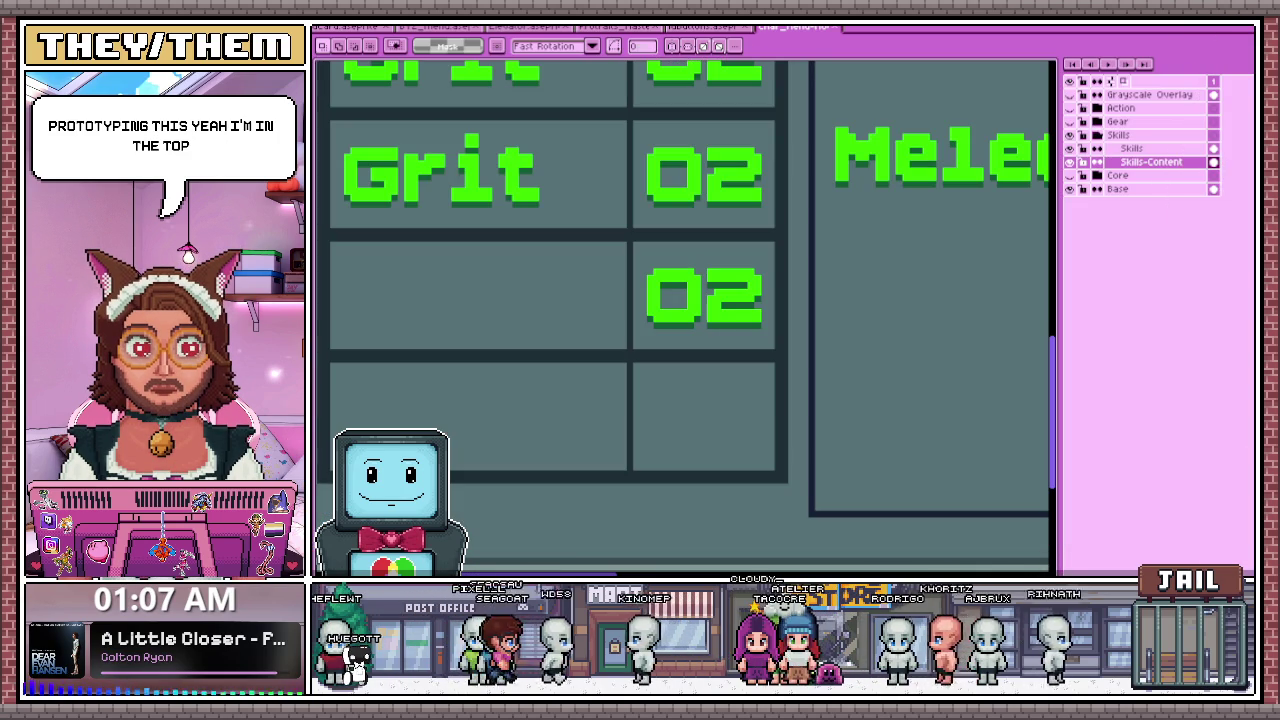
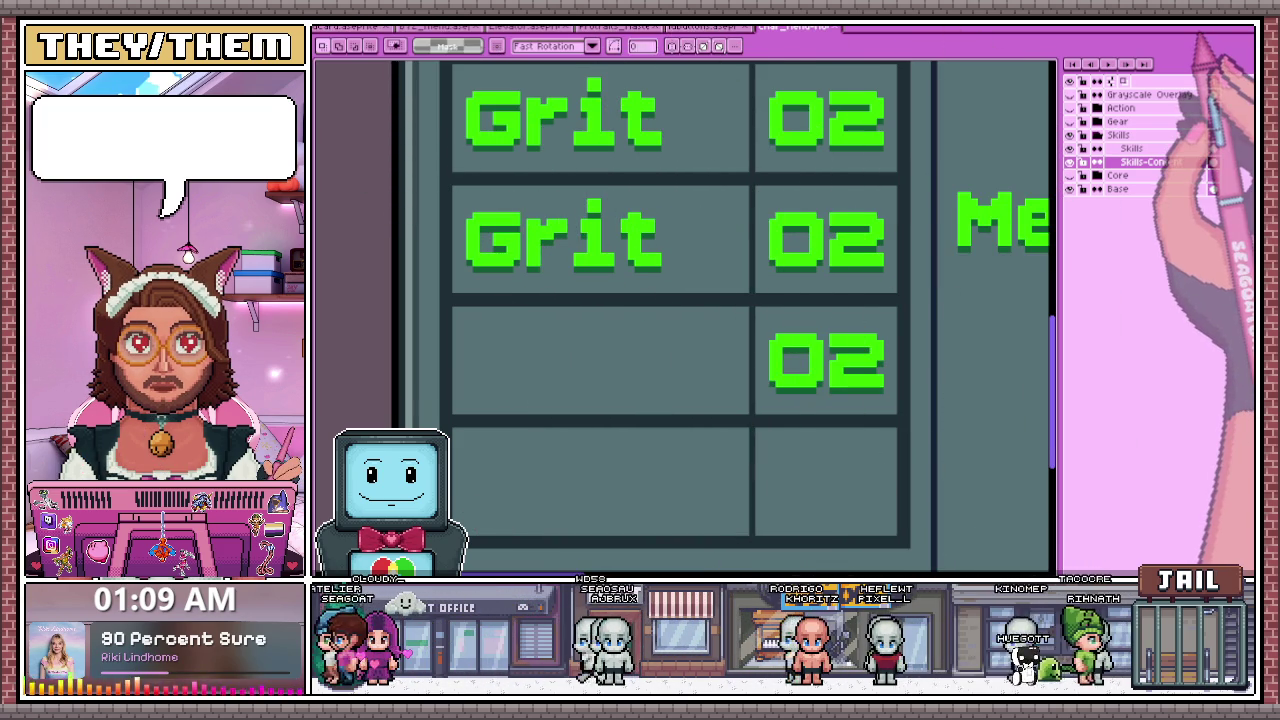
# - Erase the duplicate third-row Grit and its leftover 02 from the STR column
pyautogui.hotkey('ctrl', '-')
pyautogui.hotkey('ctrl', '-')
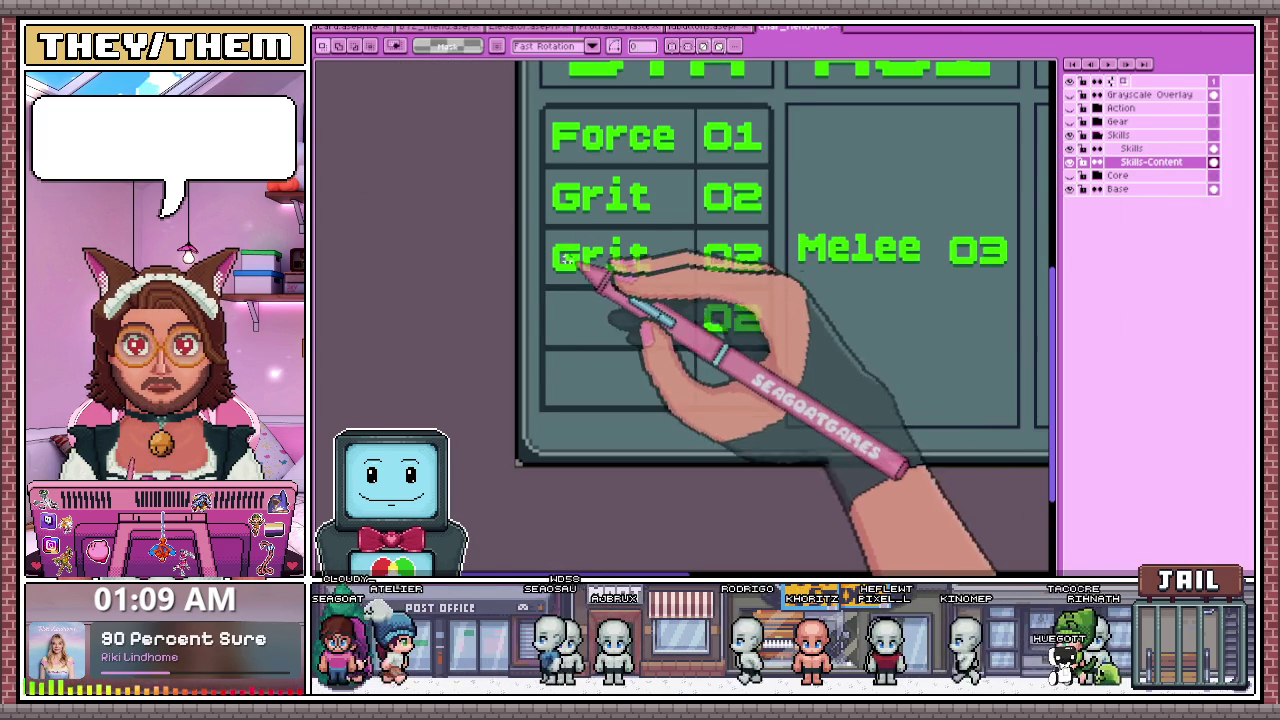
pyautogui.scroll(1, 565, 258)
pyautogui.moveTo(533, 223)
pyautogui.mouseDown()
pyautogui.moveTo(770, 290)
pyautogui.moveTo(781, 310)
pyautogui.mouseUp()
pyautogui.scroll(-1, 740, 315)
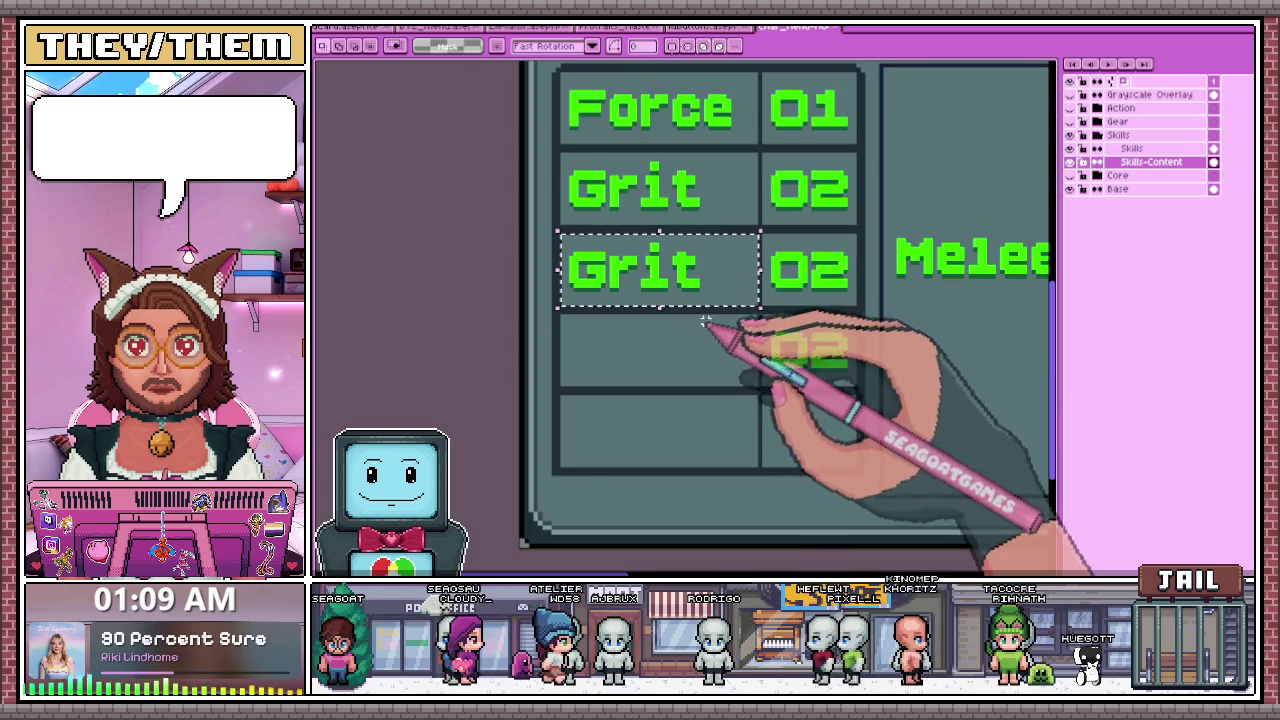
pyautogui.scroll(-3, 894, 331)
pyautogui.scroll(2, 897, 320)
pyautogui.scroll(1, 850, 300)
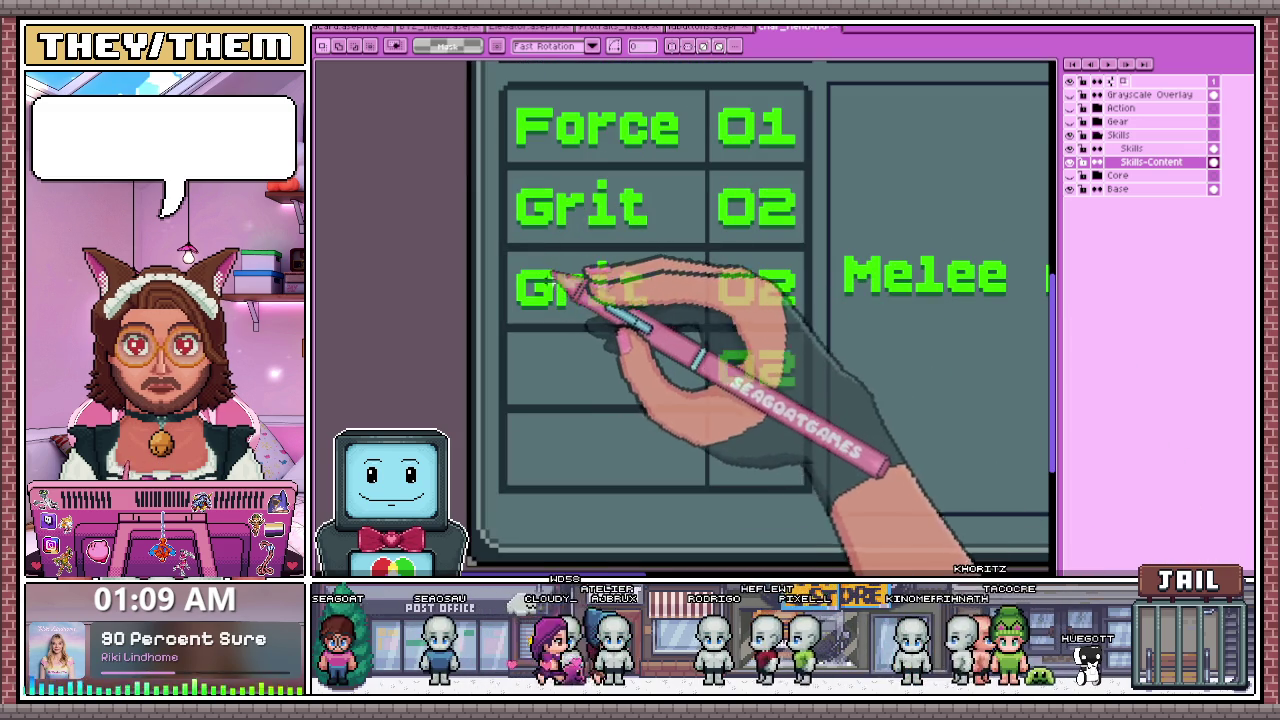
pyautogui.moveTo(510, 250); pyautogui.dragTo(662, 316)
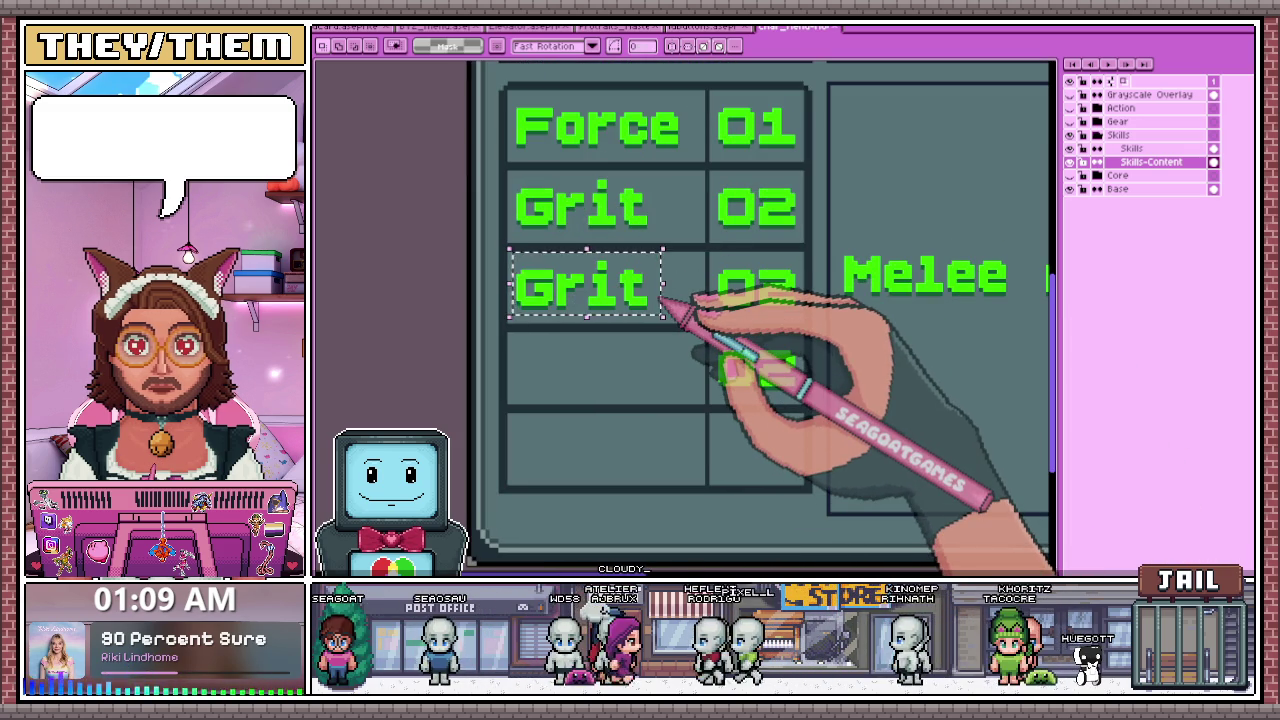
pyautogui.press('Delete')
pyautogui.scroll(1, 718, 342)
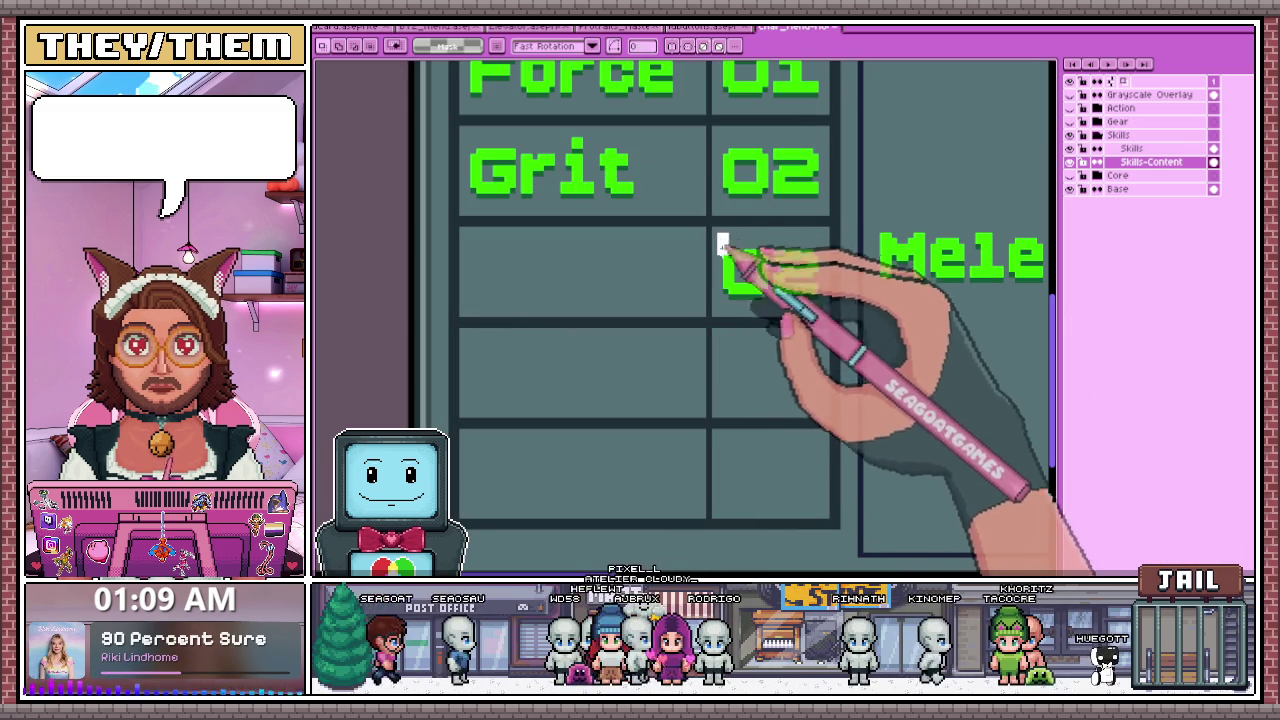
pyautogui.moveTo(722, 245); pyautogui.dragTo(806, 308)
pyautogui.press('Delete')
# - Move the Melee label from the AGI column into the STR column's third row
pyautogui.scroll(-1, 609, 194)
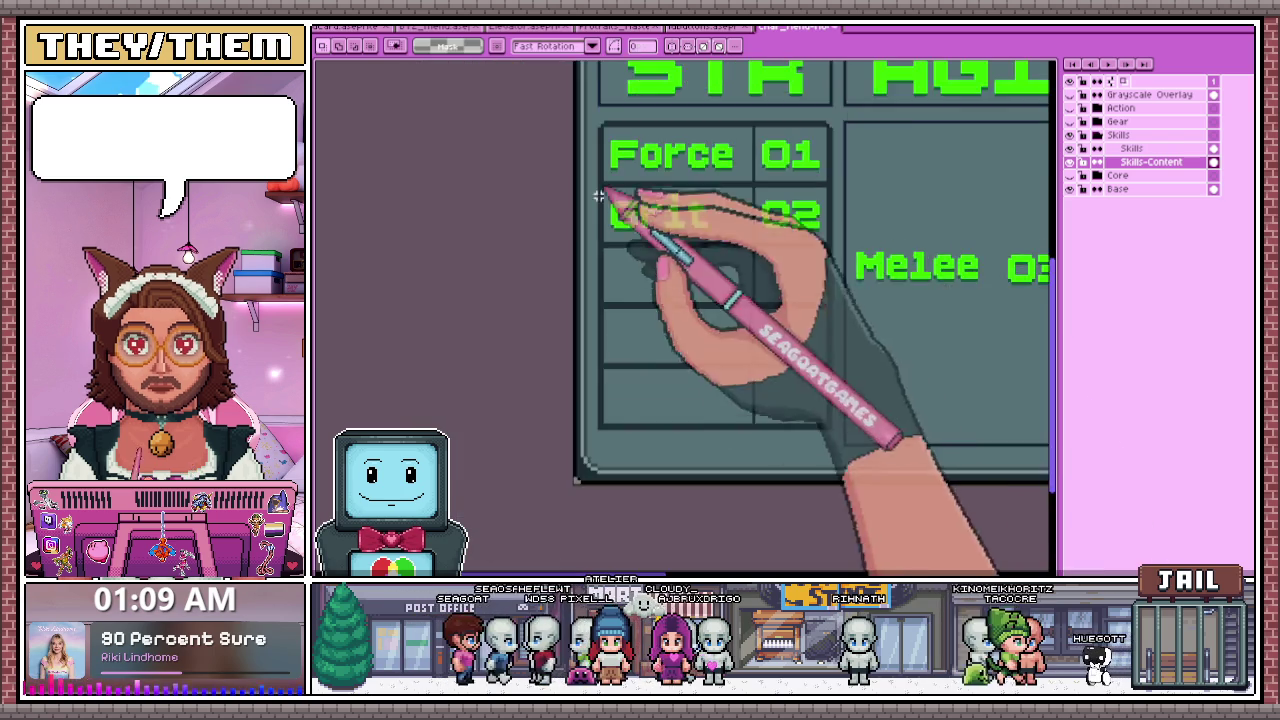
pyautogui.scroll(-1, 886, 294)
pyautogui.scroll(2, 737, 217)
pyautogui.moveTo(743, 215)
pyautogui.mouseDown()
pyautogui.moveTo(822, 275)
pyautogui.moveTo(1030, 292)
pyautogui.mouseUp()
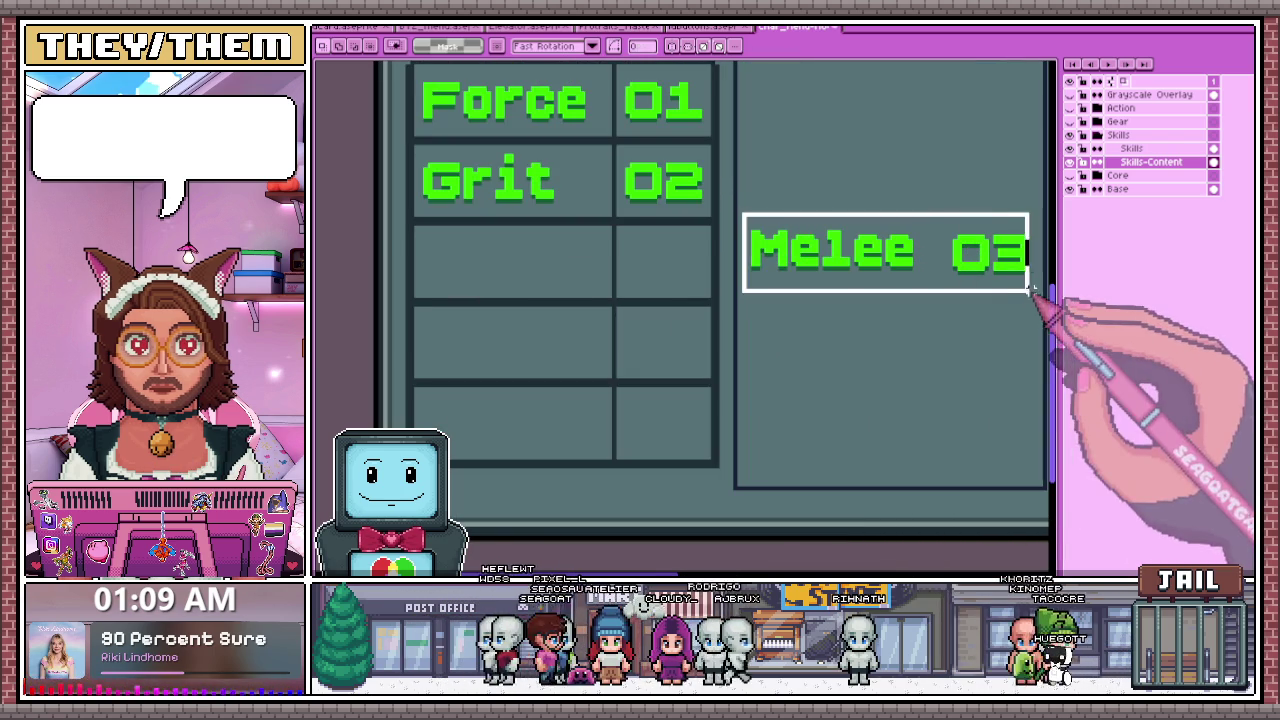
pyautogui.moveTo(925, 273); pyautogui.dragTo(588, 266)
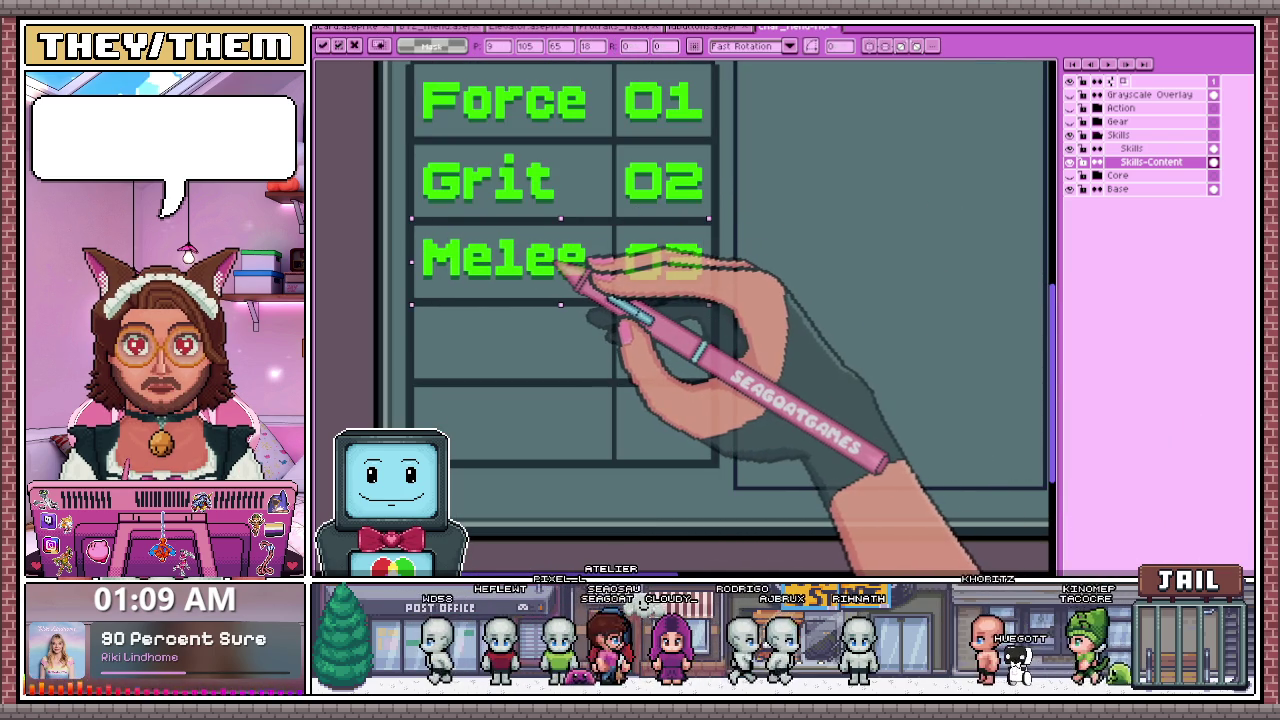
pyautogui.hotkey('ctrl', 'd')
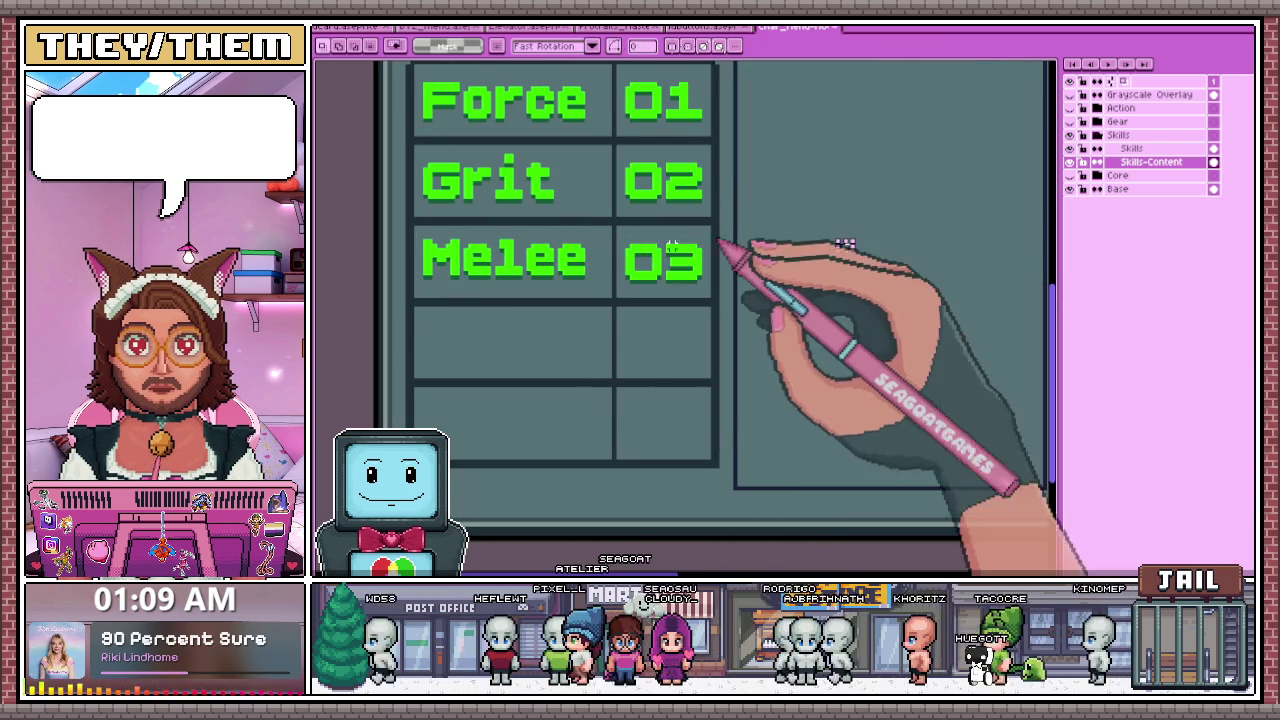
# - Reselect the 03 level and Melee label in the new STR third row
pyautogui.scroll(1, 625, 232)
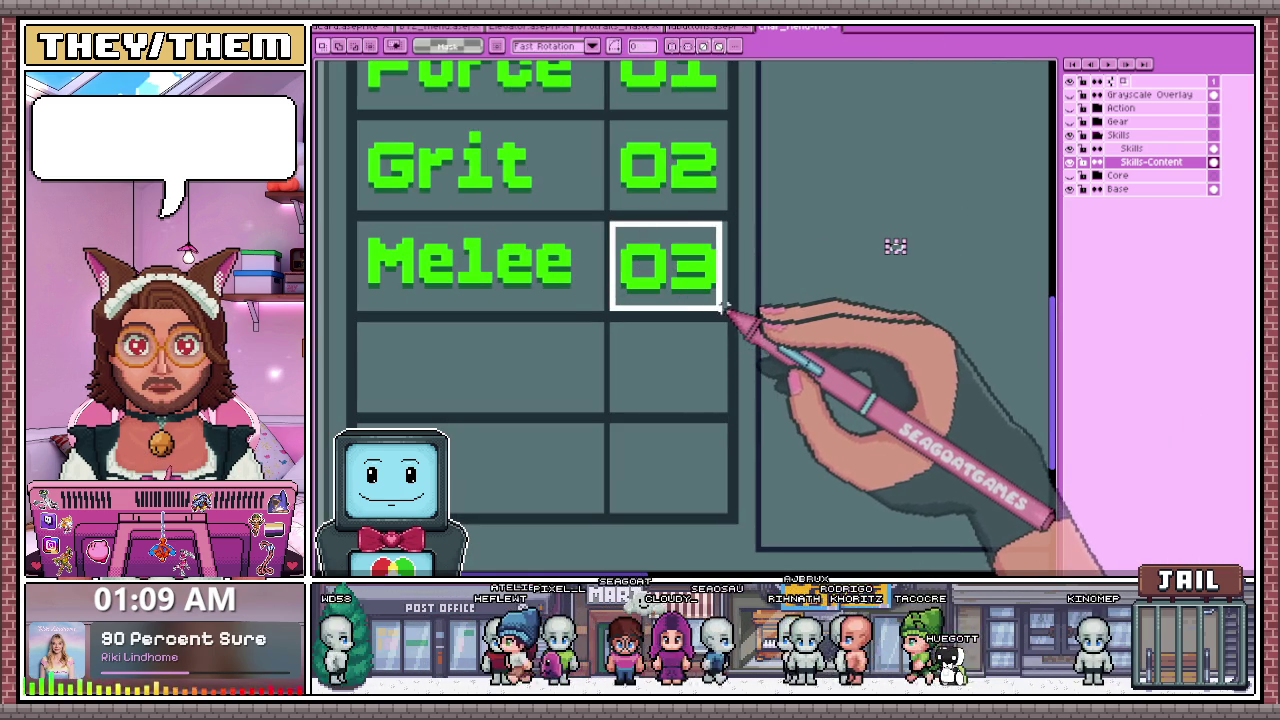
pyautogui.moveTo(718, 307); pyautogui.dragTo(719, 308)
pyautogui.hotkey('ctrl', 'd')
pyautogui.scroll(1, 586, 309)
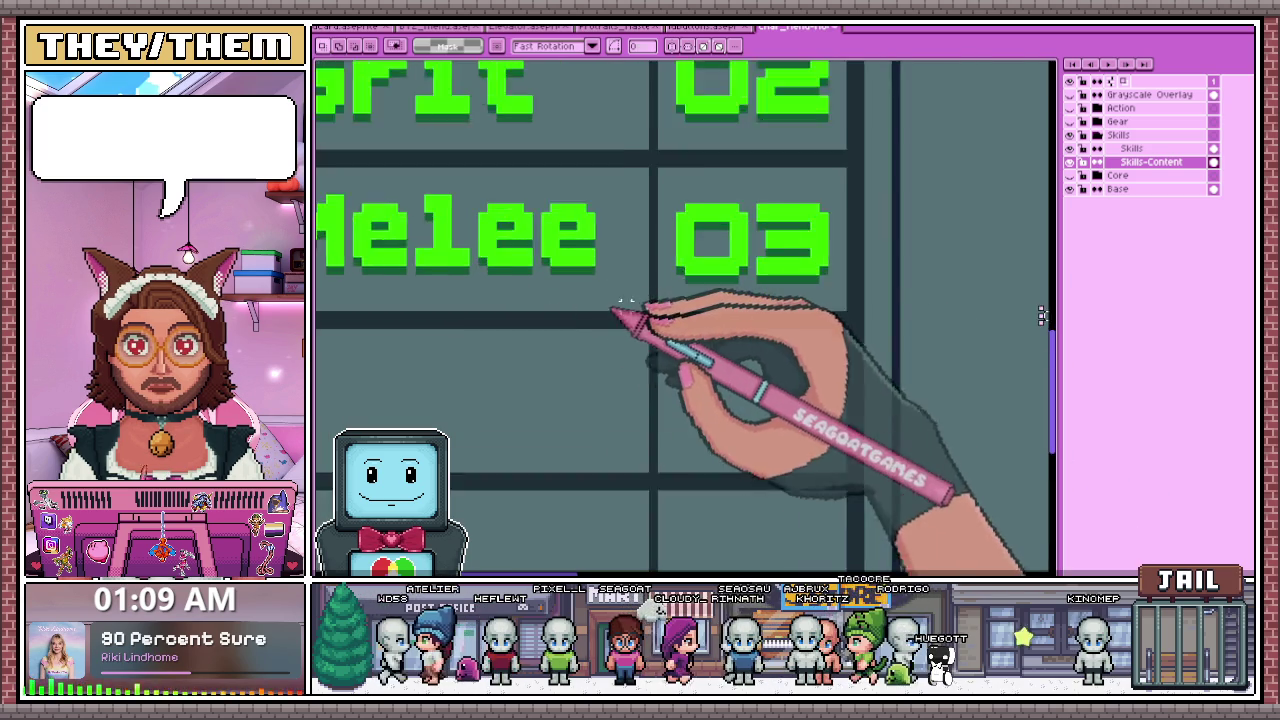
pyautogui.scroll(1, 705, 285)
pyautogui.scroll(-1, 557, 280)
pyautogui.scroll(-2, 551, 286)
pyautogui.scroll(1, 488, 262)
pyautogui.scroll(1, 489, 262)
pyautogui.moveTo(483, 240); pyautogui.dragTo(738, 323)
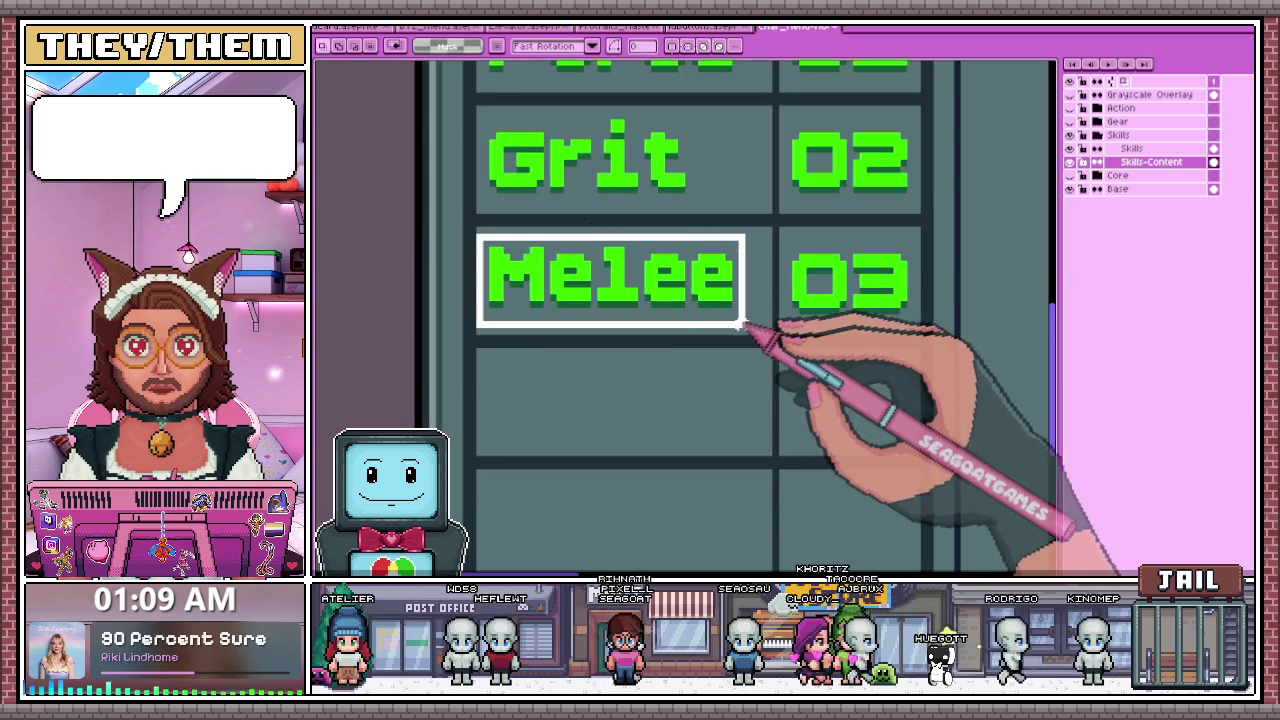
pyautogui.scroll(-1, 925, 155)
pyautogui.scroll(-1, 591, 340)
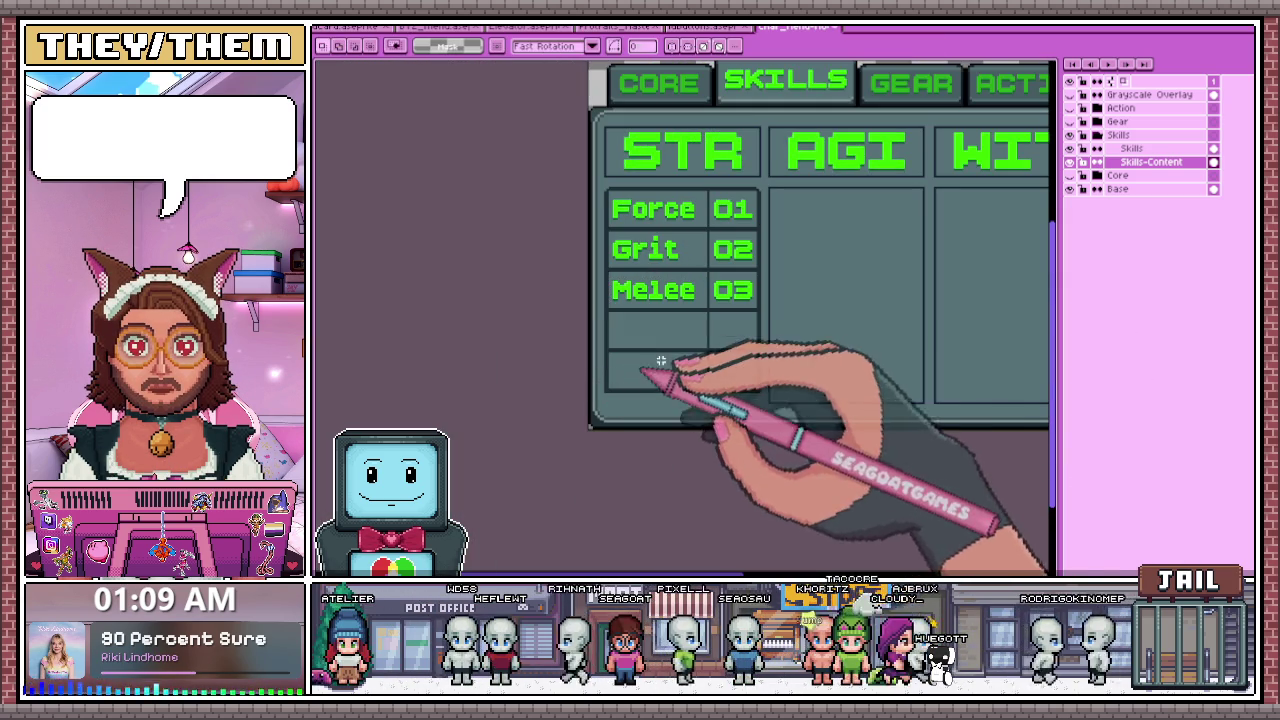
# - Marquee-select the STR column's Force, Grit and Melee rows with levels 01-03
pyautogui.scroll(1, 640, 200)
pyautogui.scroll(1, 598, 185)
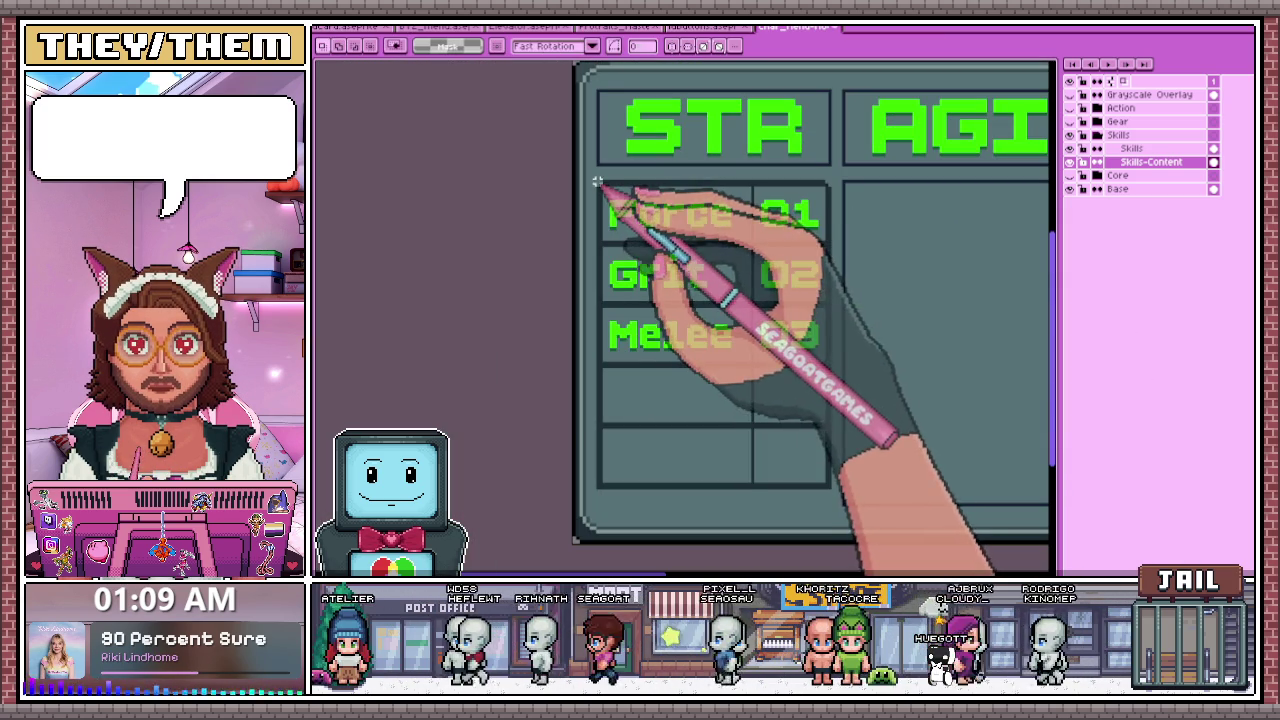
pyautogui.scroll(-1, 777, 337)
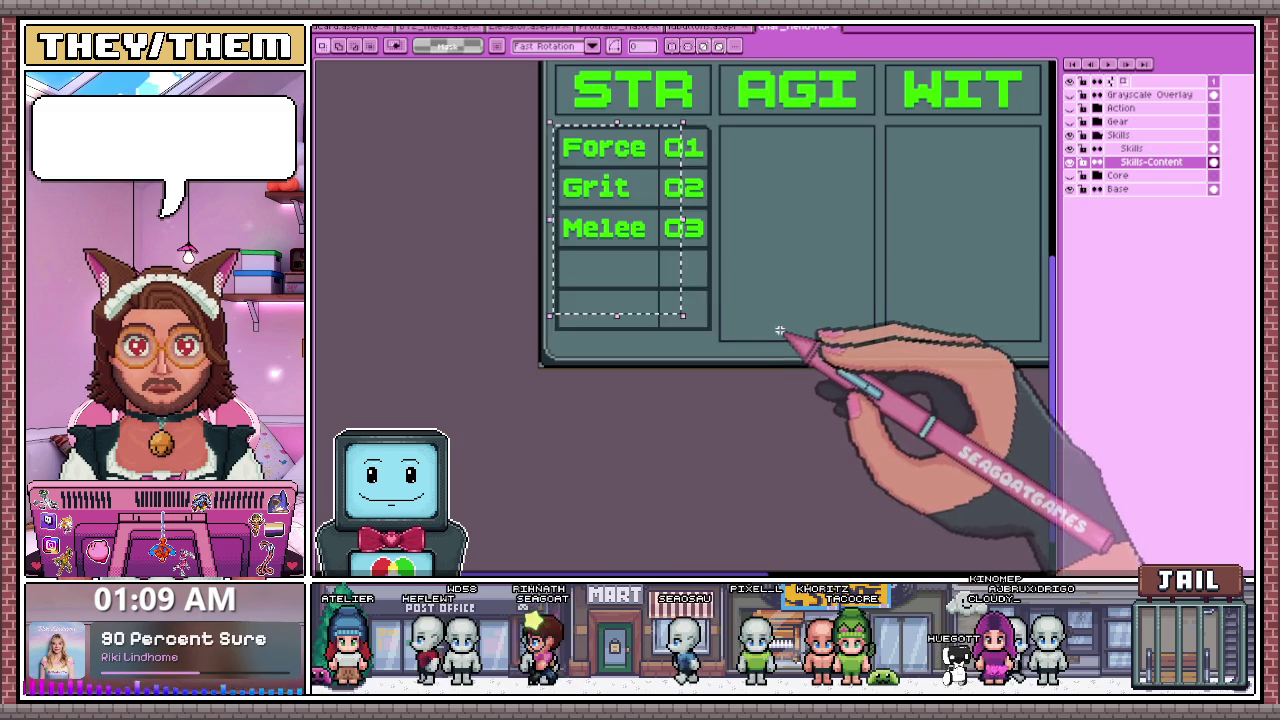
pyautogui.scroll(-1, 650, 220)
pyautogui.scroll(1, 629, 197)
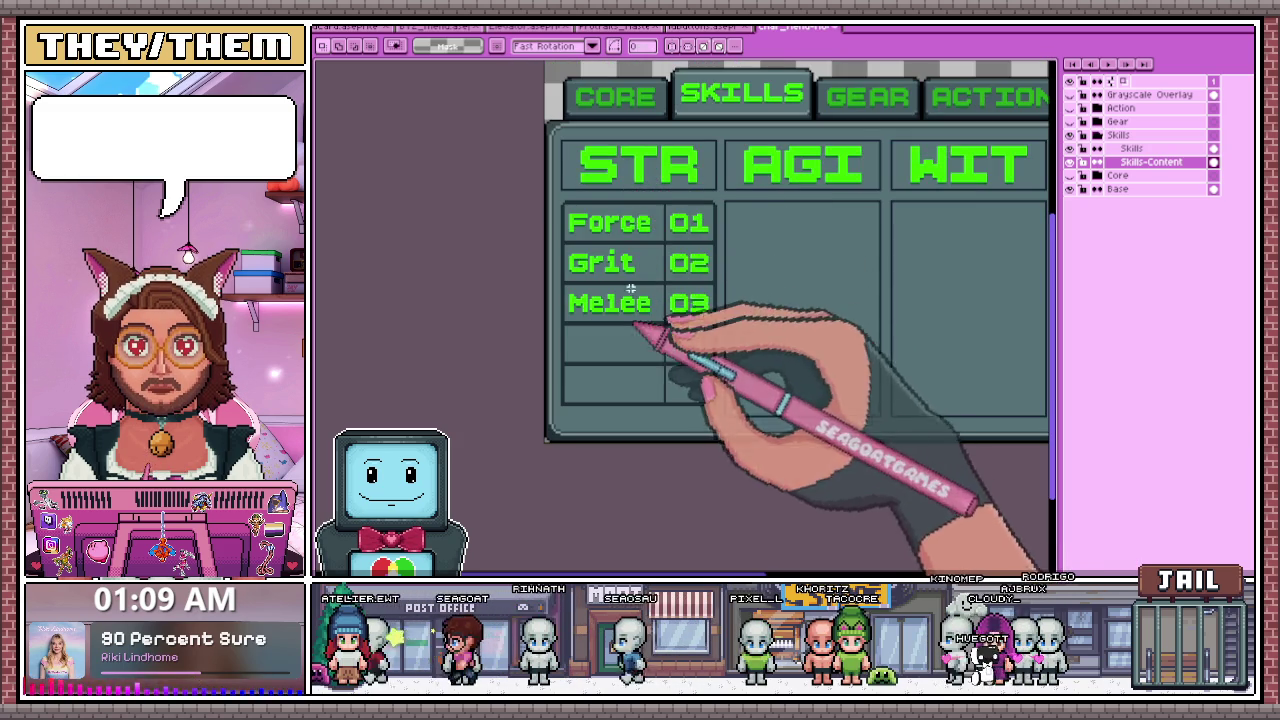
pyautogui.scroll(1, 576, 215)
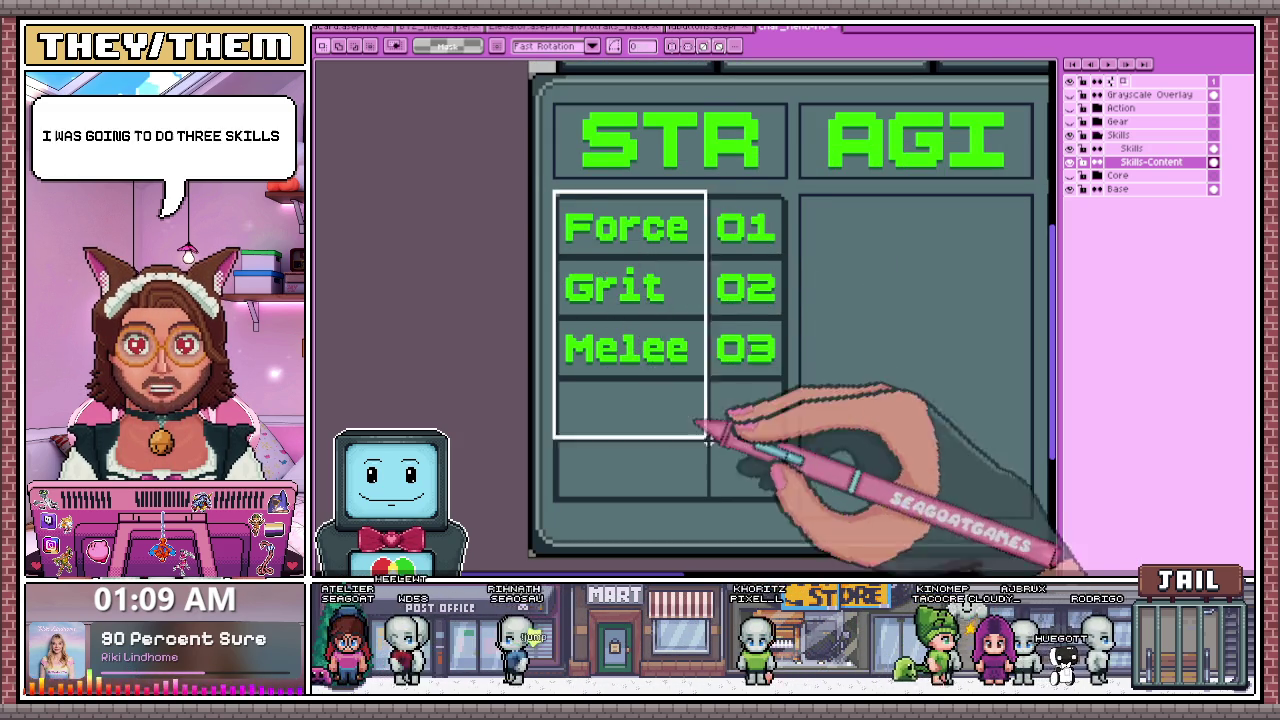
pyautogui.moveTo(706, 435); pyautogui.dragTo(770, 495)
# - Drop a copy of the three STR skill rows into the AGI column
pyautogui.scroll(1, 770, 495)
pyautogui.scroll(-2, 760, 470)
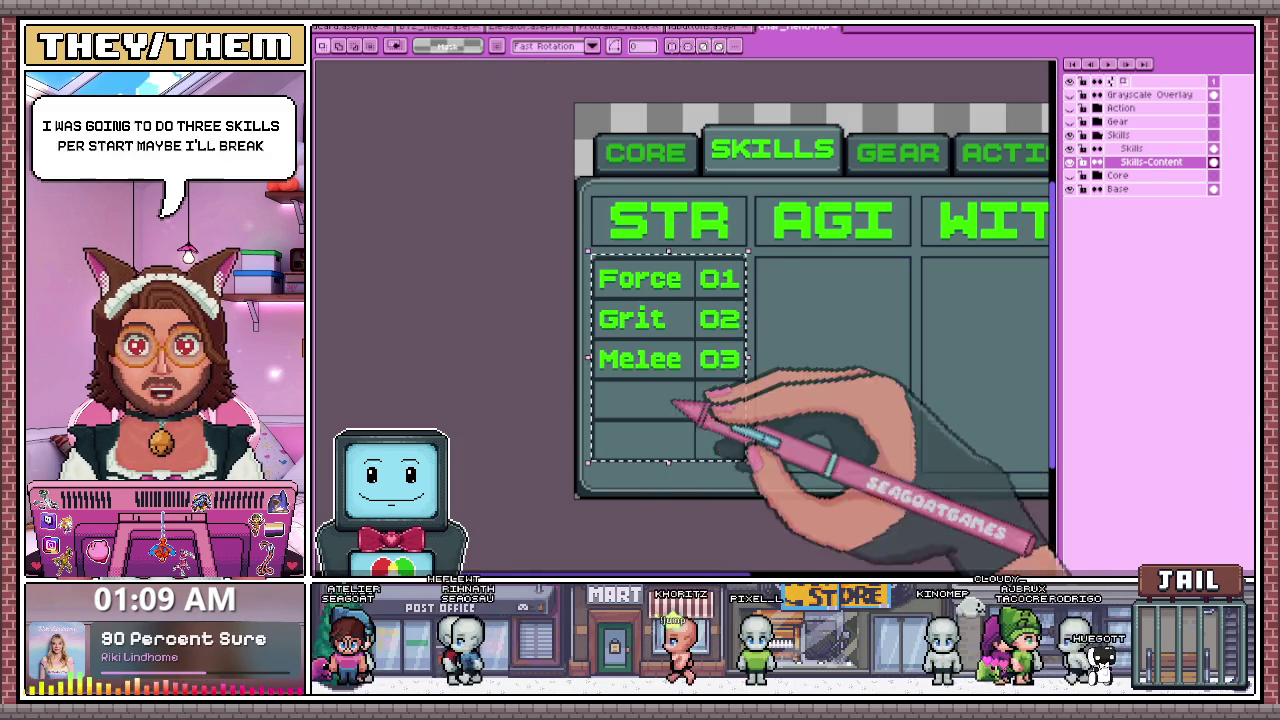
pyautogui.scroll(-3, 663, 372)
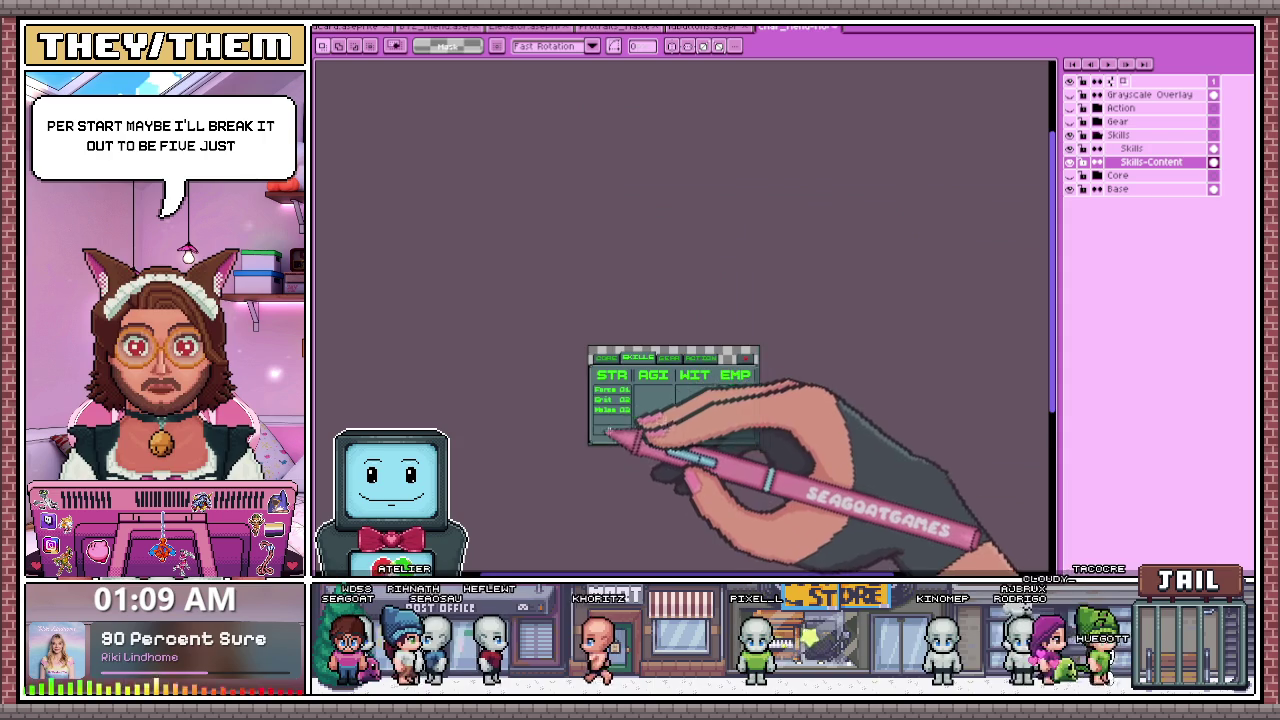
pyautogui.scroll(1, 660, 400)
pyautogui.scroll(1, 530, 440)
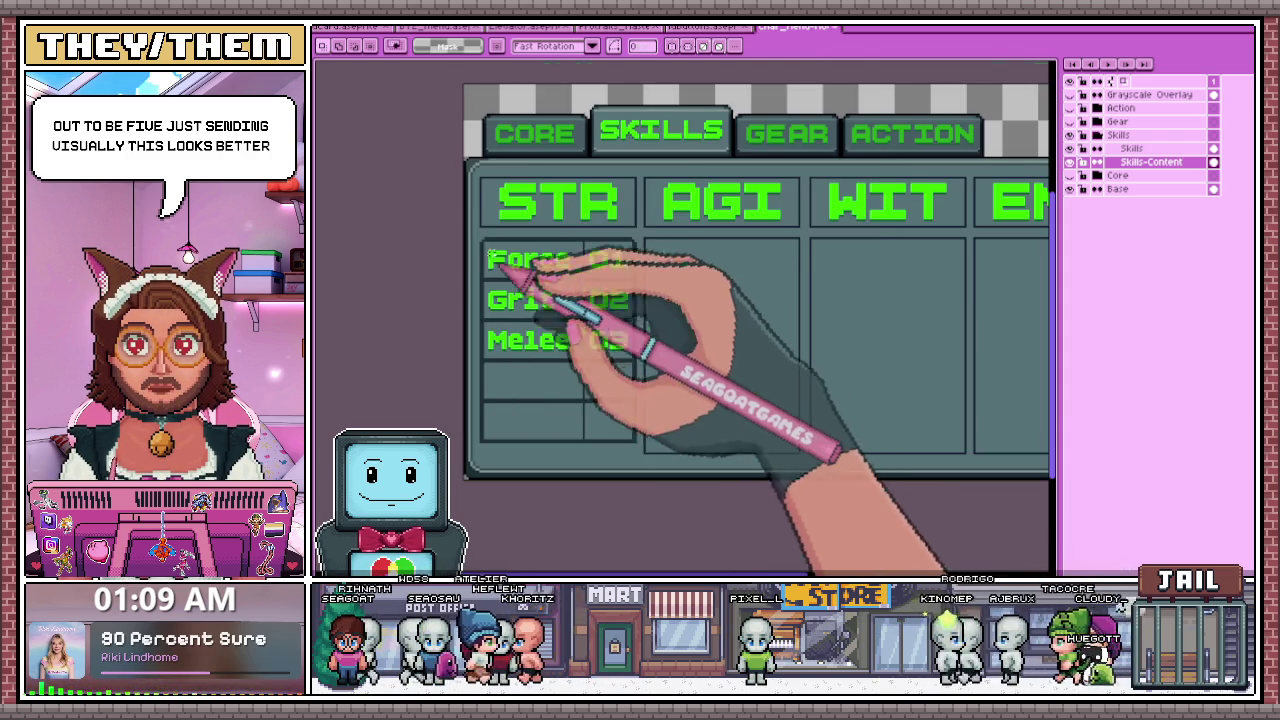
pyautogui.scroll(1, 500, 250)
pyautogui.scroll(1, 481, 236)
pyautogui.scroll(2, 481, 236)
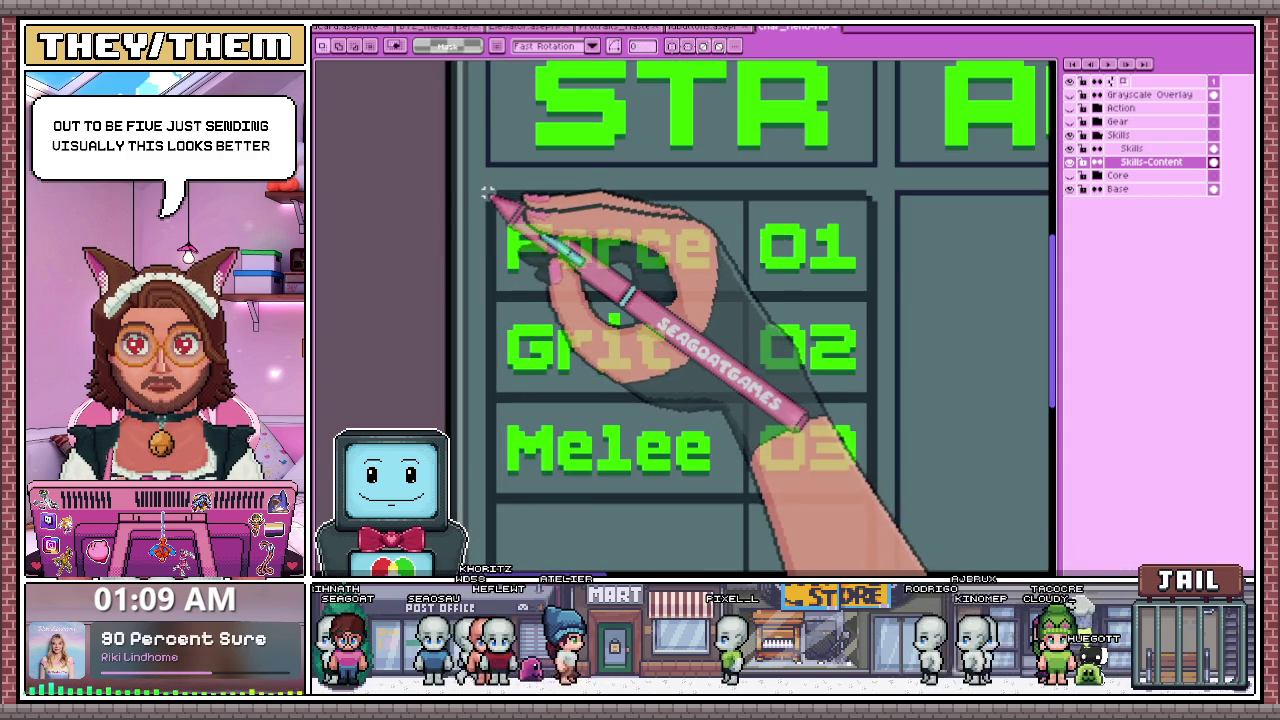
pyautogui.scroll(-1, 487, 193)
pyautogui.scroll(1, 647, 490)
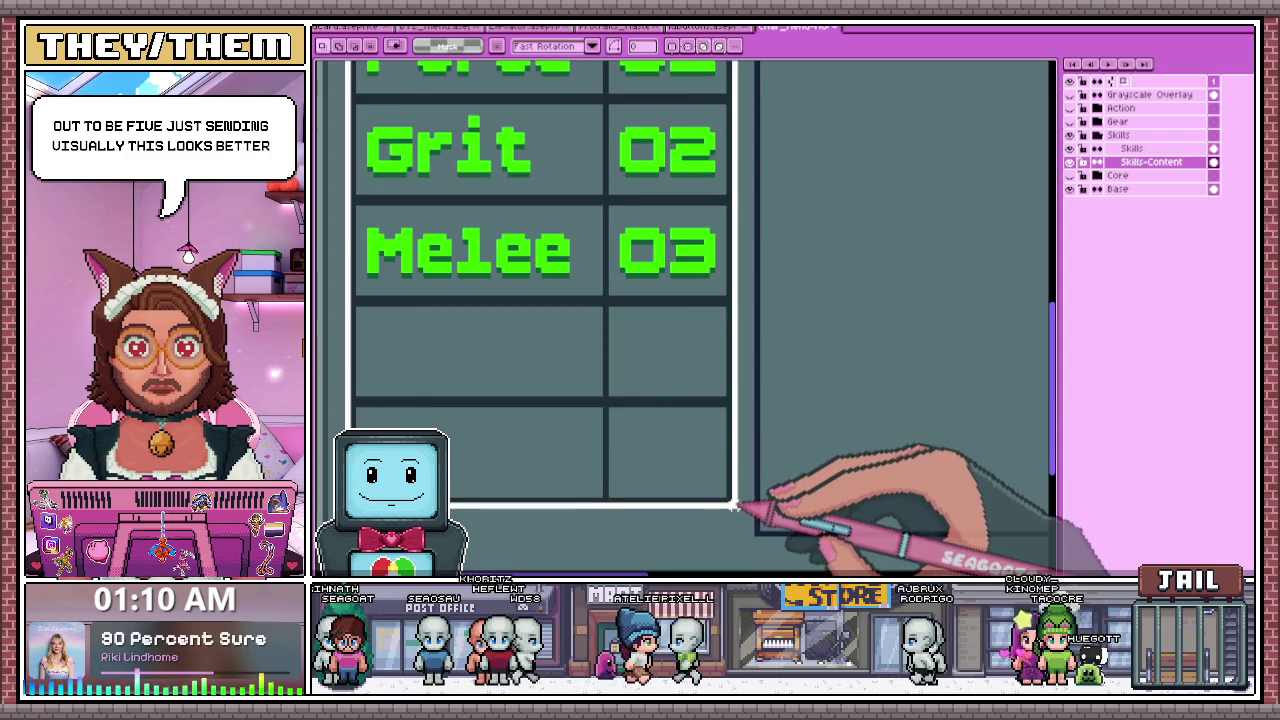
pyautogui.scroll(-1, 733, 505)
pyautogui.scroll(-2, 660, 320)
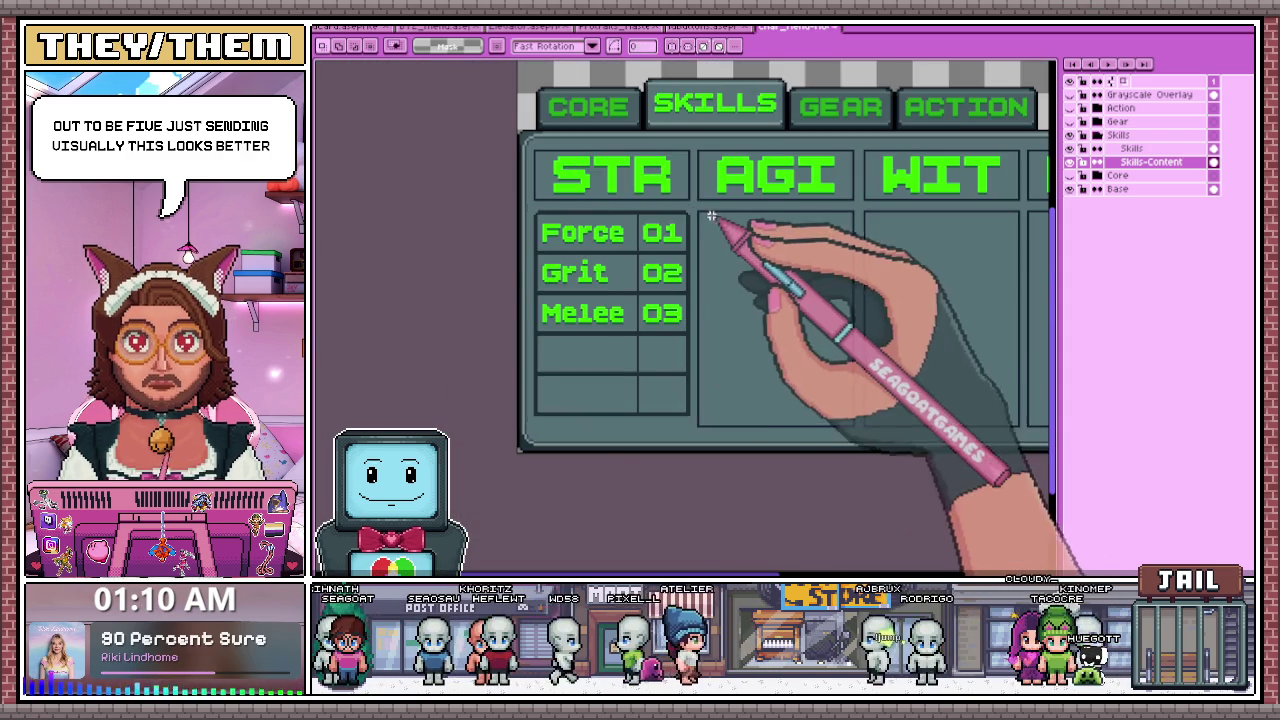
pyautogui.scroll(2, 505, 248)
pyautogui.scroll(1, 505, 248)
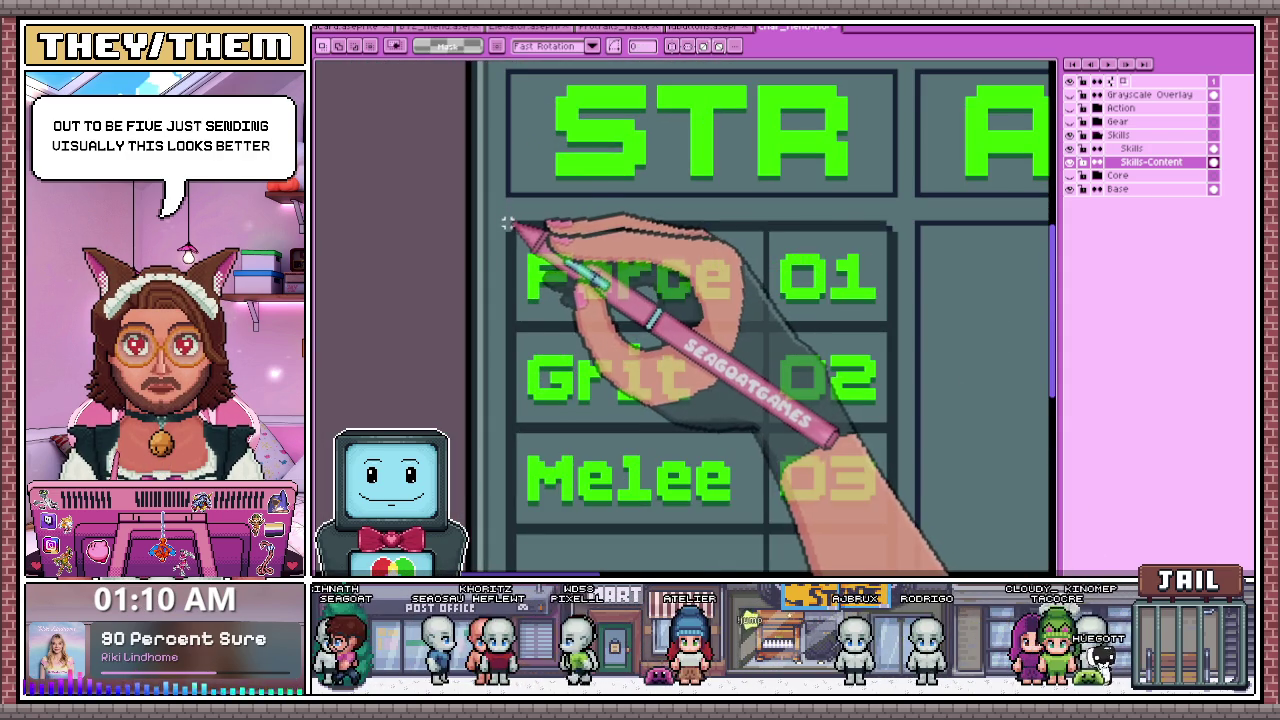
pyautogui.scroll(-1, 505, 248)
pyautogui.scroll(-1, 665, 418)
pyautogui.scroll(-1, 667, 430)
pyautogui.scroll(2, 733, 514)
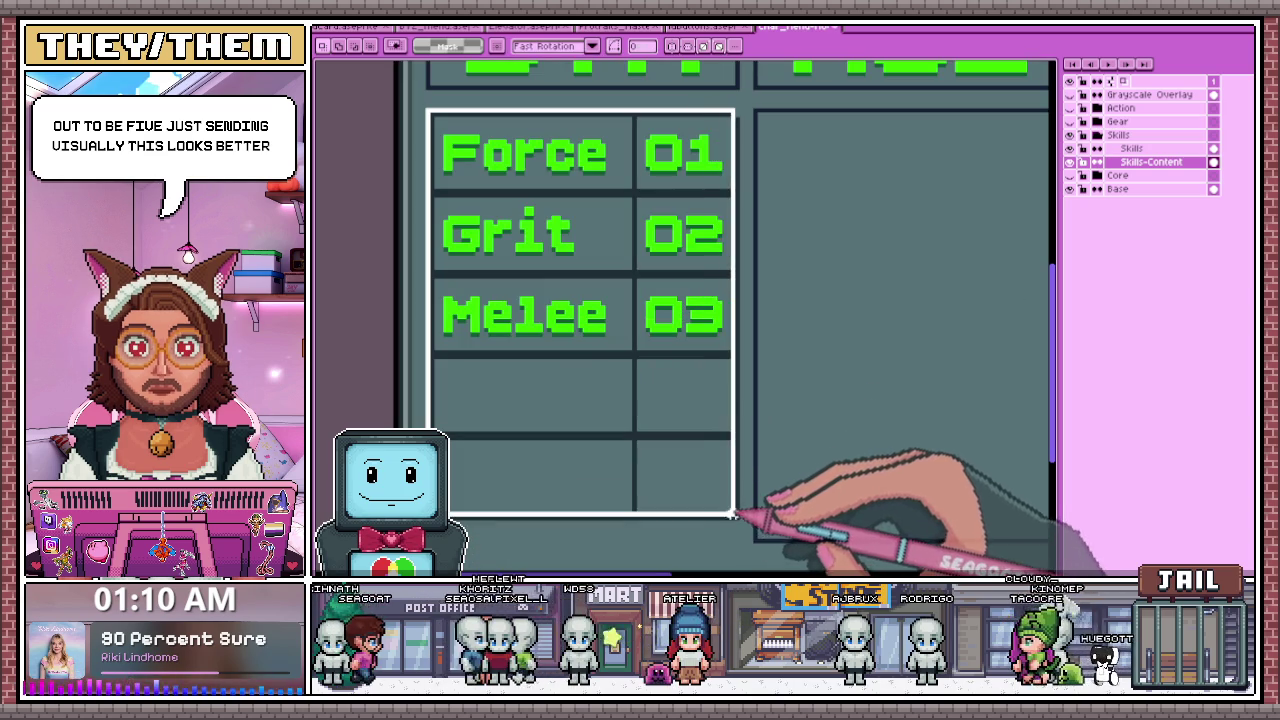
pyautogui.scroll(-2, 735, 517)
pyautogui.scroll(1, 690, 402)
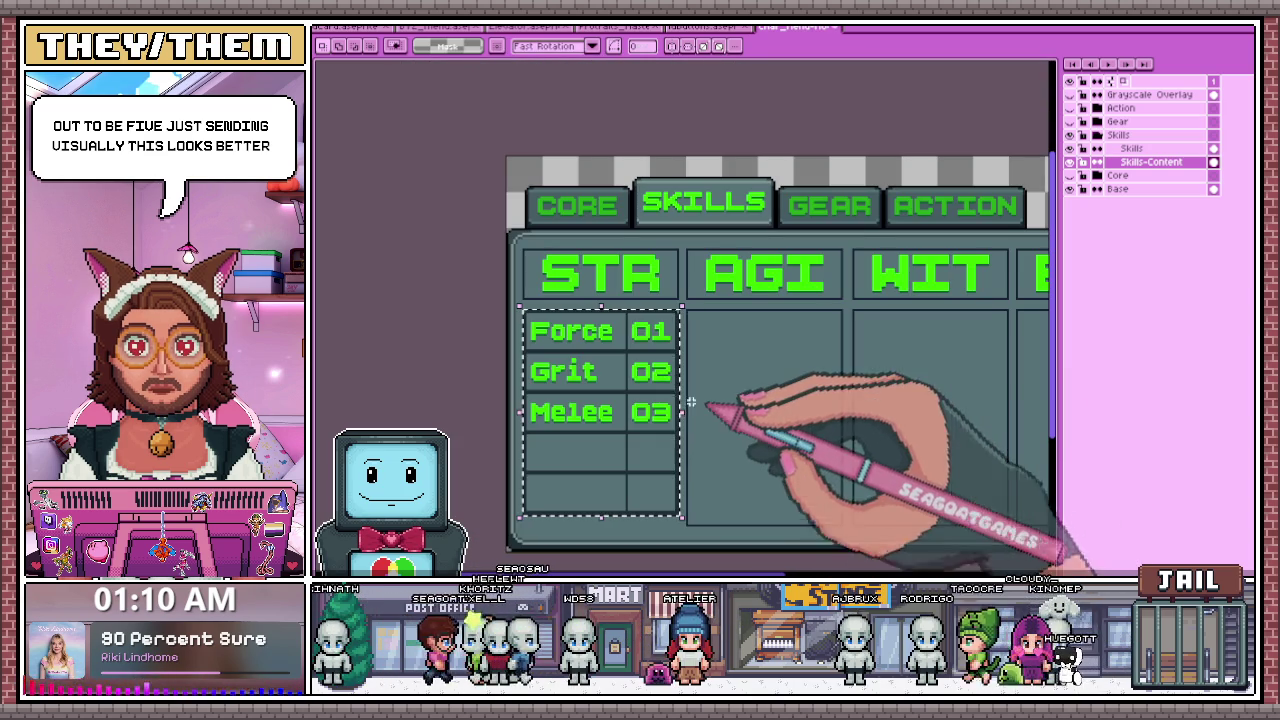
pyautogui.scroll(1, 737, 422)
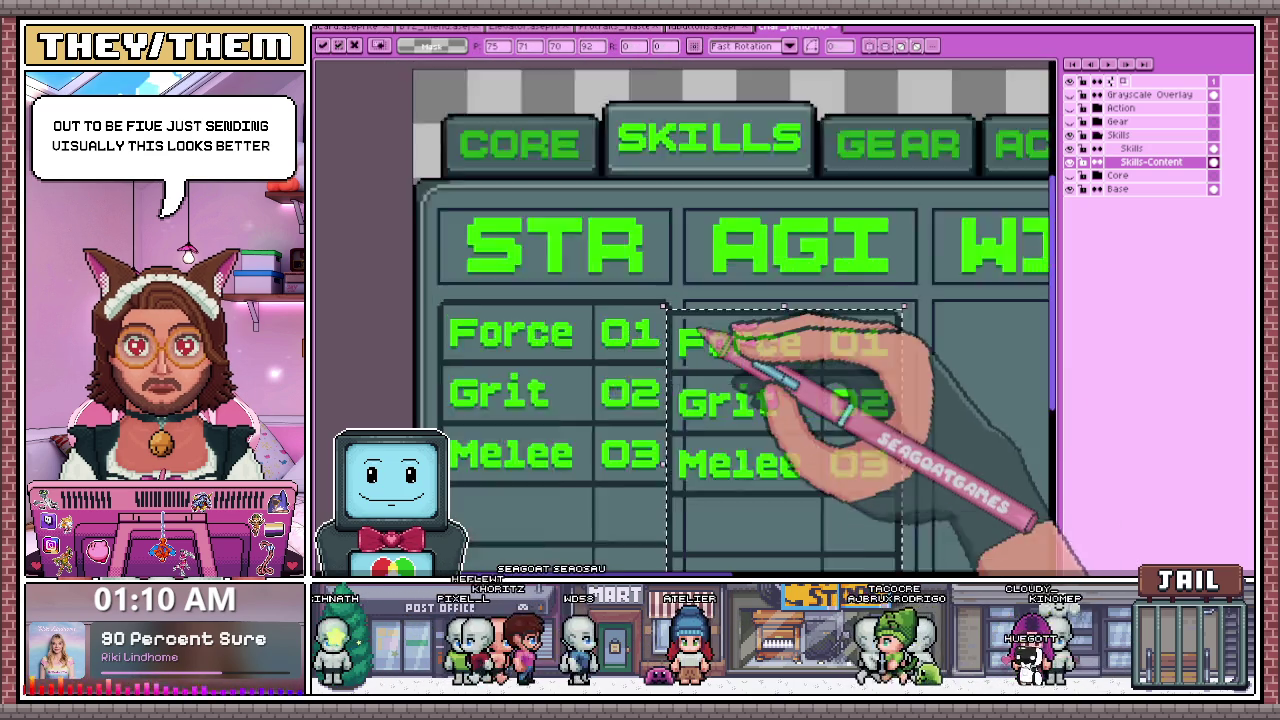
pyautogui.scroll(1, 714, 337)
pyautogui.scroll(-2, 726, 321)
pyautogui.scroll(-2, 757, 370)
pyautogui.press('Return')
pyautogui.scroll(1, 743, 306)
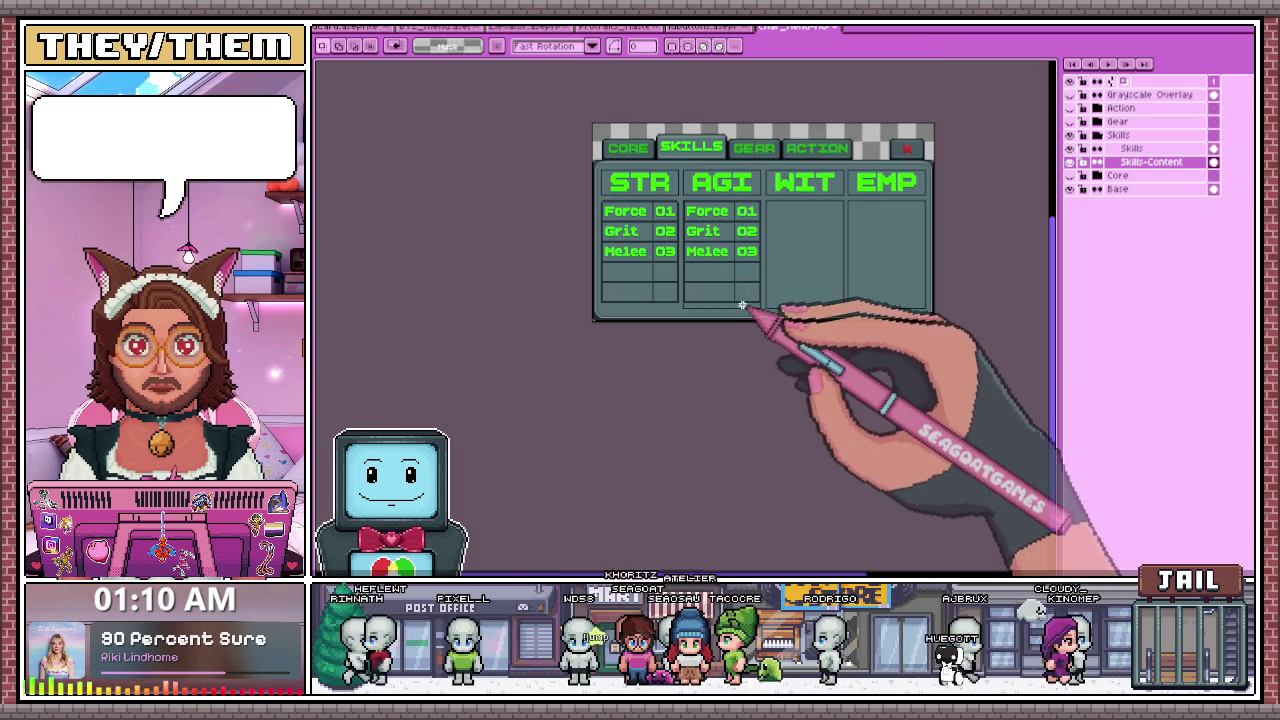
# - Switch to the Pencil tool and zoom around the AGI column
pyautogui.scroll(2, 721, 258)
pyautogui.scroll(-1, 669, 206)
pyautogui.scroll(2, 651, 211)
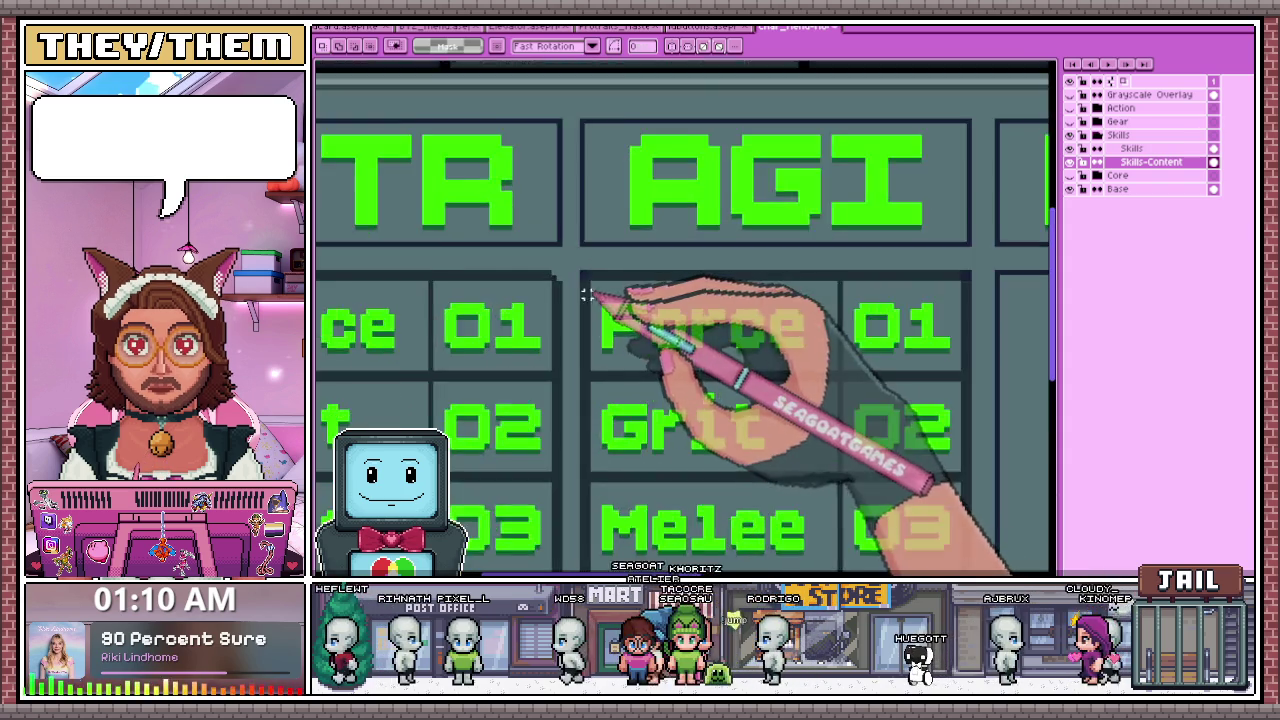
pyautogui.scroll(2, 586, 286)
pyautogui.press('b')
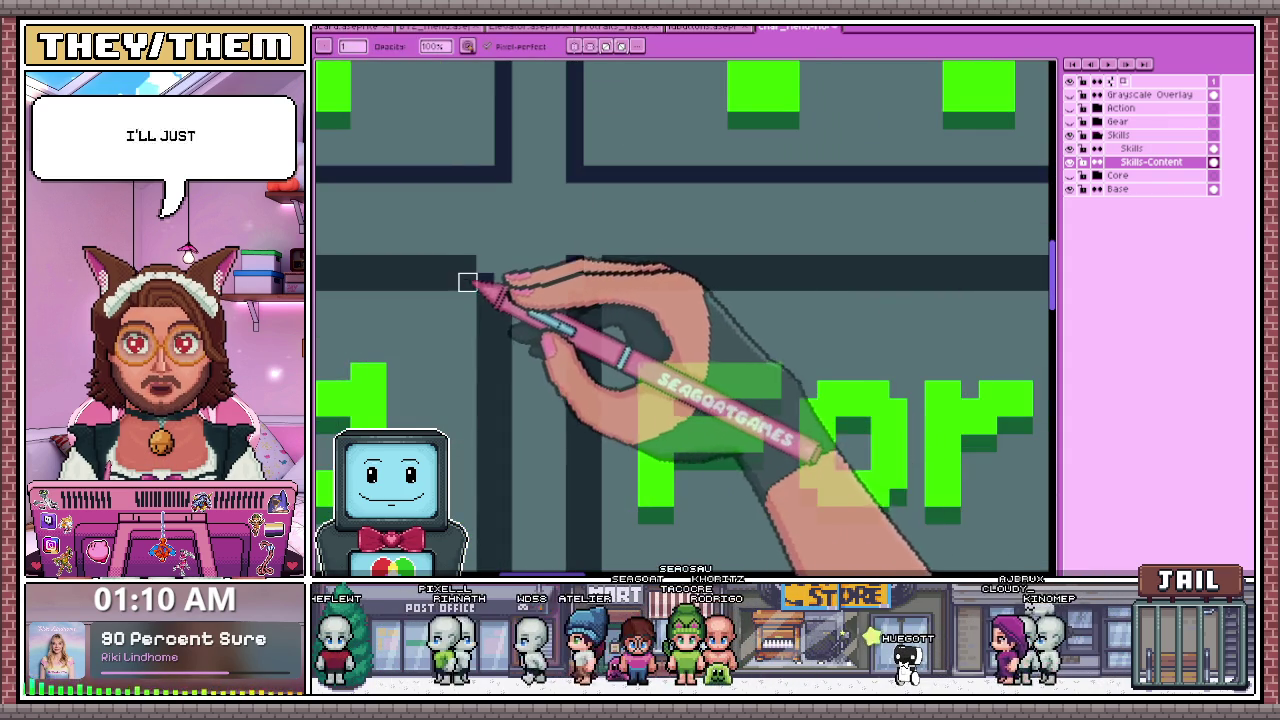
pyautogui.scroll(-2, 467, 283)
pyautogui.scroll(-1, 570, 255)
pyautogui.scroll(2, 420, 280)
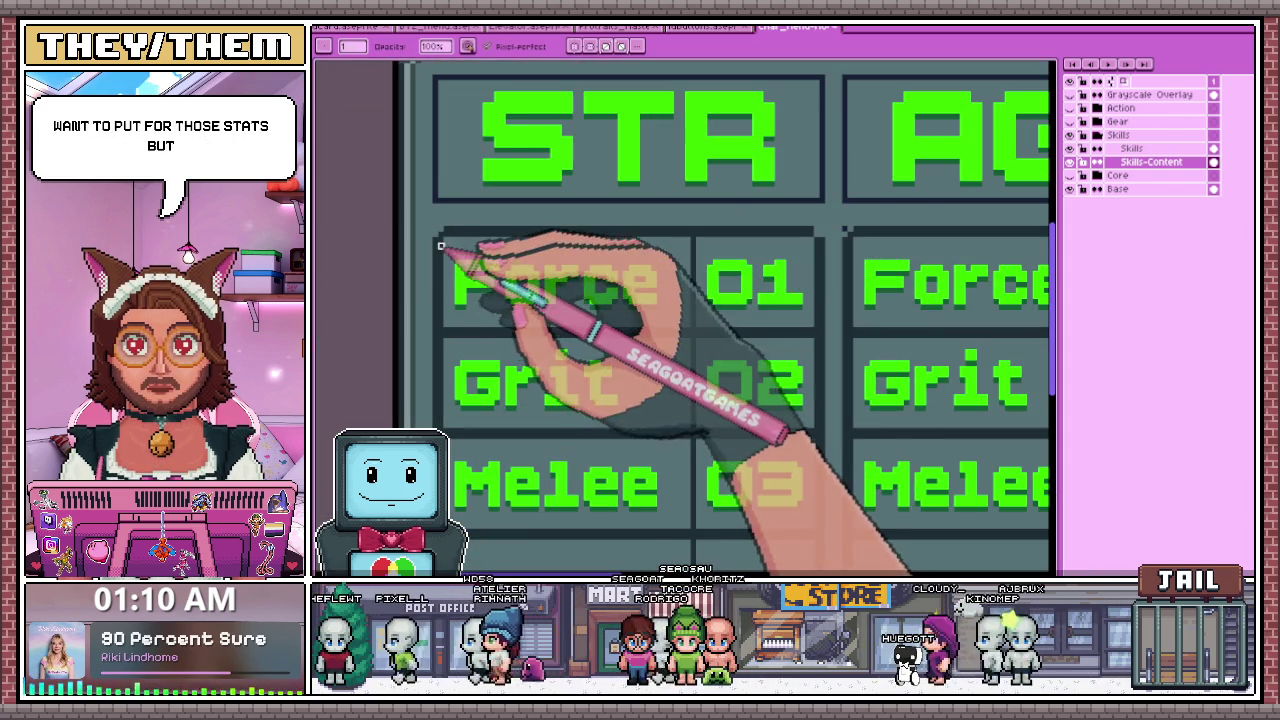
pyautogui.scroll(1, 850, 225)
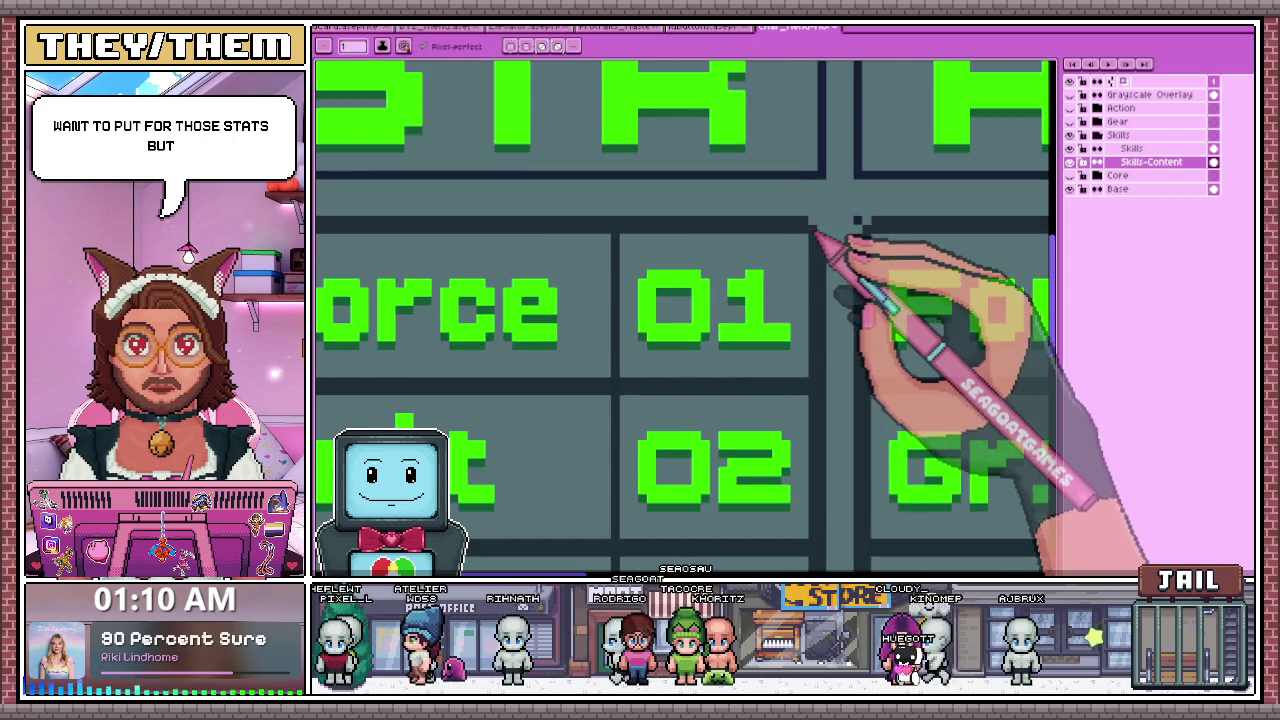
pyautogui.scroll(-1, 815, 240)
pyautogui.scroll(1, 835, 250)
pyautogui.scroll(-1, 790, 282)
pyautogui.scroll(-1, 870, 290)
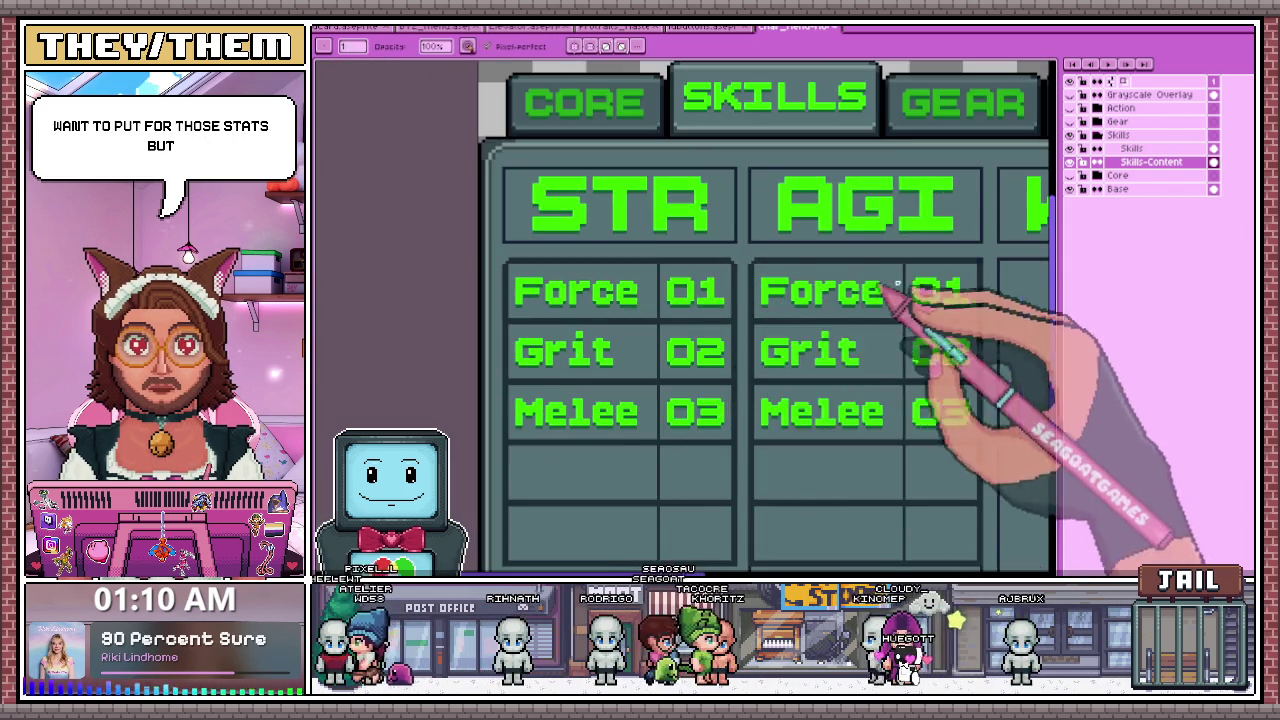
pyautogui.scroll(-1, 920, 290)
pyautogui.scroll(1, 794, 294)
pyautogui.scroll(1, 809, 286)
pyautogui.scroll(2, 819, 300)
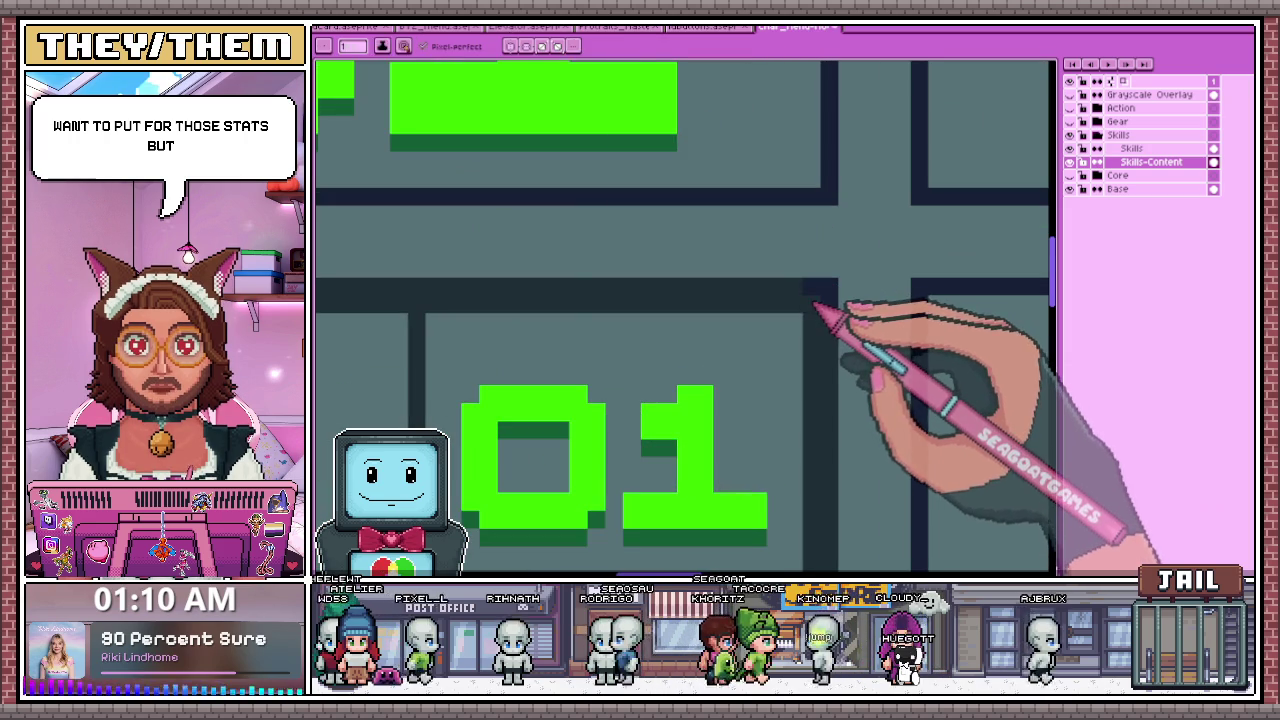
pyautogui.scroll(-1, 811, 286)
pyautogui.scroll(-1, 826, 269)
pyautogui.scroll(-1, 714, 229)
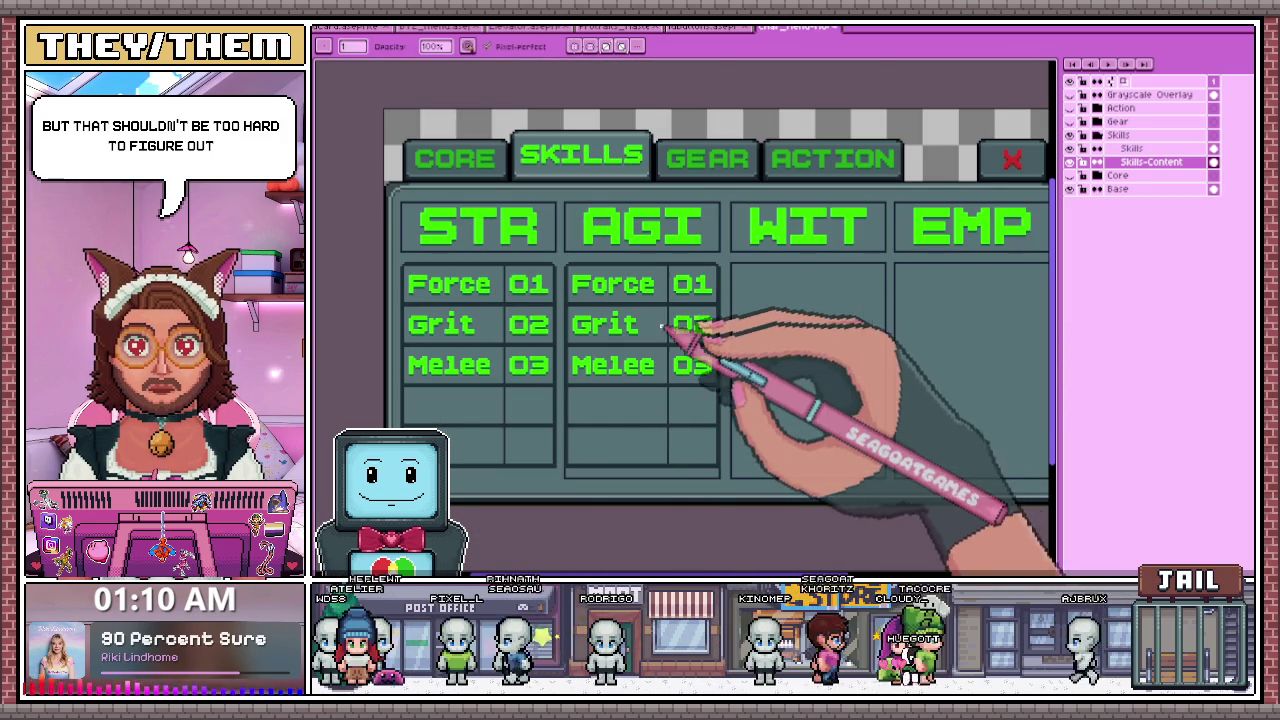
pyautogui.scroll(1, 580, 287)
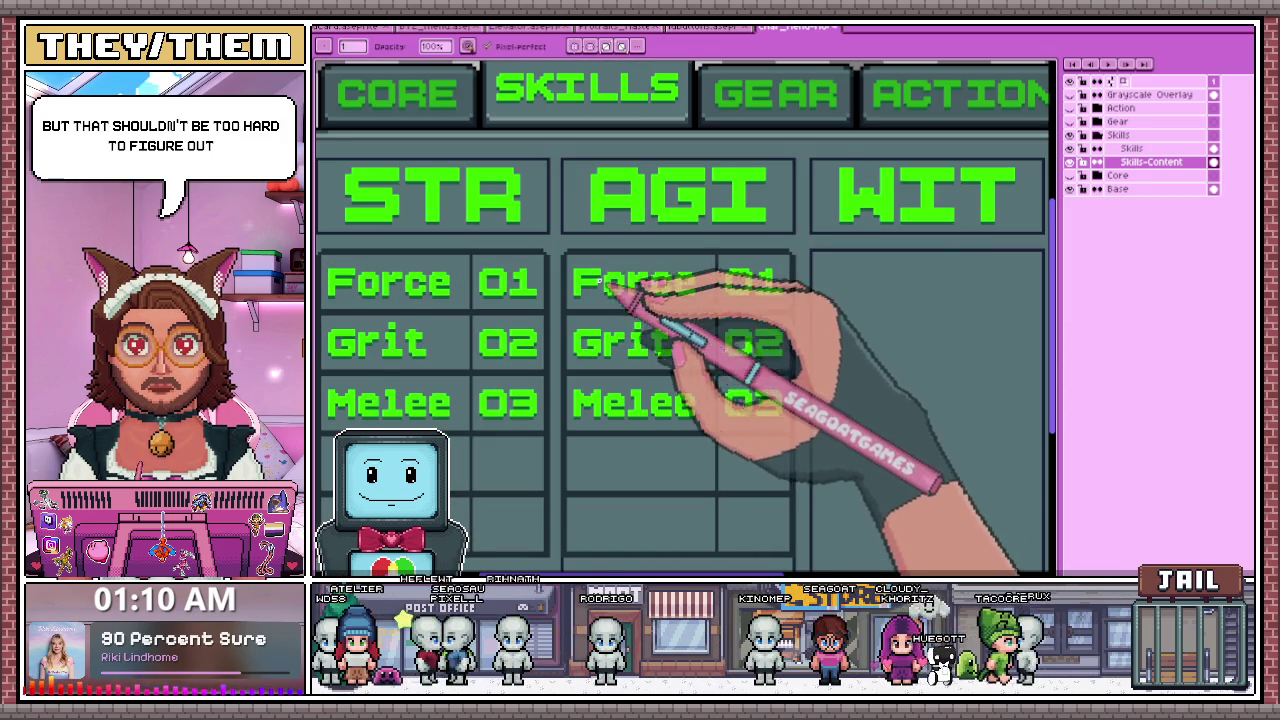
pyautogui.scroll(1, 607, 283)
# - Select the copied Force, Grit and Melee names in AGI and erase them
pyautogui.moveTo(548, 238); pyautogui.dragTo(843, 344)
pyautogui.scroll(-1, 830, 320)
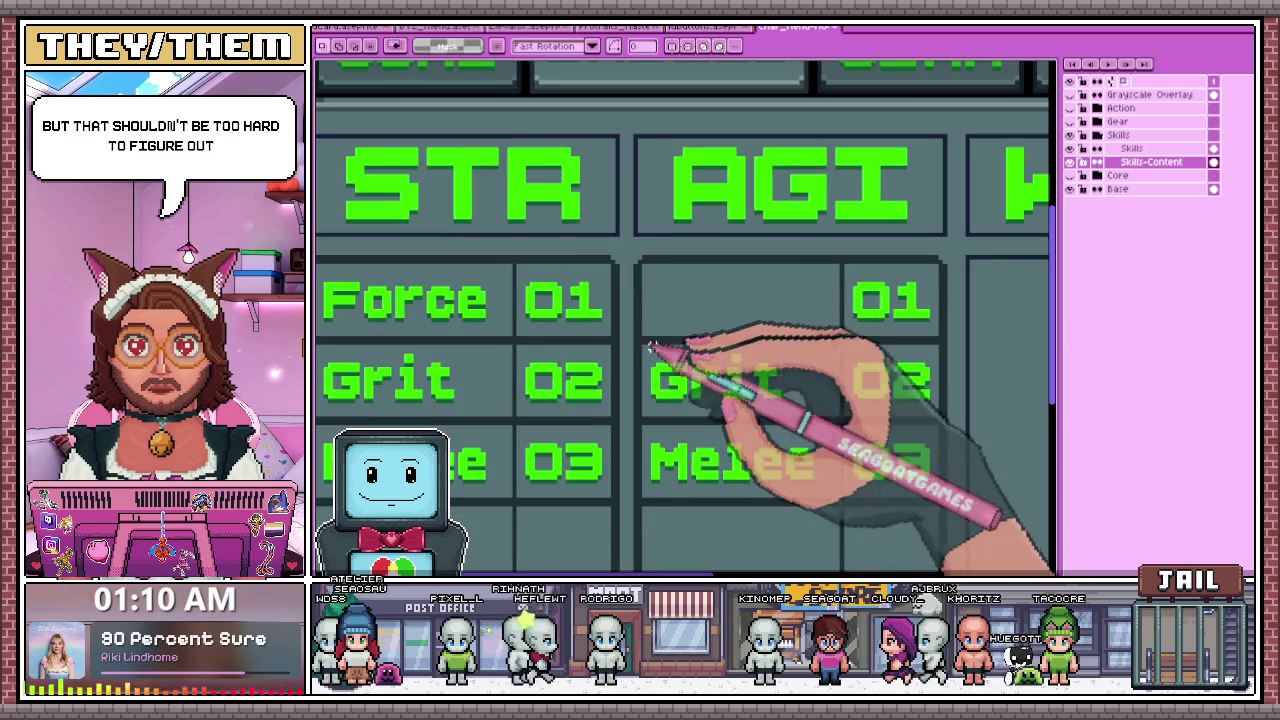
pyautogui.scroll(2, 770, 365)
pyautogui.scroll(-1, 580, 316)
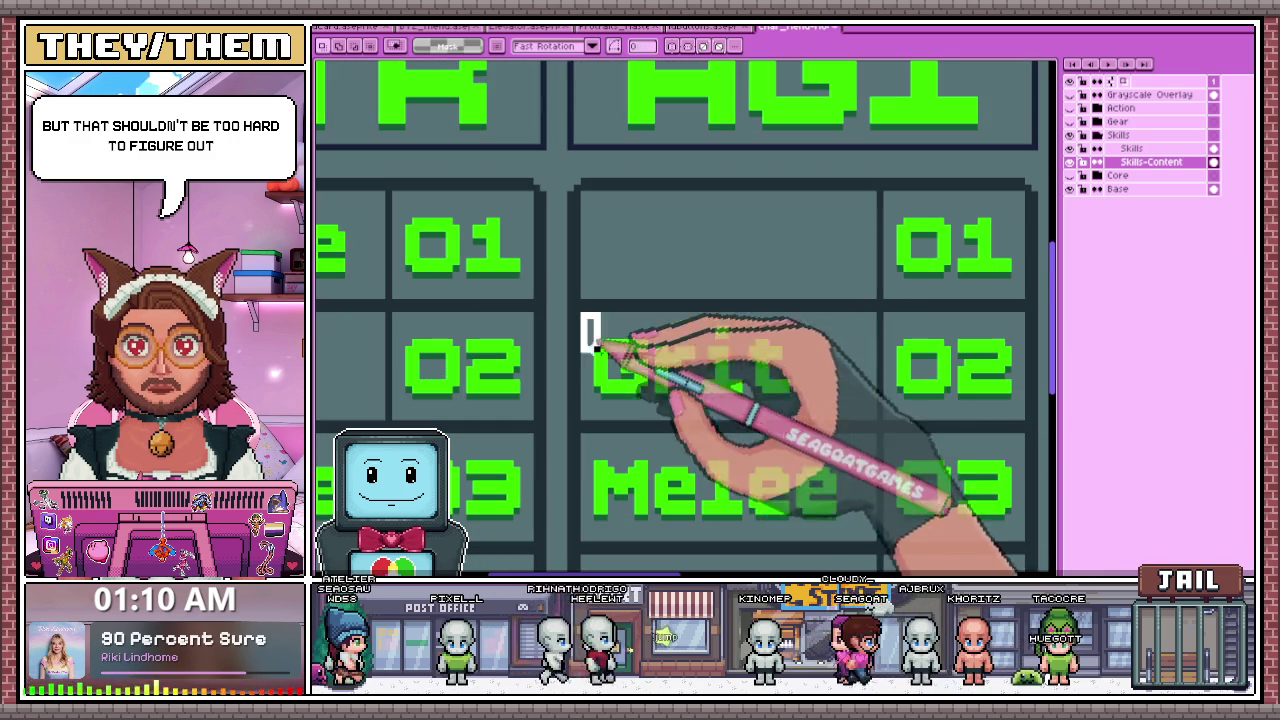
pyautogui.moveTo(580, 313); pyautogui.dragTo(880, 420)
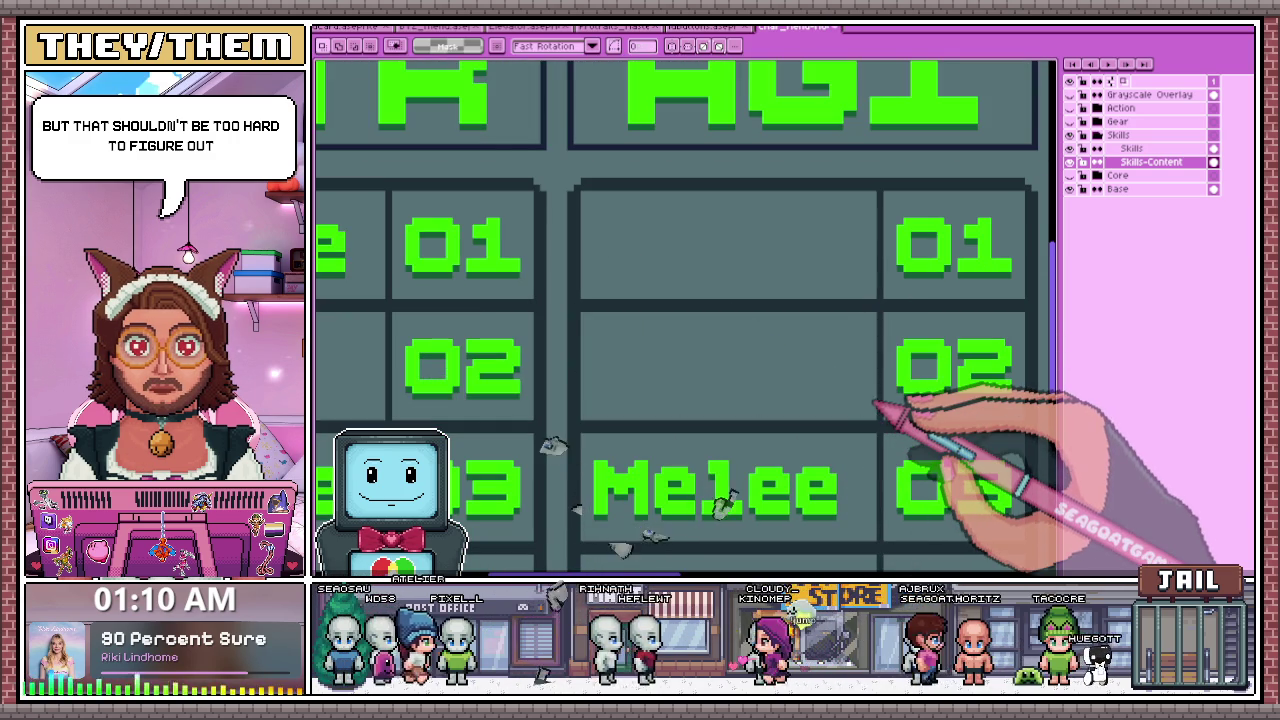
pyautogui.scroll(-3, 600, 300)
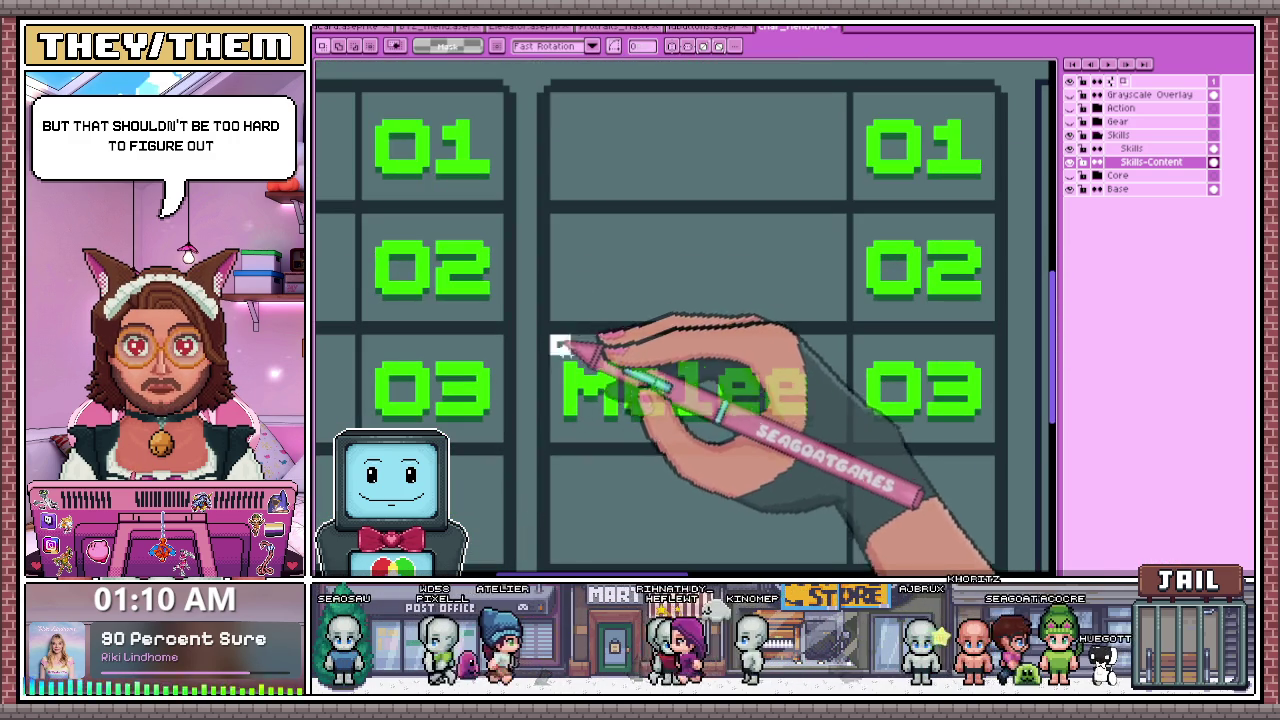
pyautogui.moveTo(558, 345); pyautogui.dragTo(845, 433)
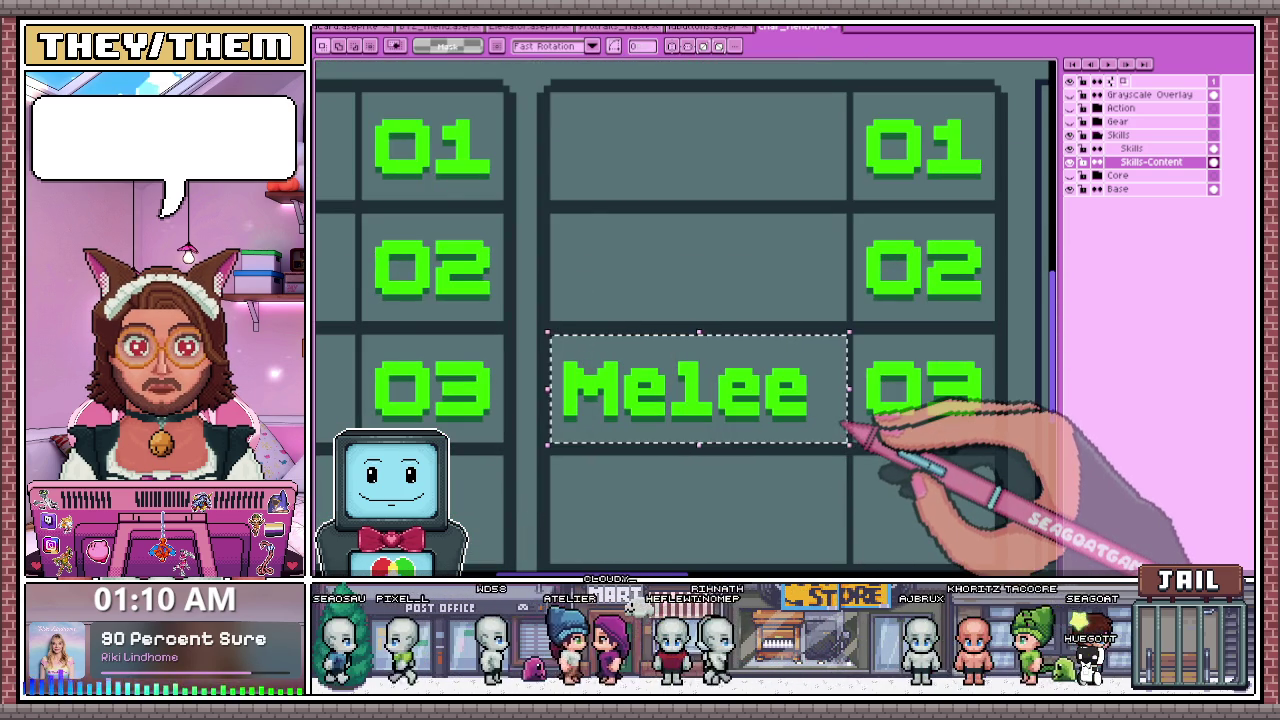
pyautogui.hotkey('ctrl', 'z')
pyautogui.scroll(-1, 845, 428)
pyautogui.scroll(-2, 843, 423)
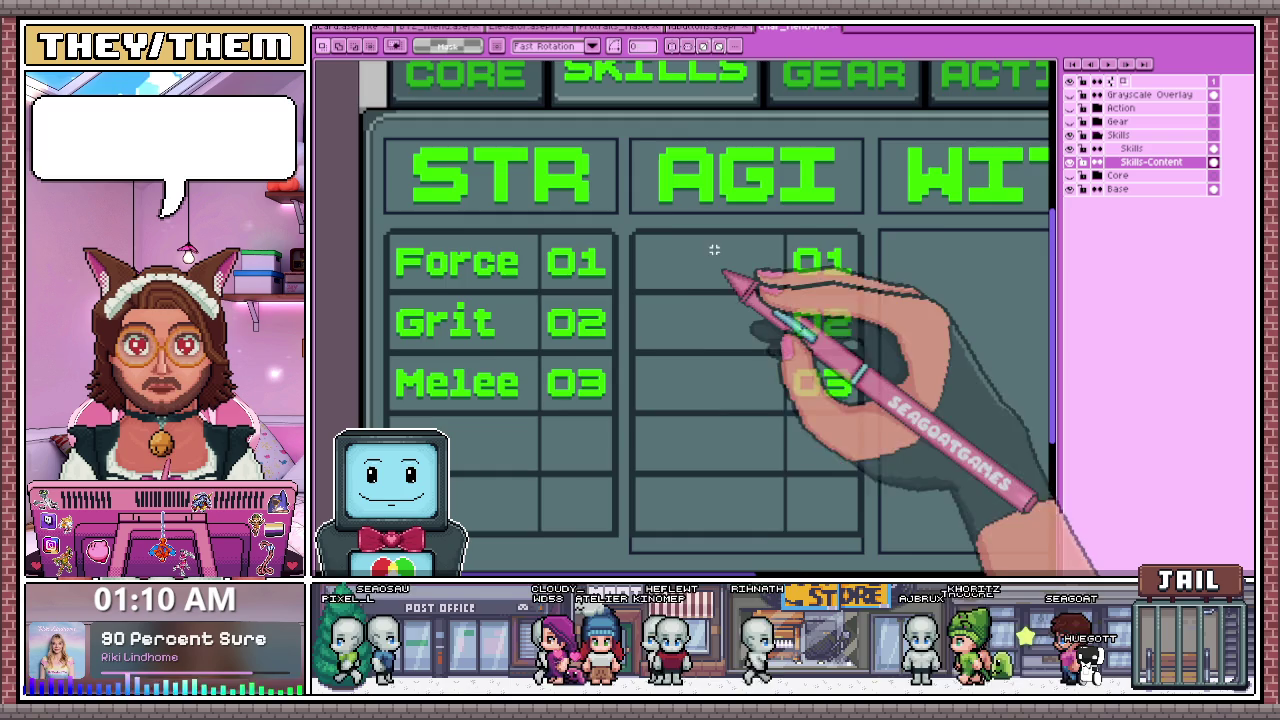
pyautogui.scroll(-1, 702, 356)
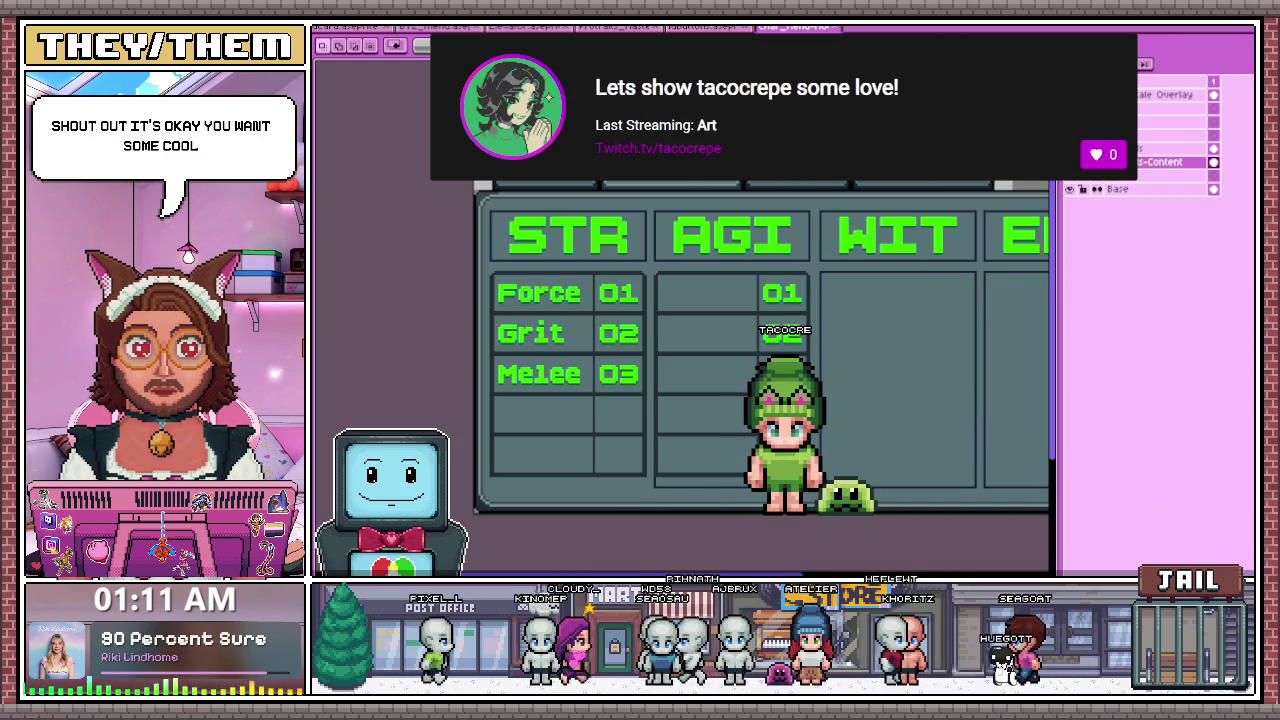
# - Bring up the Twitch browse page of live Software and Game Development channels
pyautogui.hotkey('alt', 'Tab')
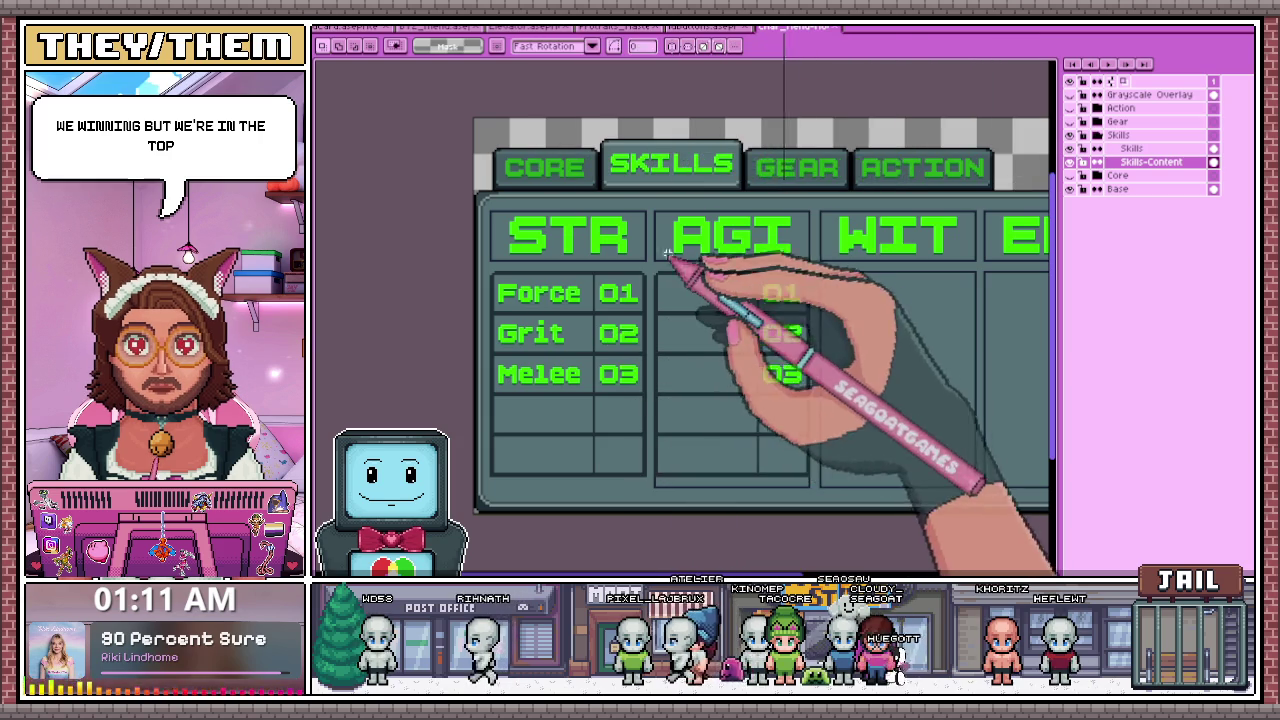
pyautogui.scroll(-2, 680, 330)
pyautogui.scroll(5, 689, 356)
pyautogui.scroll(2, 680, 343)
pyautogui.scroll(2, 650, 310)
pyautogui.scroll(-2, 621, 279)
# - Switch to the Pencil, then to the rectangular marquee selection tool
pyautogui.press('b')
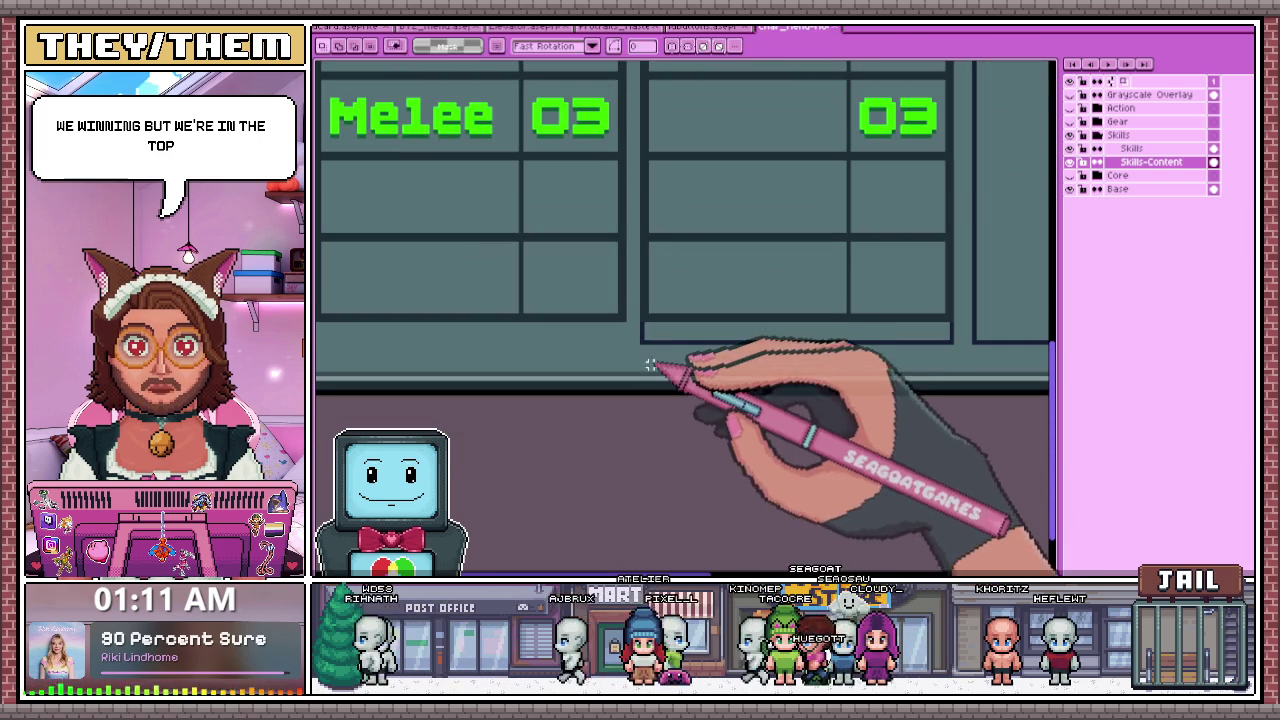
pyautogui.scroll(3, 630, 320)
pyautogui.scroll(-1, 634, 362)
pyautogui.scroll(1, 641, 321)
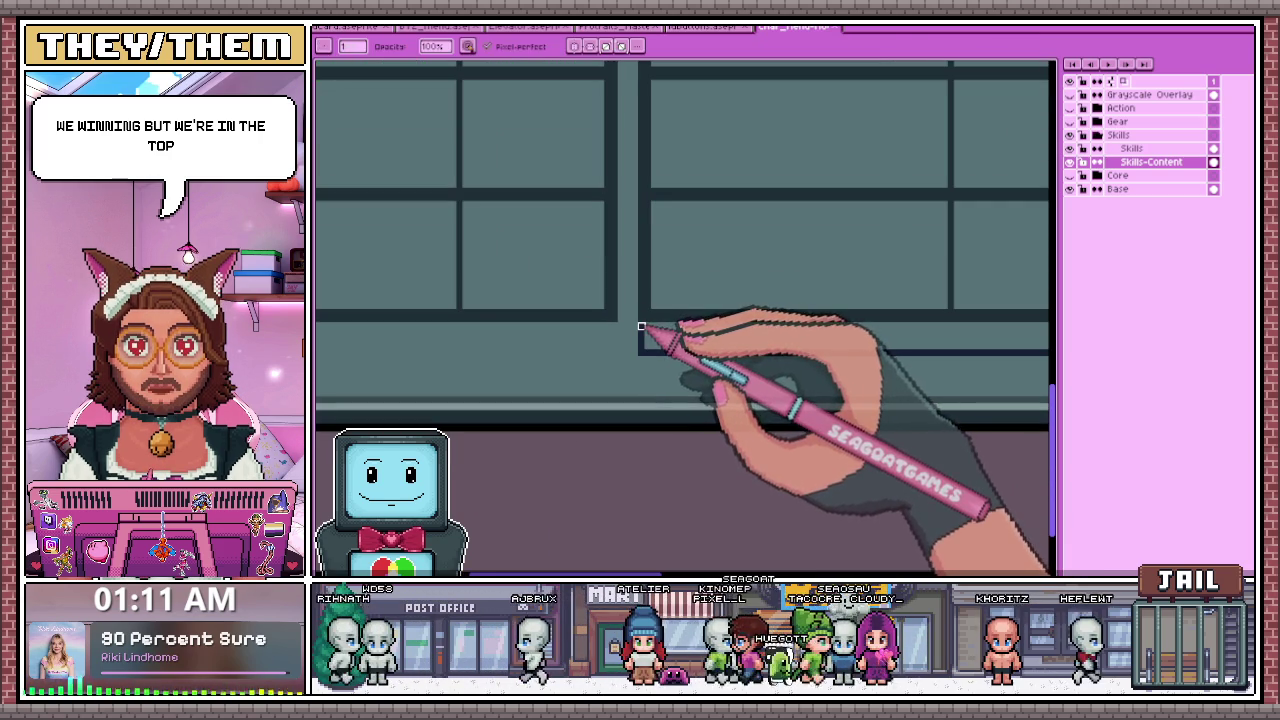
pyautogui.scroll(-2, 641, 326)
pyautogui.scroll(3, 663, 314)
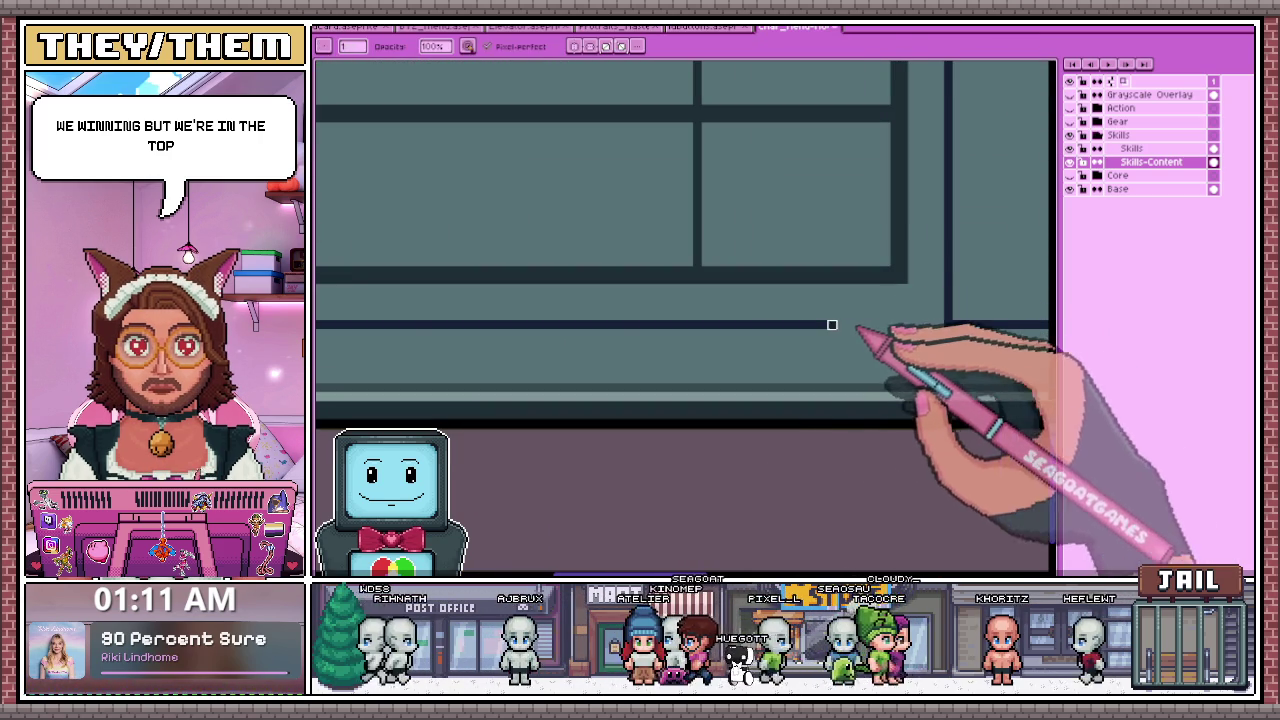
pyautogui.scroll(-1, 510, 330)
pyautogui.scroll(-1, 515, 328)
pyautogui.scroll(2, 525, 325)
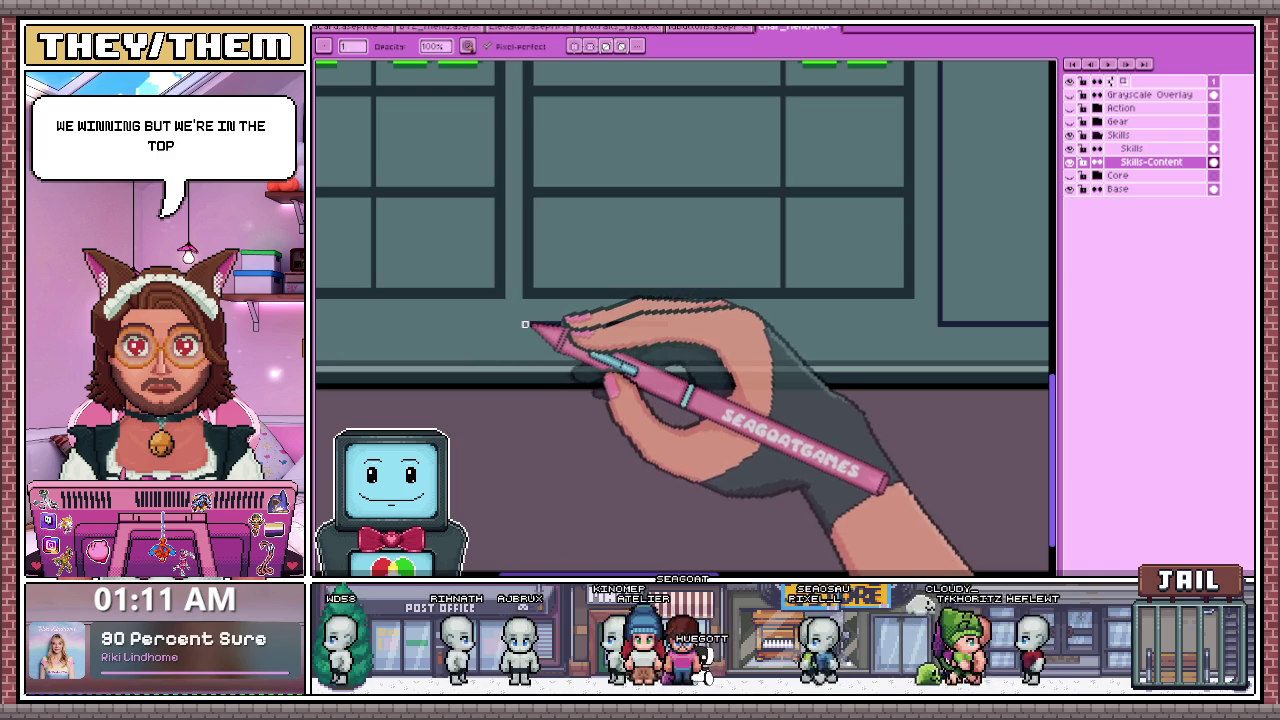
pyautogui.scroll(-2, 650, 340)
pyautogui.scroll(-2, 630, 330)
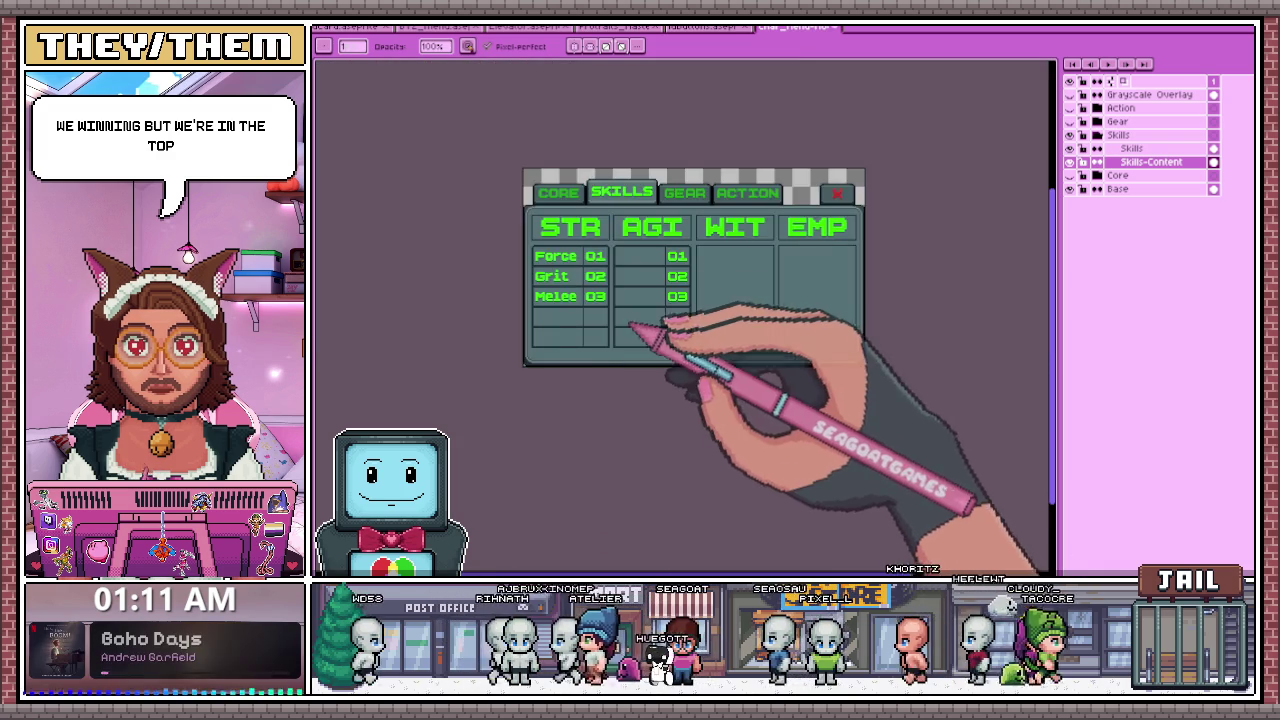
pyautogui.scroll(2, 630, 326)
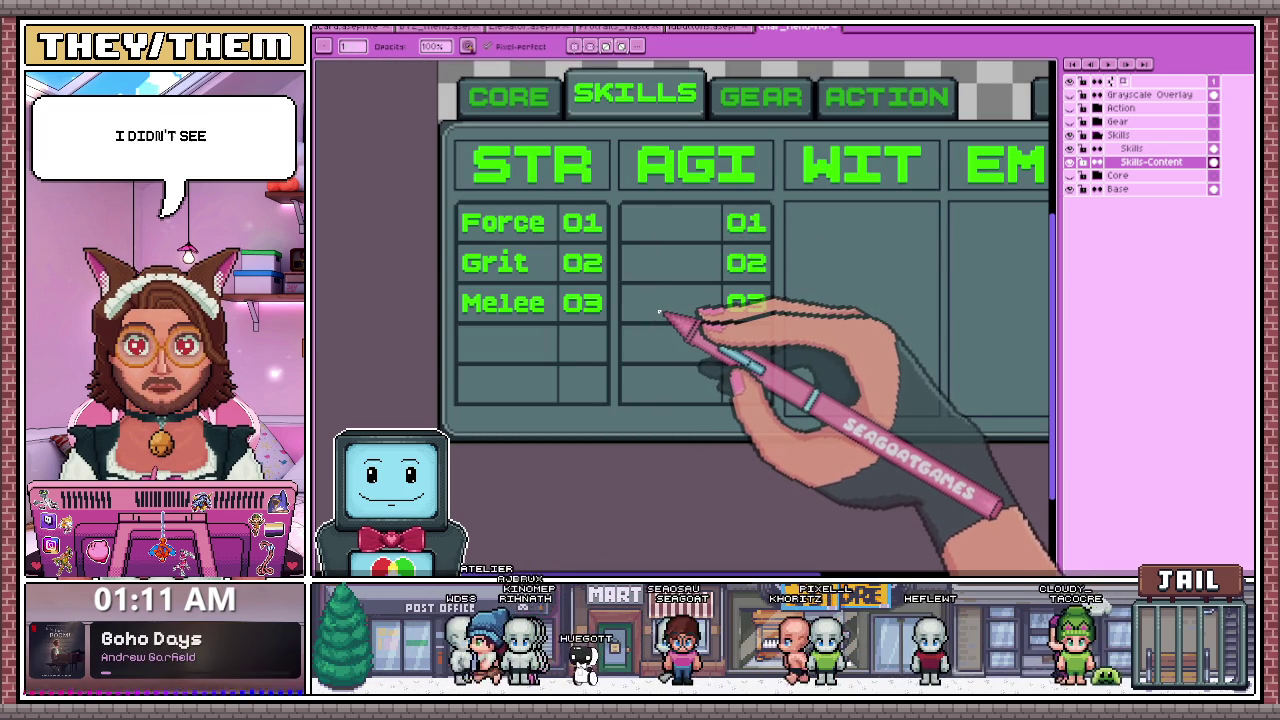
pyautogui.press('m')
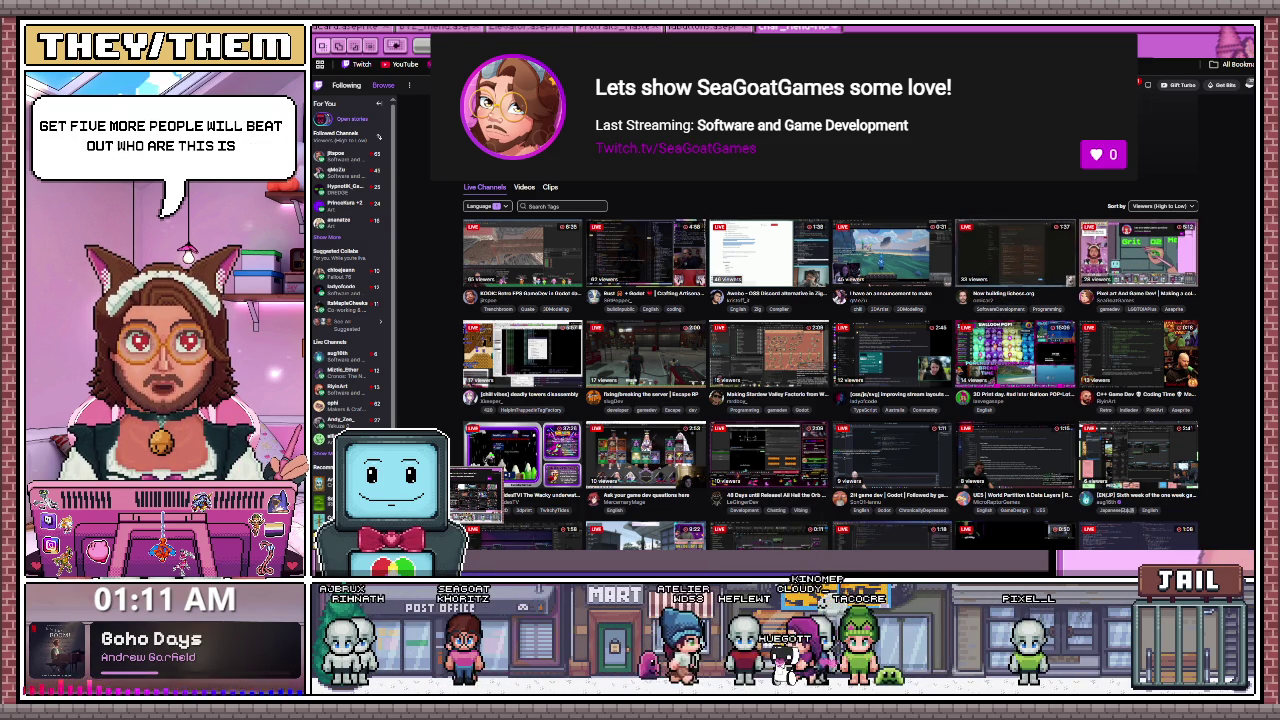
pyautogui.hotkey('alt', 'Tab')
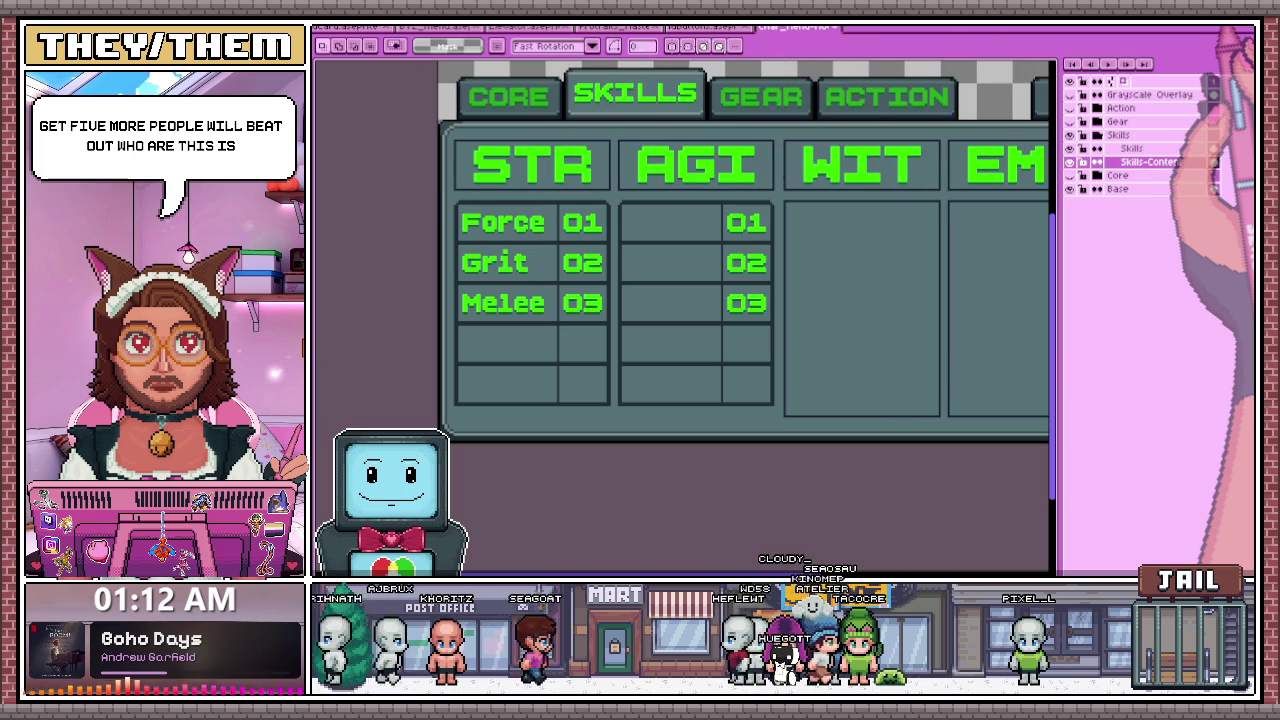
pyautogui.press('b')
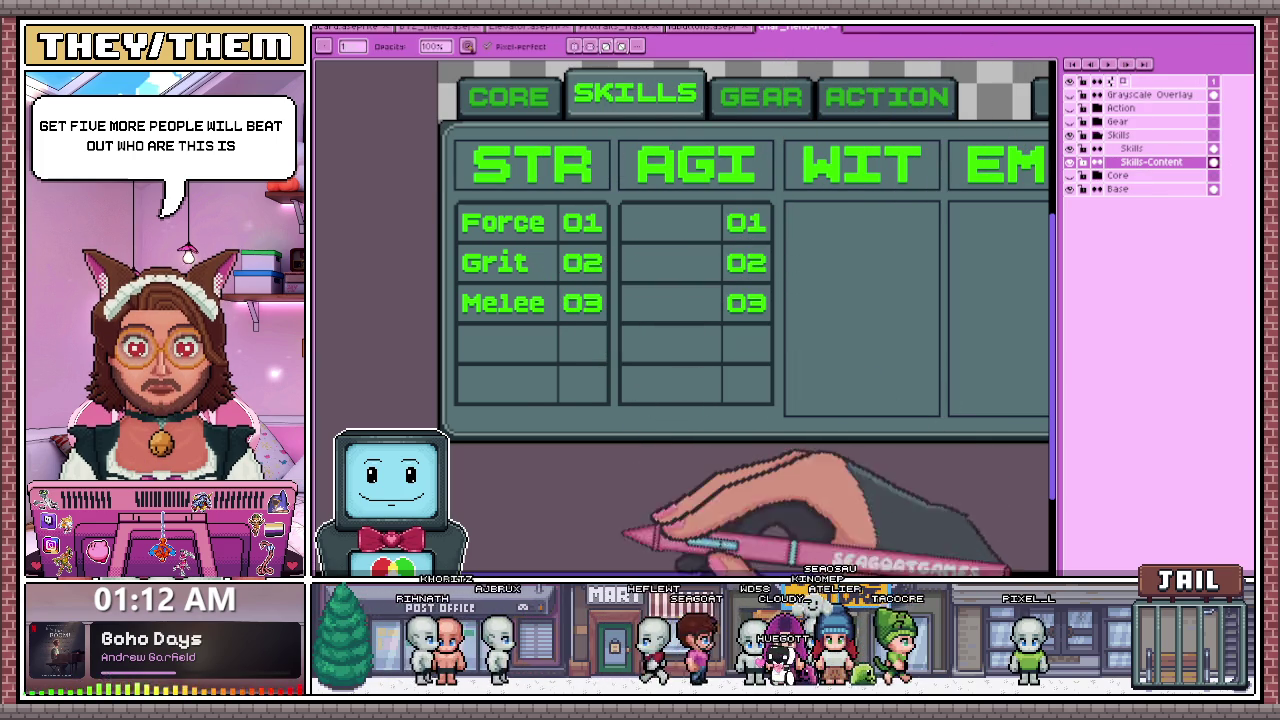
pyautogui.hotkey('alt', 'Tab')
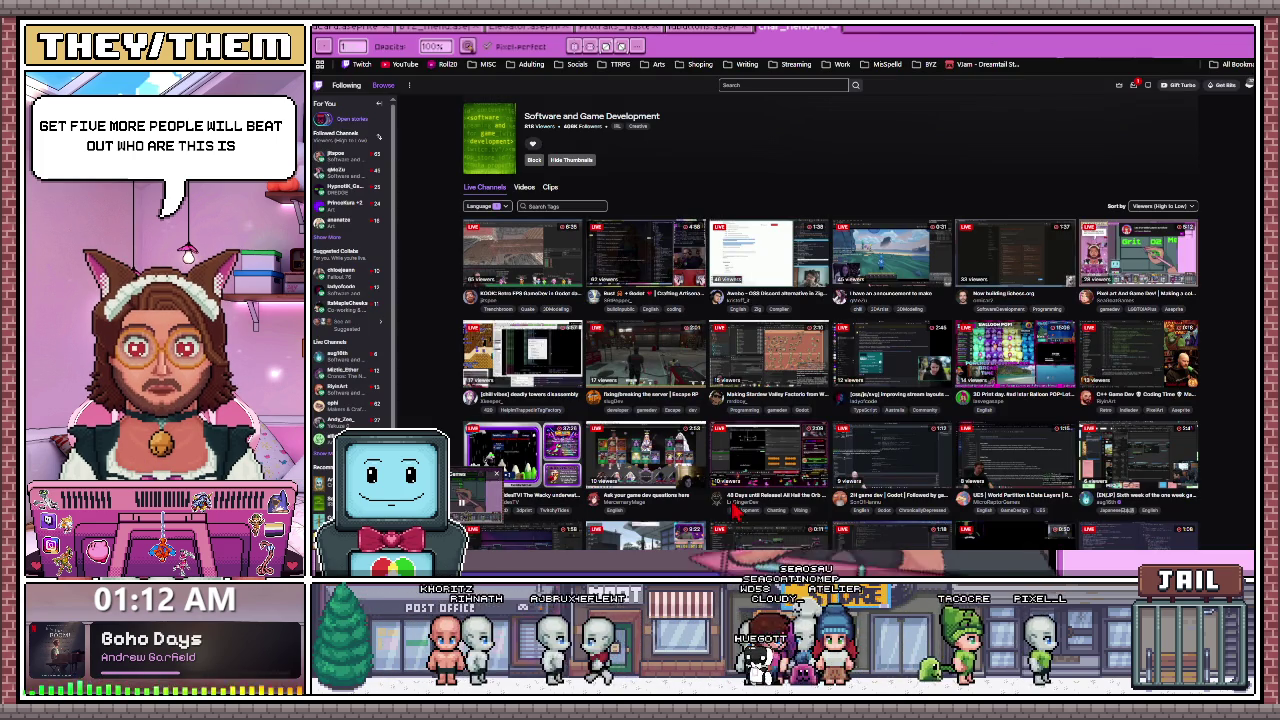
pyautogui.hotkey('alt', 'Tab')
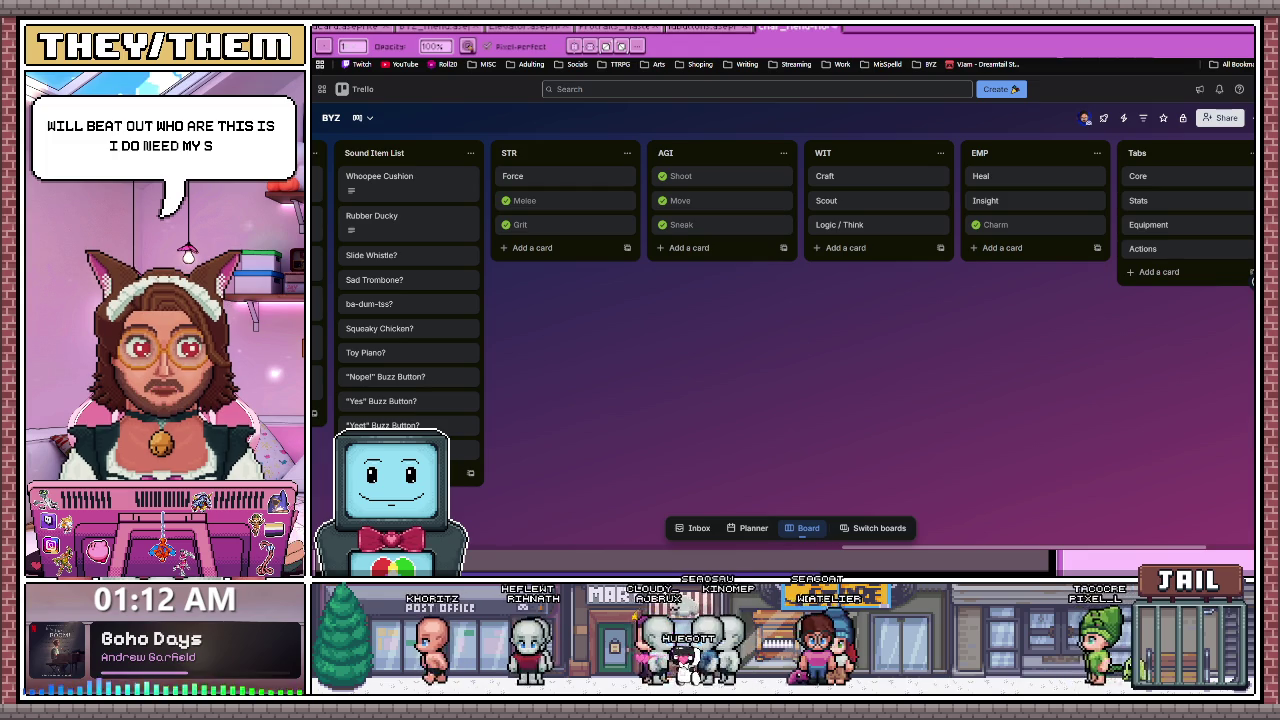
pyautogui.hotkey('alt', 'Tab')
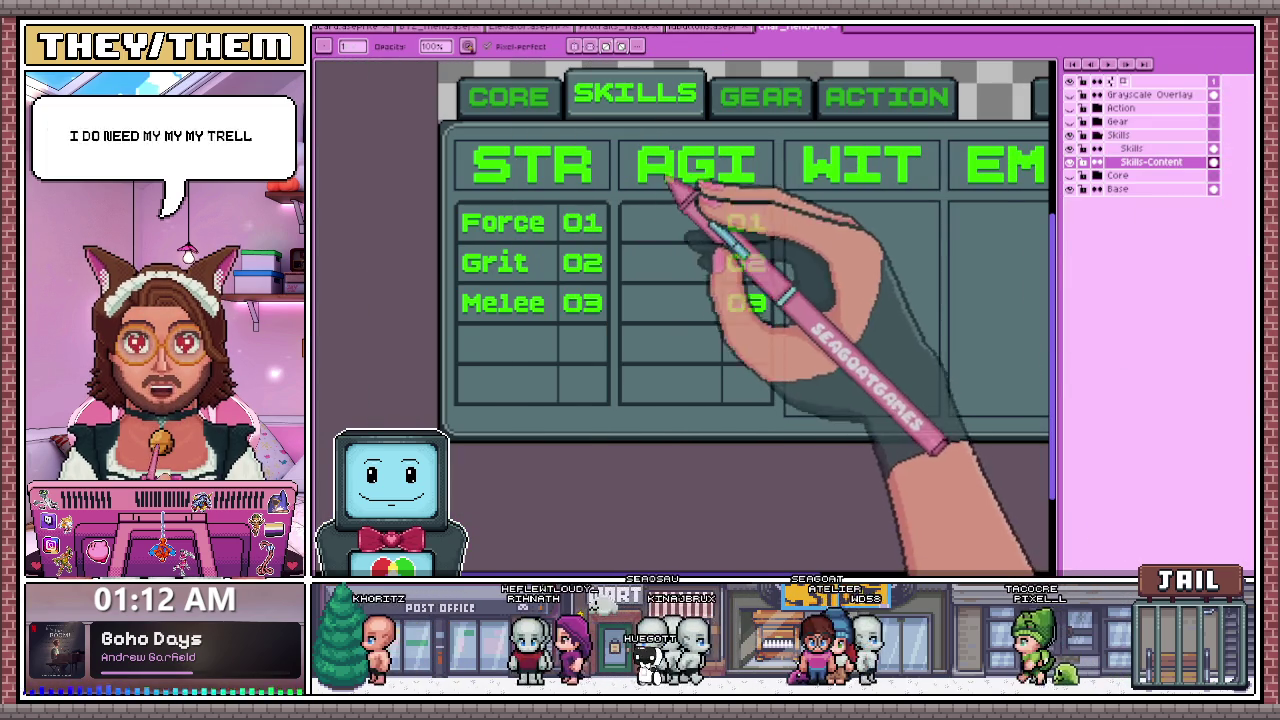
pyautogui.press('m')
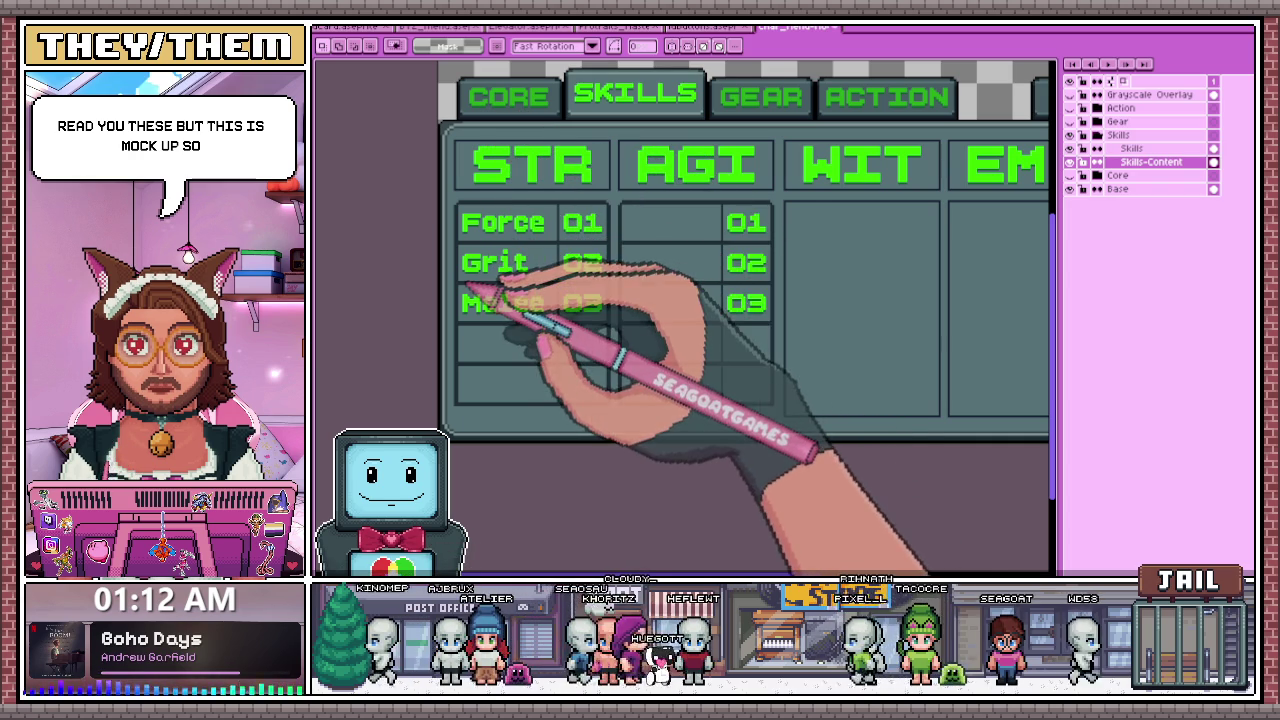
pyautogui.click(620, 45)
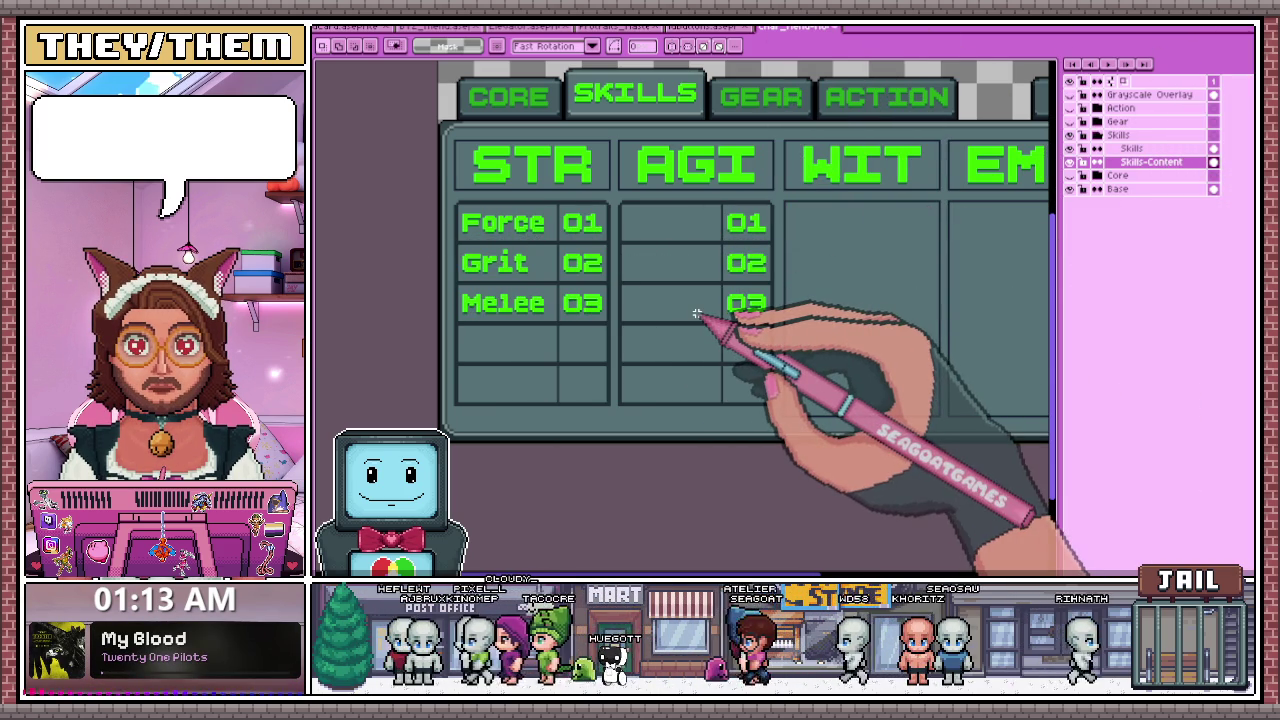
# - Sample the green text colour and place the text Move in the top AGI cell
pyautogui.click(681, 474)
pyautogui.click(806, 343)
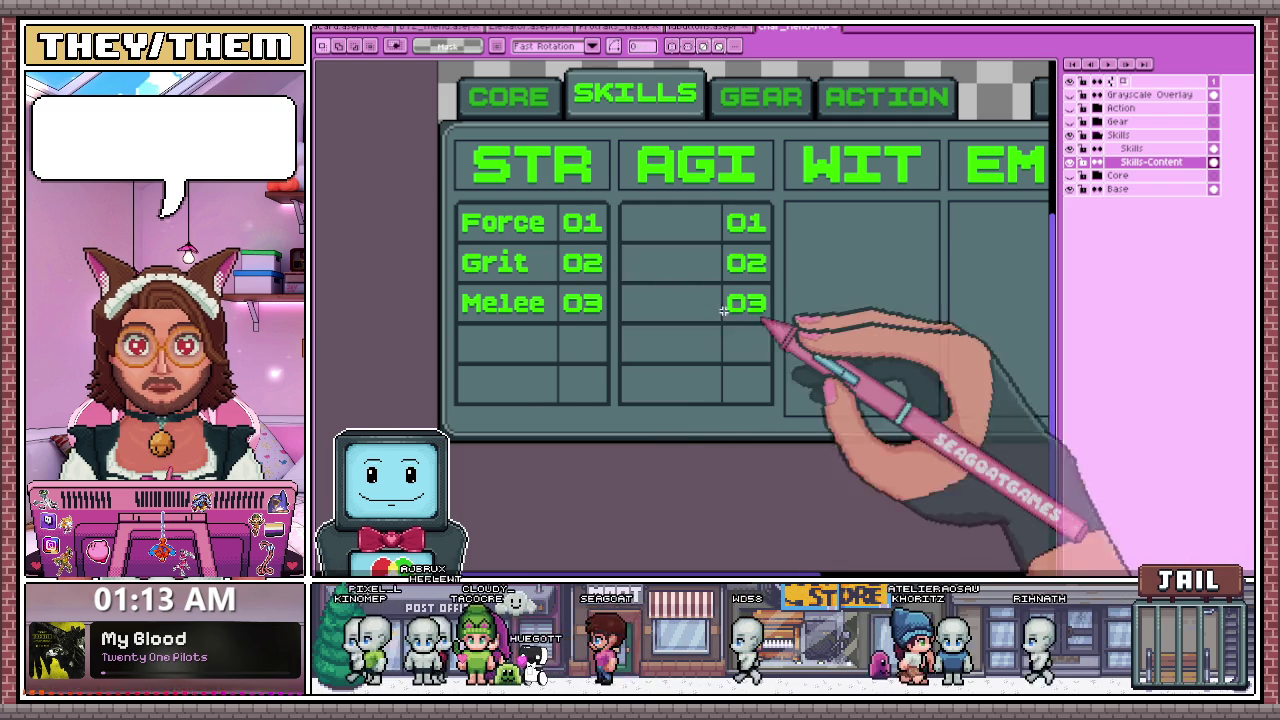
pyautogui.scroll(1, 600, 296)
pyautogui.press('i')
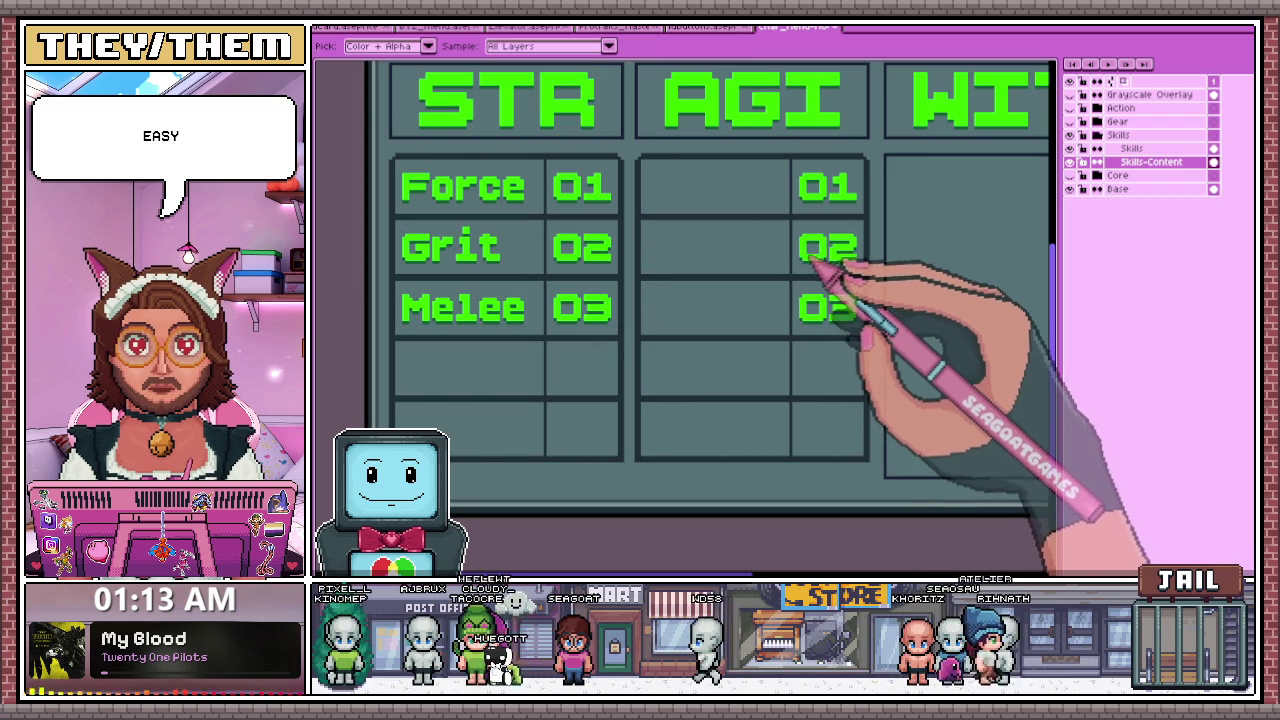
pyautogui.press('t')
pyautogui.click(810, 258)
pyautogui.write('Move')
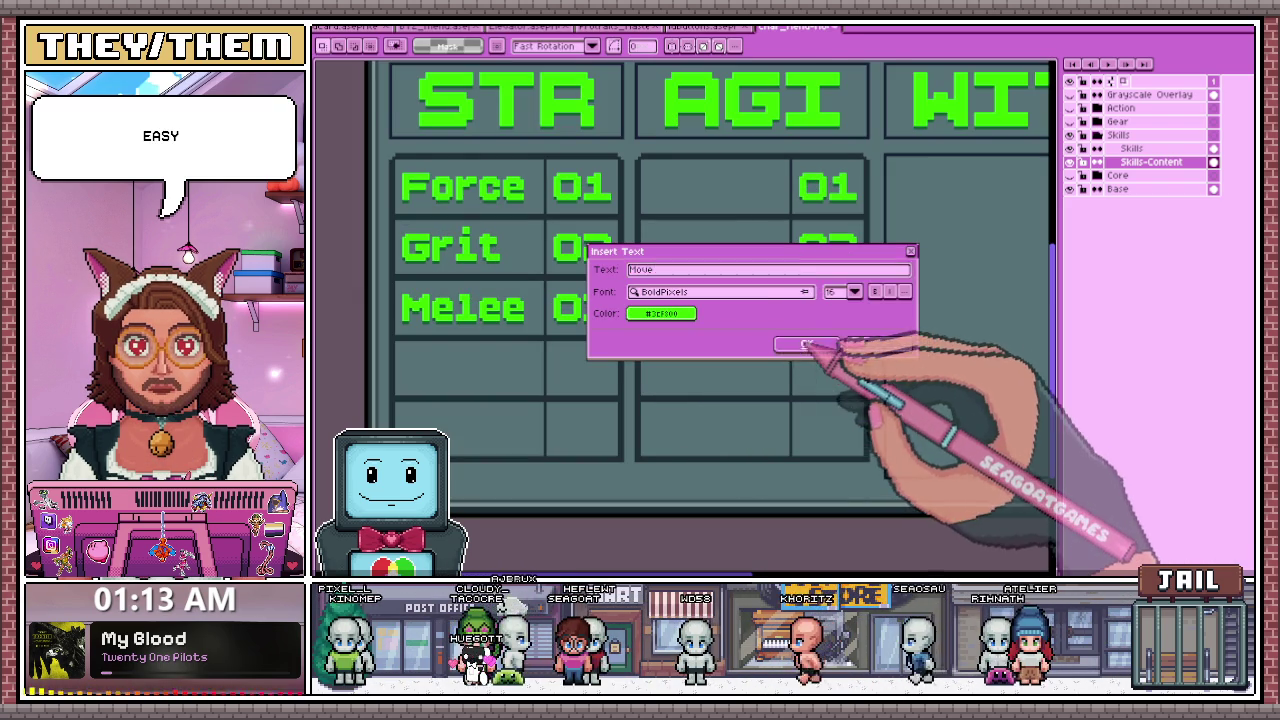
pyautogui.click(806, 343)
pyautogui.moveTo(900, 240)
pyautogui.mouseDown()
pyautogui.moveTo(703, 191)
pyautogui.moveTo(730, 200)
pyautogui.mouseUp()
pyautogui.hotkey('ctrl', 'd')
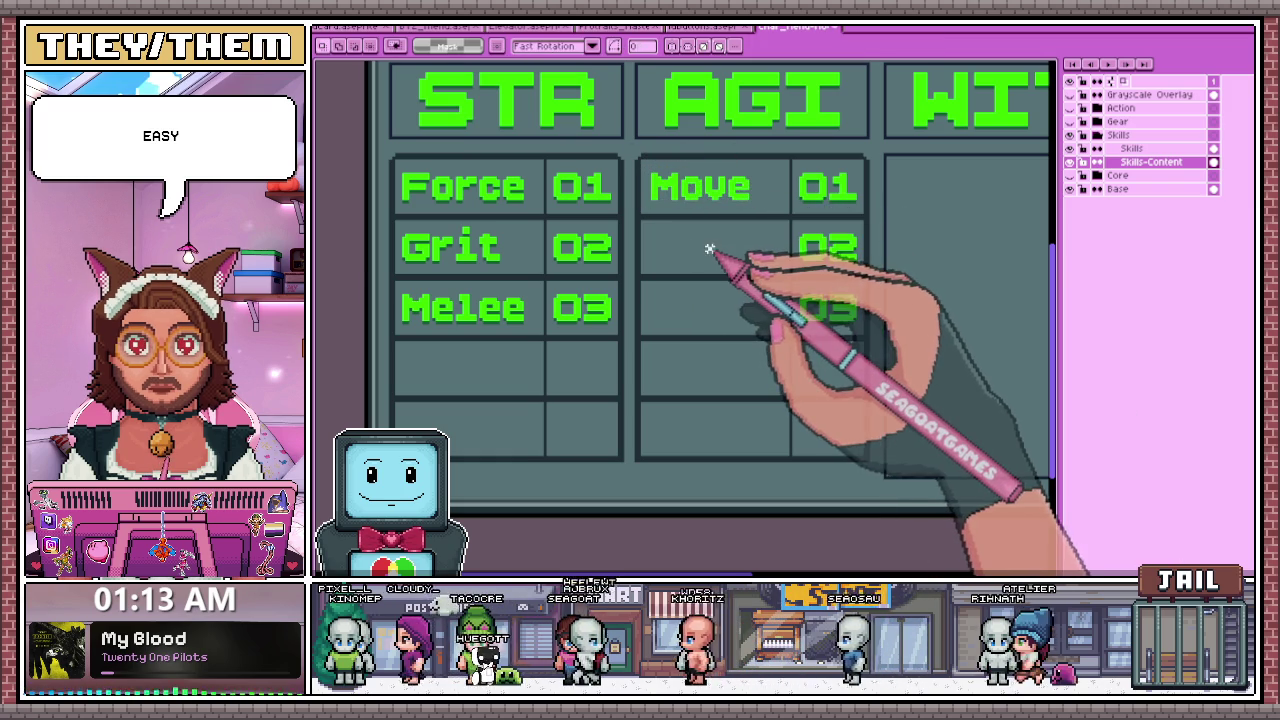
# - Add the text Shoot and place it beside 02 in the AGI column
pyautogui.click(706, 245)
pyautogui.write('ot')
pyautogui.click(808, 343)
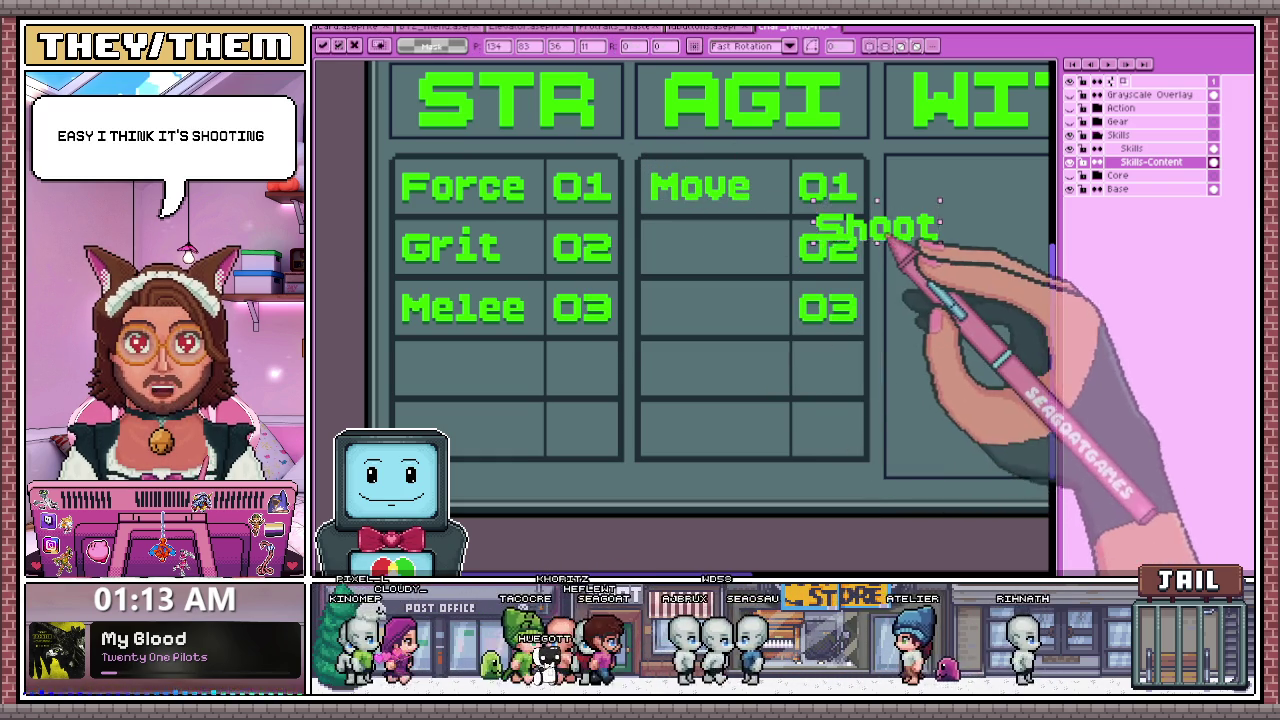
pyautogui.moveTo(889, 241); pyautogui.dragTo(745, 262)
pyautogui.hotkey('ctrl', 'd')
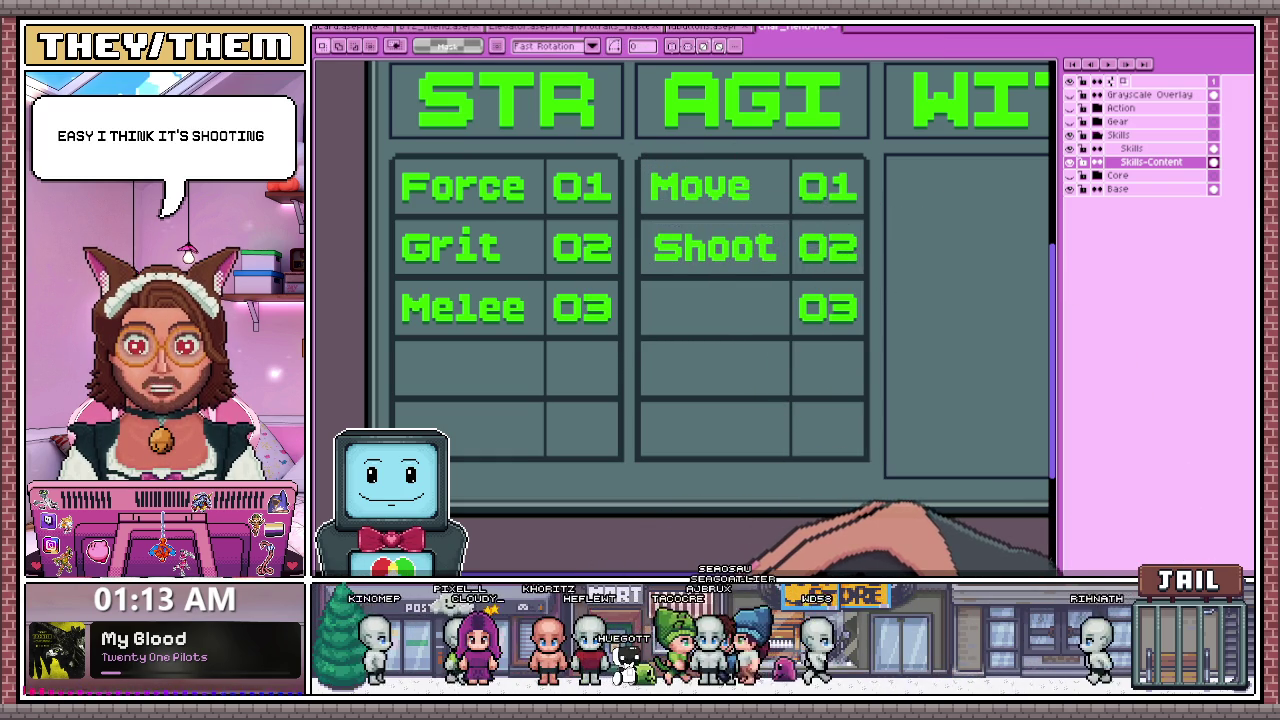
# - Add the text Sneak and place it beside 03 below Shoot
pyautogui.click(763, 319)
pyautogui.write('Sneak')
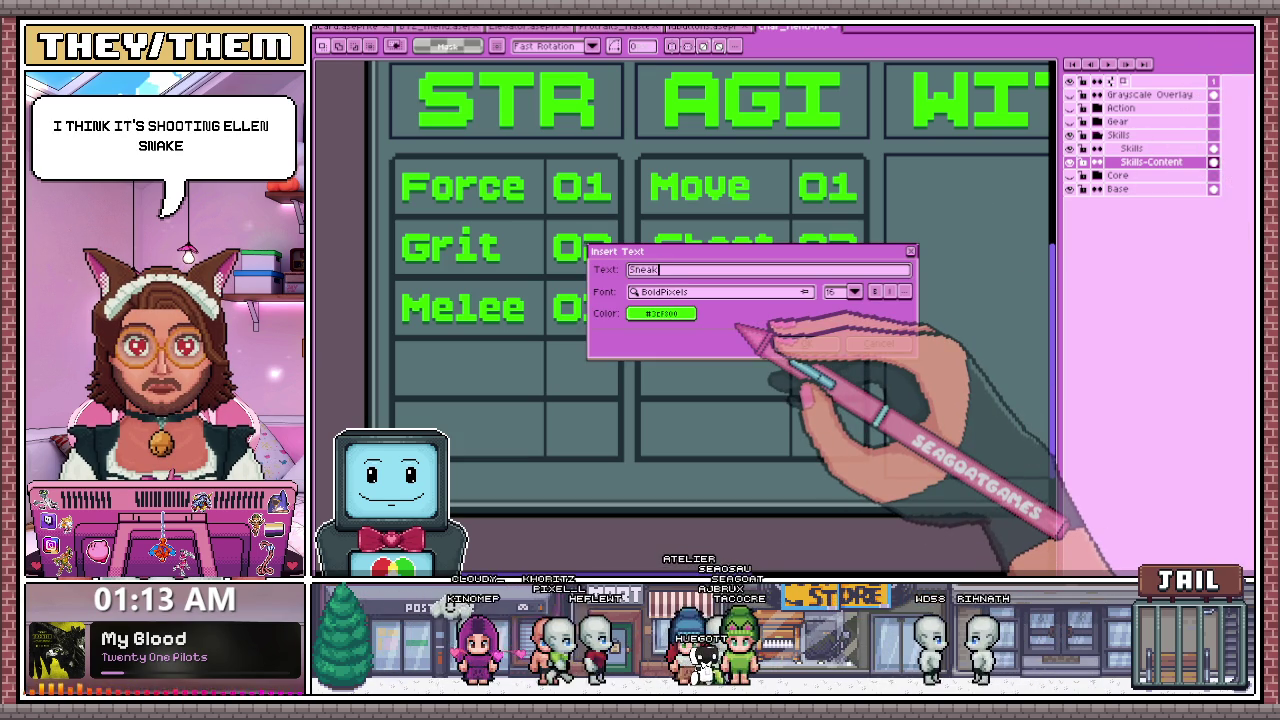
pyautogui.press('Return')
pyautogui.moveTo(894, 250); pyautogui.dragTo(740, 315)
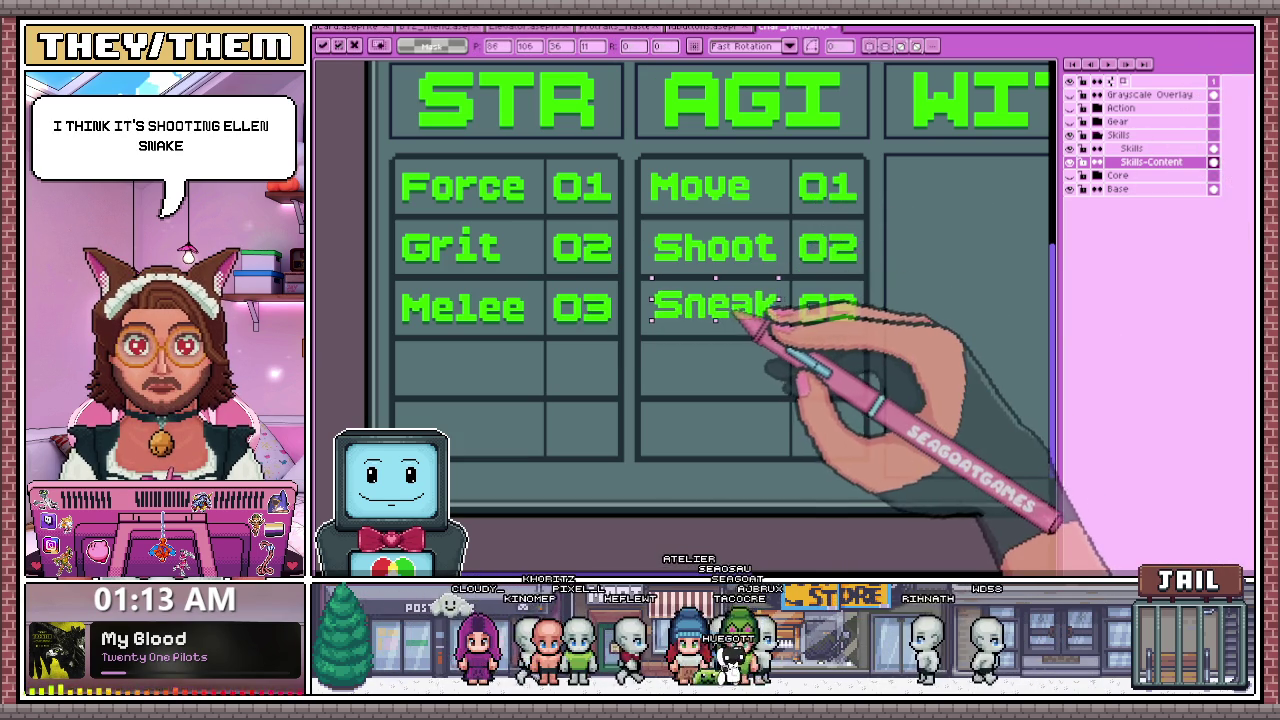
pyautogui.scroll(-3, 760, 330)
pyautogui.scroll(2, 814, 343)
pyautogui.scroll(1, 760, 340)
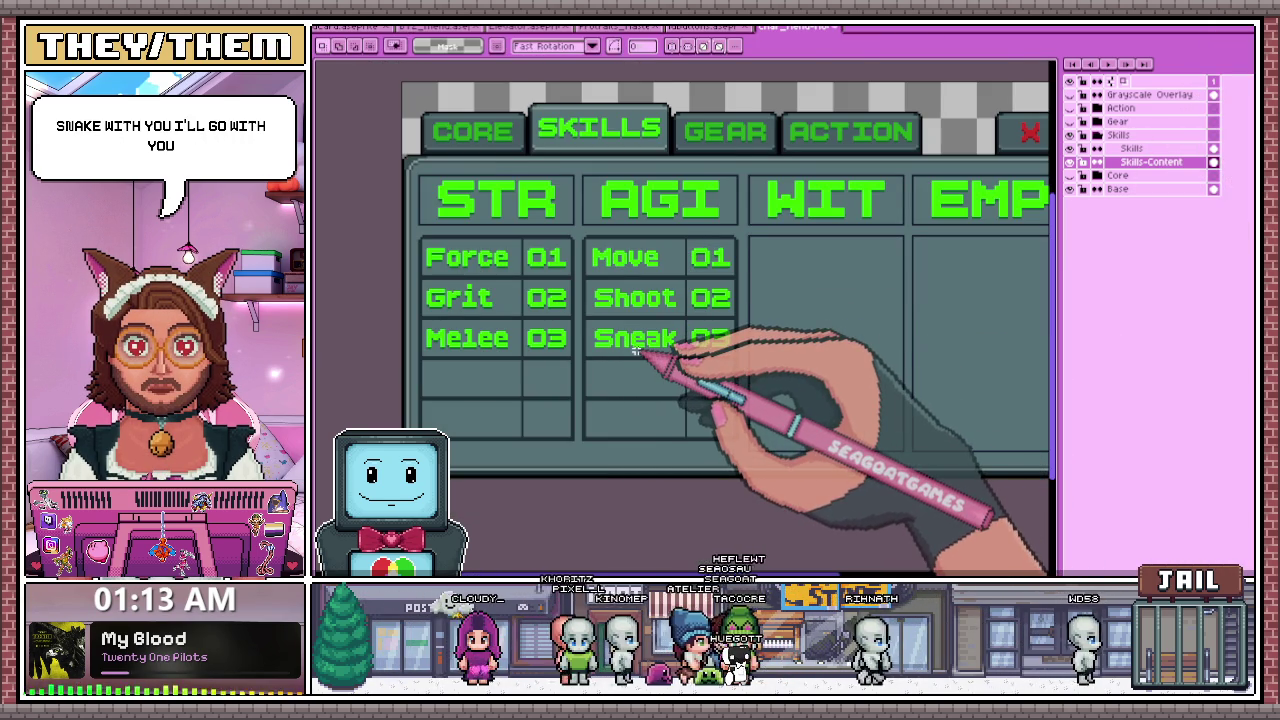
# - With the pencil, fill the gap in the Move label's dark-green shadow
pyautogui.scroll(1, 633, 351)
pyautogui.scroll(1, 543, 286)
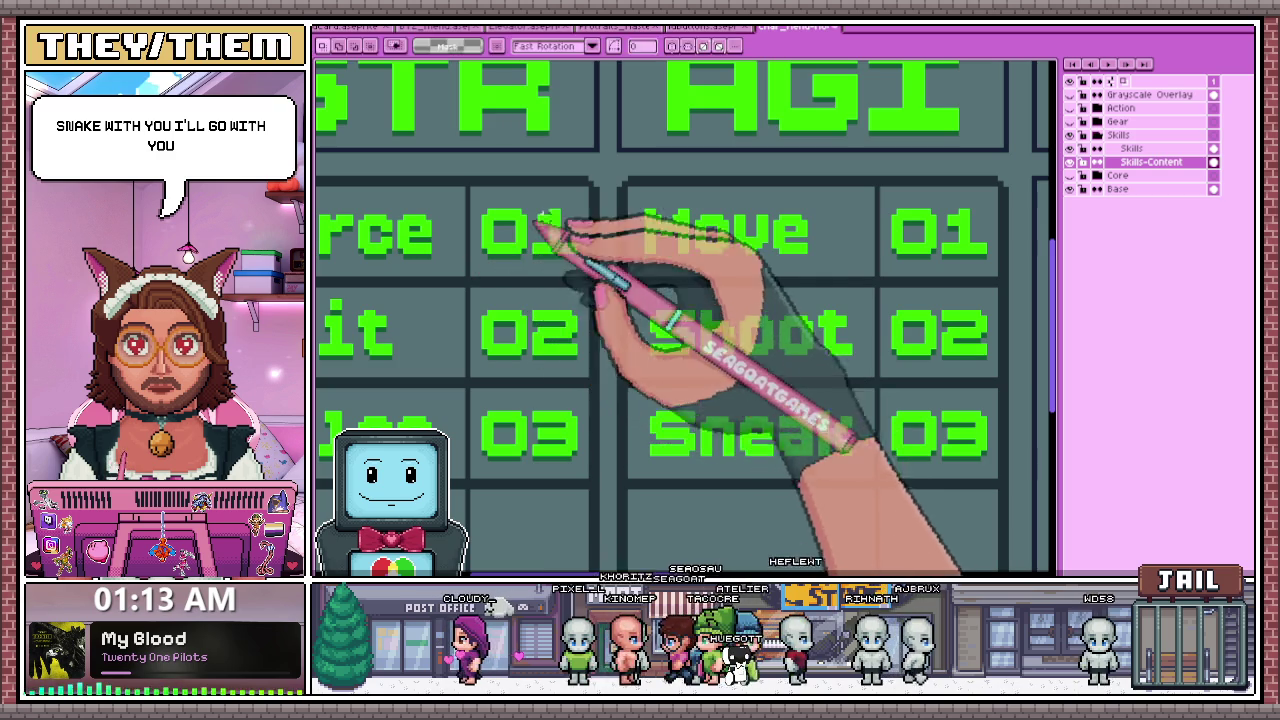
pyautogui.press('b')
pyautogui.scroll(5, 660, 280)
pyautogui.scroll(-1, 654, 260)
pyautogui.scroll(-3, 645, 253)
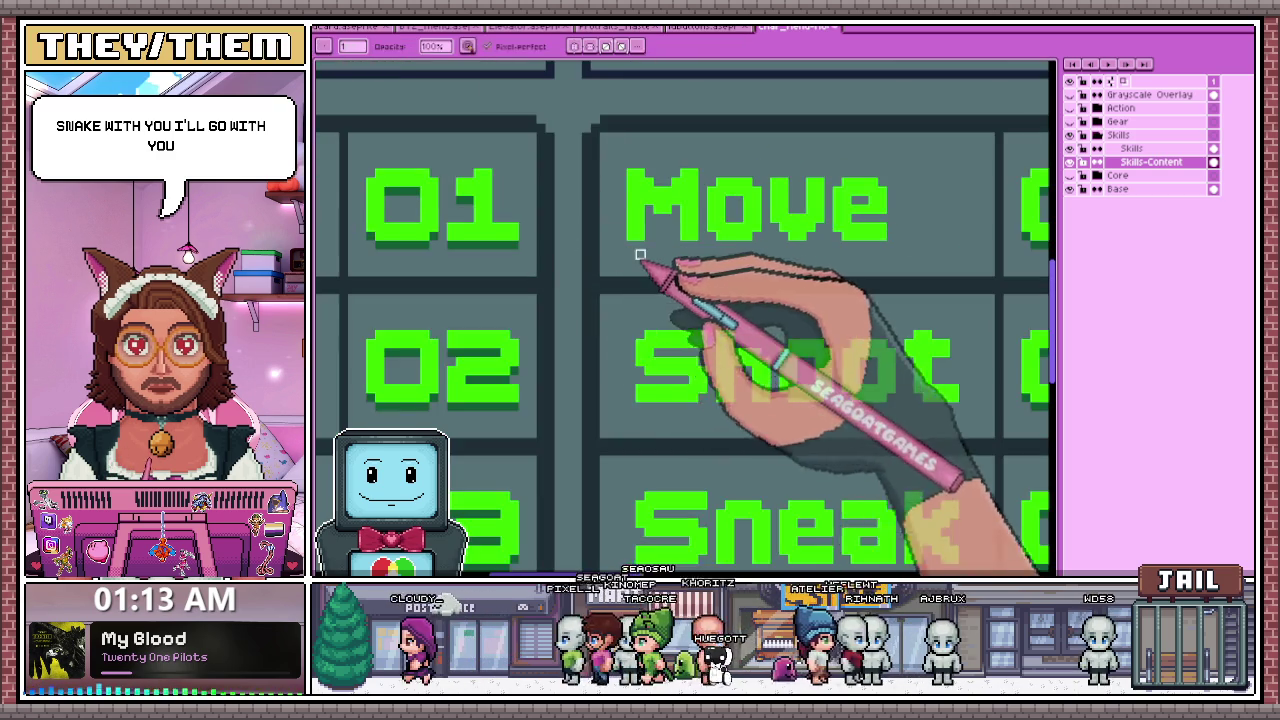
pyautogui.scroll(2, 643, 251)
pyautogui.scroll(-1, 671, 214)
pyautogui.scroll(2, 643, 214)
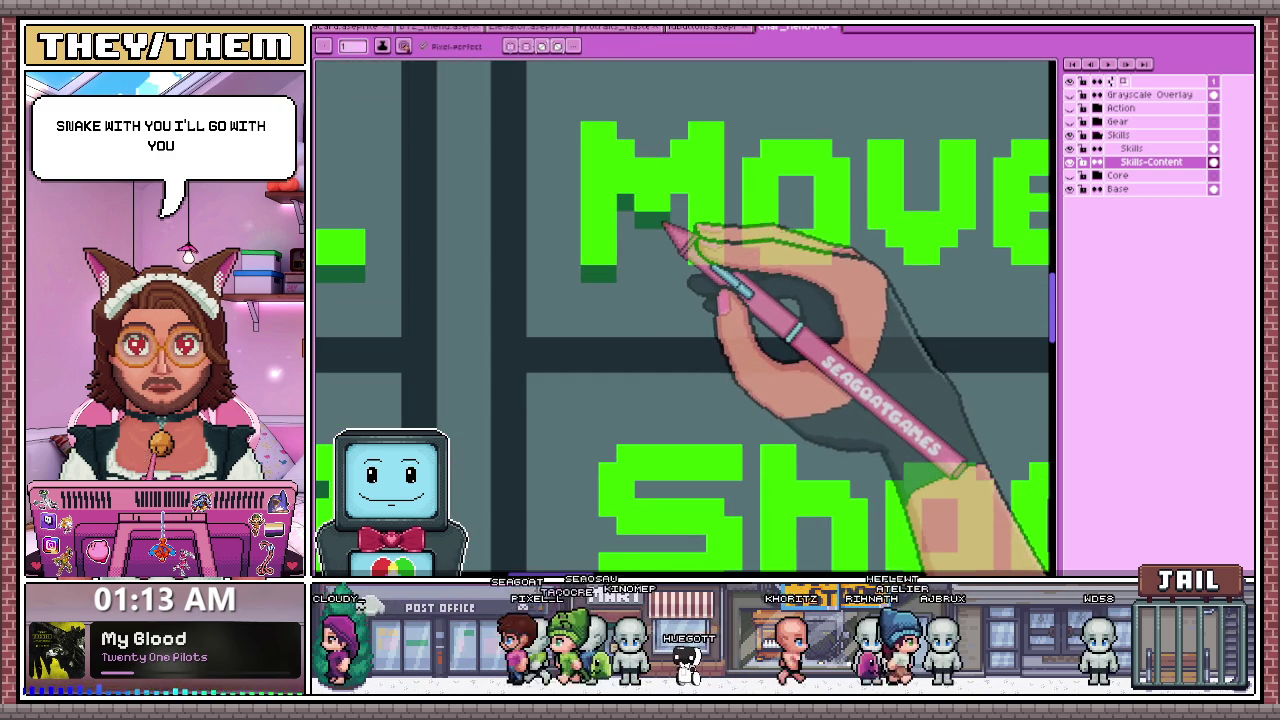
pyautogui.hscroll(2, 650, 262)
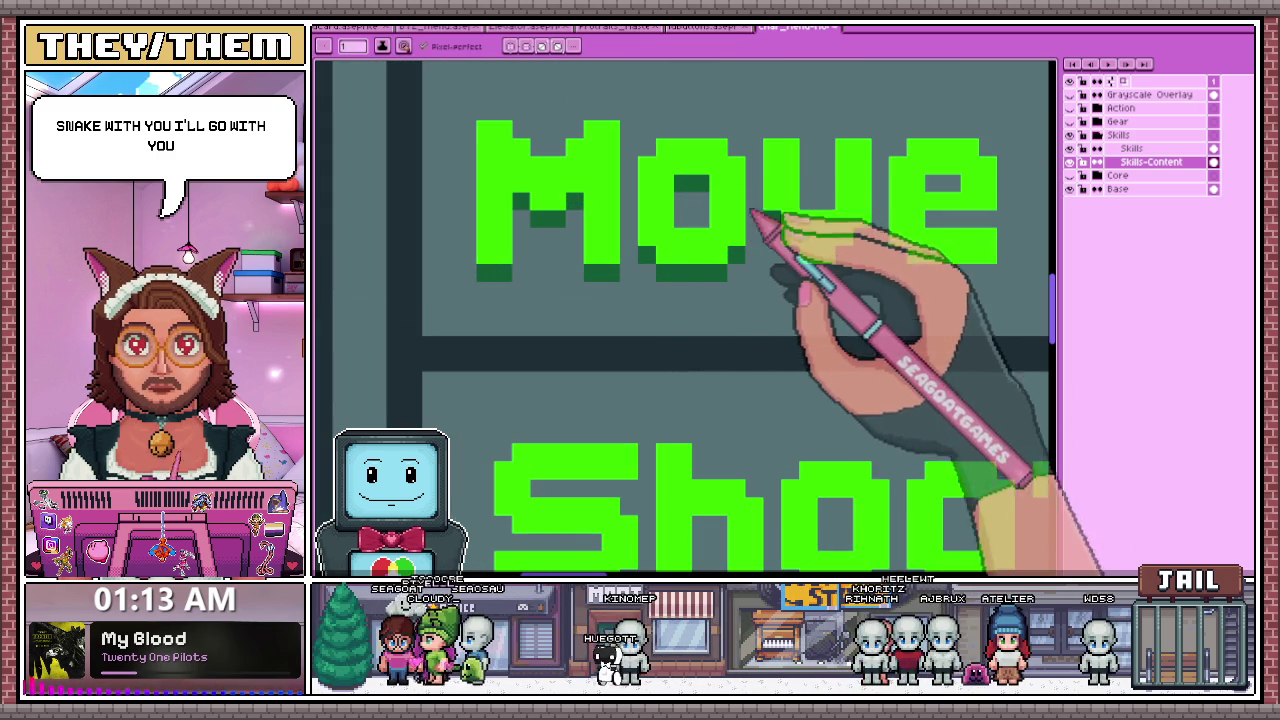
pyautogui.scroll(-2, 790, 280)
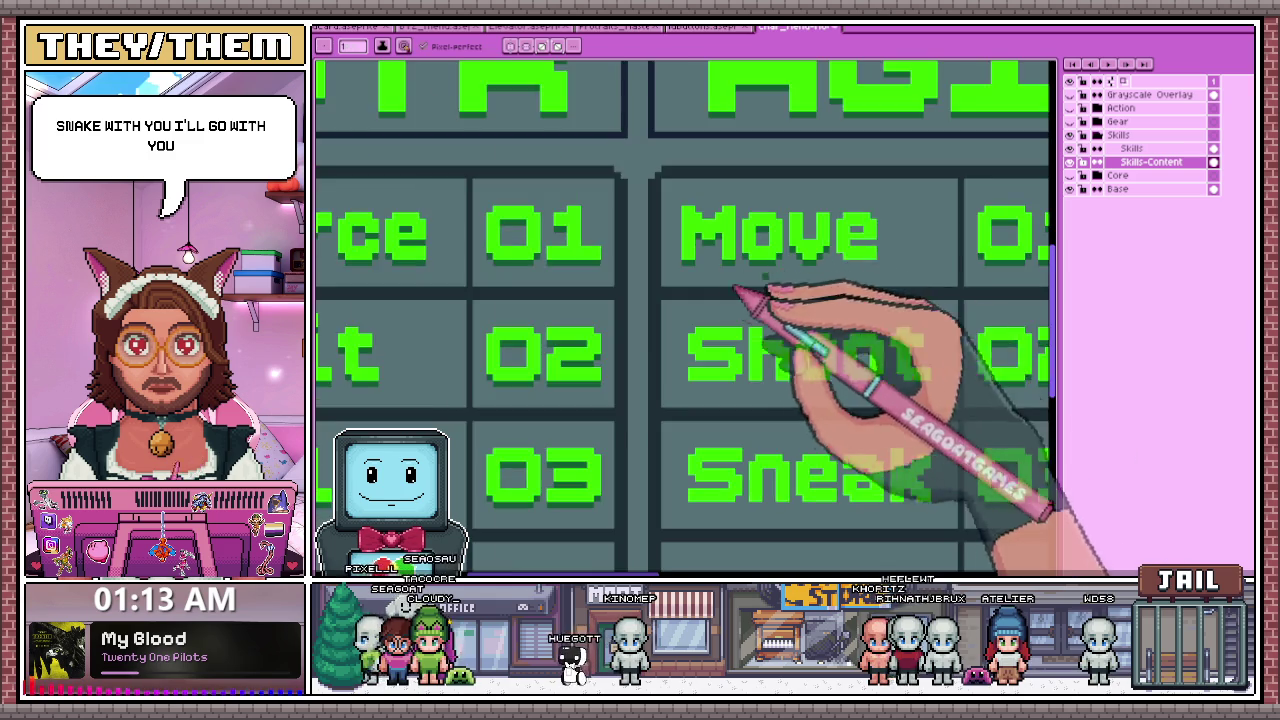
pyautogui.scroll(1, 866, 266)
pyautogui.scroll(1, 810, 272)
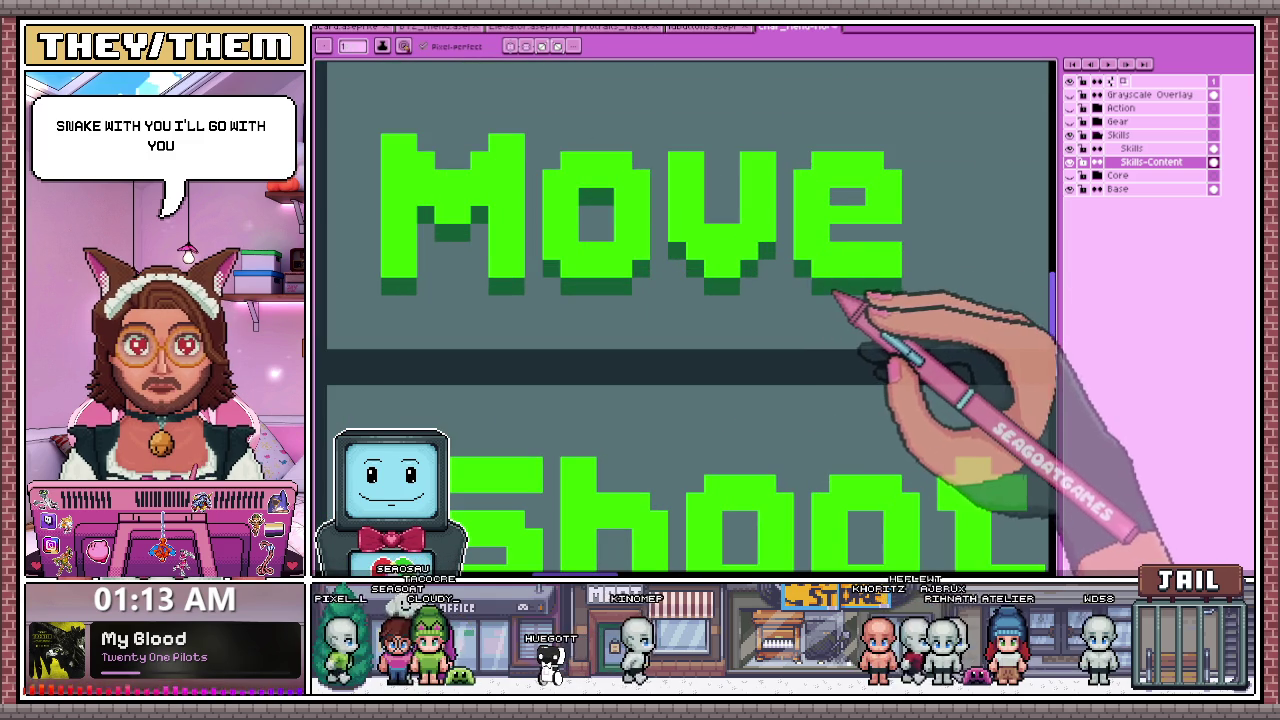
pyautogui.moveTo(840, 236); pyautogui.dragTo(893, 240)
# - Paint dark-green shadow pixels under the o and t letters of Shoot
pyautogui.scroll(-2, 750, 215)
pyautogui.scroll(-1, 714, 286)
pyautogui.scroll(2, 615, 297)
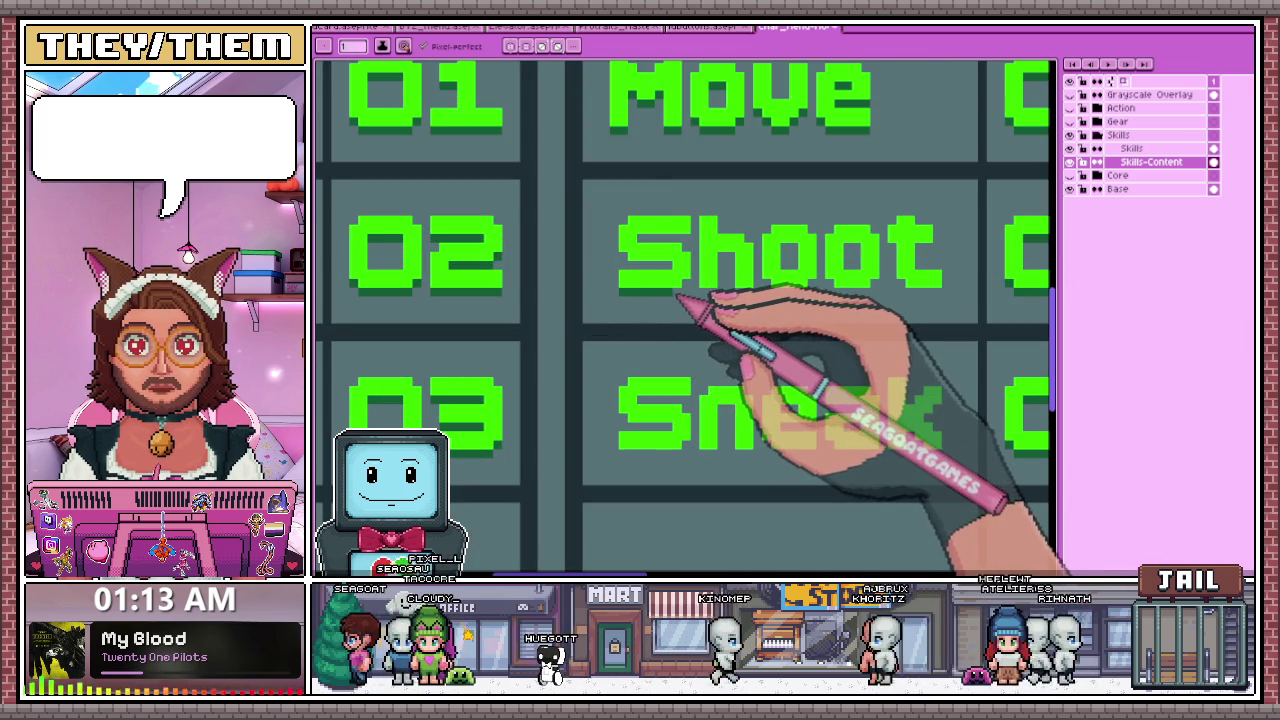
pyautogui.scroll(1, 677, 298)
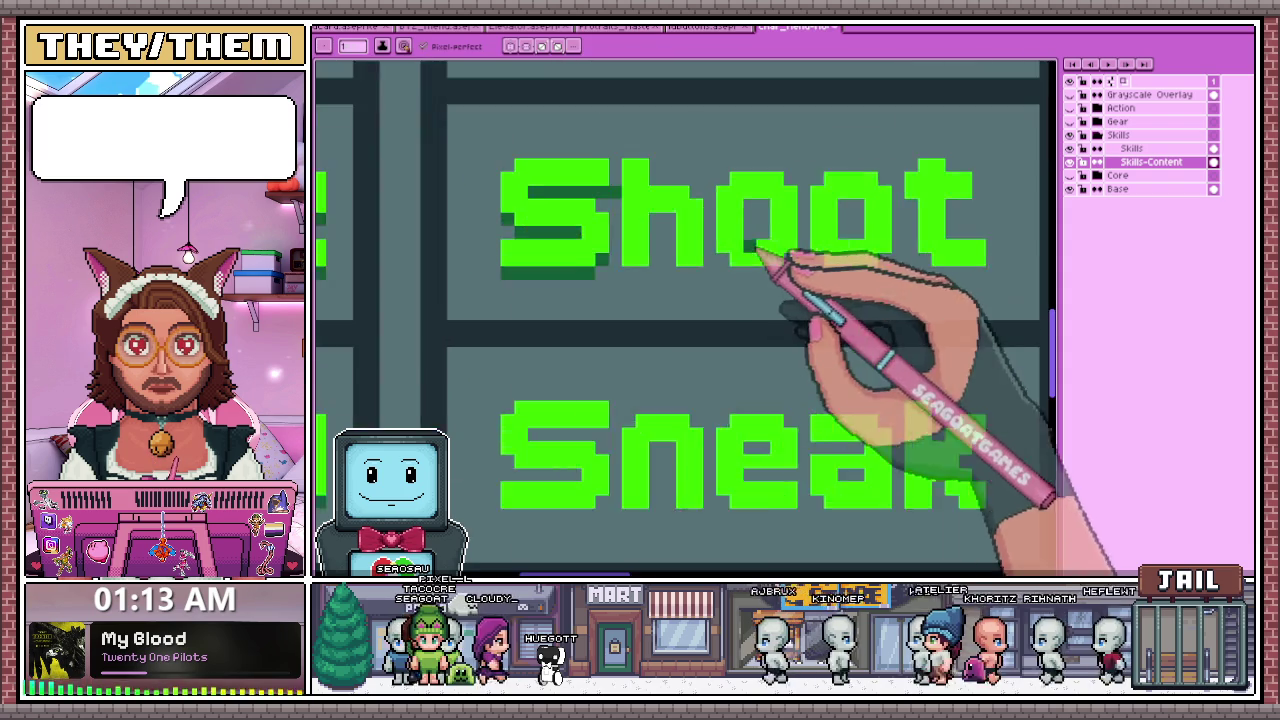
pyautogui.scroll(1, 680, 210)
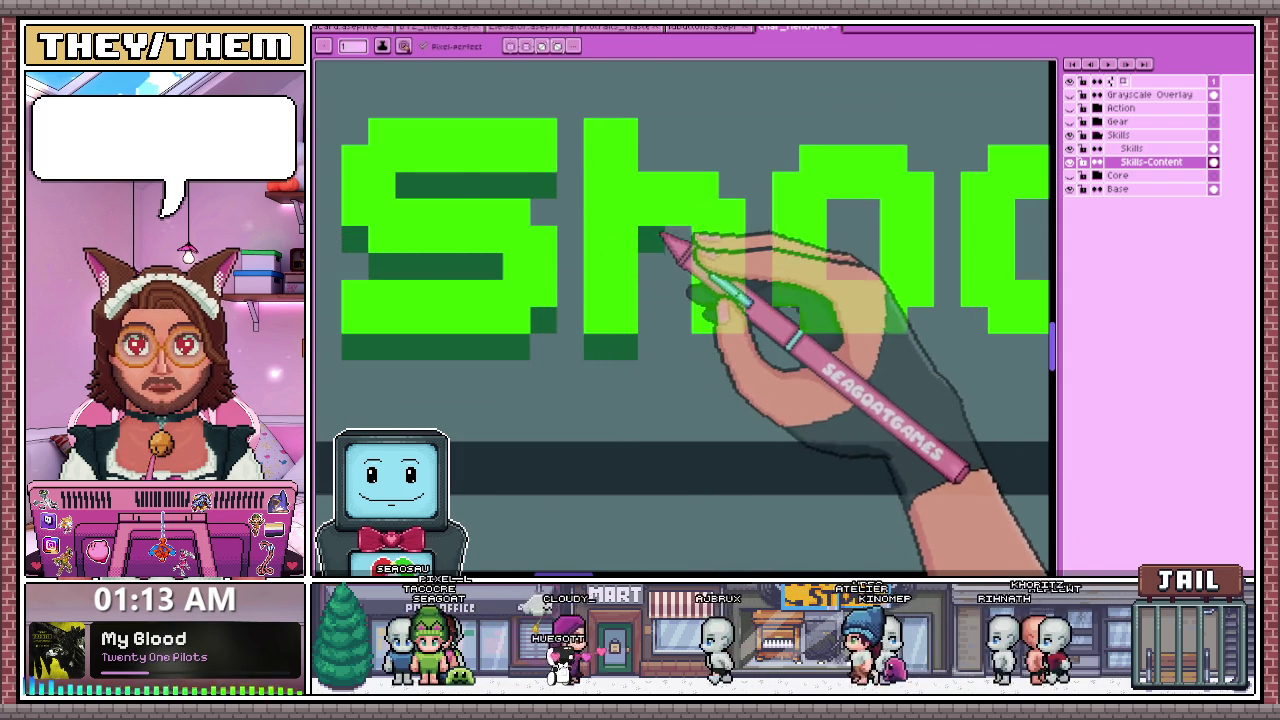
pyautogui.scroll(-2, 718, 343)
pyautogui.scroll(2, 680, 320)
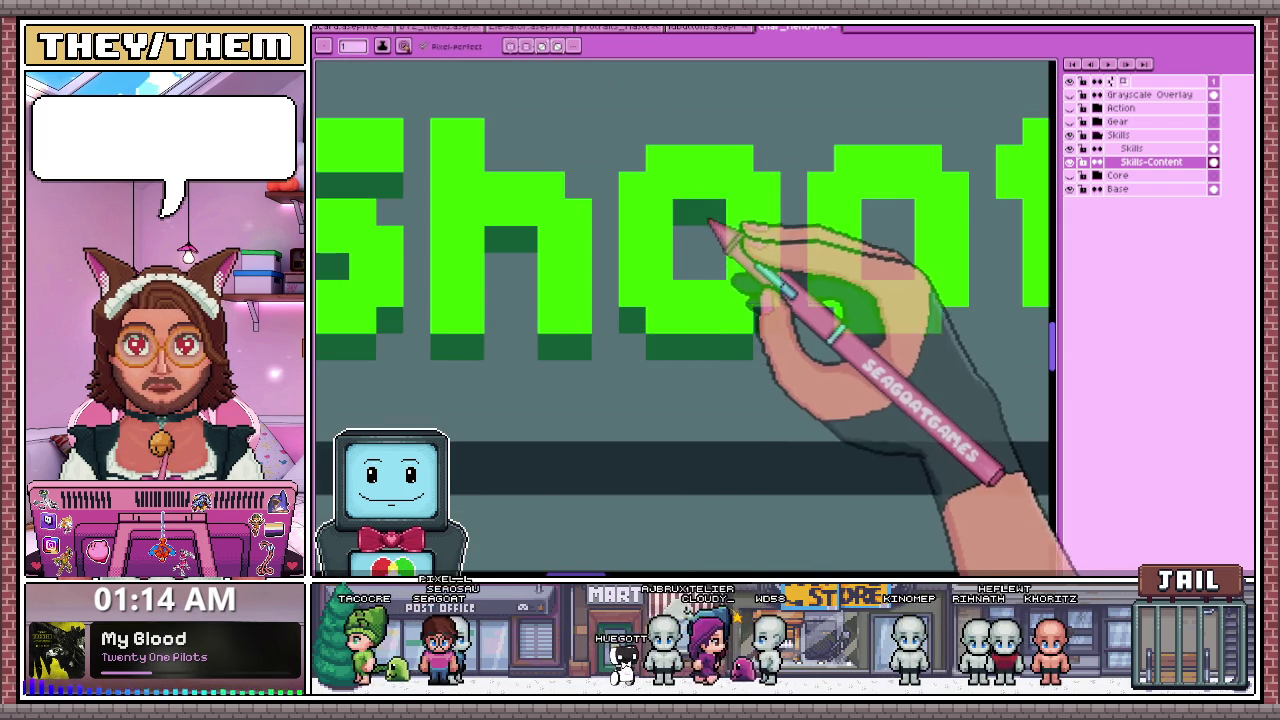
pyautogui.scroll(-2, 737, 234)
pyautogui.scroll(1, 651, 280)
pyautogui.scroll(2, 617, 243)
pyautogui.moveTo(594, 203); pyautogui.dragTo(626, 200)
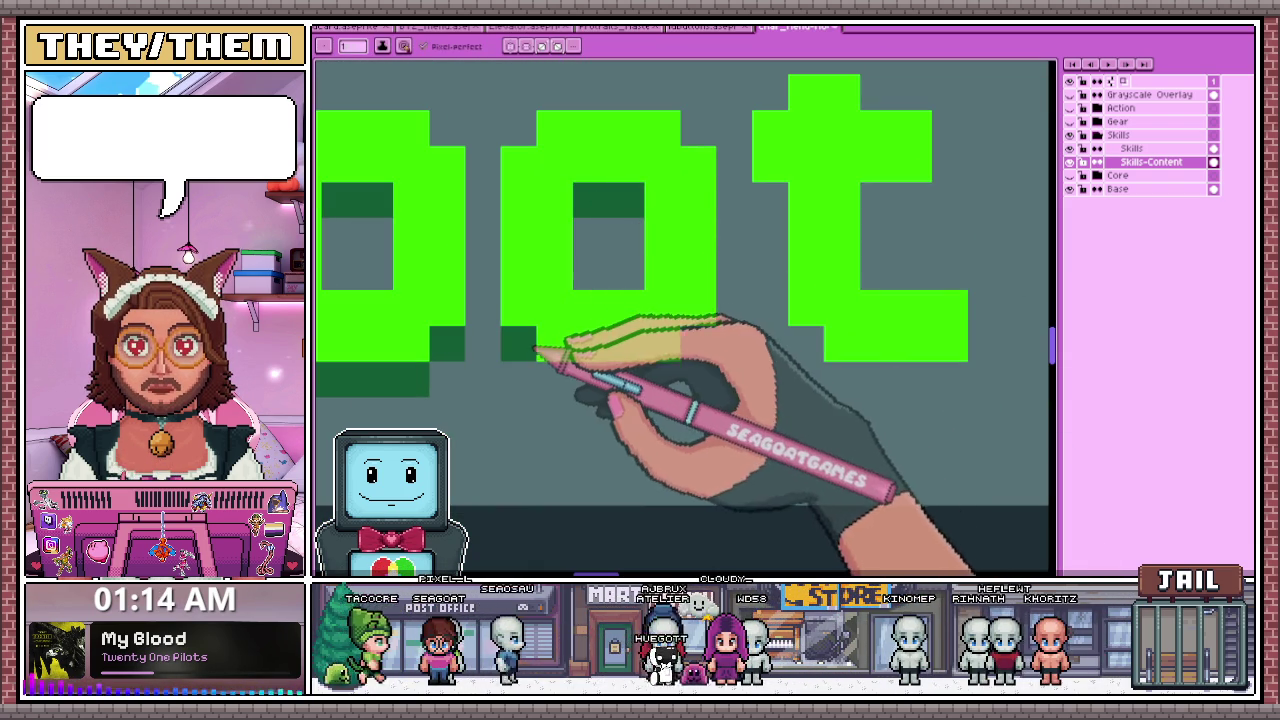
pyautogui.moveTo(518, 343); pyautogui.dragTo(698, 343)
pyautogui.scroll(-2, 706, 355)
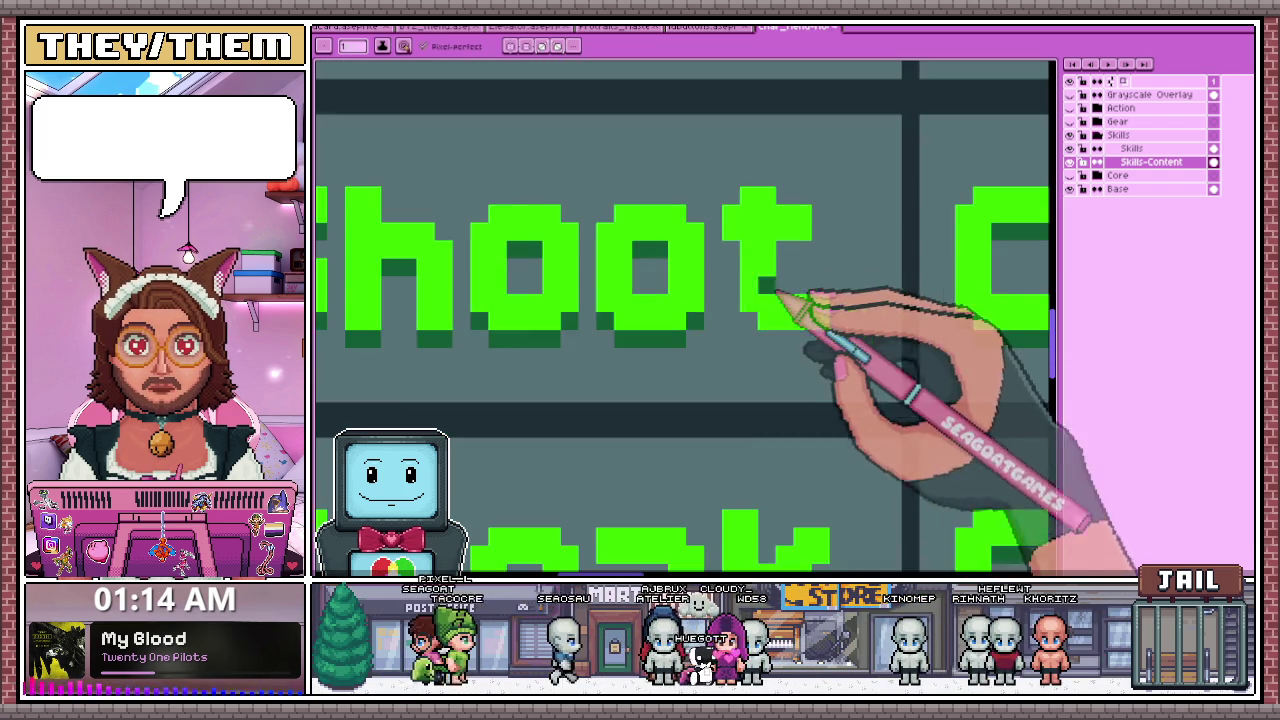
pyautogui.scroll(2, 777, 294)
pyautogui.click(744, 347)
pyautogui.click(716, 212)
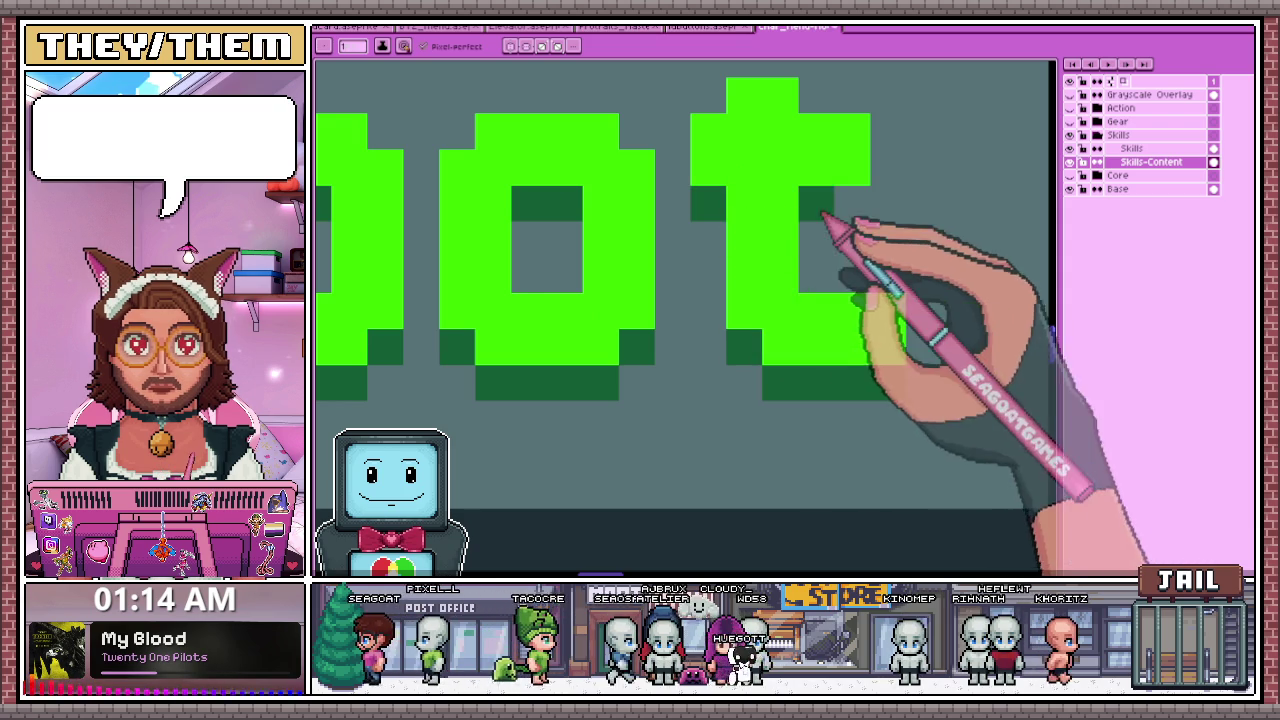
# - Add dark-green shadow under the S top bar and the n of Sneak
pyautogui.scroll(-2, 657, 314)
pyautogui.scroll(-1, 683, 300)
pyautogui.scroll(1, 622, 320)
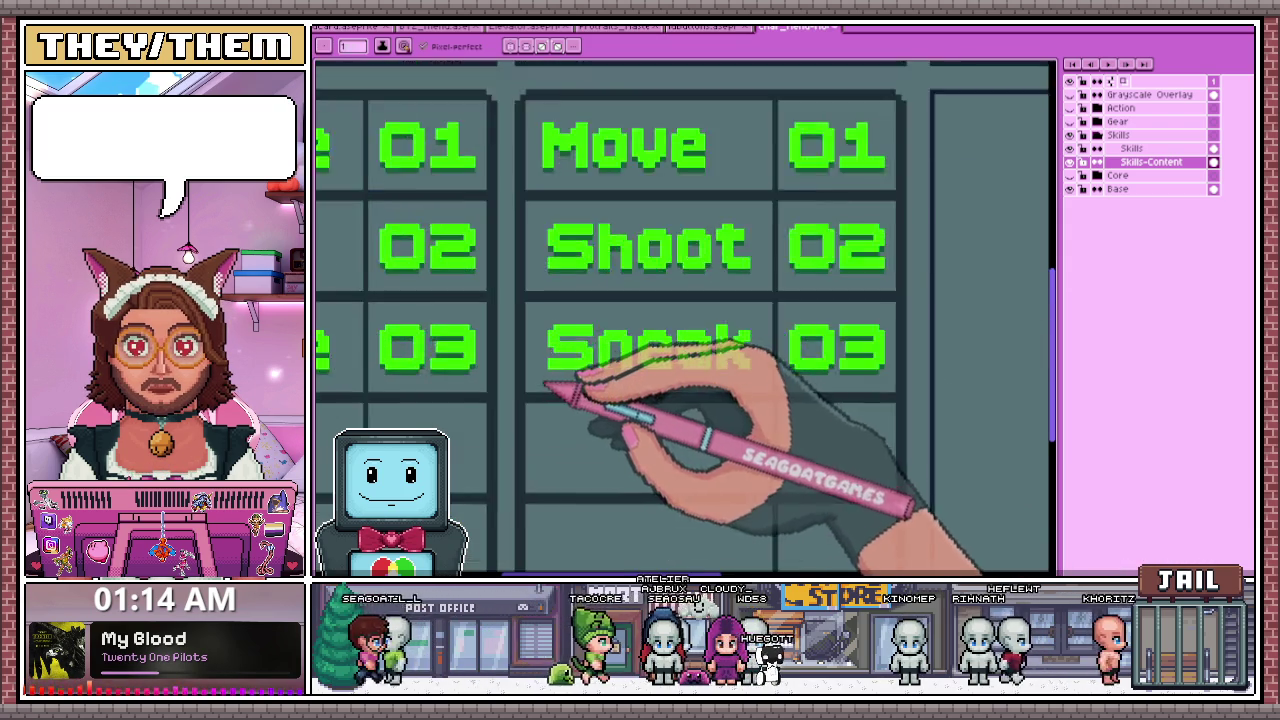
pyautogui.scroll(1, 571, 343)
pyautogui.scroll(1, 543, 377)
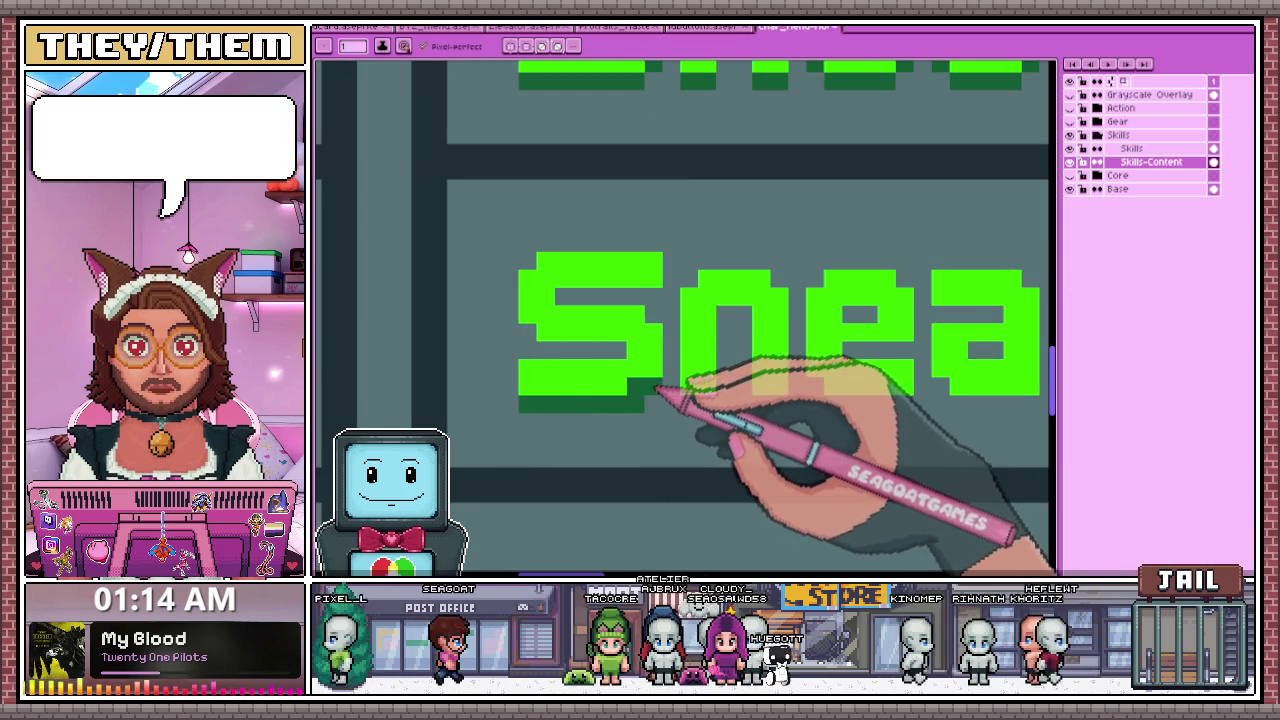
pyautogui.moveTo(560, 298); pyautogui.dragTo(608, 302)
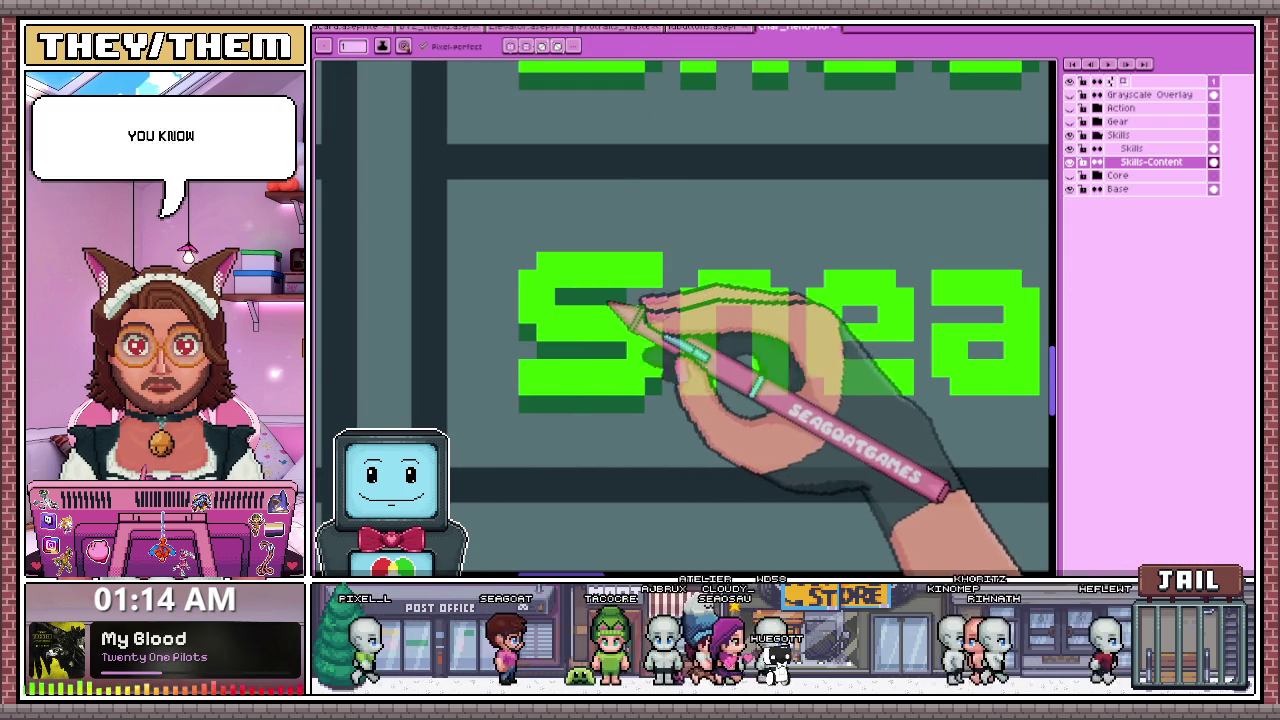
pyautogui.scroll(-1, 657, 304)
pyautogui.scroll(1, 636, 312)
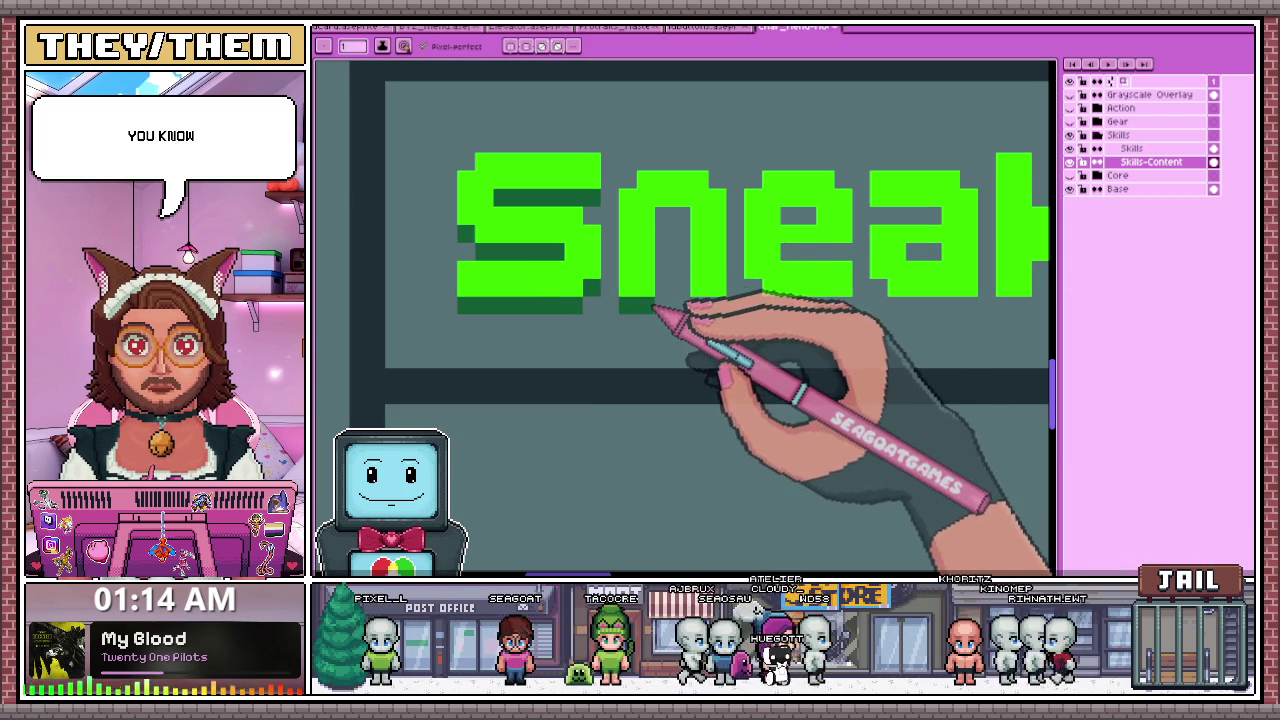
pyautogui.moveTo(690, 305); pyautogui.dragTo(722, 305)
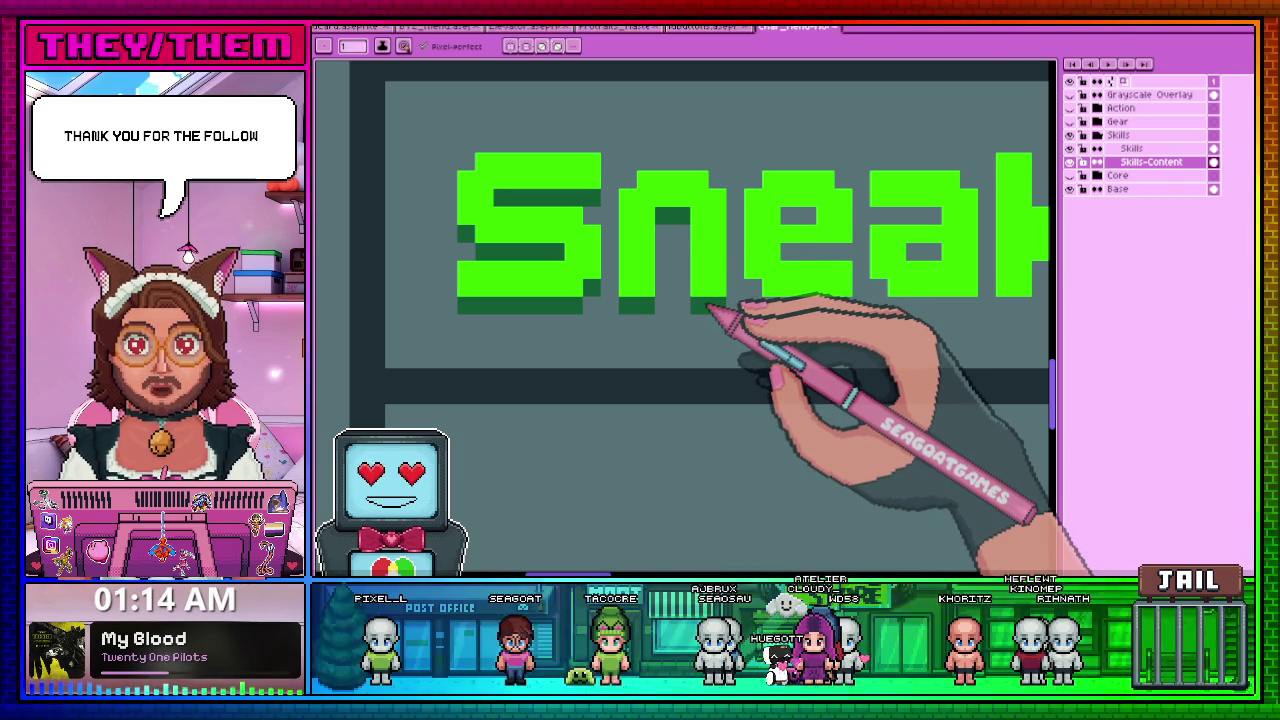
# - Zoom around to check the new shadows, then switch to the character portraits file
pyautogui.scroll(-1, 486, 186)
pyautogui.scroll(-2, 771, 286)
pyautogui.scroll(2, 668, 243)
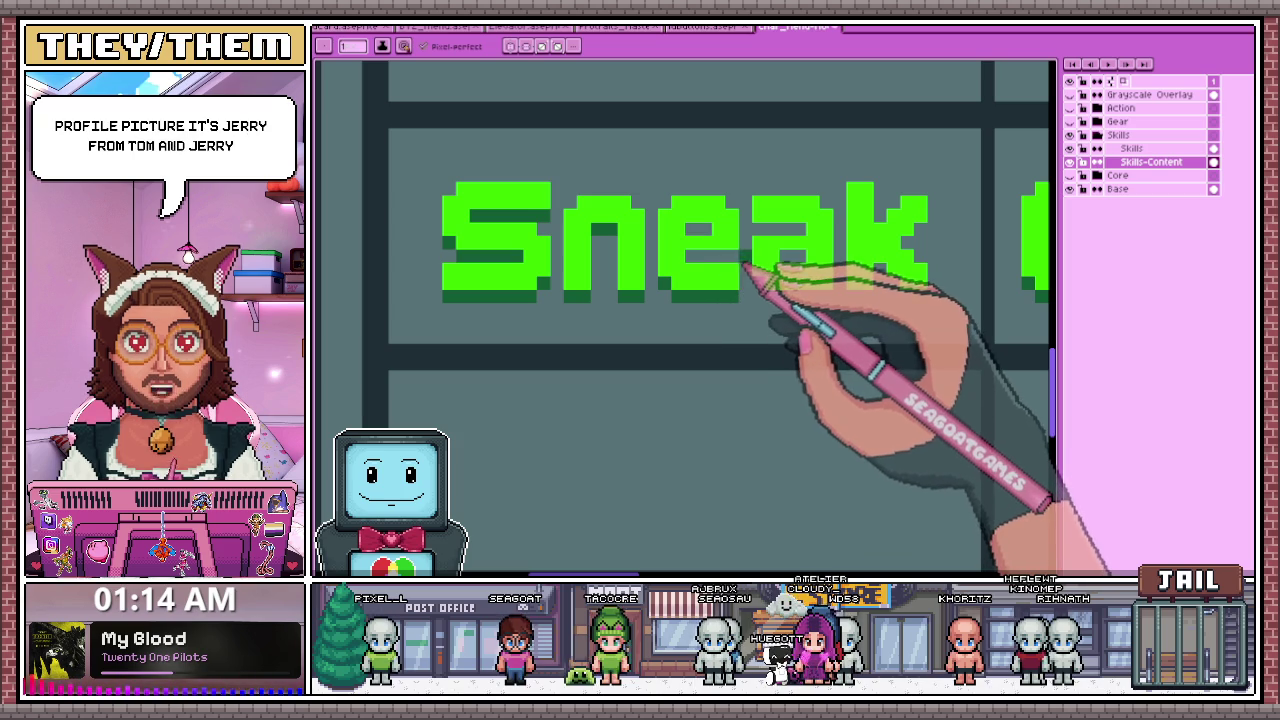
pyautogui.scroll(1, 706, 232)
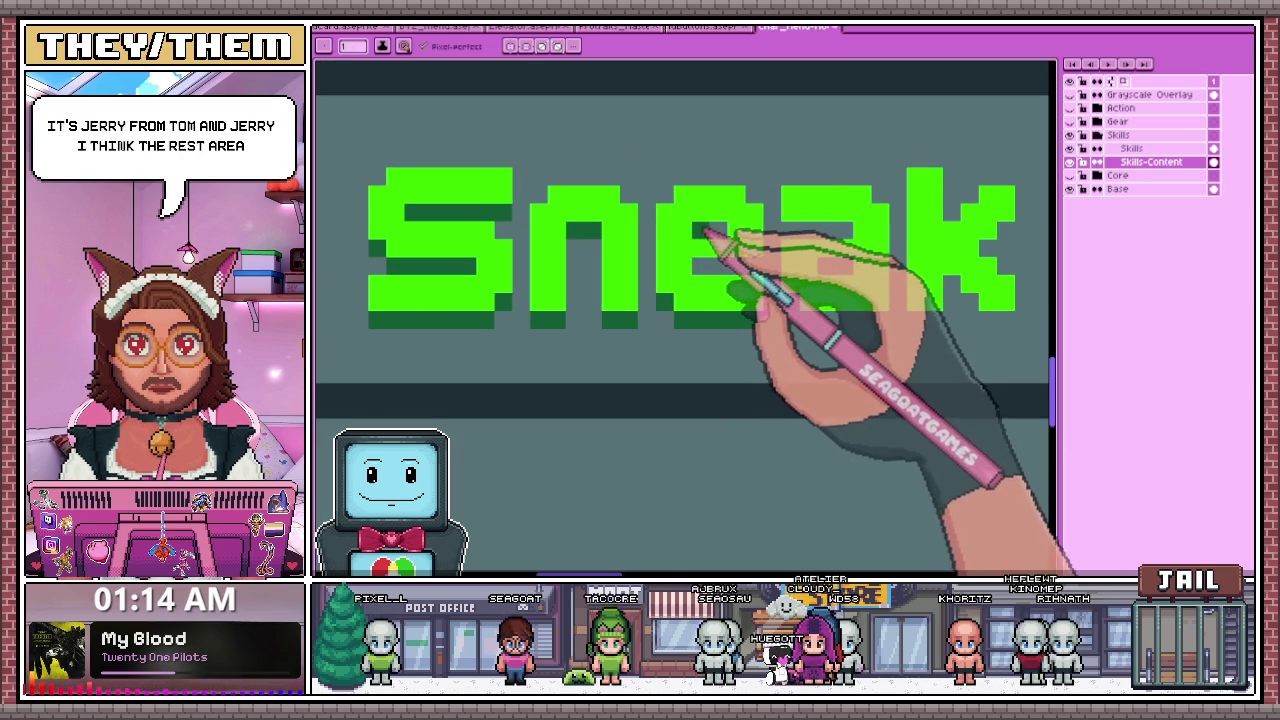
pyautogui.scroll(-2, 745, 278)
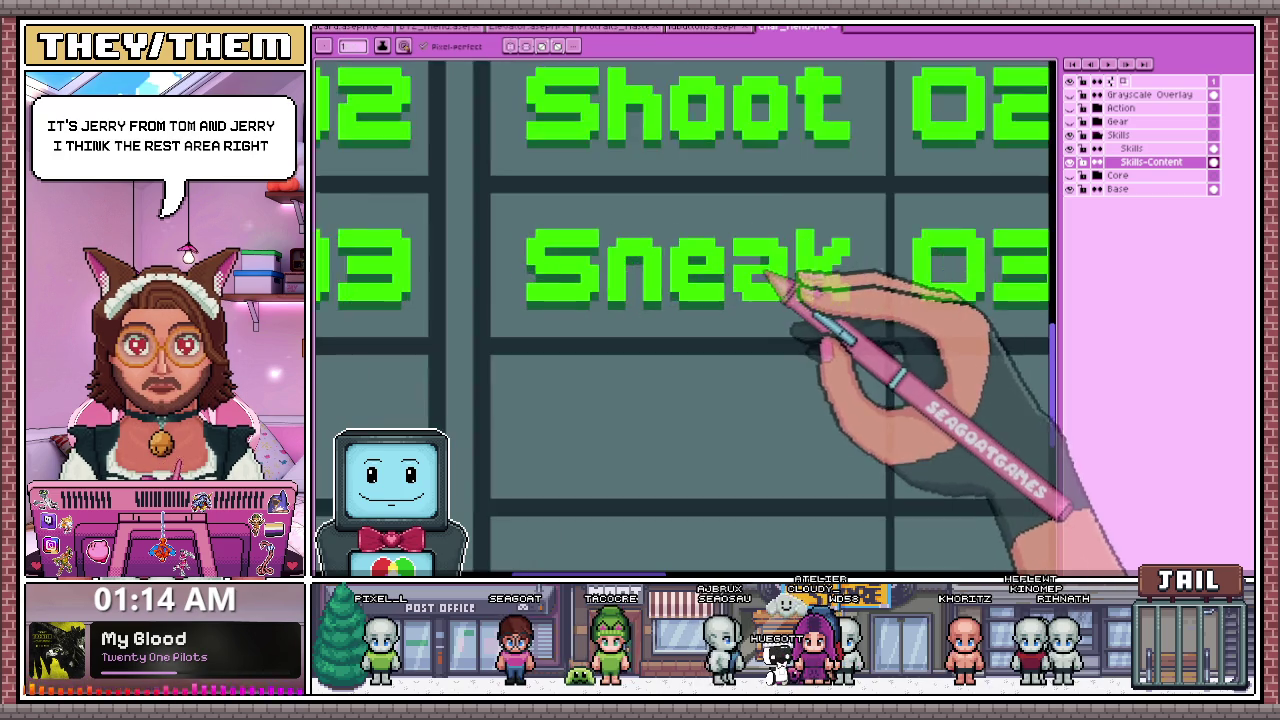
pyautogui.scroll(2, 771, 277)
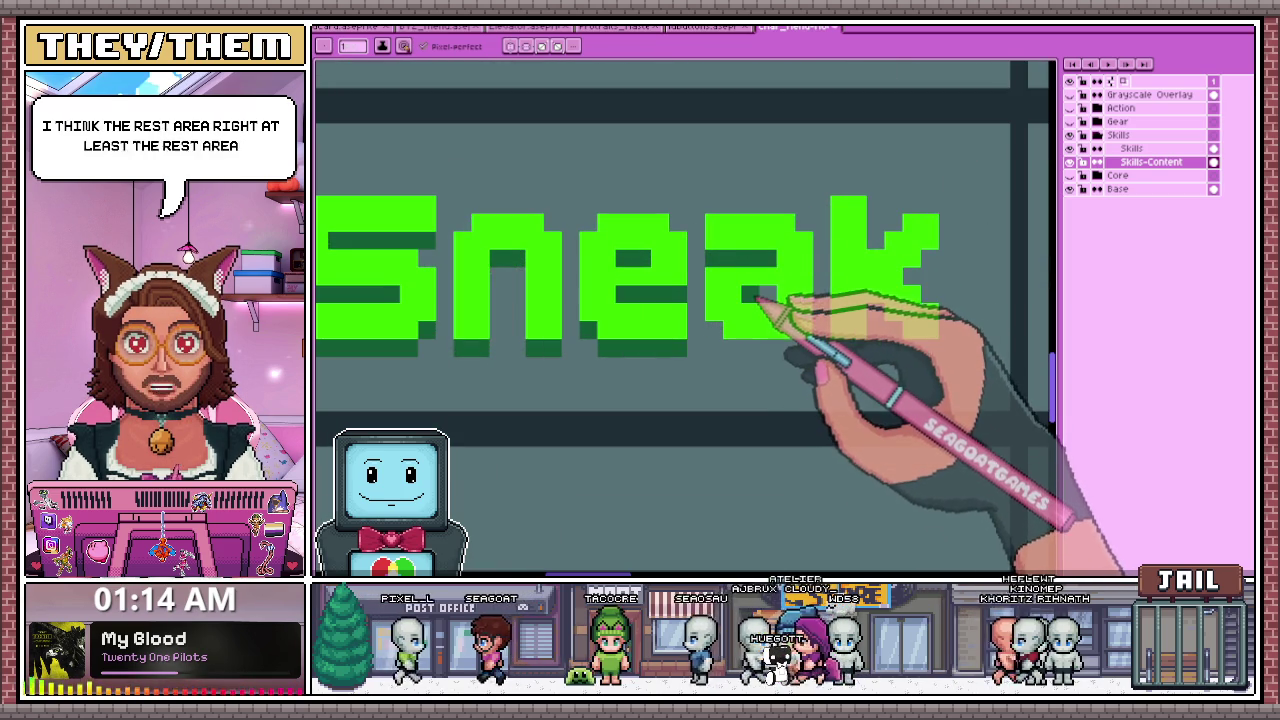
pyautogui.scroll(-1, 755, 312)
pyautogui.scroll(-1, 760, 315)
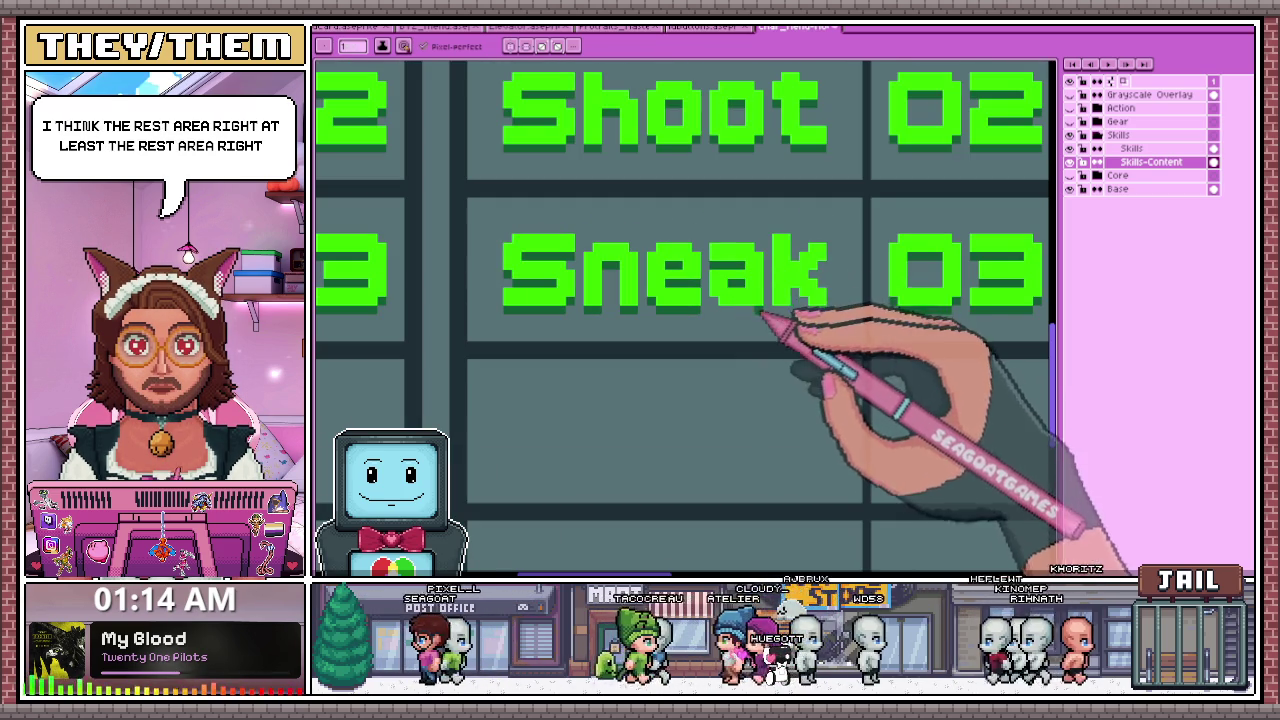
pyautogui.scroll(1, 690, 298)
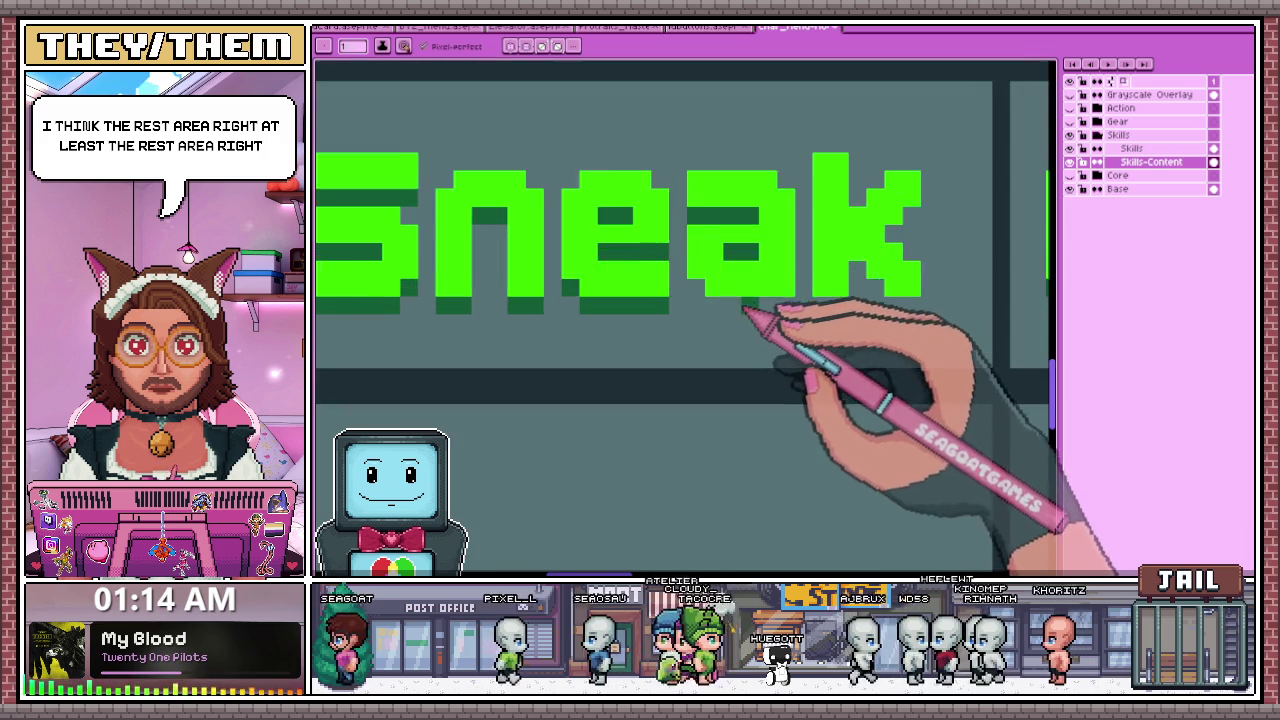
pyautogui.scroll(1, 700, 300)
pyautogui.scroll(-2, 825, 315)
pyautogui.scroll(1, 760, 322)
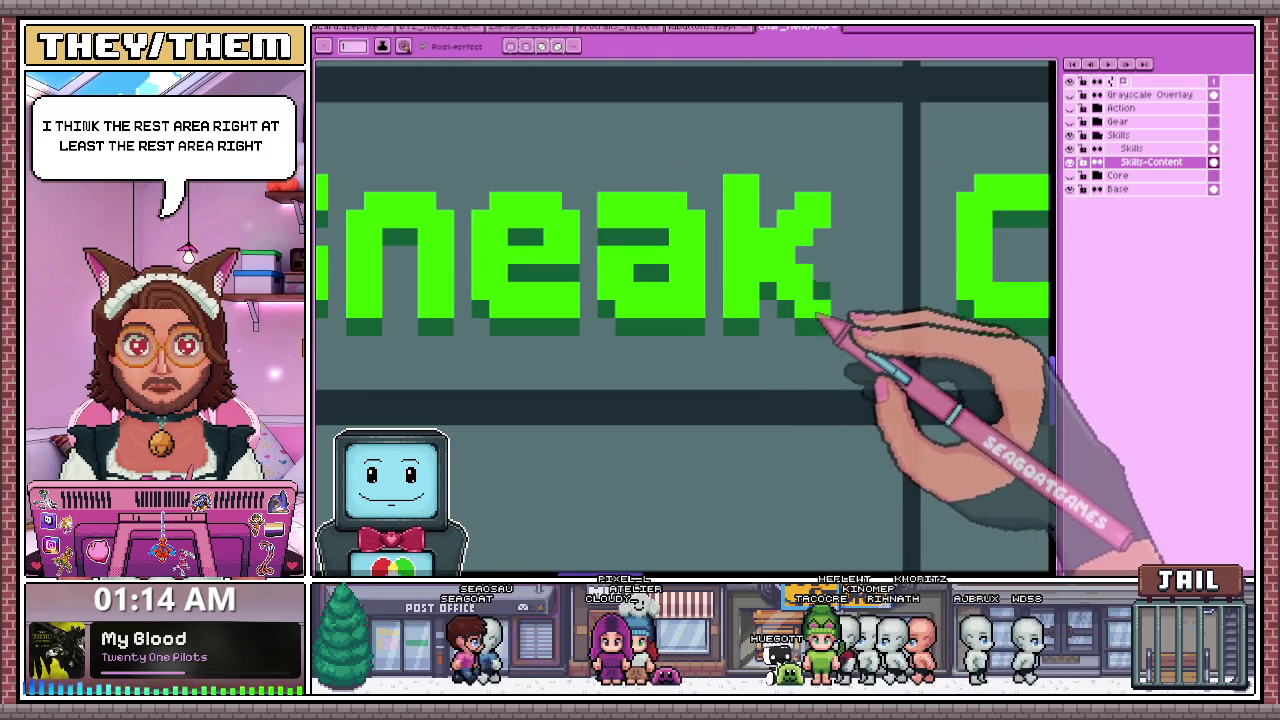
pyautogui.scroll(-1, 729, 294)
pyautogui.scroll(-1, 766, 300)
pyautogui.scroll(-1, 745, 305)
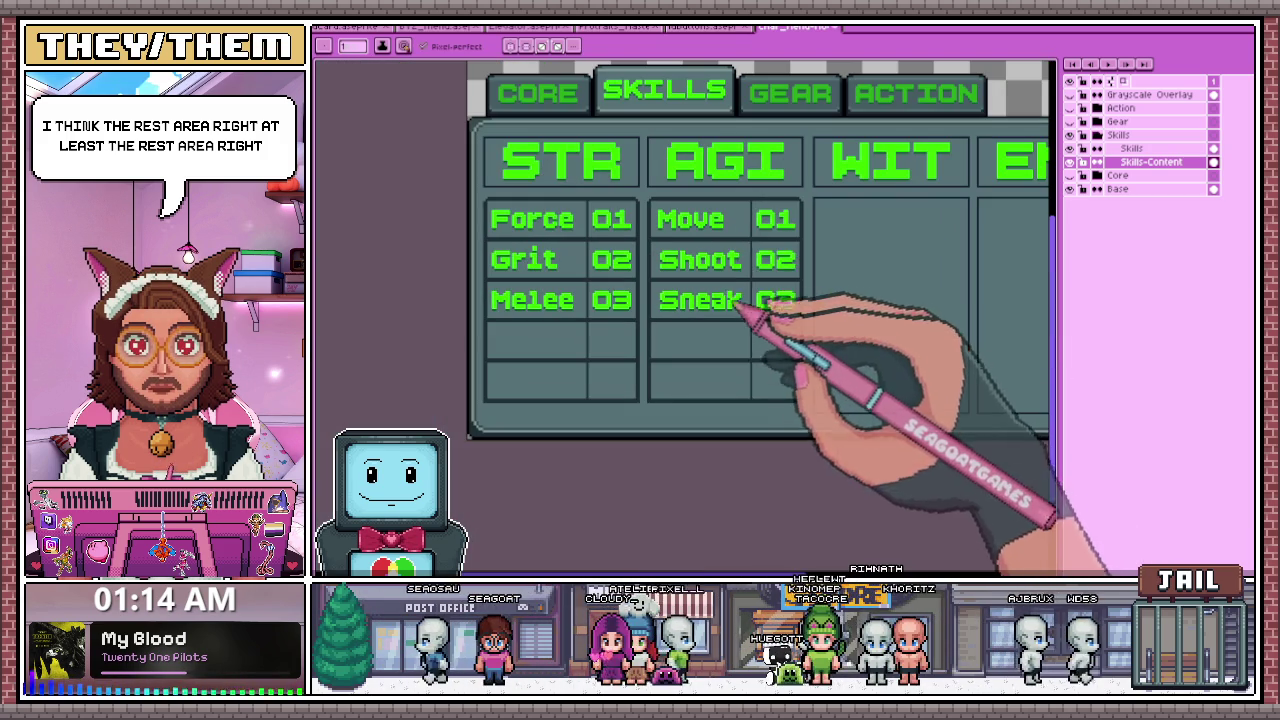
pyautogui.scroll(1, 690, 230)
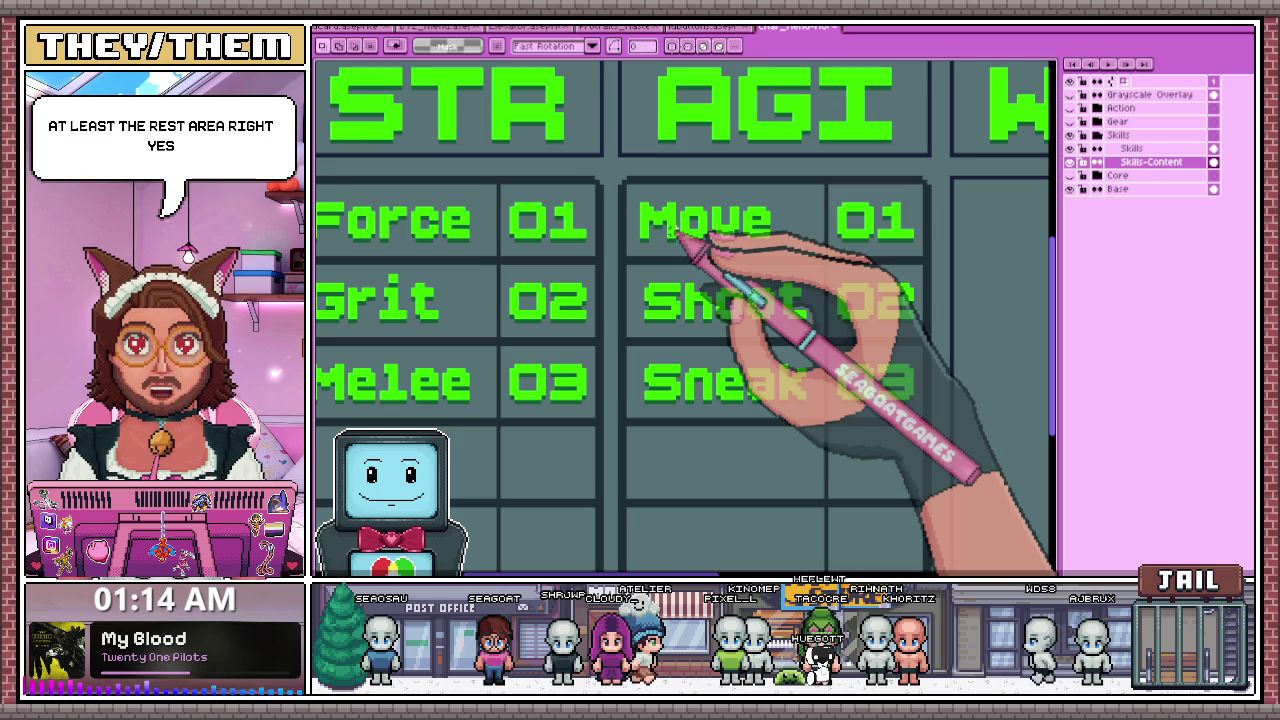
pyautogui.scroll(1, 650, 215)
pyautogui.scroll(-2, 700, 250)
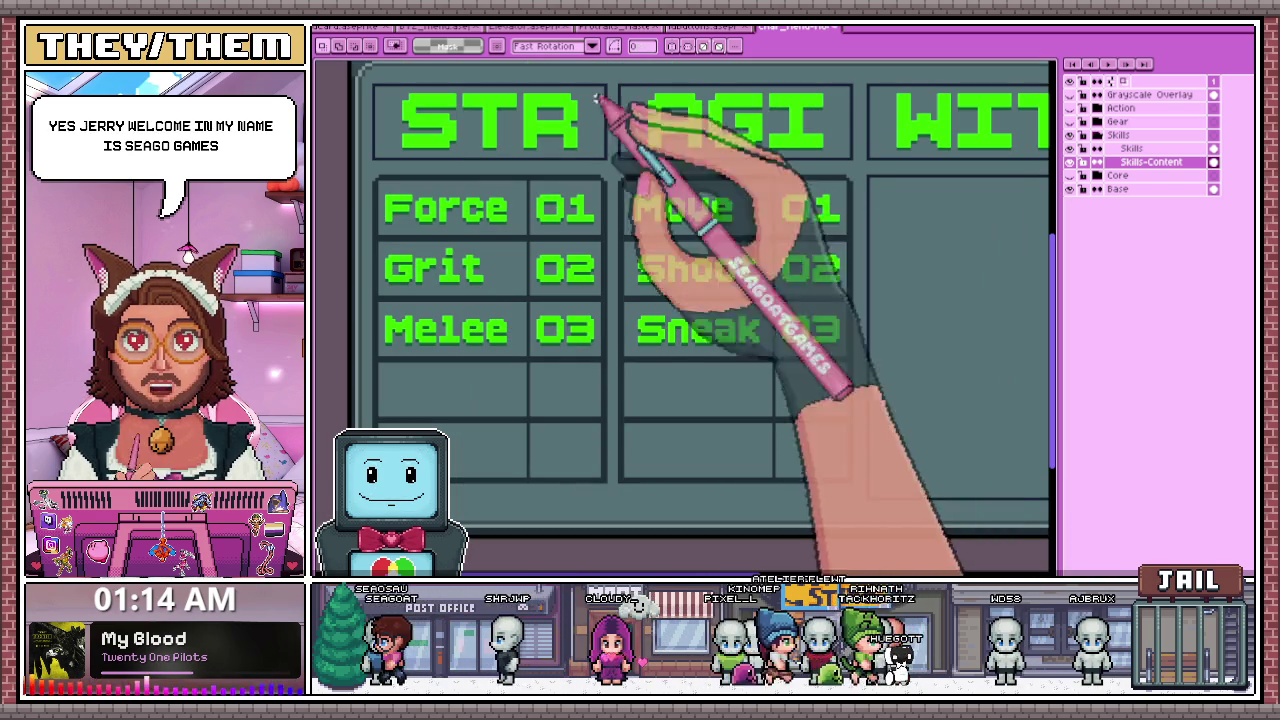
pyautogui.scroll(-2, 718, 270)
pyautogui.scroll(1, 718, 270)
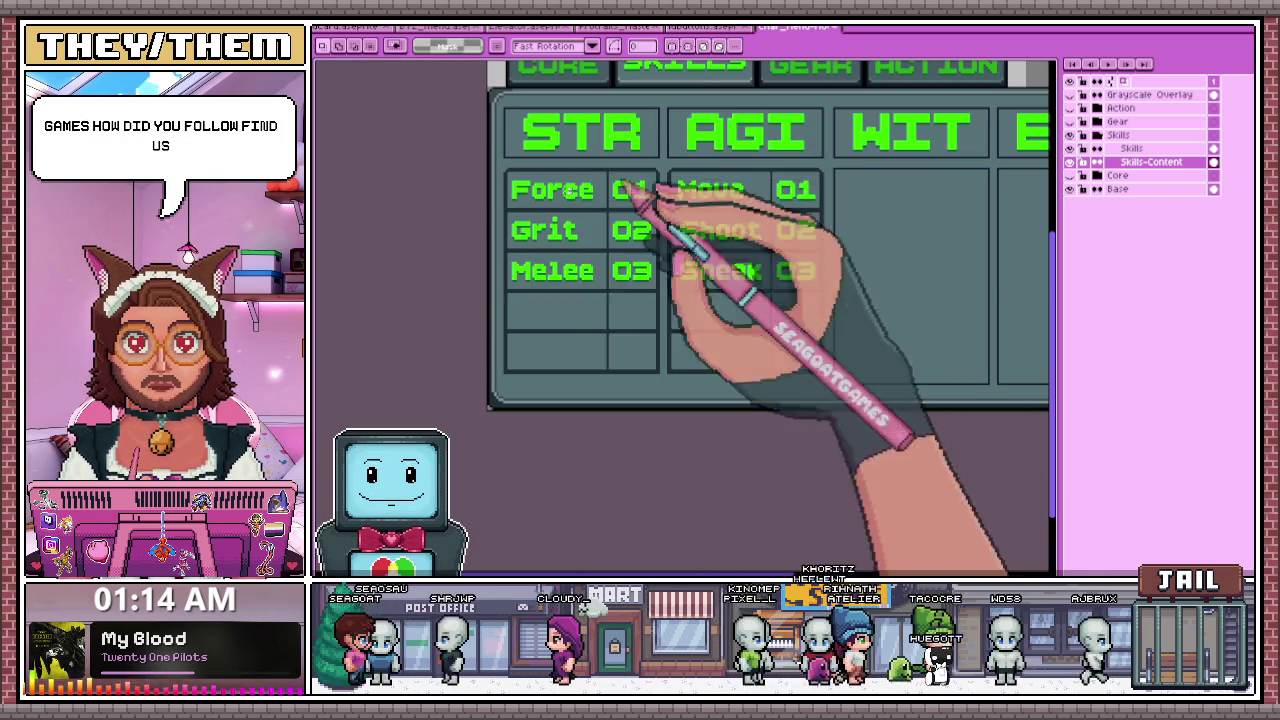
pyautogui.scroll(-2, 562, 344)
pyautogui.scroll(1, 600, 290)
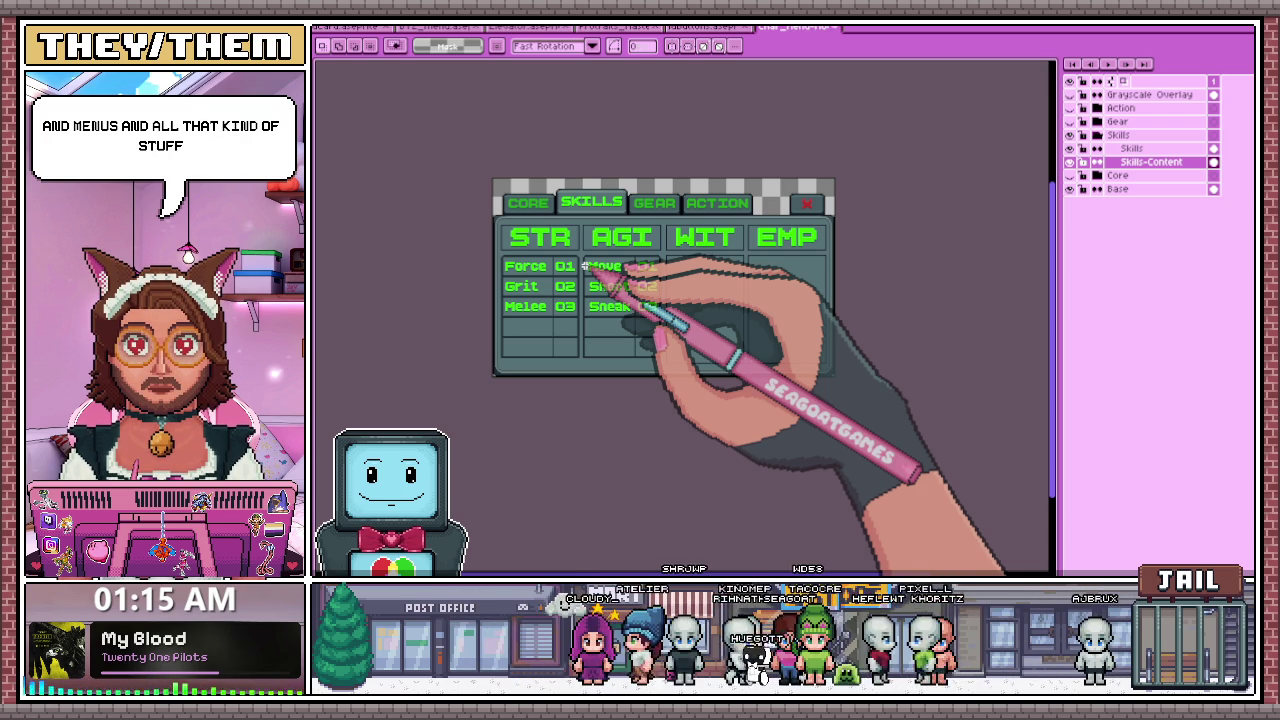
pyautogui.click(615, 27)
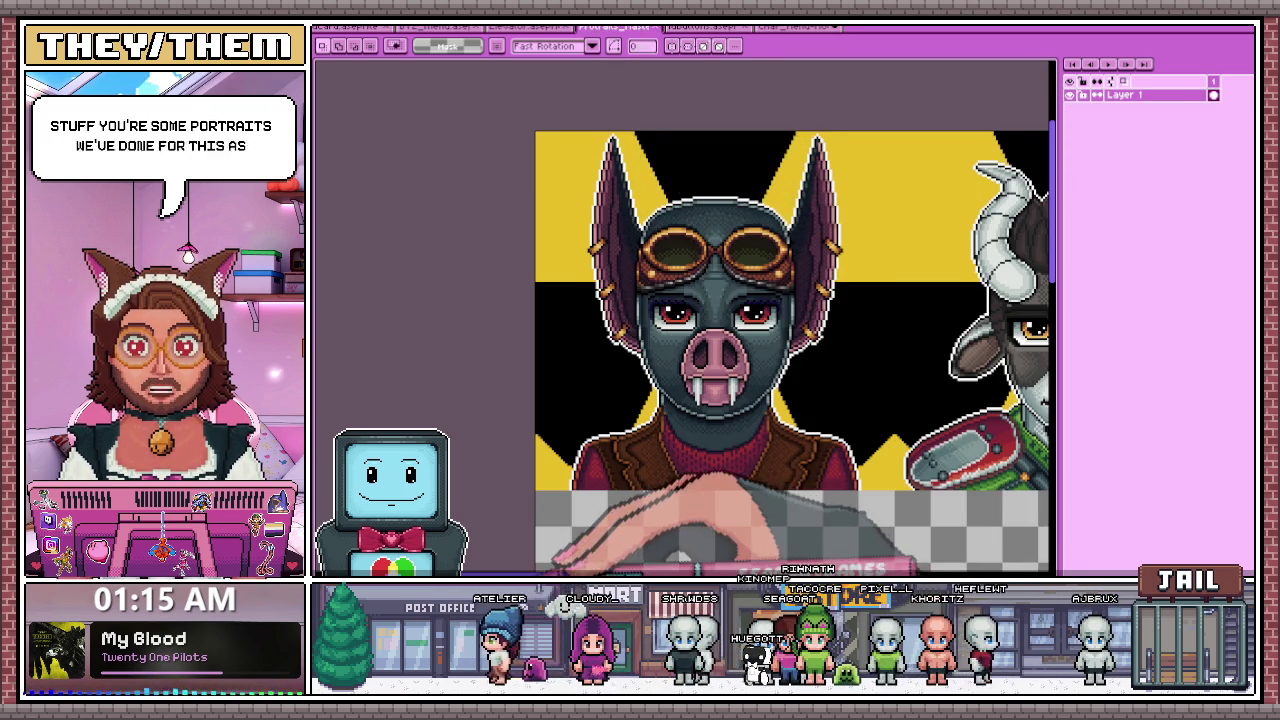
# - Pan right across the character portrait sheet and zoom to inspect the portraits
pyautogui.hscroll(1, 621, 293)
pyautogui.hscroll(5, 683, 353)
pyautogui.hscroll(2, 683, 353)
pyautogui.hscroll(1, 683, 353)
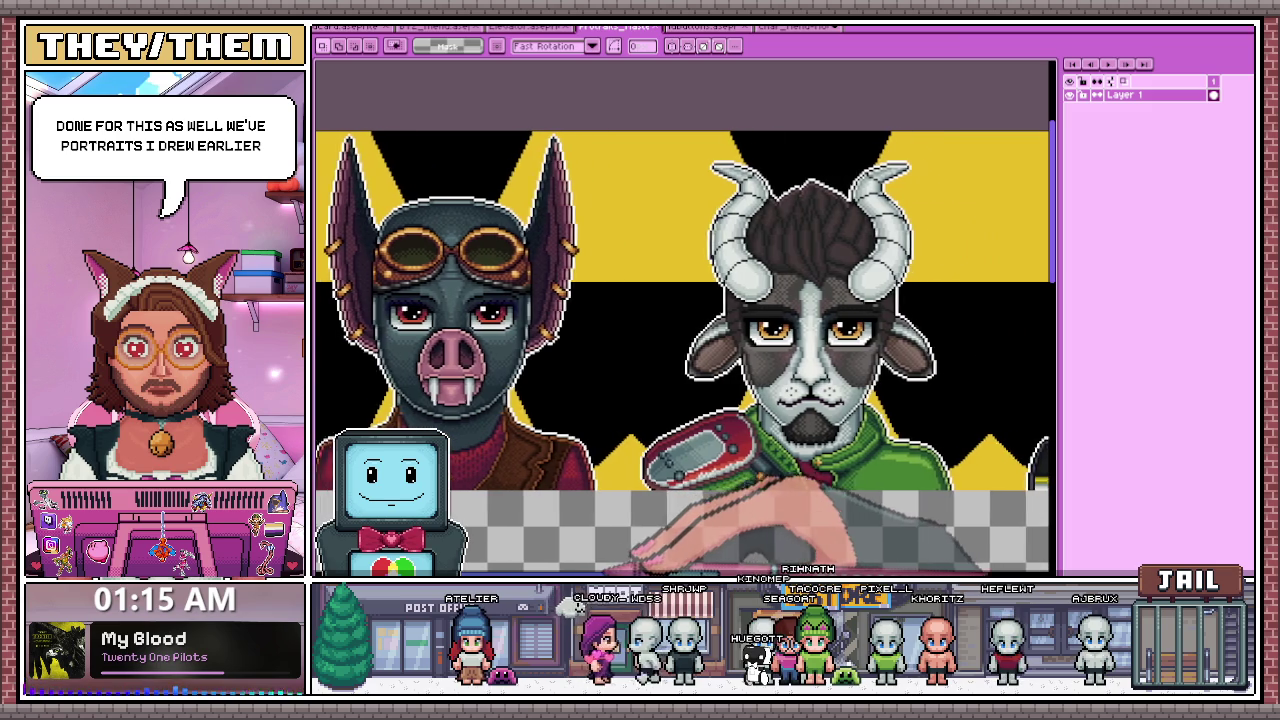
pyautogui.hscroll(2, 683, 353)
pyautogui.hscroll(2, 683, 353)
pyautogui.hscroll(1, 683, 353)
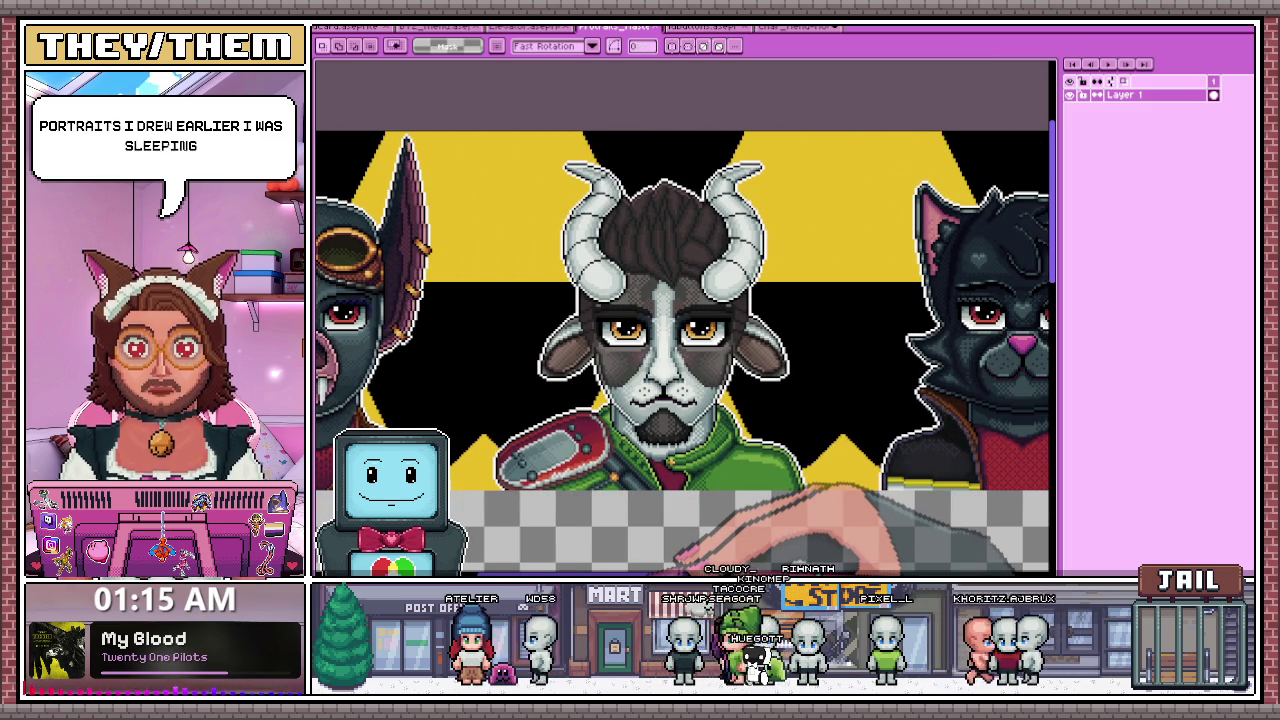
pyautogui.hscroll(1, 683, 353)
pyautogui.hscroll(3, 683, 353)
pyautogui.hscroll(6, 683, 353)
pyautogui.hscroll(4, 683, 353)
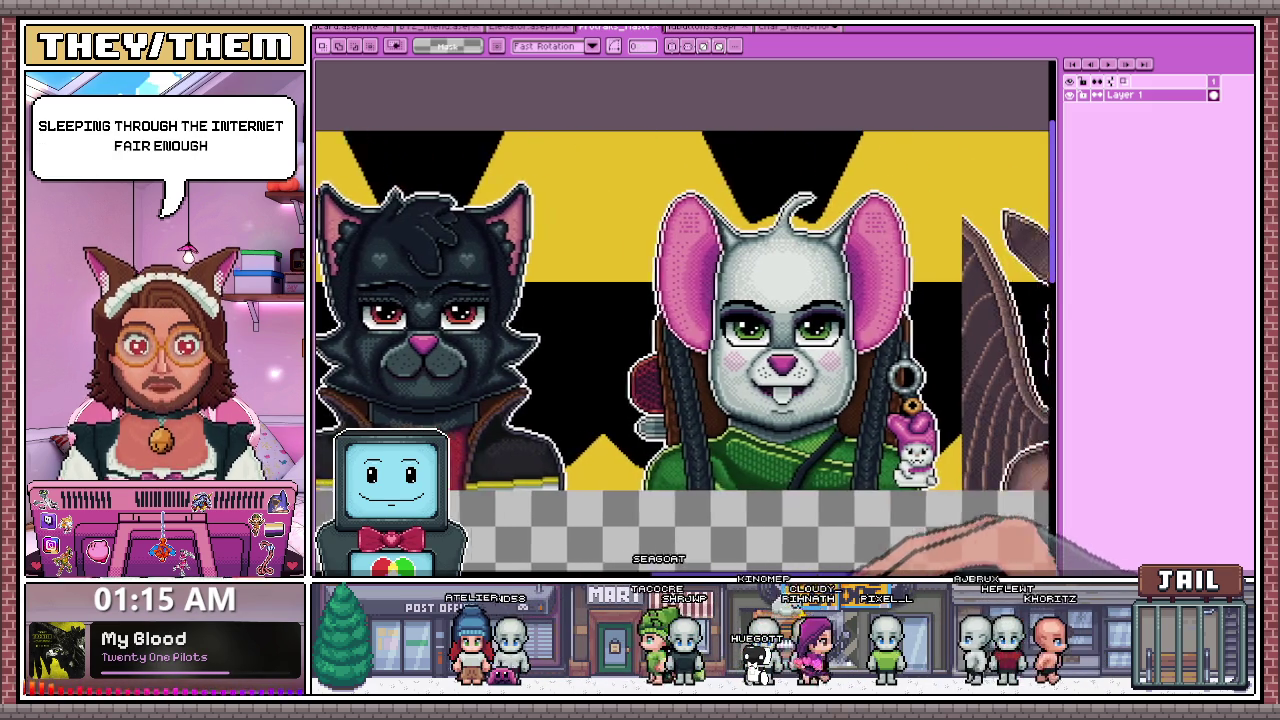
pyautogui.hscroll(3, 683, 353)
pyautogui.hscroll(3, 683, 353)
pyautogui.hscroll(2, 683, 353)
pyautogui.hscroll(1, 683, 353)
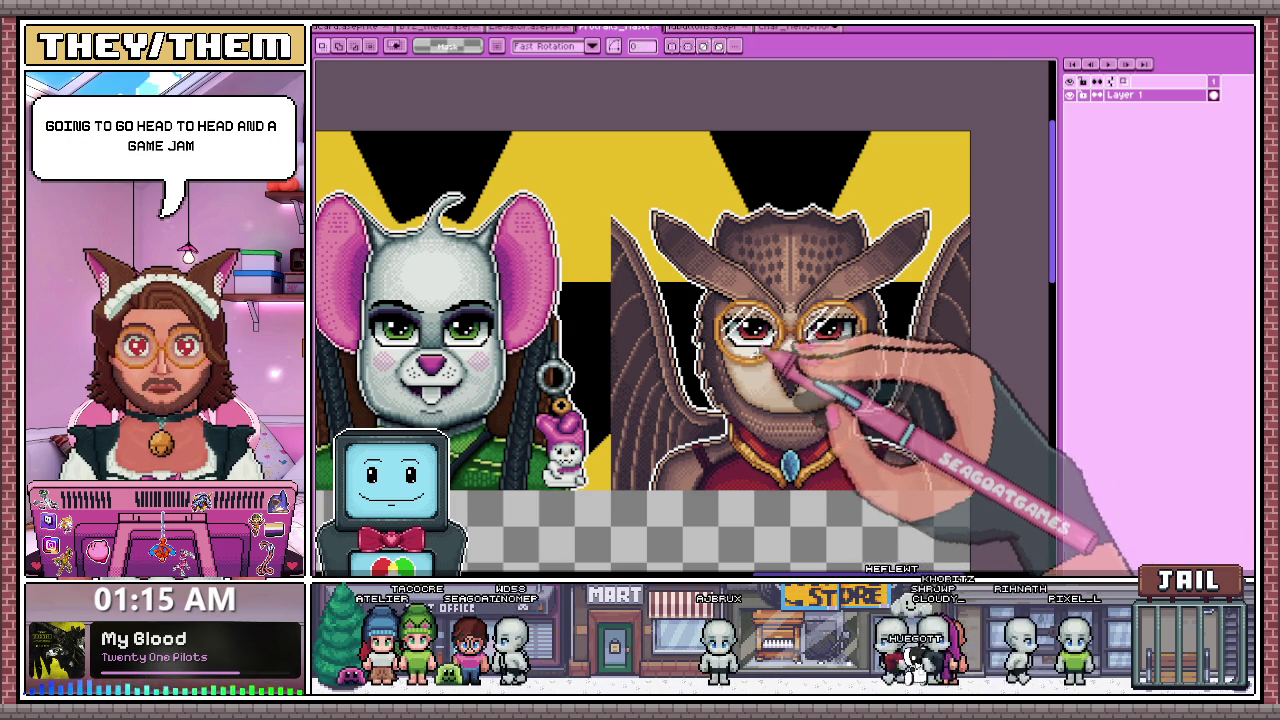
pyautogui.scroll(1, 905, 400)
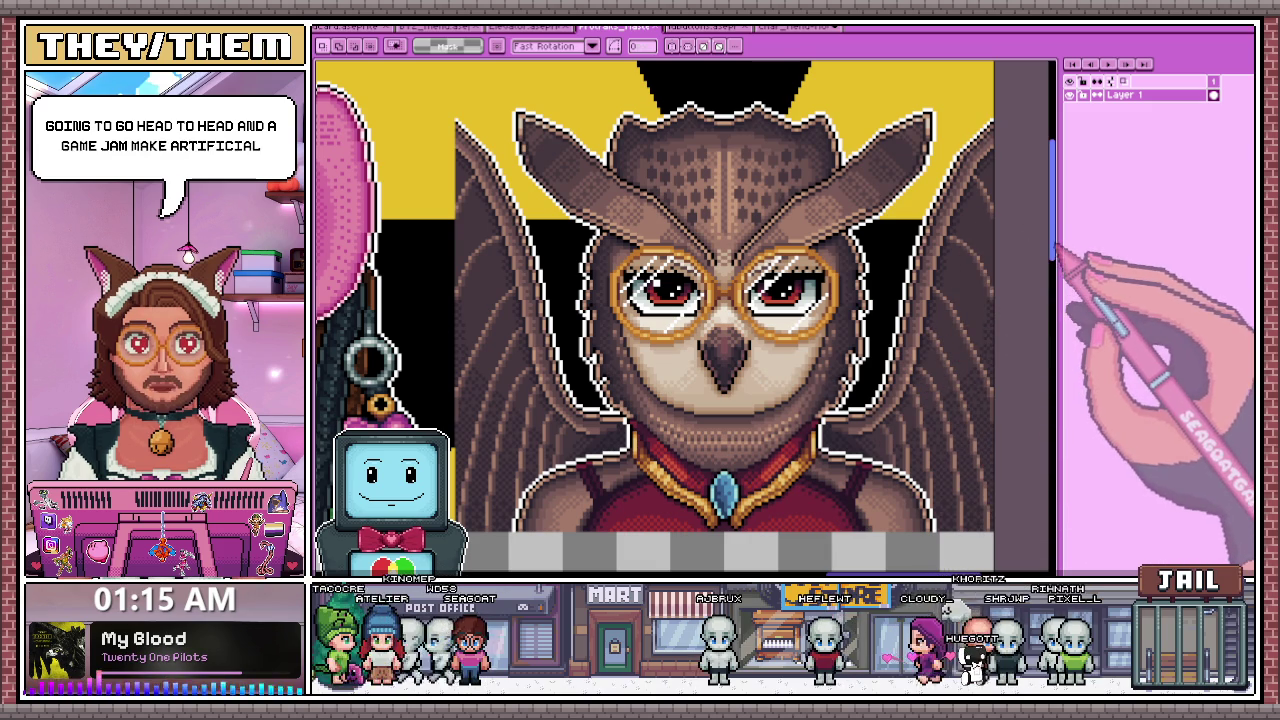
pyautogui.scroll(1, 900, 308)
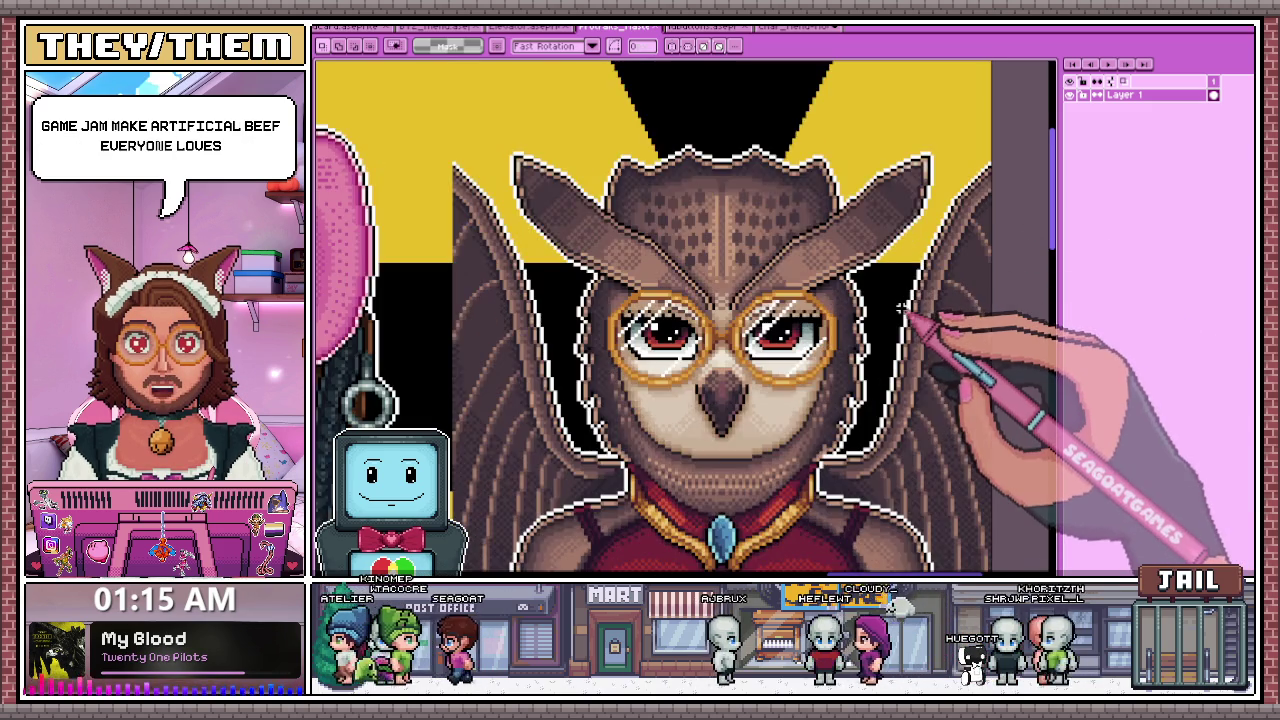
pyautogui.scroll(-1, 903, 306)
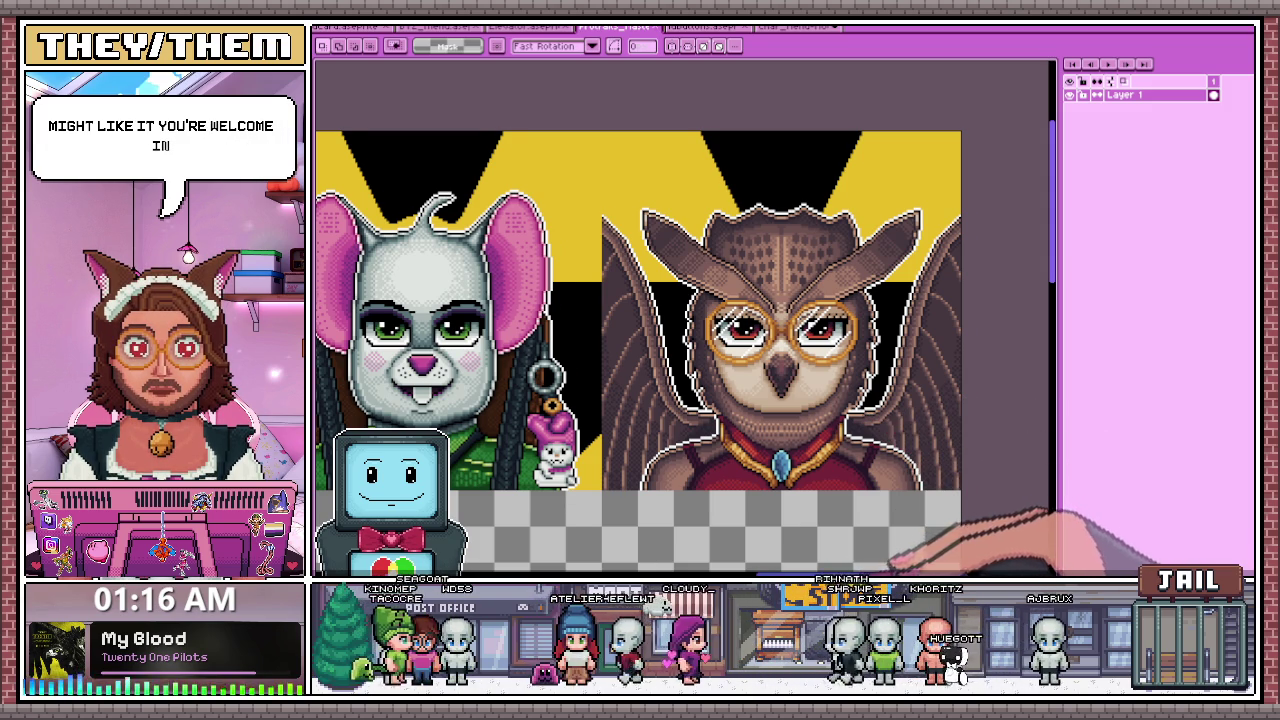
# - Pan back left and switch to the CORE/SKILLS/GEAR/ACTION button sheet
pyautogui.hscroll(-5, 685, 350)
pyautogui.hscroll(-4, 685, 350)
pyautogui.hscroll(-5, 685, 350)
pyautogui.hscroll(-3, 685, 350)
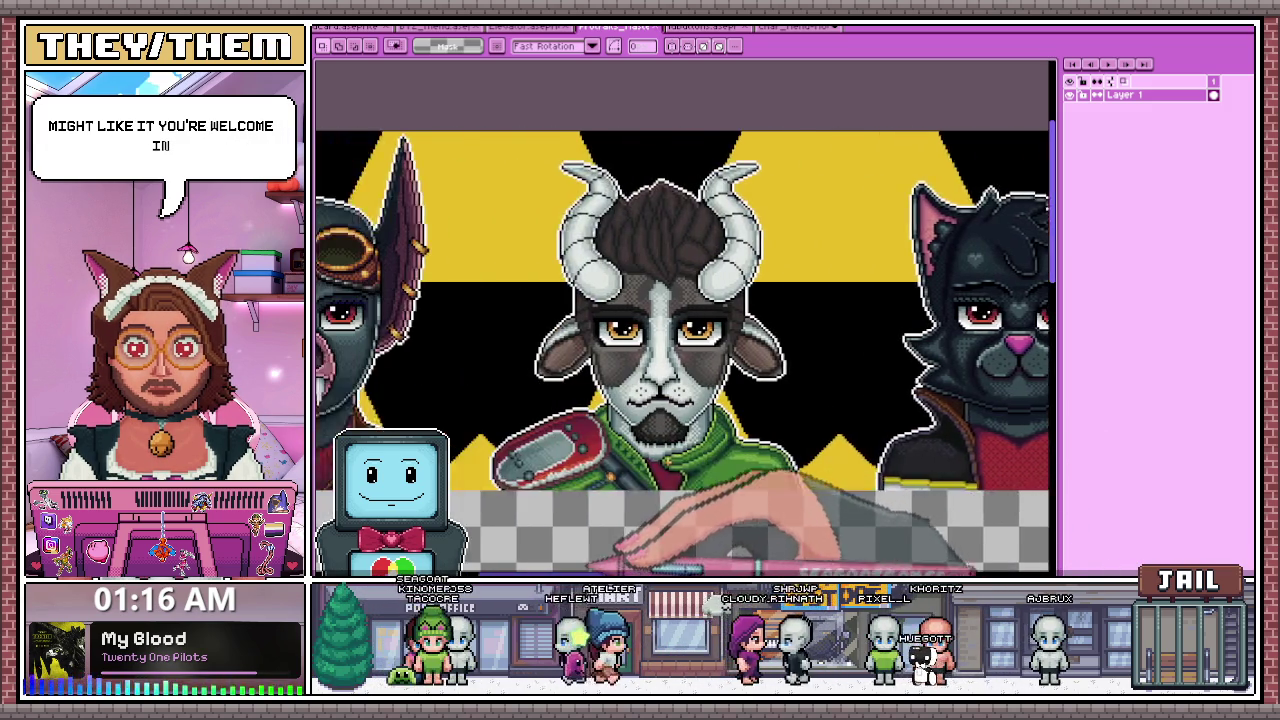
pyautogui.hscroll(-5, 685, 350)
pyautogui.click(700, 26)
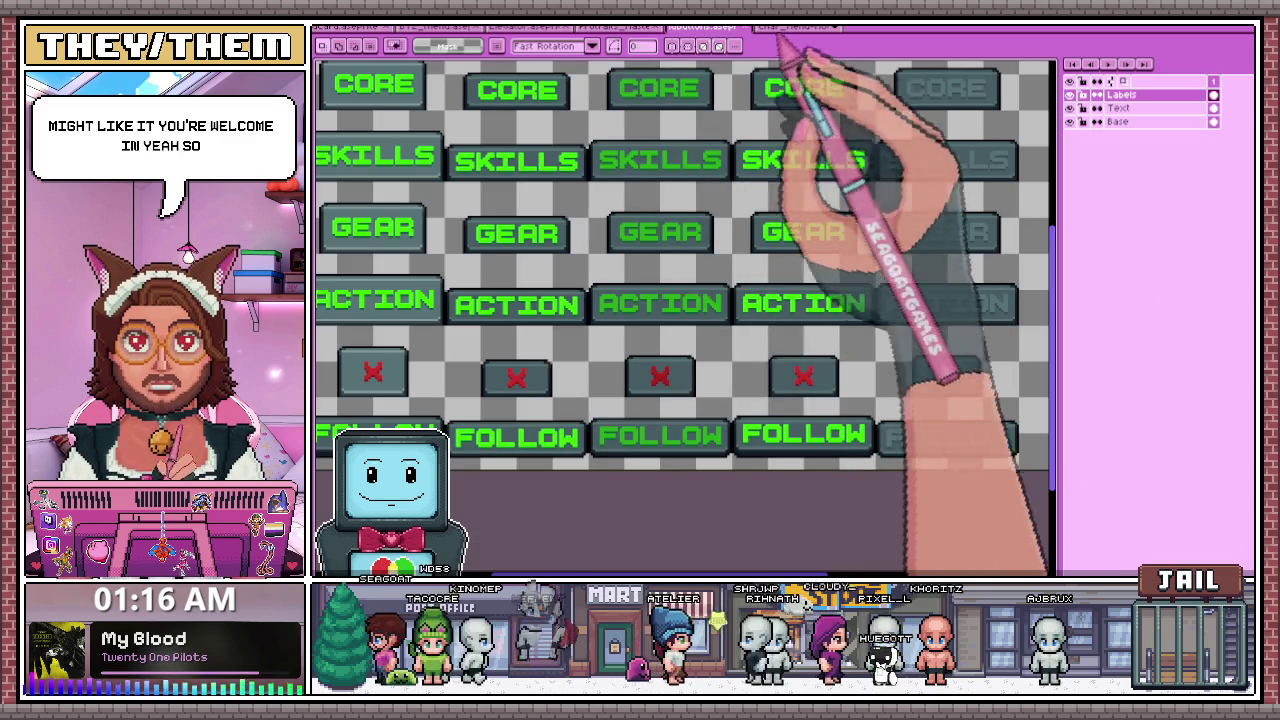
# - Play the elevator sprite's door animation, then return to the skills menu document
pyautogui.click(525, 26)
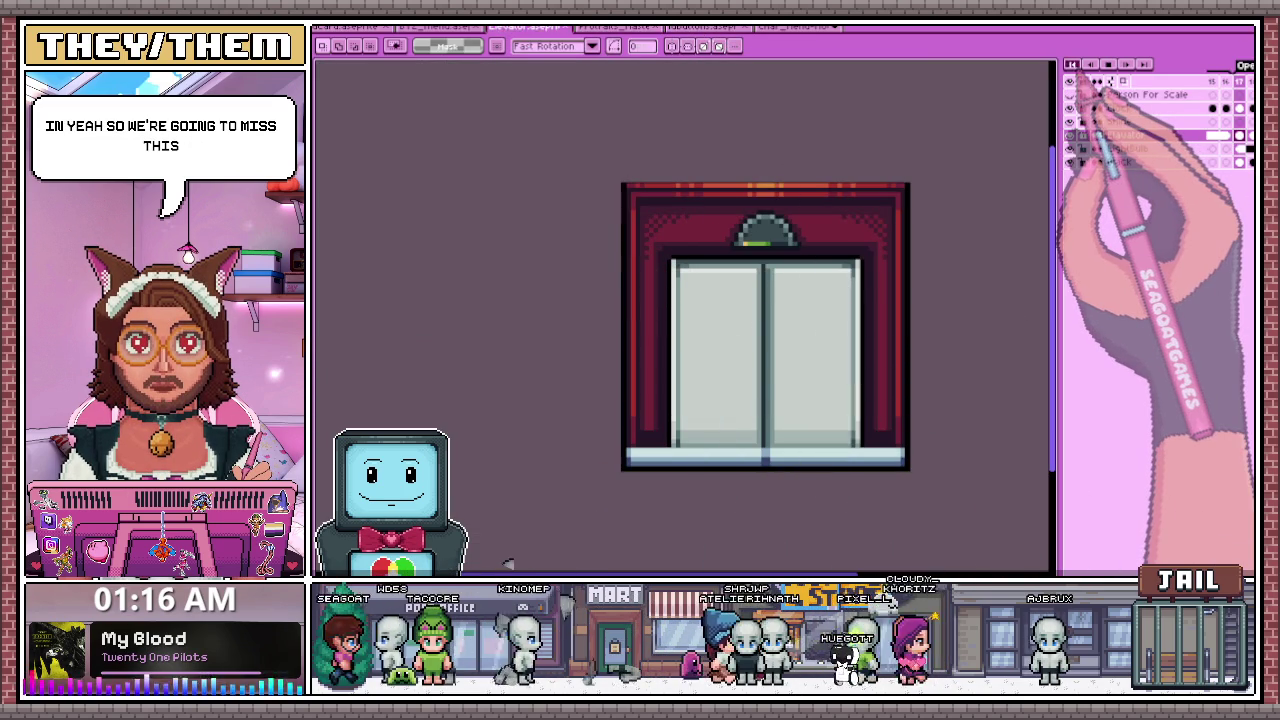
pyautogui.click(1108, 64)
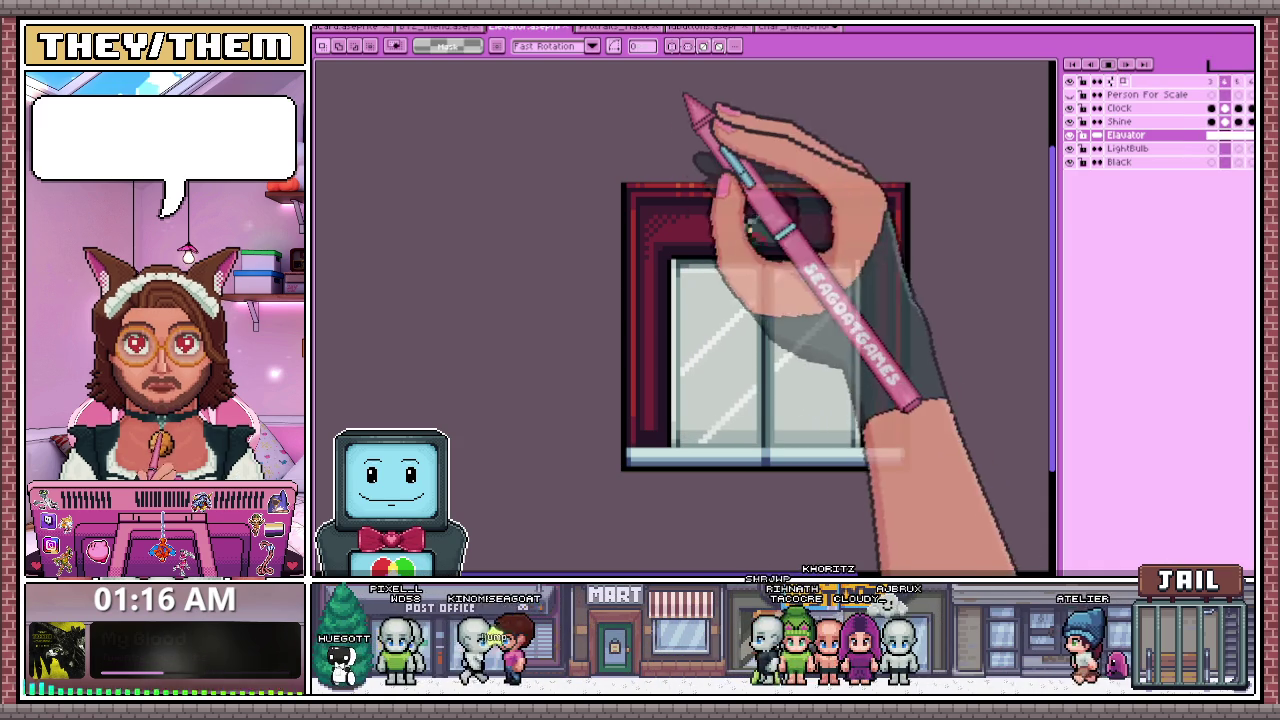
pyautogui.click(795, 27)
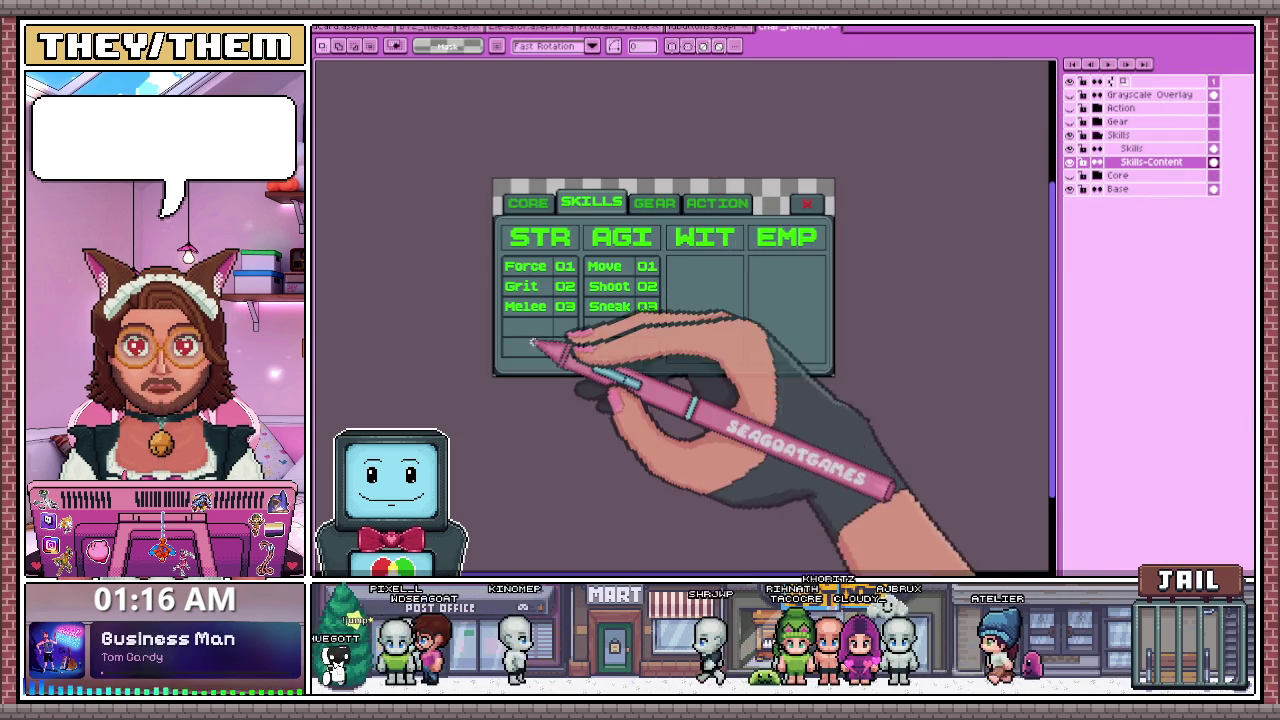
# - Copy the AGI Move 01, Shoot 02 and Sneak 03 cells into the WIT column and commit
pyautogui.scroll(2, 692, 270)
pyautogui.scroll(-2, 686, 267)
pyautogui.scroll(2, 680, 263)
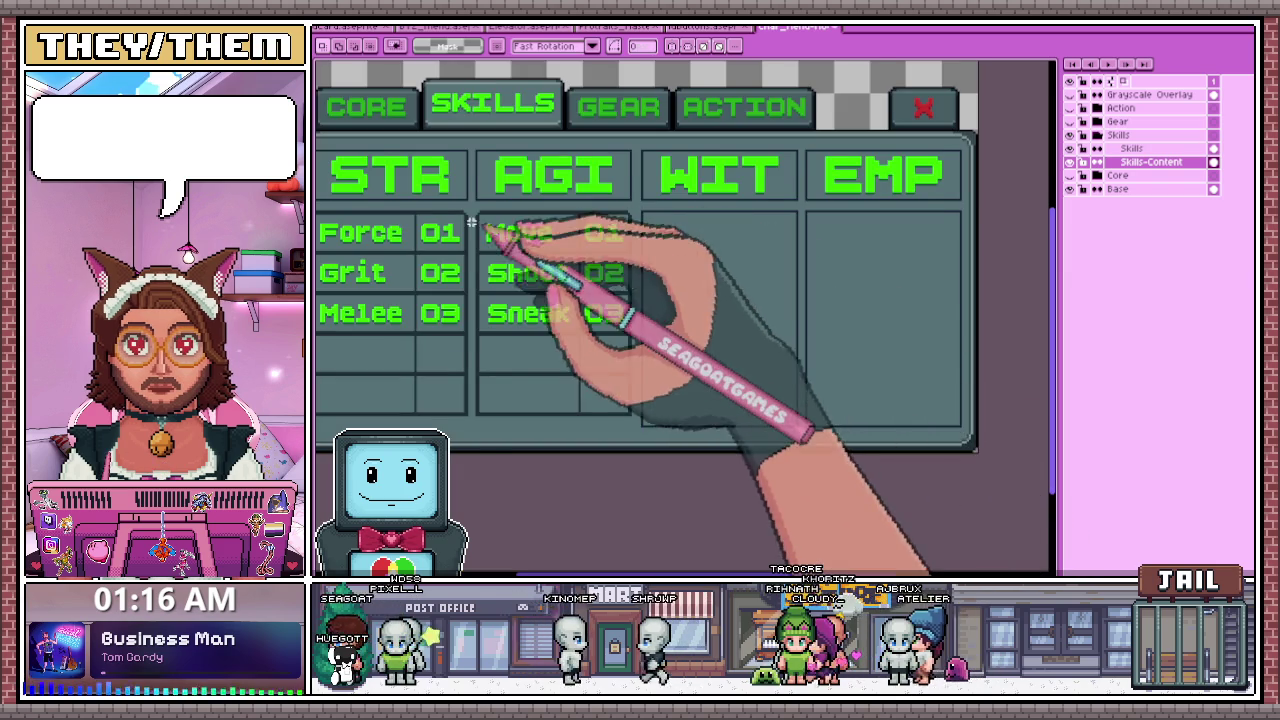
pyautogui.scroll(1, 470, 215)
pyautogui.moveTo(476, 203); pyautogui.dragTo(678, 486)
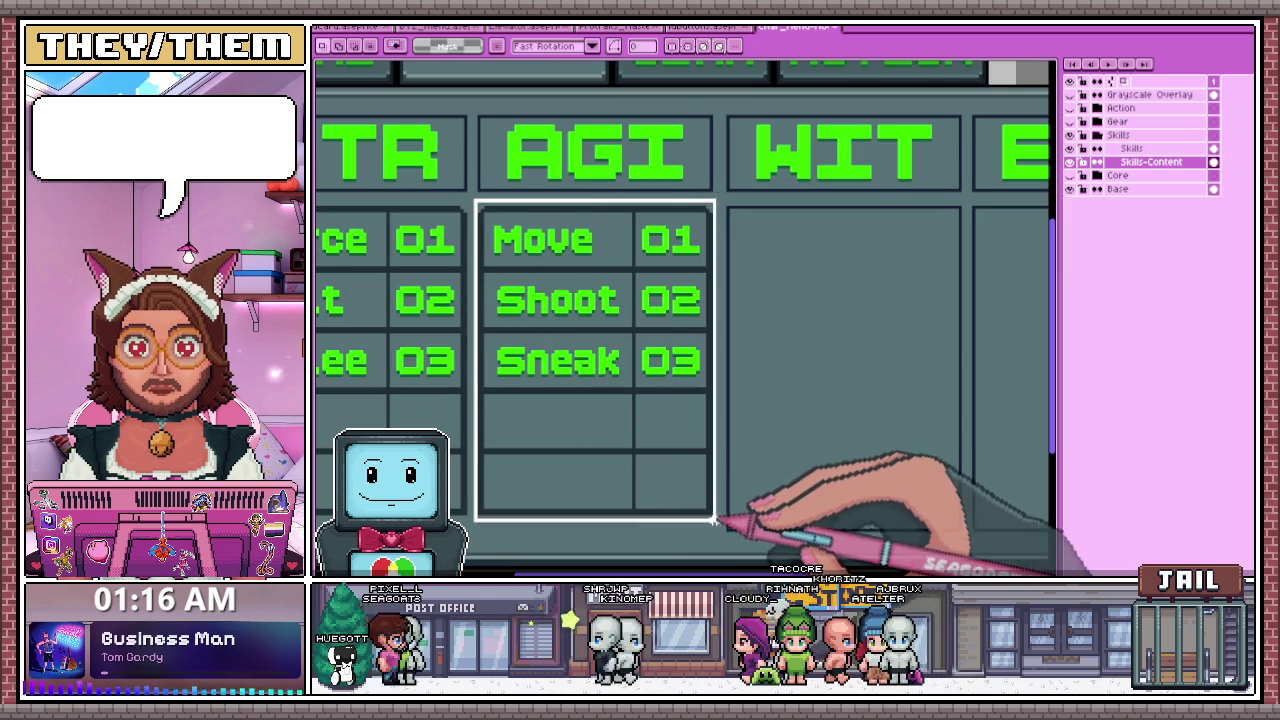
pyautogui.moveTo(575, 398)
pyautogui.mouseDown()
pyautogui.moveTo(745, 345)
pyautogui.moveTo(815, 400)
pyautogui.mouseUp()
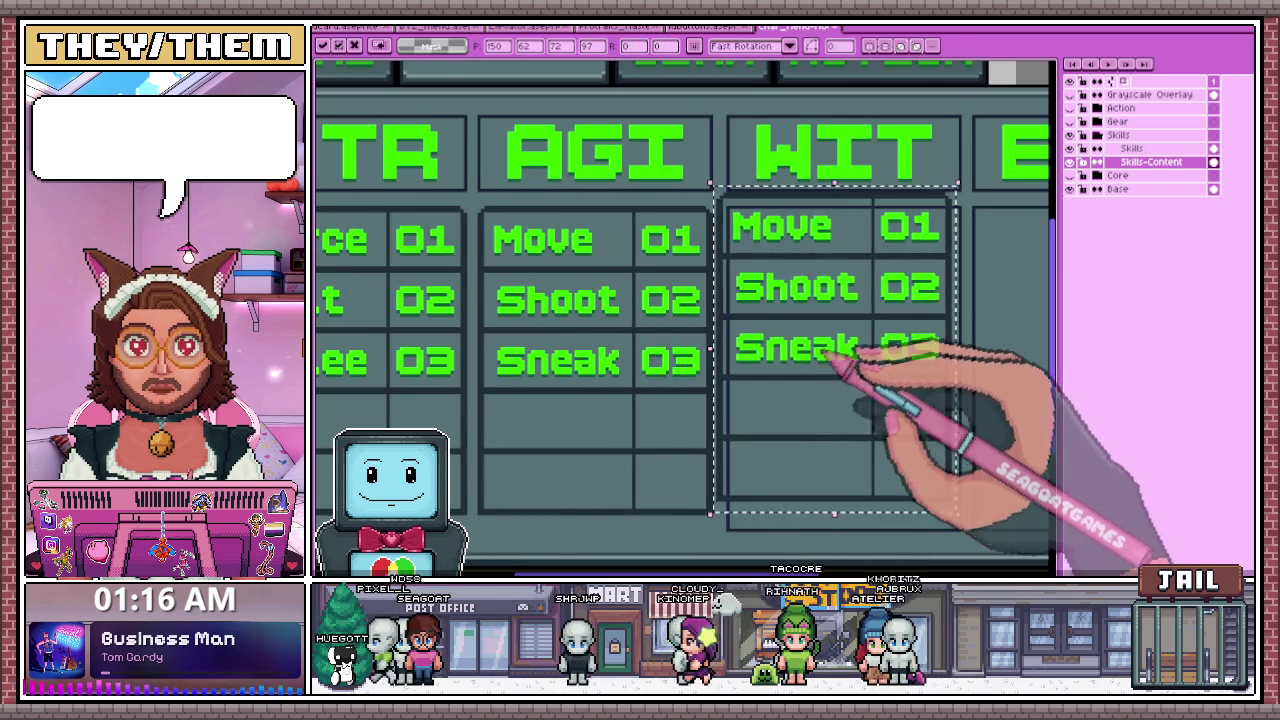
pyautogui.scroll(2, 790, 260)
pyautogui.scroll(-1, 795, 229)
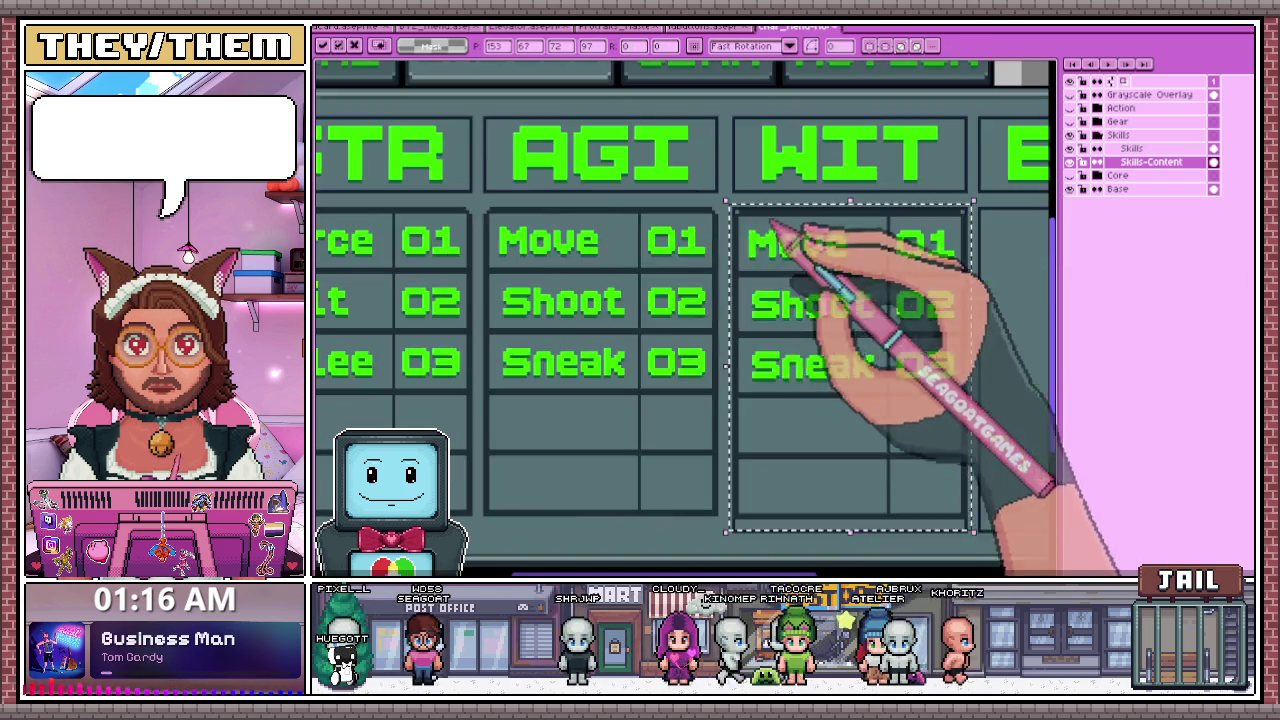
pyautogui.scroll(-2, 686, 343)
pyautogui.press('Return')
# - Switch to the pencil and zoom in on the copied WIT column entries
pyautogui.scroll(2, 365, 232)
pyautogui.scroll(-2, 420, 265)
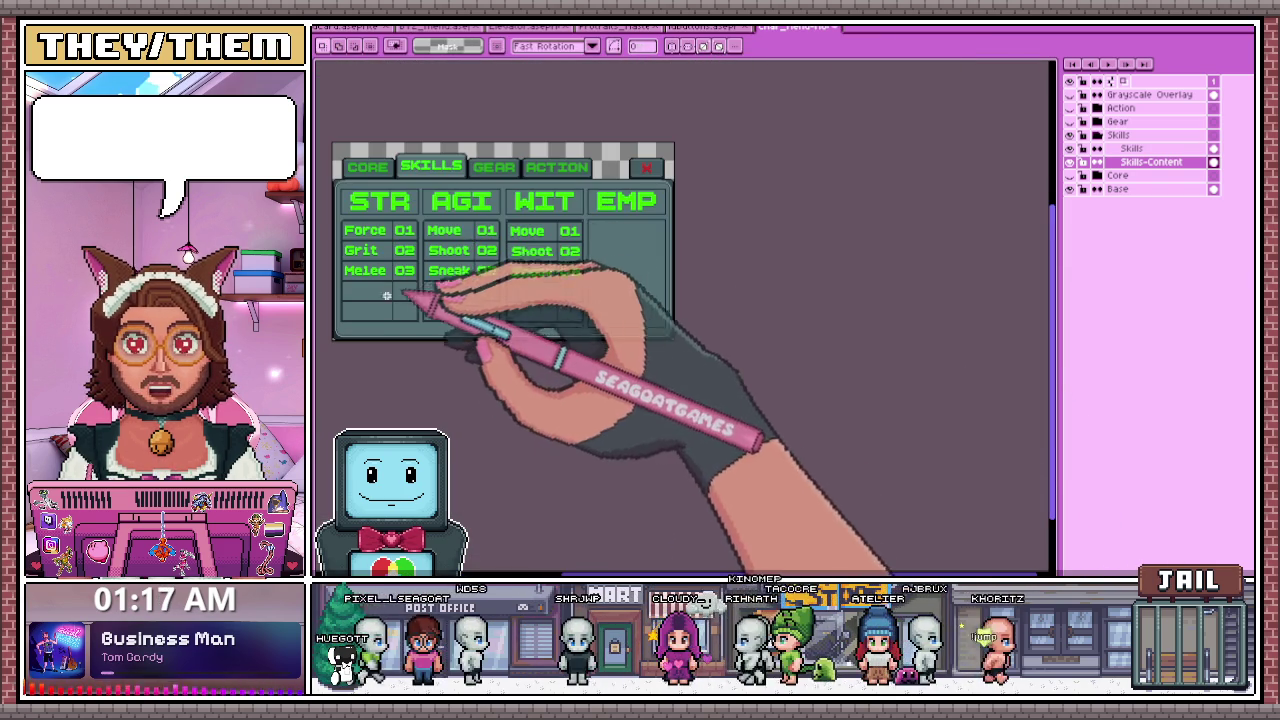
pyautogui.press('b')
pyautogui.scroll(2, 505, 225)
pyautogui.scroll(2, 490, 229)
pyautogui.scroll(-1, 495, 240)
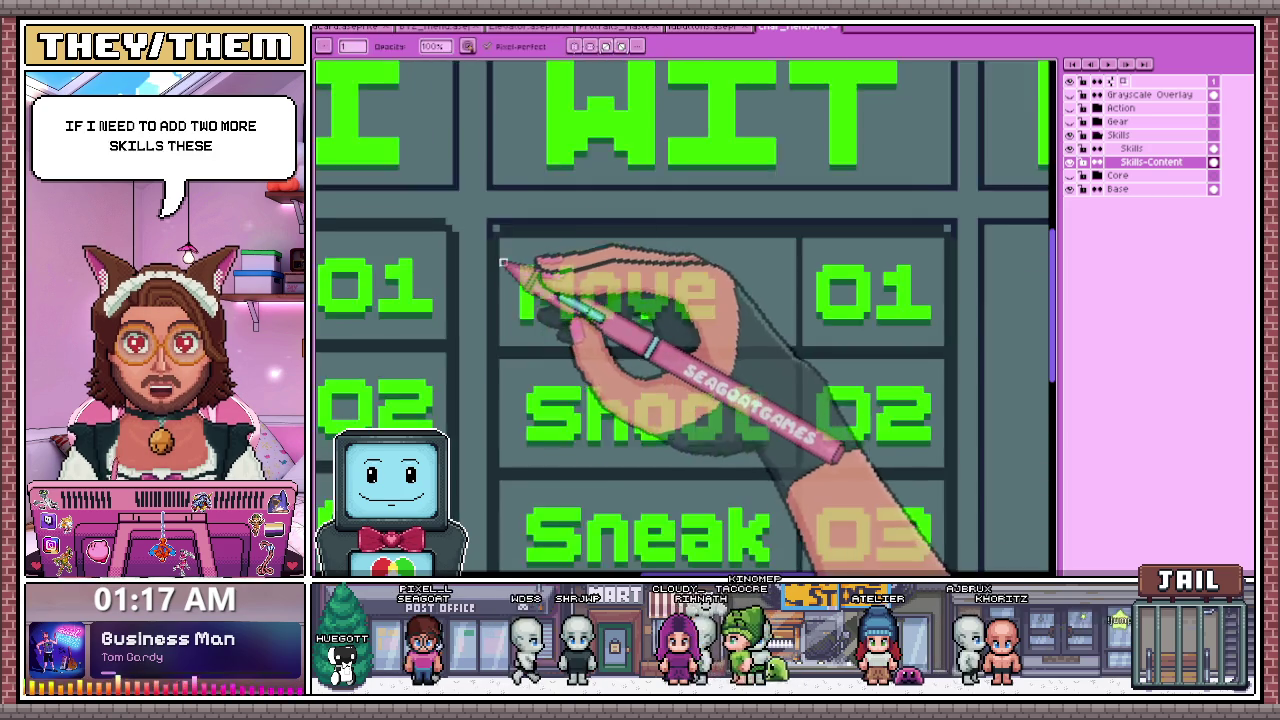
pyautogui.scroll(-1, 508, 260)
pyautogui.scroll(3, 480, 235)
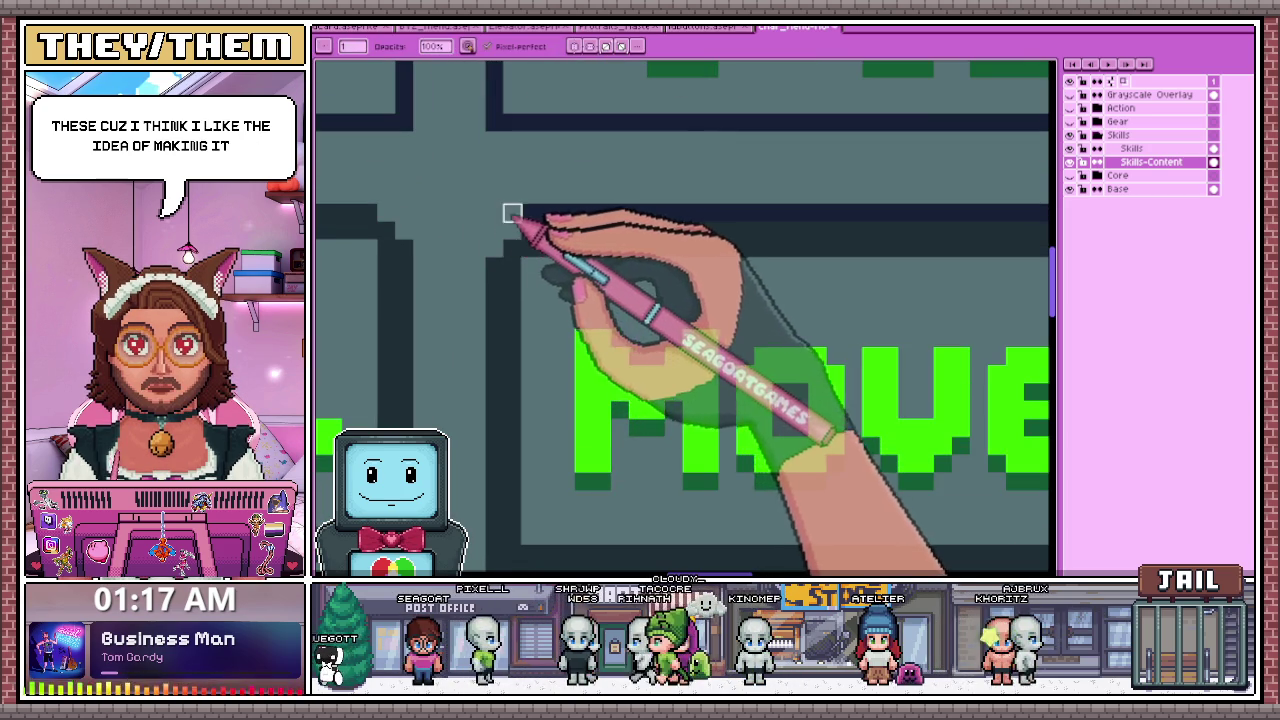
pyautogui.scroll(-2, 515, 215)
pyautogui.scroll(2, 919, 203)
pyautogui.scroll(-1, 919, 203)
pyautogui.scroll(-1, 914, 234)
pyautogui.scroll(-1, 900, 200)
pyautogui.scroll(-1, 751, 223)
pyautogui.scroll(2, 650, 400)
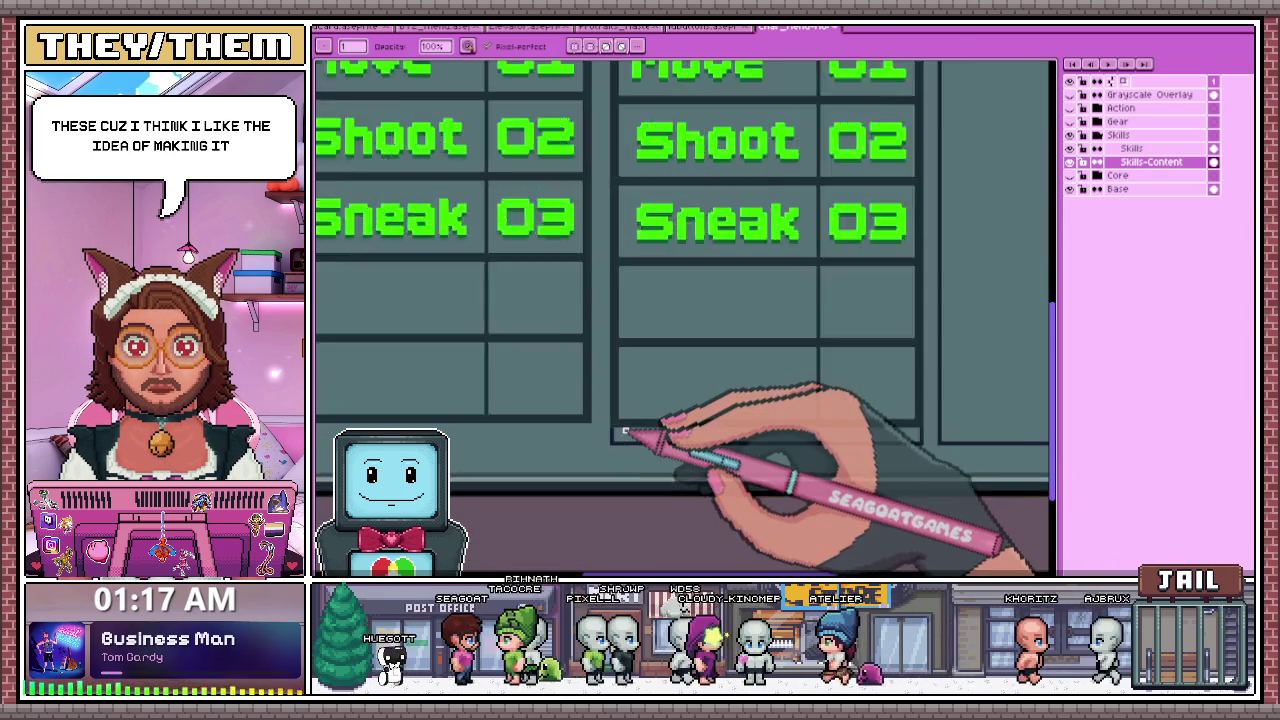
pyautogui.scroll(-1, 620, 420)
pyautogui.scroll(1, 606, 432)
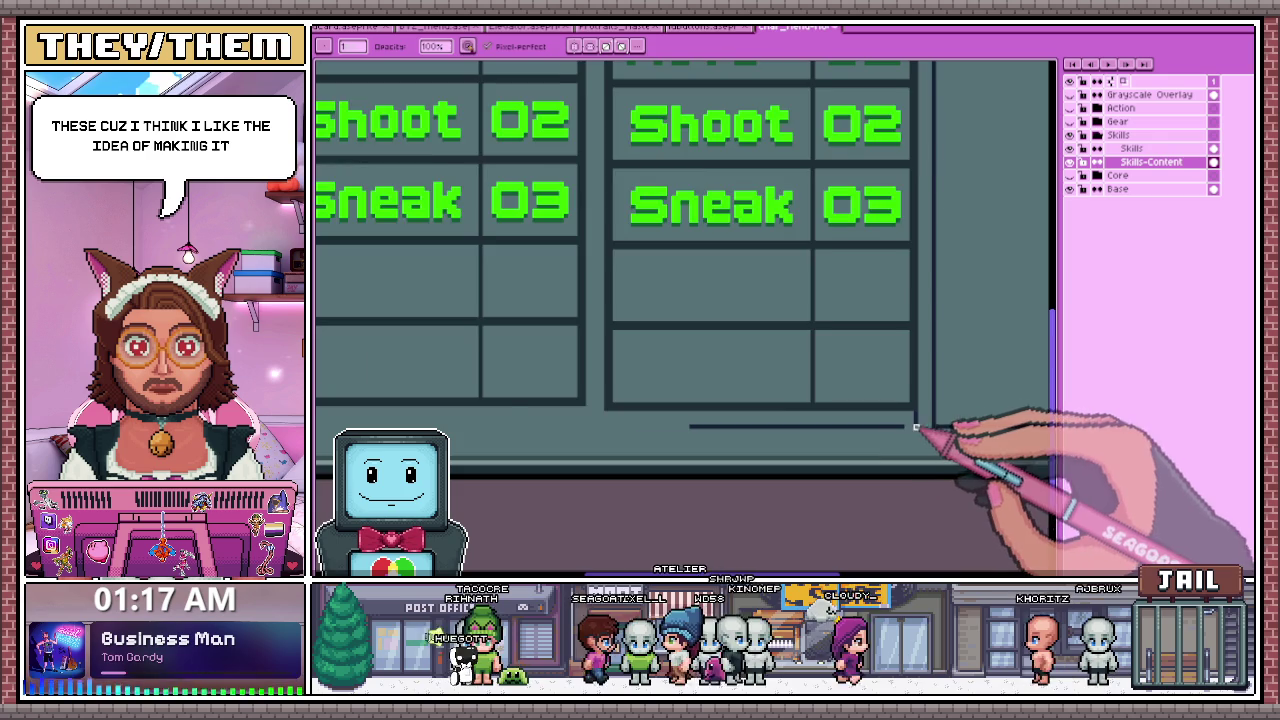
pyautogui.scroll(1, 910, 428)
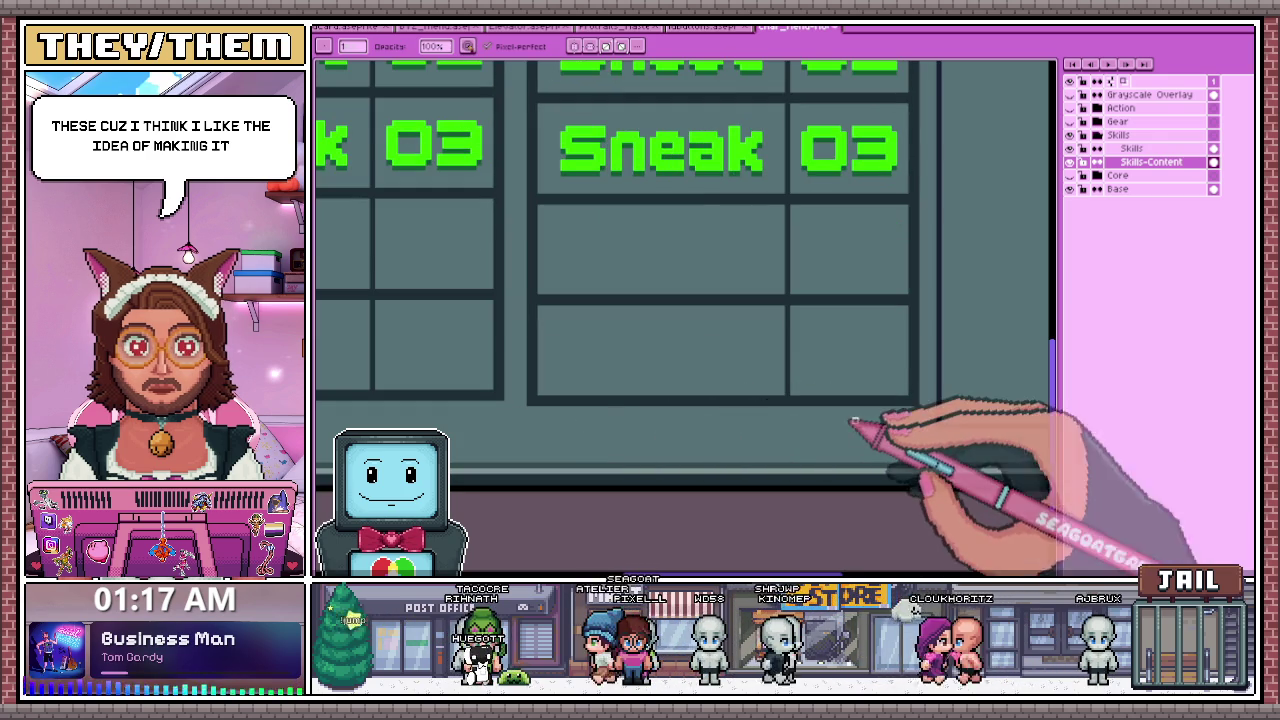
pyautogui.scroll(-3, 857, 426)
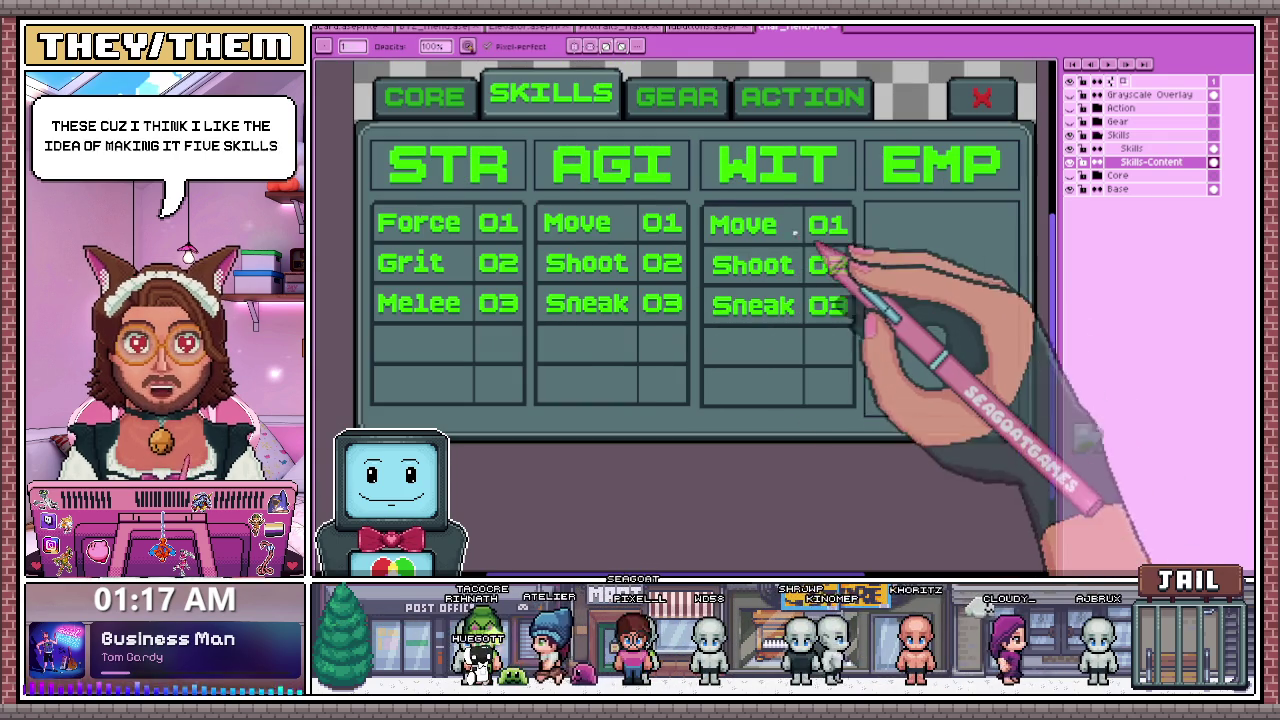
pyautogui.scroll(2, 700, 206)
pyautogui.scroll(1, 726, 202)
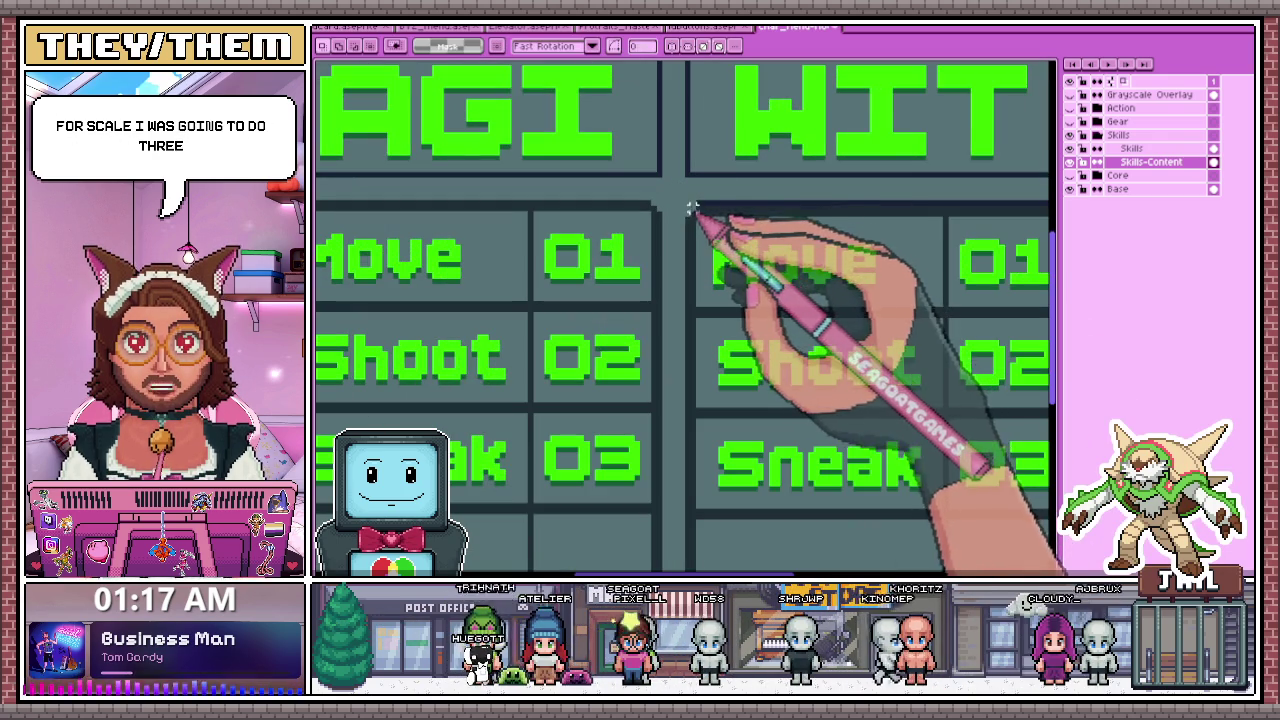
# - Select and erase the copied Move and Shoot labels in WIT, keeping 01, 02 and Sneak 03
pyautogui.scroll(-2, 687, 211)
pyautogui.moveTo(690, 215); pyautogui.dragTo(808, 420)
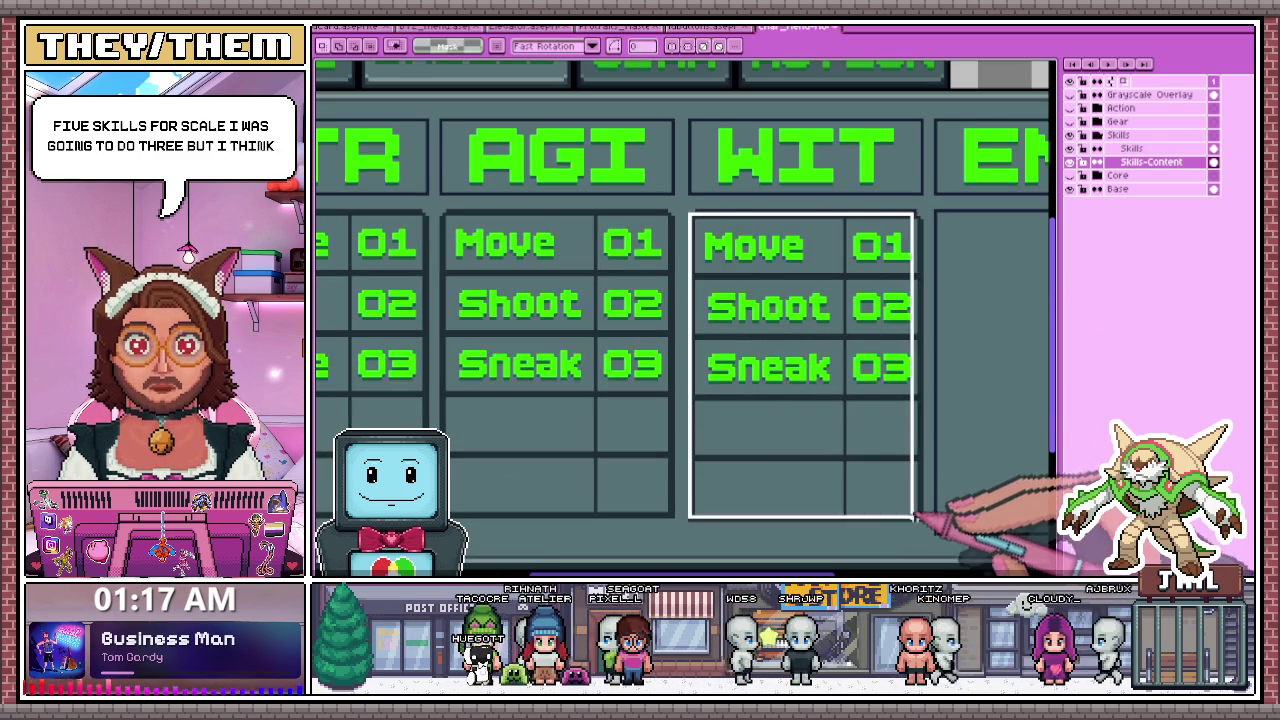
pyautogui.scroll(2, 740, 218)
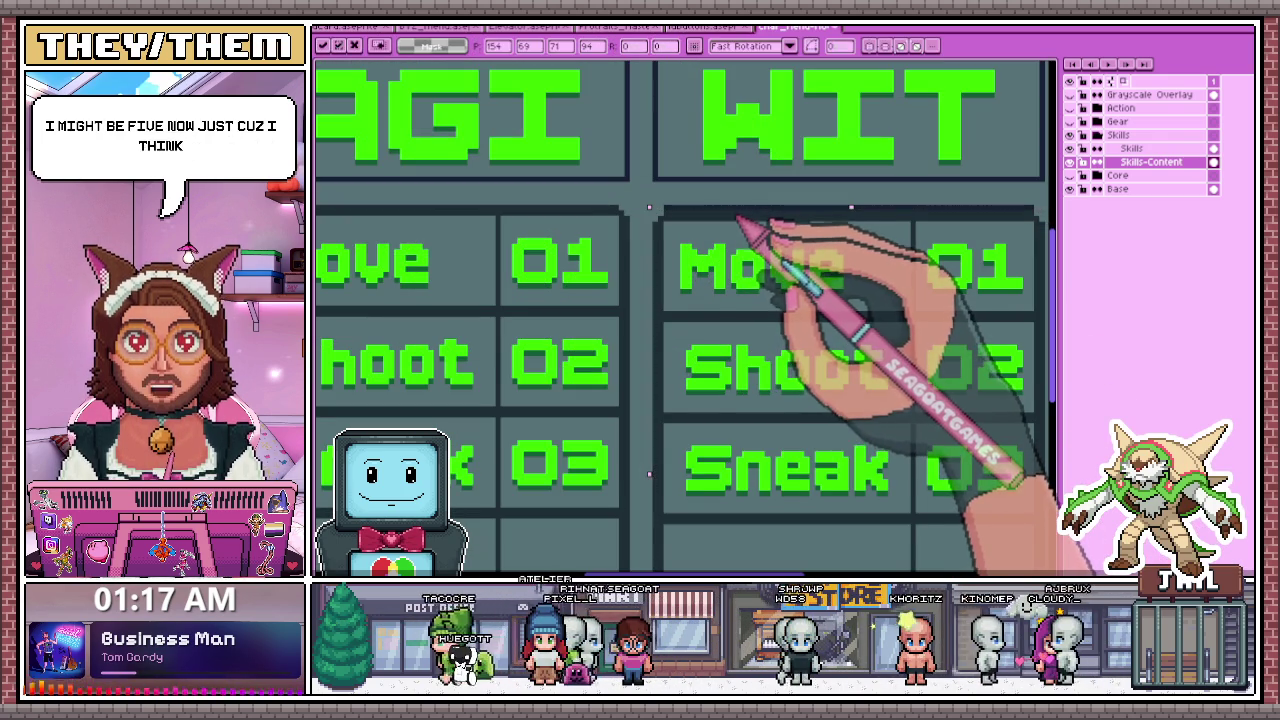
pyautogui.scroll(-1, 740, 218)
pyautogui.scroll(-2, 738, 208)
pyautogui.scroll(1, 740, 206)
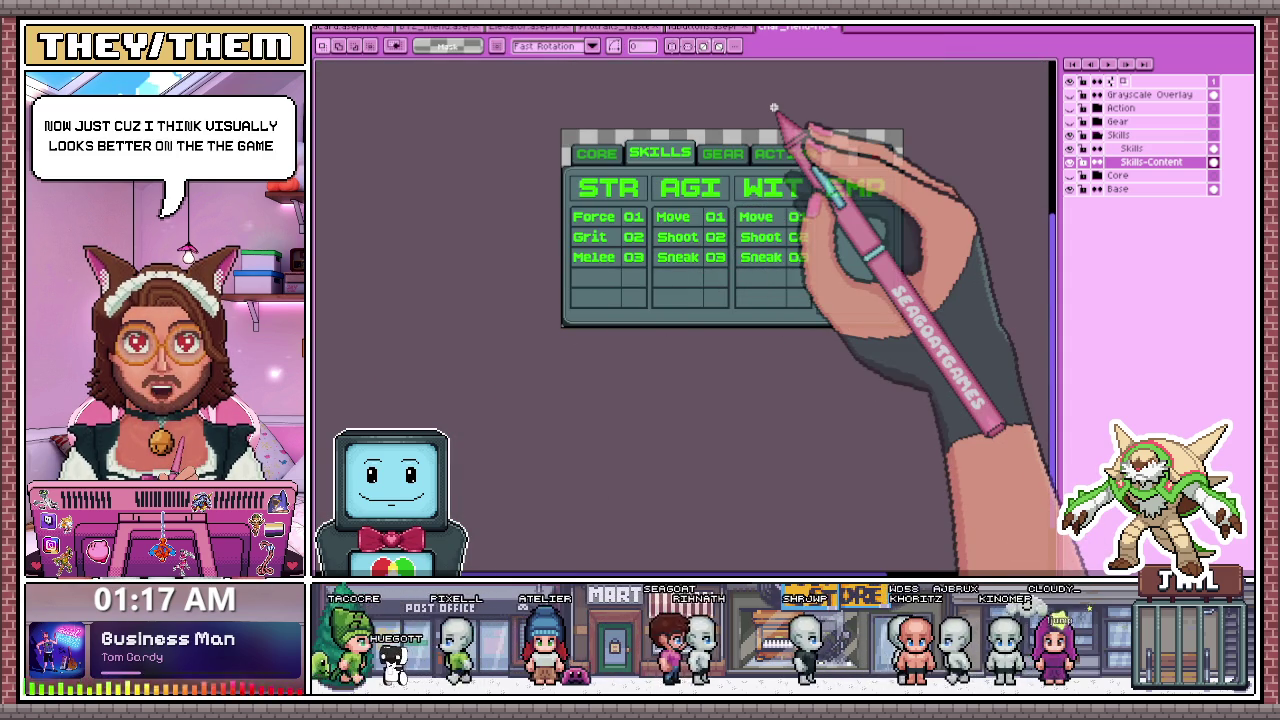
pyautogui.scroll(1, 751, 239)
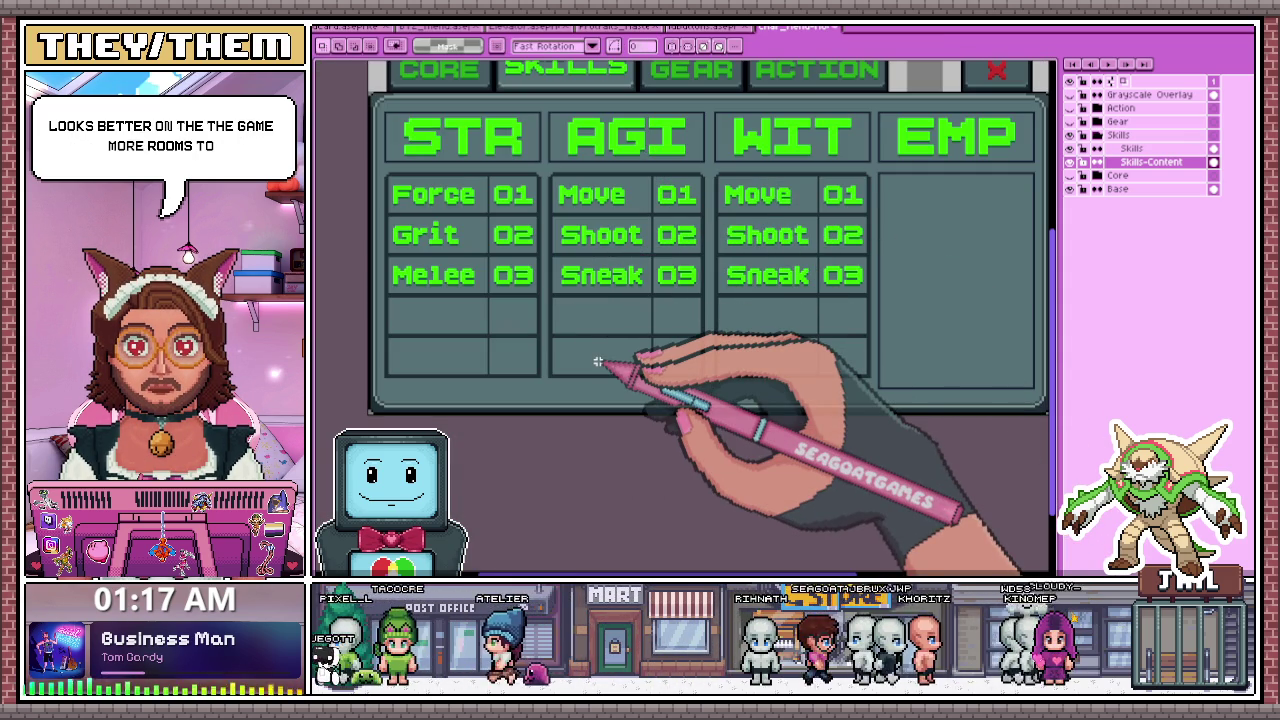
pyautogui.scroll(1, 720, 208)
pyautogui.moveTo(712, 166); pyautogui.dragTo(870, 234)
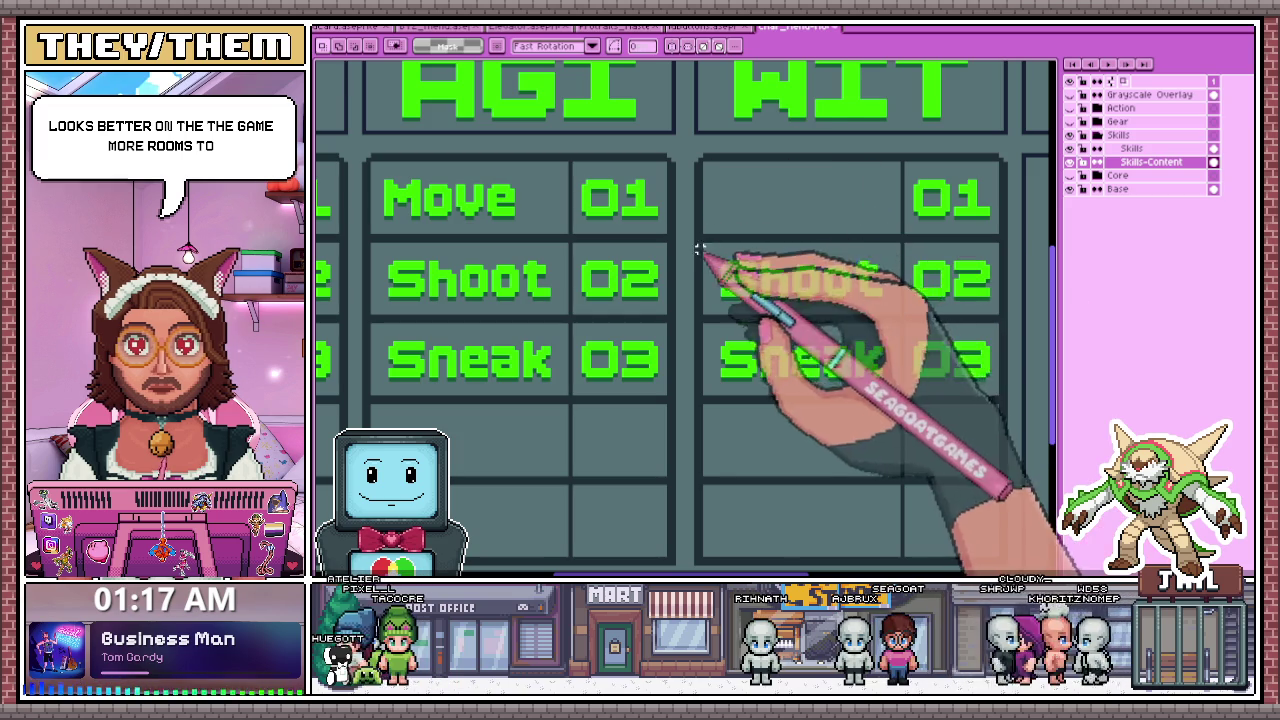
pyautogui.moveTo(750, 302); pyautogui.dragTo(885, 318)
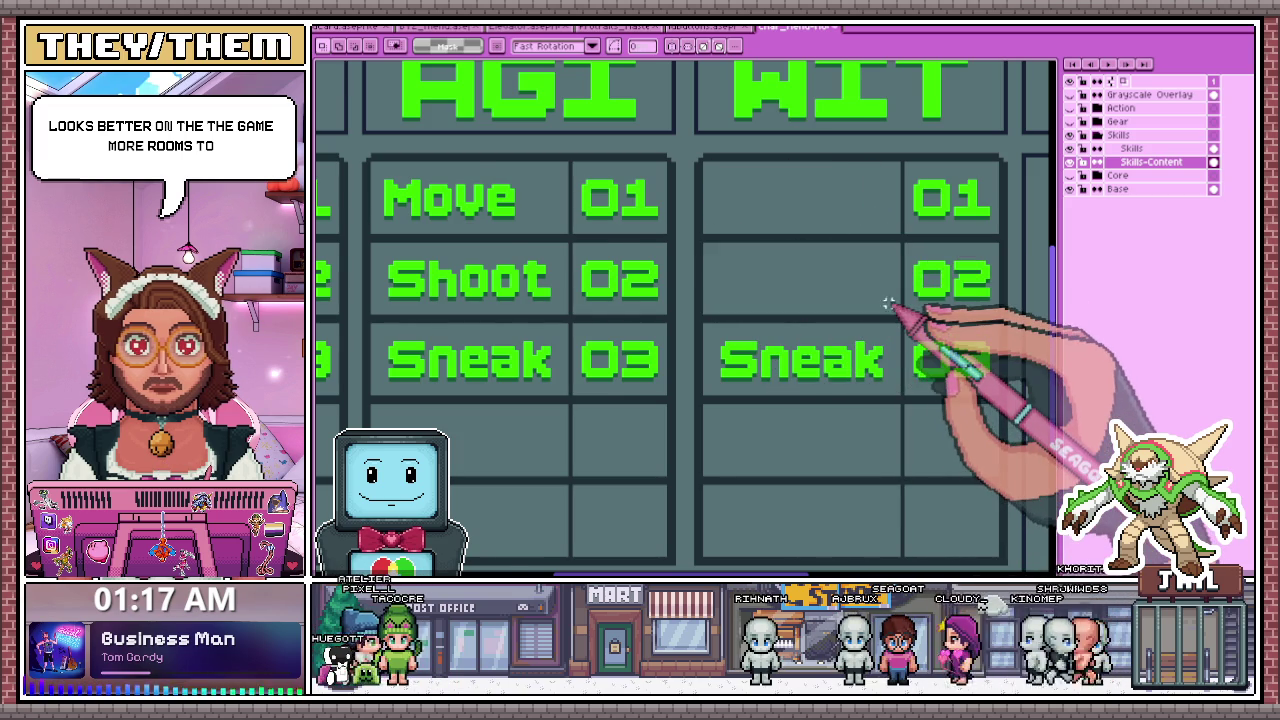
pyautogui.scroll(-2, 614, 271)
pyautogui.scroll(-1, 651, 229)
pyautogui.scroll(2, 634, 206)
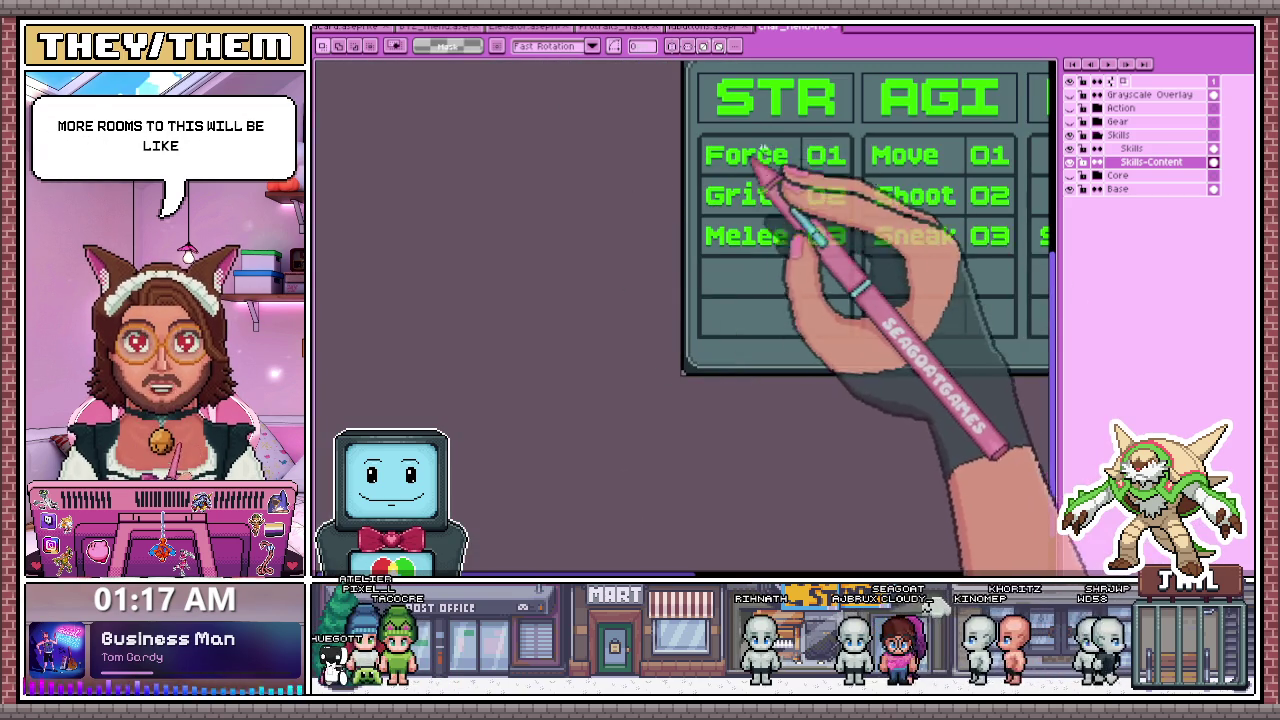